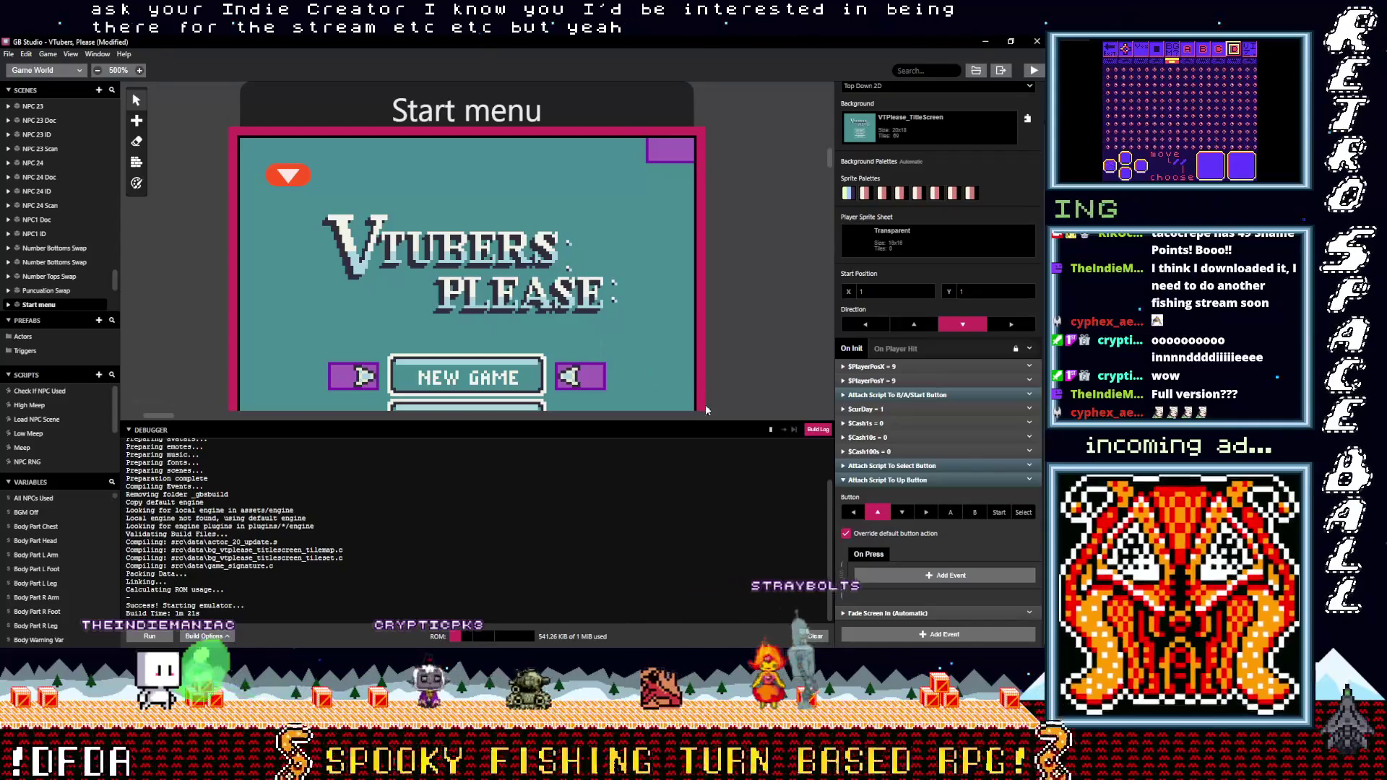
Shrink the debugger, zoom the scene canvas out to 350%, and open the Add Event list
{"action": "left_click_drag", "start_coordinate": [701, 426], "coordinate": [701, 560]}
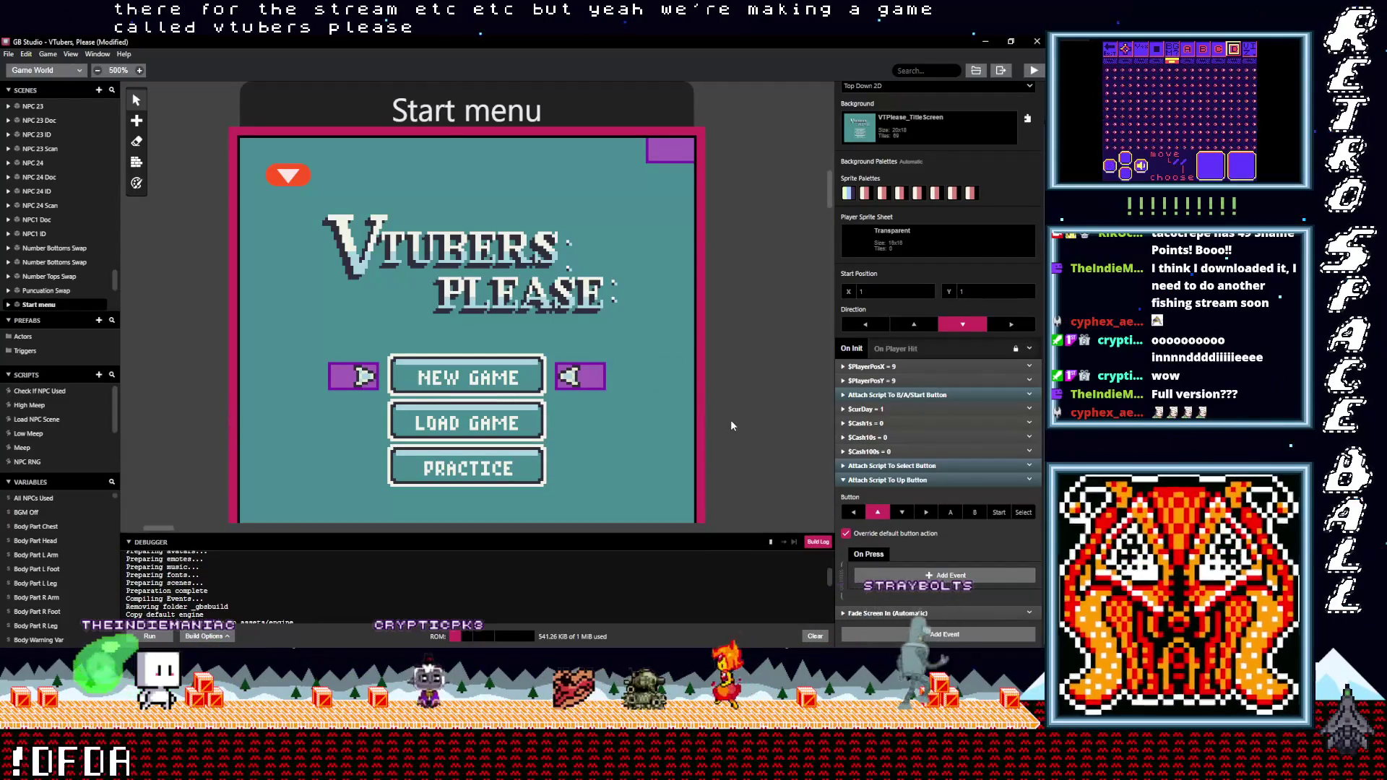
{"action": "scroll", "coordinate": [731, 419], "scroll_direction": "down", "scroll_amount": 3}
{"action": "scroll", "coordinate": [671, 354], "scroll_direction": "right", "scroll_amount": 3}
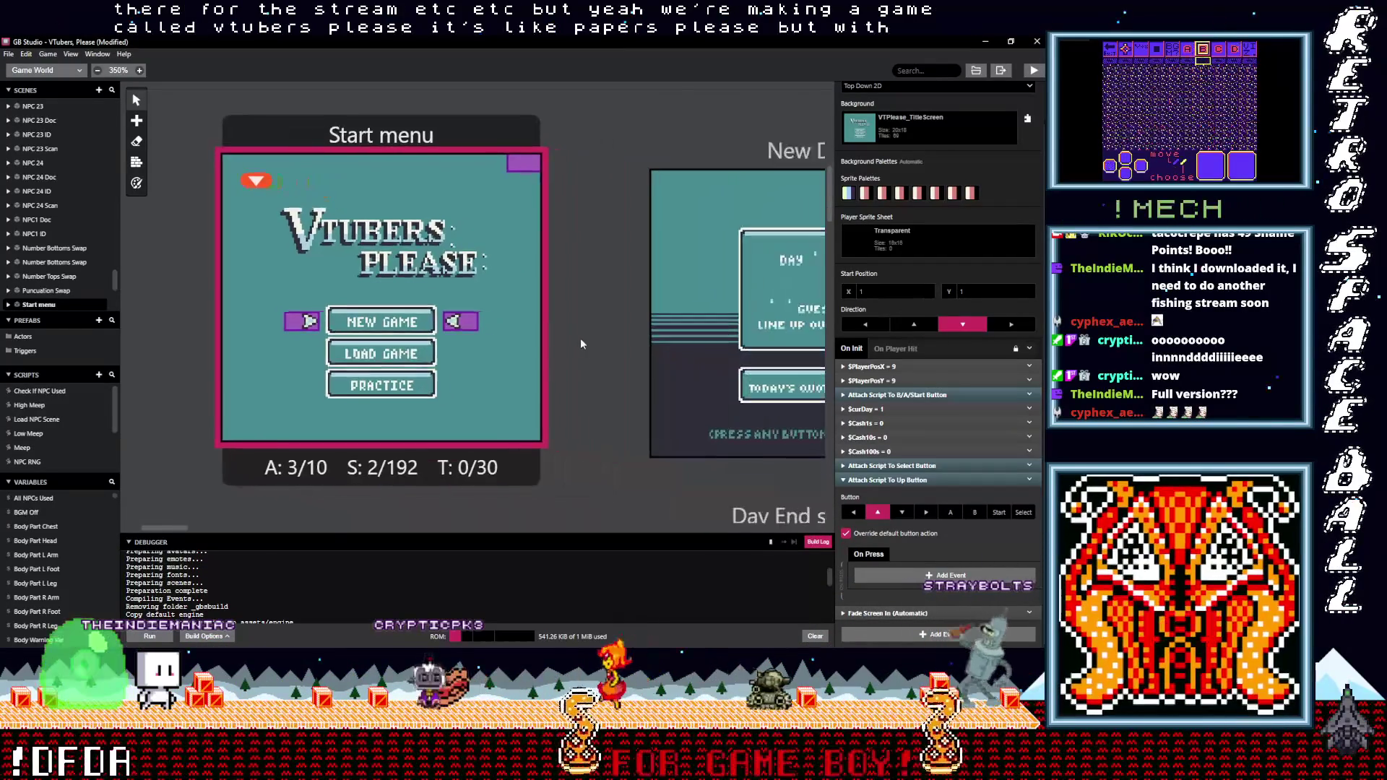
{"action": "scroll", "coordinate": [687, 441], "scroll_direction": "down", "scroll_amount": 1}
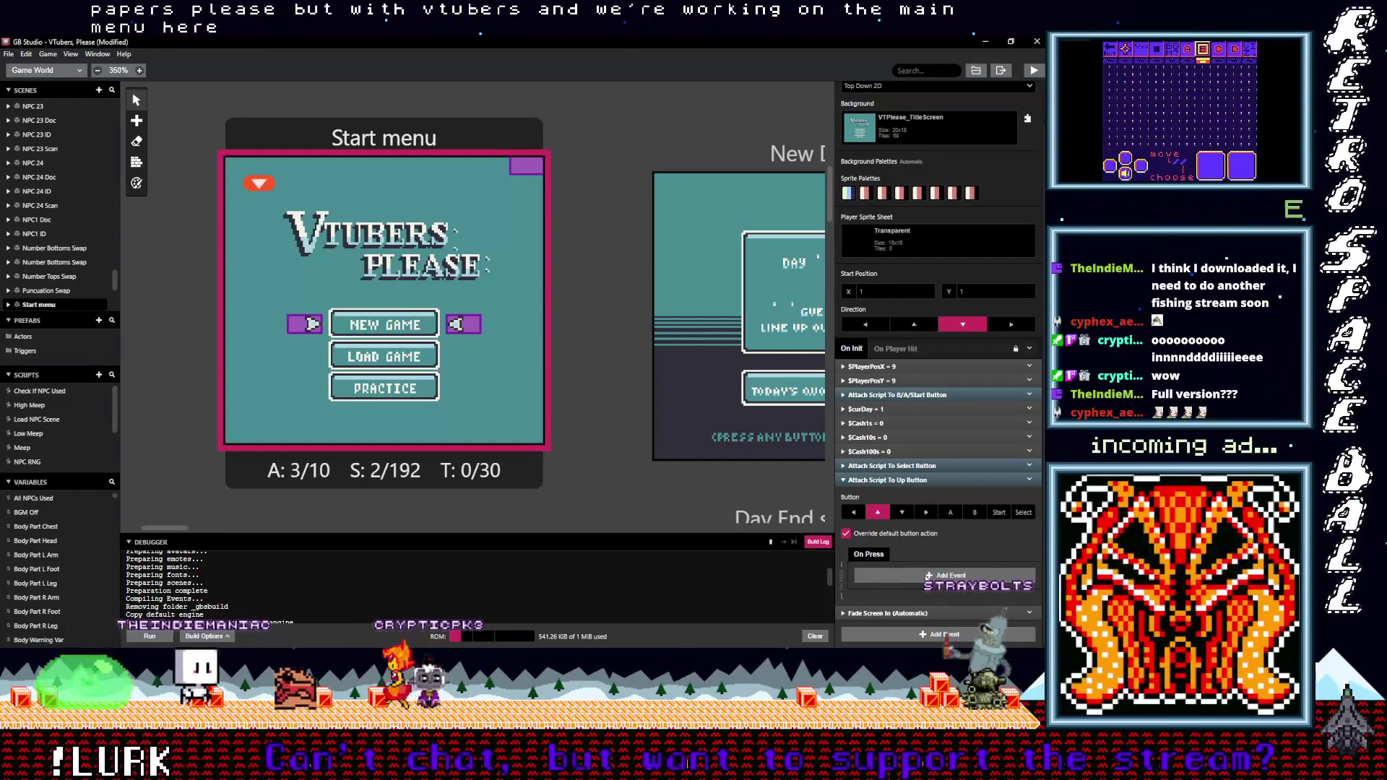
{"action": "left_click", "coordinate": [929, 576]}
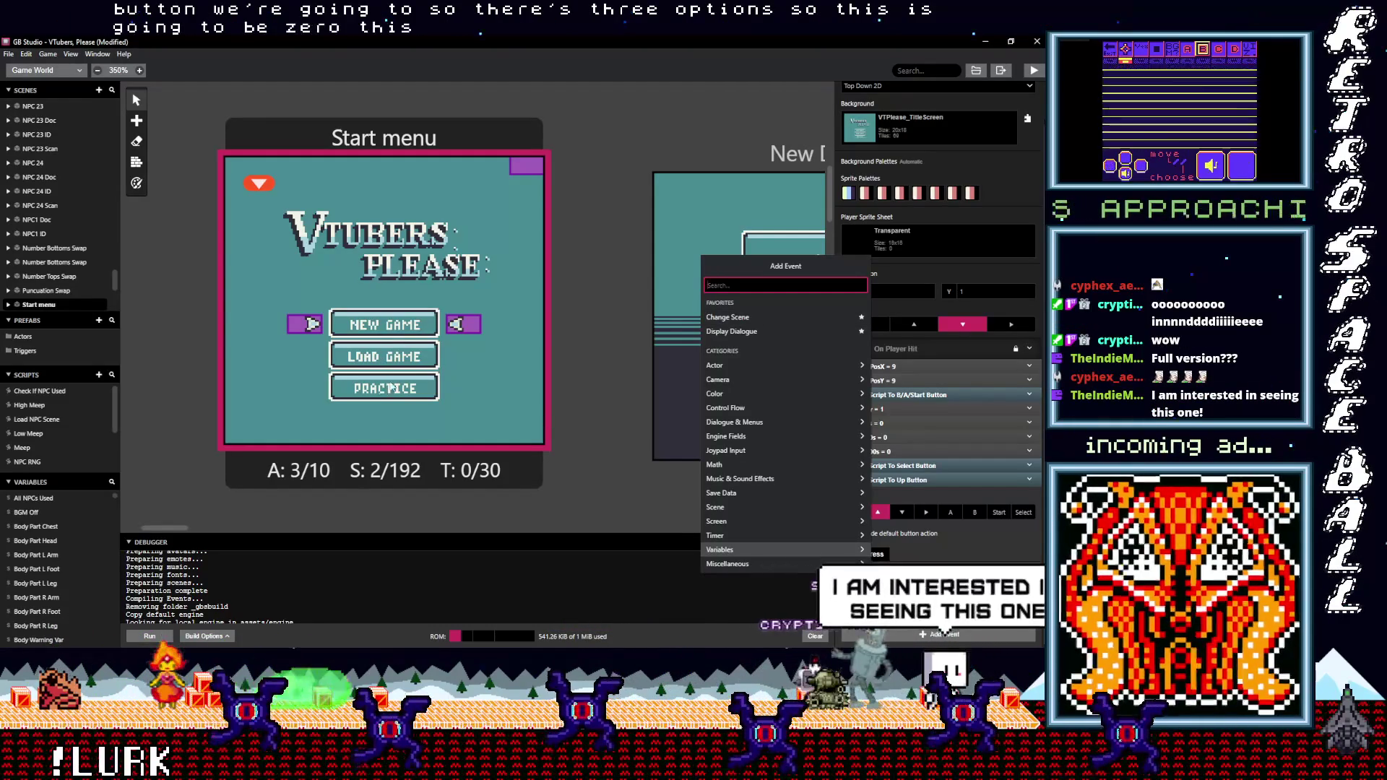
Add a Switch event on $Local0 to the Up button's On Press script
{"action": "key", "text": "Escape"}
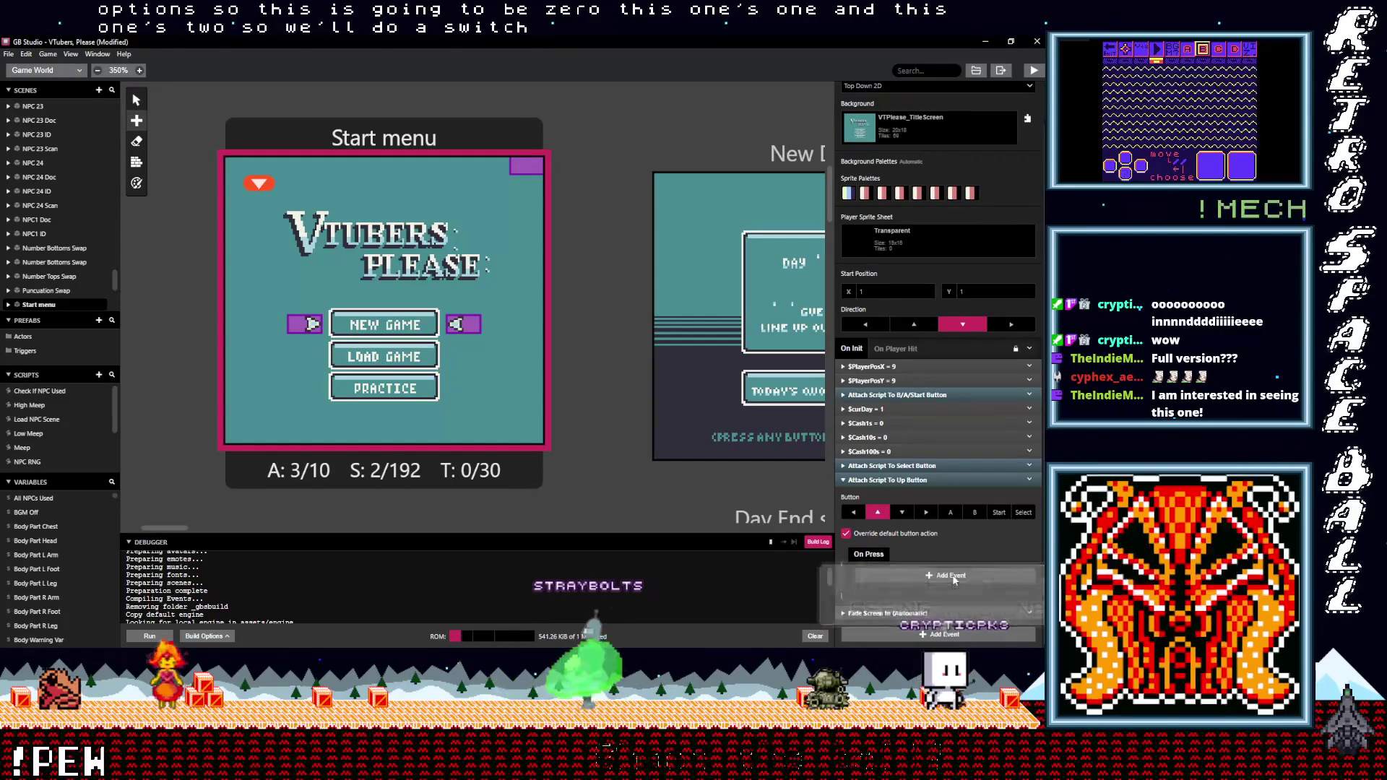
{"action": "left_click", "coordinate": [953, 576]}
{"action": "type", "text": "ch"}
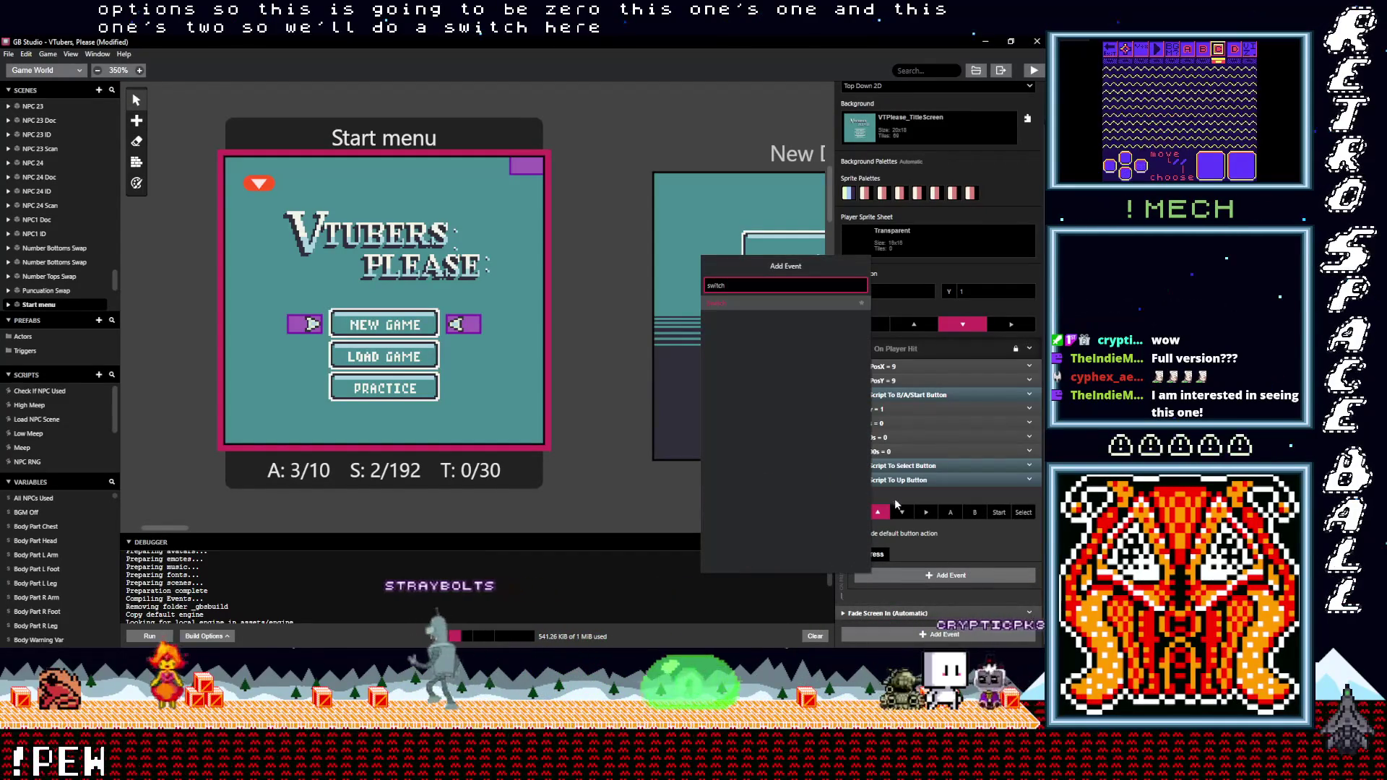
{"action": "left_click", "coordinate": [723, 305]}
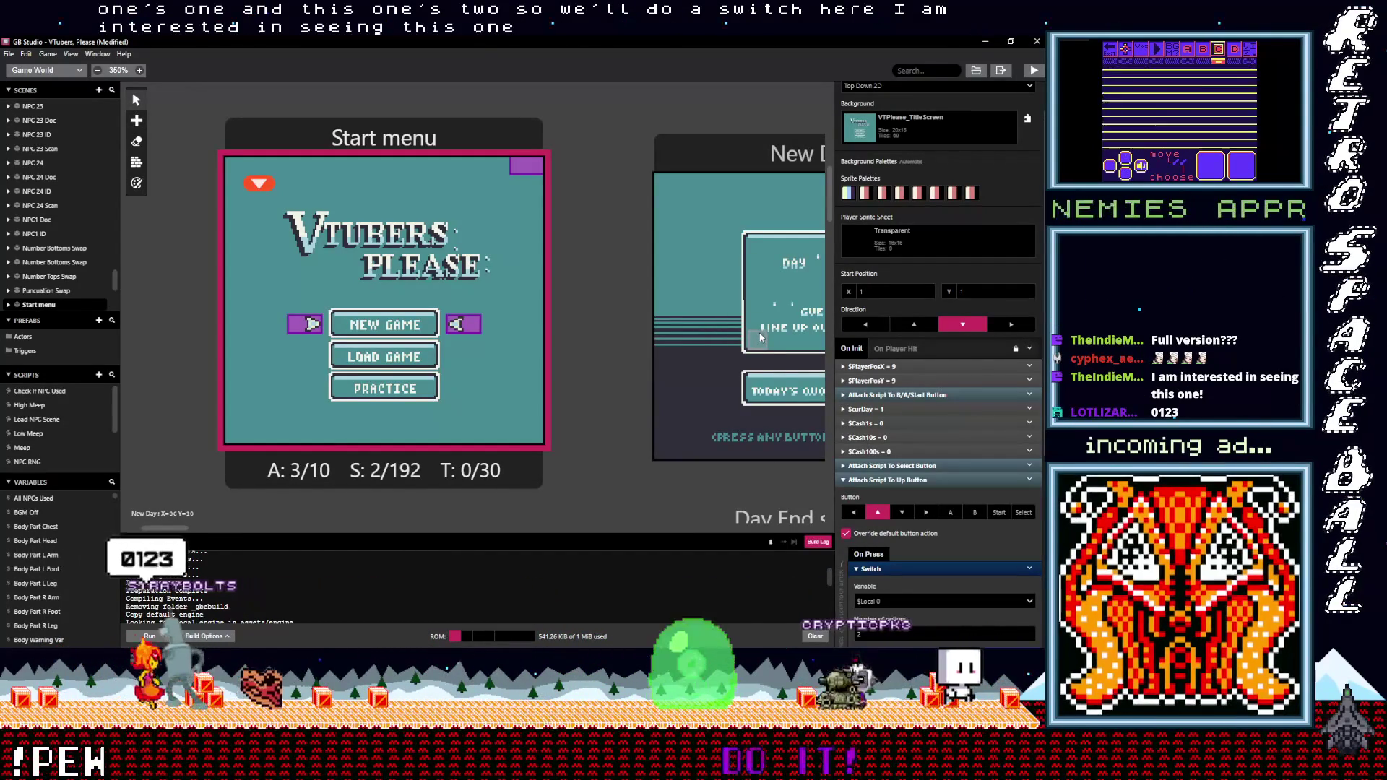
{"action": "scroll", "coordinate": [939, 519], "scroll_direction": "down", "scroll_amount": 3}
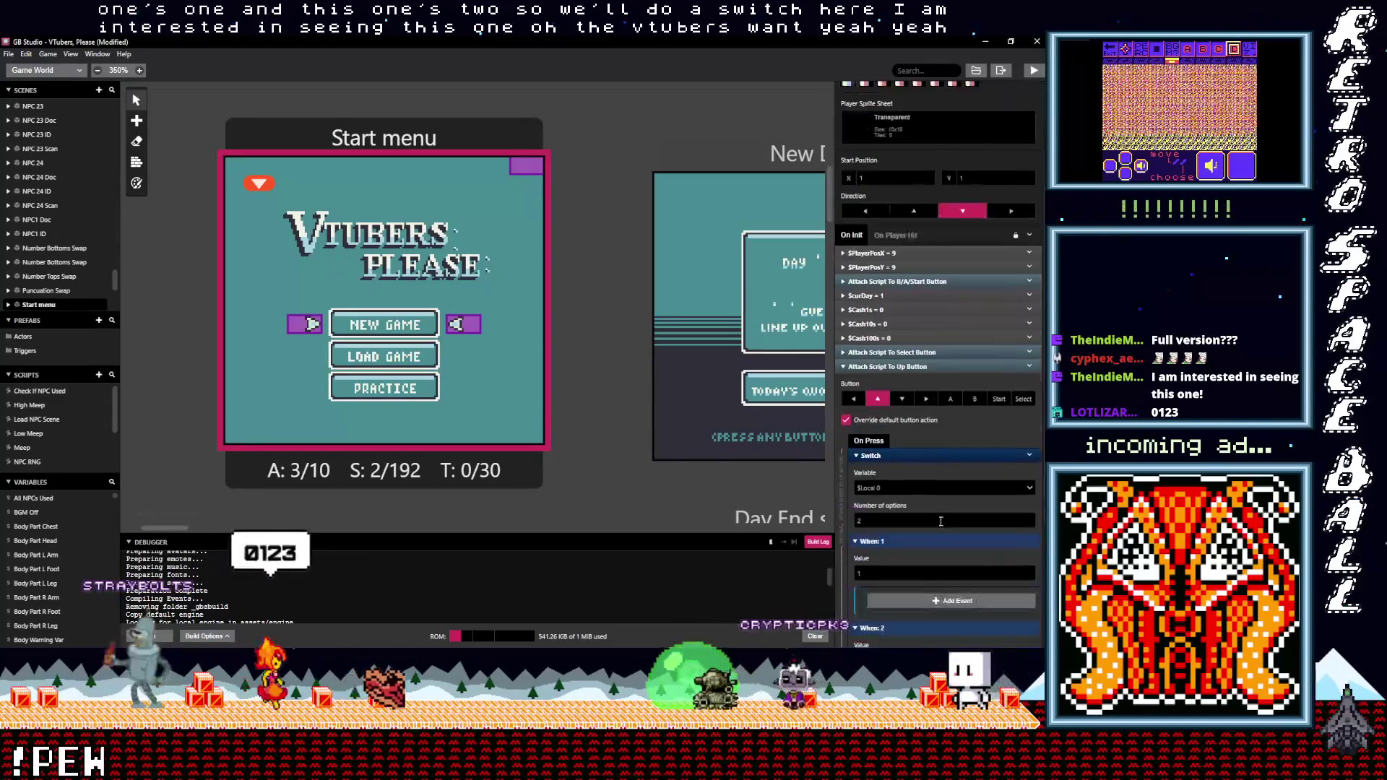
{"action": "scroll", "coordinate": [918, 440], "scroll_direction": "down", "scroll_amount": 2}
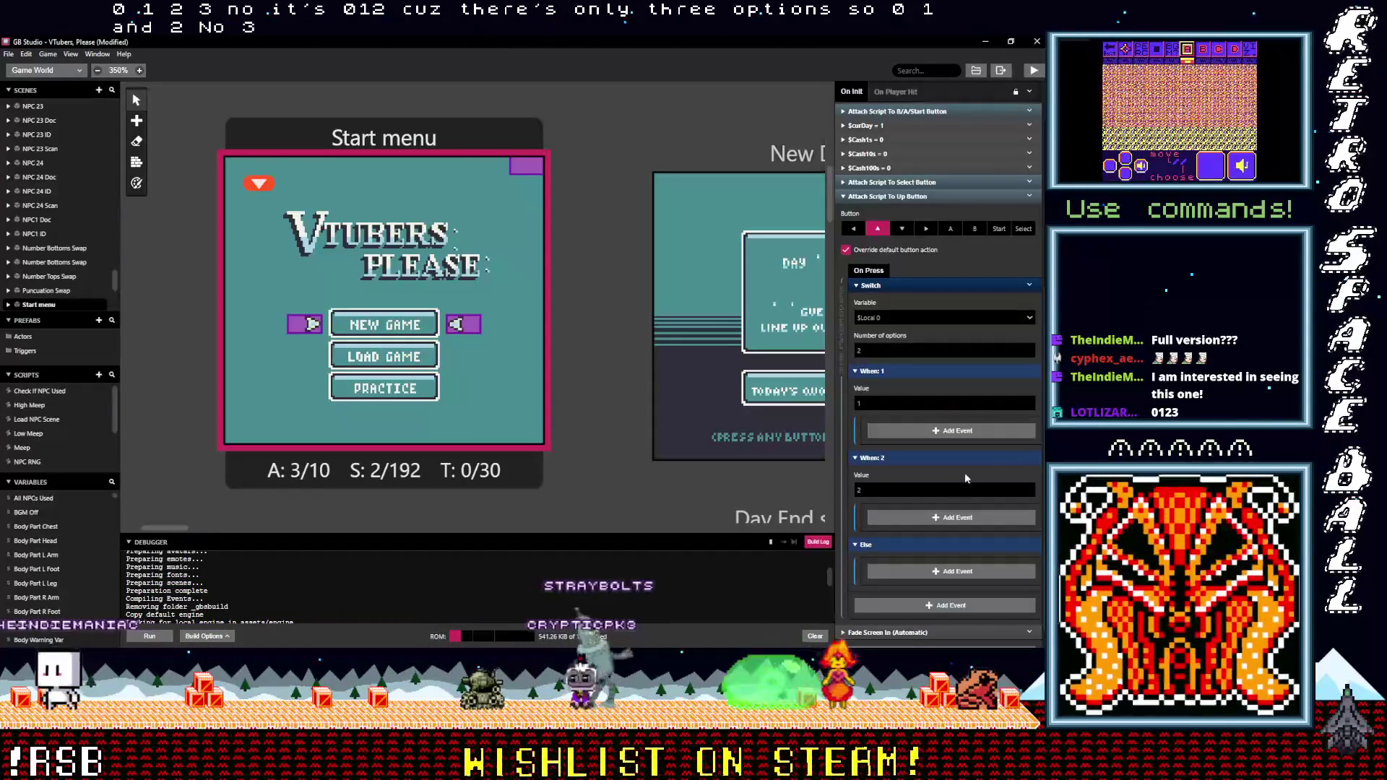
Set the Switch's first two case values to 0 and 1
{"action": "scroll", "coordinate": [932, 514], "scroll_direction": "down", "scroll_amount": 1}
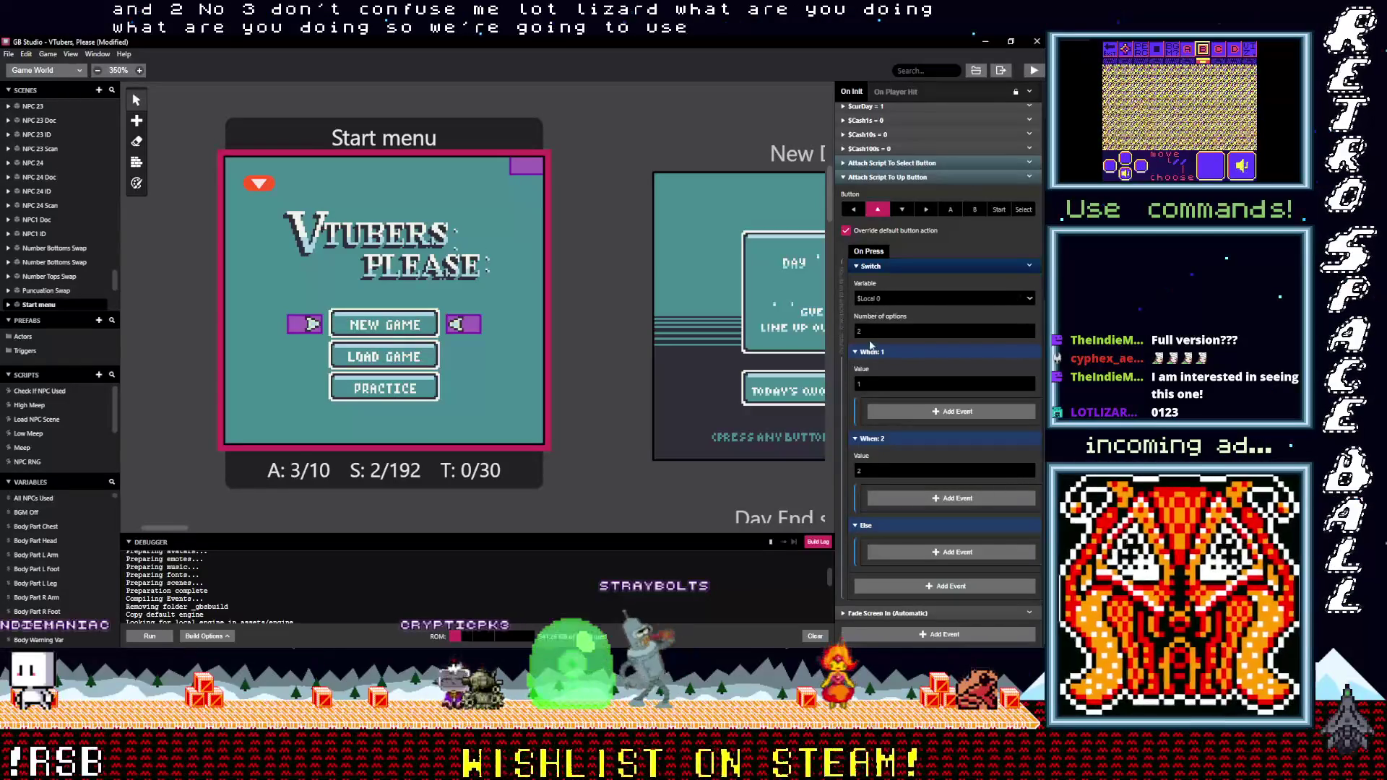
{"action": "left_click", "coordinate": [870, 385]}
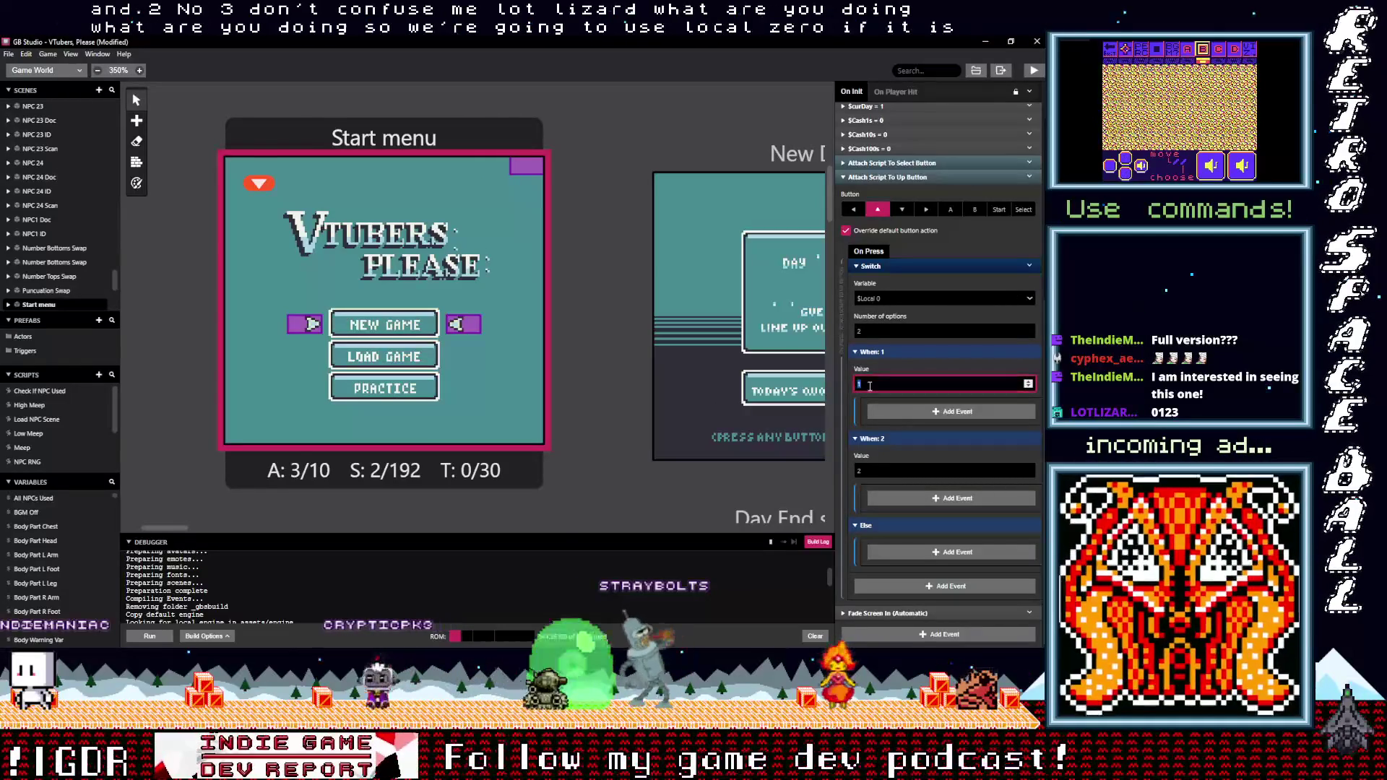
{"action": "type", "text": "0"}
{"action": "key", "text": "Tab"}
{"action": "type", "text": "1"}
Raise the Switch to 3 options with the third value 2, then search 'var val' under When: 0
{"action": "left_click", "coordinate": [1029, 331]}
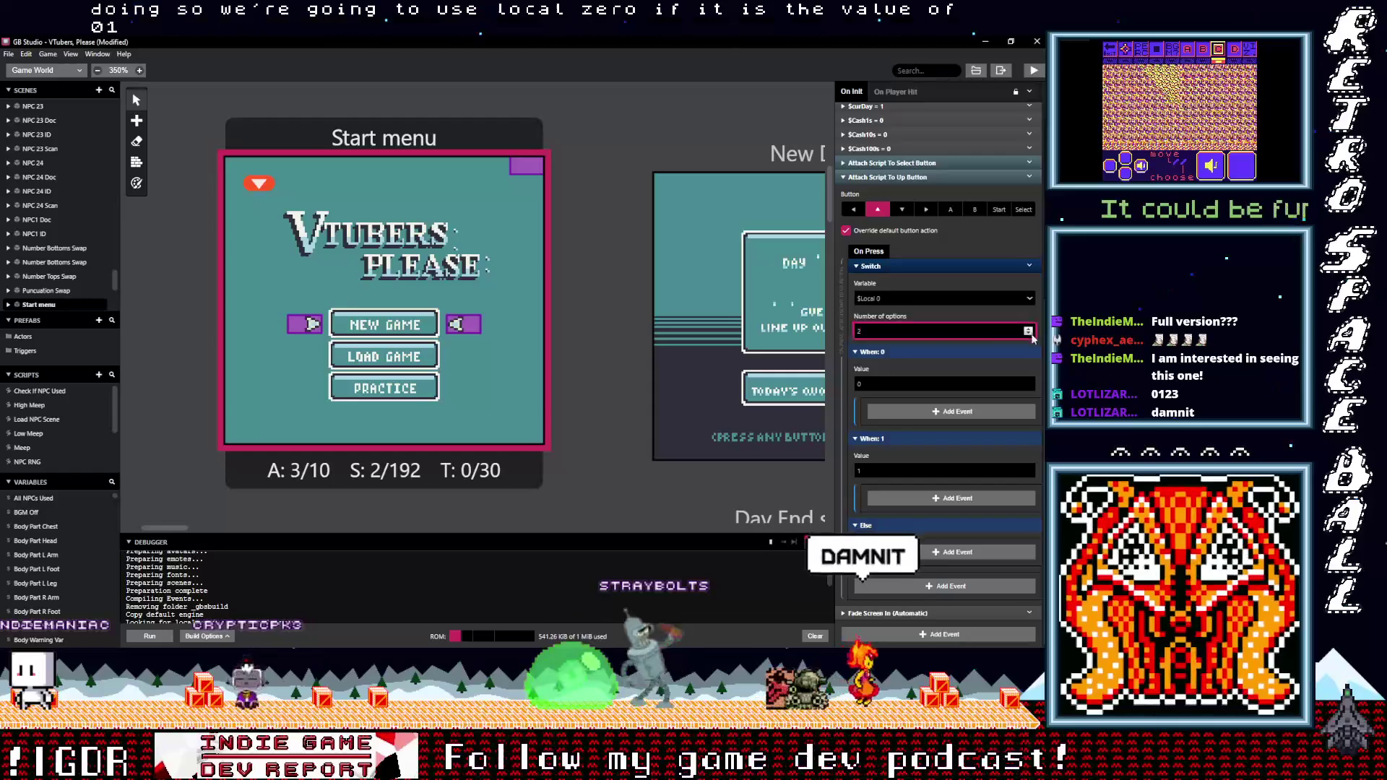
{"action": "left_click", "coordinate": [1029, 329]}
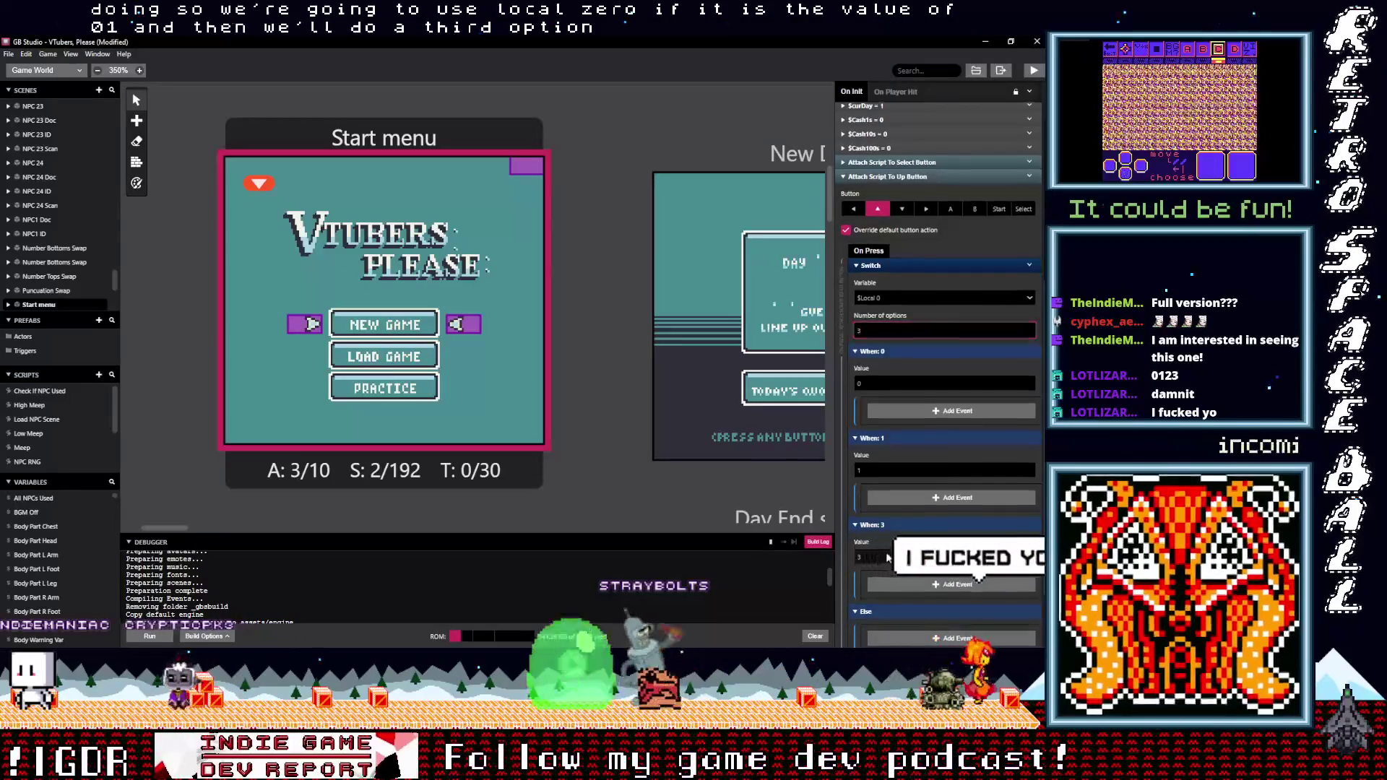
{"action": "scroll", "coordinate": [881, 496], "scroll_direction": "down", "scroll_amount": 1}
{"action": "double_click", "coordinate": [881, 496]}
{"action": "type", "text": "2"}
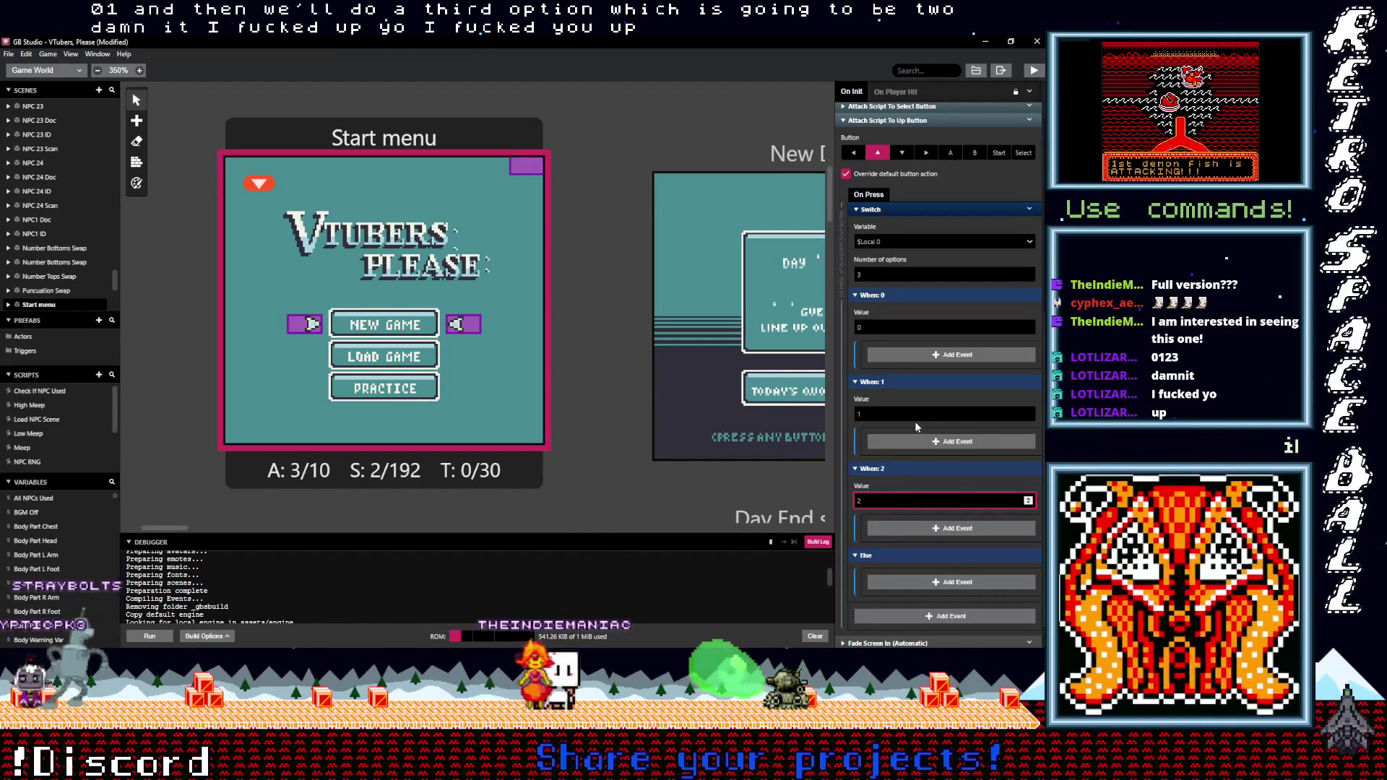
{"action": "left_click", "coordinate": [898, 354]}
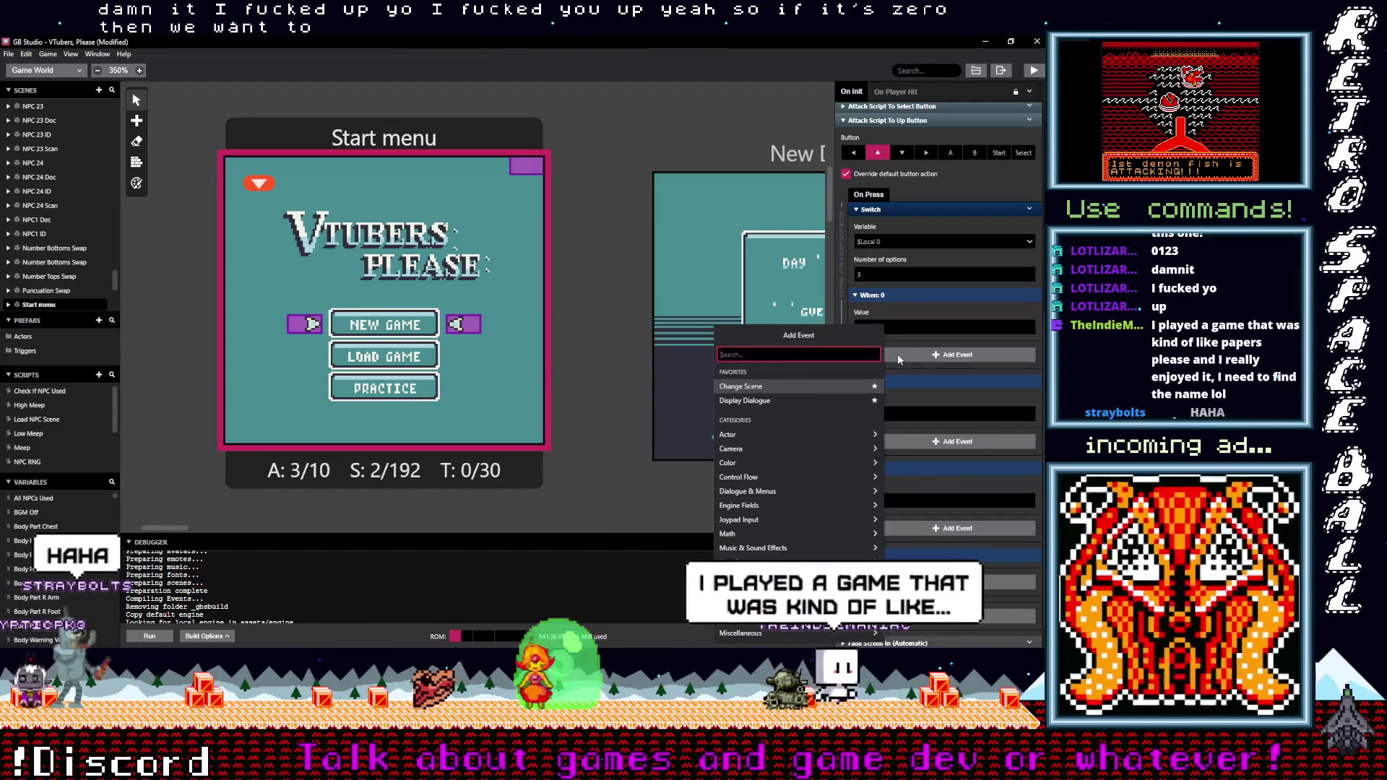
{"action": "type", "text": "var val"}
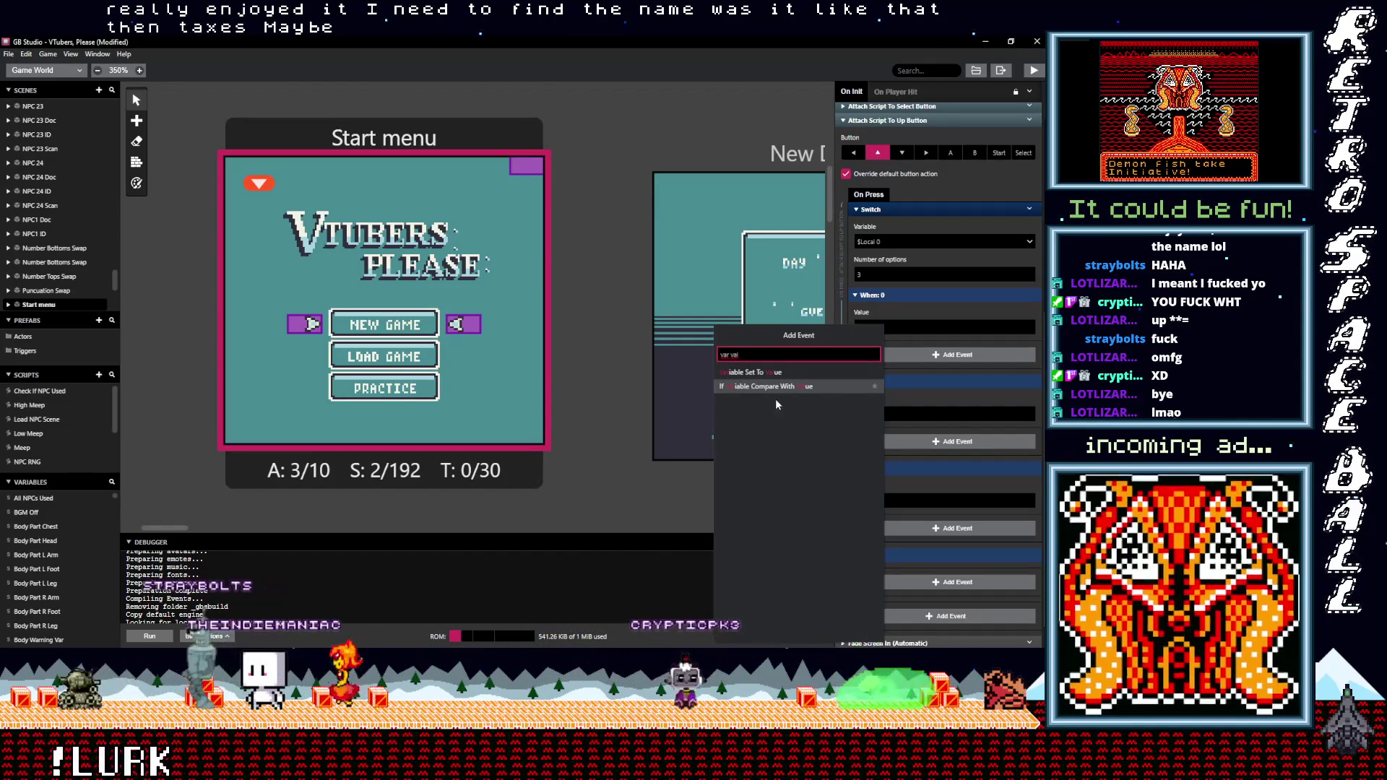
Add a Variable Set To Value event in case 0 assigning 2 to $Local0
{"action": "left_click", "coordinate": [766, 373]}
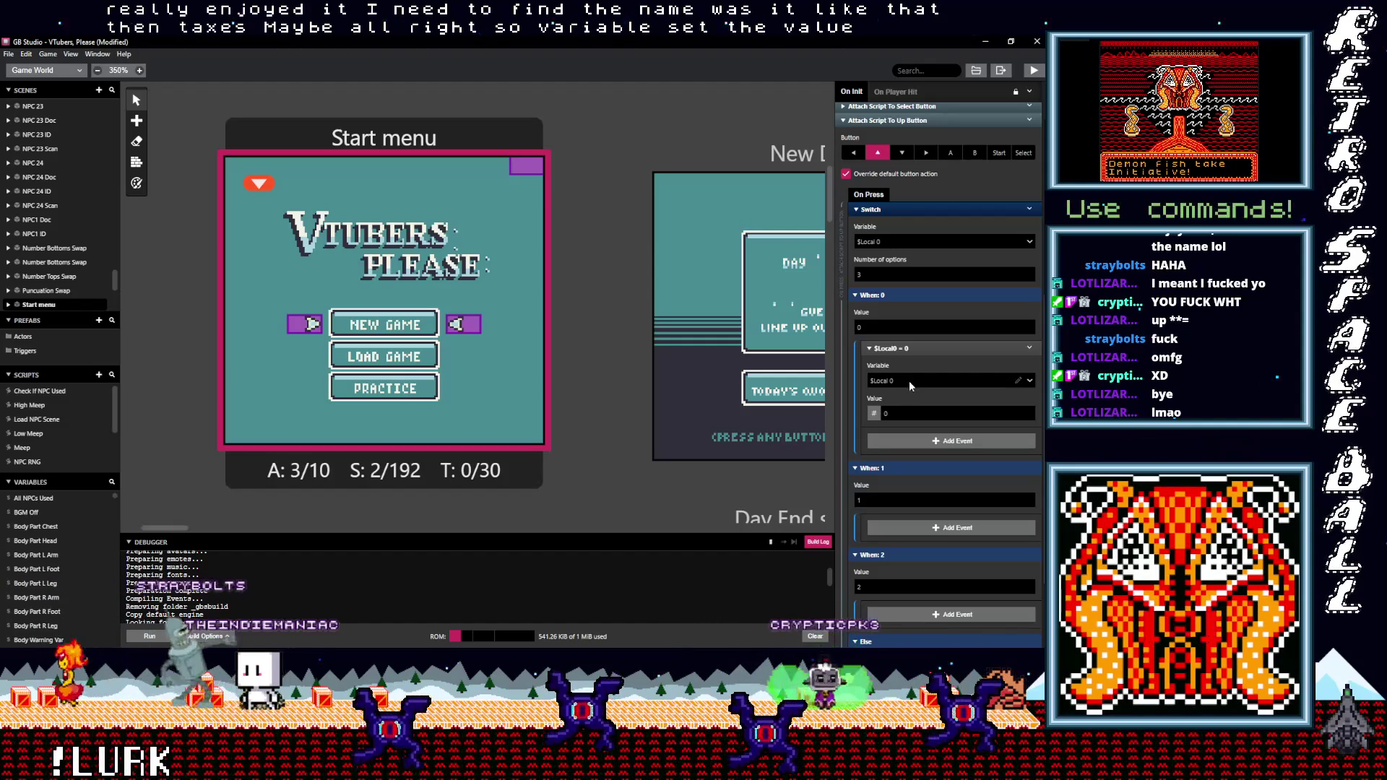
{"action": "left_click", "coordinate": [900, 411]}
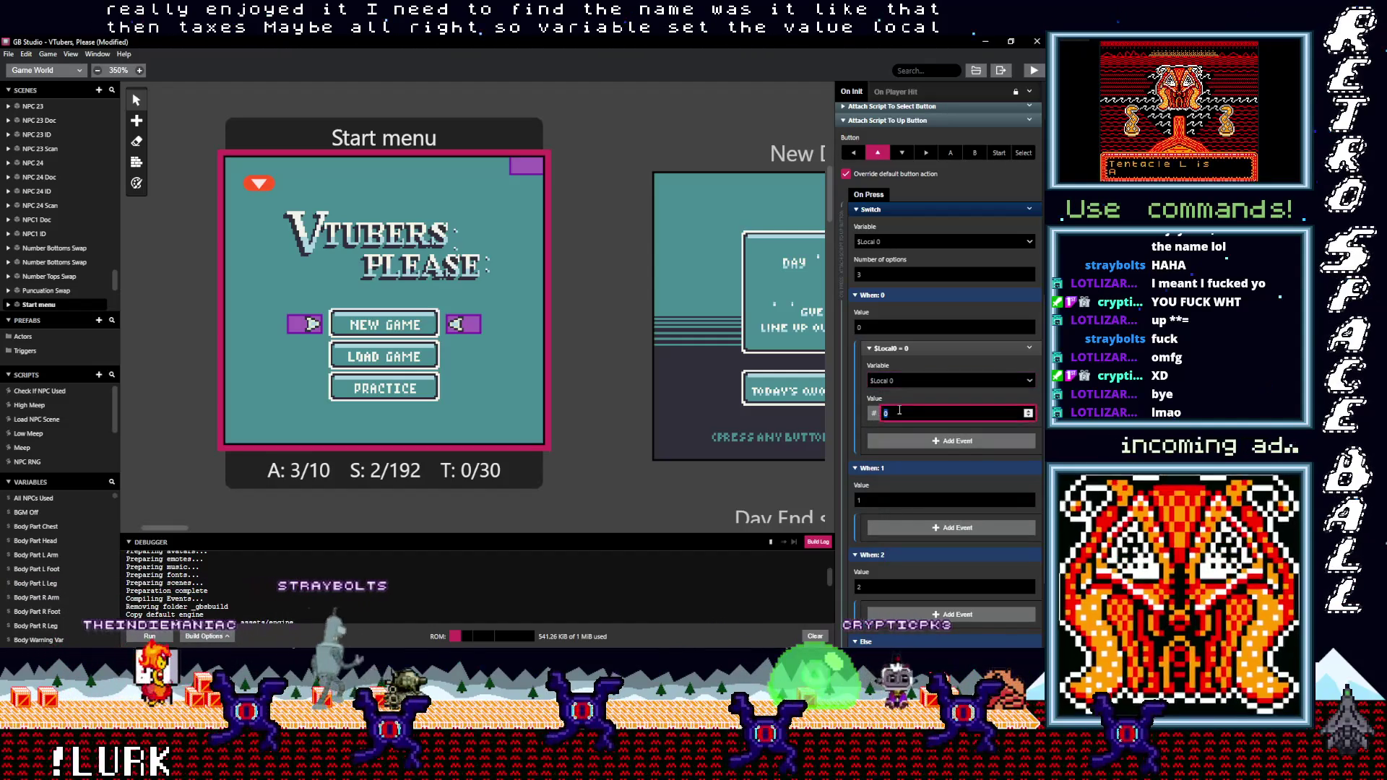
{"action": "type", "text": "2"}
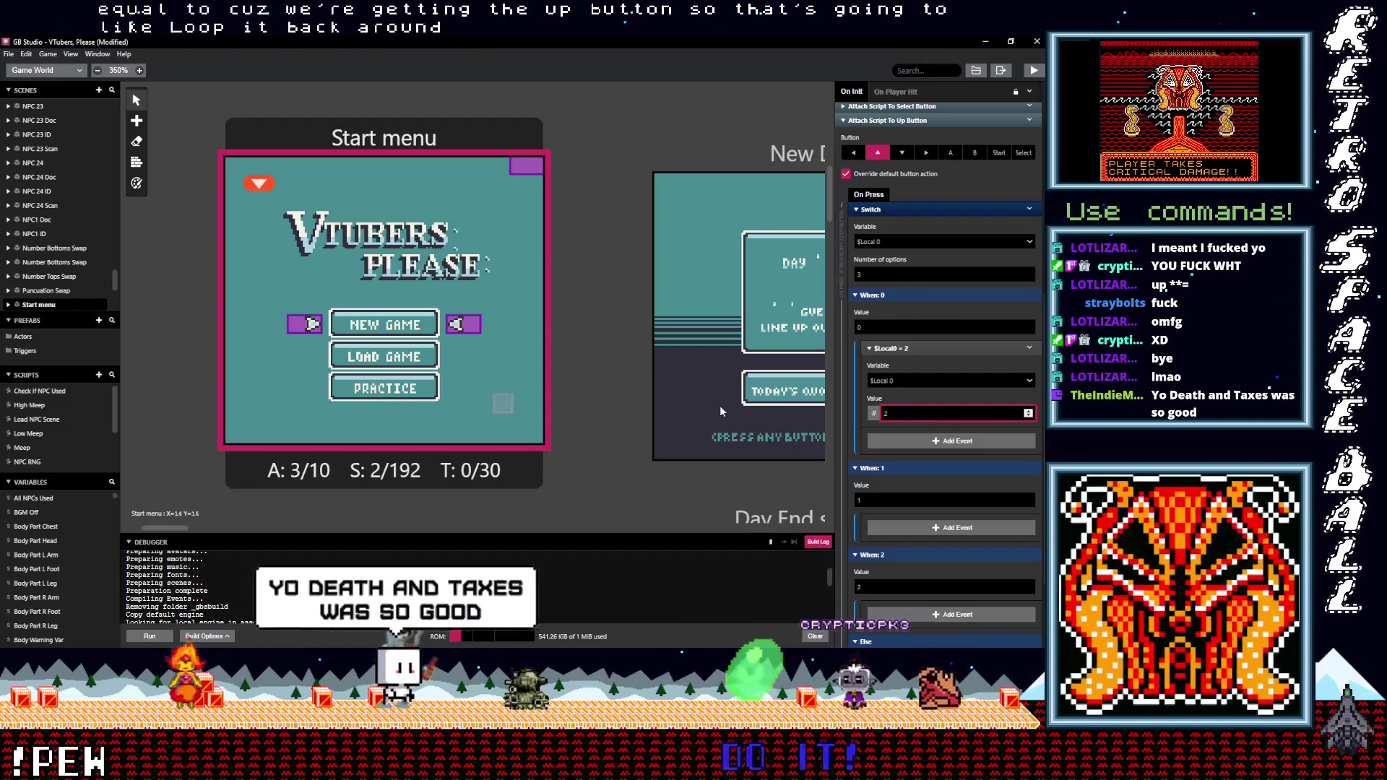
{"action": "scroll", "coordinate": [903, 477], "scroll_direction": "down", "scroll_amount": 1}
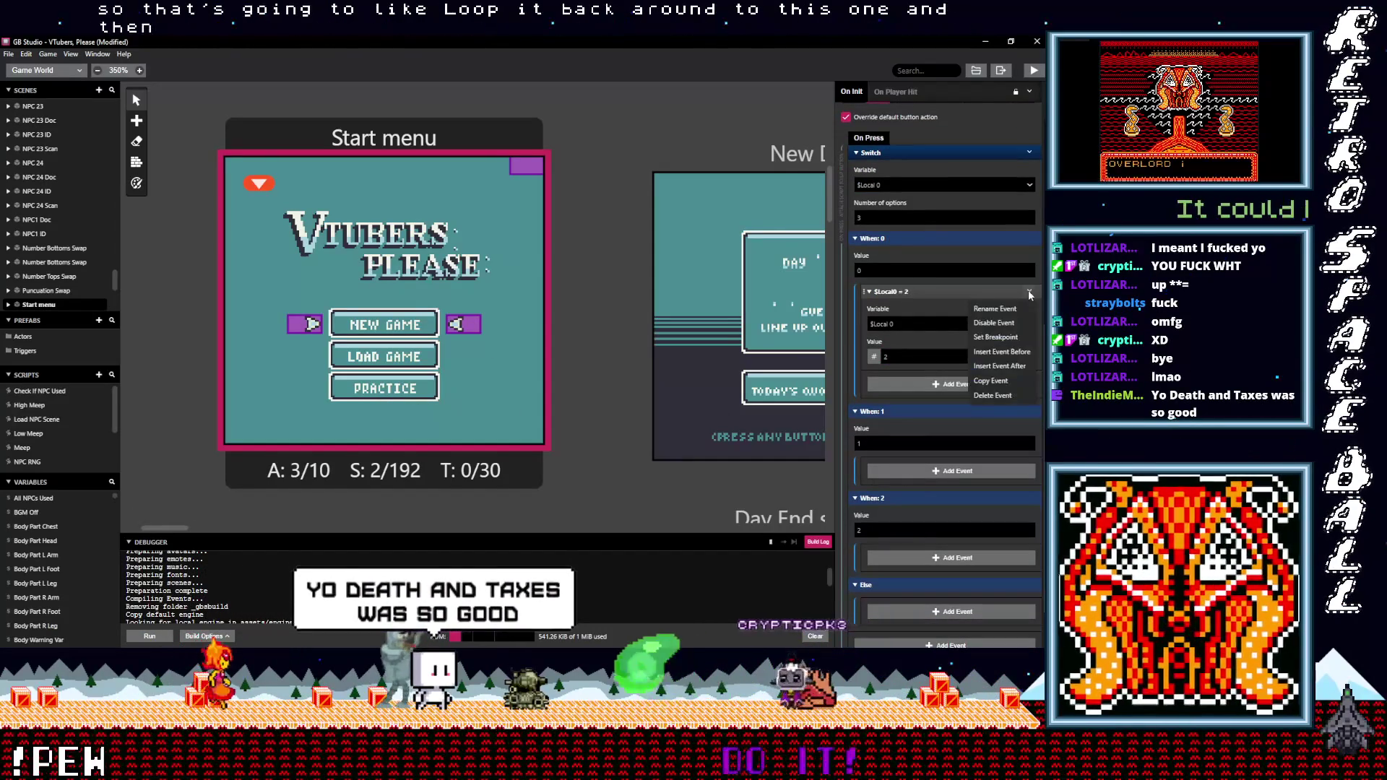
Paste the $Local0 event into cases 1 and 2, setting their values to 0 and 1
{"action": "left_click", "coordinate": [913, 471], "text": "alt"}
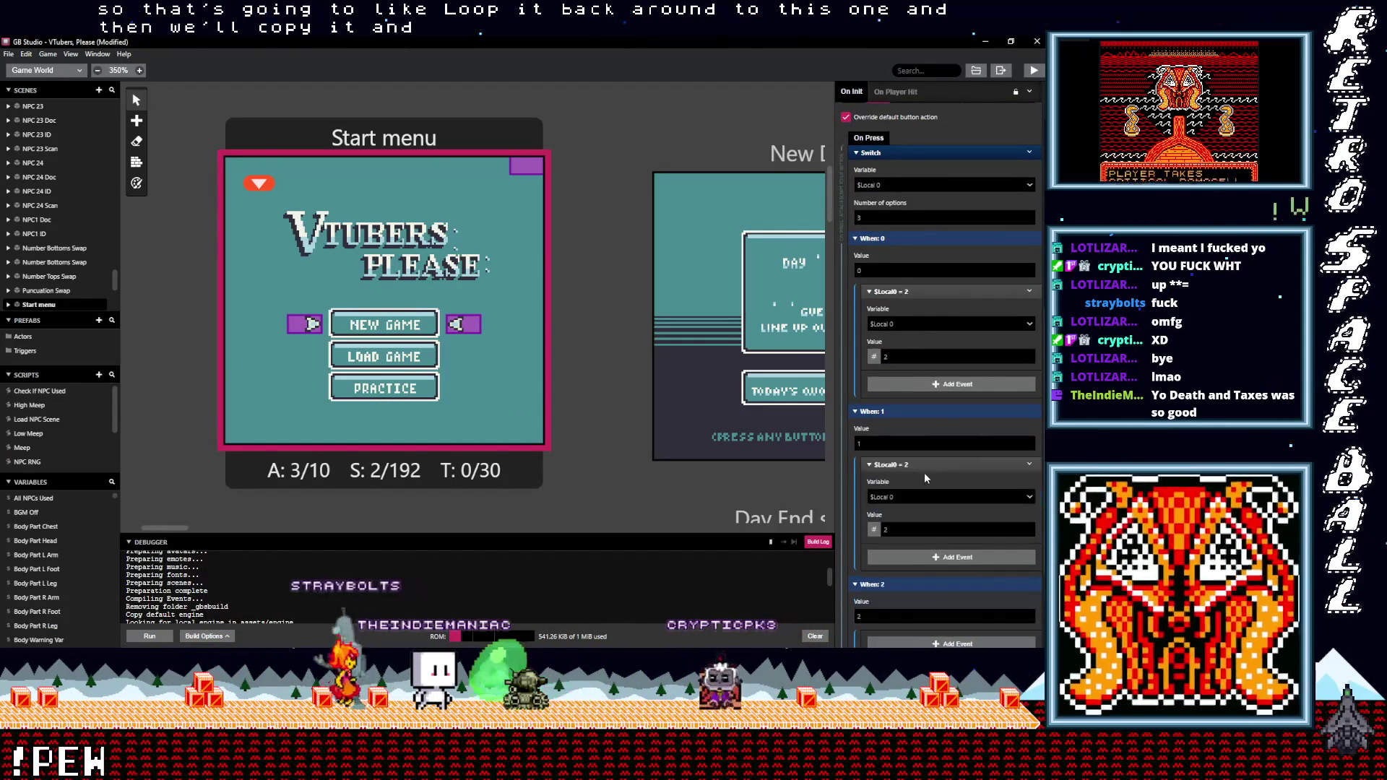
{"action": "left_click", "coordinate": [919, 525]}
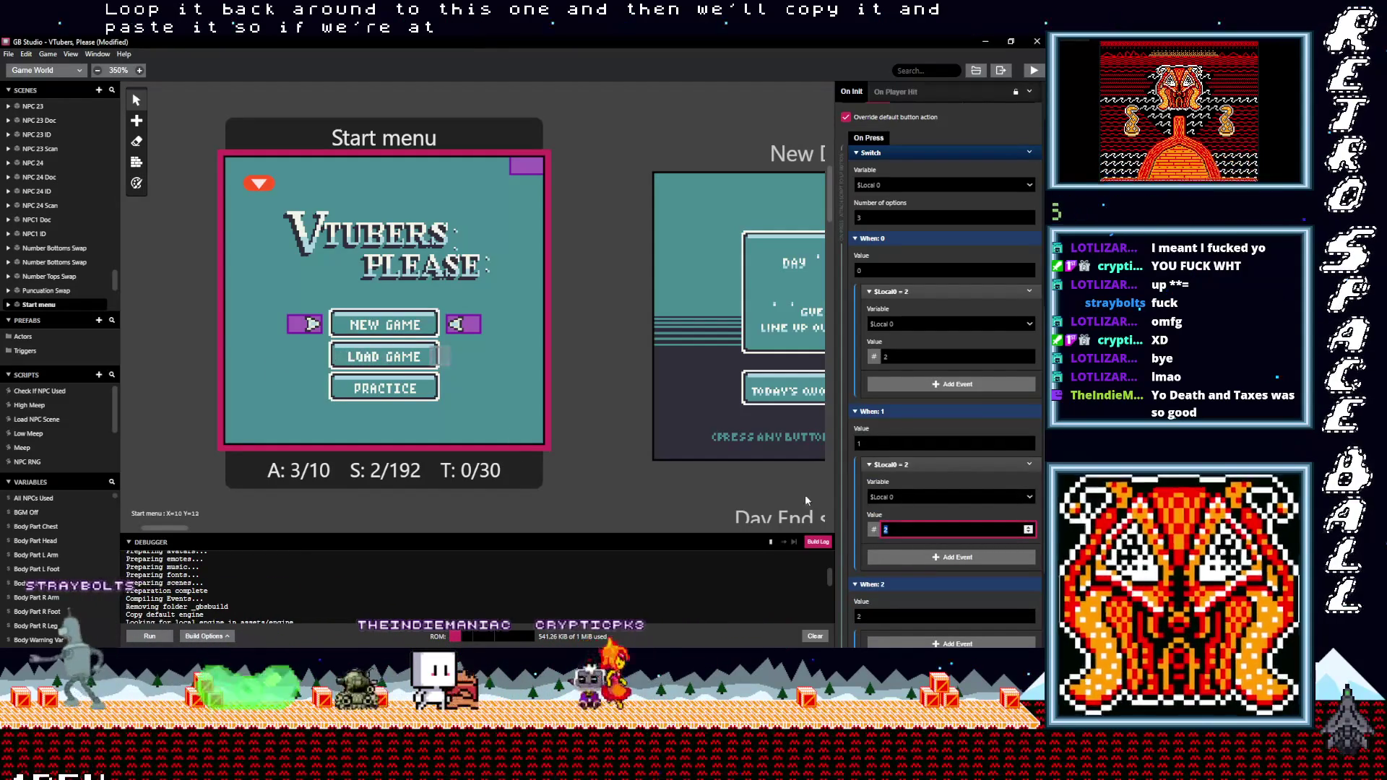
{"action": "type", "text": "0"}
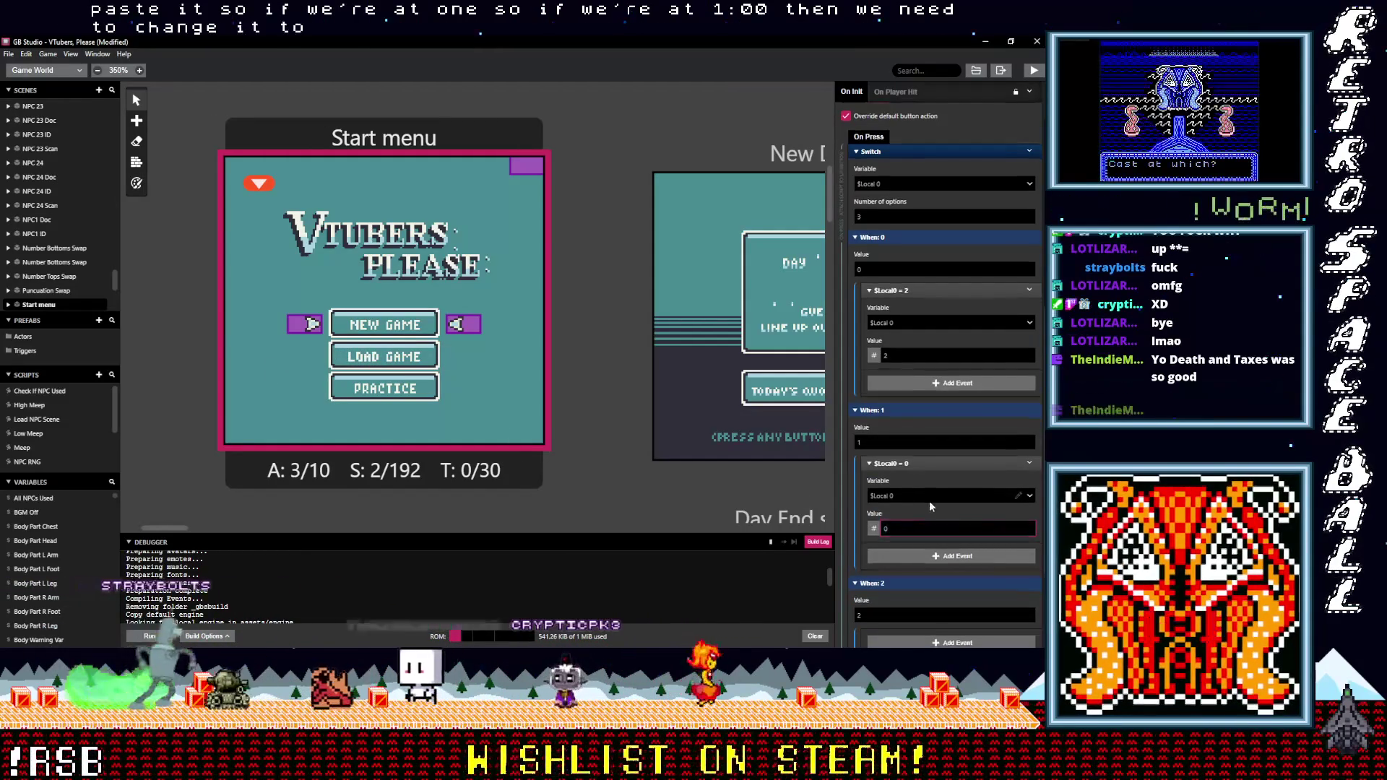
{"action": "scroll", "coordinate": [929, 500], "scroll_direction": "down", "scroll_amount": 3}
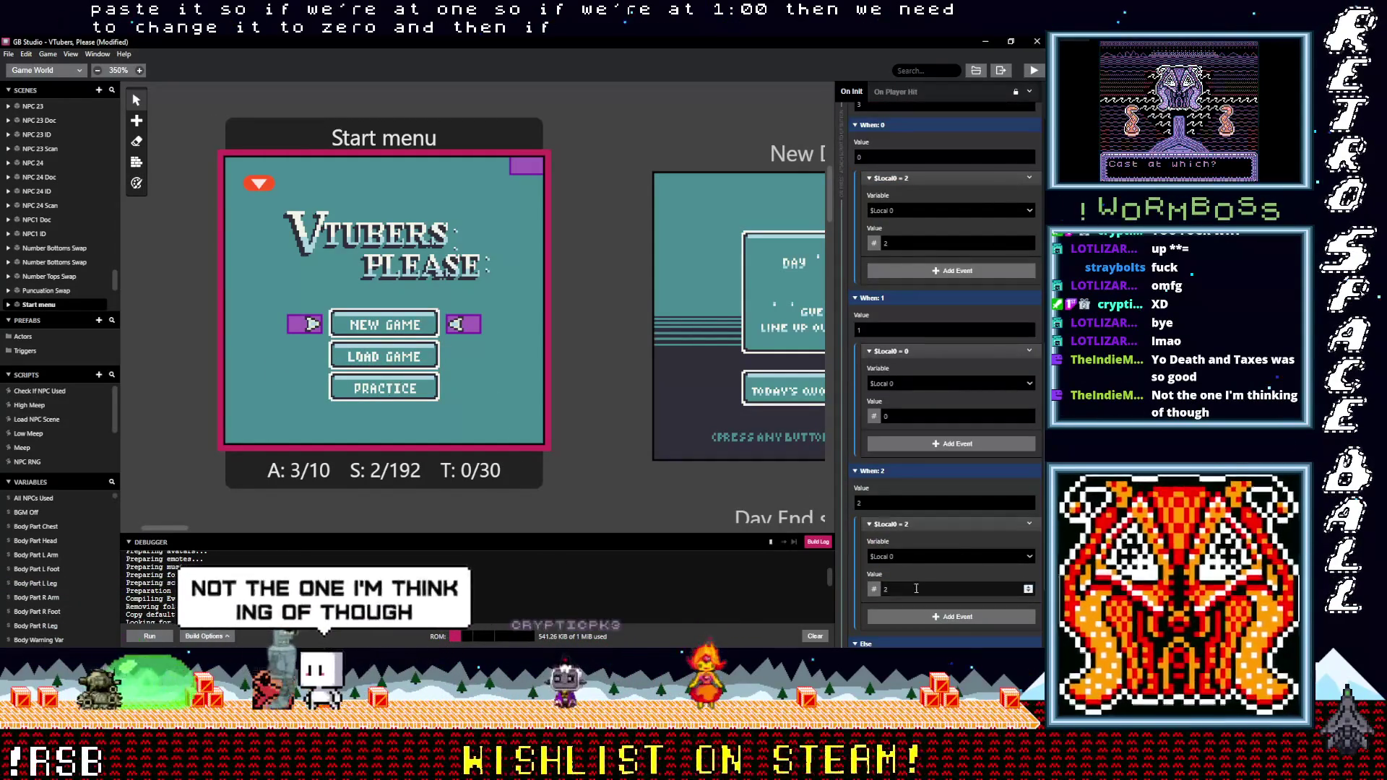
{"action": "left_click", "coordinate": [916, 588]}
{"action": "type", "text": "1"}
{"action": "scroll", "coordinate": [951, 552], "scroll_direction": "down", "scroll_amount": 3}
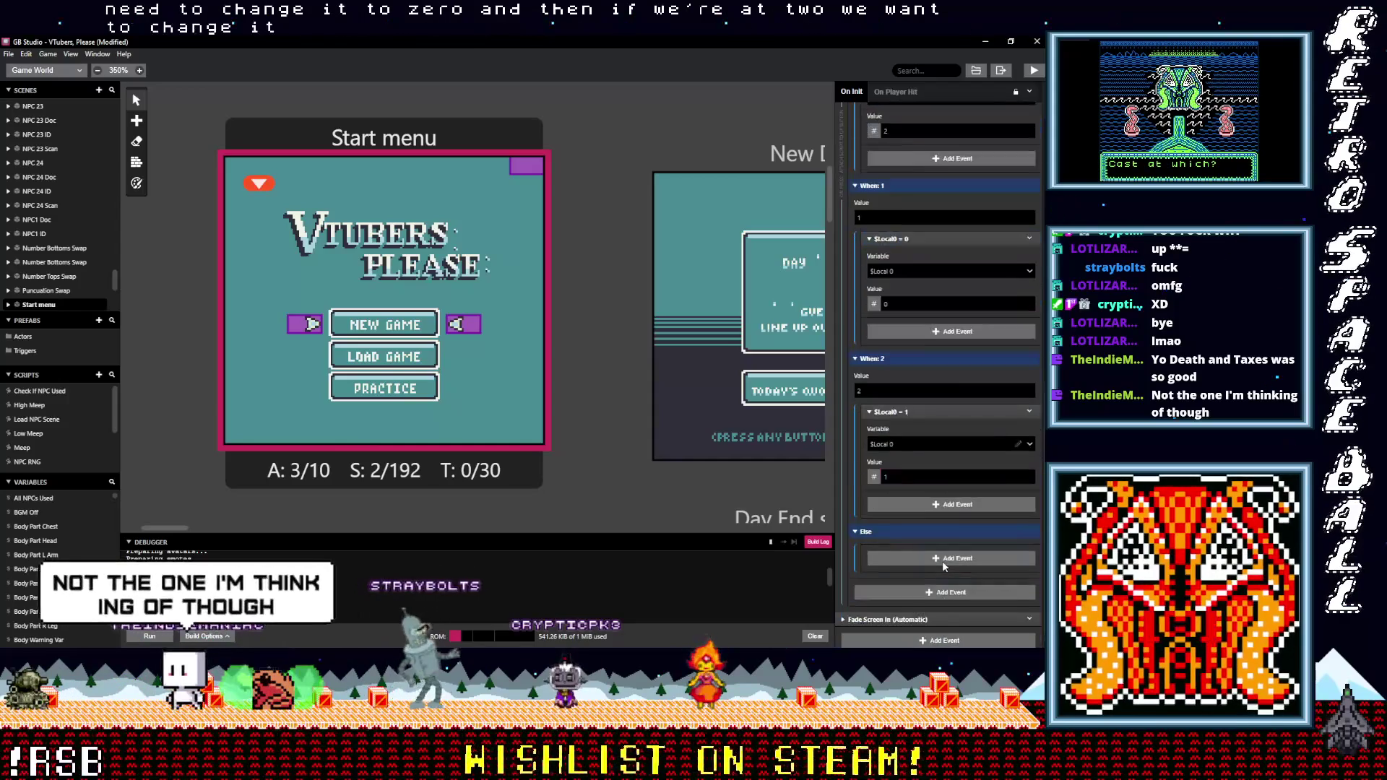
{"action": "scroll", "coordinate": [943, 560], "scroll_direction": "up", "scroll_amount": 8}
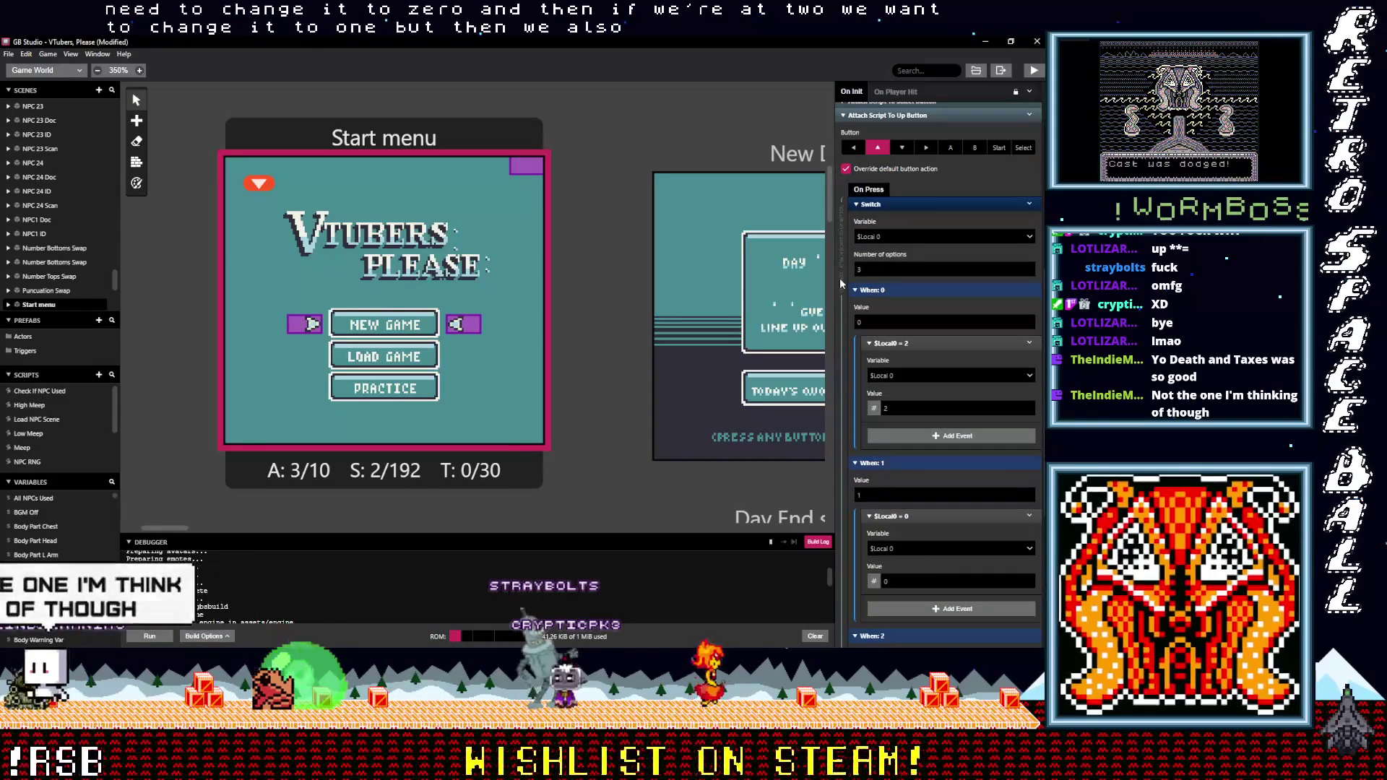
Collapse the case 0 variable event and search the event list for 'set a'
{"action": "left_click", "coordinate": [932, 343]}
{"action": "left_click", "coordinate": [921, 358]}
{"action": "type", "text": "set a"}
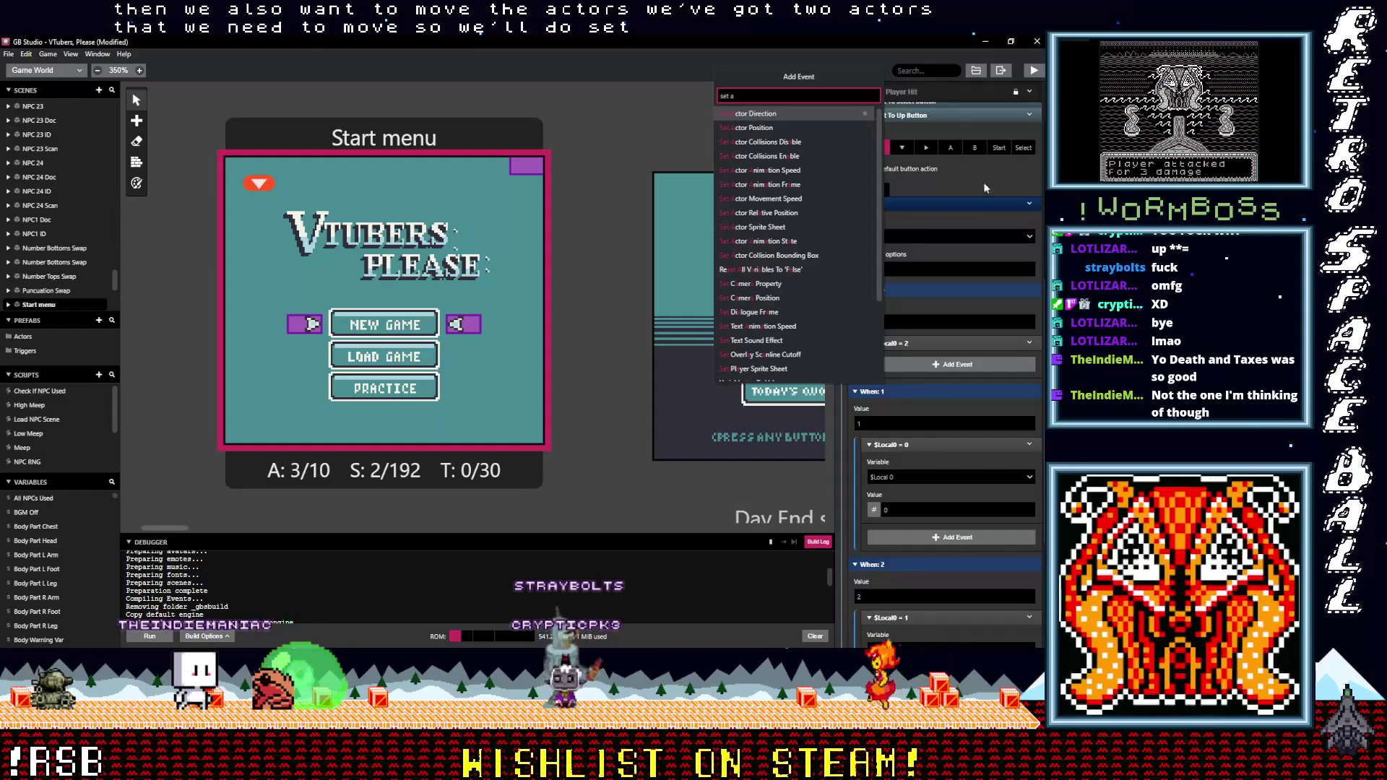
Add a Set Actor Position event and rename the arrow left of NEW GAME to Left Arrow
{"action": "left_click", "coordinate": [788, 125]}
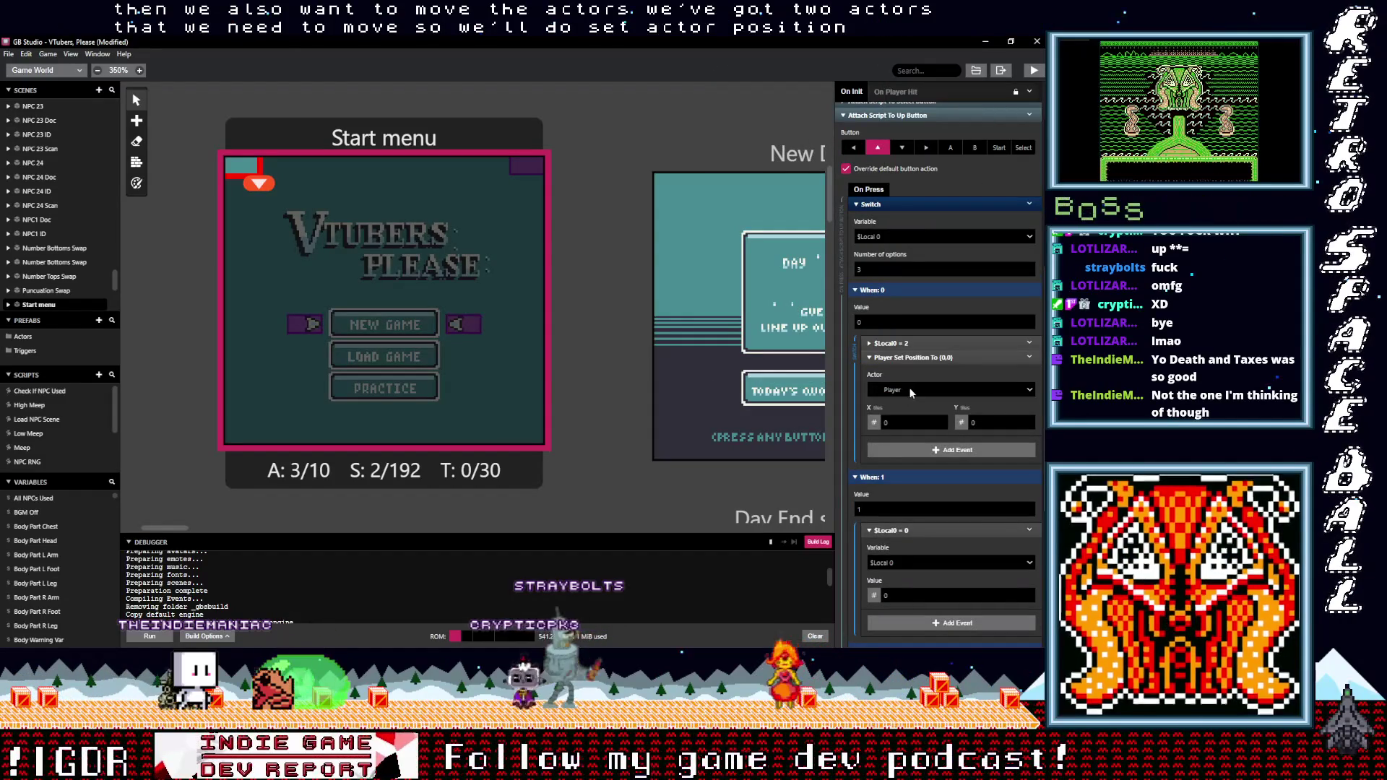
{"action": "left_click", "coordinate": [909, 390]}
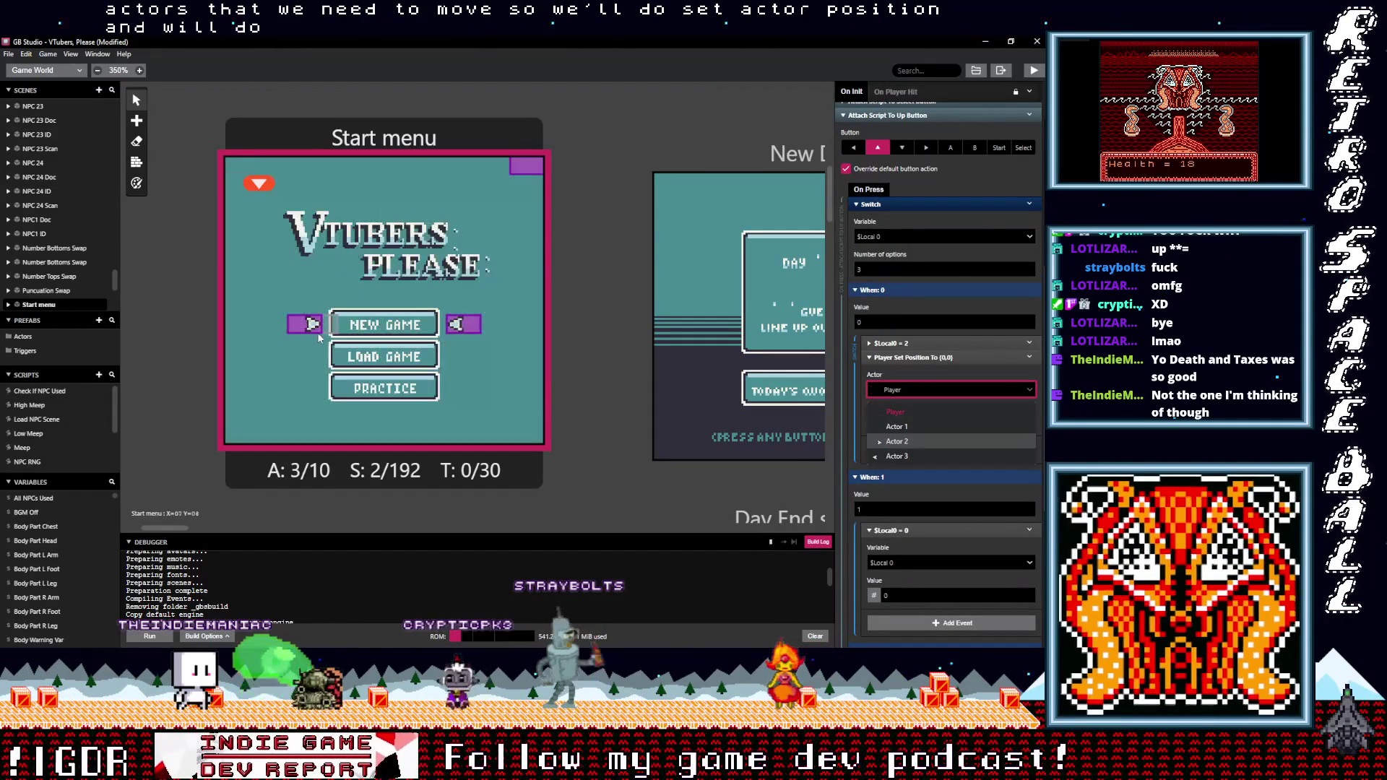
{"action": "left_click", "coordinate": [322, 331]}
{"action": "left_click", "coordinate": [886, 94]}
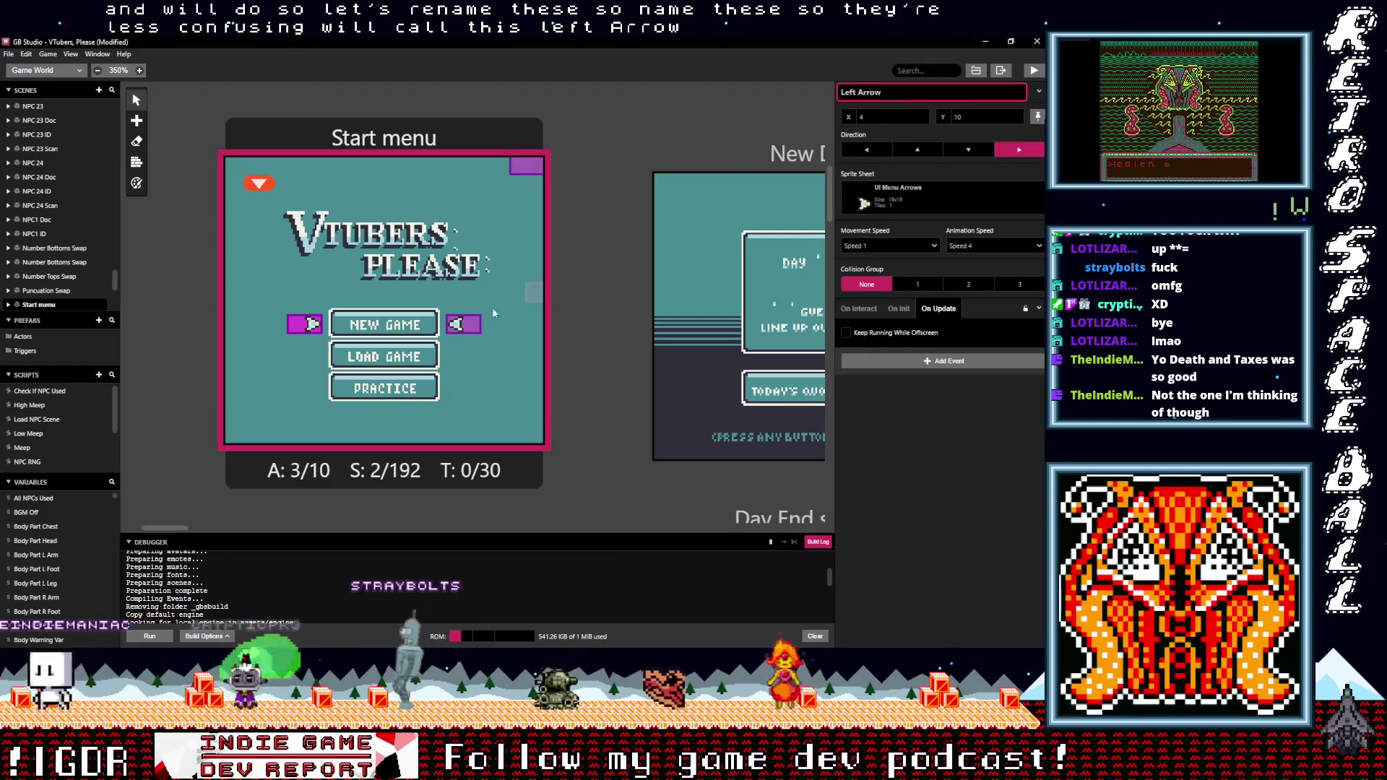
Rename the arrow right of NEW GAME to Right arrow and show the scene script
{"action": "left_click", "coordinate": [489, 320]}
{"action": "left_click", "coordinate": [856, 92]}
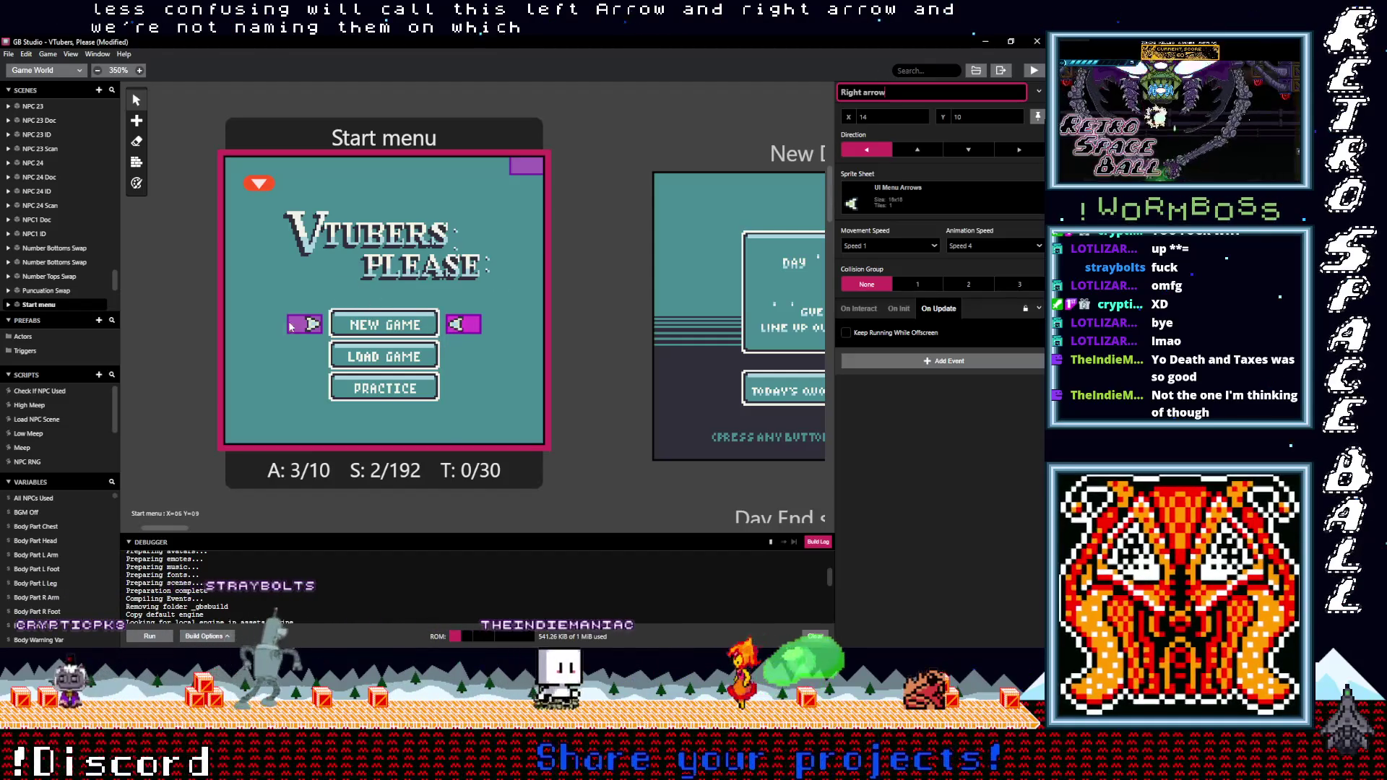
{"action": "left_click", "coordinate": [365, 138]}
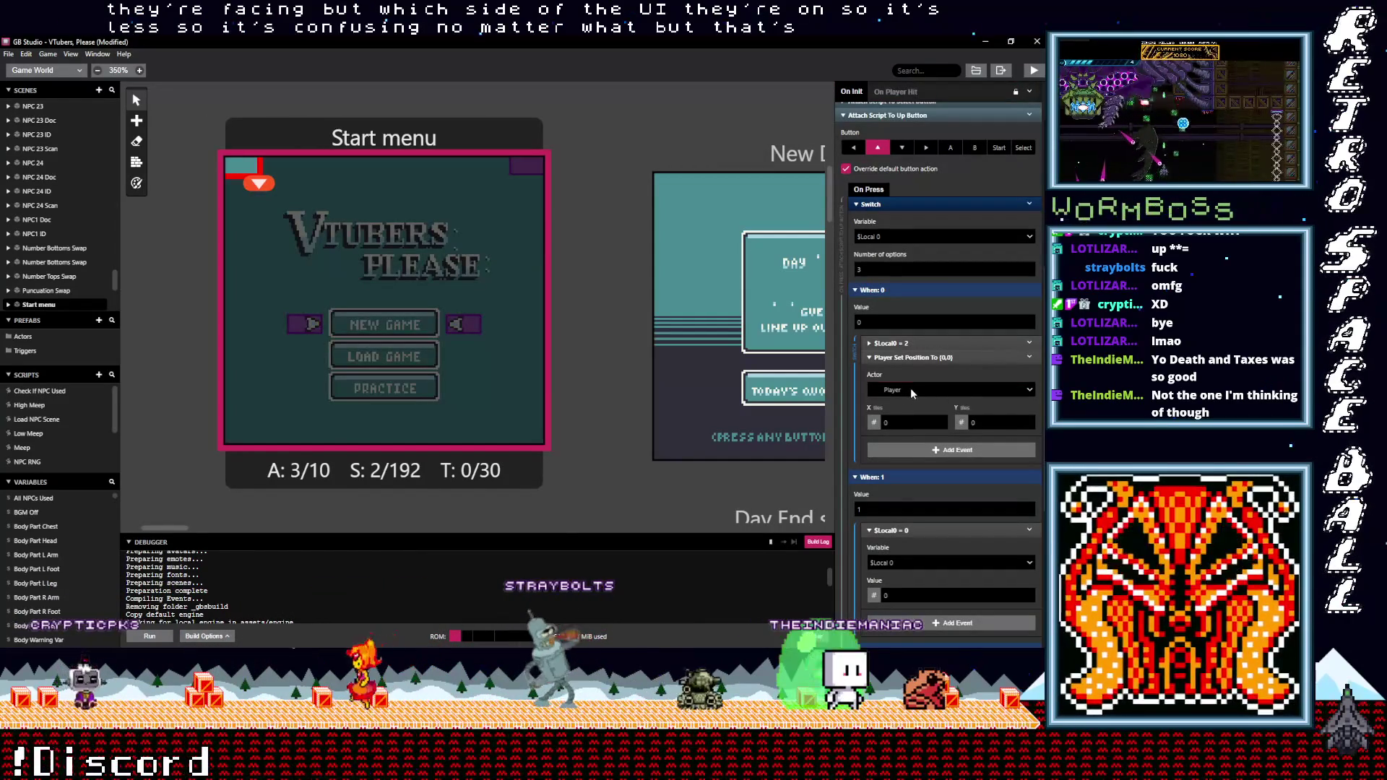
Make the When: 0 position event move Left Arrow to X 4, Y 14
{"action": "left_click", "coordinate": [909, 389]}
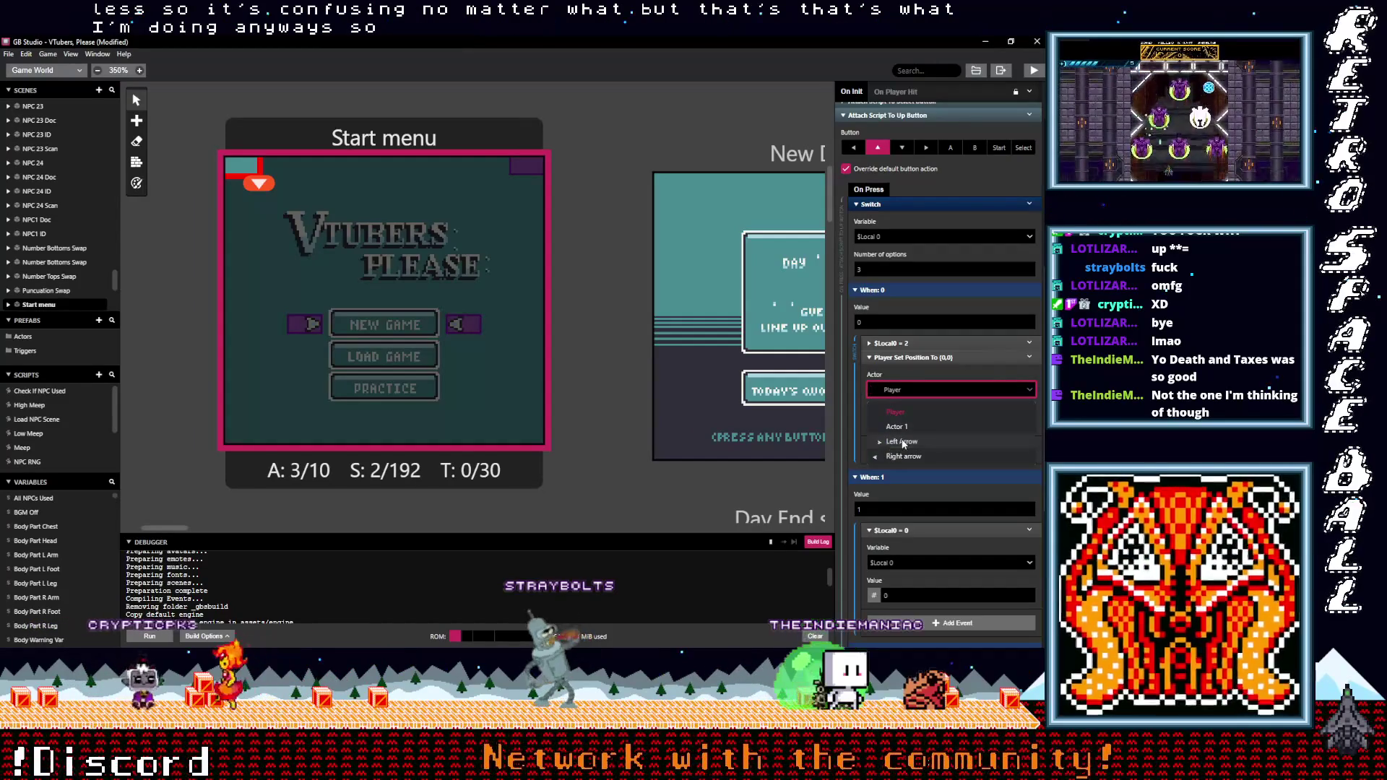
{"action": "left_click", "coordinate": [901, 441]}
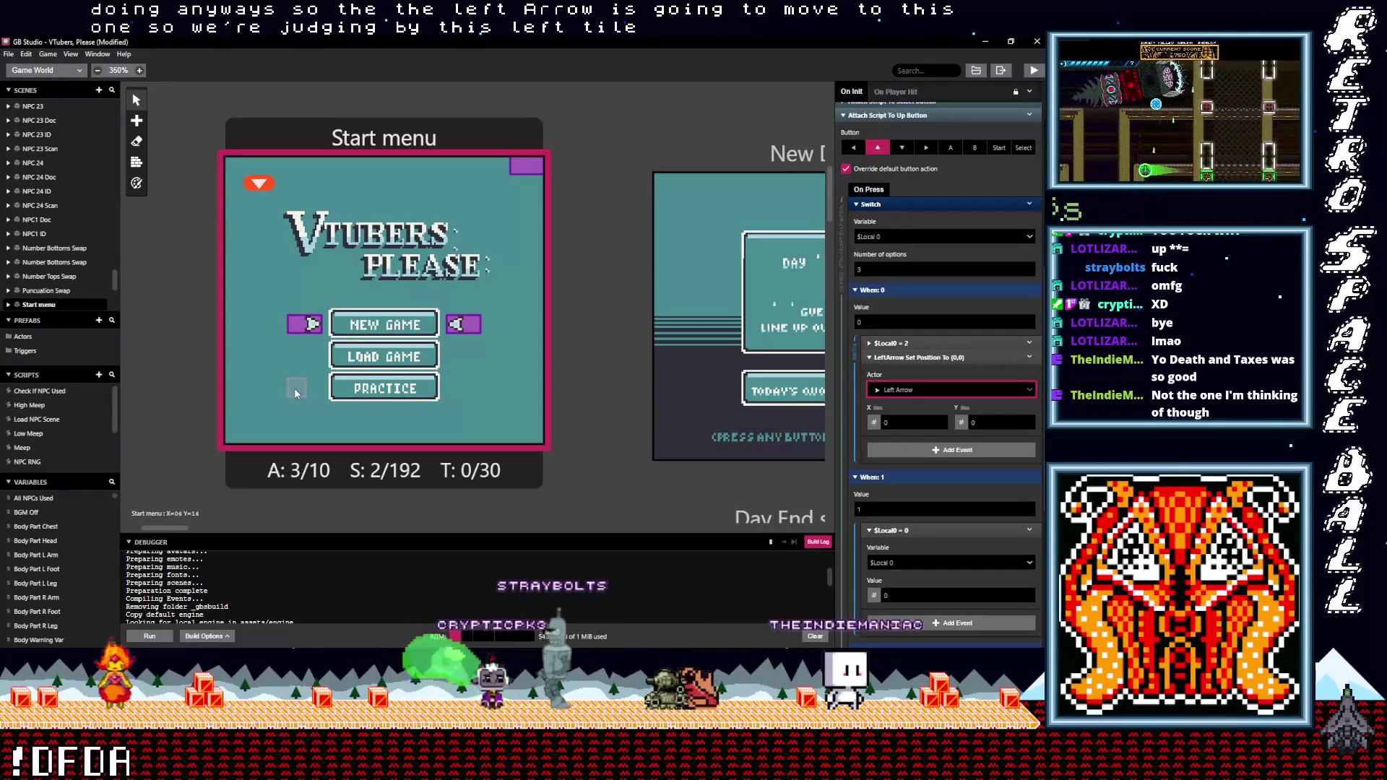
{"action": "left_click", "coordinate": [875, 424]}
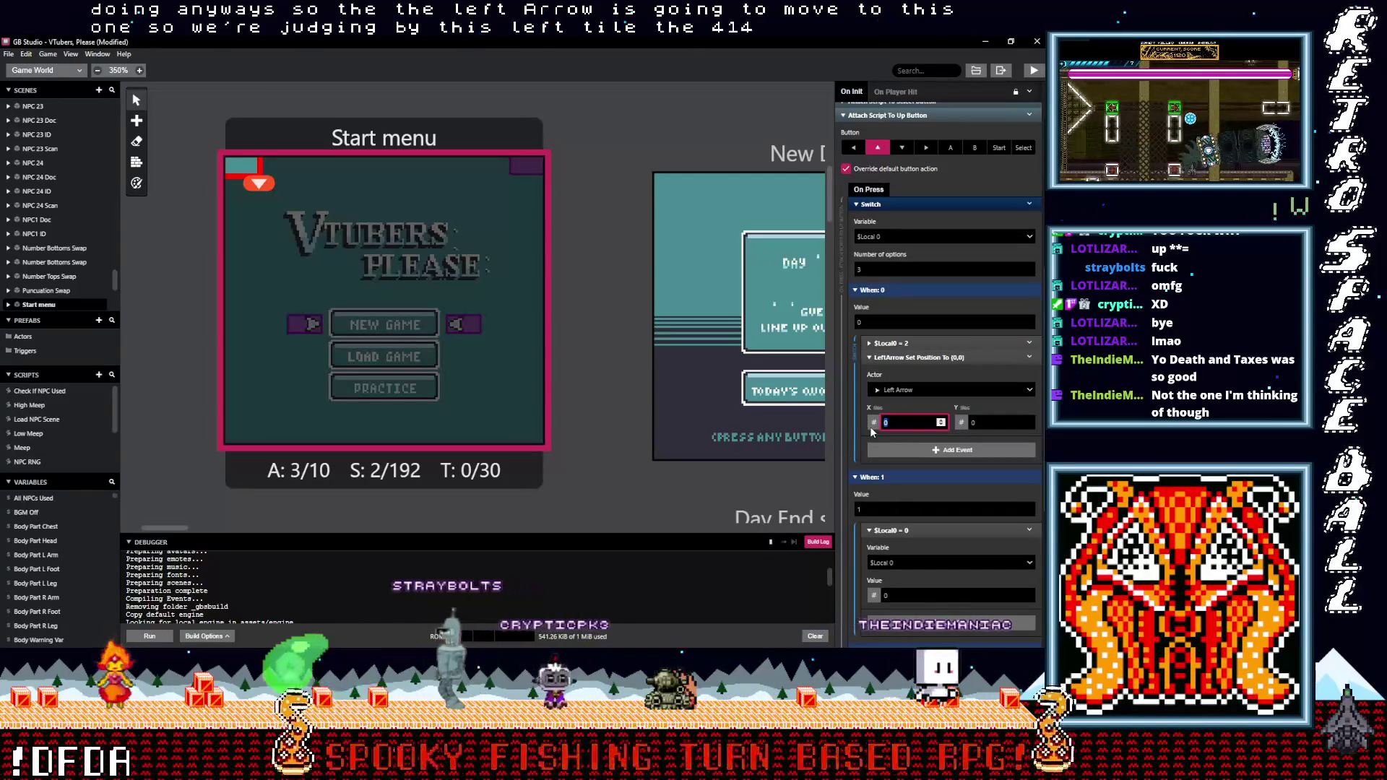
{"action": "type", "text": "4"}
{"action": "left_click", "coordinate": [967, 421]}
{"action": "type", "text": "14"}
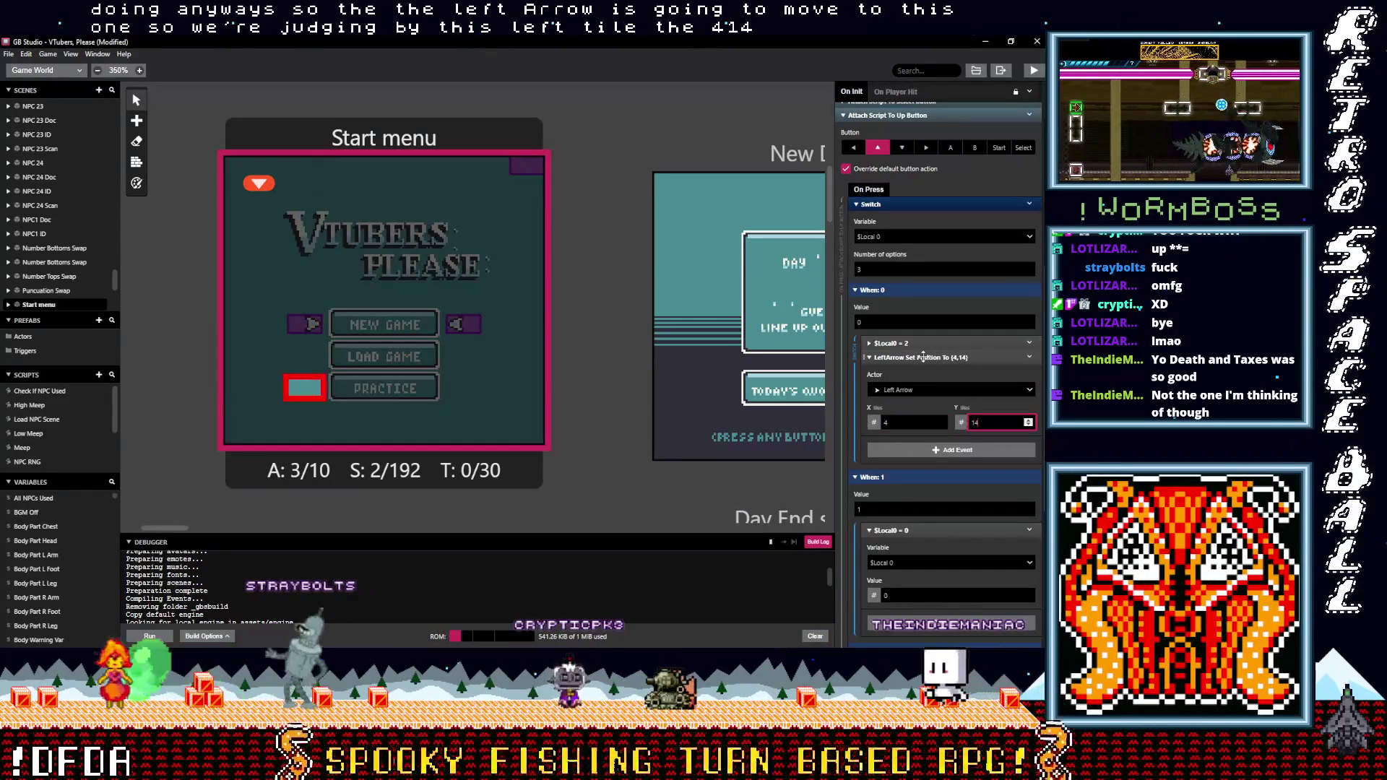
Copy the Left Arrow position event and paste a duplicate beneath it
{"action": "left_click", "coordinate": [924, 357]}
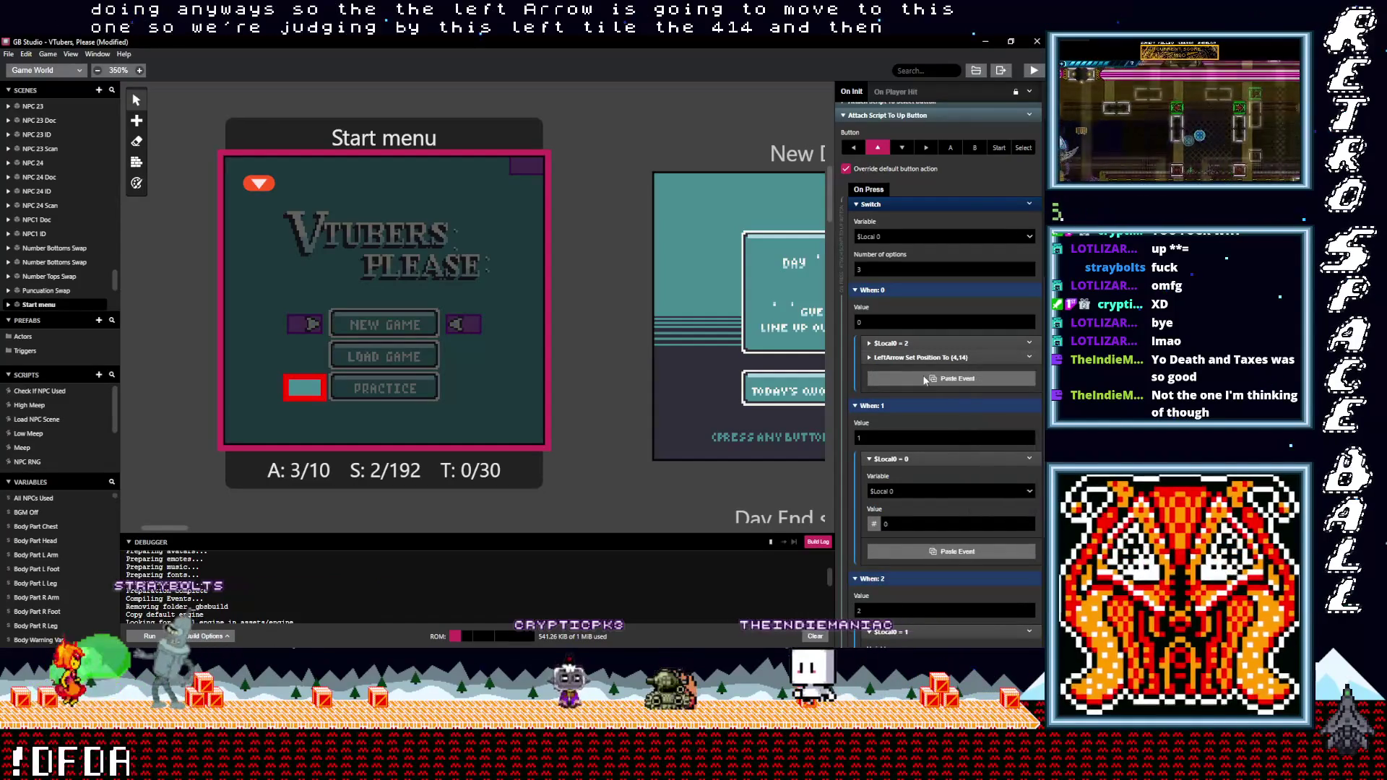
{"action": "left_click", "coordinate": [925, 380]}
{"action": "left_click", "coordinate": [908, 405]}
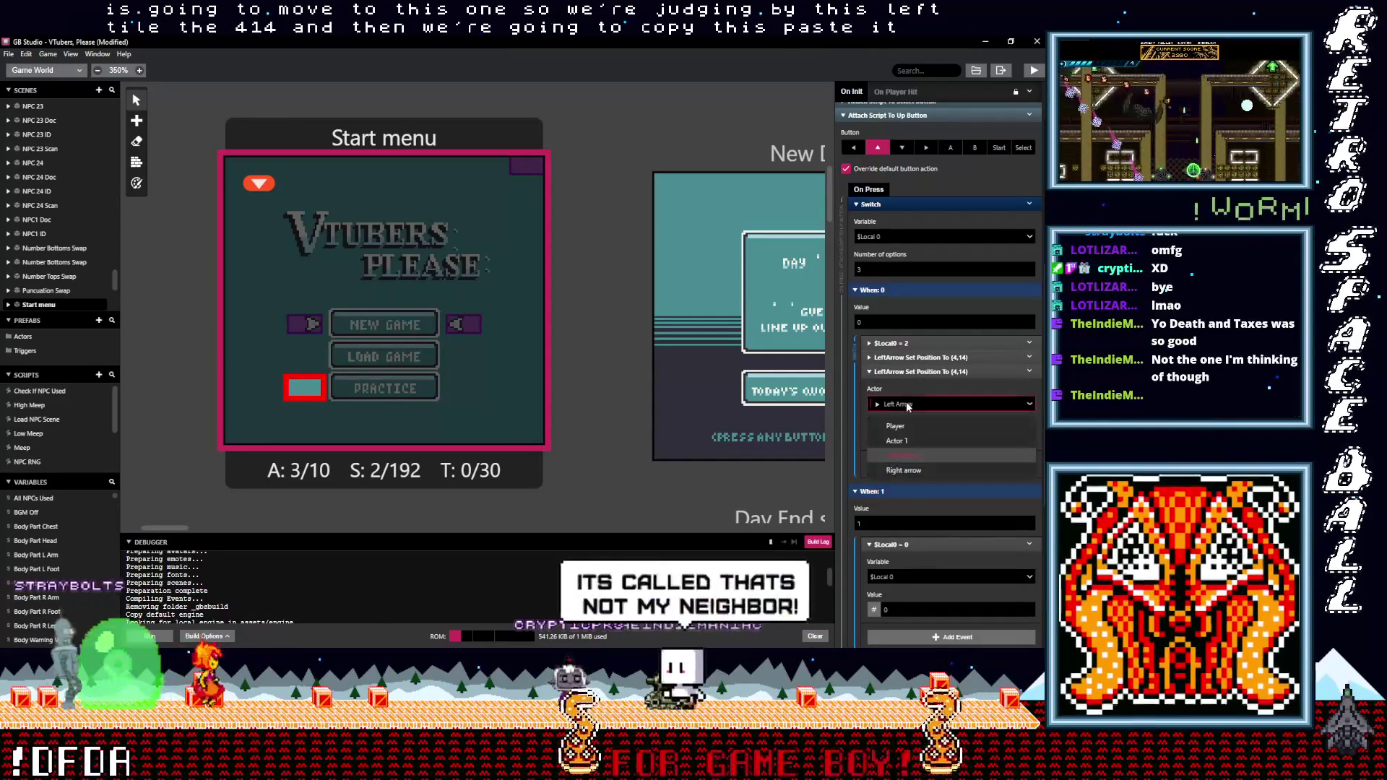
Point the pasted event at Right arrow with X 14, then switch to the from Taco folder
{"action": "left_click", "coordinate": [904, 471]}
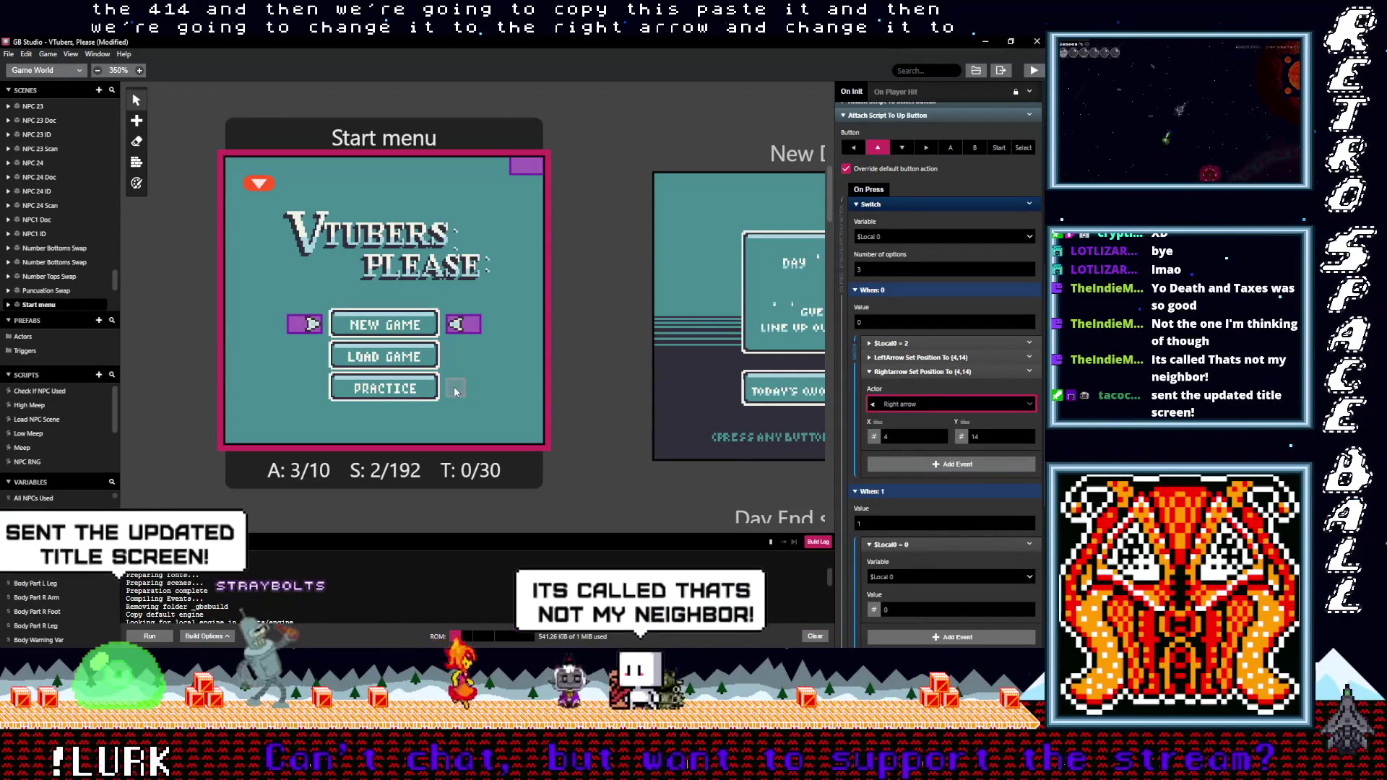
{"action": "left_click", "coordinate": [893, 436]}
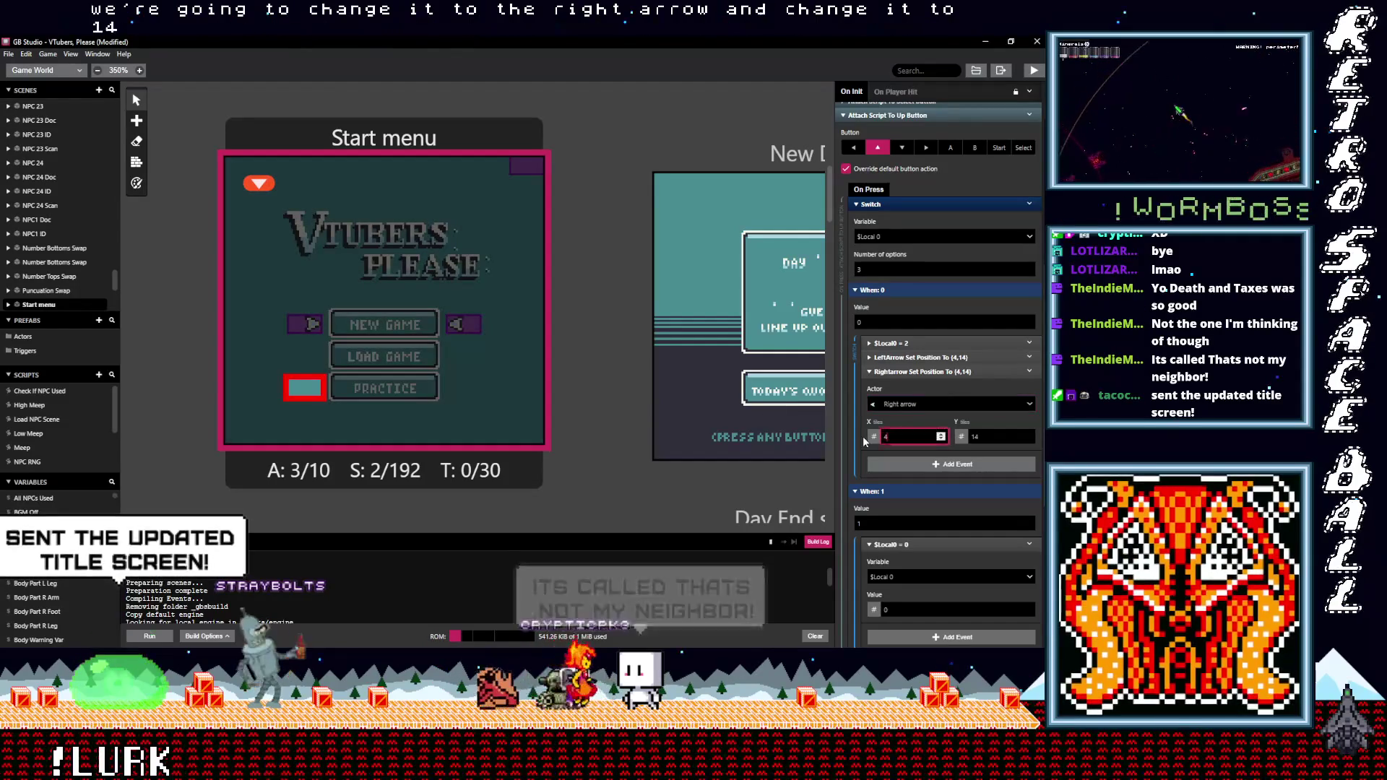
{"action": "type", "text": "14"}
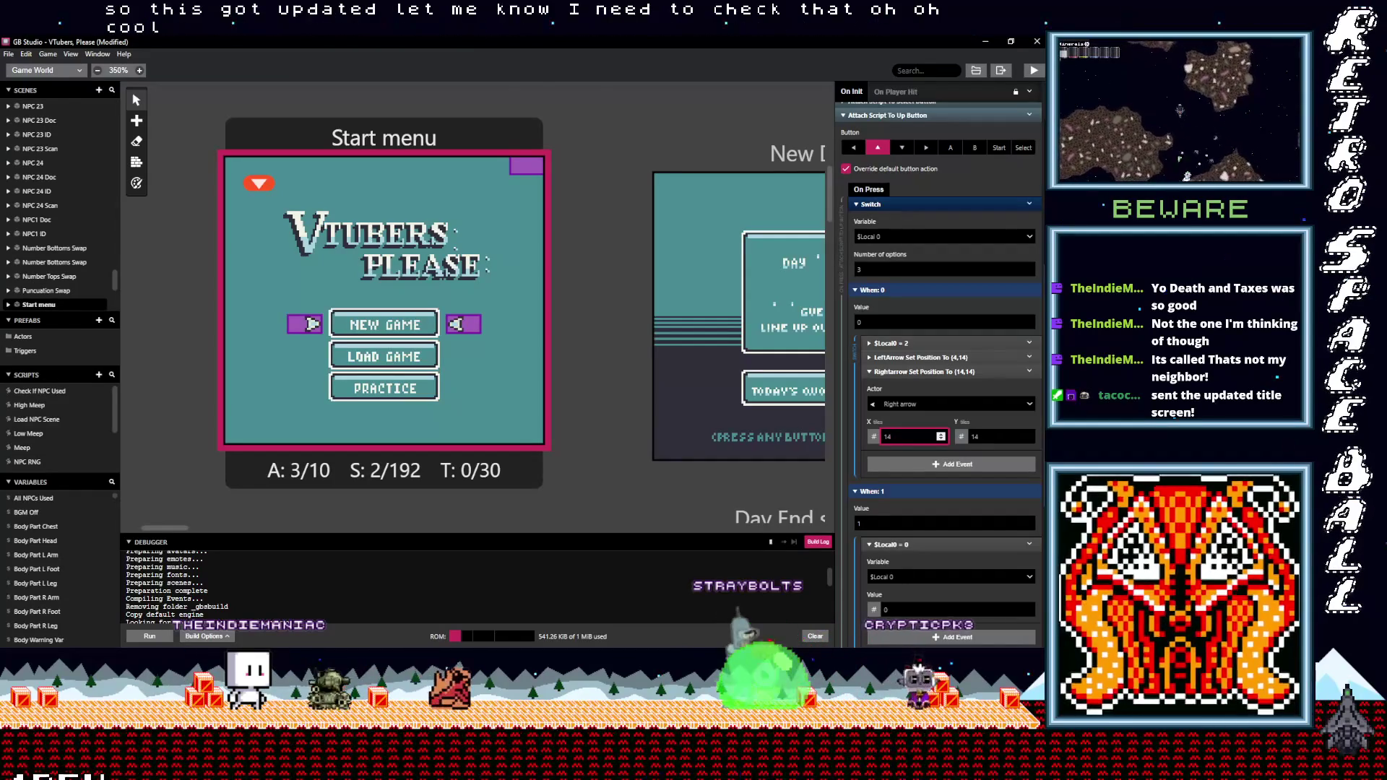
{"action": "key", "text": "alt+Tab"}
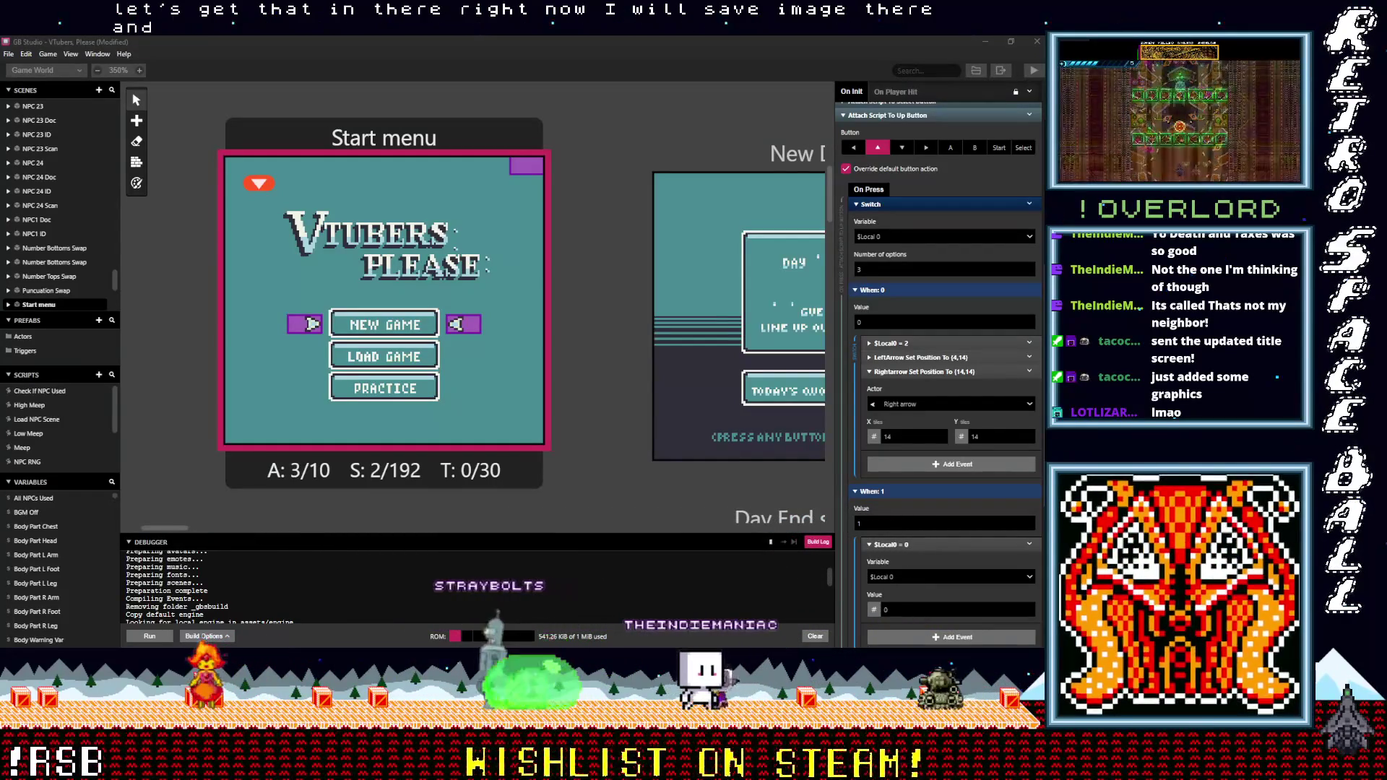
{"action": "key", "text": "alt+Tab"}
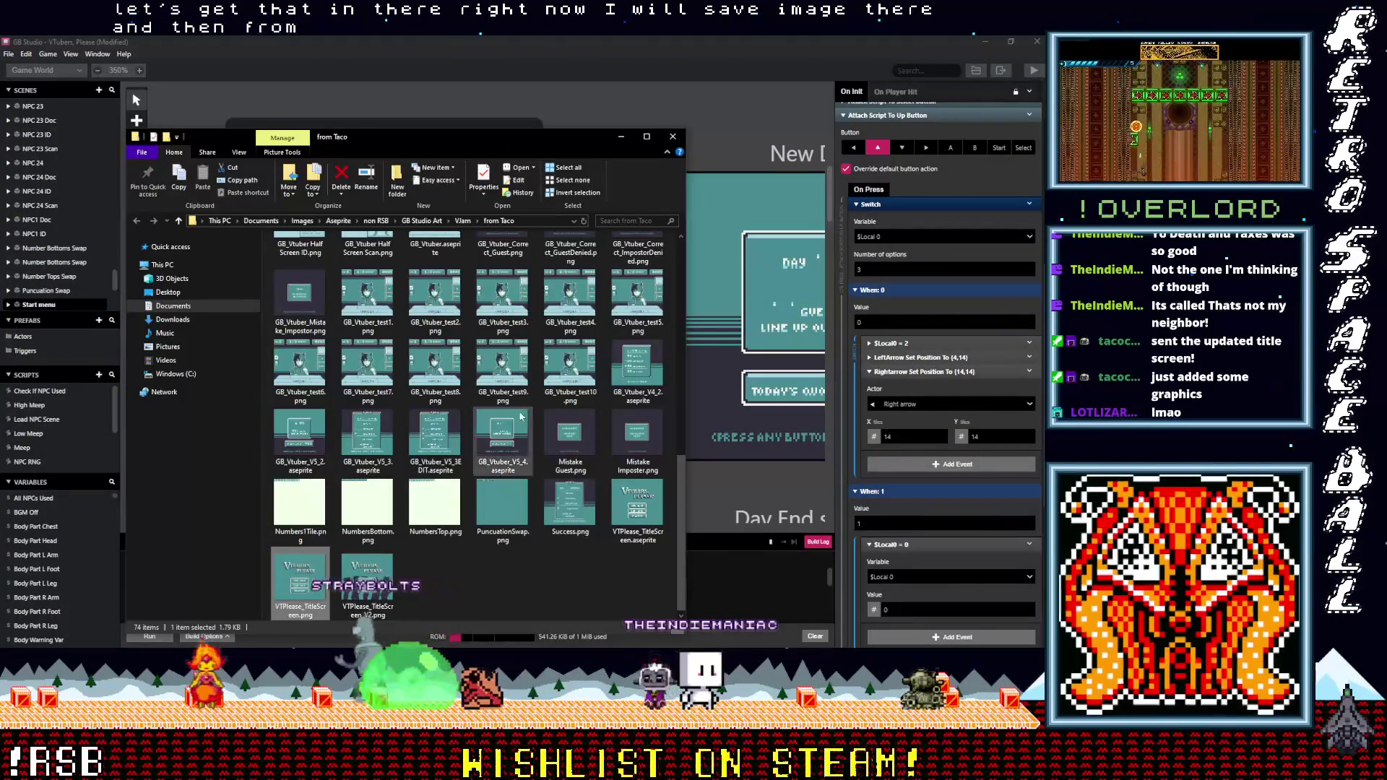
Copy VTPlease_TitleScreen_V2.png from the from Taco folder
{"action": "left_click", "coordinate": [368, 578]}
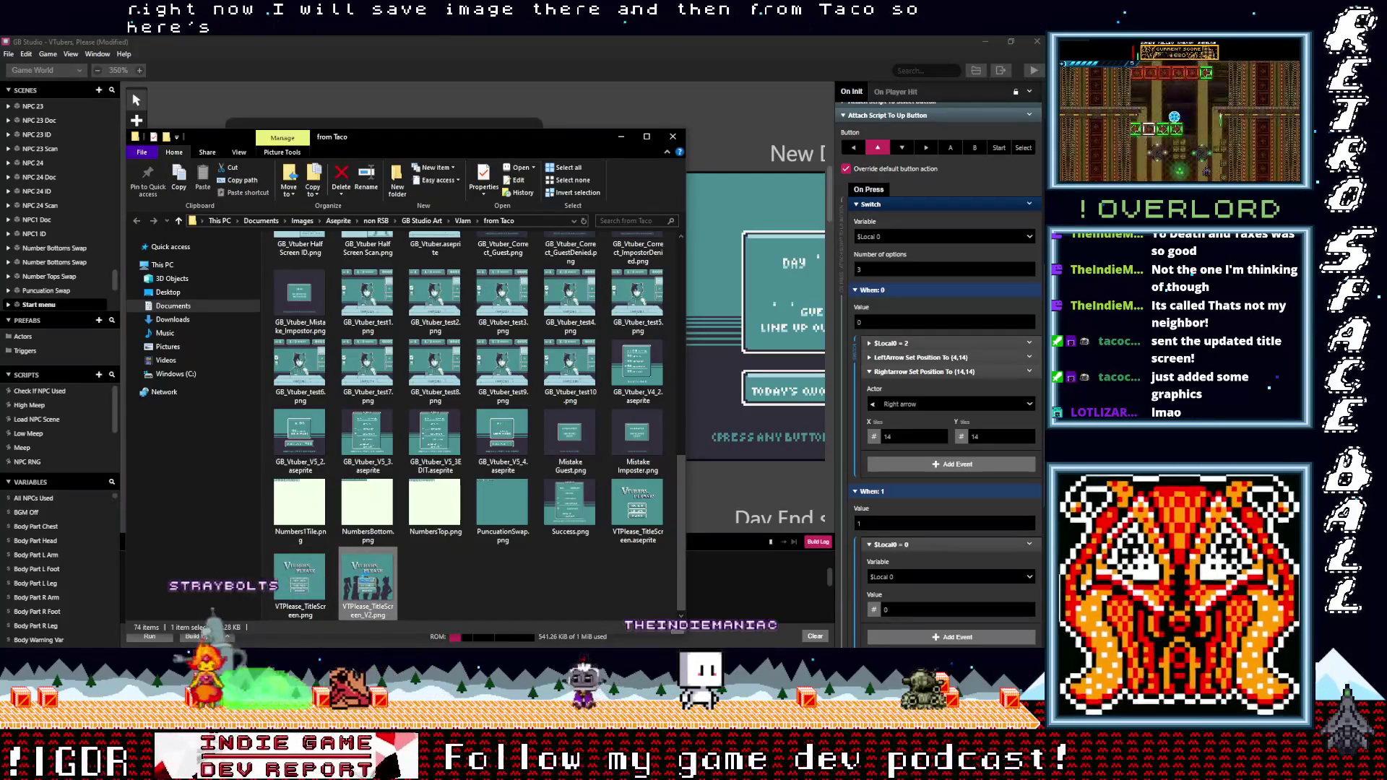
{"action": "right_click", "coordinate": [372, 589]}
{"action": "left_click", "coordinate": [434, 582]}
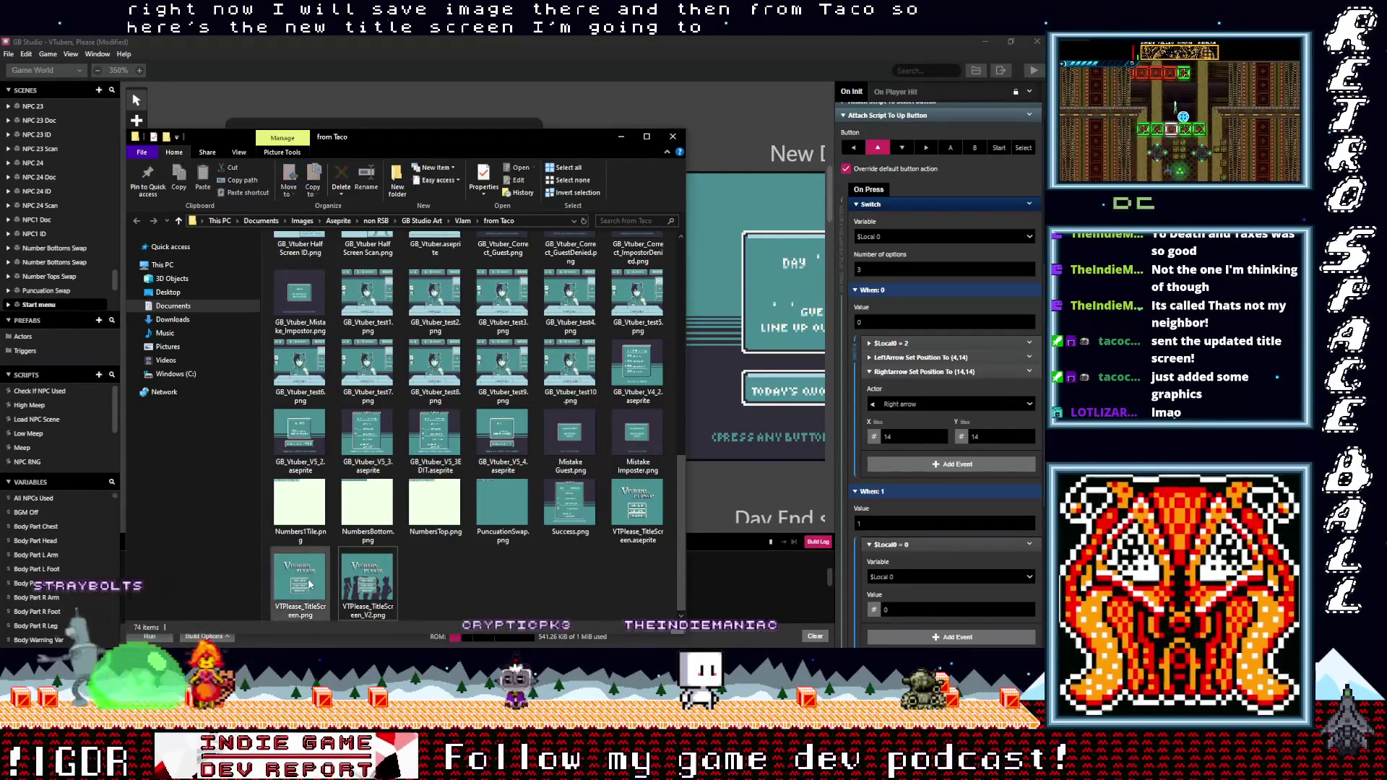
{"action": "right_click", "coordinate": [370, 589]}
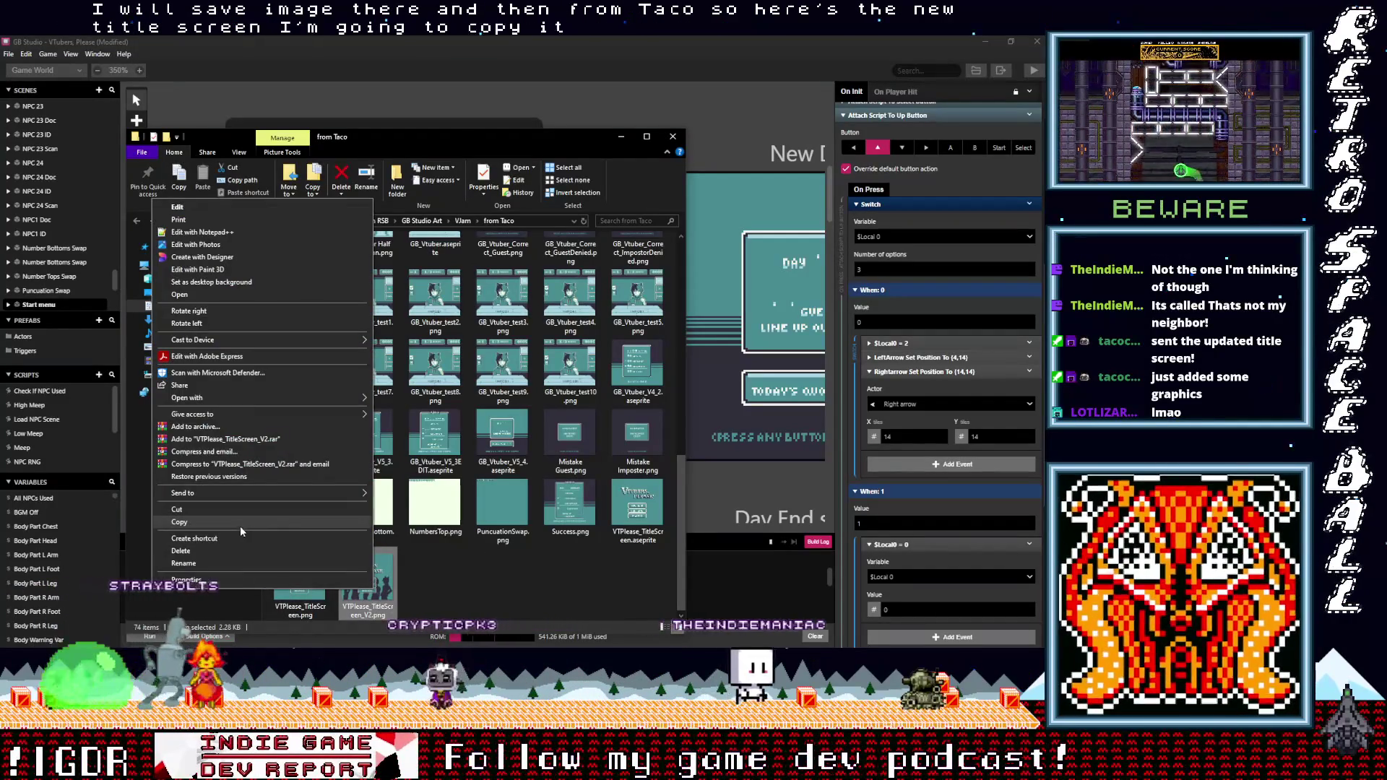
{"action": "left_click", "coordinate": [241, 526]}
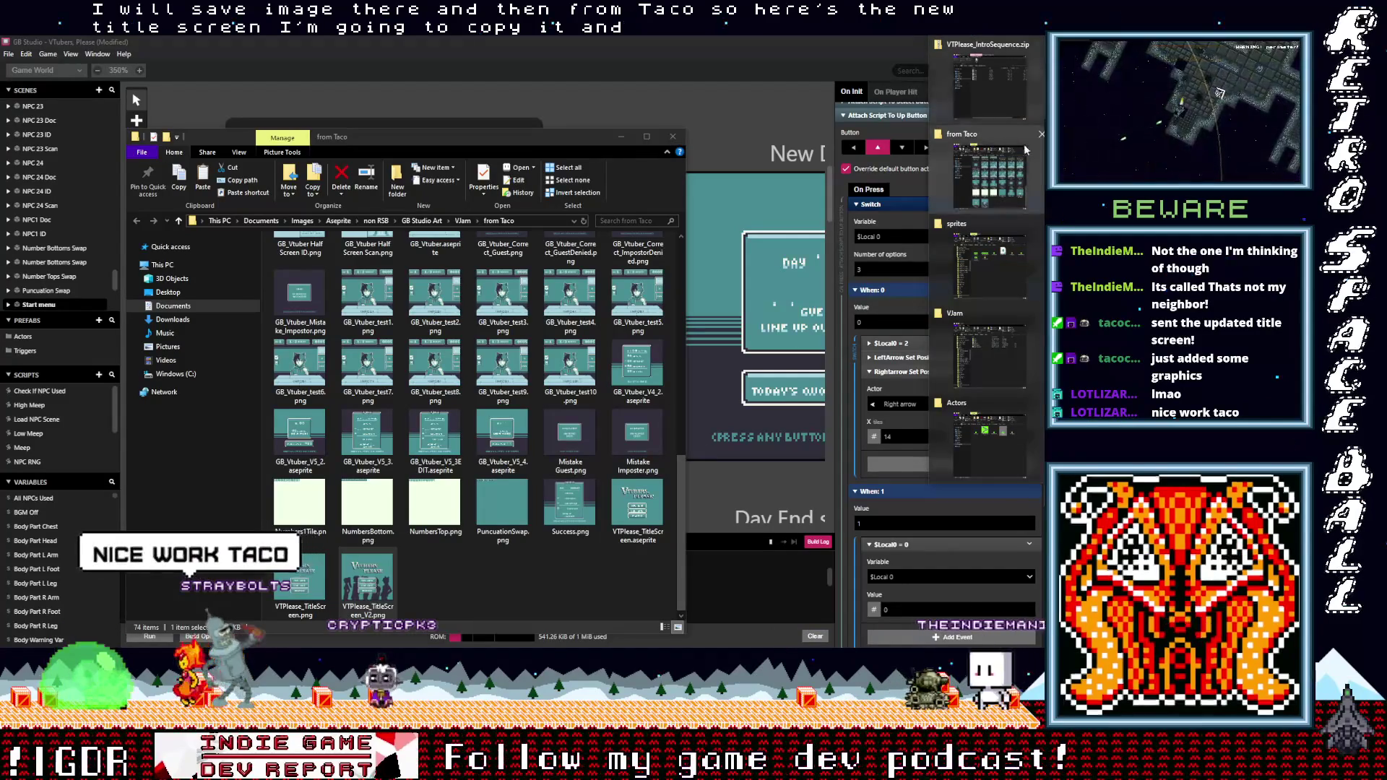
Paste the image into the project's assets folder and rename it to drop '_V2'
{"action": "left_click", "coordinate": [997, 266]}
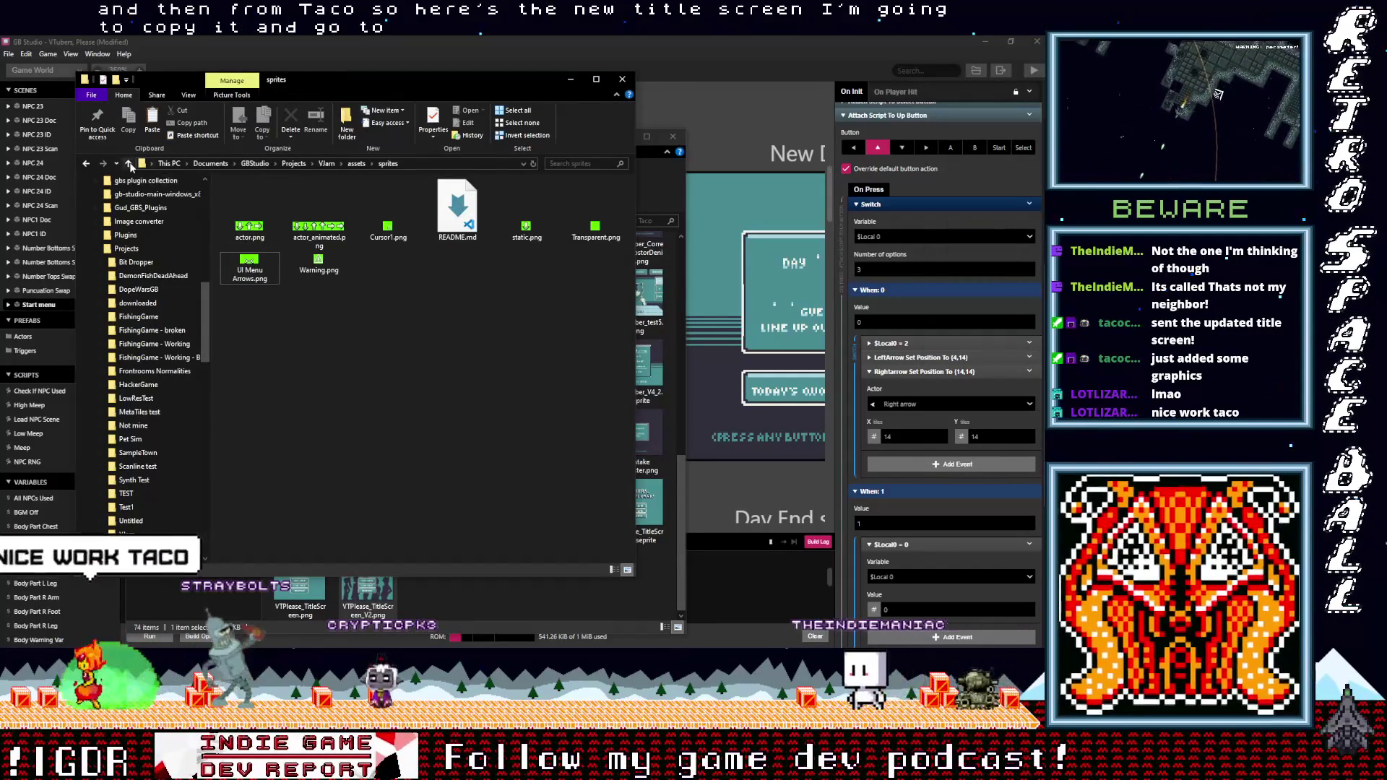
{"action": "double_click", "coordinate": [253, 211]}
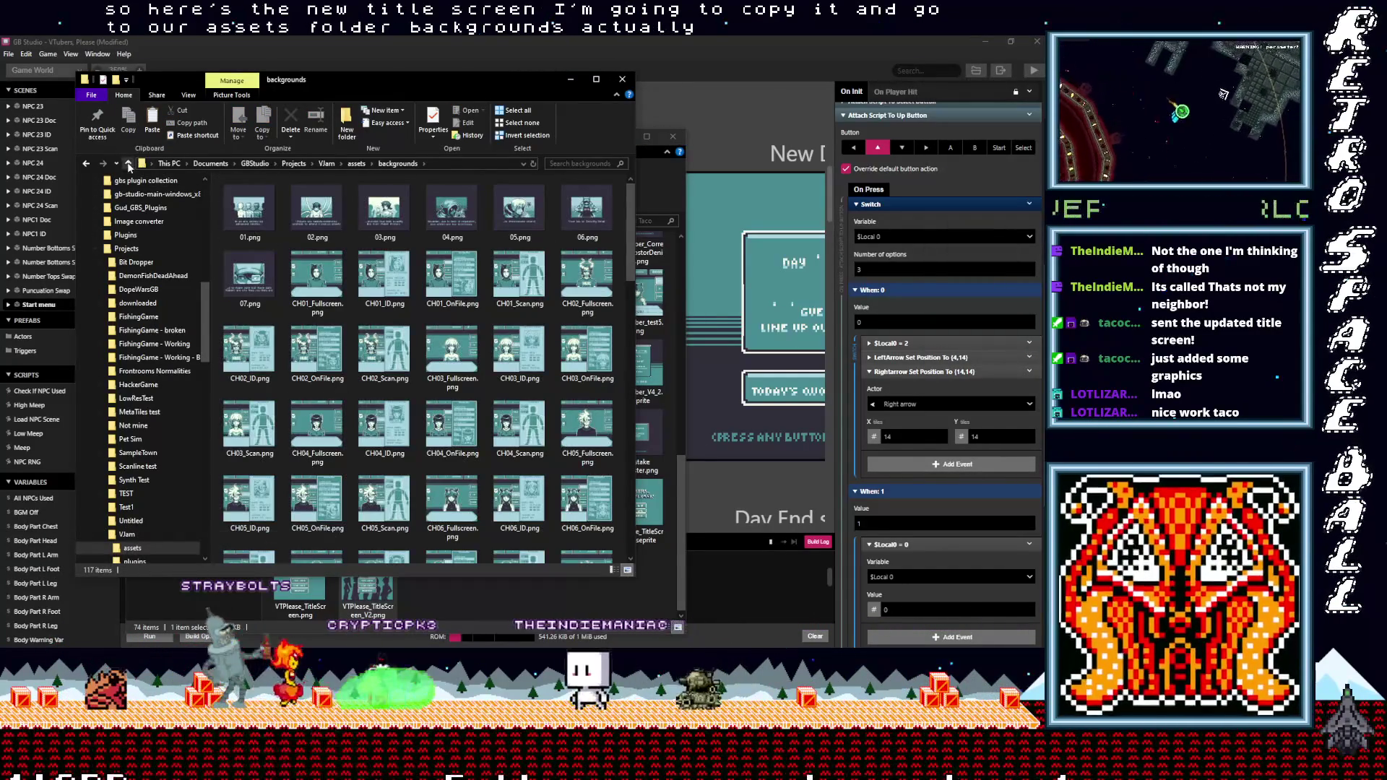
{"action": "key", "text": "BackSpace"}
{"action": "right_click", "coordinate": [260, 328]}
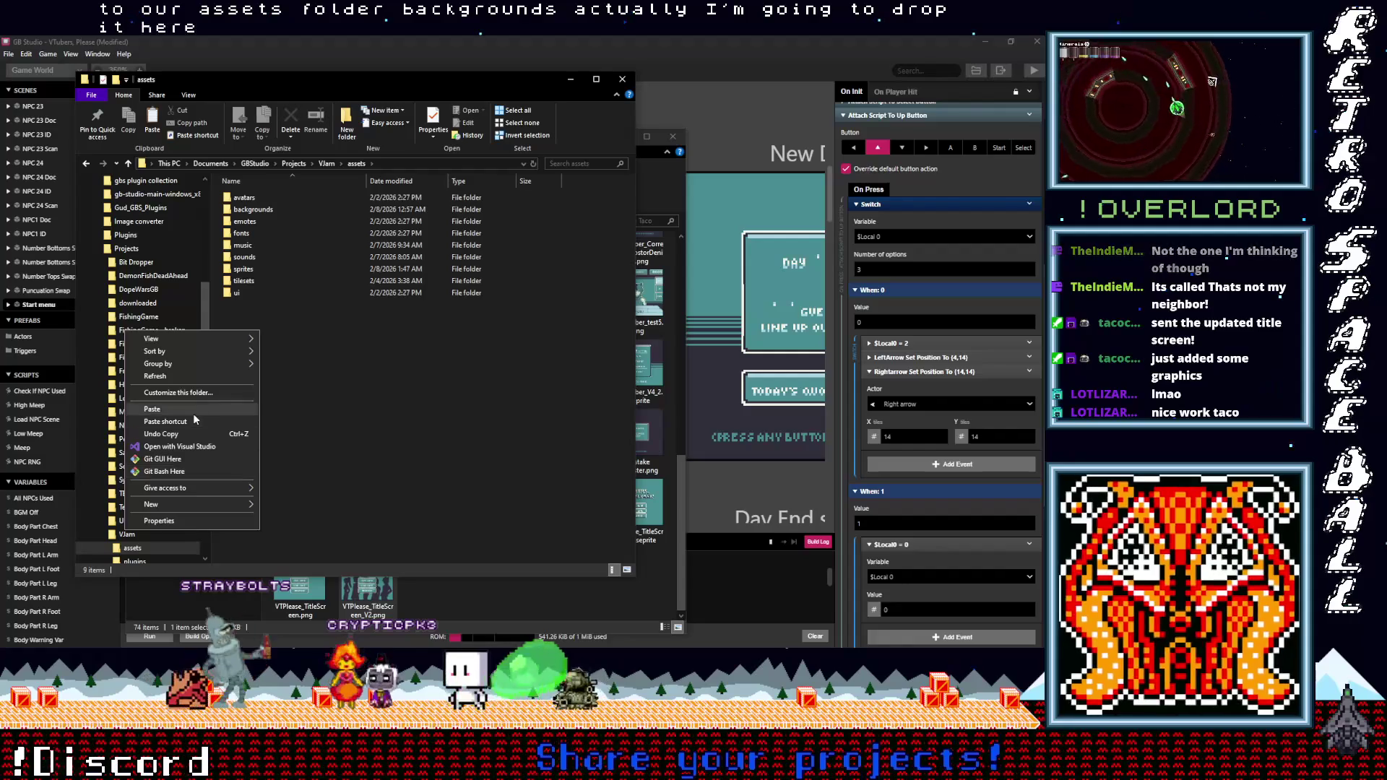
{"action": "left_click", "coordinate": [193, 413]}
{"action": "left_click", "coordinate": [296, 305]}
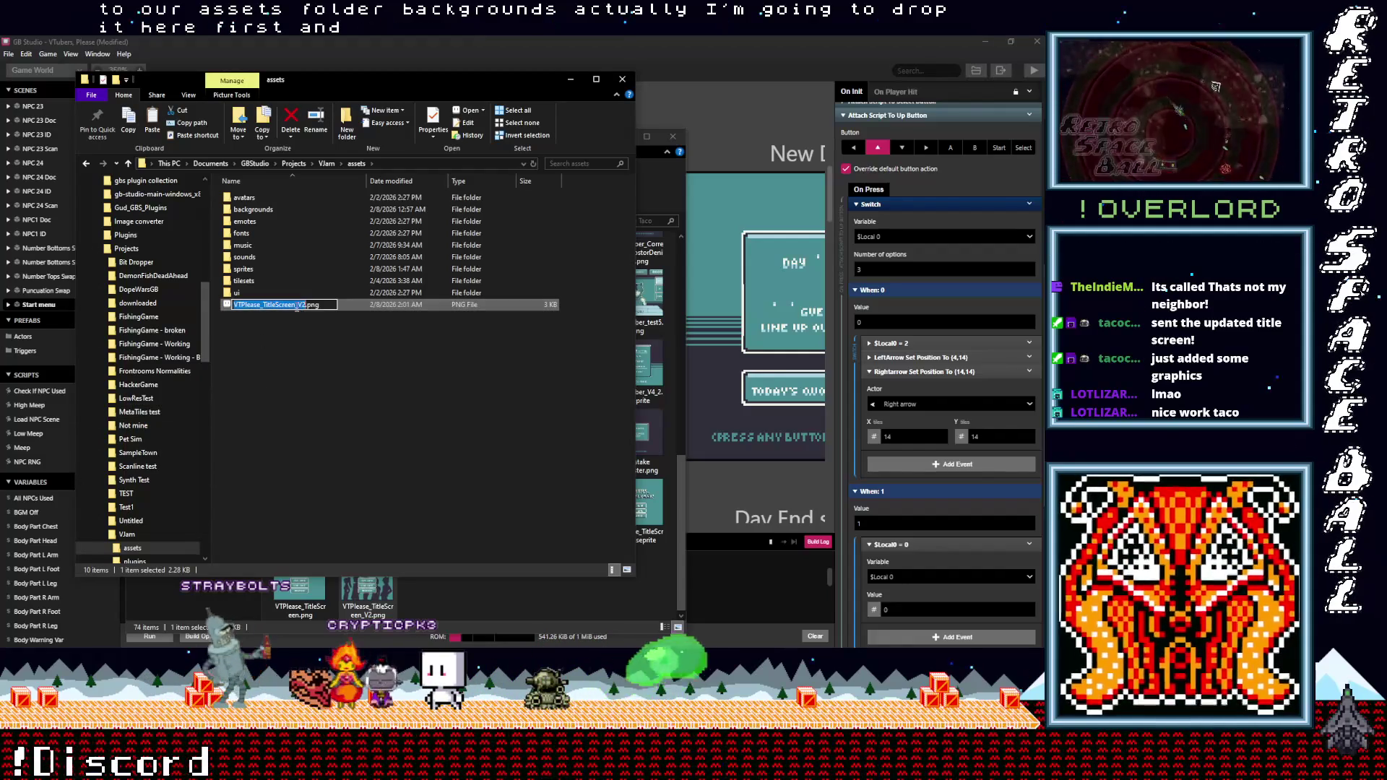
{"action": "key", "text": "BackSpace"}
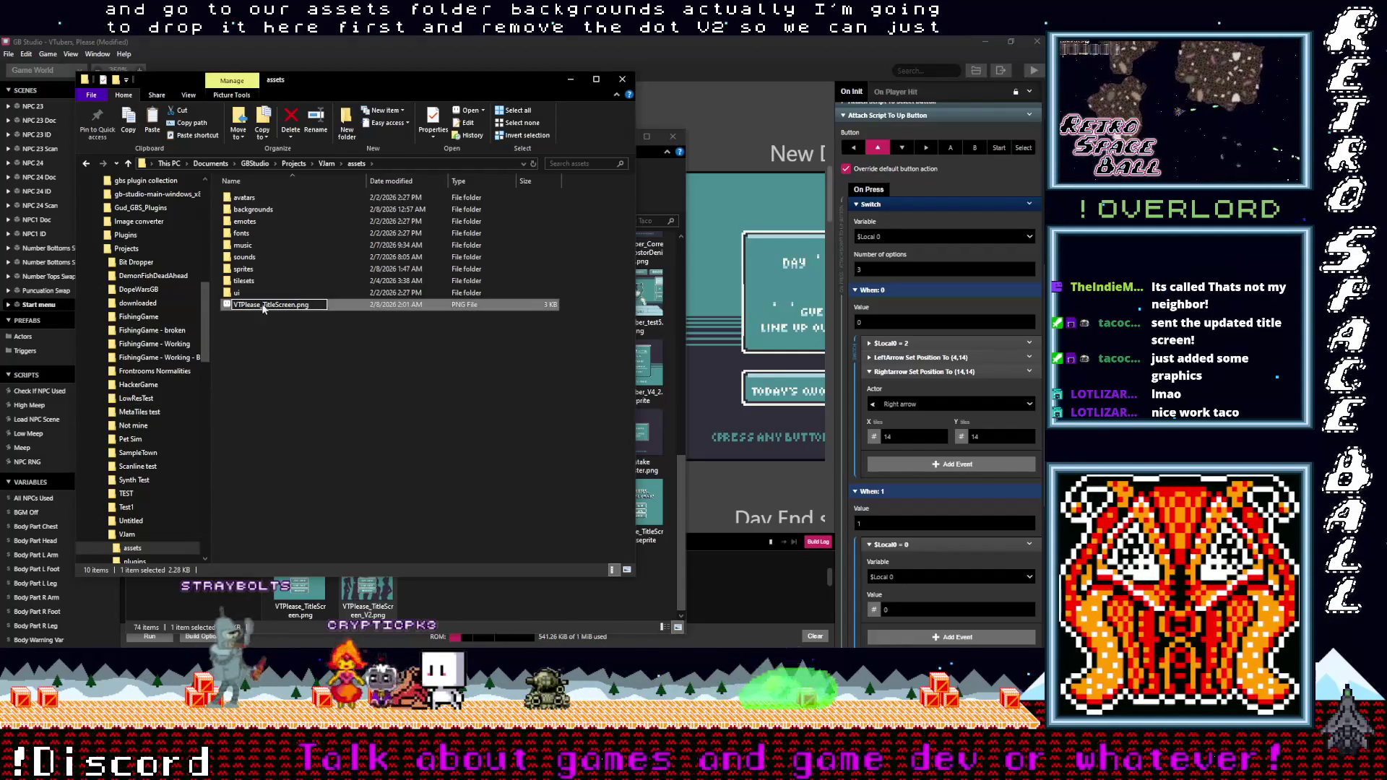
Move VTPlease_TitleScreen.png into backgrounds, replacing the old file, and minimize the window
{"action": "mouse_move", "coordinate": [264, 305]}
{"action": "left_mouse_down"}
{"action": "mouse_move", "coordinate": [271, 220]}
{"action": "mouse_move", "coordinate": [252, 210]}
{"action": "left_mouse_up"}
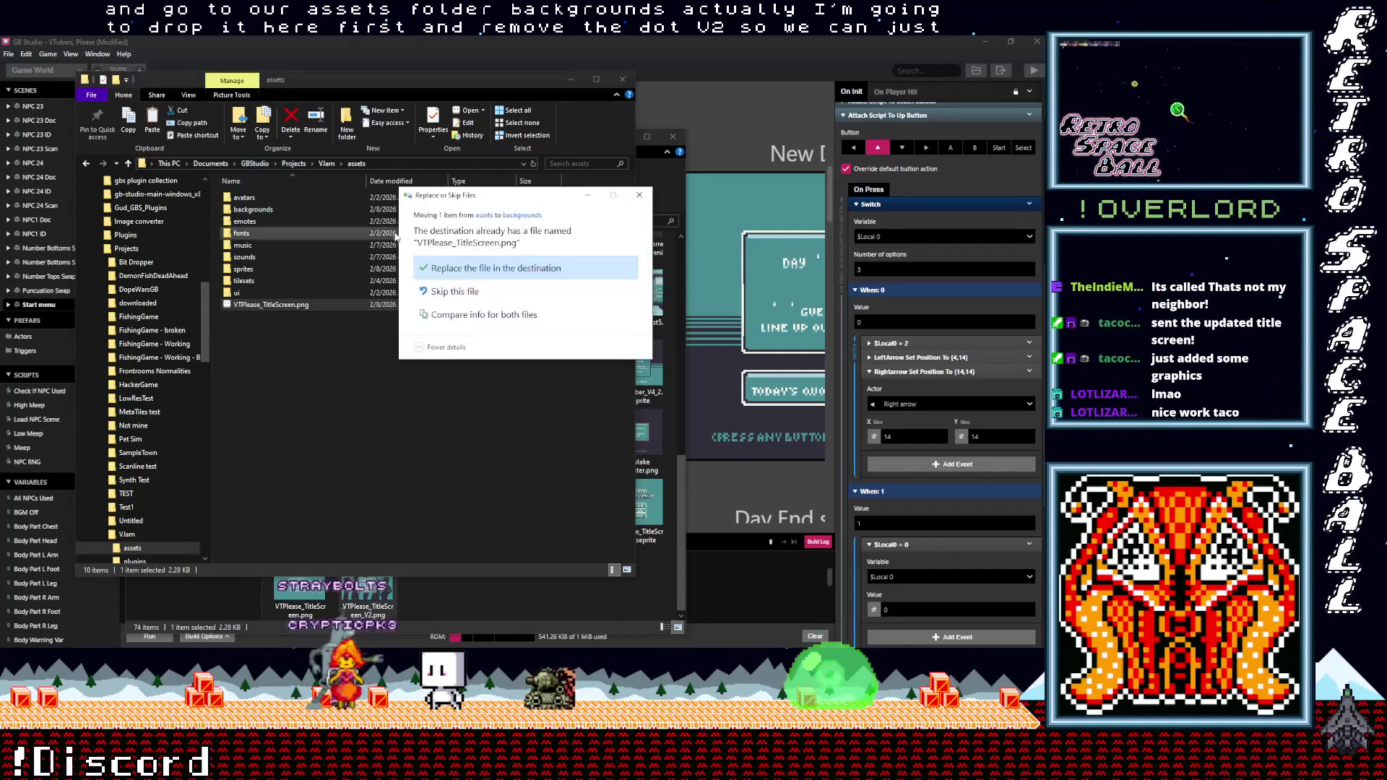
{"action": "left_click", "coordinate": [462, 269]}
{"action": "left_click", "coordinate": [570, 79]}
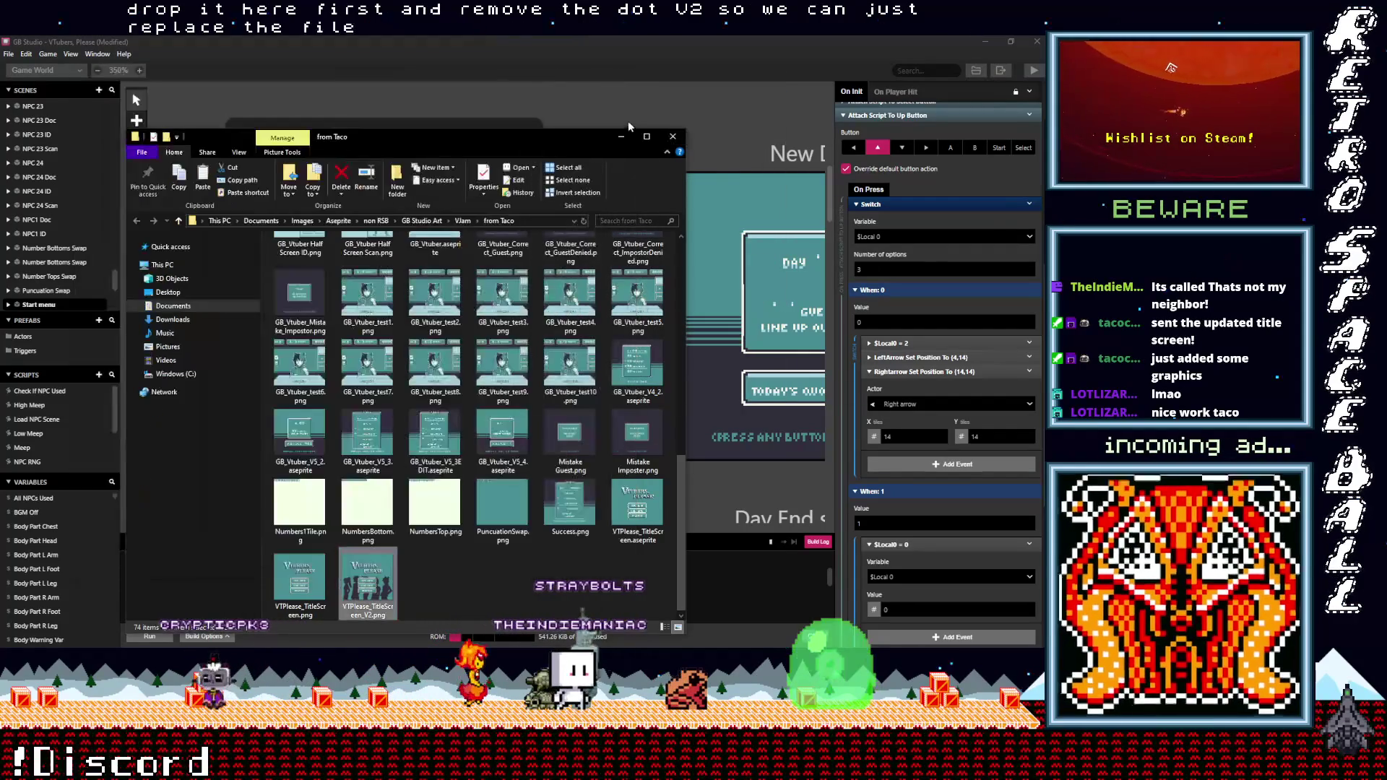
Copy both arrow position events from When: 0 and paste them into When: 1
{"action": "left_click", "coordinate": [622, 135]}
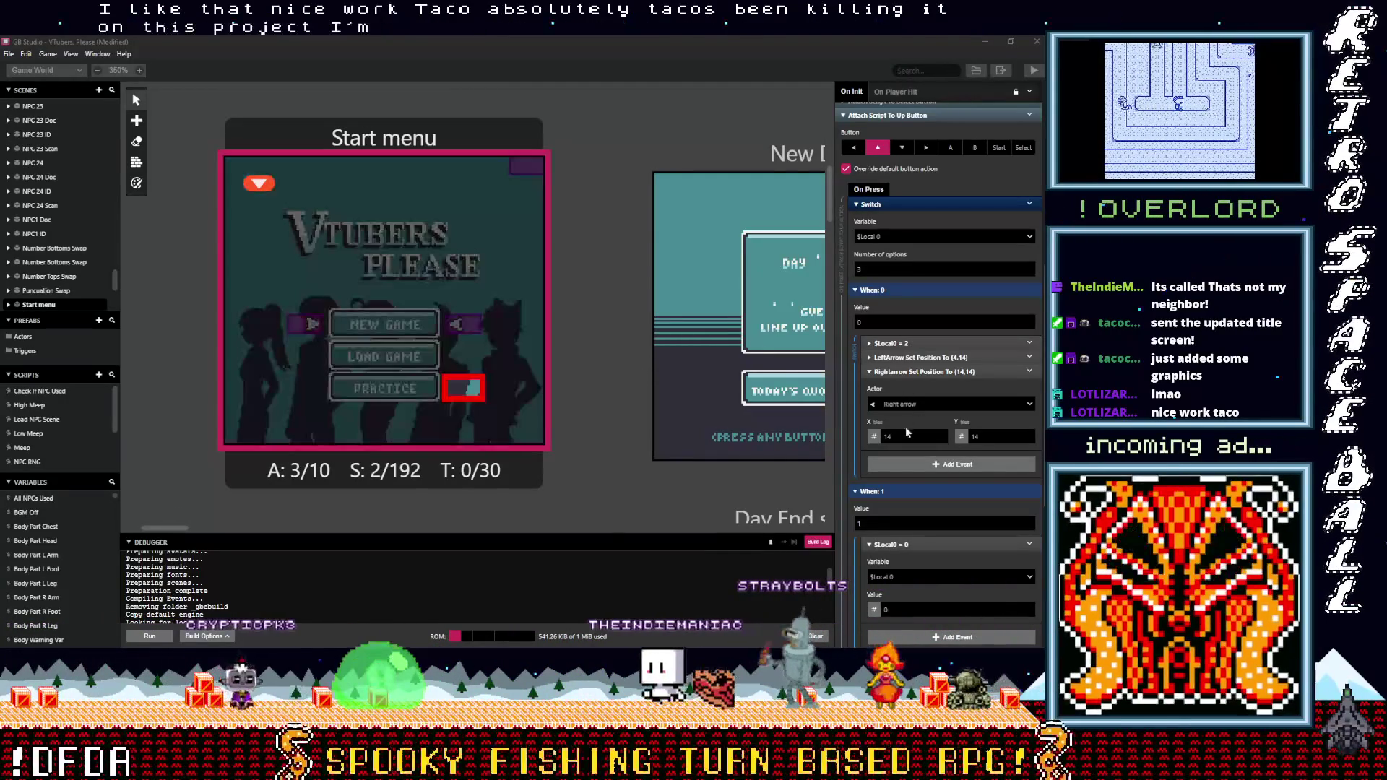
{"action": "scroll", "coordinate": [904, 483], "scroll_direction": "down", "scroll_amount": 3}
{"action": "left_click", "coordinate": [908, 257]}
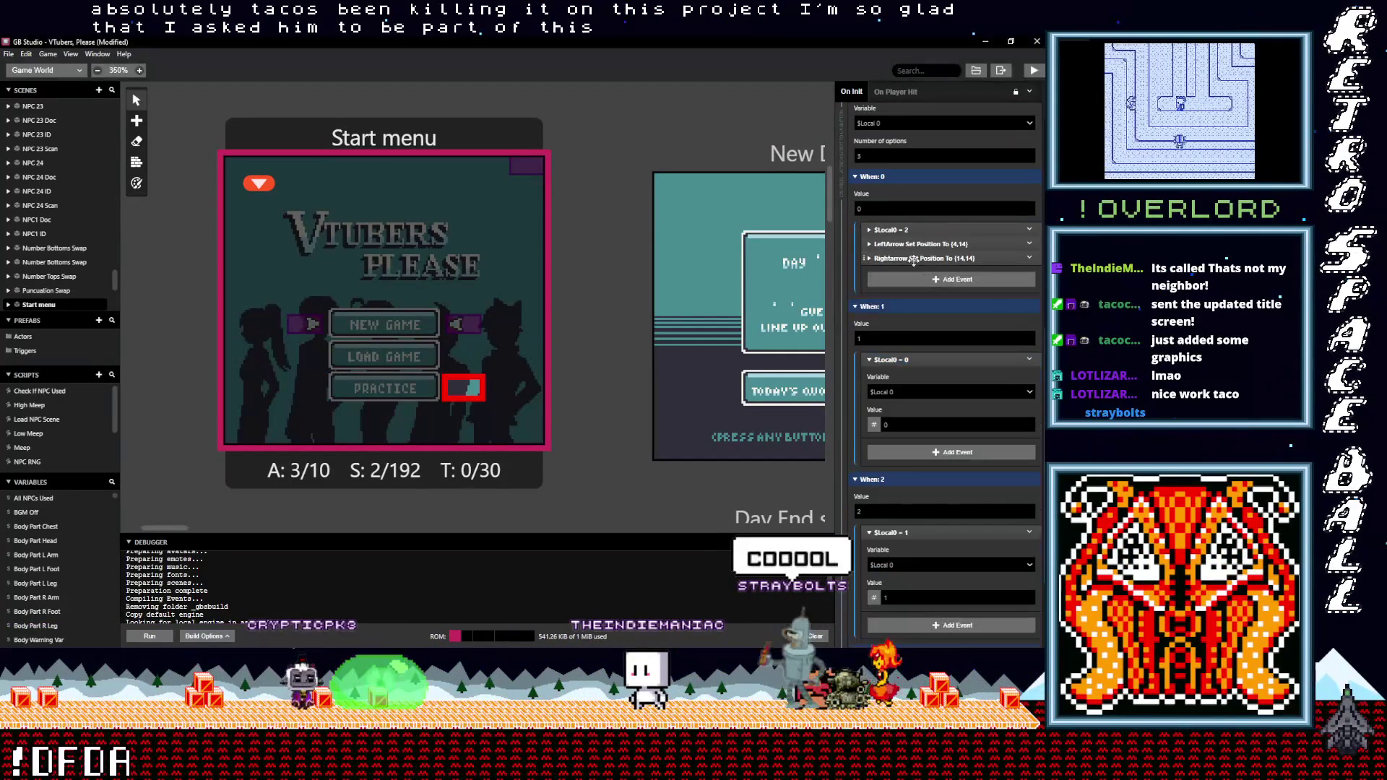
{"action": "left_click", "coordinate": [928, 244], "text": "shift"}
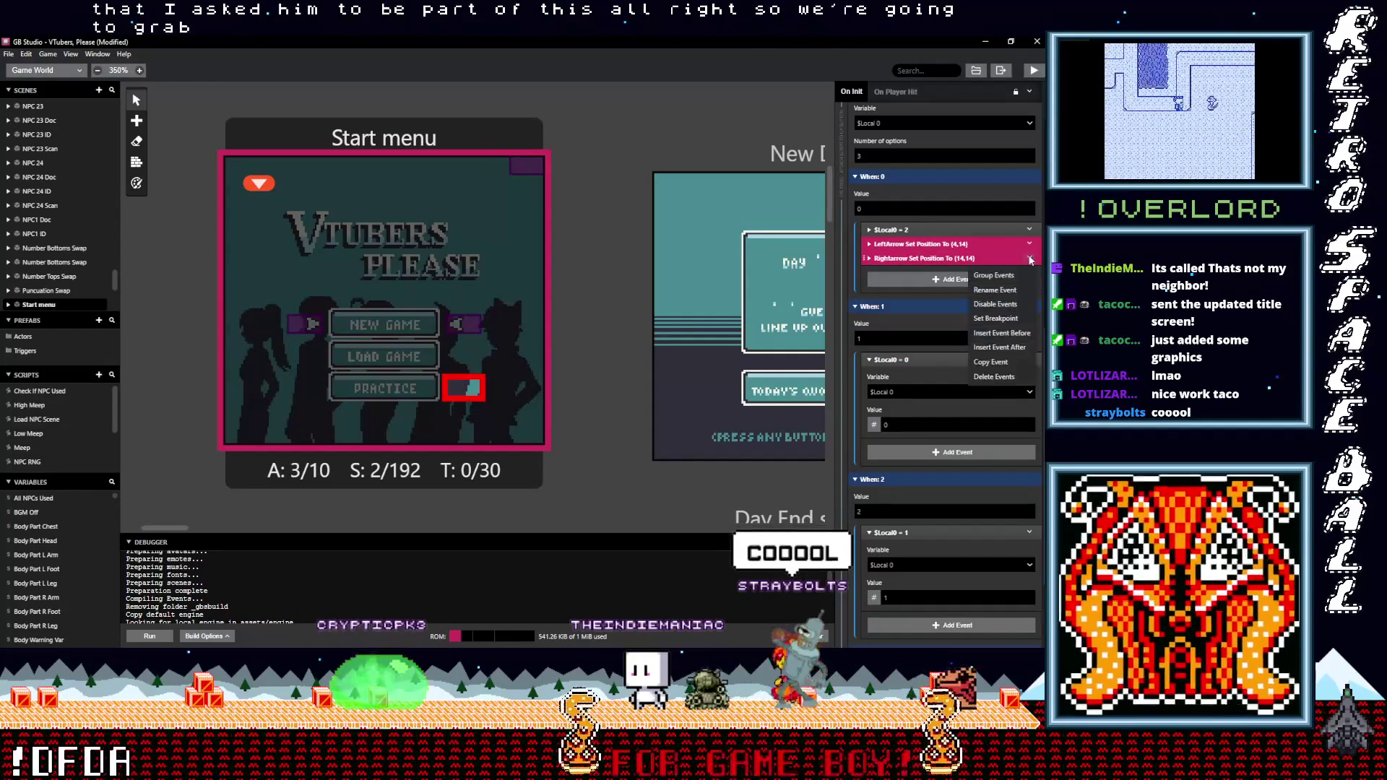
{"action": "key", "text": "ctrl+c"}
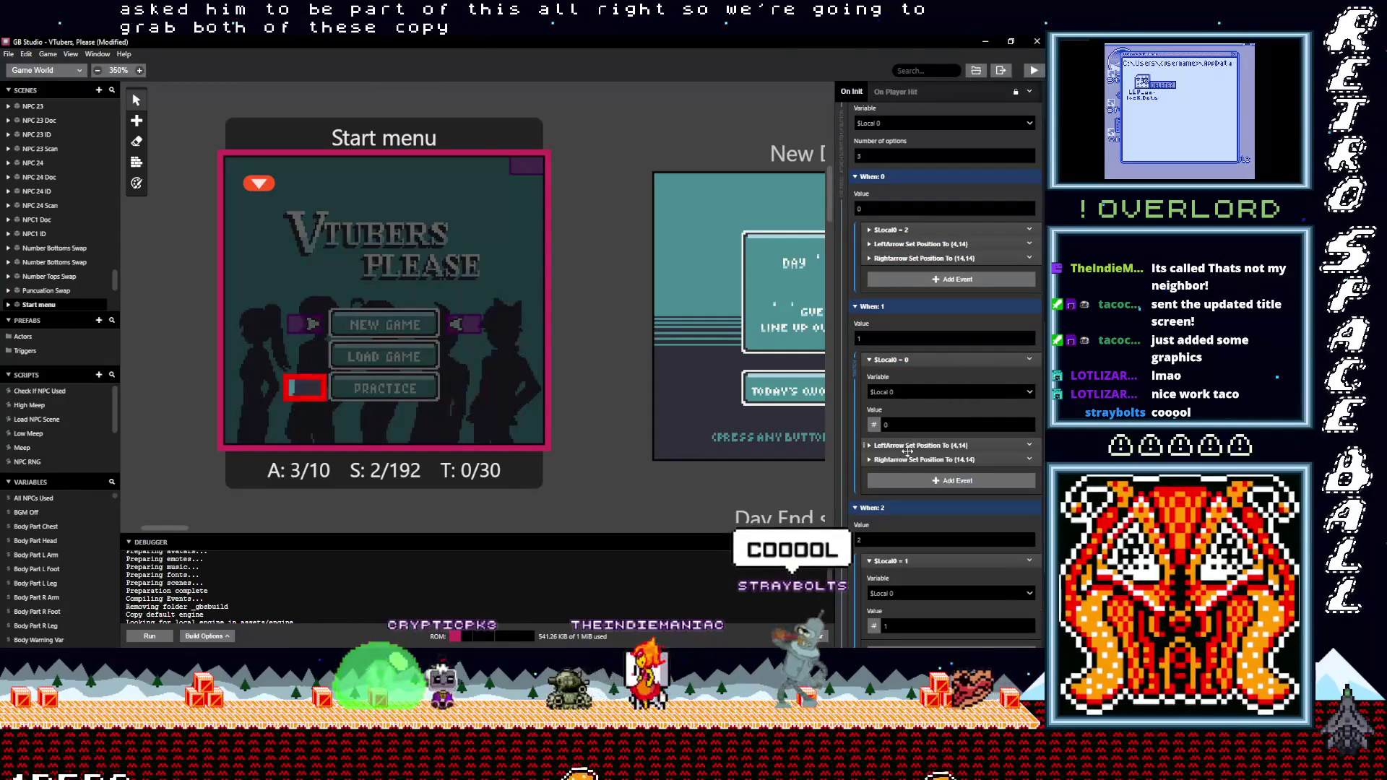
{"action": "left_click", "coordinate": [909, 454], "text": "alt"}
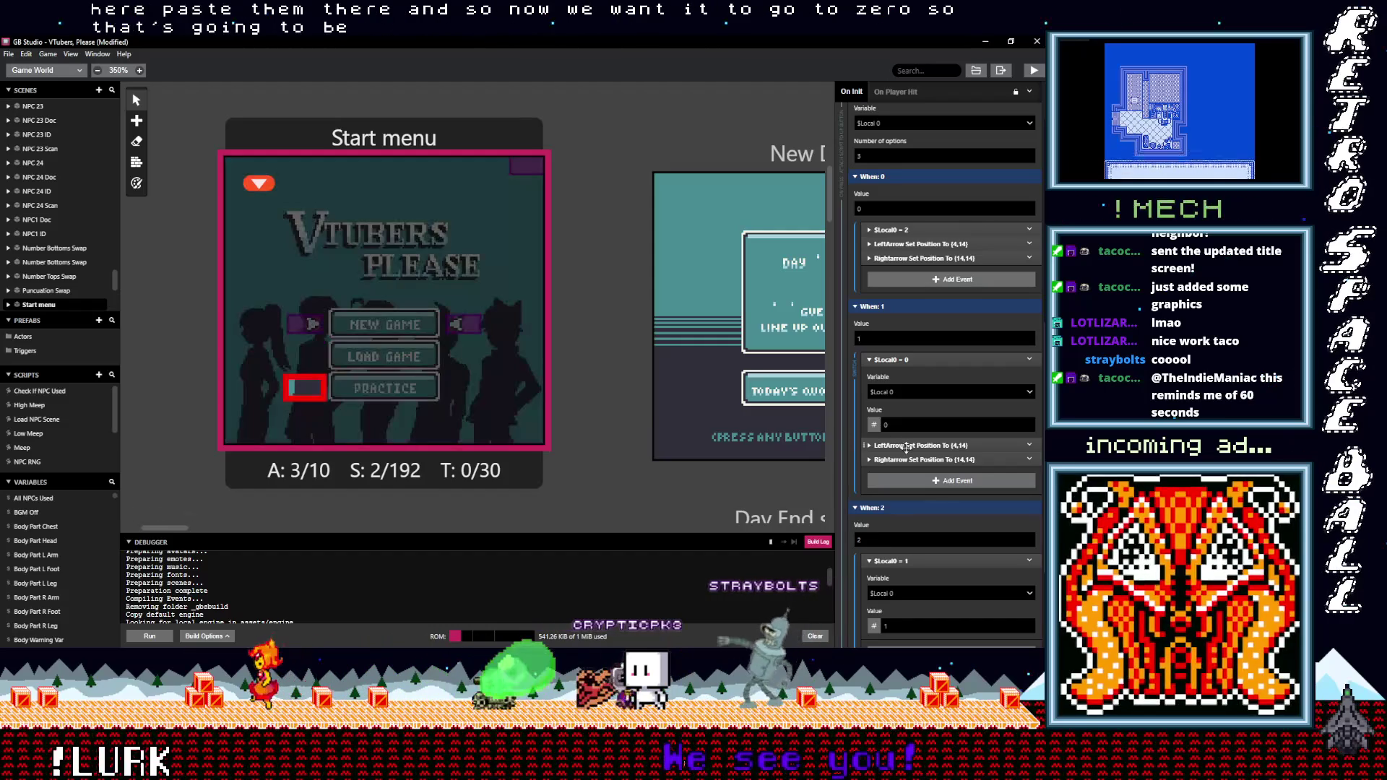
Set both When: 1 arrows to Y 10 beside NEW GAME
{"action": "left_click", "coordinate": [909, 445]}
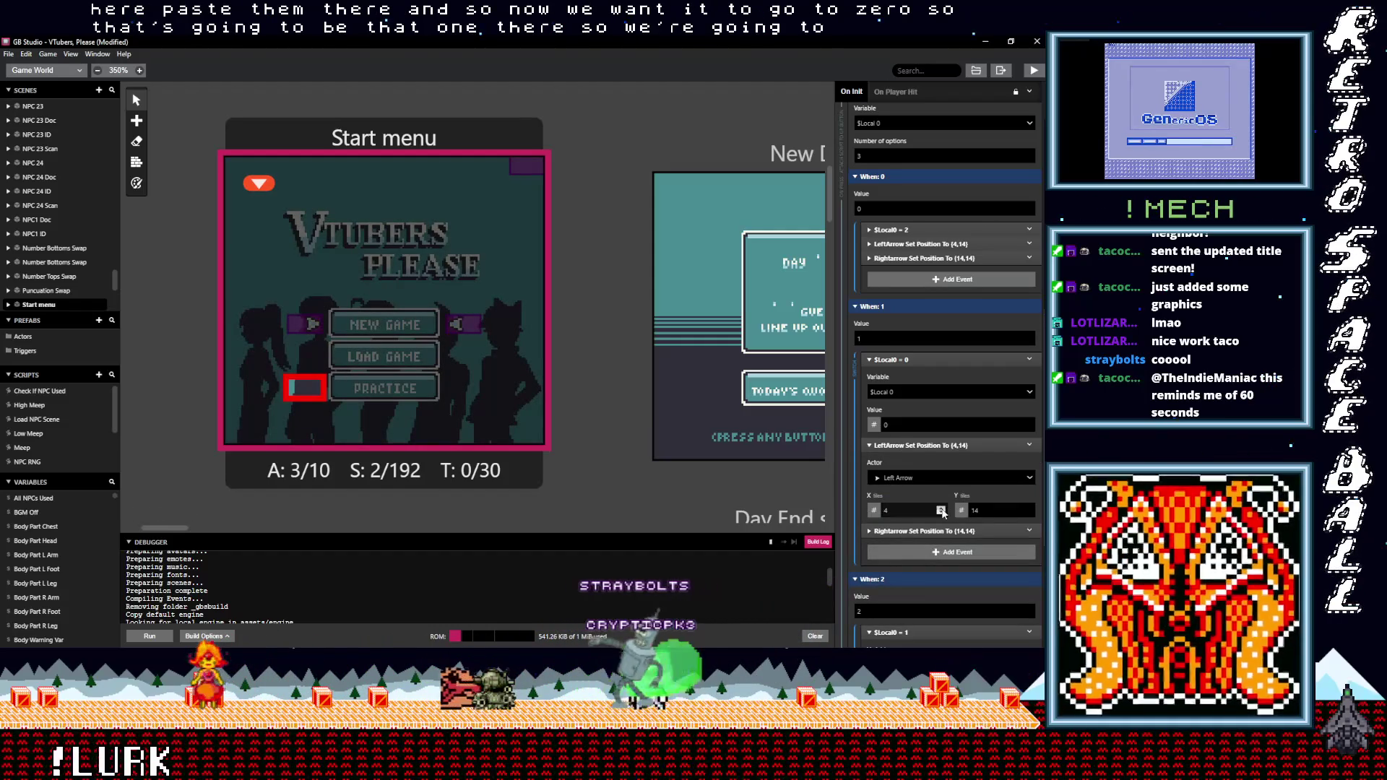
{"action": "left_click", "coordinate": [1028, 514]}
{"action": "left_click", "coordinate": [1028, 514]}
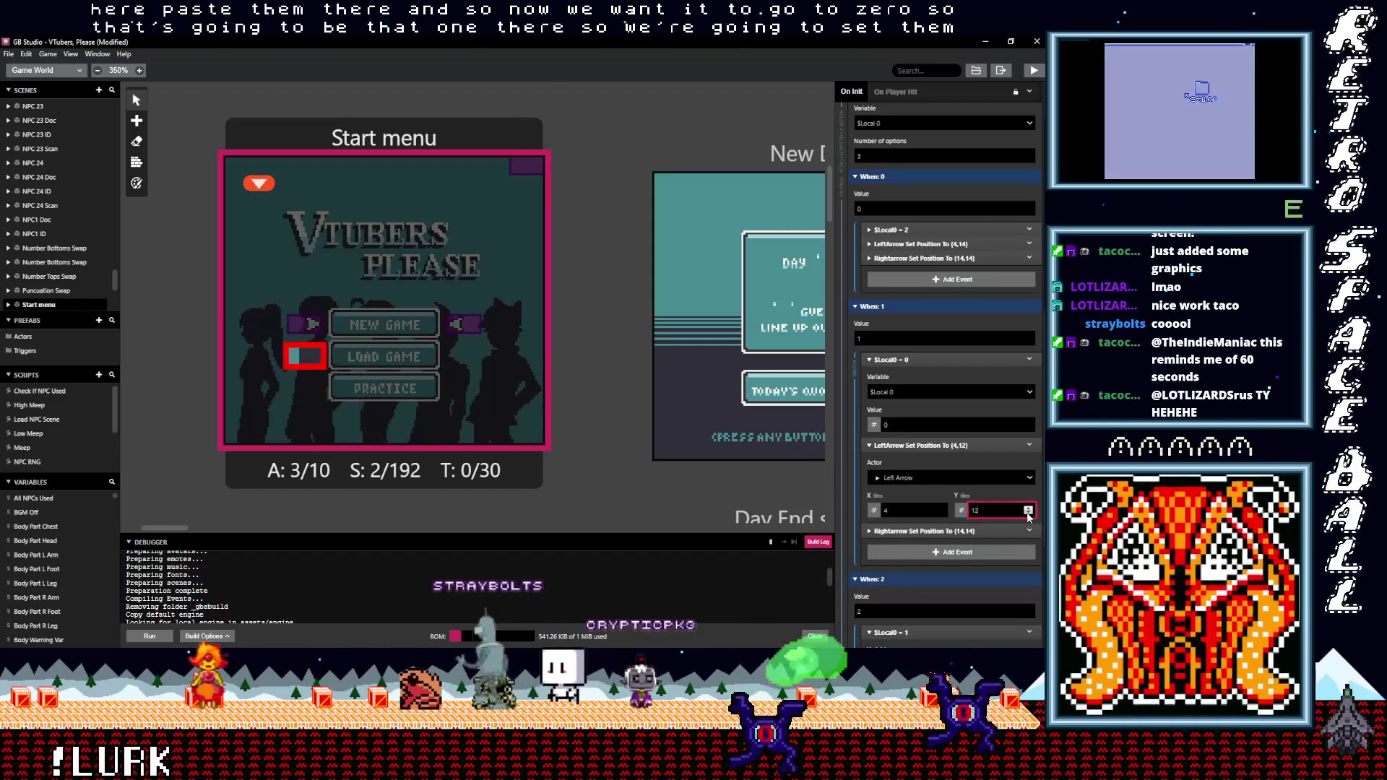
{"action": "left_click", "coordinate": [1029, 514]}
{"action": "left_click", "coordinate": [1028, 514]}
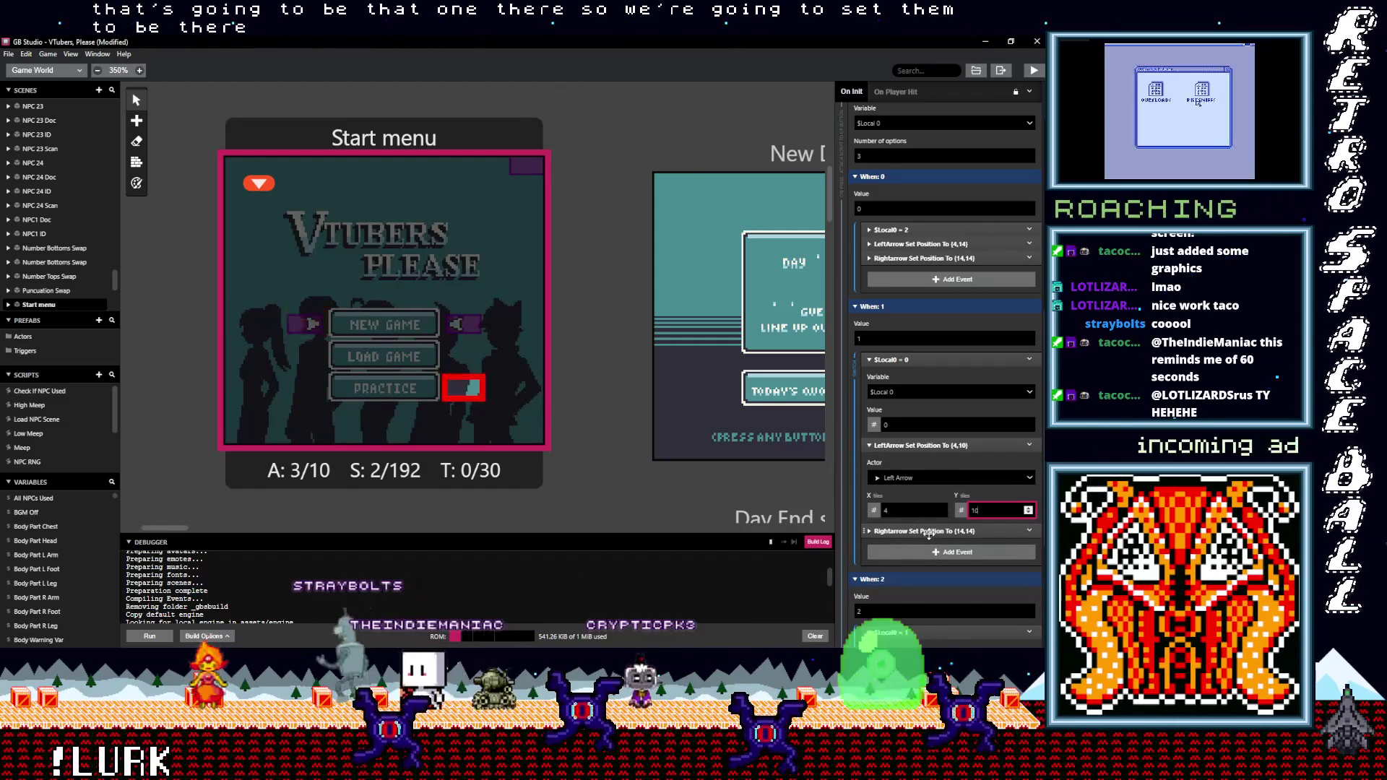
{"action": "left_click", "coordinate": [911, 531]}
{"action": "scroll", "coordinate": [996, 538], "scroll_direction": "down", "scroll_amount": 2}
{"action": "left_click", "coordinate": [1029, 484]}
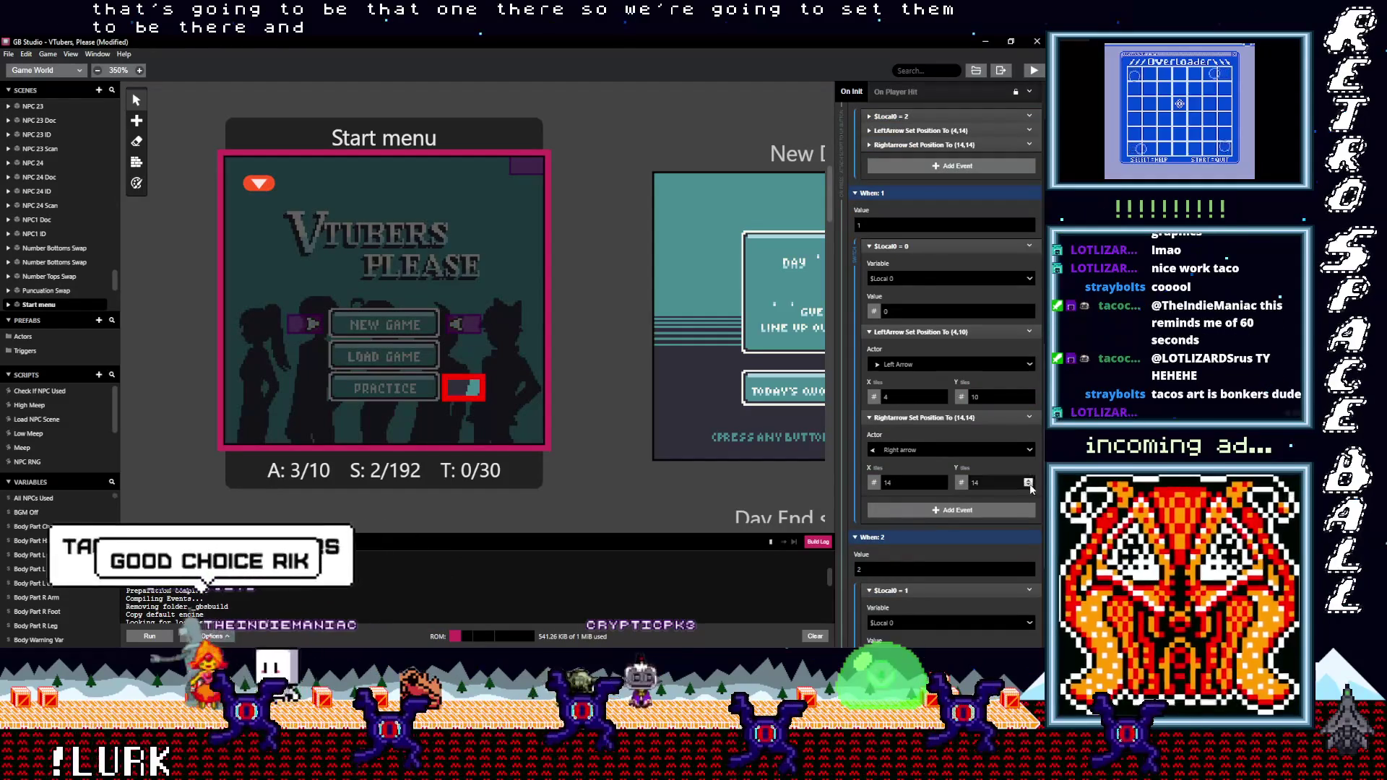
{"action": "left_click", "coordinate": [1029, 485]}
{"action": "left_click", "coordinate": [1029, 485]}
{"action": "left_click", "coordinate": [1029, 485]}
{"action": "scroll", "coordinate": [908, 446], "scroll_direction": "down", "scroll_amount": 2}
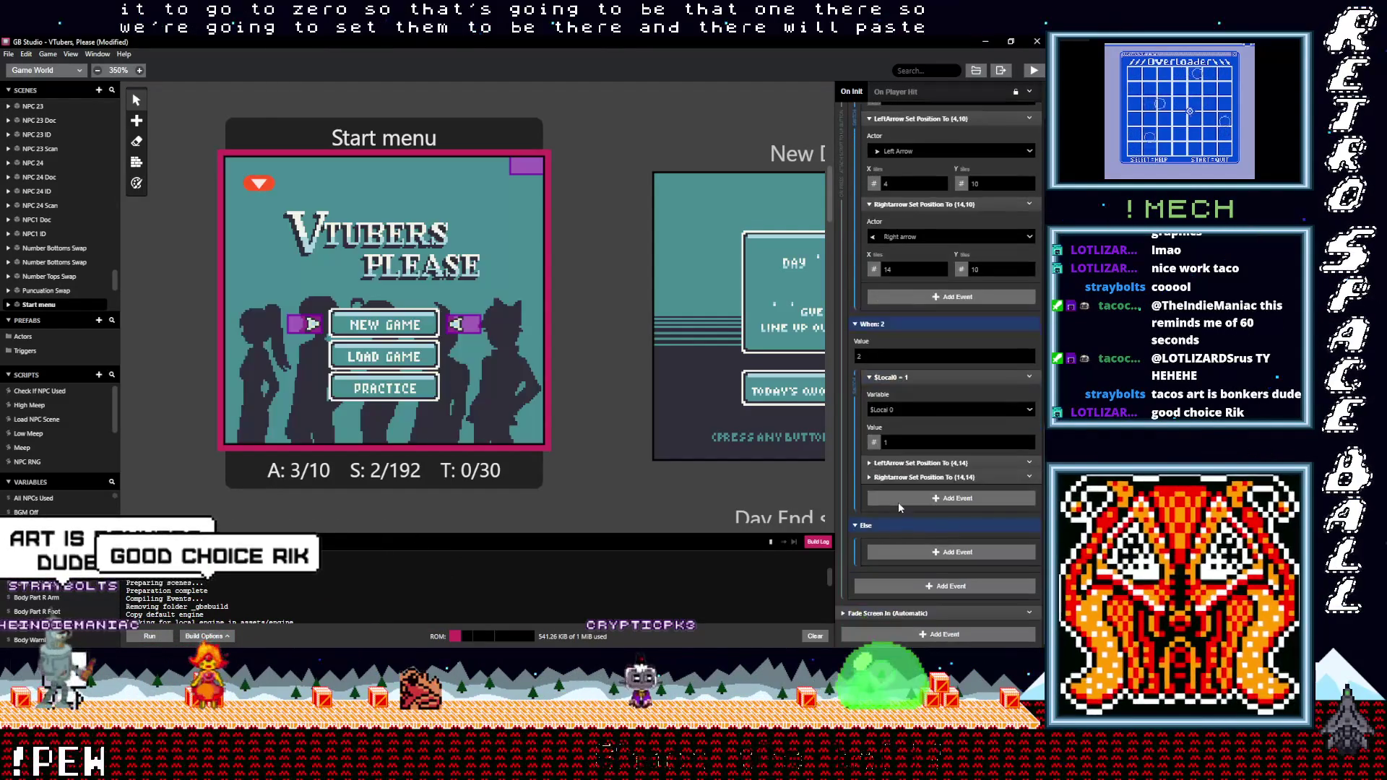
Set both When: 2 arrows to Y 12 beside LOAD GAME and collapse the up-press script
{"action": "left_click", "coordinate": [910, 562]}
{"action": "scroll", "coordinate": [907, 556], "scroll_direction": "down", "scroll_amount": 2}
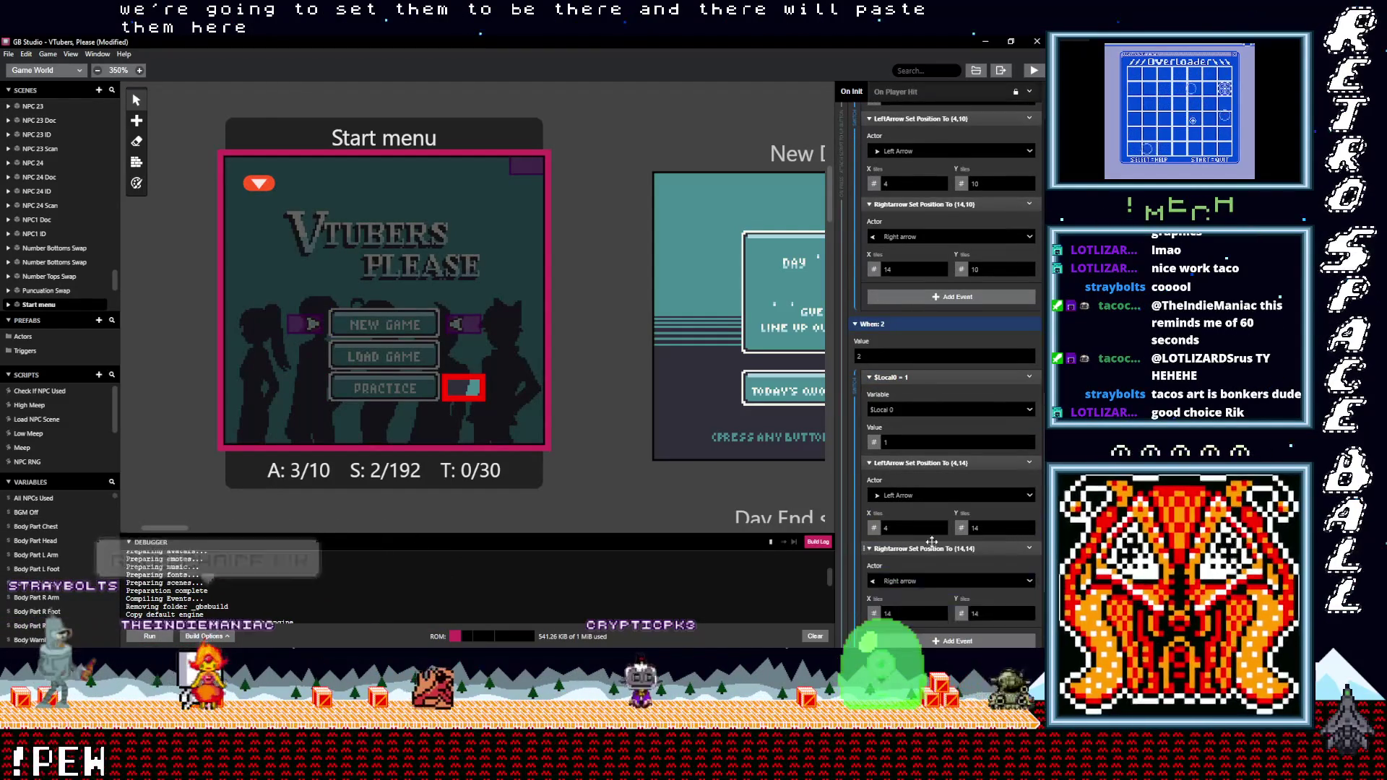
{"action": "left_click", "coordinate": [906, 549]}
{"action": "scroll", "coordinate": [908, 550], "scroll_direction": "down", "scroll_amount": 2}
{"action": "left_click", "coordinate": [1029, 419]}
{"action": "left_click", "coordinate": [1029, 419]}
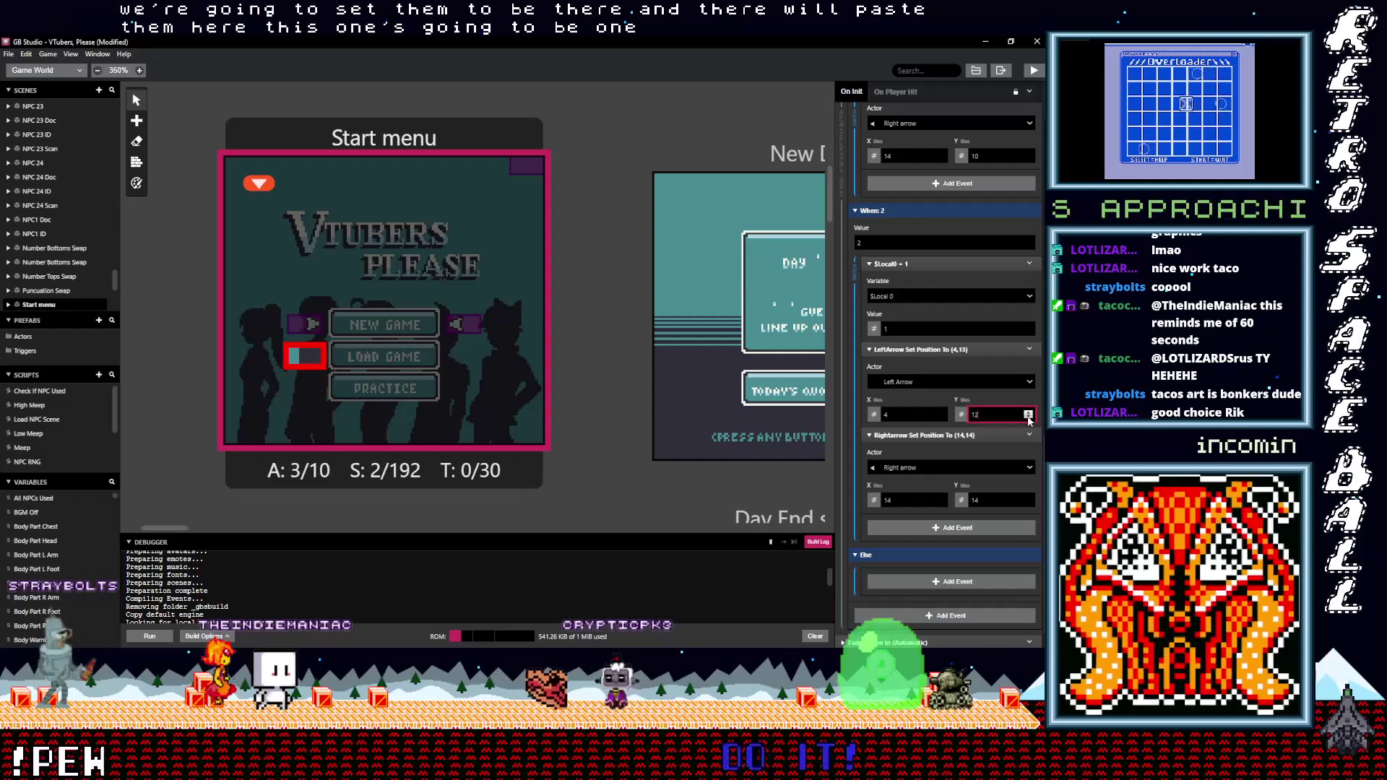
{"action": "left_click", "coordinate": [1029, 503]}
{"action": "left_click", "coordinate": [1029, 503]}
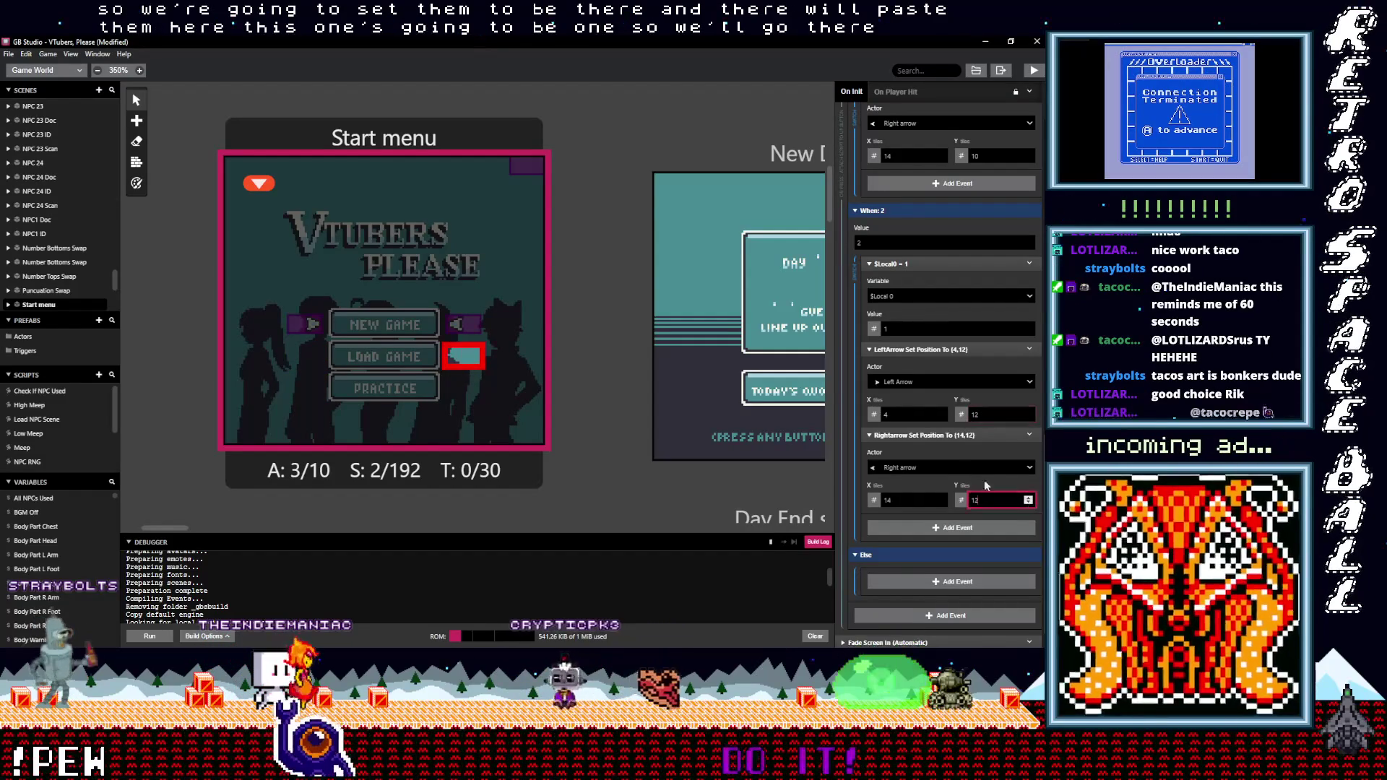
{"action": "scroll", "coordinate": [944, 466], "scroll_direction": "down", "scroll_amount": 1}
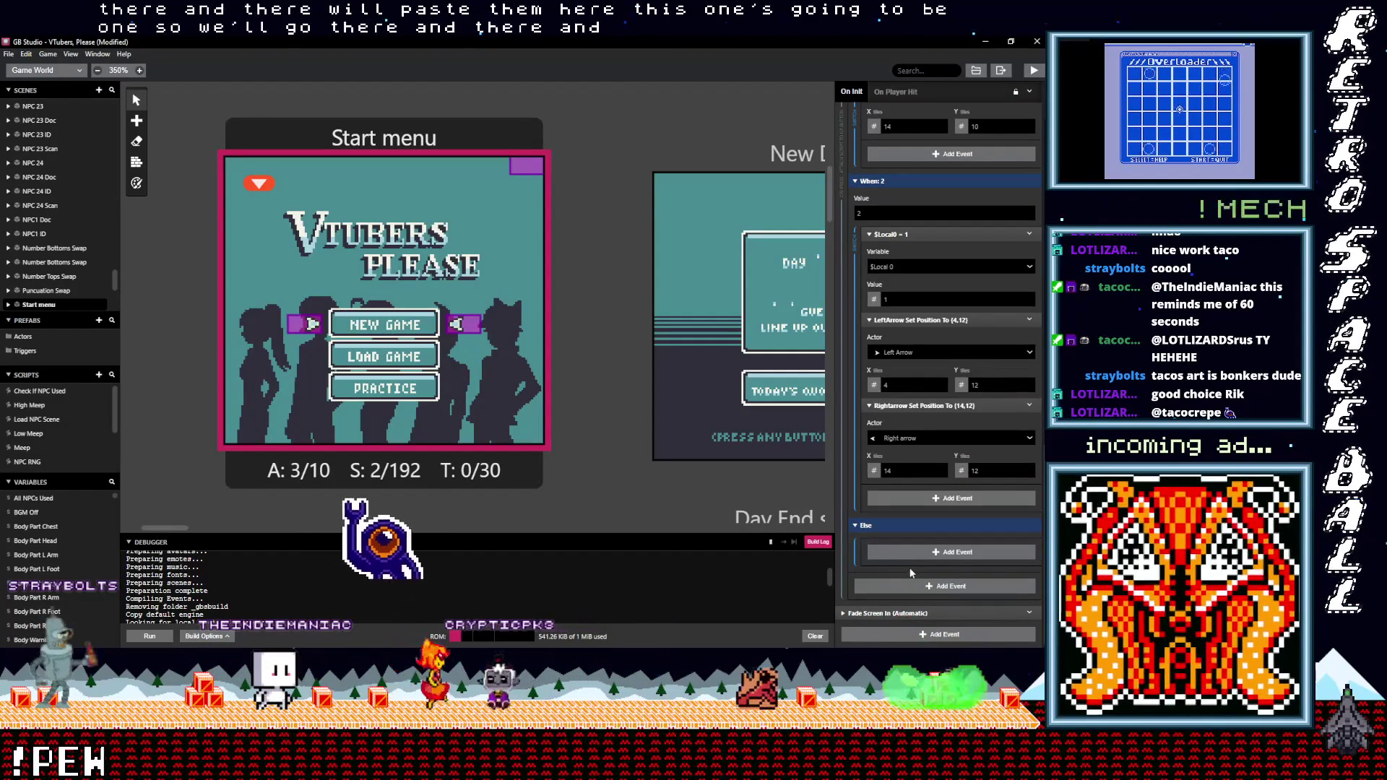
{"action": "scroll", "coordinate": [930, 448], "scroll_direction": "up", "scroll_amount": 5}
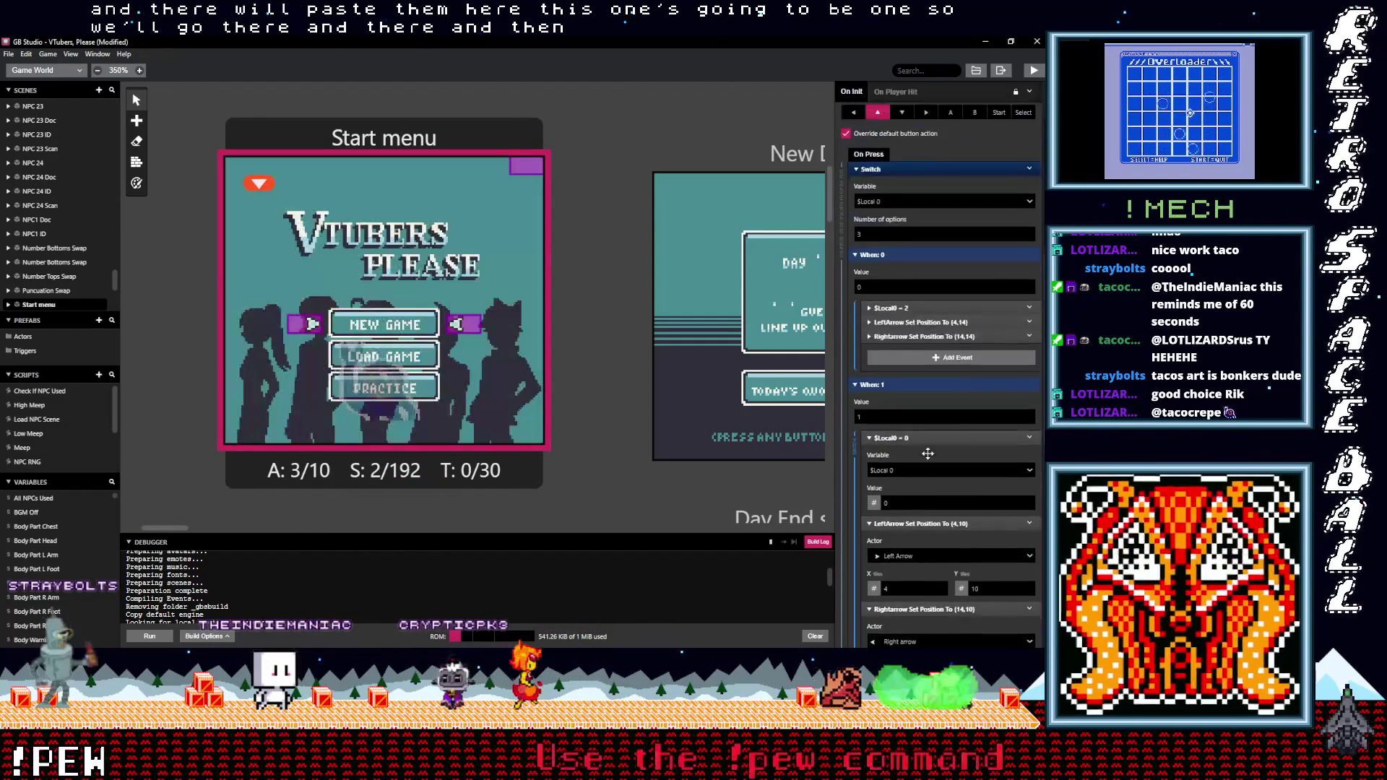
{"action": "scroll", "coordinate": [889, 304], "scroll_direction": "up", "scroll_amount": 7}
{"action": "left_click", "coordinate": [882, 271]}
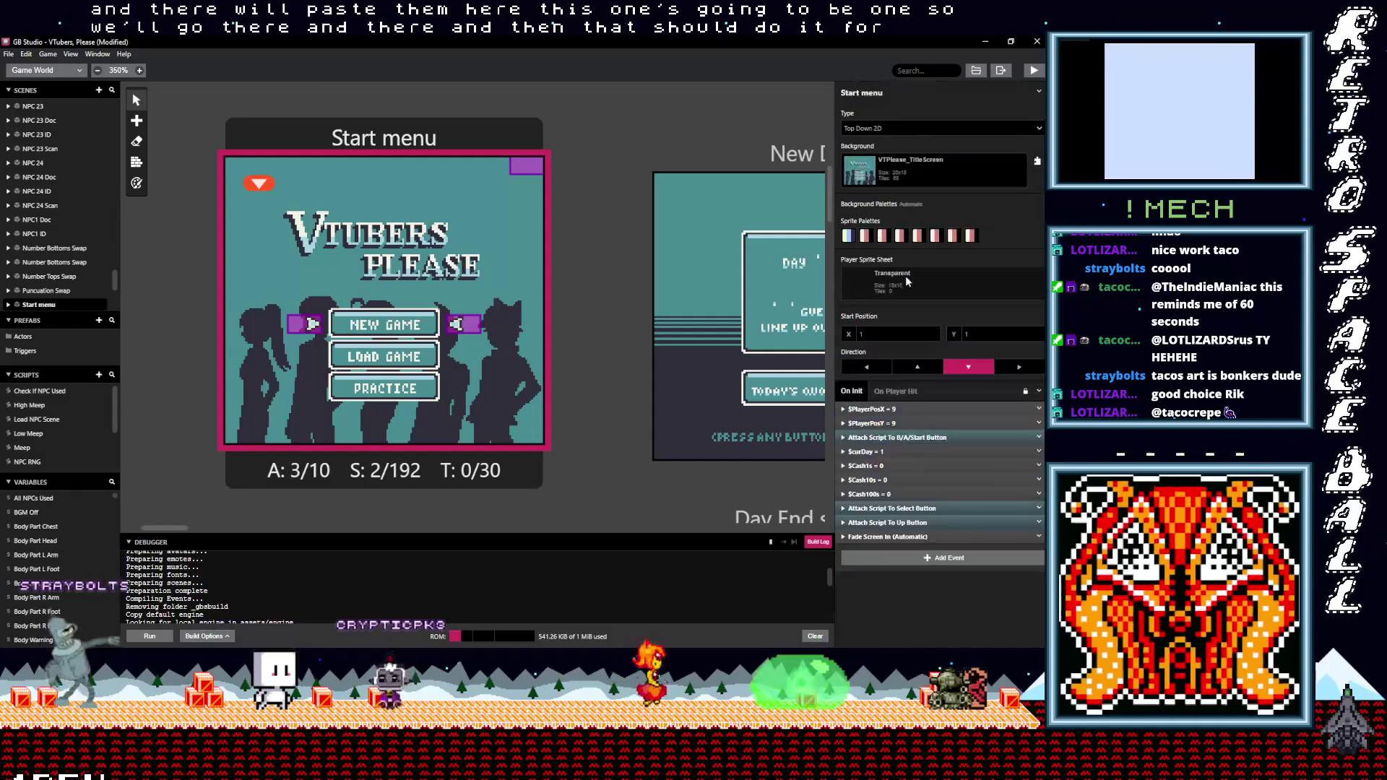
Duplicate the Up-button arrow script and switch the copy's button to Down
{"action": "left_click", "coordinate": [1038, 522]}
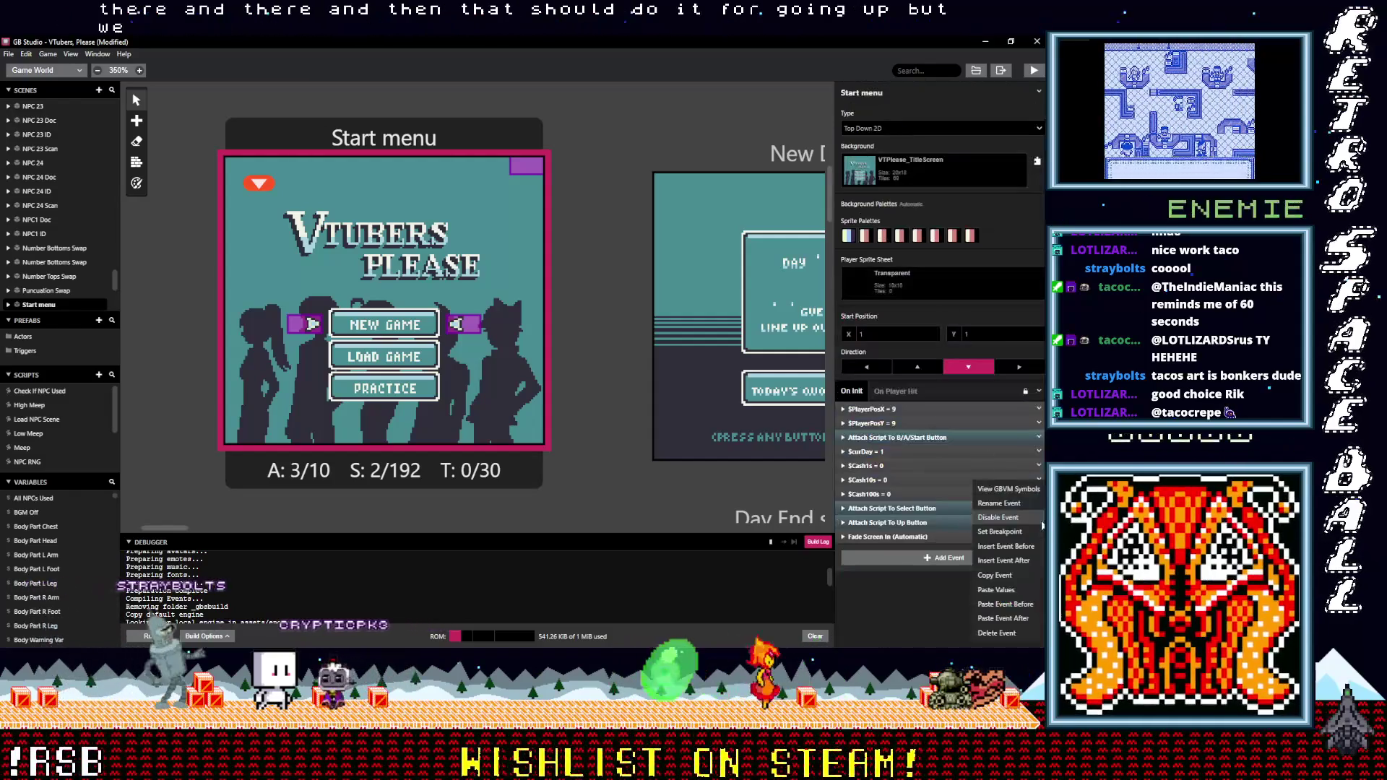
{"action": "left_click", "coordinate": [998, 575]}
{"action": "left_click", "coordinate": [909, 557], "text": "alt"}
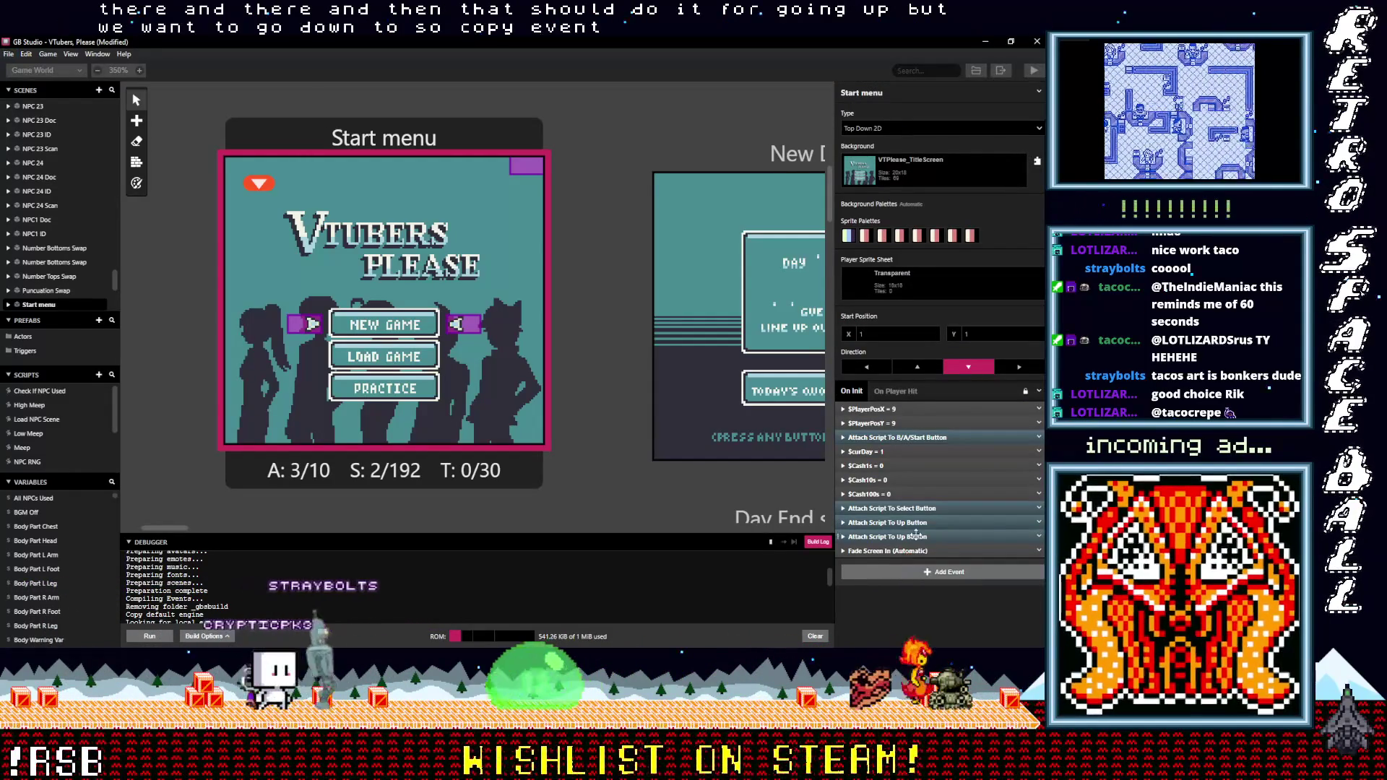
{"action": "left_click", "coordinate": [917, 537]}
{"action": "scroll", "coordinate": [903, 506], "scroll_direction": "down", "scroll_amount": 3}
{"action": "left_click", "coordinate": [901, 399]}
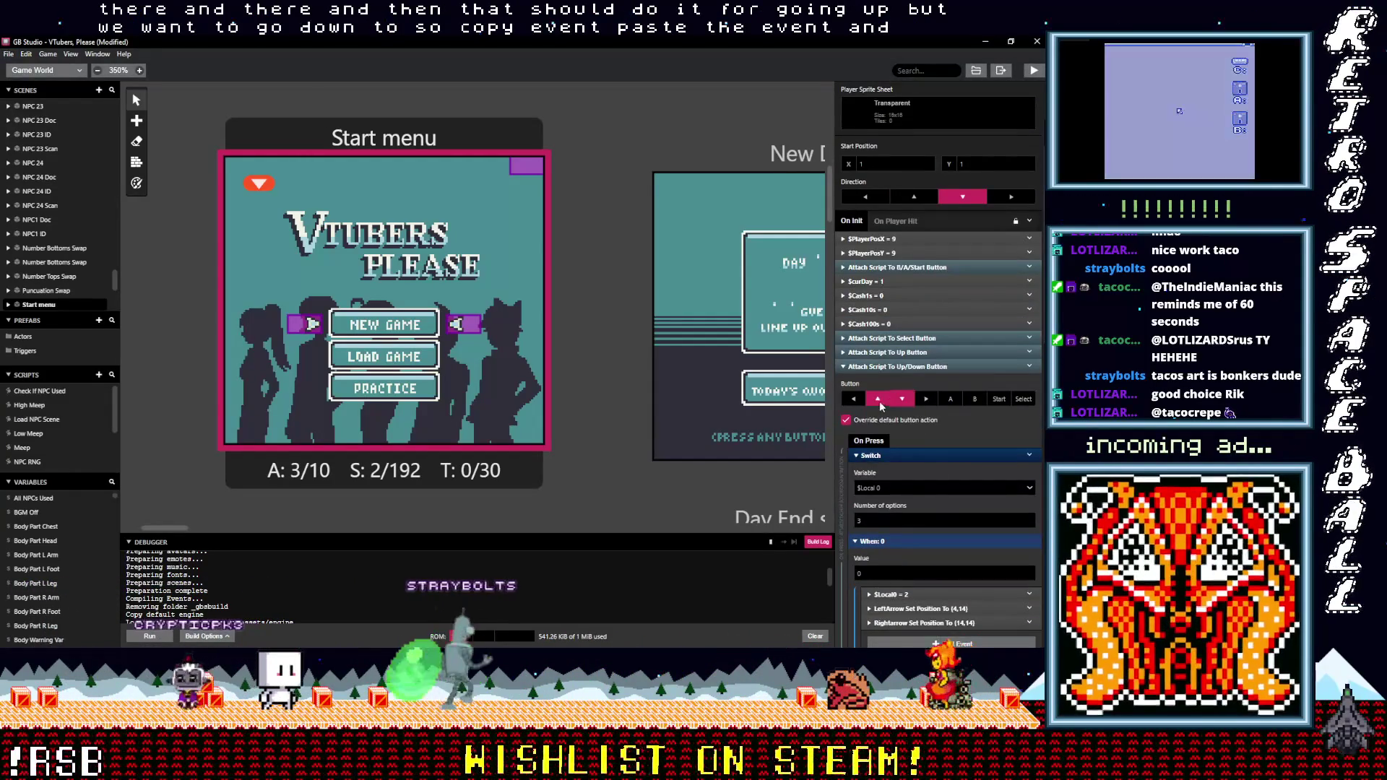
{"action": "scroll", "coordinate": [938, 509], "scroll_direction": "down", "scroll_amount": 5}
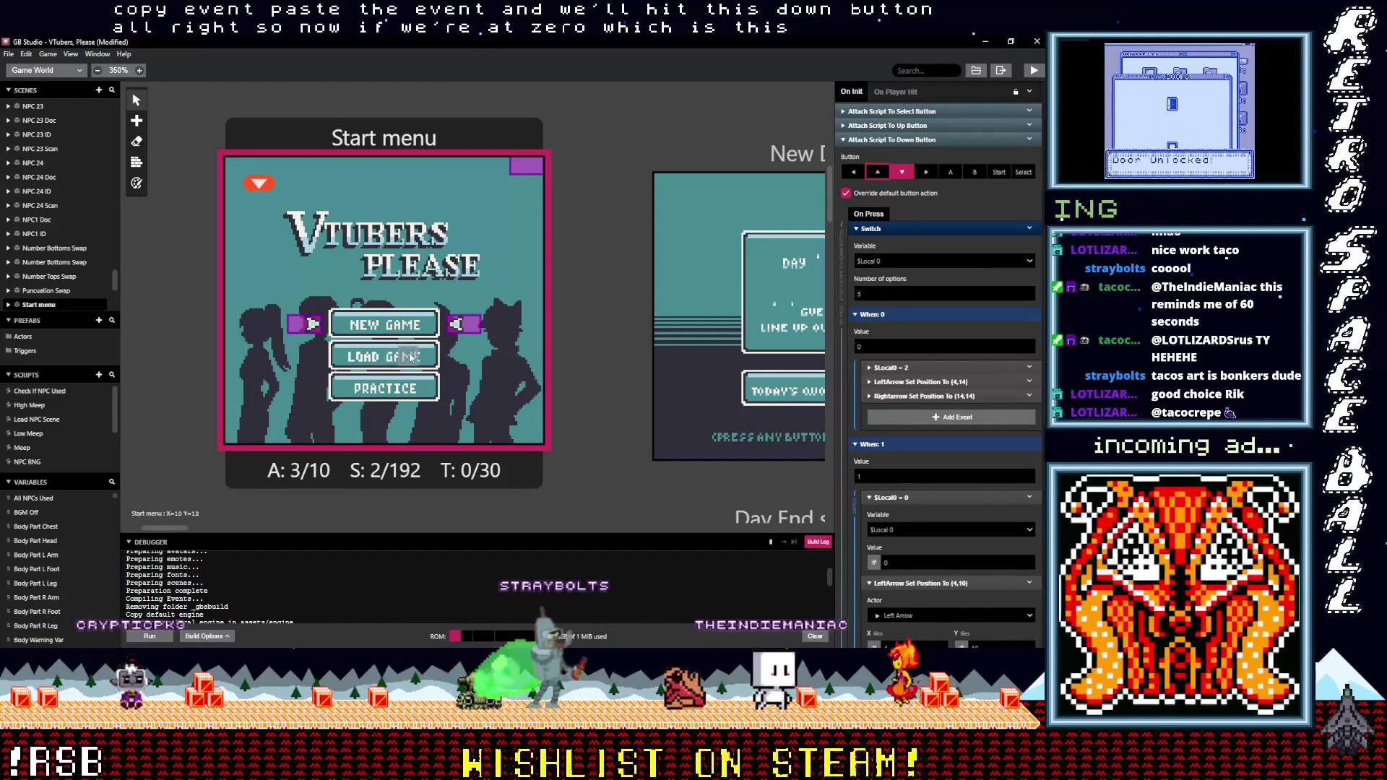
In the Down Switch's case 0, set $Local 0 to 1 and move both arrows to row 12
{"action": "left_click", "coordinate": [896, 368]}
{"action": "type", "text": "1"}
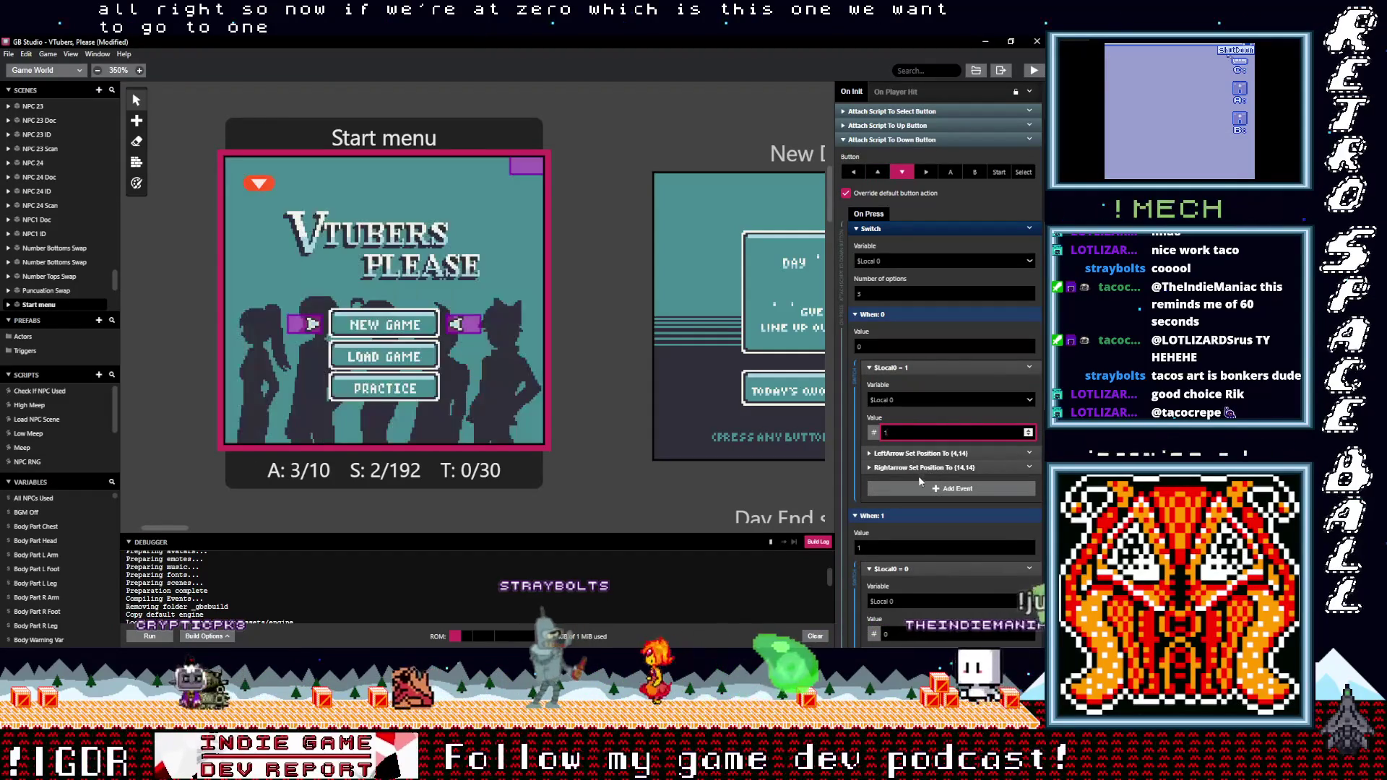
{"action": "left_click", "coordinate": [916, 453]}
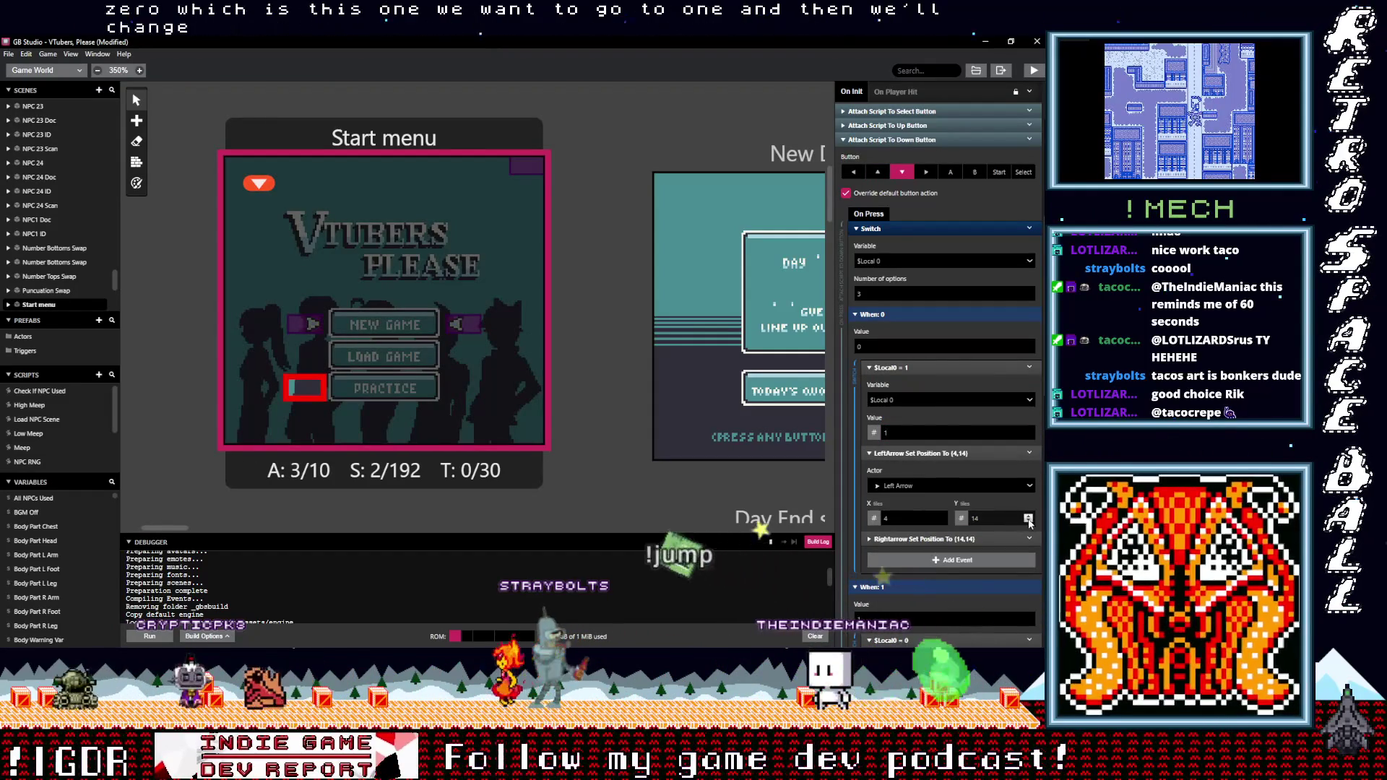
{"action": "key", "text": "BackSpace"}
{"action": "type", "text": "2"}
{"action": "scroll", "coordinate": [939, 500], "scroll_direction": "down", "scroll_amount": 1}
{"action": "scroll", "coordinate": [940, 500], "scroll_direction": "down", "scroll_amount": 3}
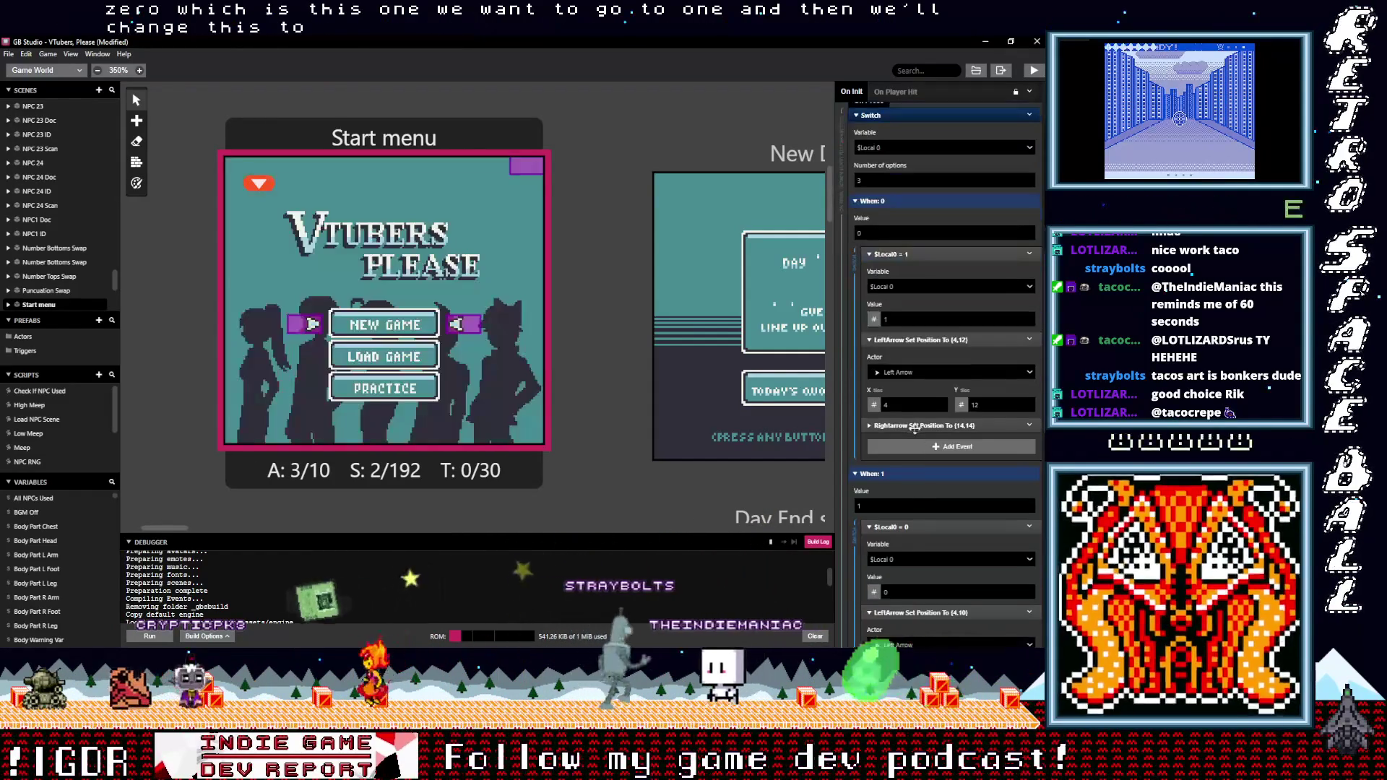
{"action": "left_click", "coordinate": [939, 426]}
{"action": "left_click", "coordinate": [1029, 493]}
{"action": "left_click", "coordinate": [1029, 493]}
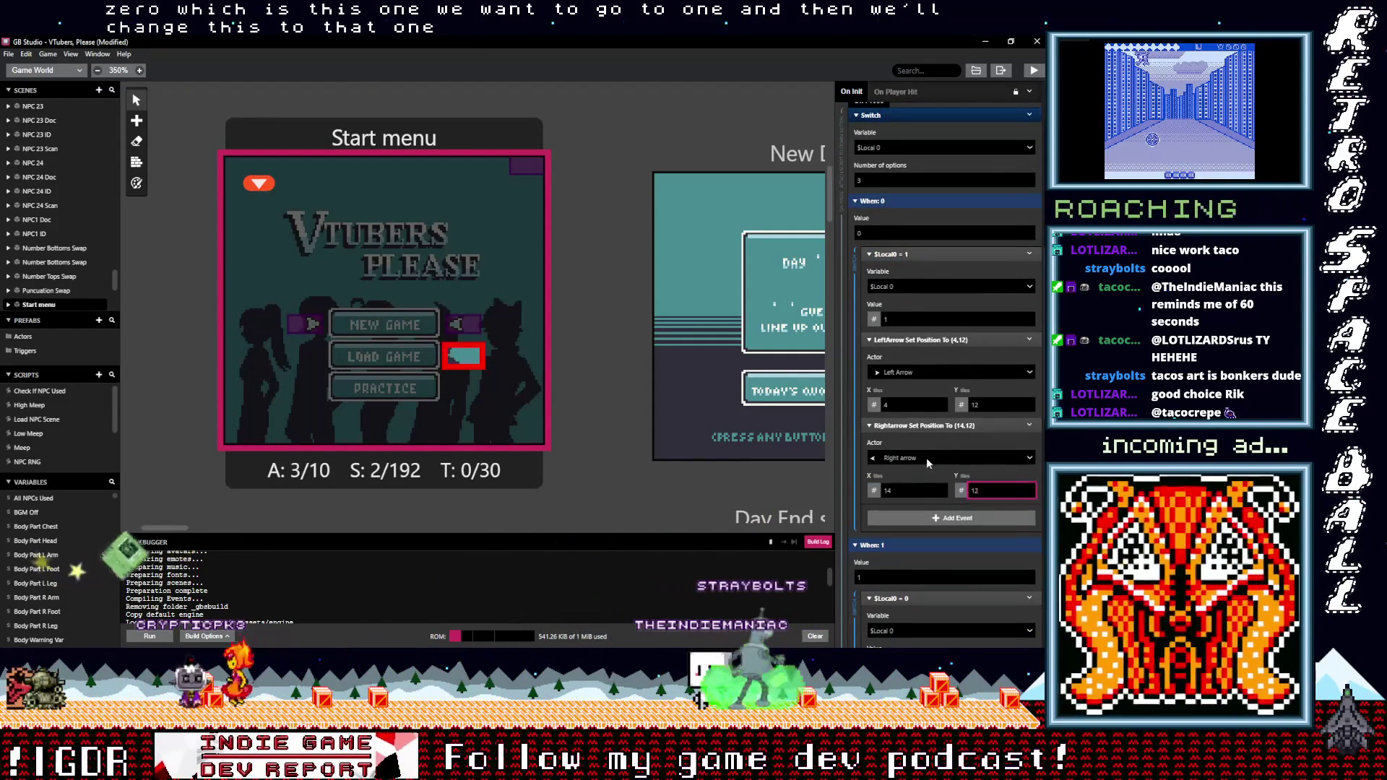
{"action": "scroll", "coordinate": [928, 463], "scroll_direction": "down", "scroll_amount": 4}
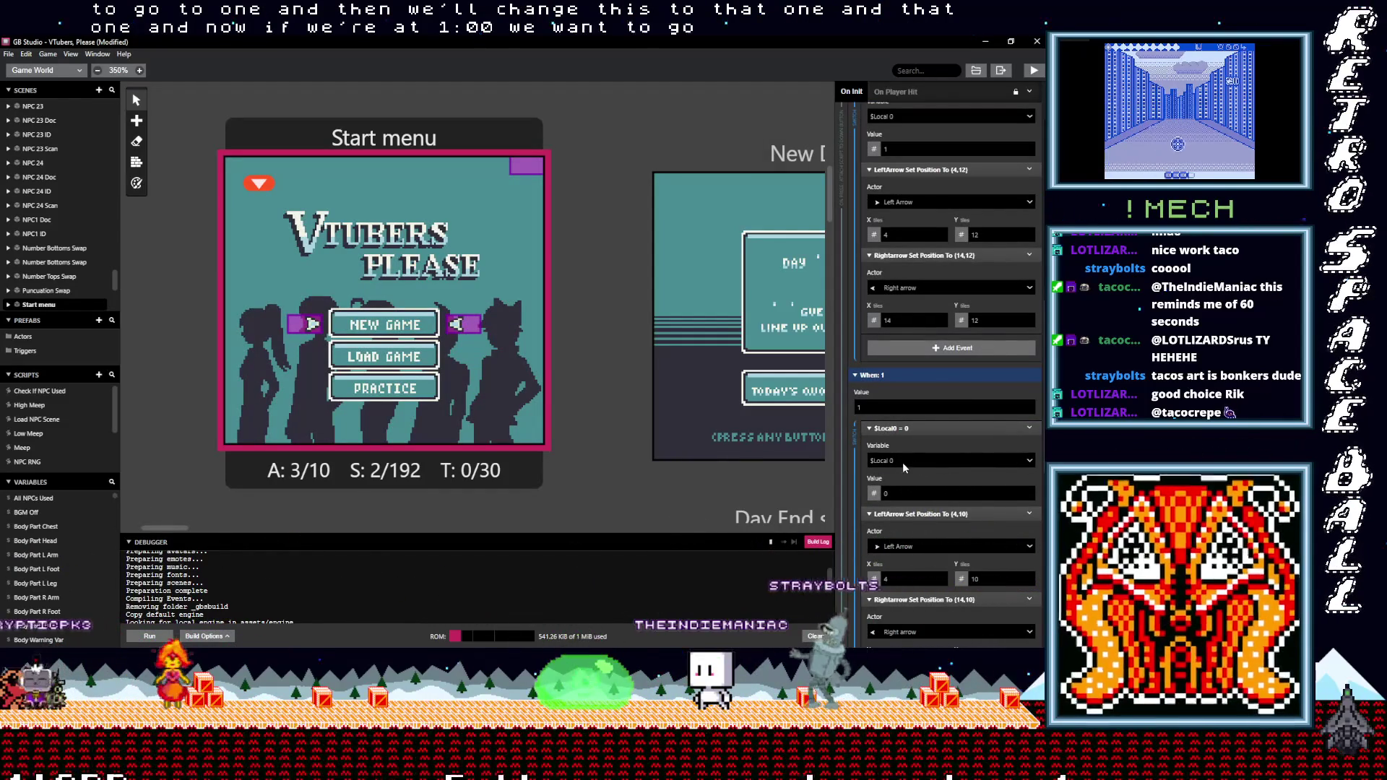
In case 1, set $Local 0 to 2 and put both arrows at row 14 beside PRACTICE
{"action": "double_click", "coordinate": [914, 494]}
{"action": "type", "text": "2"}
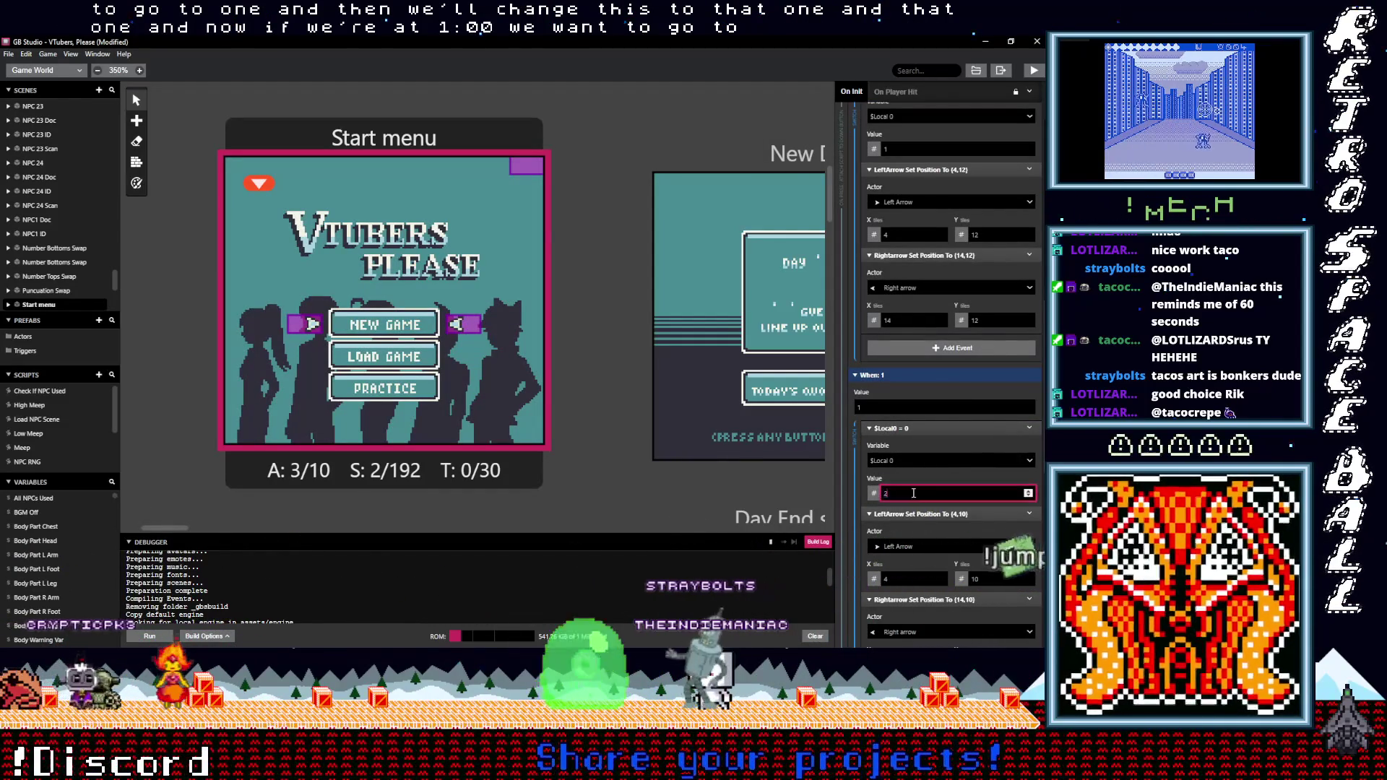
{"action": "scroll", "coordinate": [909, 477], "scroll_direction": "down", "scroll_amount": 2}
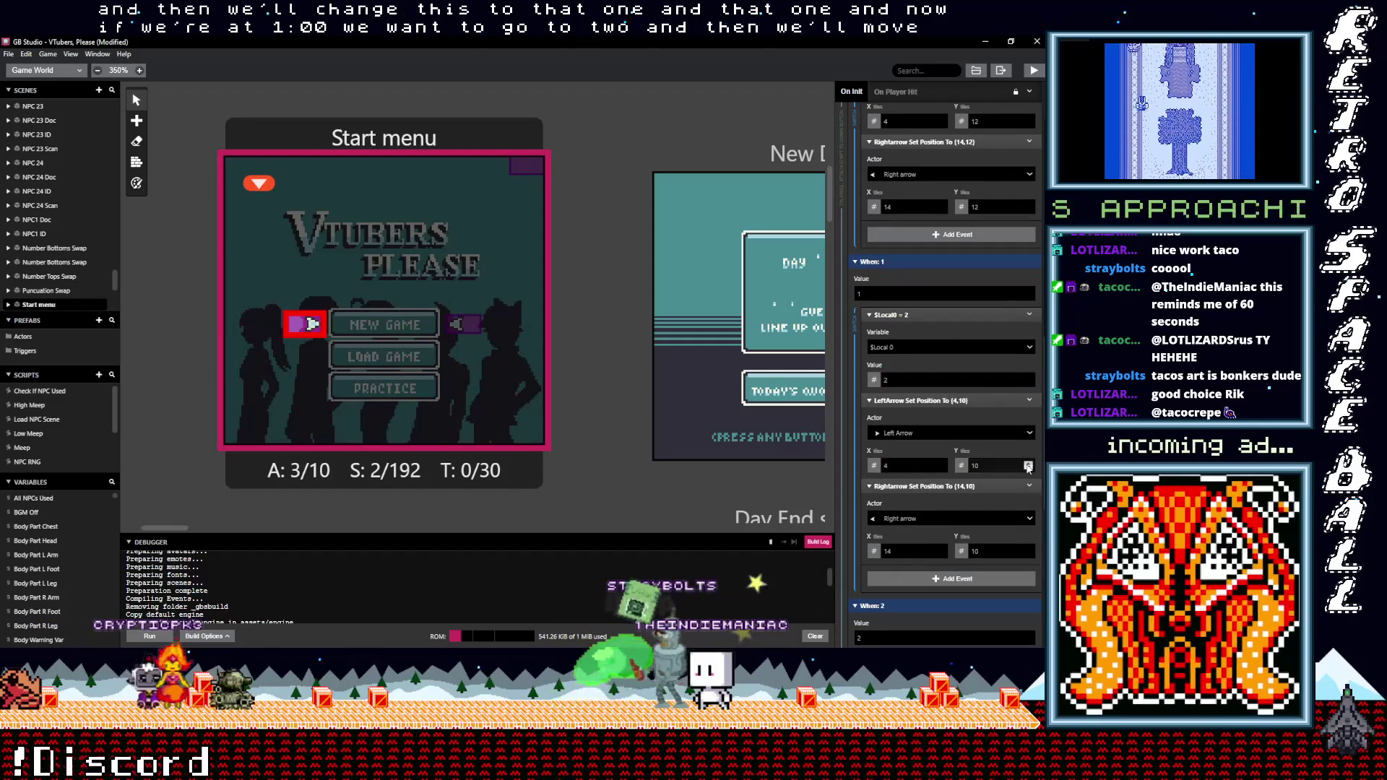
{"action": "left_click", "coordinate": [1028, 464]}
{"action": "left_click", "coordinate": [1029, 464]}
{"action": "left_click", "coordinate": [1028, 464]}
{"action": "left_click", "coordinate": [1028, 463]}
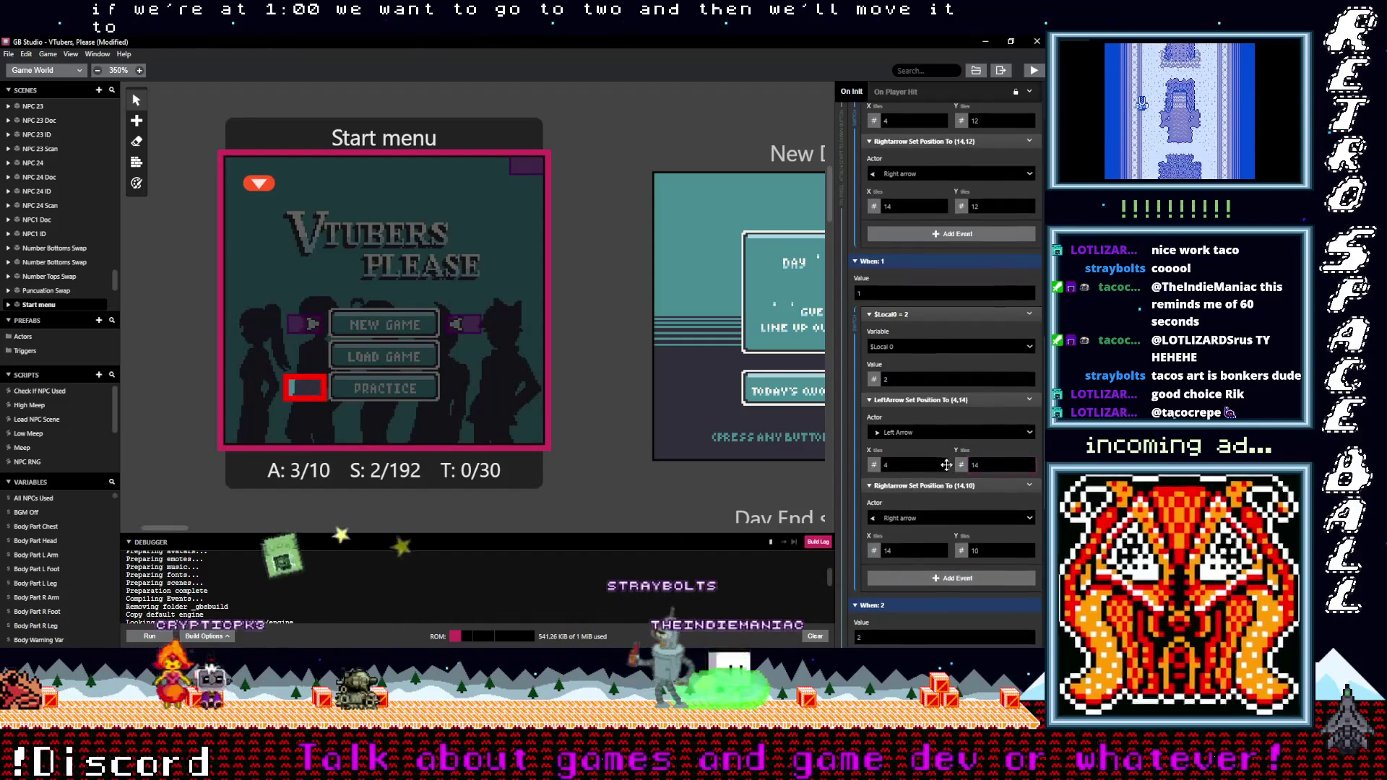
{"action": "scroll", "coordinate": [1022, 448], "scroll_direction": "down", "scroll_amount": 3}
{"action": "left_click", "coordinate": [1028, 382]}
{"action": "left_click", "coordinate": [1028, 383]}
{"action": "left_click", "coordinate": [1029, 382]}
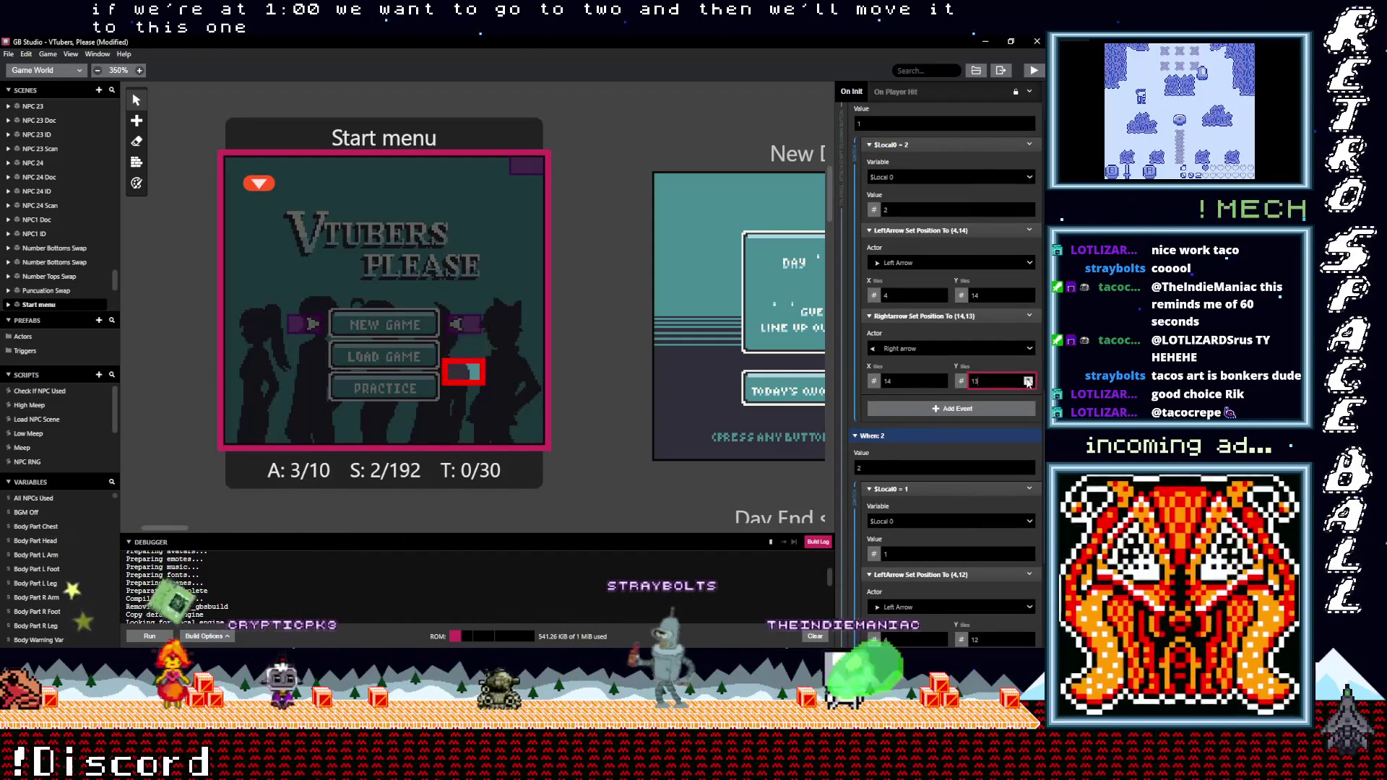
{"action": "left_click", "coordinate": [1028, 382]}
{"action": "scroll", "coordinate": [939, 368], "scroll_direction": "down", "scroll_amount": 3}
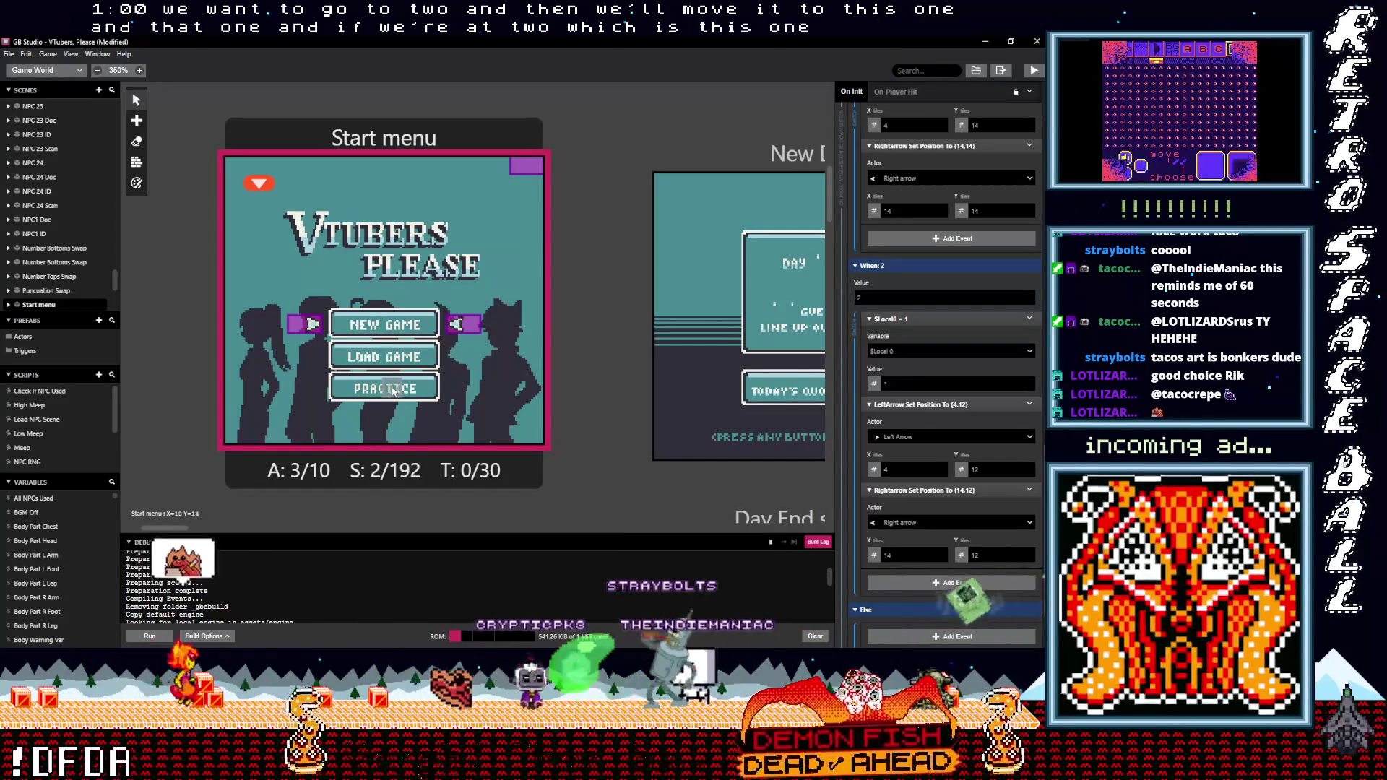
In case 2, wrap $Local 0 to 0, put both arrows at row 10, and save
{"action": "left_click", "coordinate": [886, 384]}
{"action": "key", "text": "BackSpace"}
{"action": "type", "text": "0"}
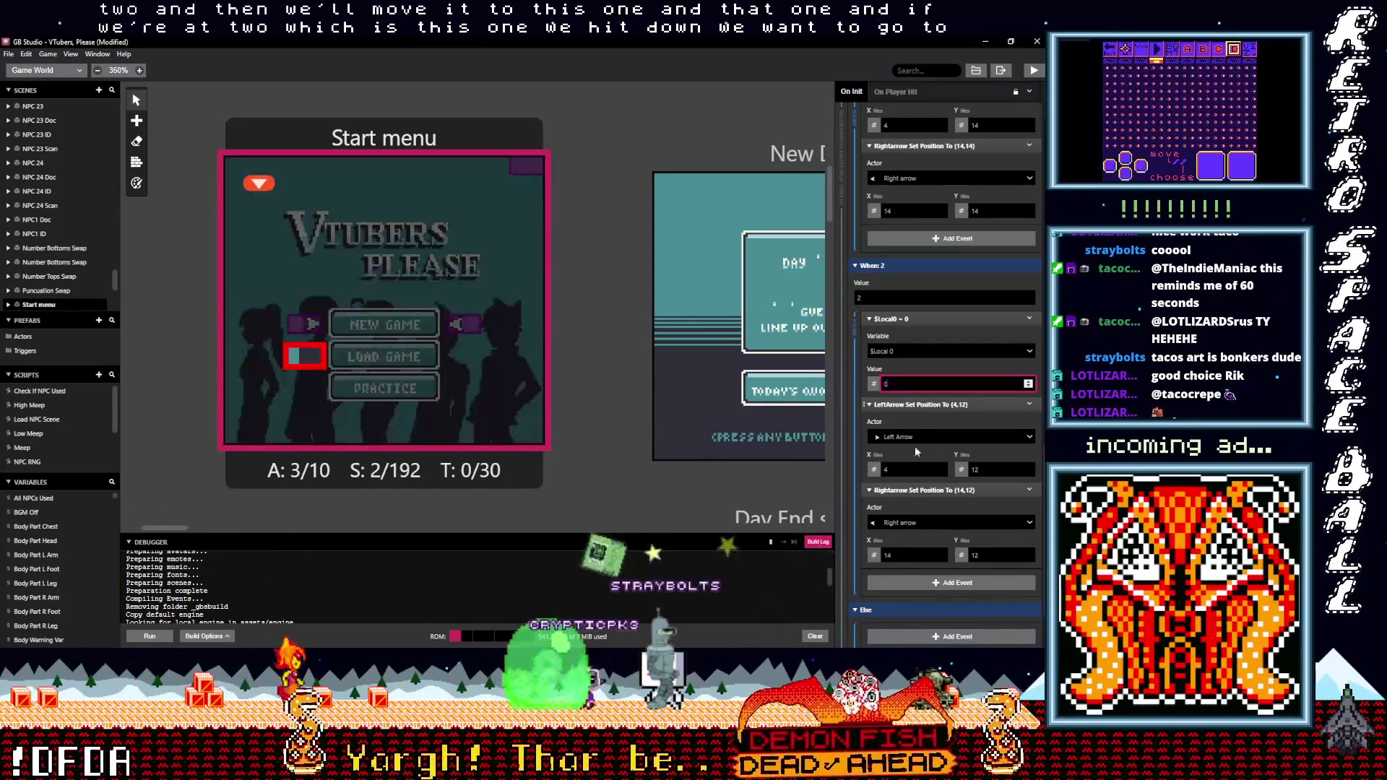
{"action": "left_click", "coordinate": [1029, 556]}
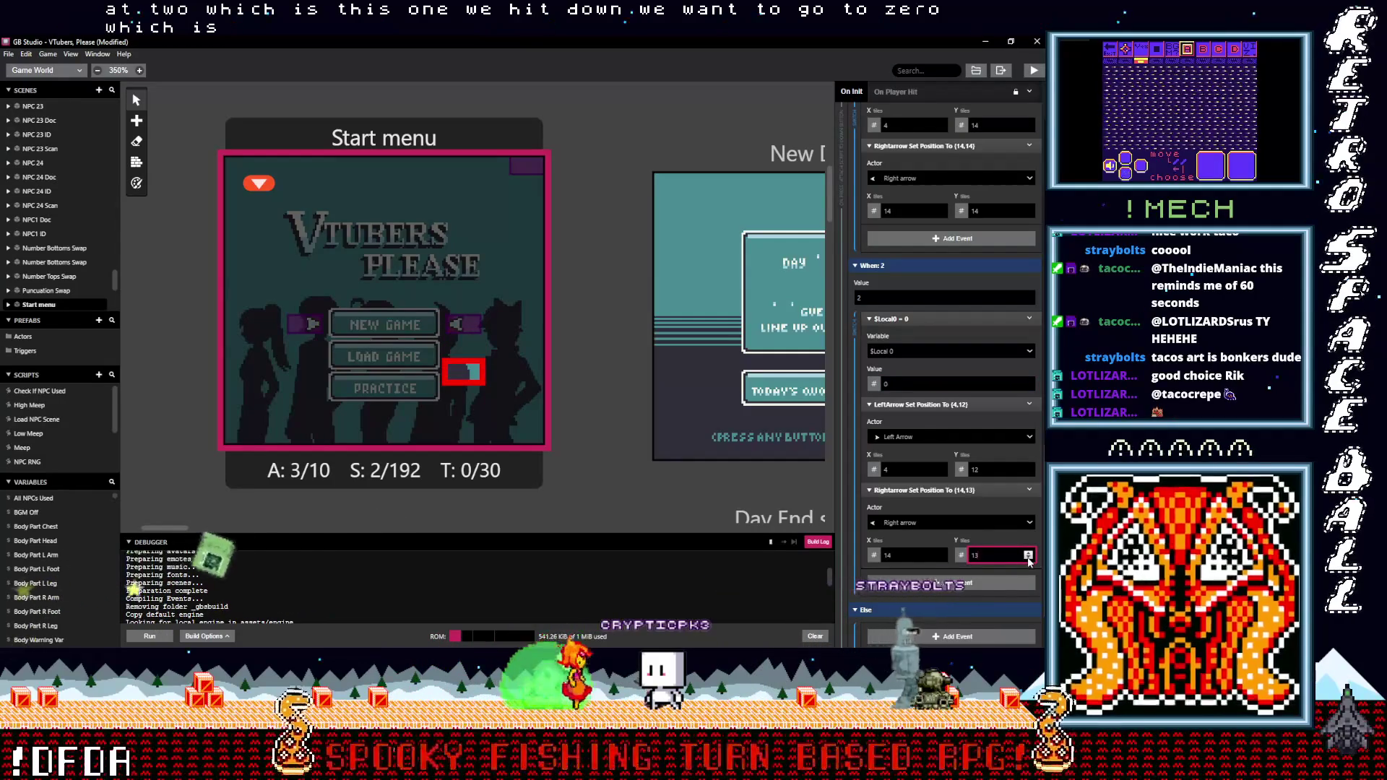
{"action": "left_click", "coordinate": [1029, 559]}
{"action": "left_click", "coordinate": [1029, 559]}
{"action": "left_click", "coordinate": [1029, 559]}
{"action": "left_click", "coordinate": [1029, 472]}
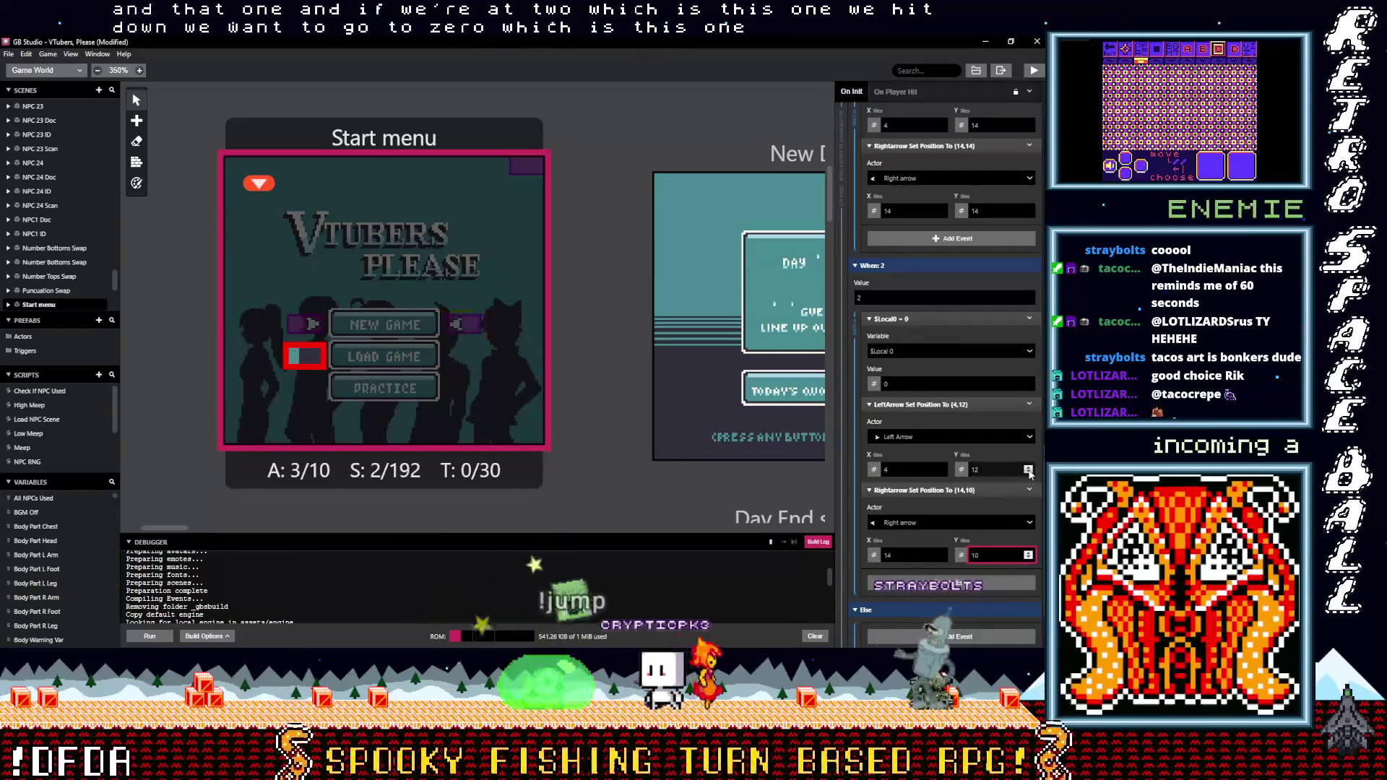
{"action": "left_click", "coordinate": [1029, 471]}
{"action": "left_click", "coordinate": [1029, 471]}
{"action": "left_click", "coordinate": [1029, 469]}
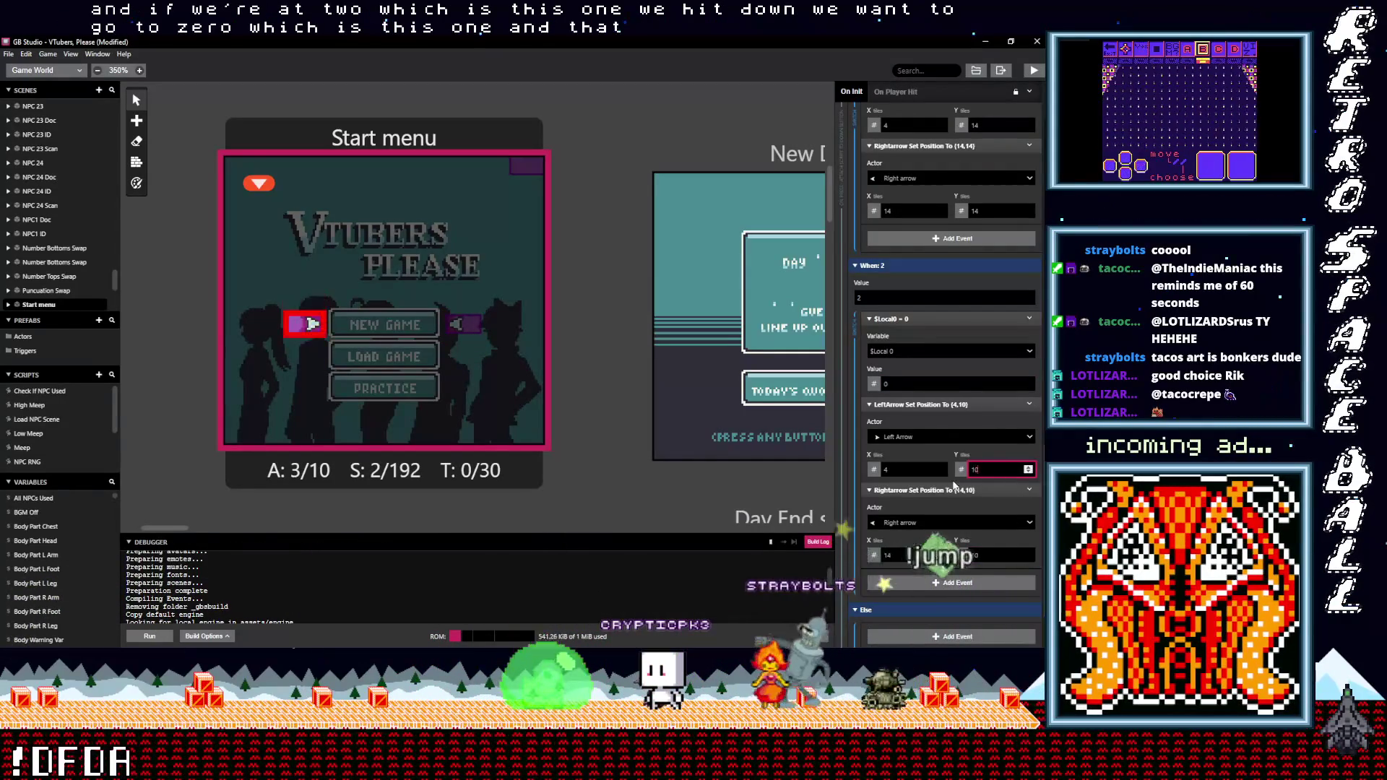
{"action": "scroll", "coordinate": [1012, 470], "scroll_direction": "down", "scroll_amount": 1}
{"action": "key", "text": "ctrl+s"}
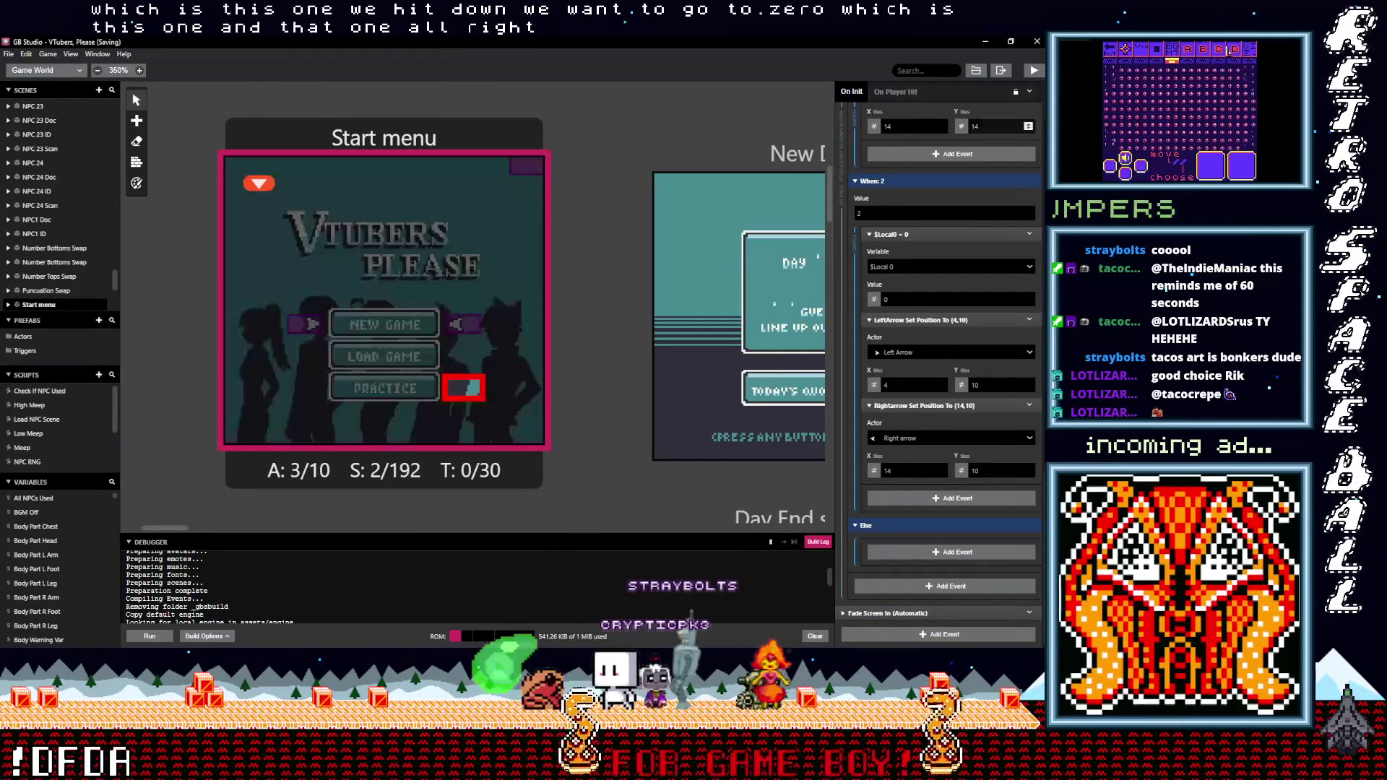
{"action": "scroll", "coordinate": [971, 303], "scroll_direction": "up", "scroll_amount": 10}
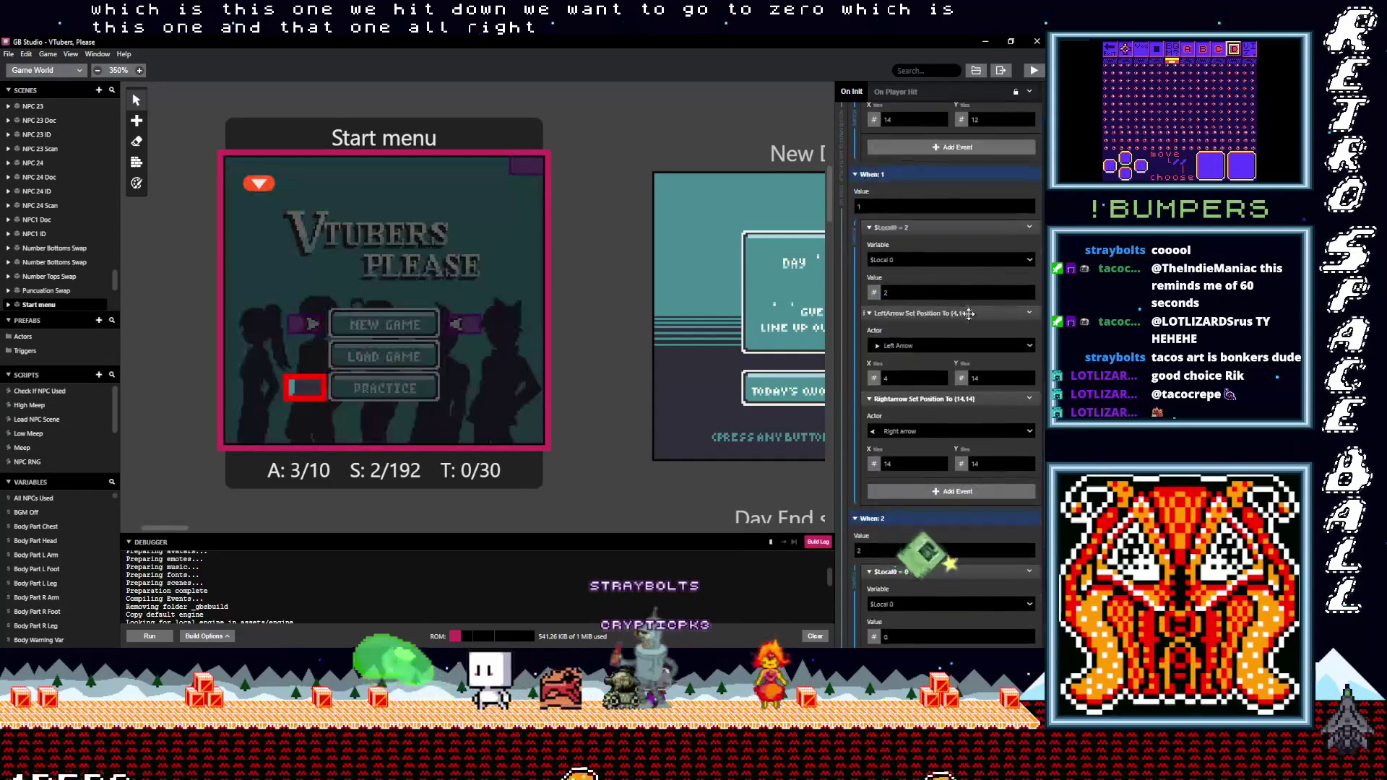
{"action": "scroll", "coordinate": [965, 326], "scroll_direction": "up", "scroll_amount": 2}
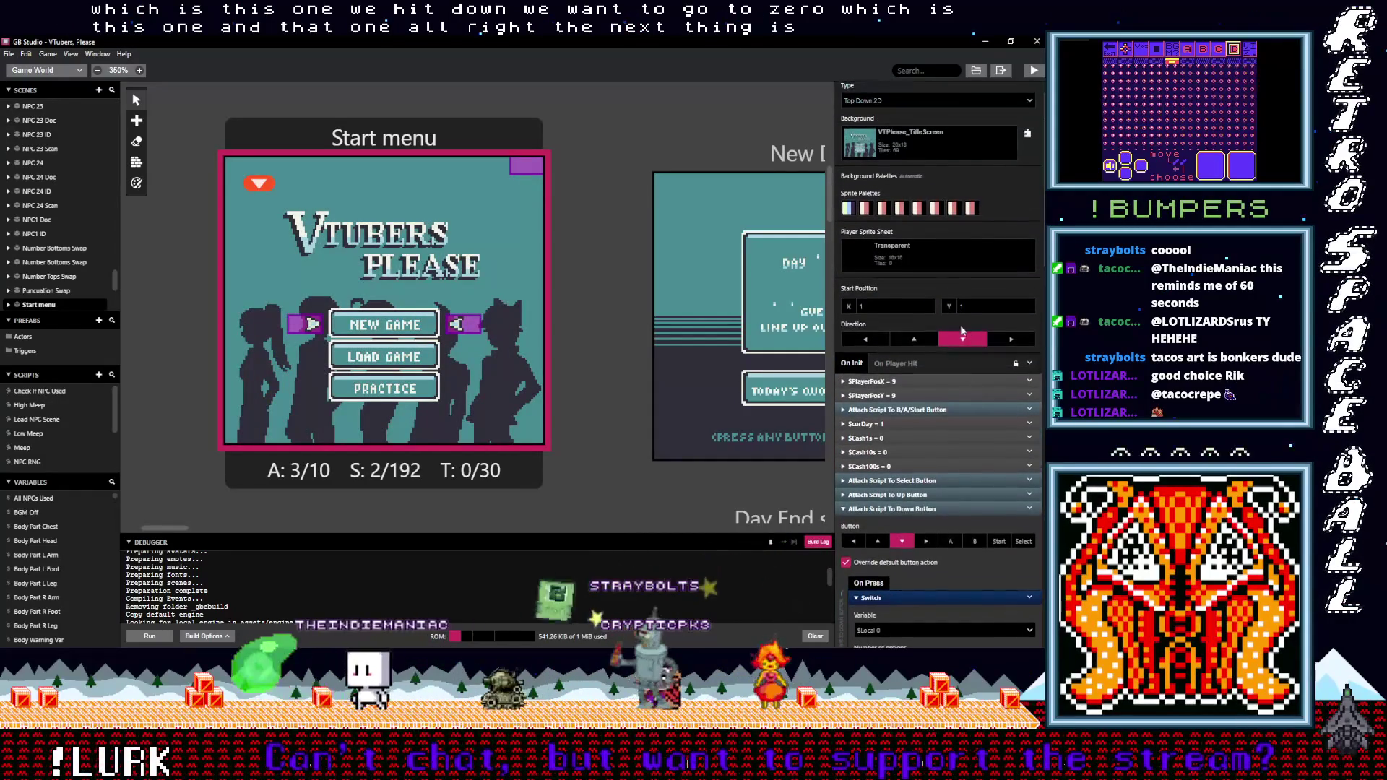
Collapse the Down-button script, expand the B/A/Start button script, and fold Change Scene To Intro01
{"action": "left_click", "coordinate": [932, 509]}
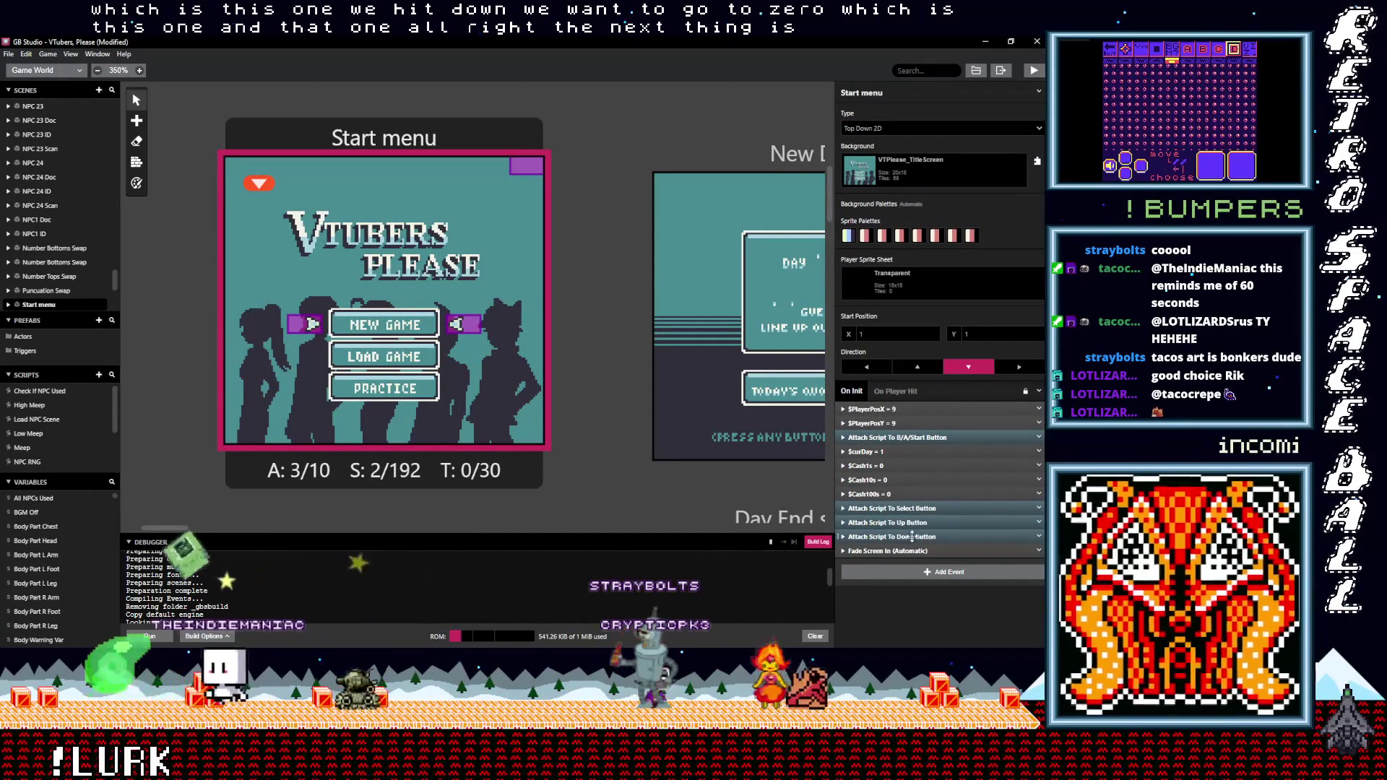
{"action": "left_click", "coordinate": [901, 439]}
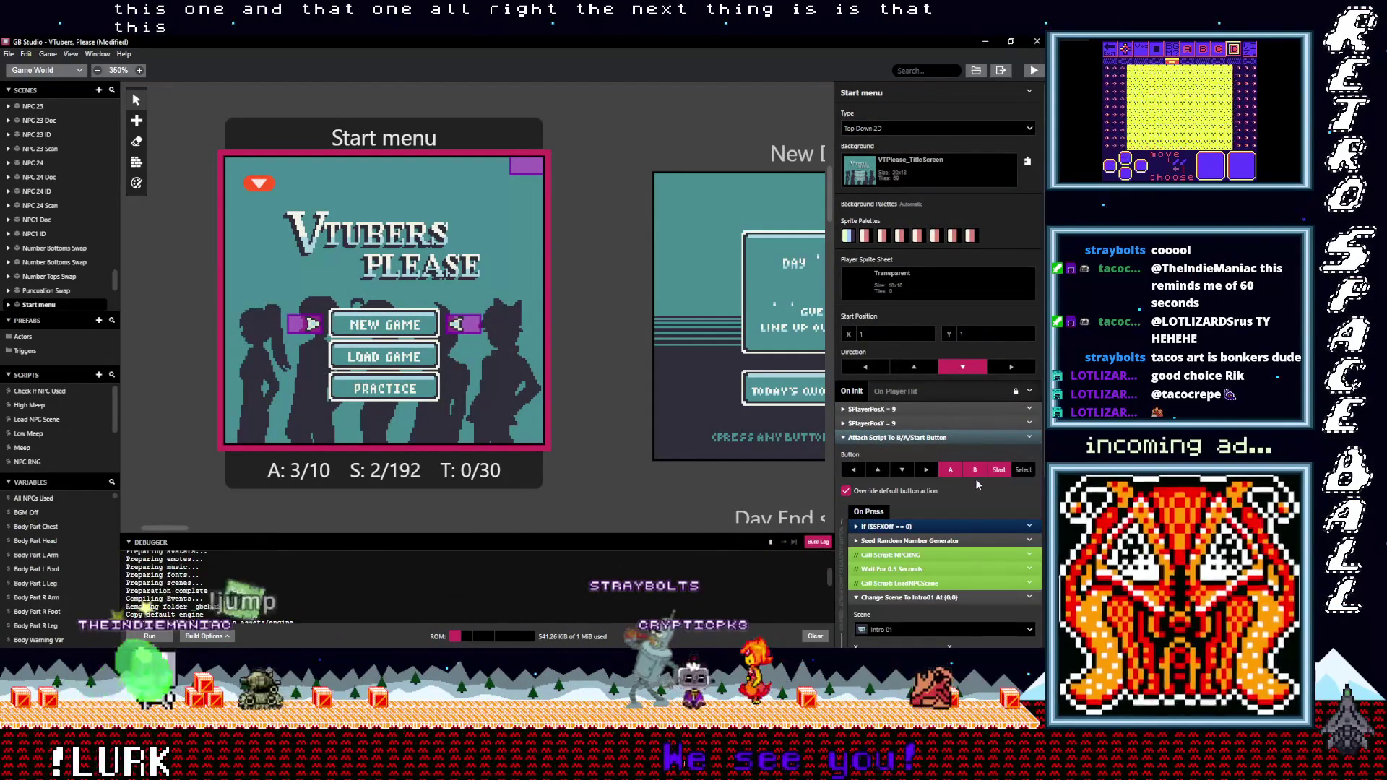
{"action": "scroll", "coordinate": [976, 478], "scroll_direction": "down", "scroll_amount": 3}
{"action": "scroll", "coordinate": [963, 481], "scroll_direction": "down", "scroll_amount": 3}
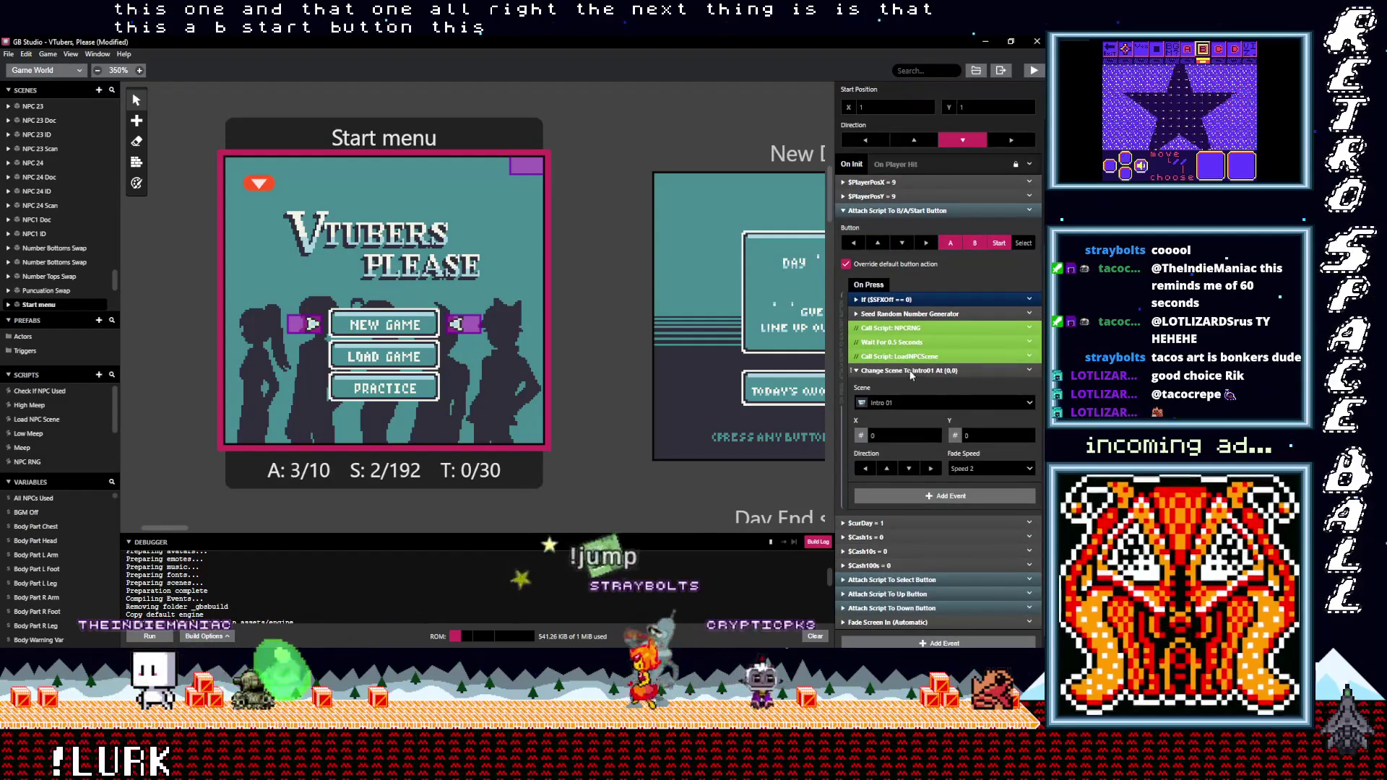
{"action": "left_click", "coordinate": [912, 374]}
Add a Switch event on $Local 0 to the B/A/Start On Press script
{"action": "left_click", "coordinate": [930, 488]}
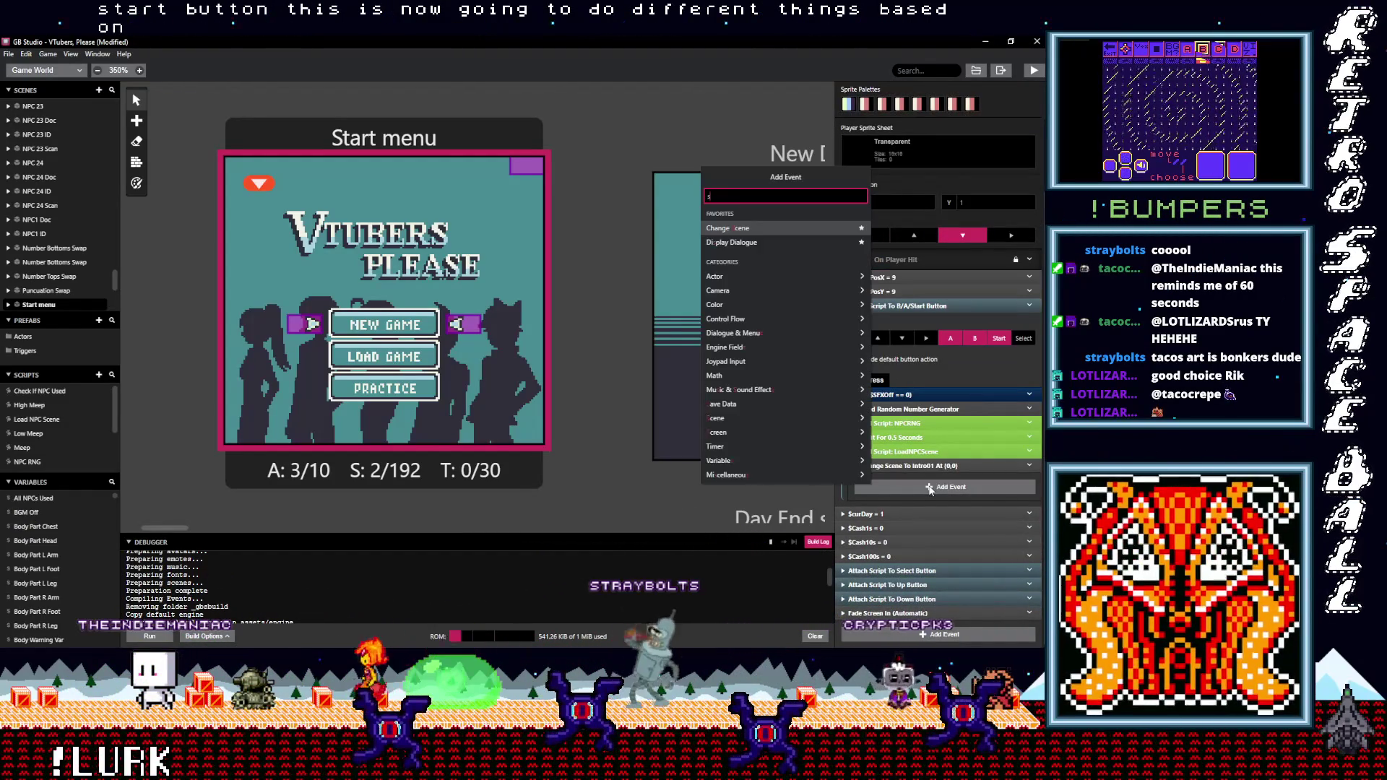
{"action": "type", "text": "w"}
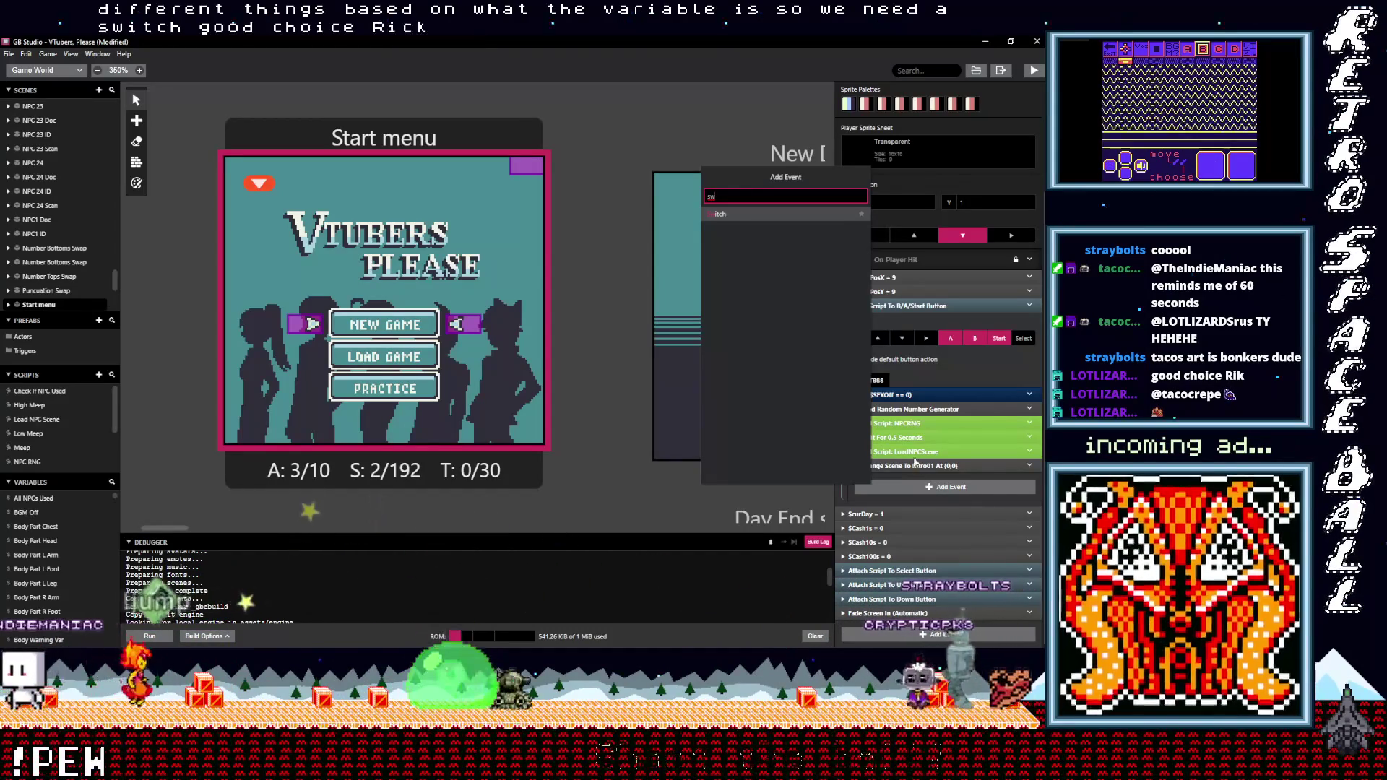
{"action": "left_click", "coordinate": [735, 215]}
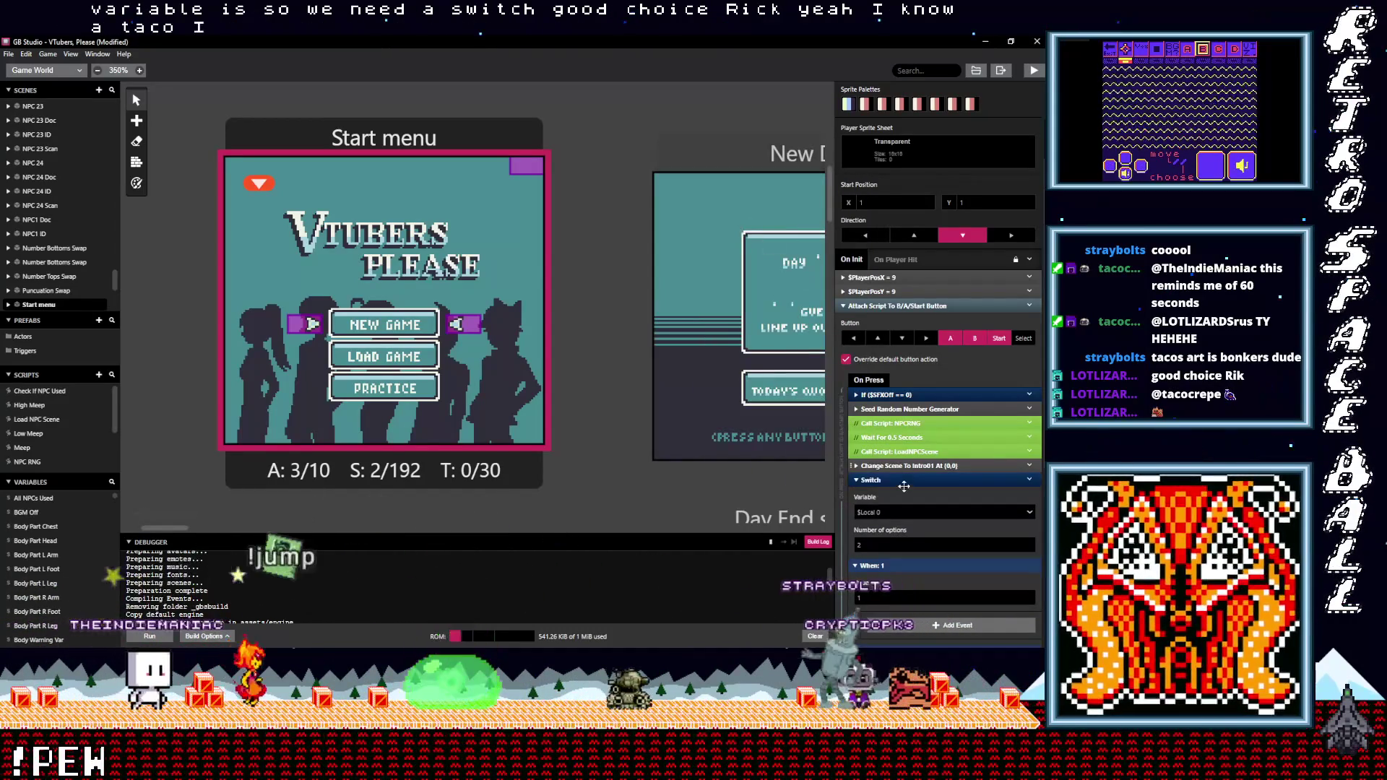
{"action": "scroll", "coordinate": [925, 508], "scroll_direction": "down", "scroll_amount": 2}
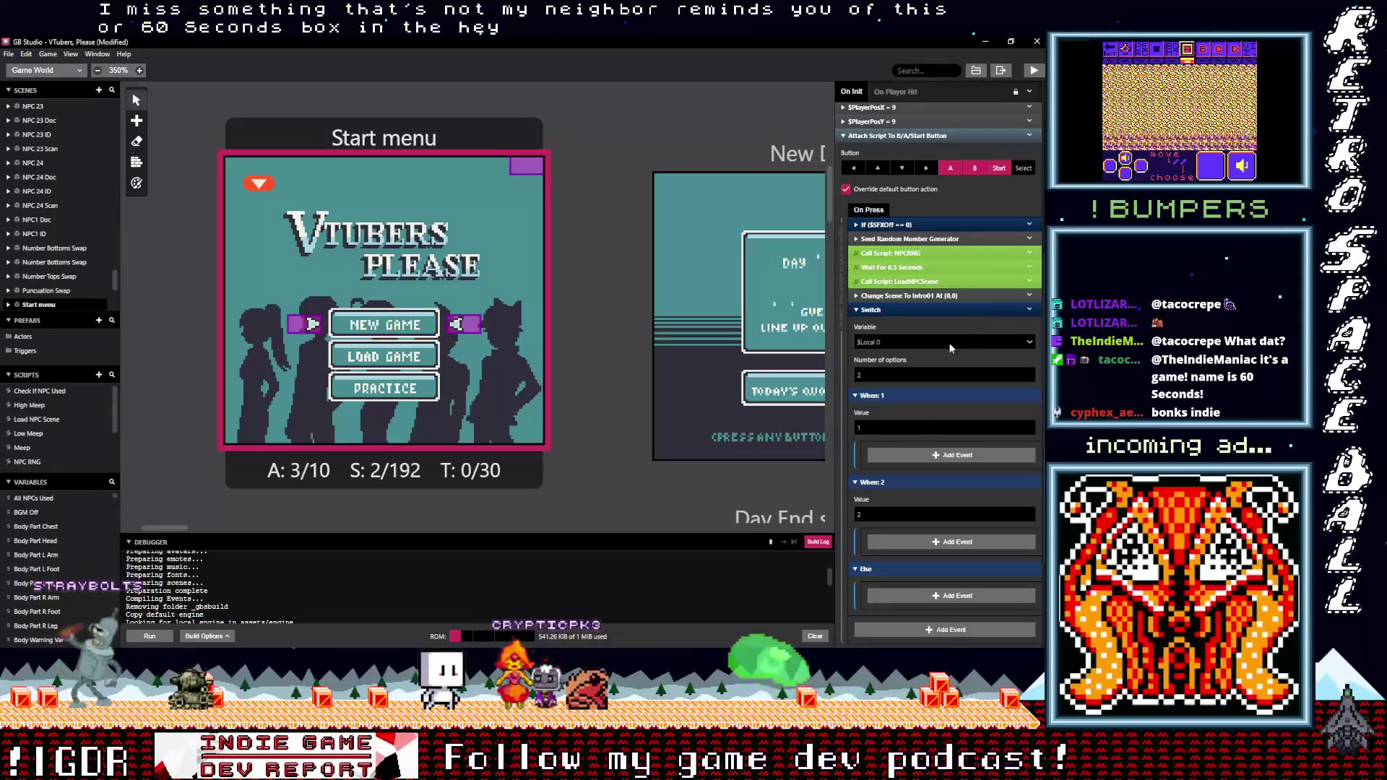
{"action": "scroll", "coordinate": [904, 452], "scroll_direction": "down", "scroll_amount": 3}
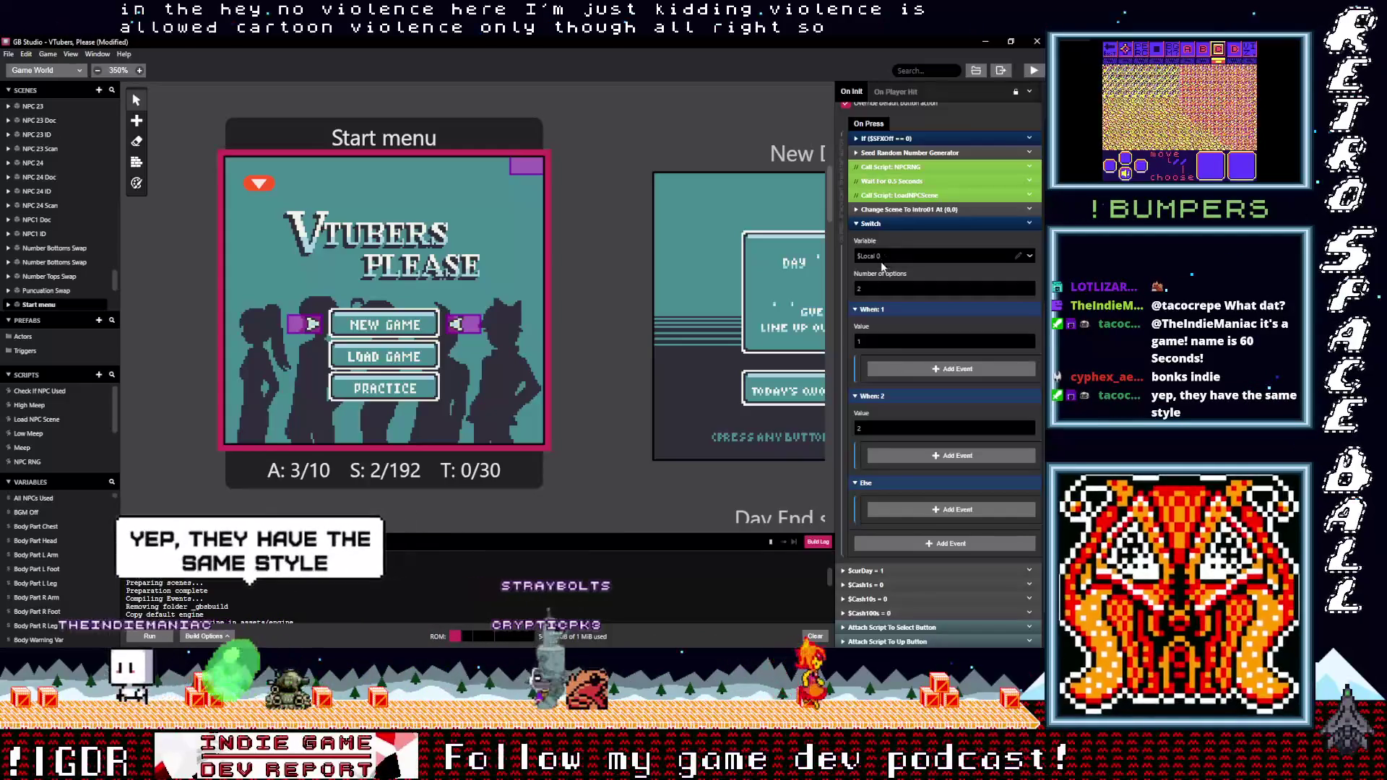
Give the Switch three options with case values 0, 1 and 2
{"action": "left_click", "coordinate": [1029, 287]}
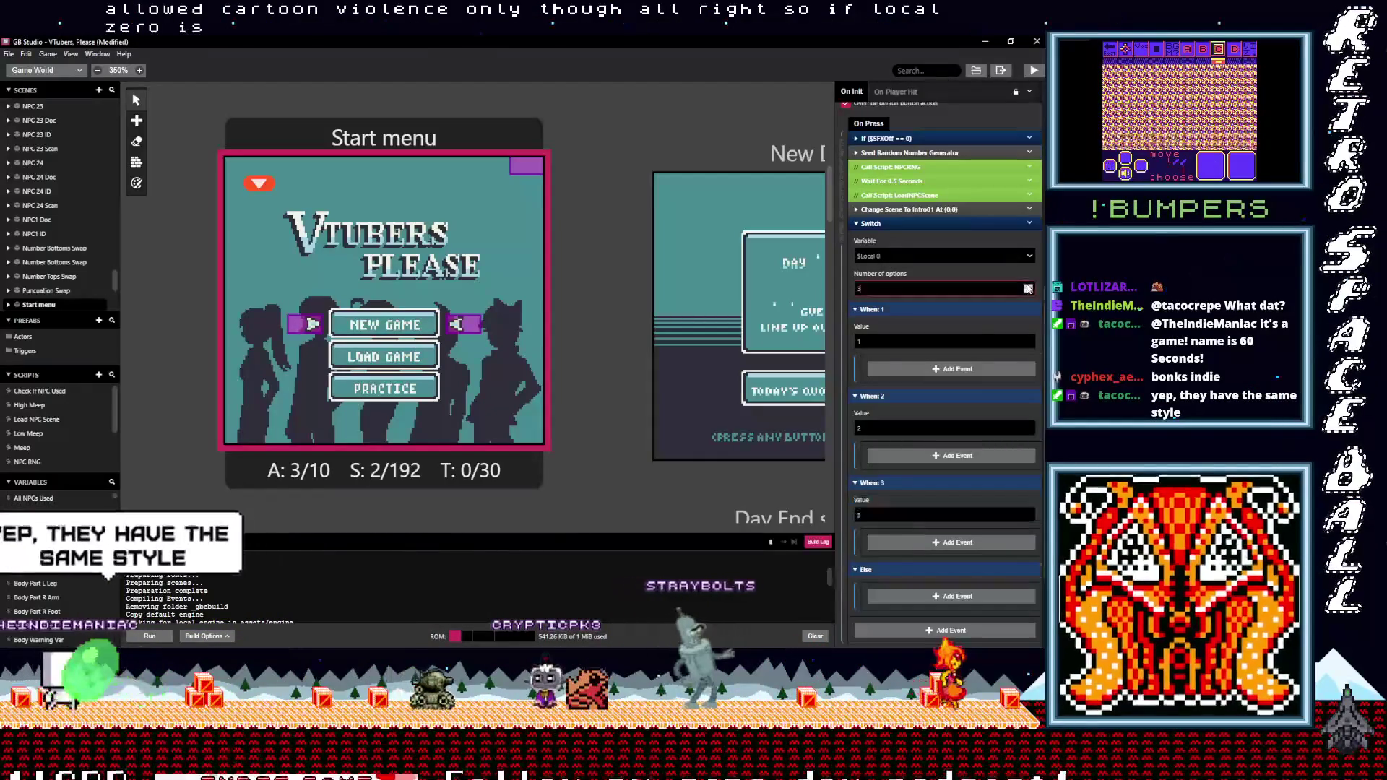
{"action": "key", "text": "Tab"}
{"action": "type", "text": "0"}
{"action": "key", "text": "Tab"}
{"action": "key", "text": "Tab"}
{"action": "type", "text": "1"}
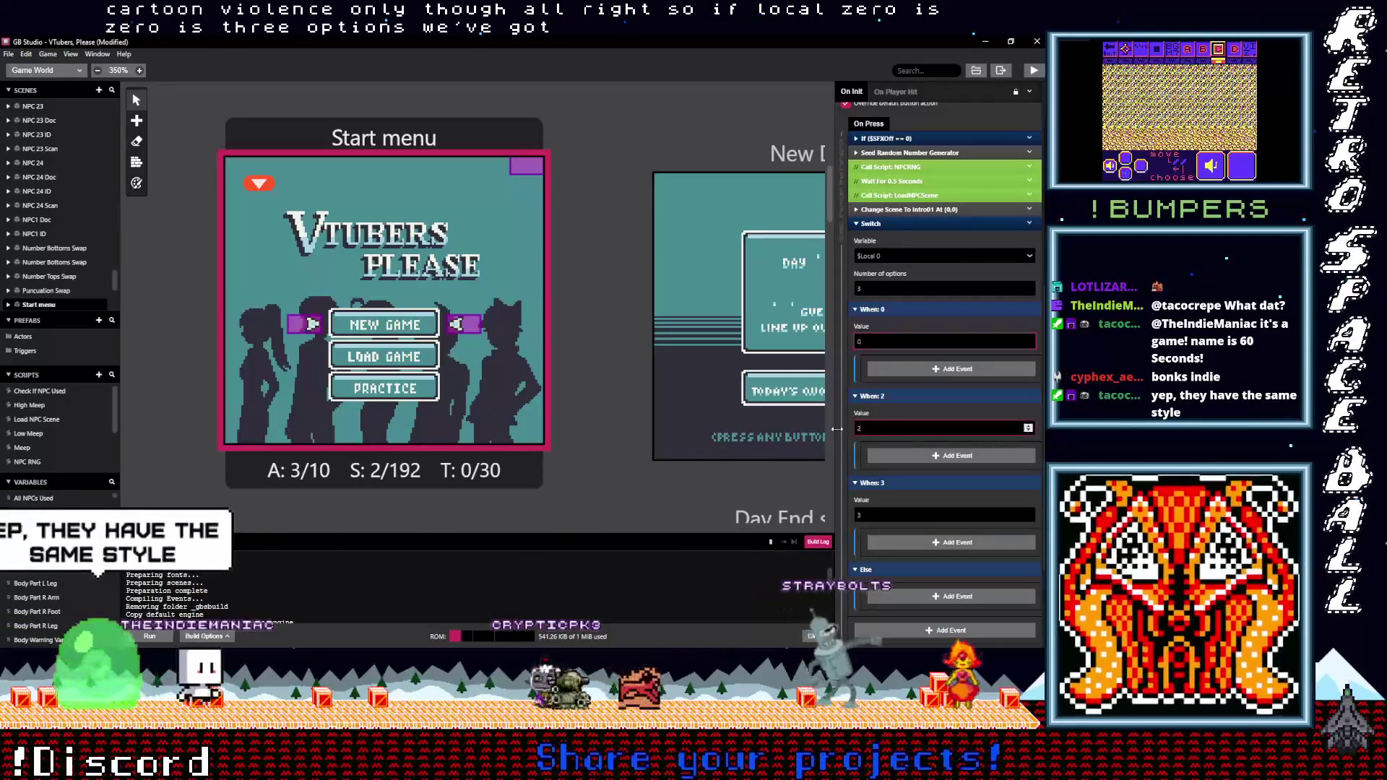
{"action": "key", "text": "Tab"}
{"action": "key", "text": "Tab"}
{"action": "type", "text": "2"}
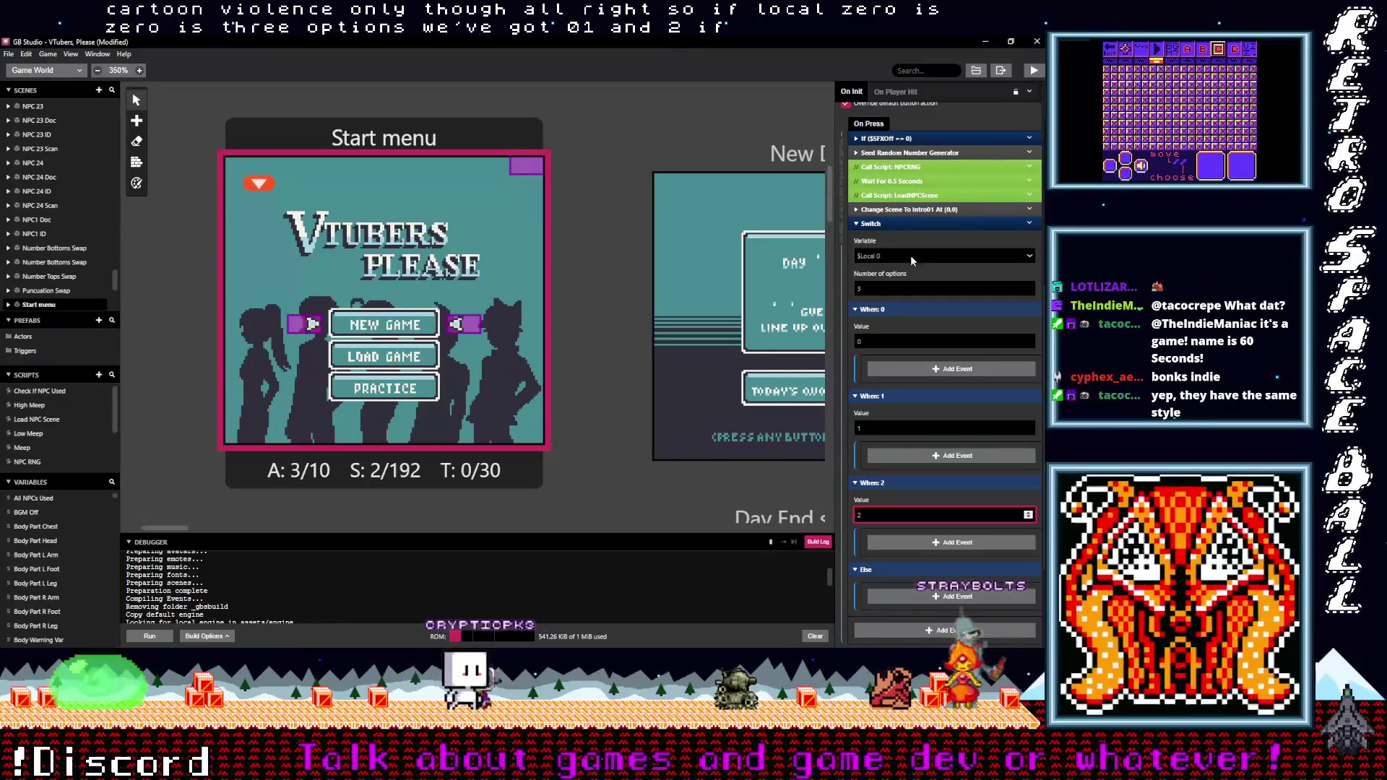
Move the Change Scene To Intro01 event into the When: 0 case
{"action": "left_click_drag", "start_coordinate": [907, 210], "coordinate": [943, 360]}
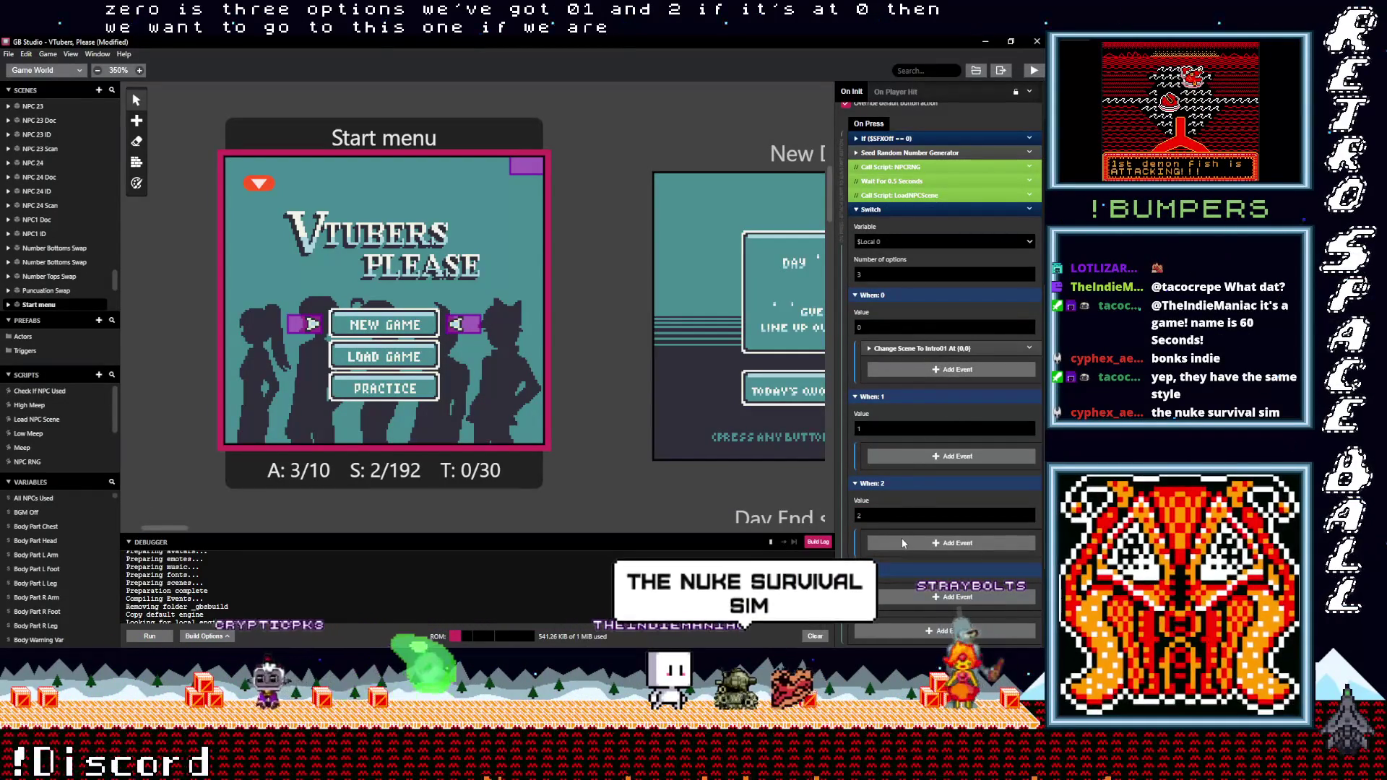
{"action": "scroll", "coordinate": [907, 539], "scroll_direction": "up", "scroll_amount": 2}
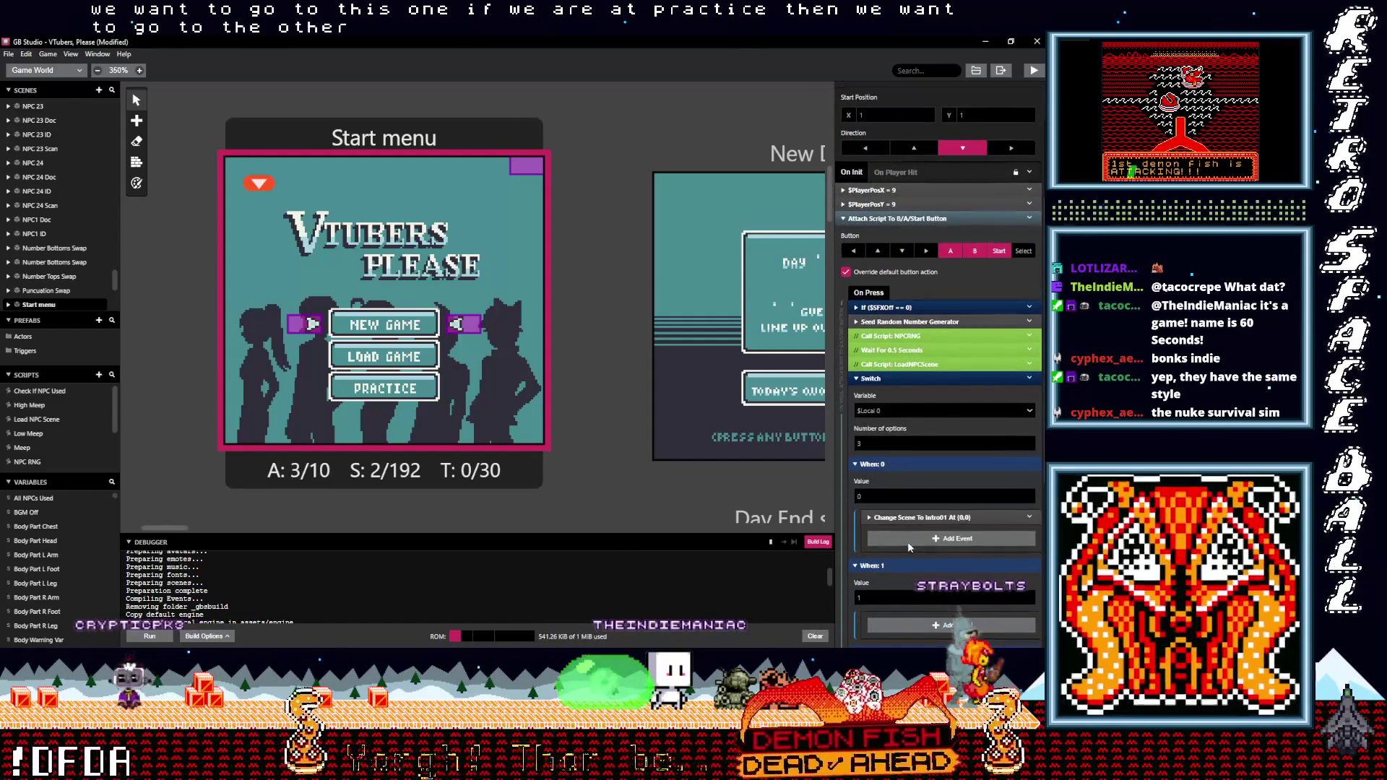
{"action": "scroll", "coordinate": [908, 540], "scroll_direction": "down", "scroll_amount": 4}
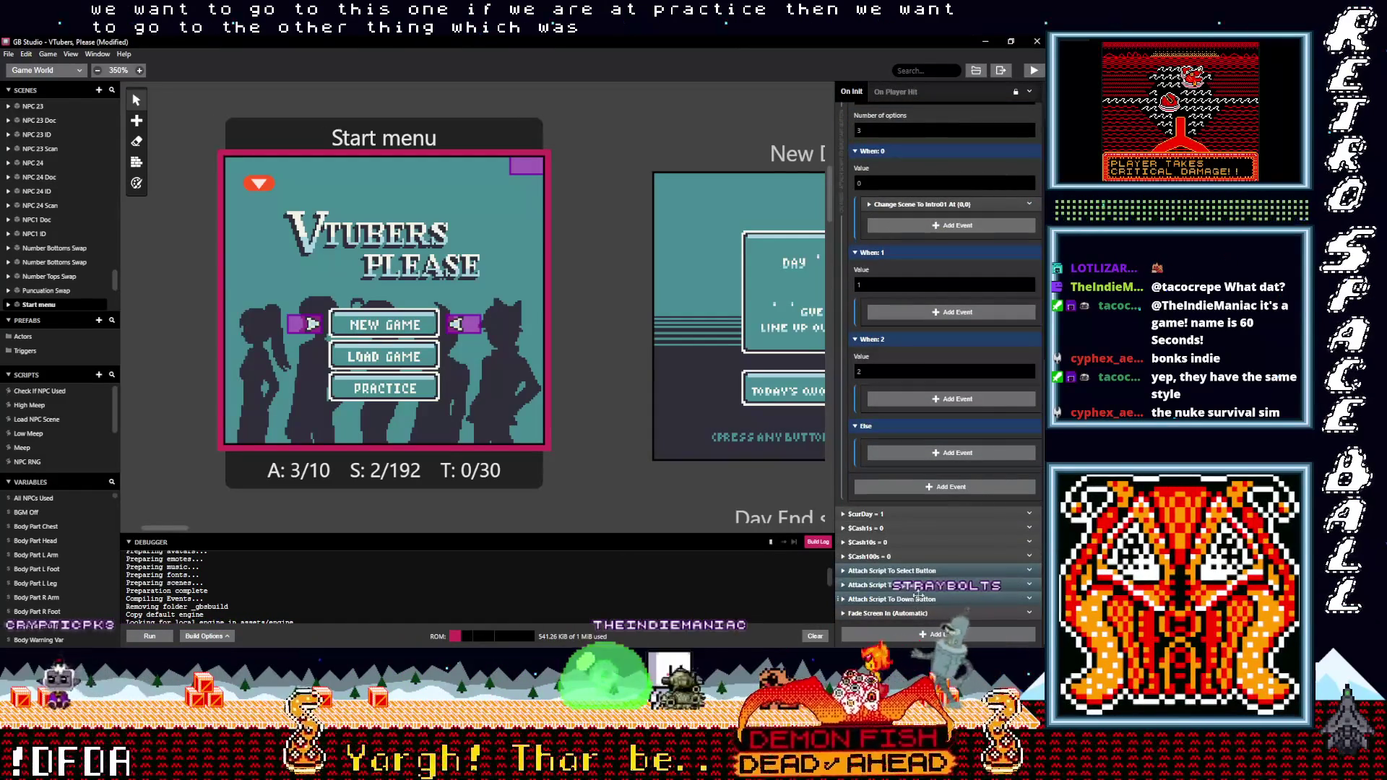
Move the Select button's If, Seed Random and Change Scene To Tut1Imposter events into When: 2
{"action": "left_click", "coordinate": [922, 570]}
{"action": "scroll", "coordinate": [912, 575], "scroll_direction": "down", "scroll_amount": 3}
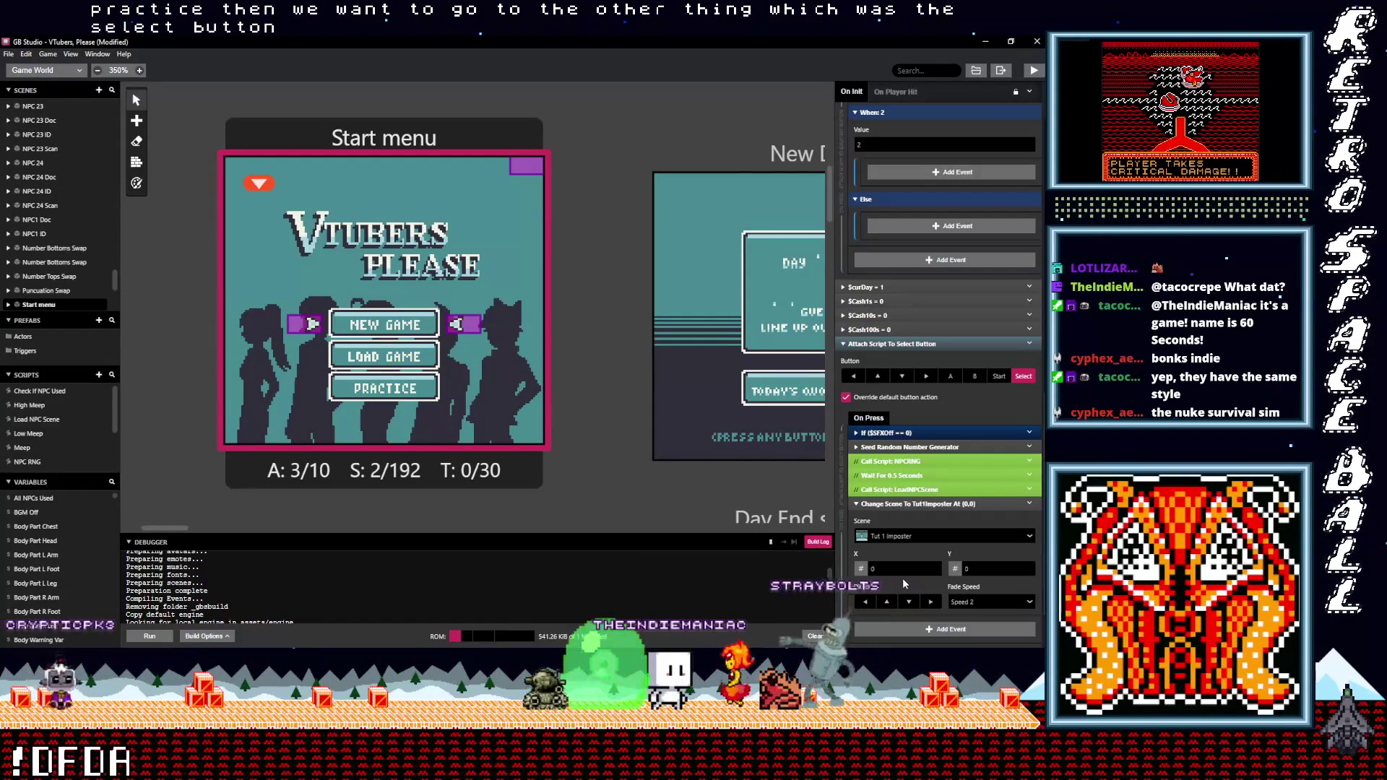
{"action": "left_click", "coordinate": [899, 433]}
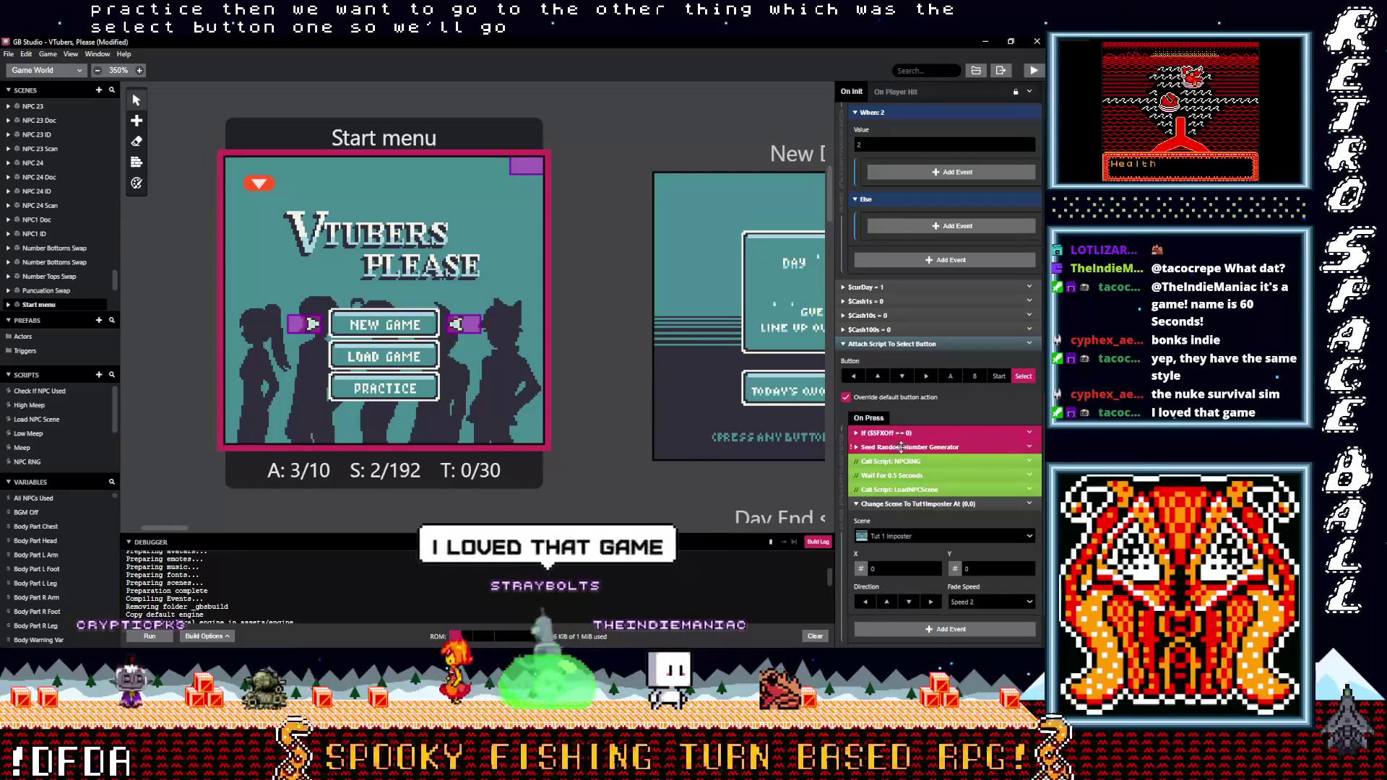
{"action": "left_click", "coordinate": [897, 505]}
{"action": "scroll", "coordinate": [1012, 499], "scroll_direction": "up", "scroll_amount": 1}
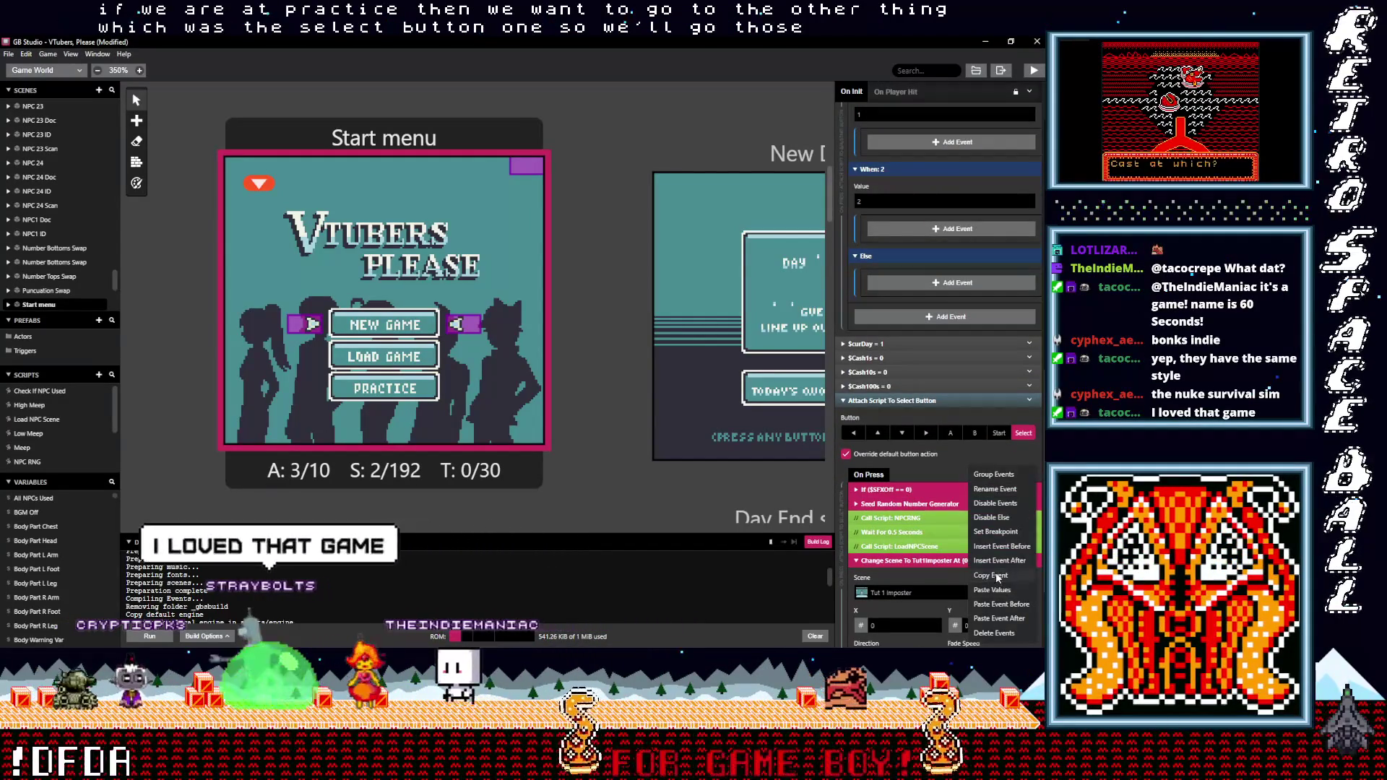
{"action": "scroll", "coordinate": [922, 494], "scroll_direction": "up", "scroll_amount": 1}
{"action": "mouse_move", "coordinate": [921, 494]}
{"action": "left_mouse_down"}
{"action": "mouse_move", "coordinate": [916, 383]}
{"action": "mouse_move", "coordinate": [922, 488]}
{"action": "left_mouse_up"}
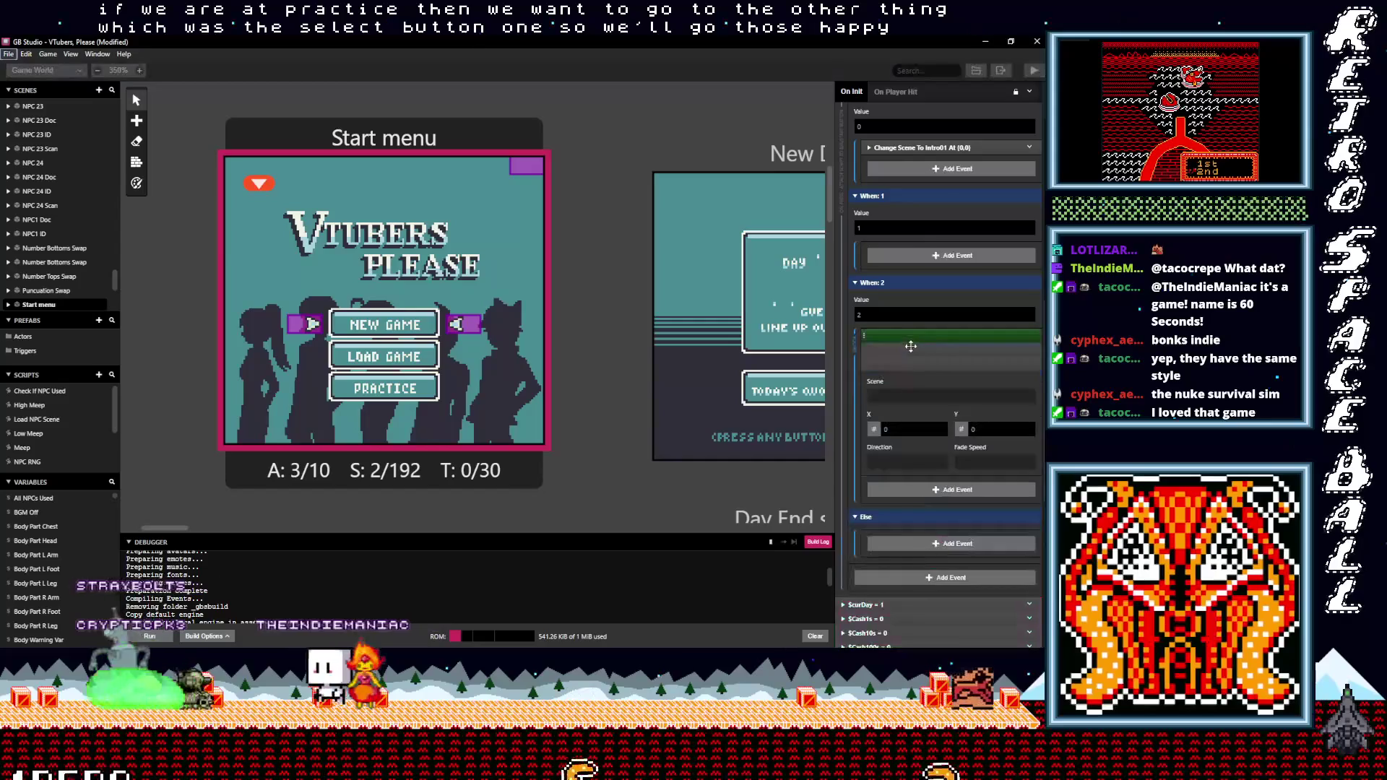
{"action": "scroll", "coordinate": [922, 491], "scroll_direction": "down", "scroll_amount": 6}
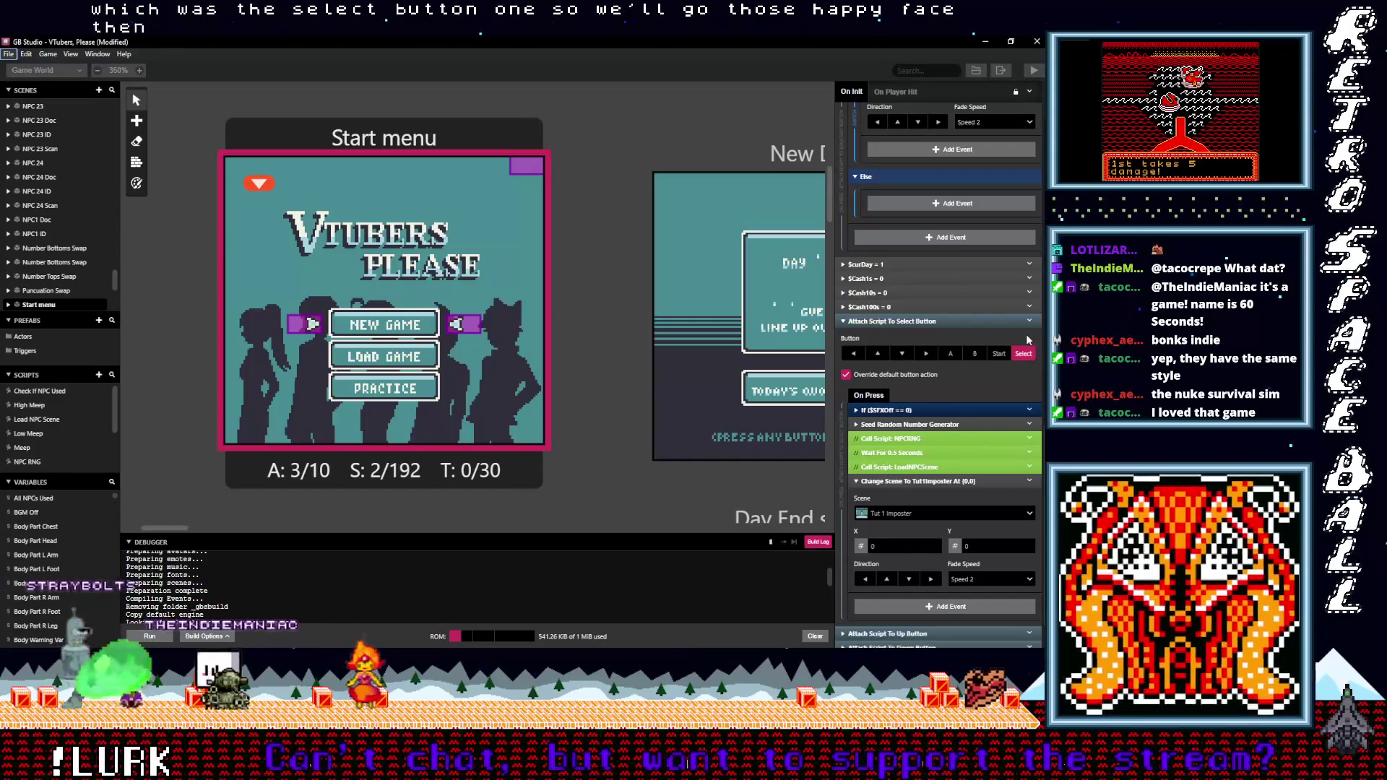
Delete the Attach Script To Select Button script
{"action": "left_click", "coordinate": [1029, 323]}
{"action": "left_click", "coordinate": [987, 482]}
{"action": "scroll", "coordinate": [924, 483], "scroll_direction": "up", "scroll_amount": 5}
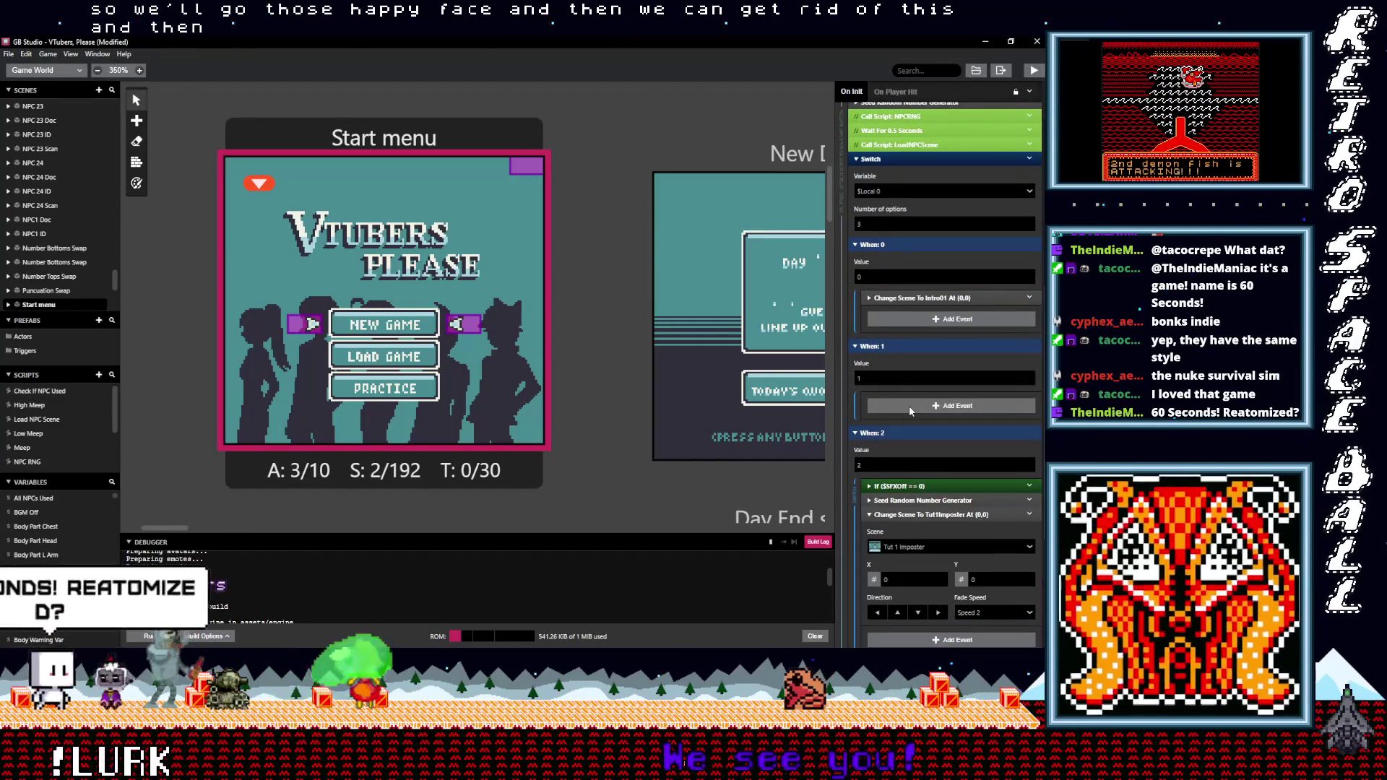
{"action": "left_click", "coordinate": [913, 406]}
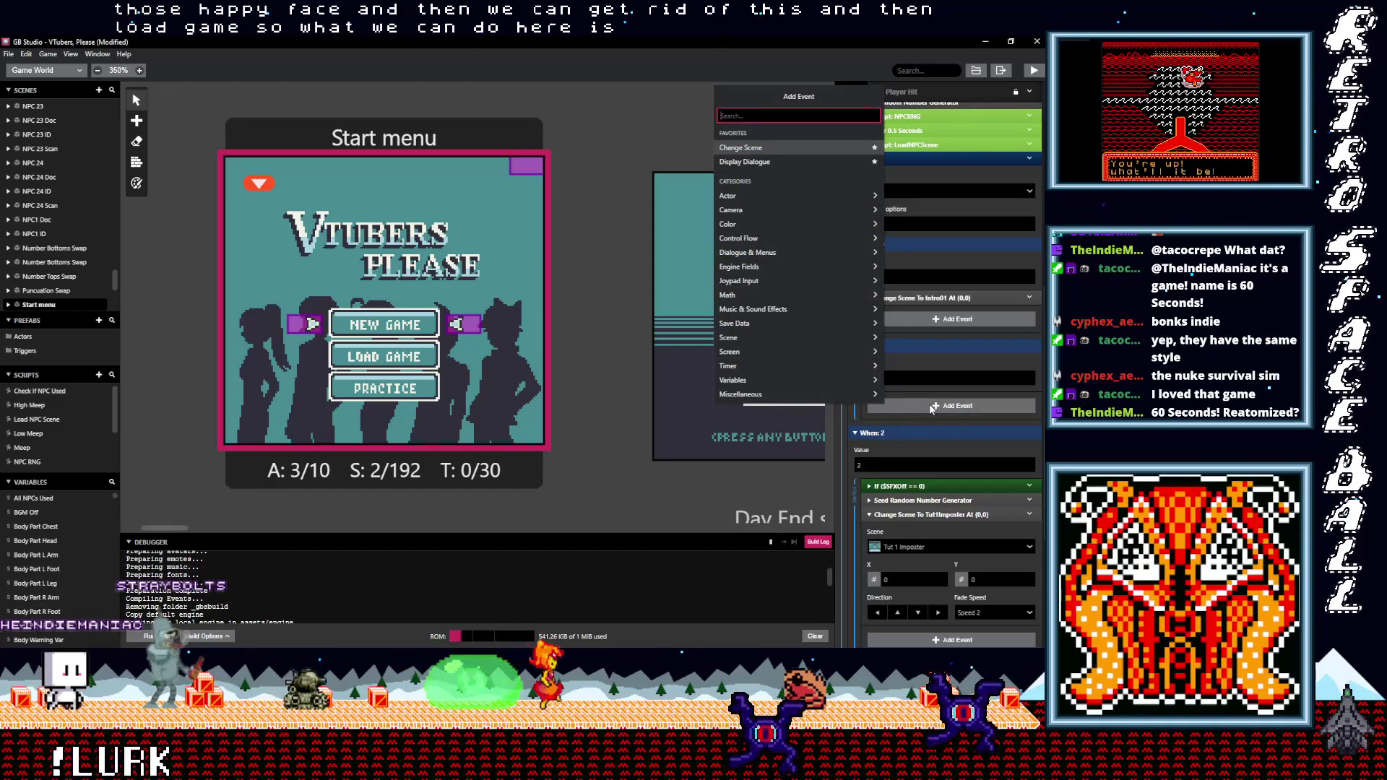
Add an If Game Data Saved check for Slot 1 in When: 1 with a Display Dialogue inside
{"action": "type", "text": "if lo"}
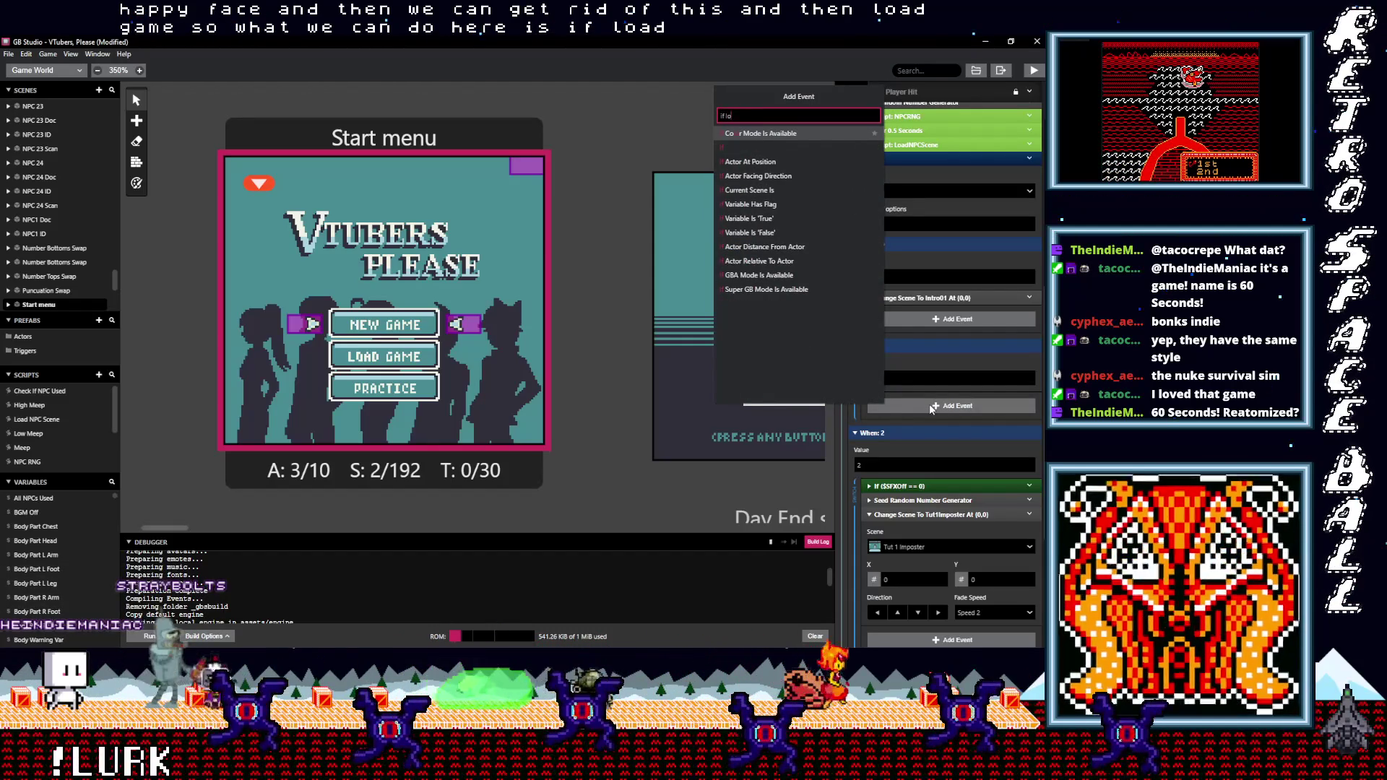
{"action": "key", "text": "BackSpace"}
{"action": "key", "text": "BackSpace"}
{"action": "type", "text": "sav"}
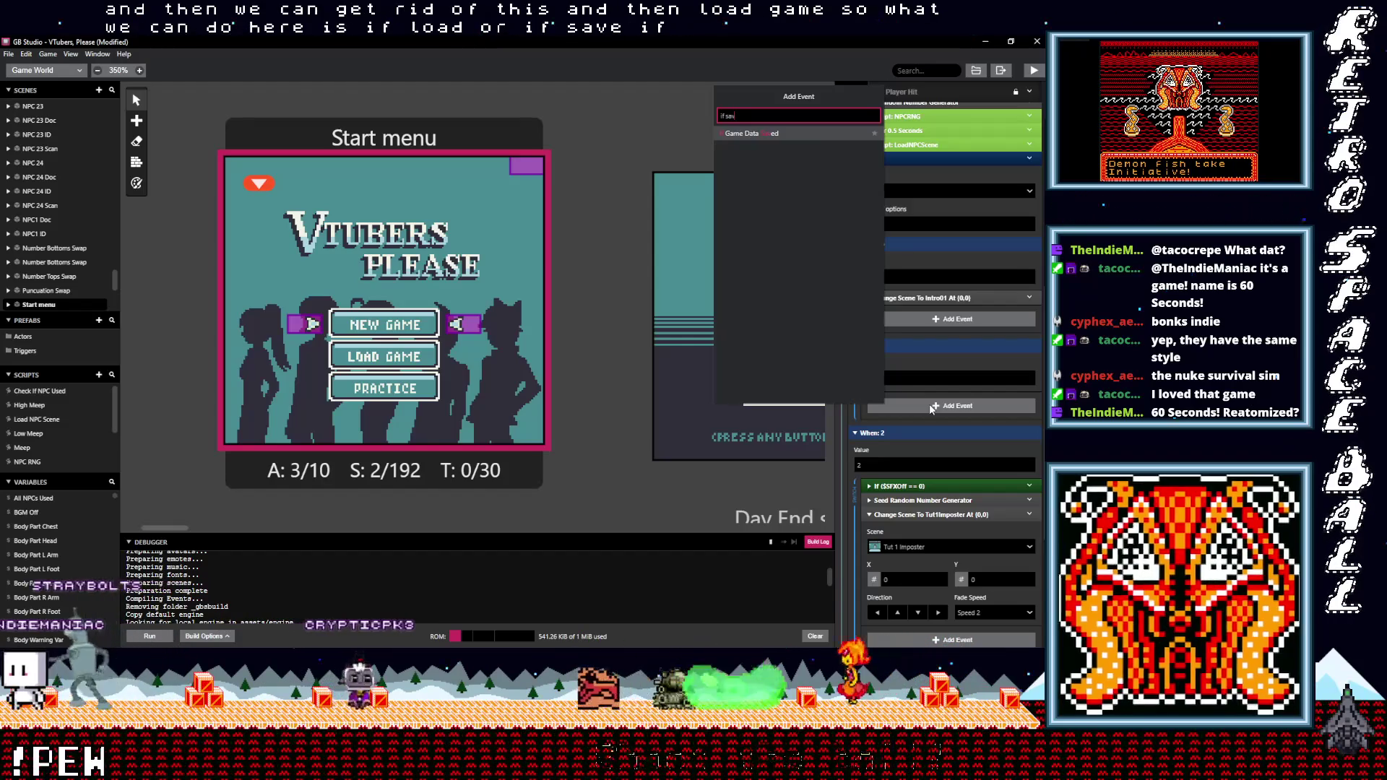
{"action": "left_click", "coordinate": [753, 133]}
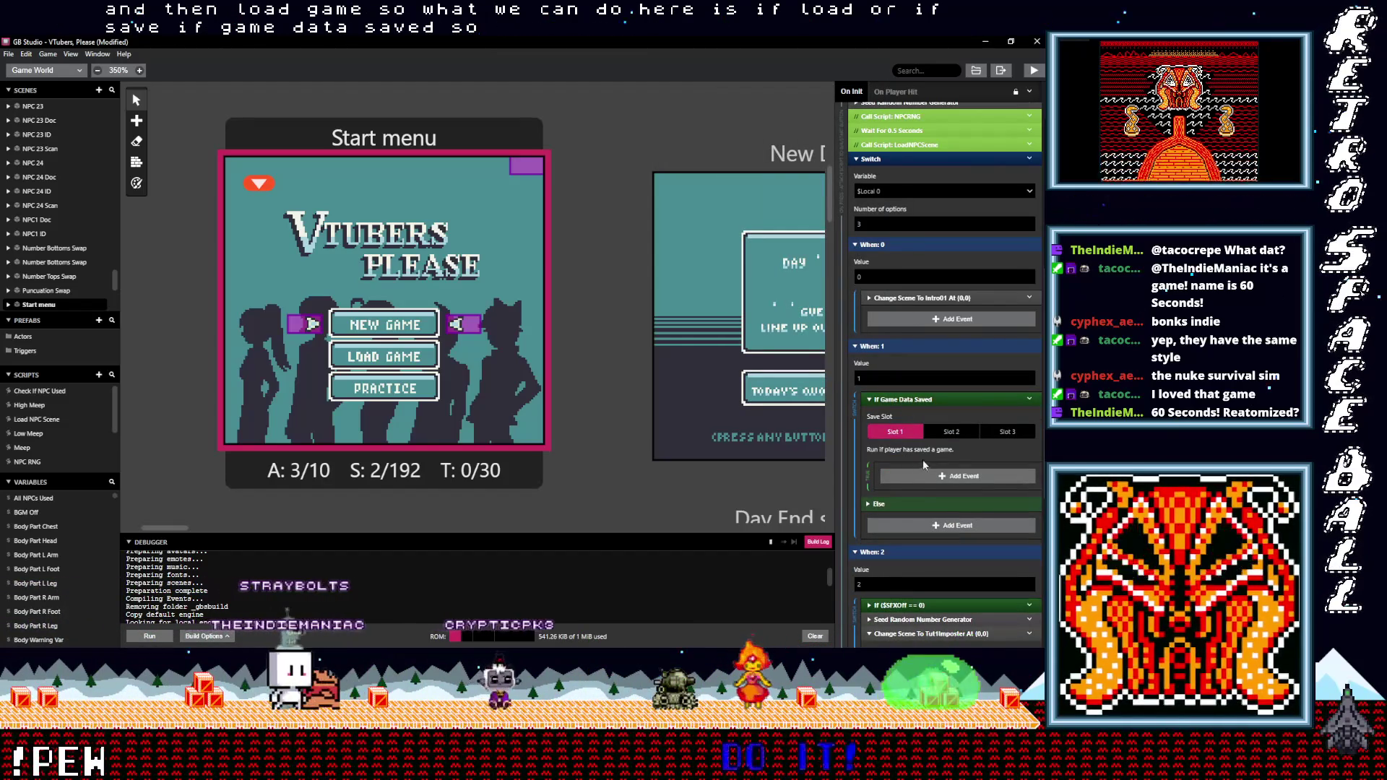
{"action": "left_click", "coordinate": [909, 475]}
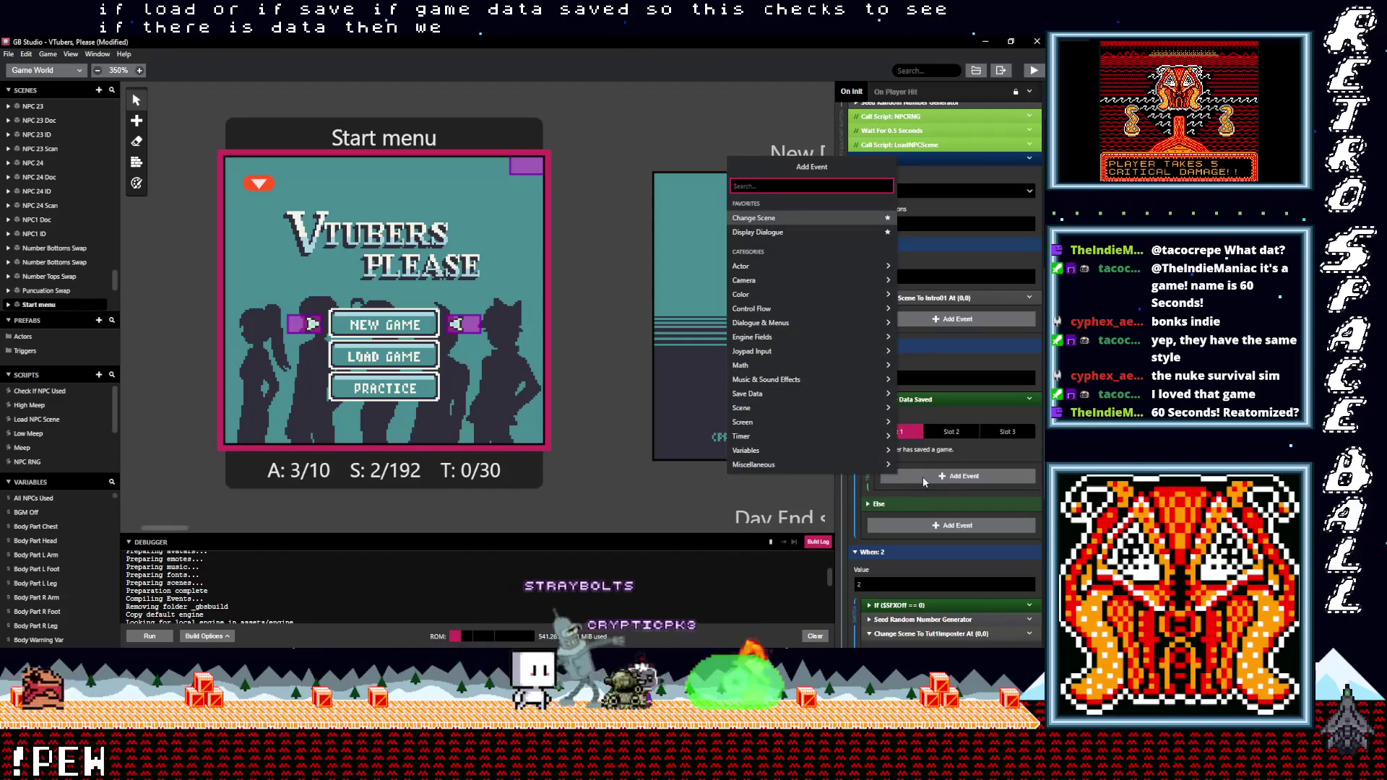
{"action": "type", "text": "di"}
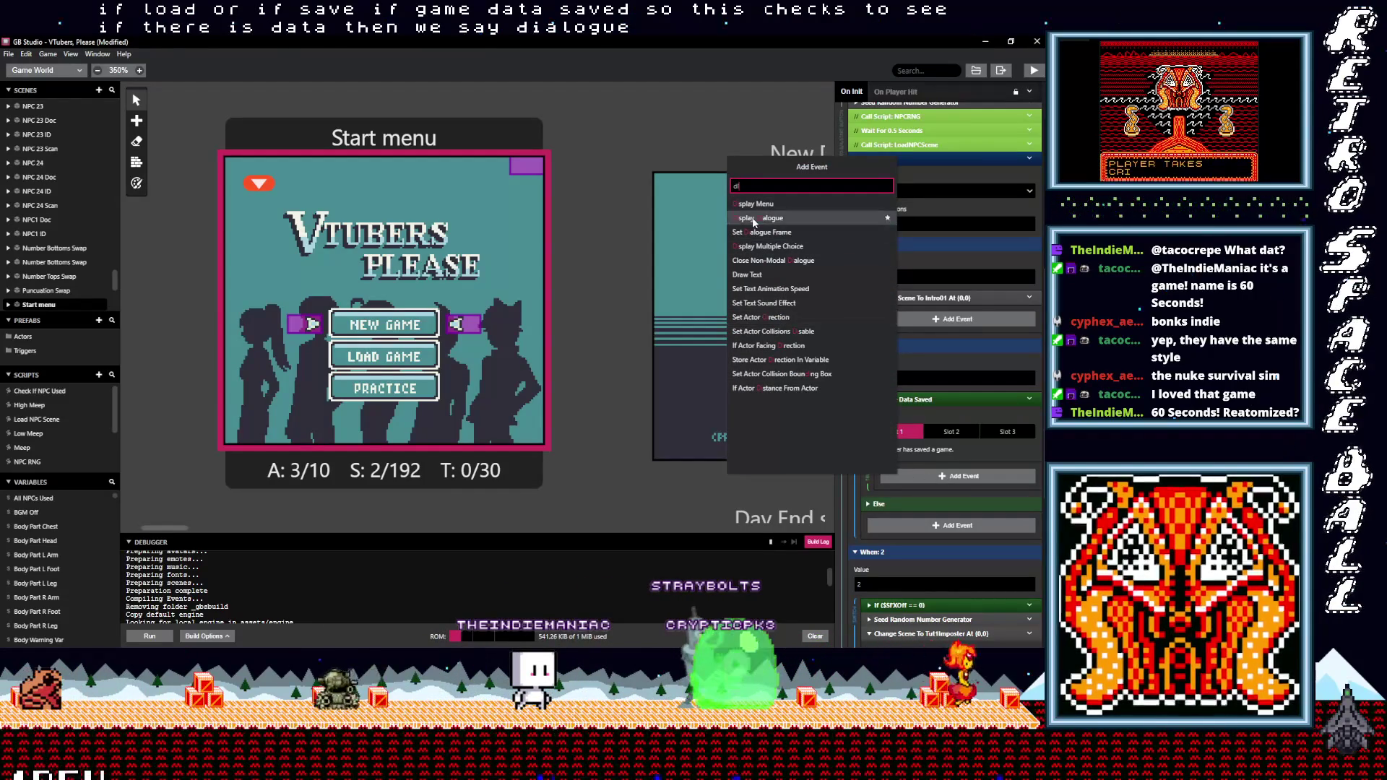
{"action": "left_click", "coordinate": [755, 218]}
Clear the Load Game? text and delete that Display Dialogue event
{"action": "left_click", "coordinate": [912, 505]}
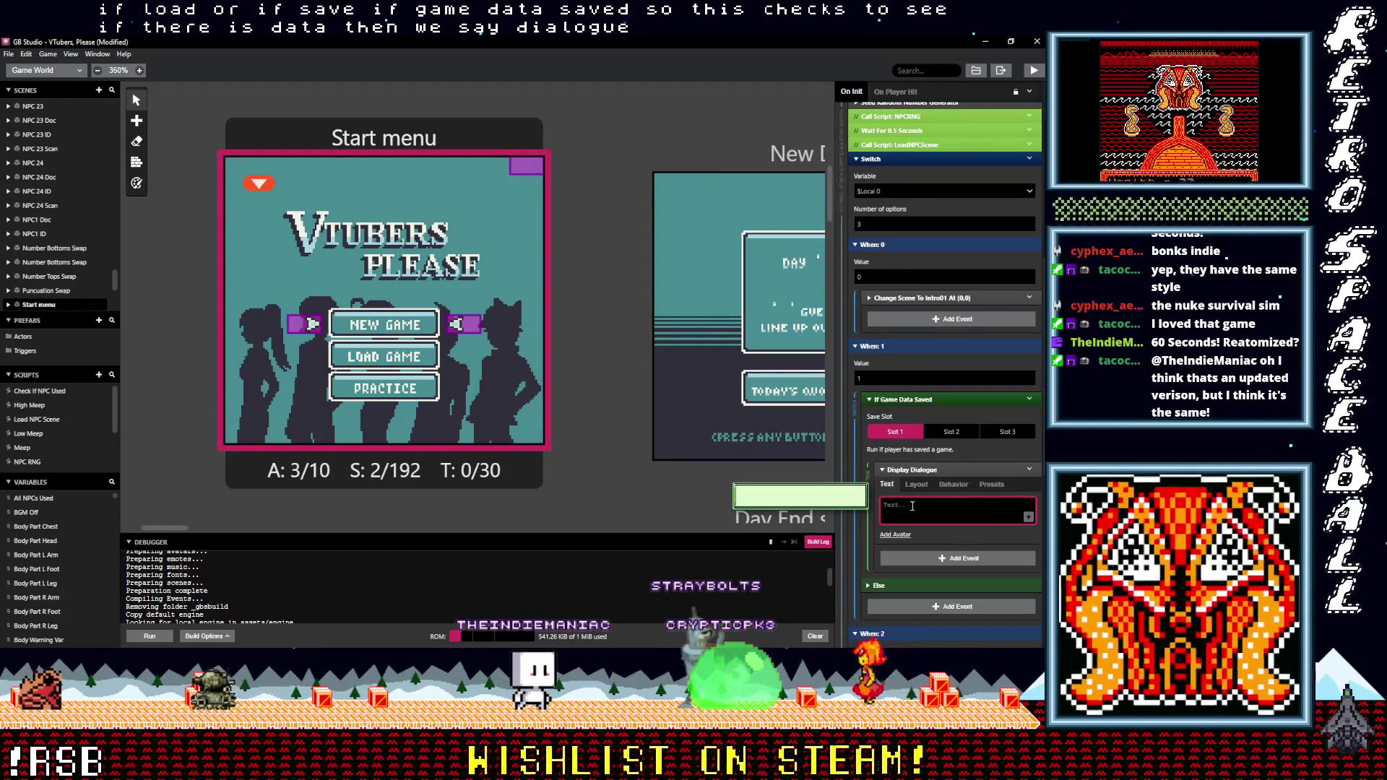
{"action": "type", "text": "Load Game"}
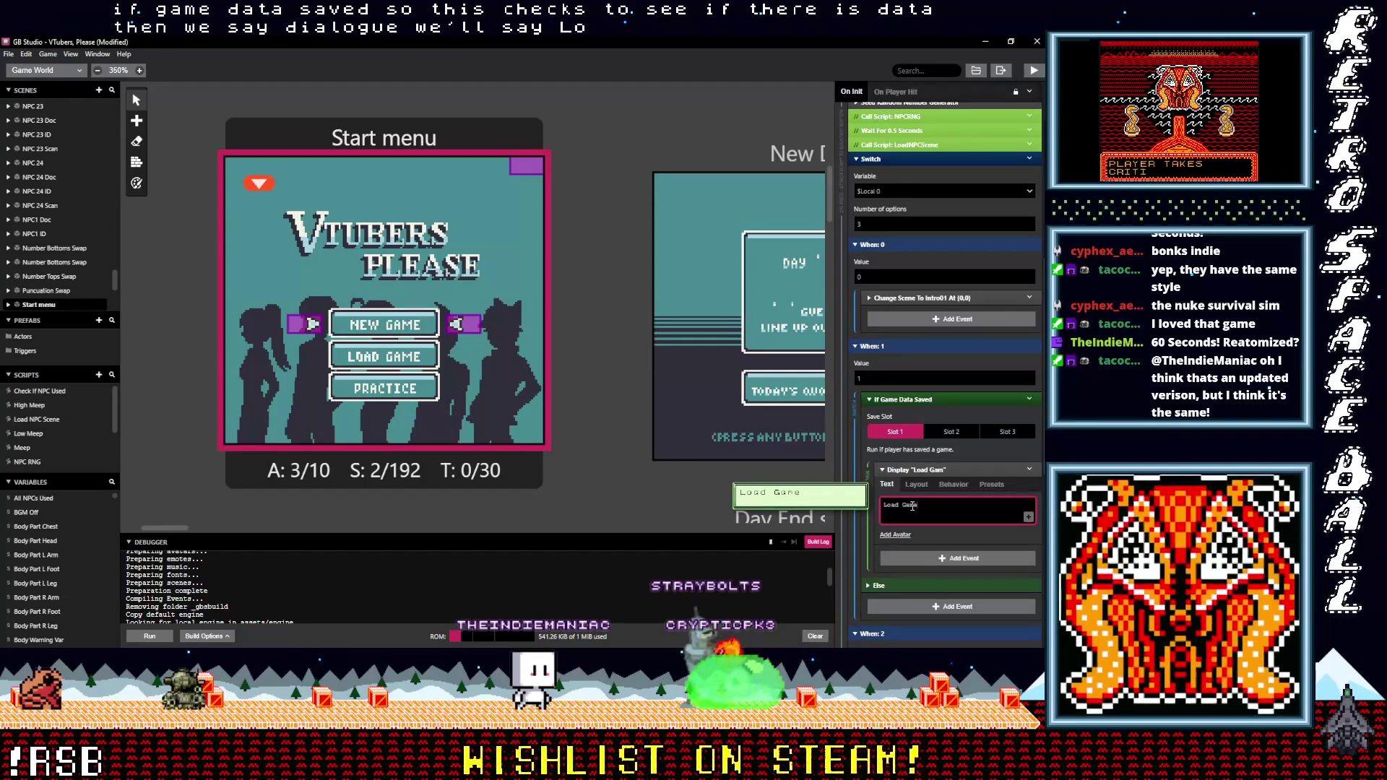
{"action": "type", "text": "?"}
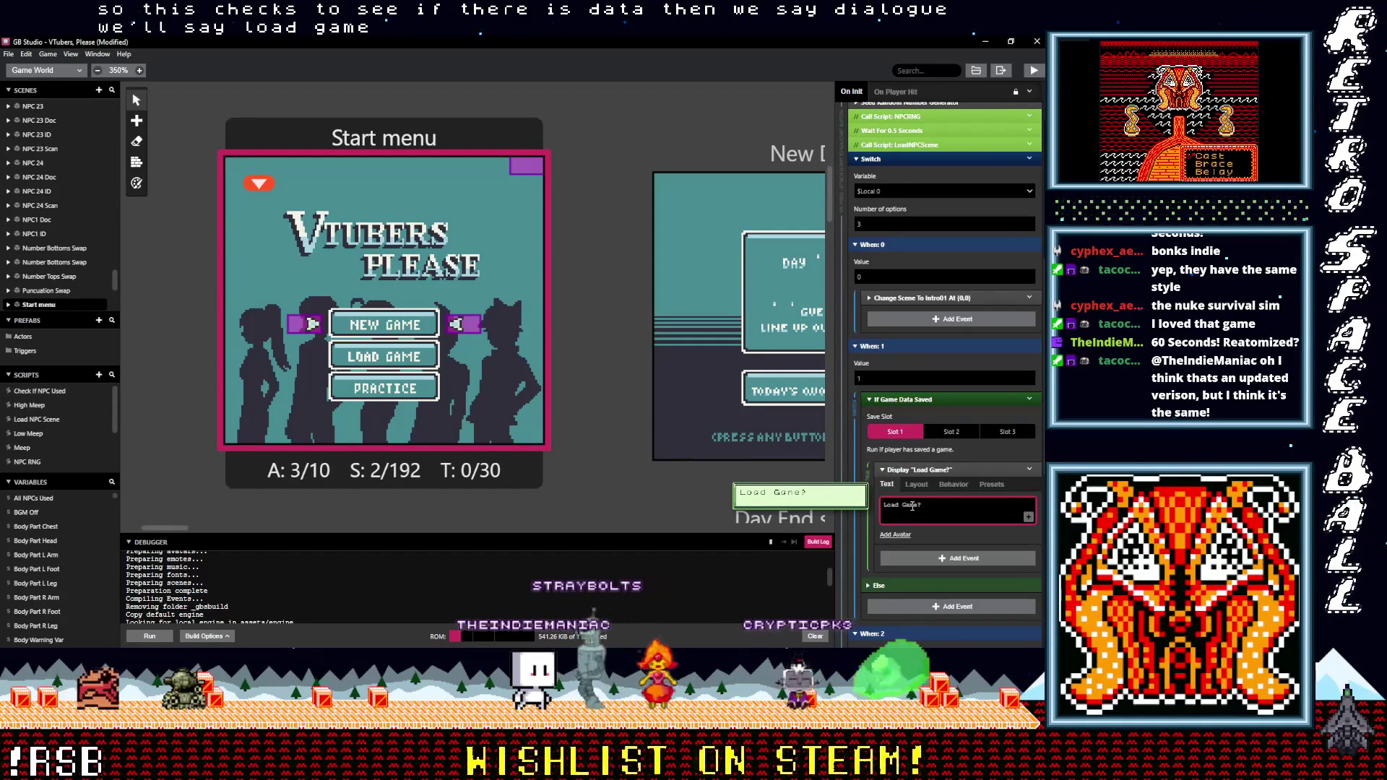
{"action": "key", "text": "ctrl+a"}
{"action": "key", "text": "BackSpace"}
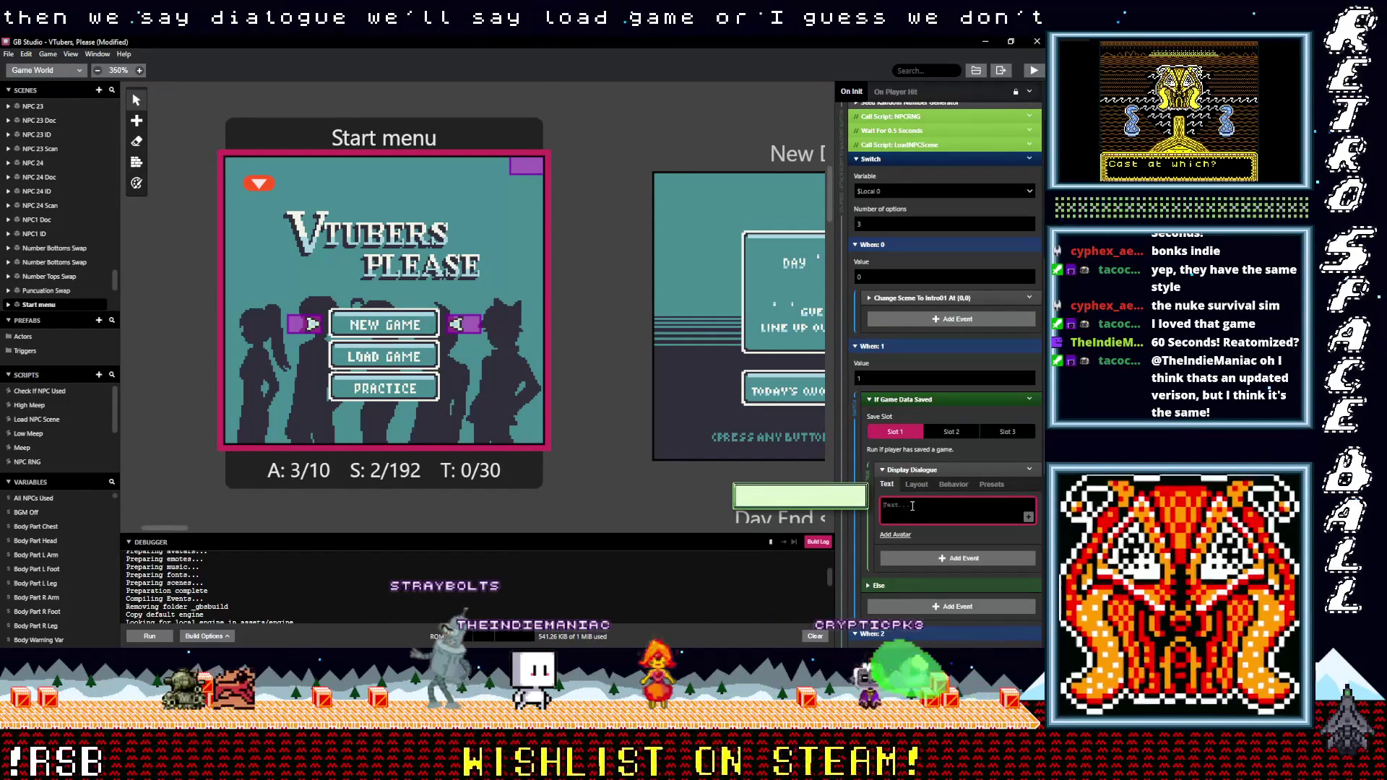
{"action": "left_click", "coordinate": [1027, 471]}
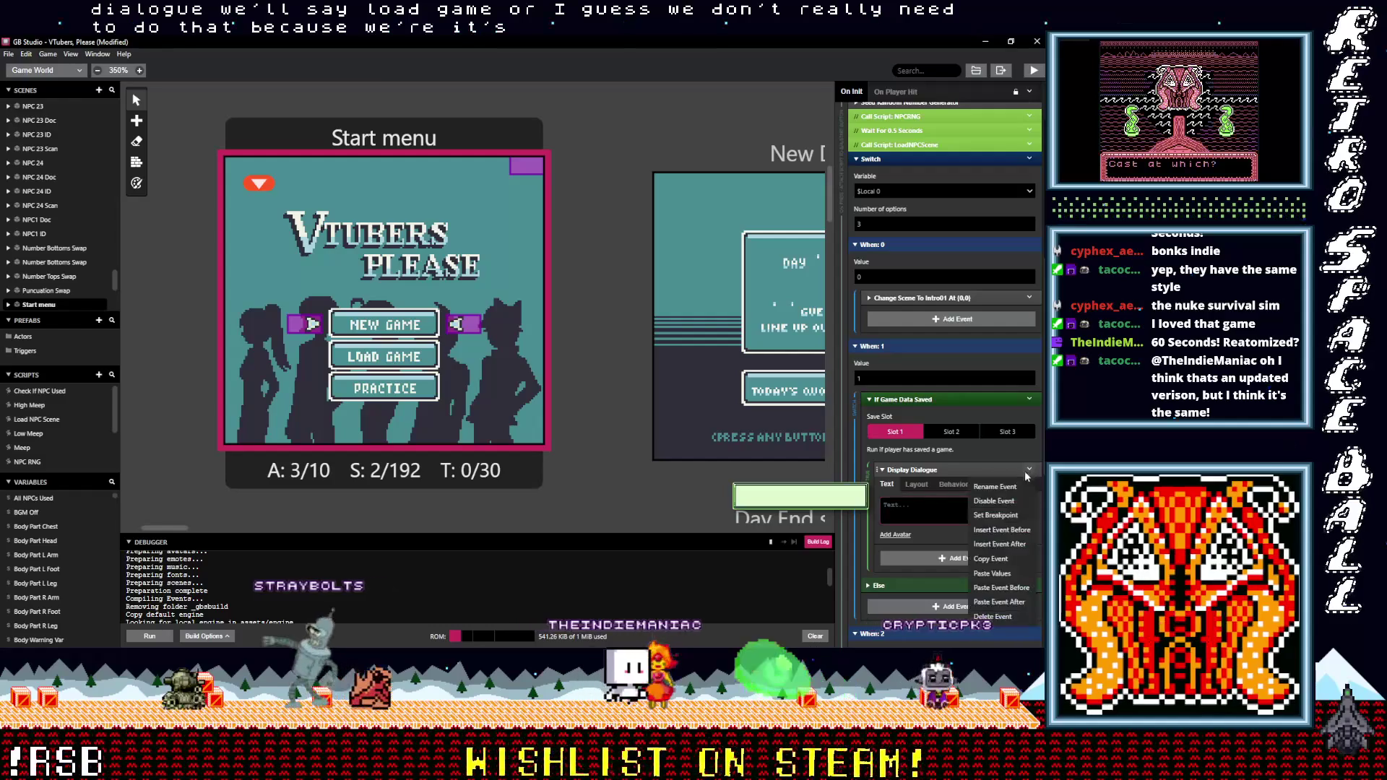
{"action": "left_click", "coordinate": [993, 616]}
Add a Game Data Load event for Slot 1 under If Game Data Saved
{"action": "left_click", "coordinate": [904, 476]}
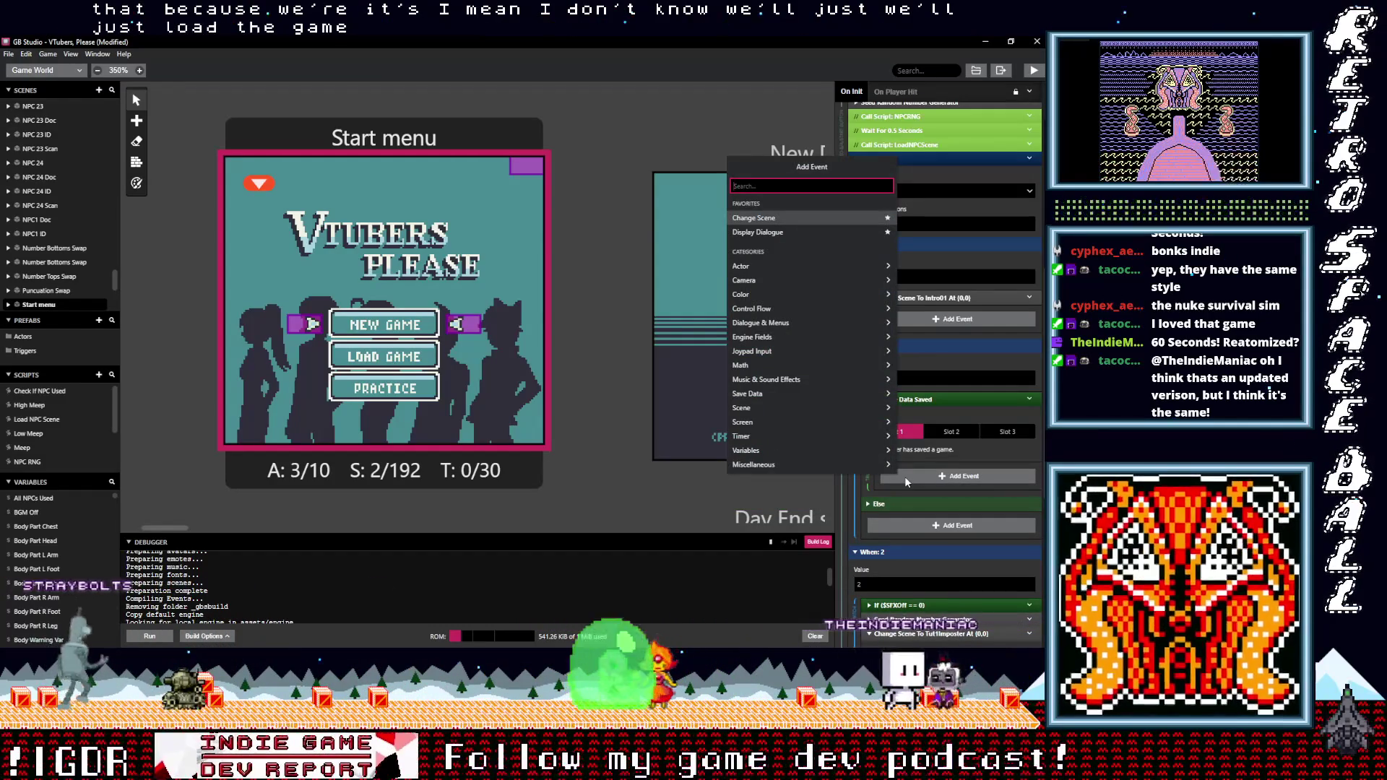
{"action": "type", "text": "l"}
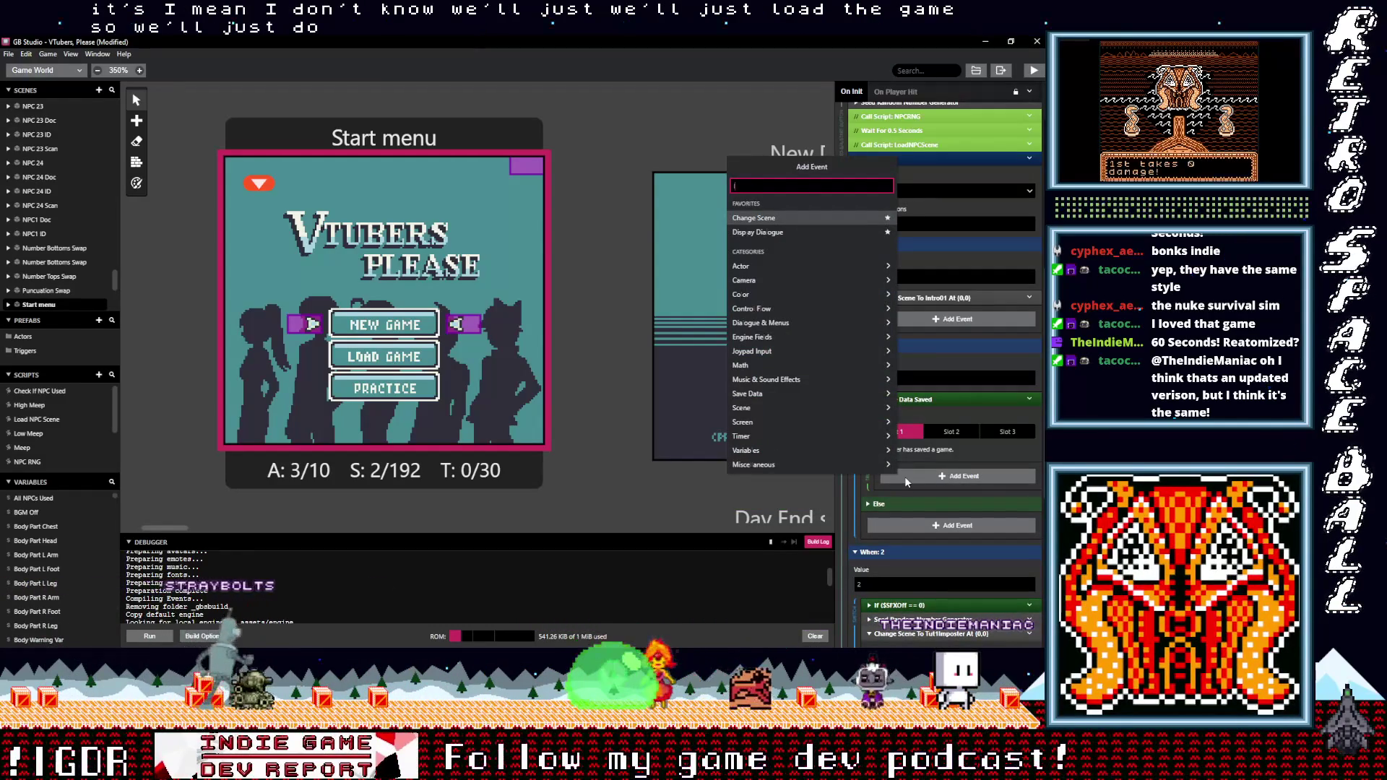
{"action": "type", "text": "load"}
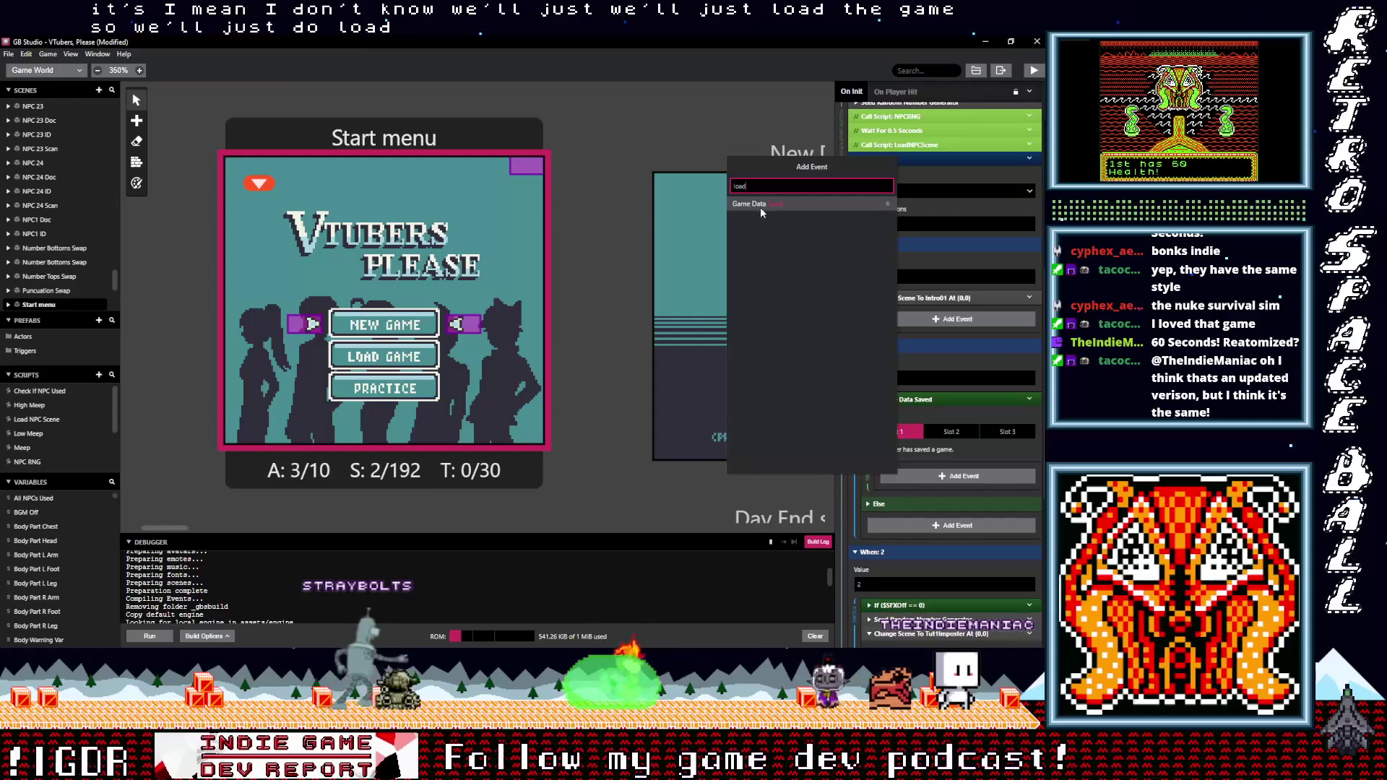
{"action": "left_click", "coordinate": [756, 205]}
{"action": "scroll", "coordinate": [917, 448], "scroll_direction": "down", "scroll_amount": 1}
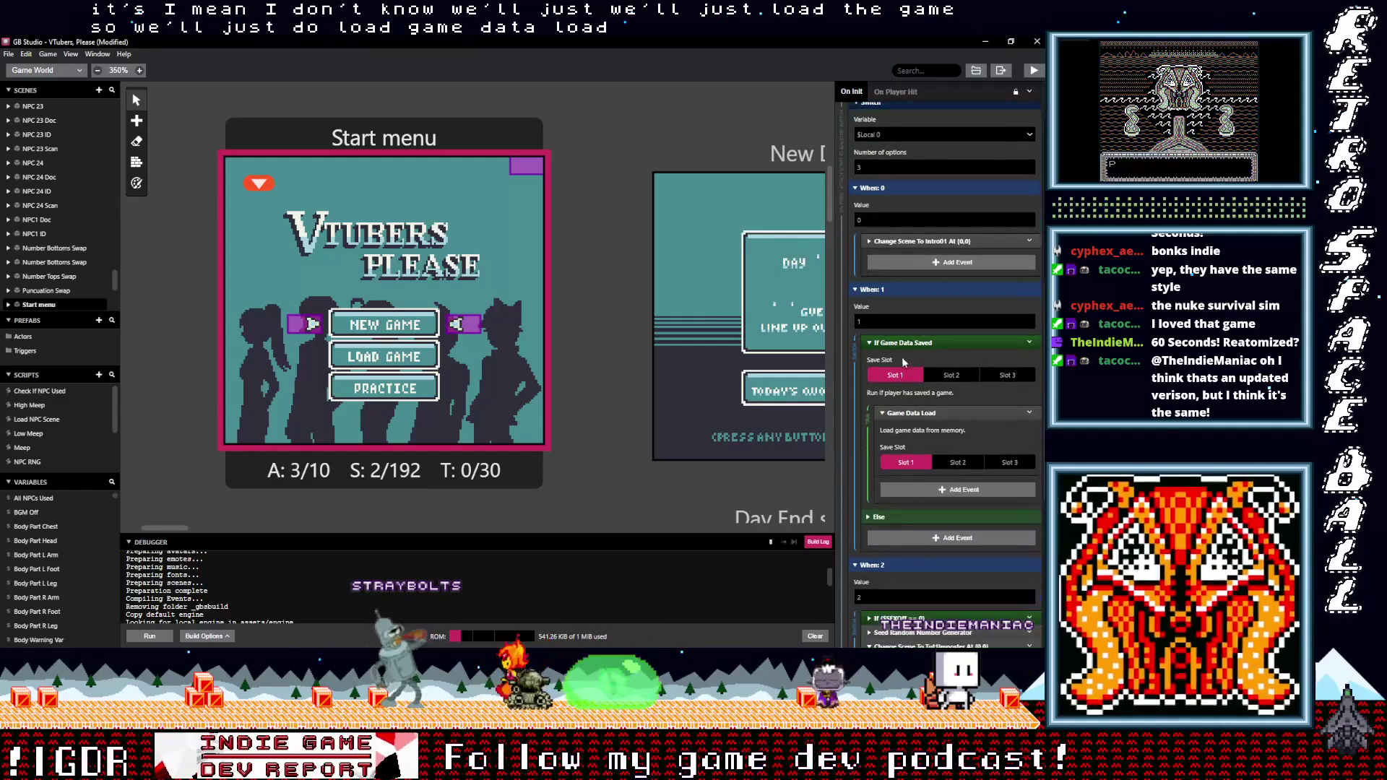
Add a 'No saved data!' Display Dialogue under Else, then build and run the game
{"action": "left_click", "coordinate": [912, 543]}
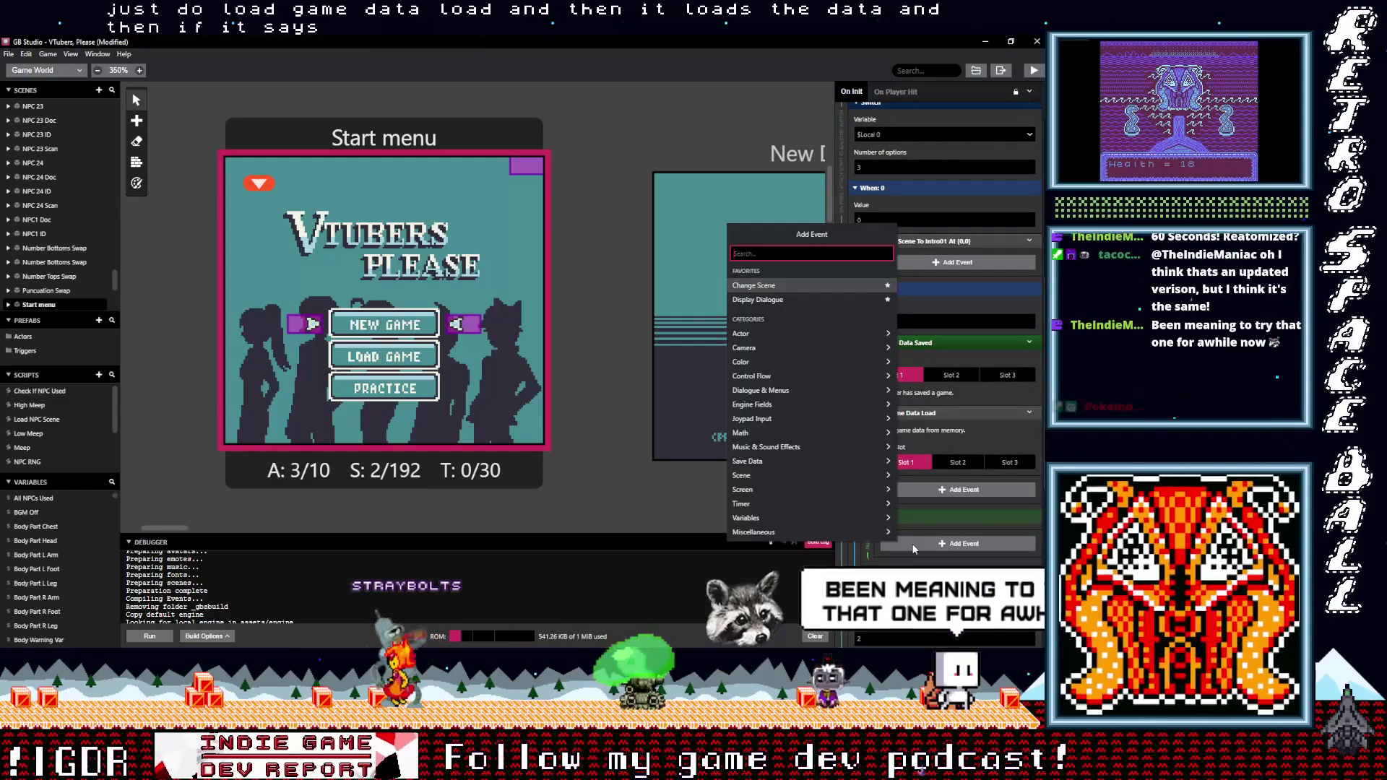
{"action": "type", "text": "di"}
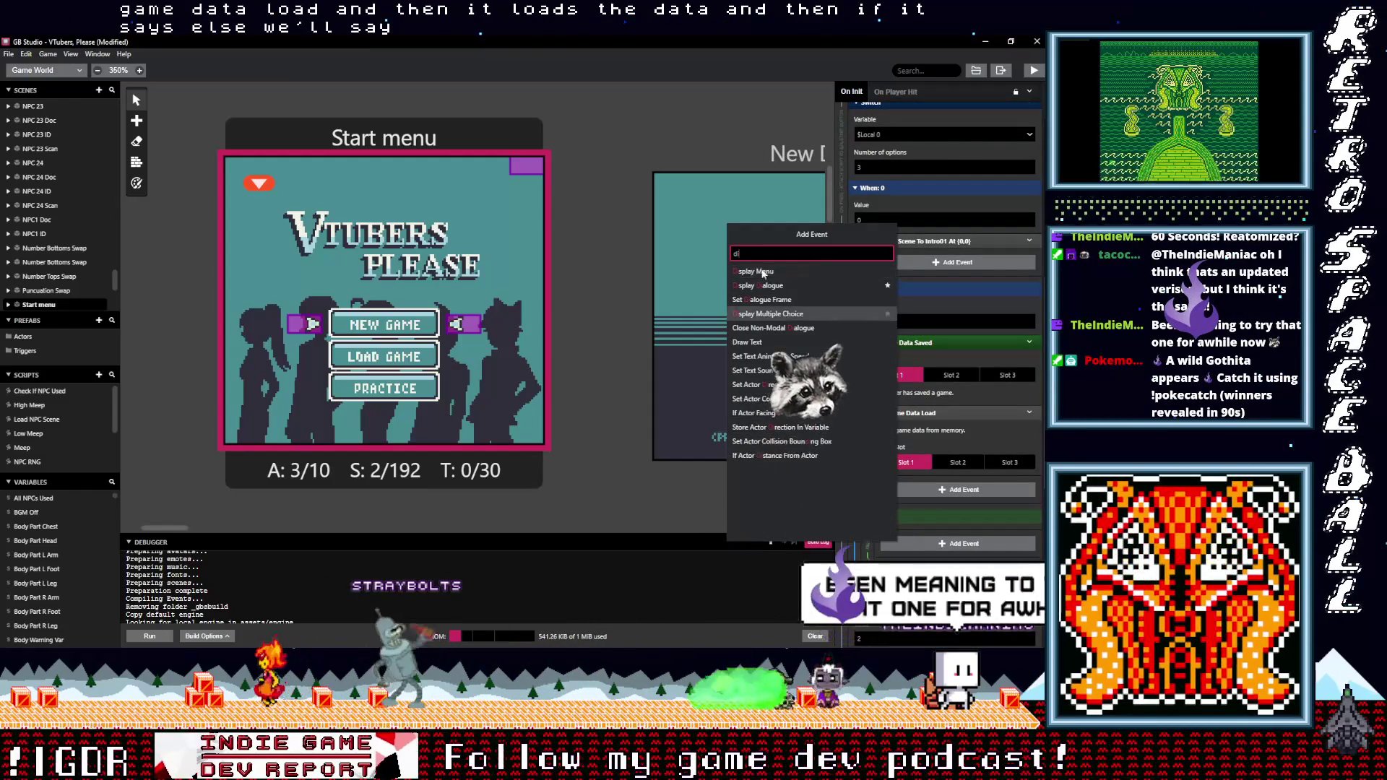
{"action": "left_click", "coordinate": [759, 285]}
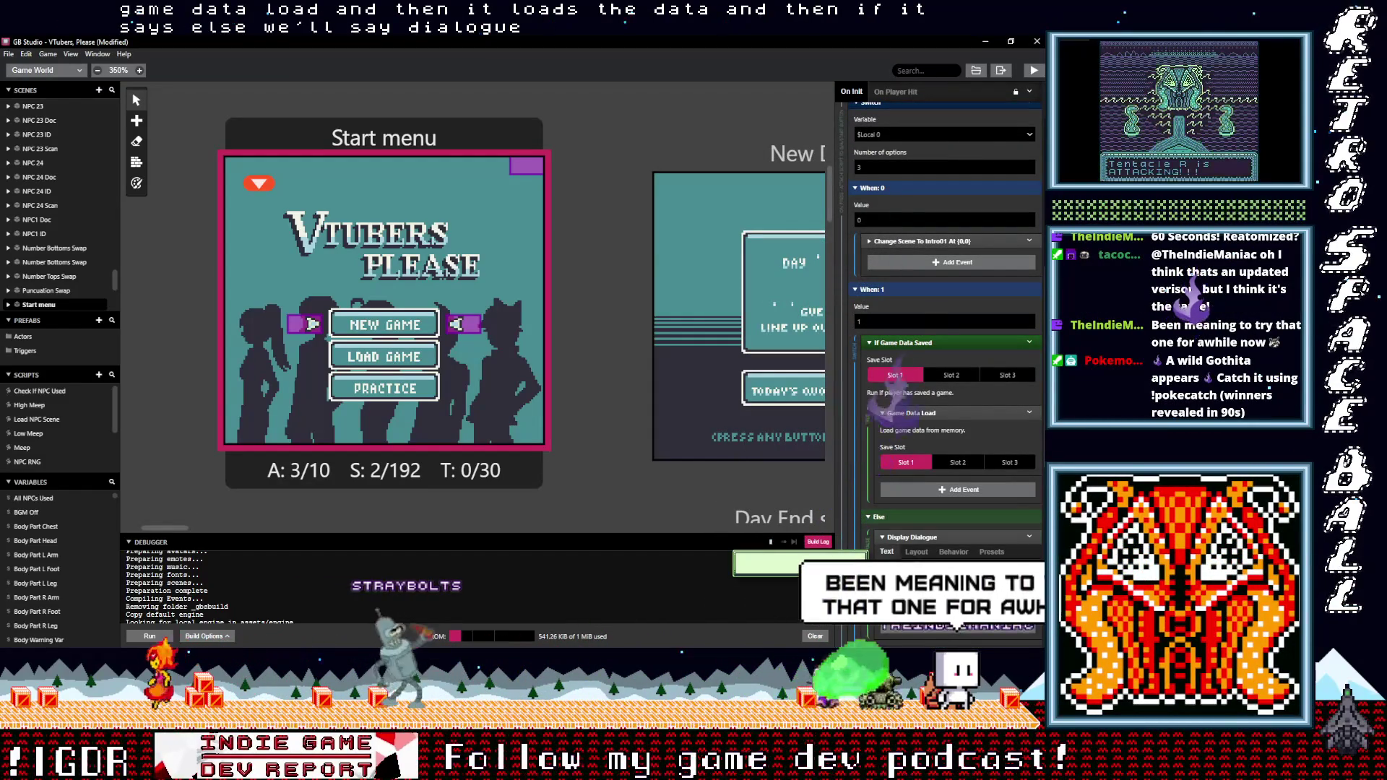
{"action": "type", "text": "No saved data"}
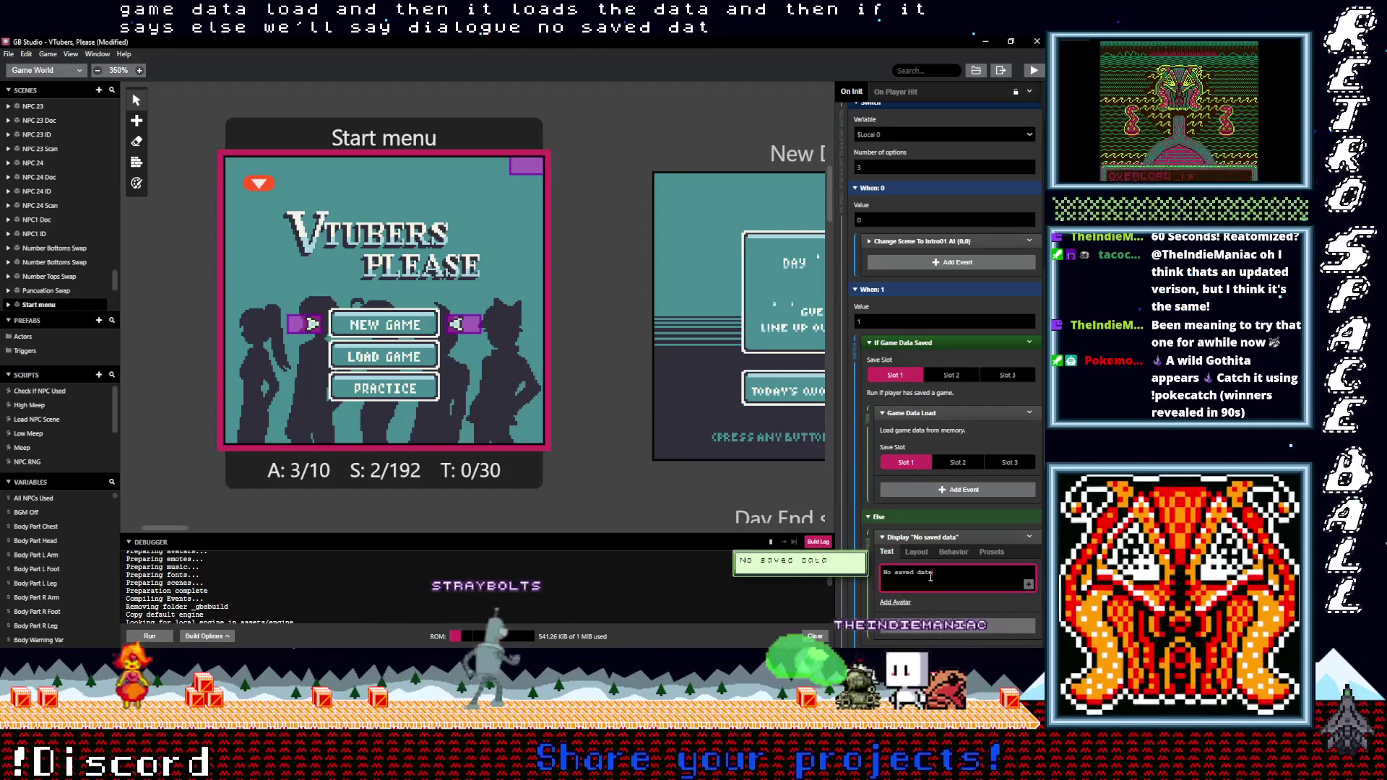
{"action": "type", "text": "!"}
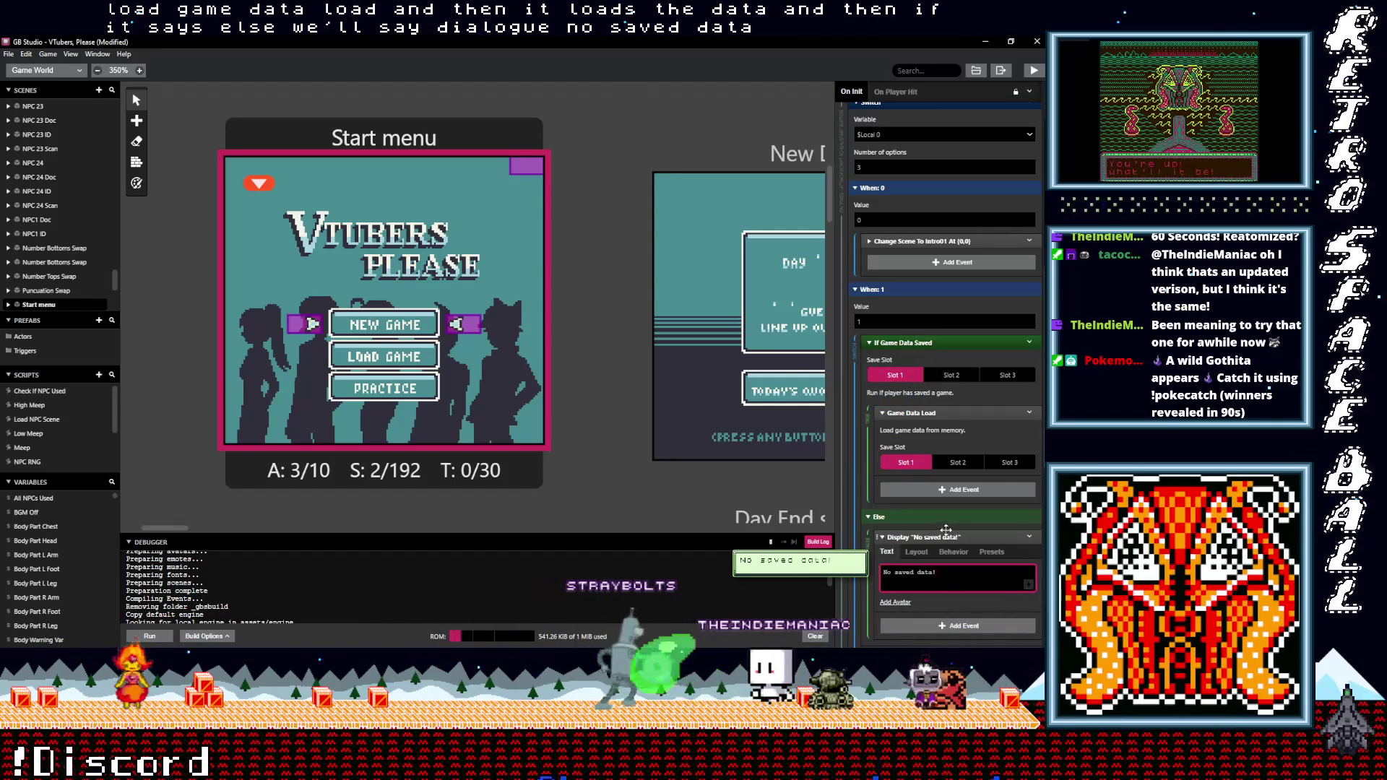
{"action": "left_click", "coordinate": [946, 534]}
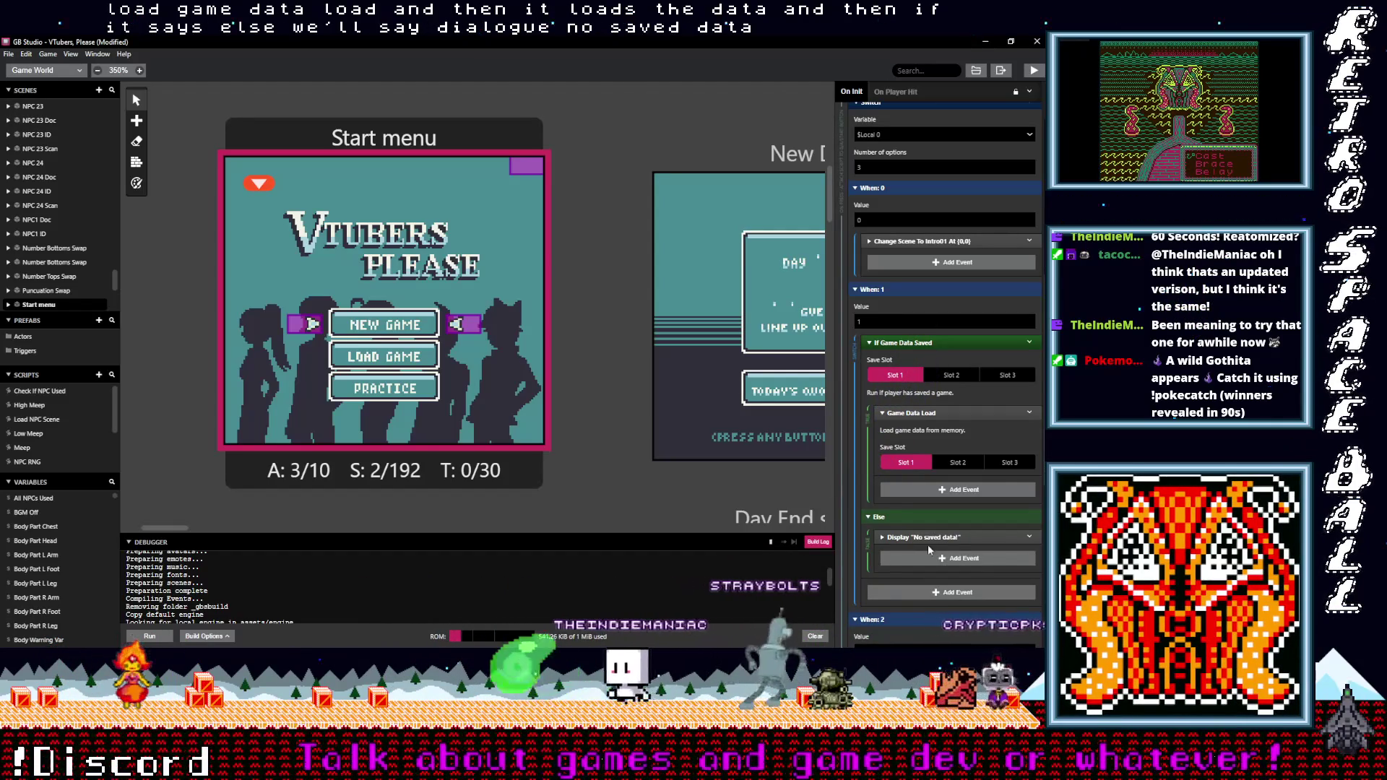
{"action": "left_click", "coordinate": [932, 537]}
{"action": "left_click", "coordinate": [896, 575]}
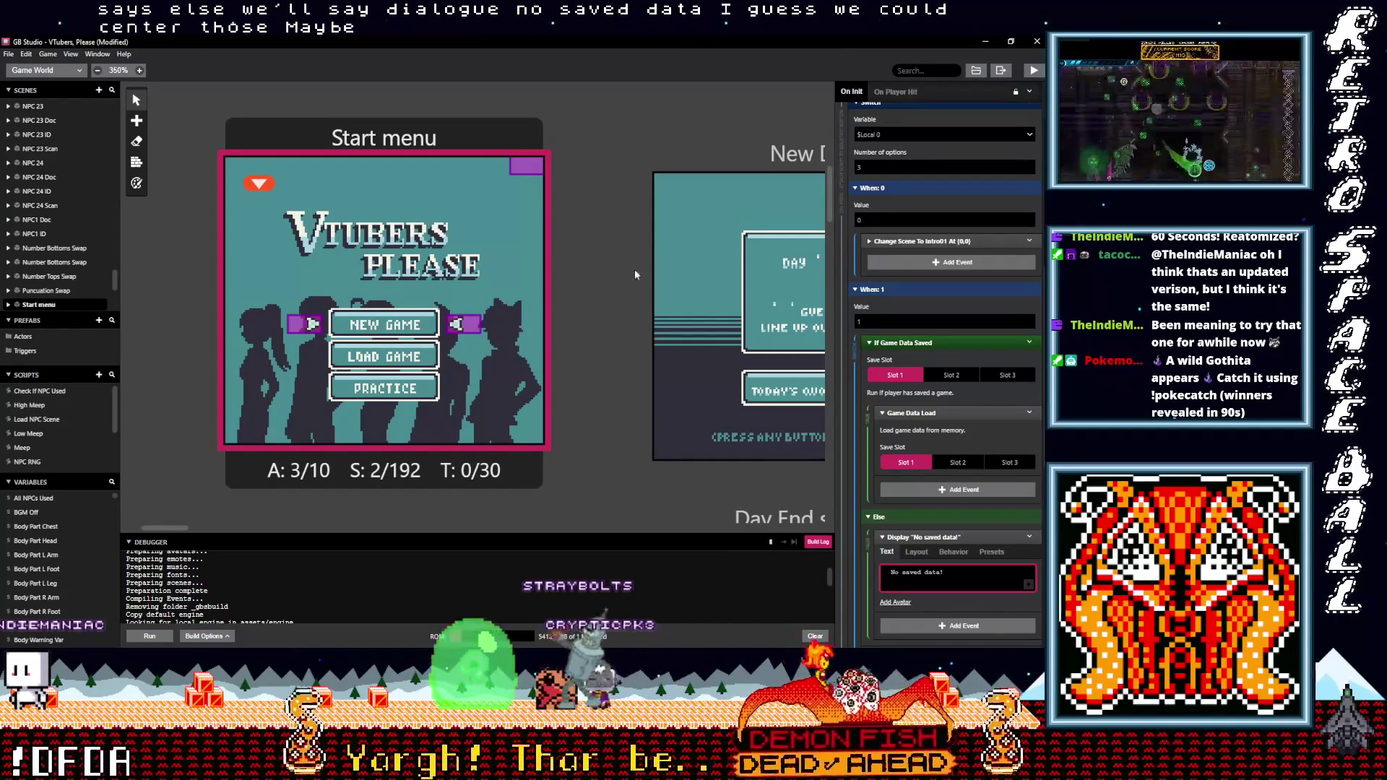
{"action": "key", "text": "ctrl+b"}
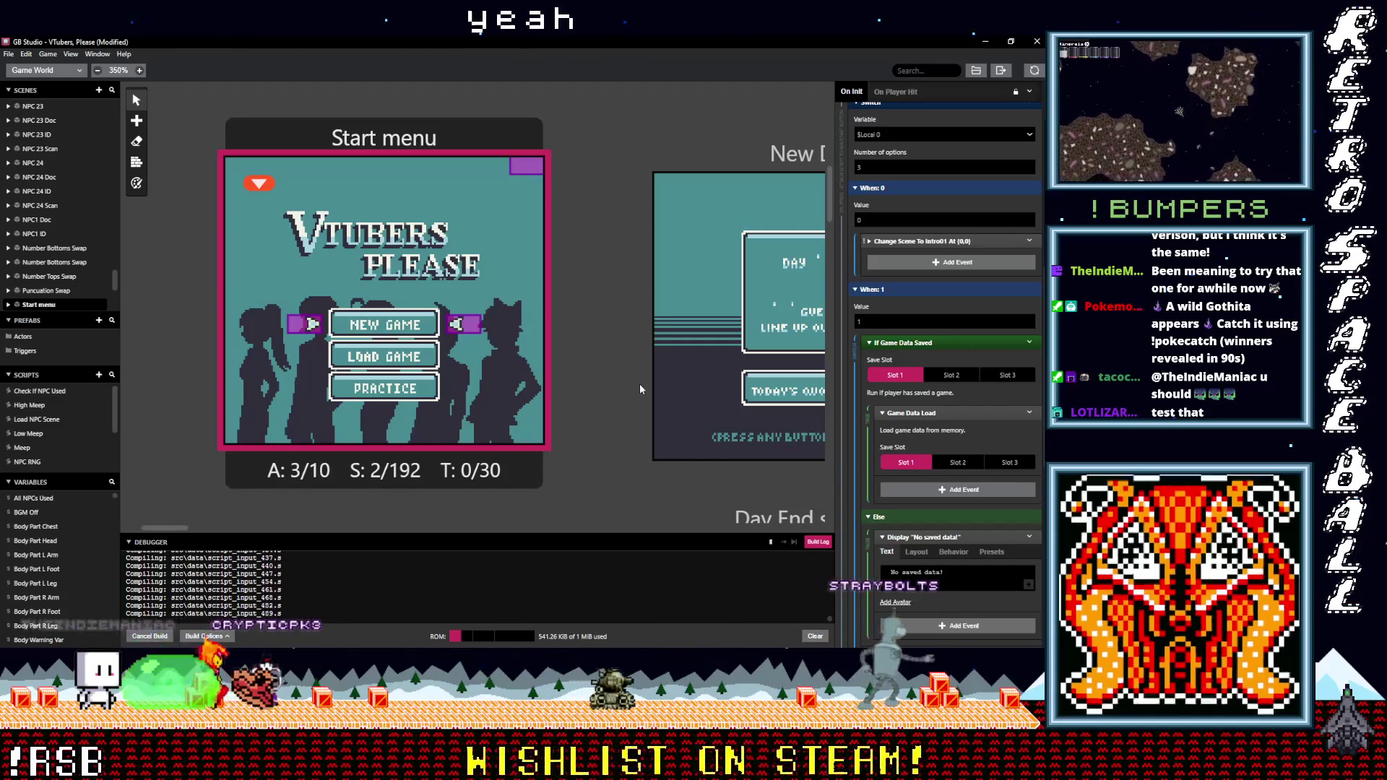
Enlarge the build log panel while the game builds and launches
{"action": "left_click_drag", "start_coordinate": [553, 533], "coordinate": [559, 367]}
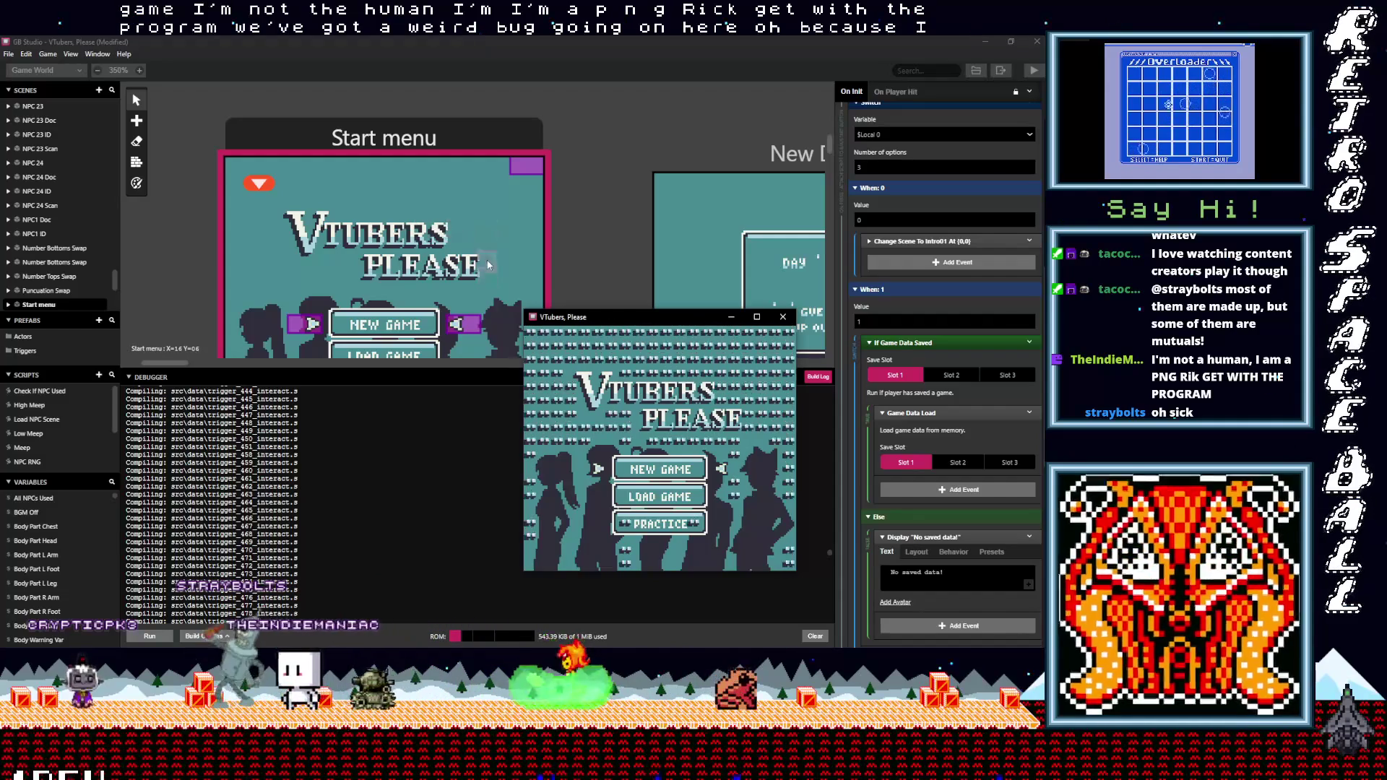
Test the menu by entering PRACTICE and dismissing its dialogue, then close the game and return to Aseprite
{"action": "left_click_drag", "start_coordinate": [669, 323], "coordinate": [571, 238]}
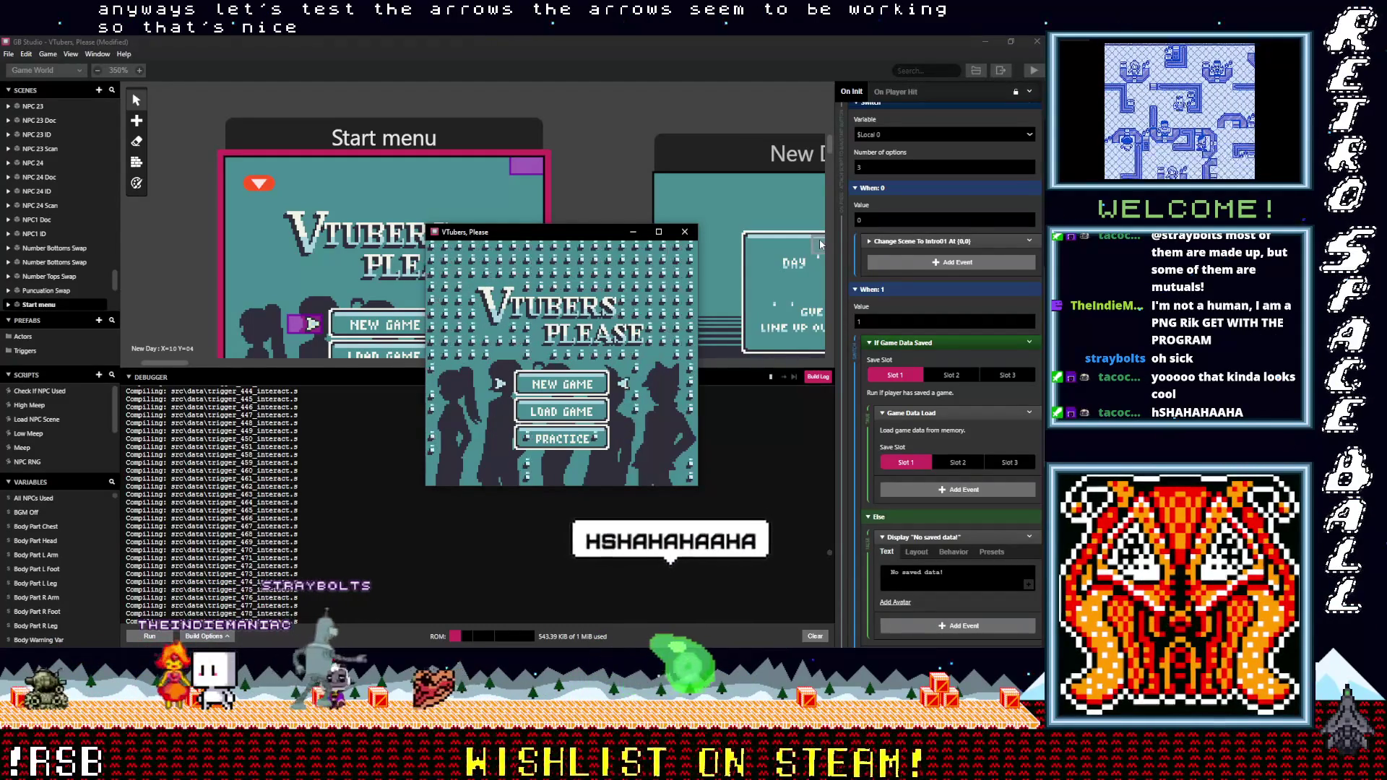
{"action": "key", "text": "Down"}
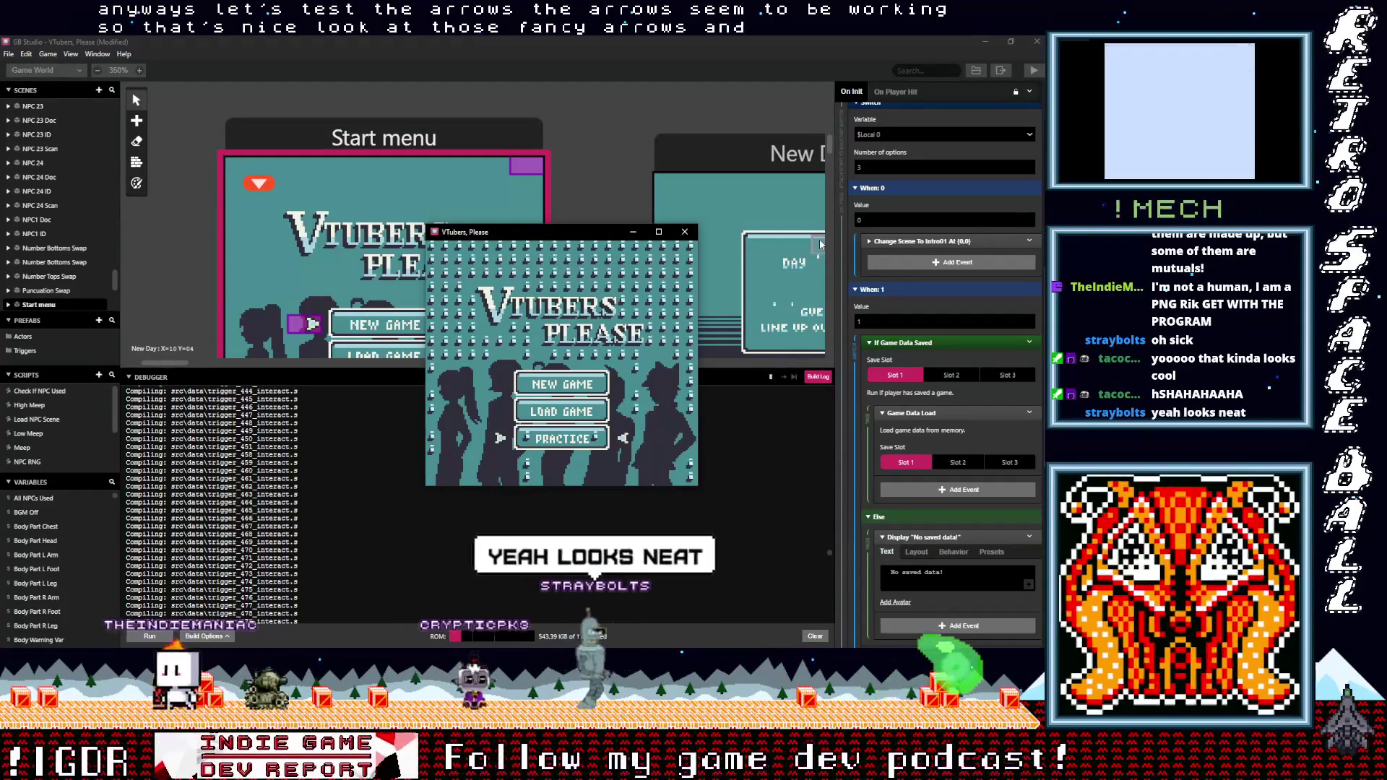
{"action": "key", "text": "Return"}
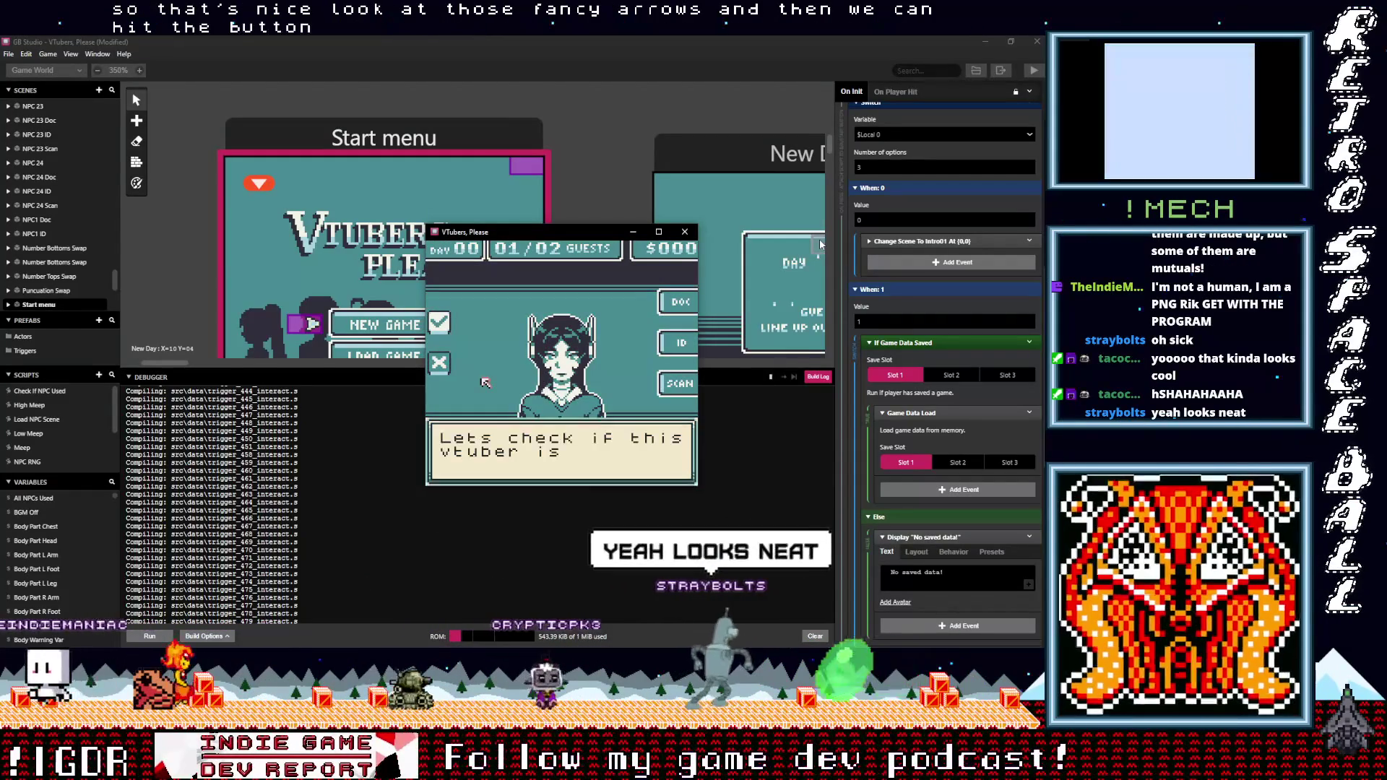
{"action": "key", "text": "z"}
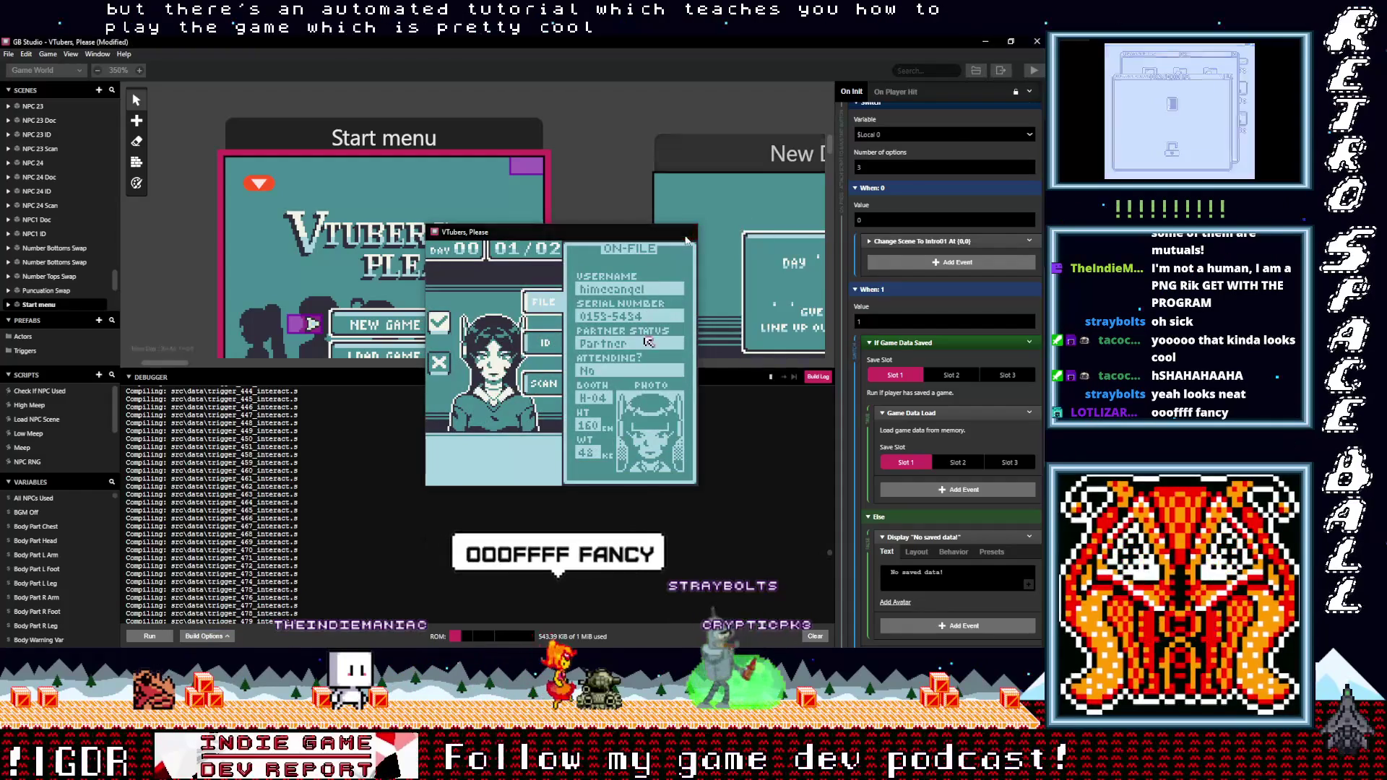
{"action": "key", "text": "alt+F4"}
{"action": "key", "text": "alt+Tab"}
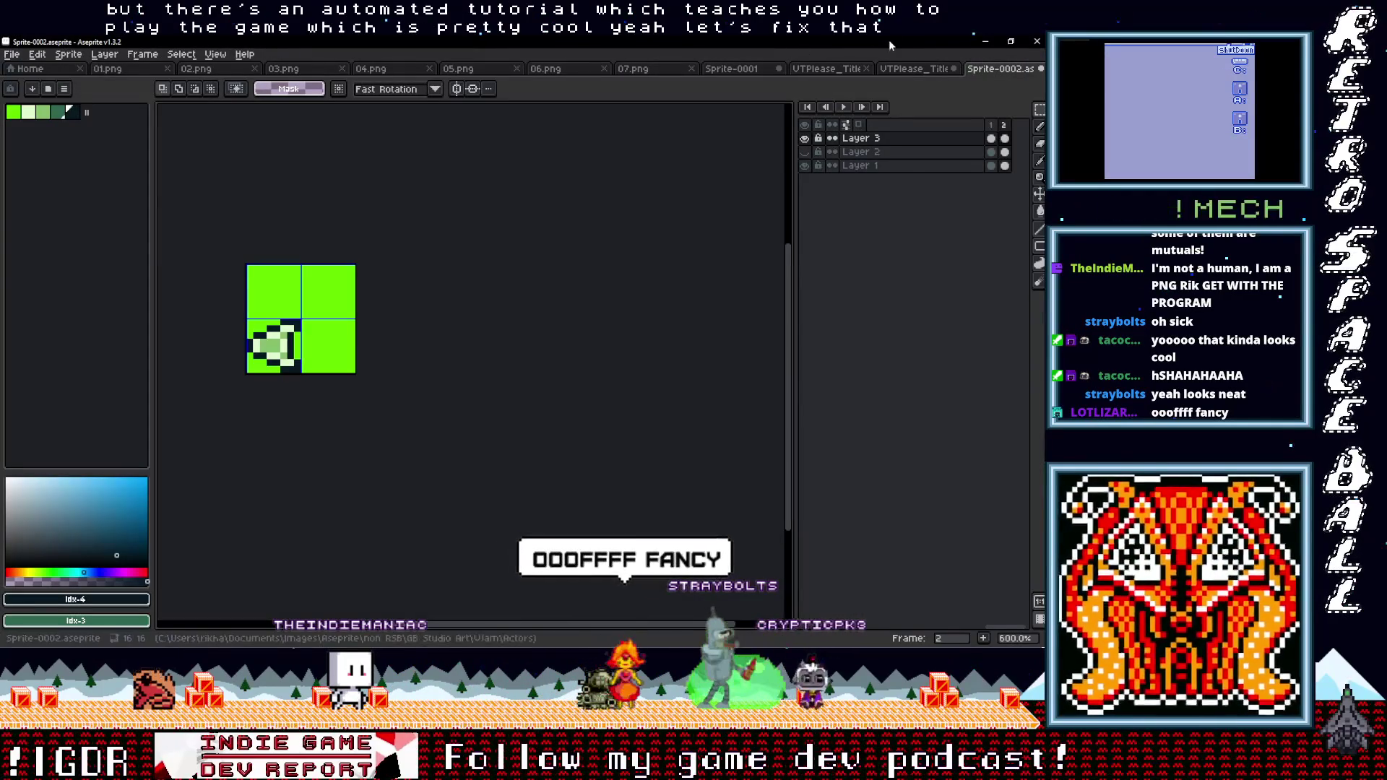
Open VTPlease_TitleScreen.png and select the dot tiles beside VTUBERS and PLEASE
{"action": "left_click", "coordinate": [907, 69]}
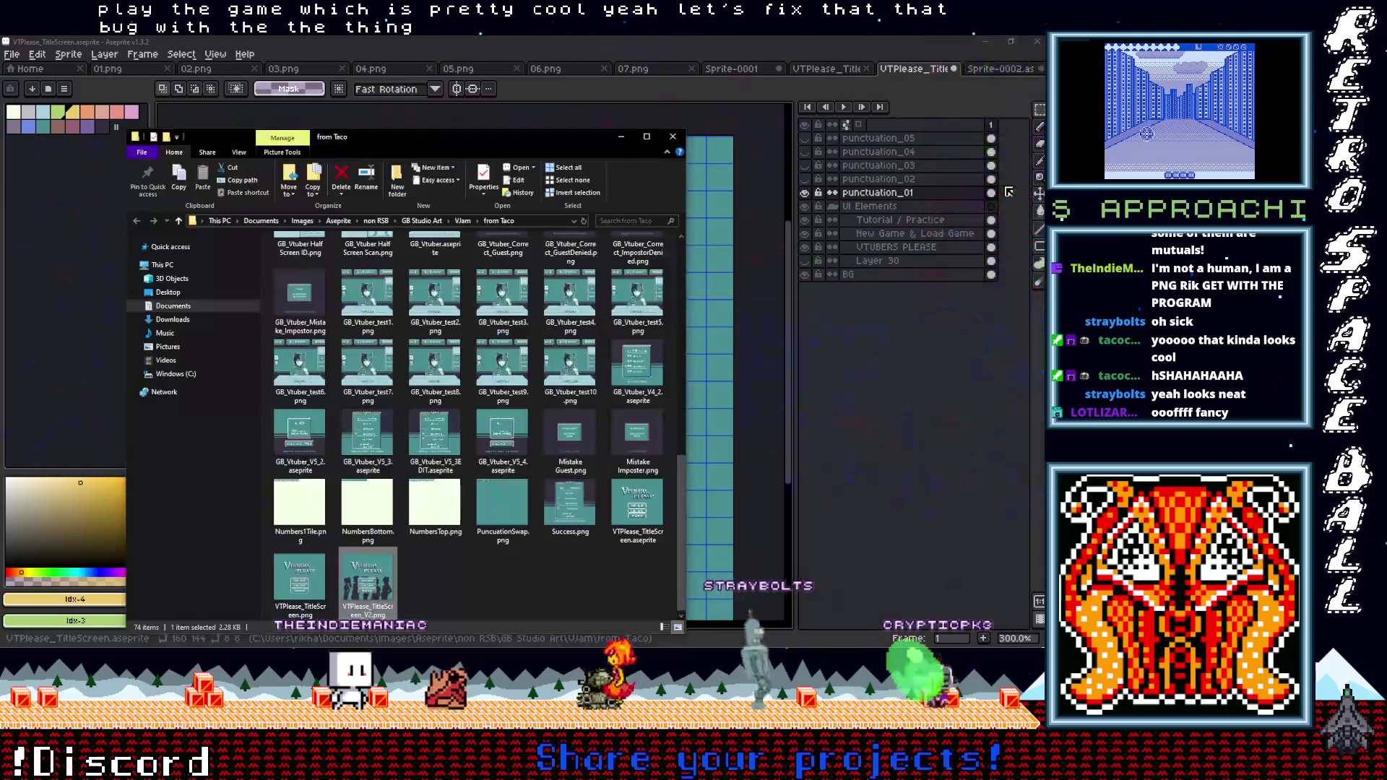
{"action": "left_click", "coordinate": [306, 582]}
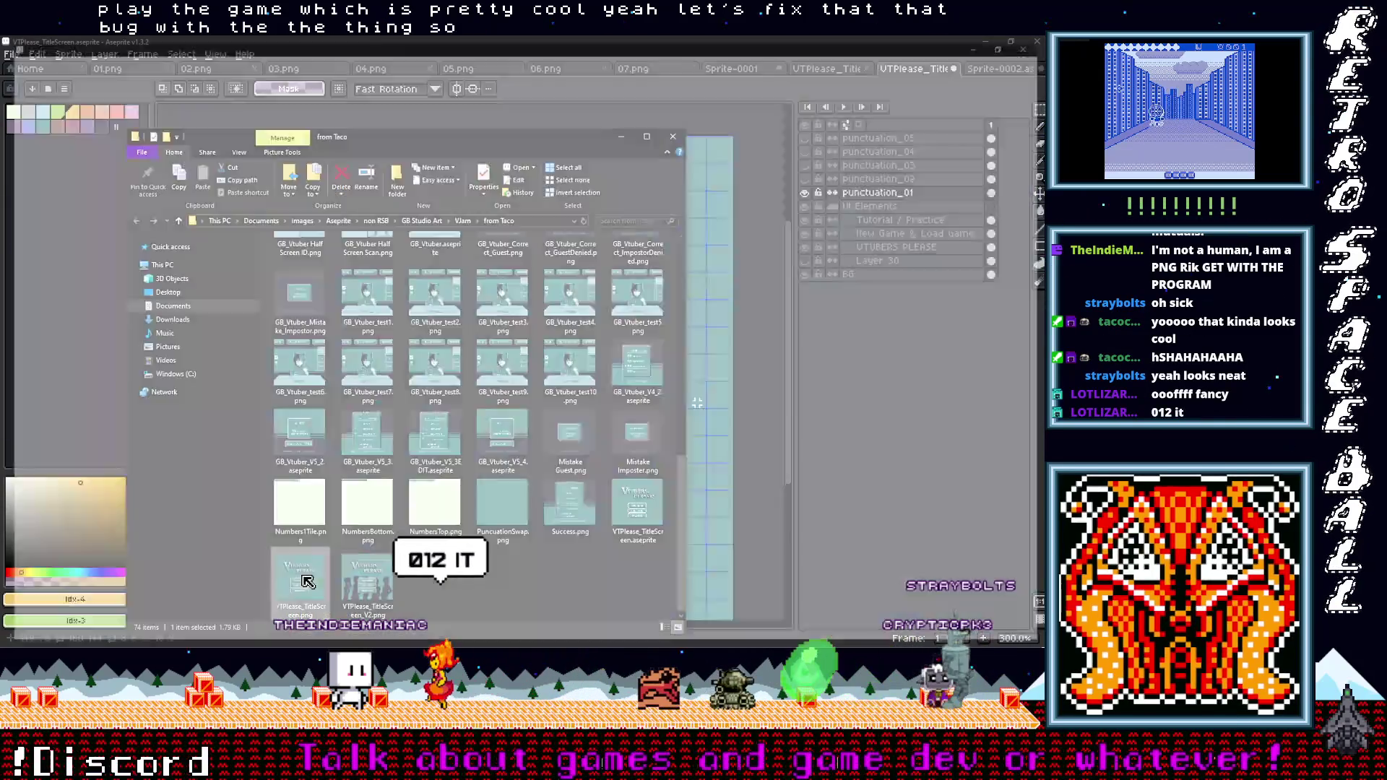
{"action": "double_click", "coordinate": [306, 582]}
{"action": "scroll", "coordinate": [549, 395], "scroll_direction": "up", "scroll_amount": 4}
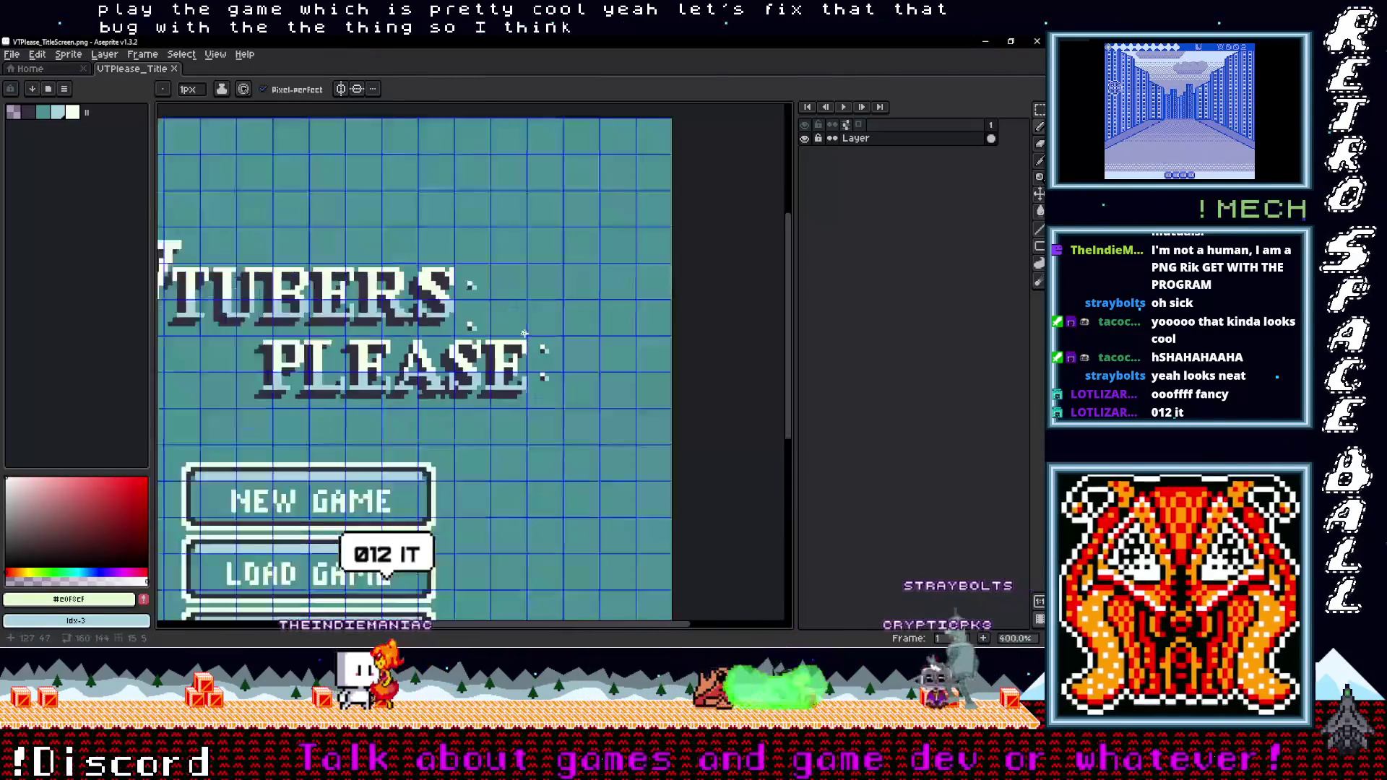
{"action": "left_click_drag", "start_coordinate": [534, 340], "coordinate": [578, 442]}
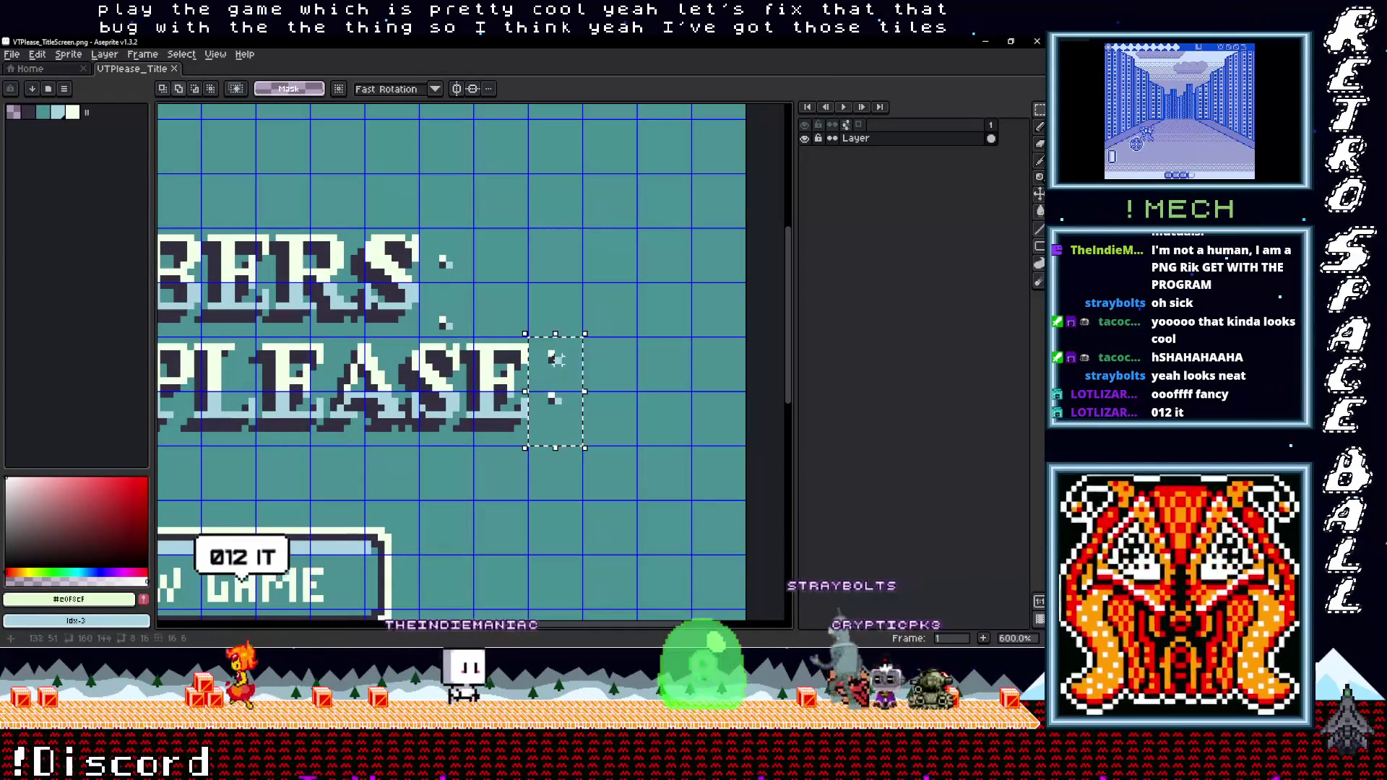
{"action": "mouse_move", "coordinate": [422, 284]}
{"action": "left_mouse_down"}
{"action": "mouse_move", "coordinate": [472, 333]}
{"action": "mouse_move", "coordinate": [448, 238]}
{"action": "left_mouse_up"}
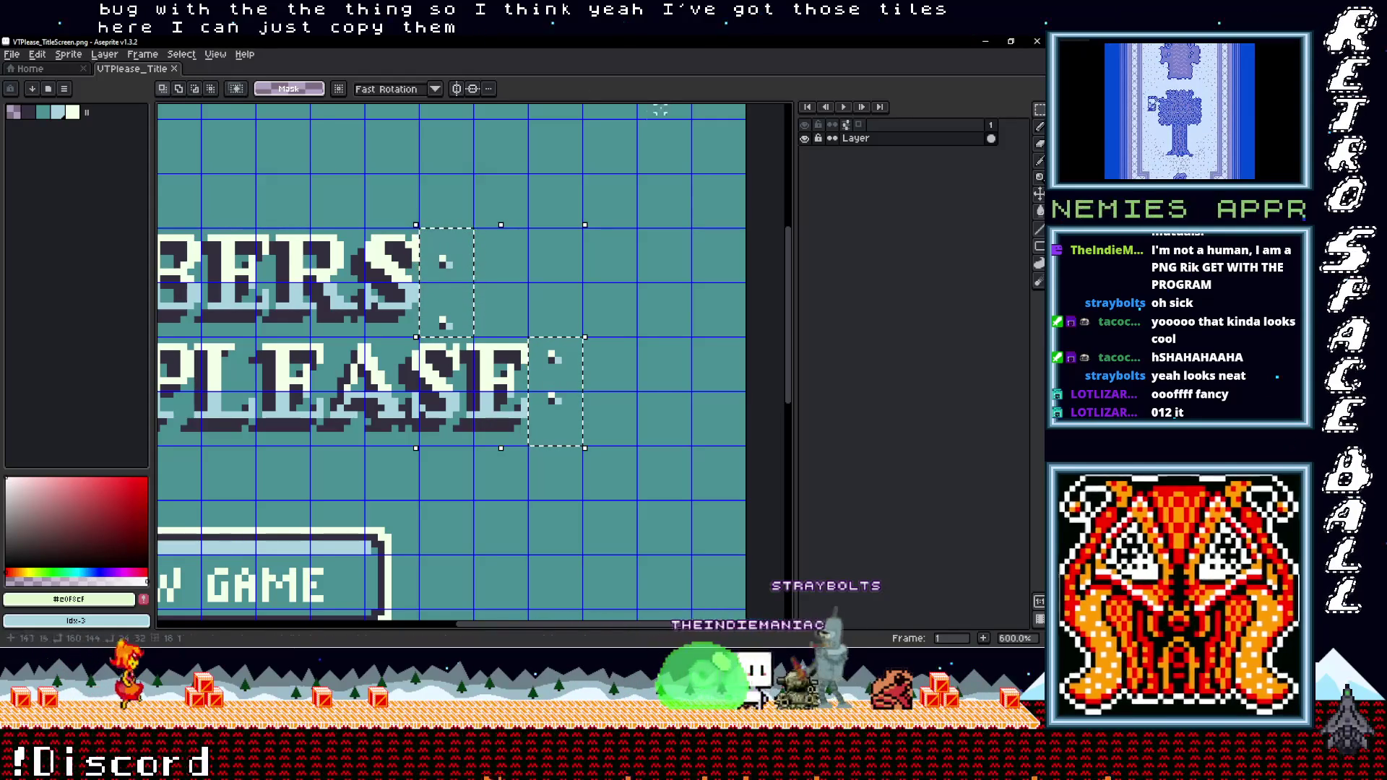
Paste the dot tiles into VTPlease_TitleScreen_V2.png and save it
{"action": "mouse_move", "coordinate": [1017, 235]}
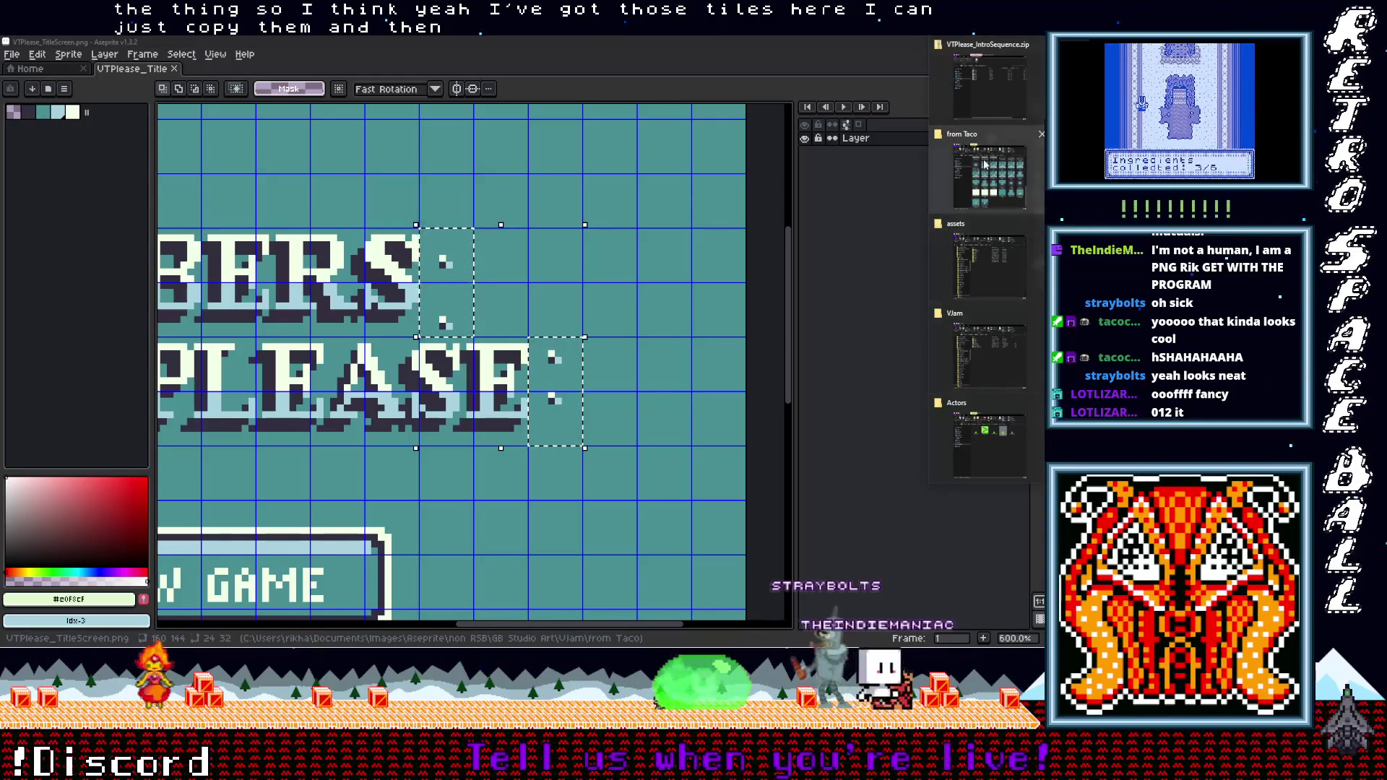
{"action": "left_click", "coordinate": [989, 173]}
{"action": "double_click", "coordinate": [377, 584]}
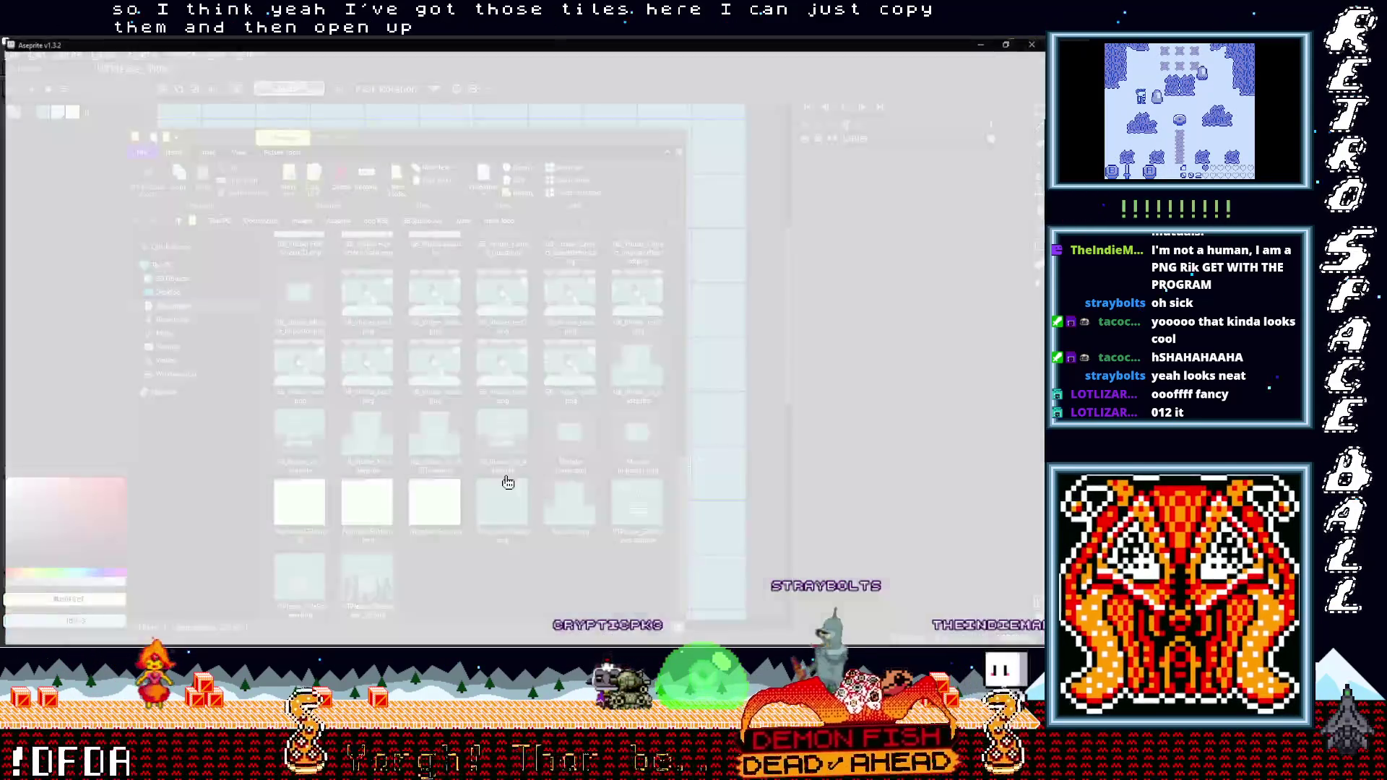
{"action": "scroll", "coordinate": [578, 377], "scroll_direction": "up", "scroll_amount": 3}
{"action": "key", "text": "ctrl+v"}
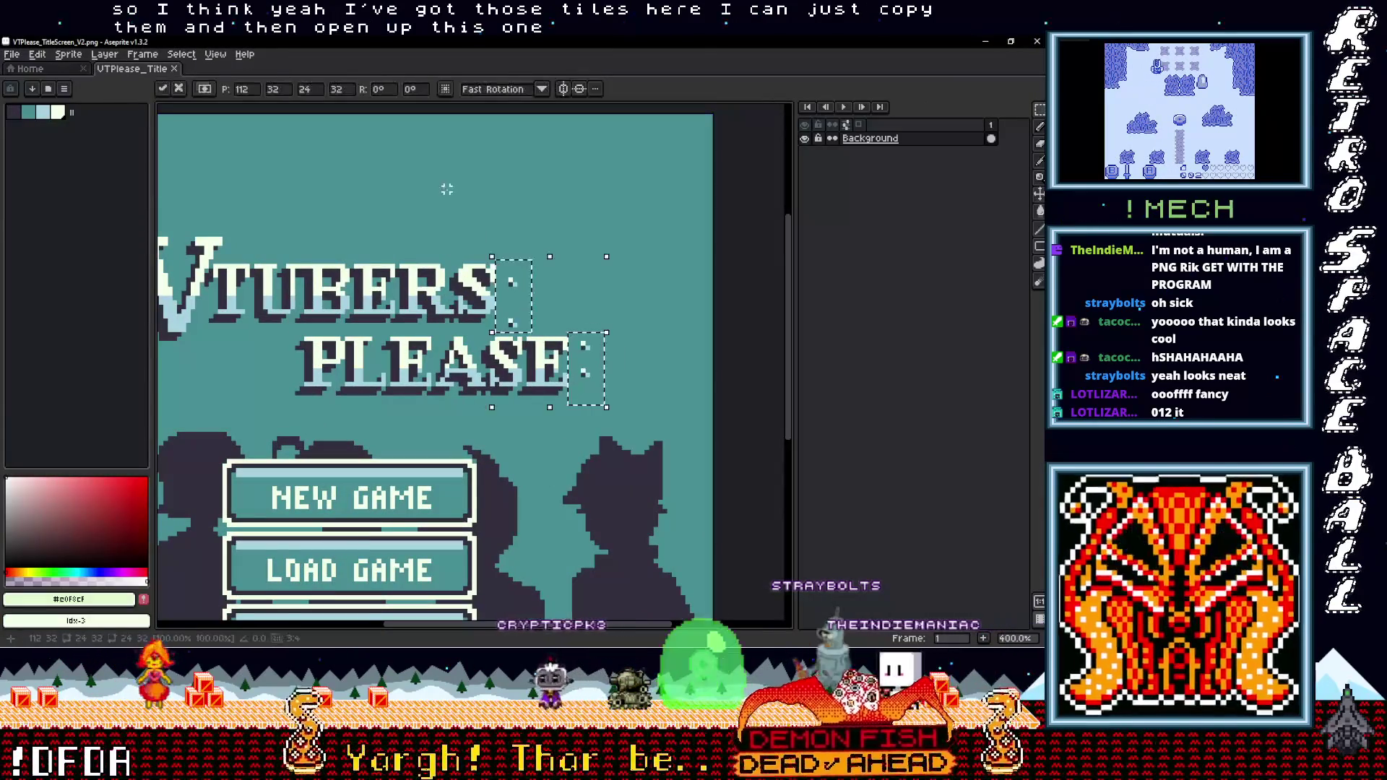
{"action": "left_click", "coordinate": [12, 54]}
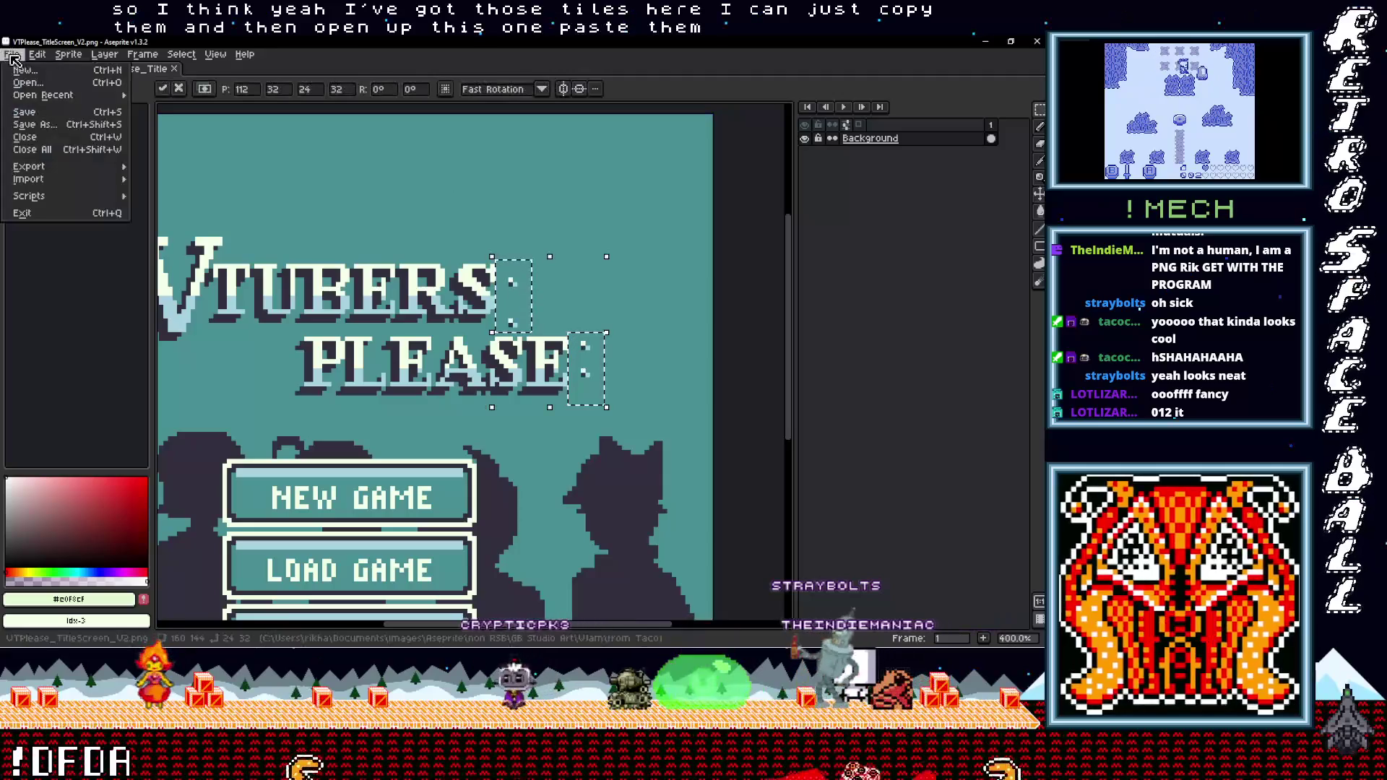
{"action": "left_click", "coordinate": [24, 114]}
{"action": "key", "text": "alt+Tab"}
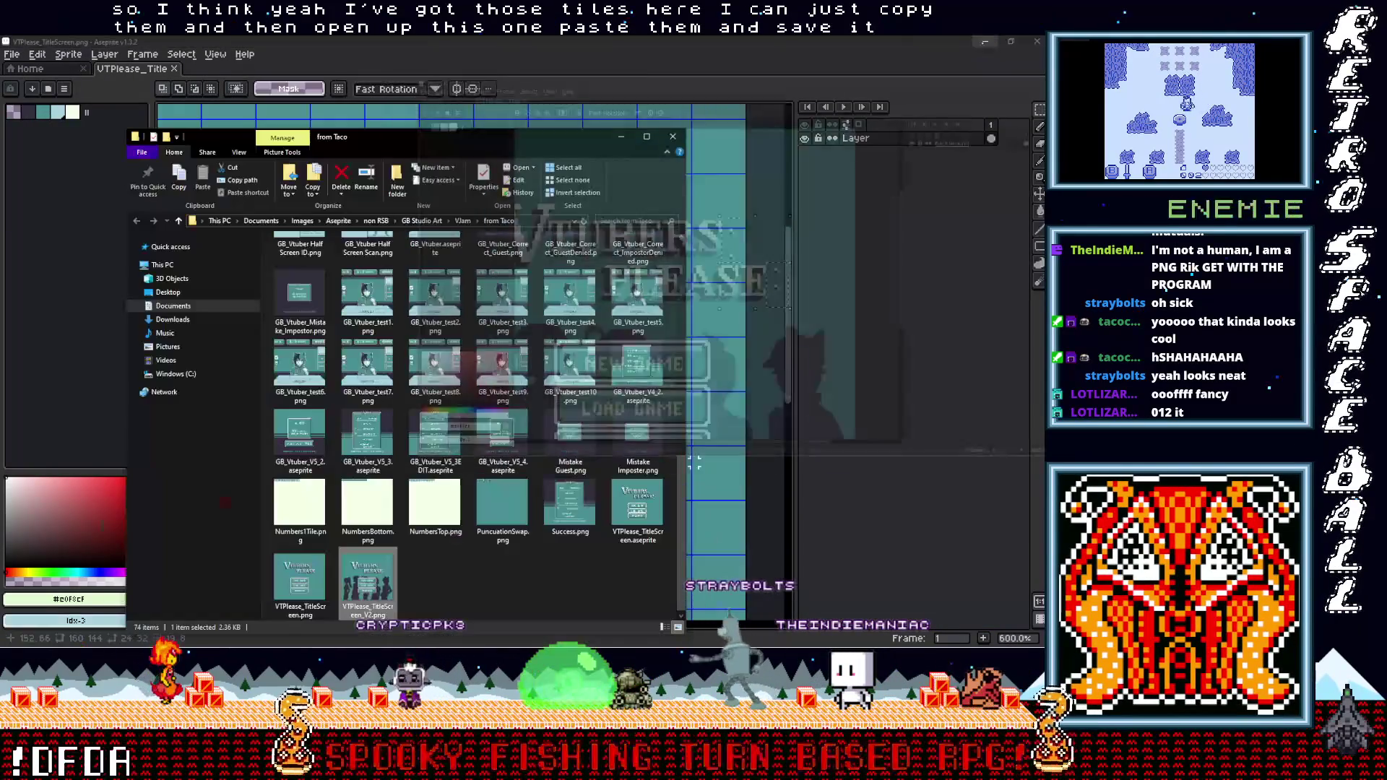
Copy VTPlease_TitleScreen_V2.png and go to the project's assets folder
{"action": "right_click", "coordinate": [374, 579]}
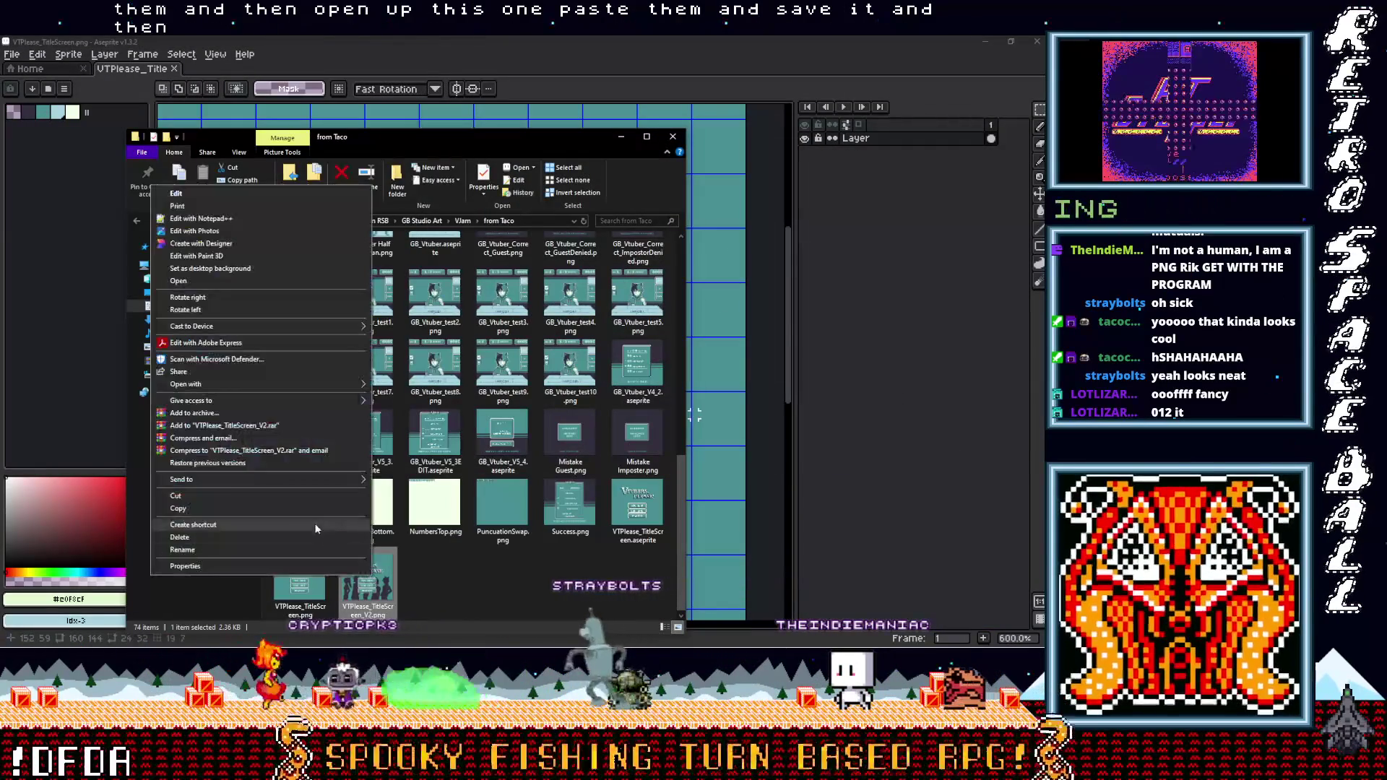
{"action": "left_click", "coordinate": [280, 510]}
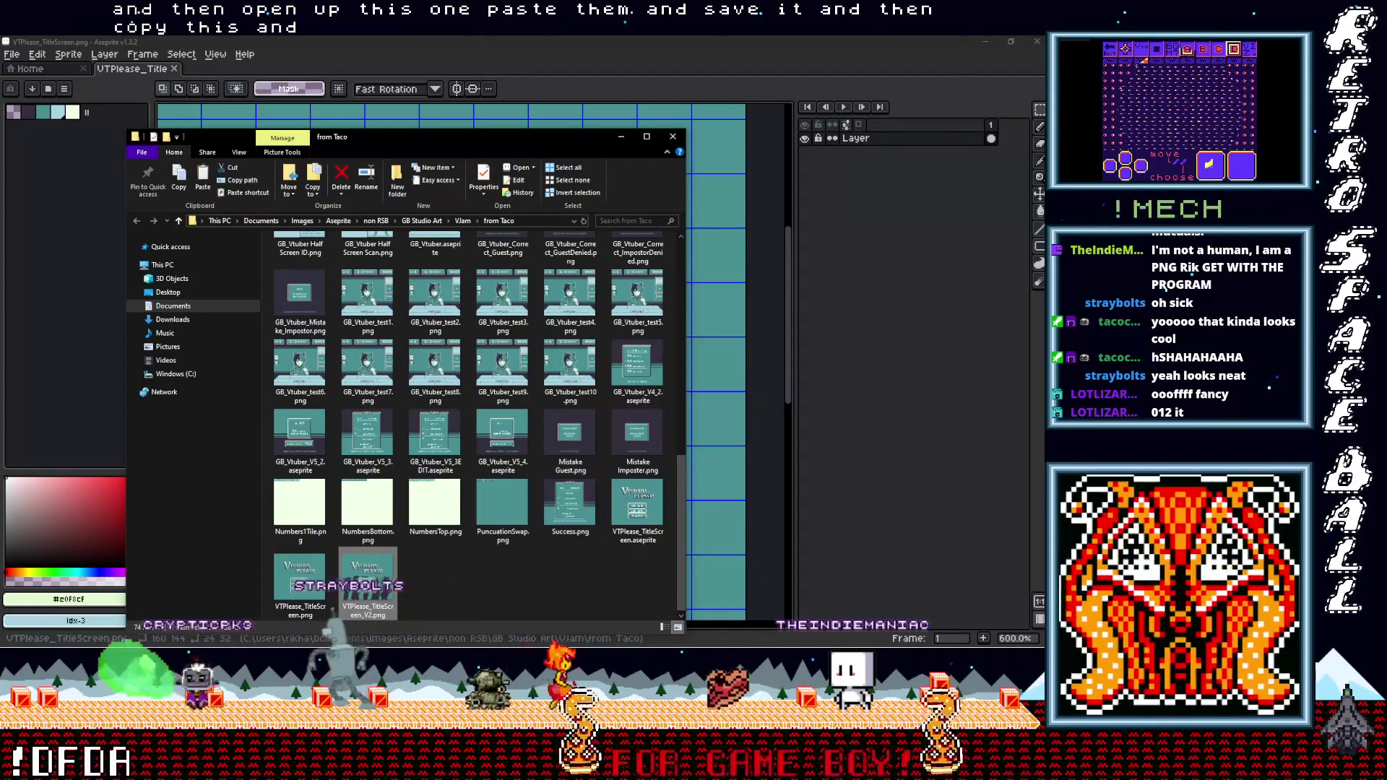
{"action": "mouse_move", "coordinate": [1008, 190]}
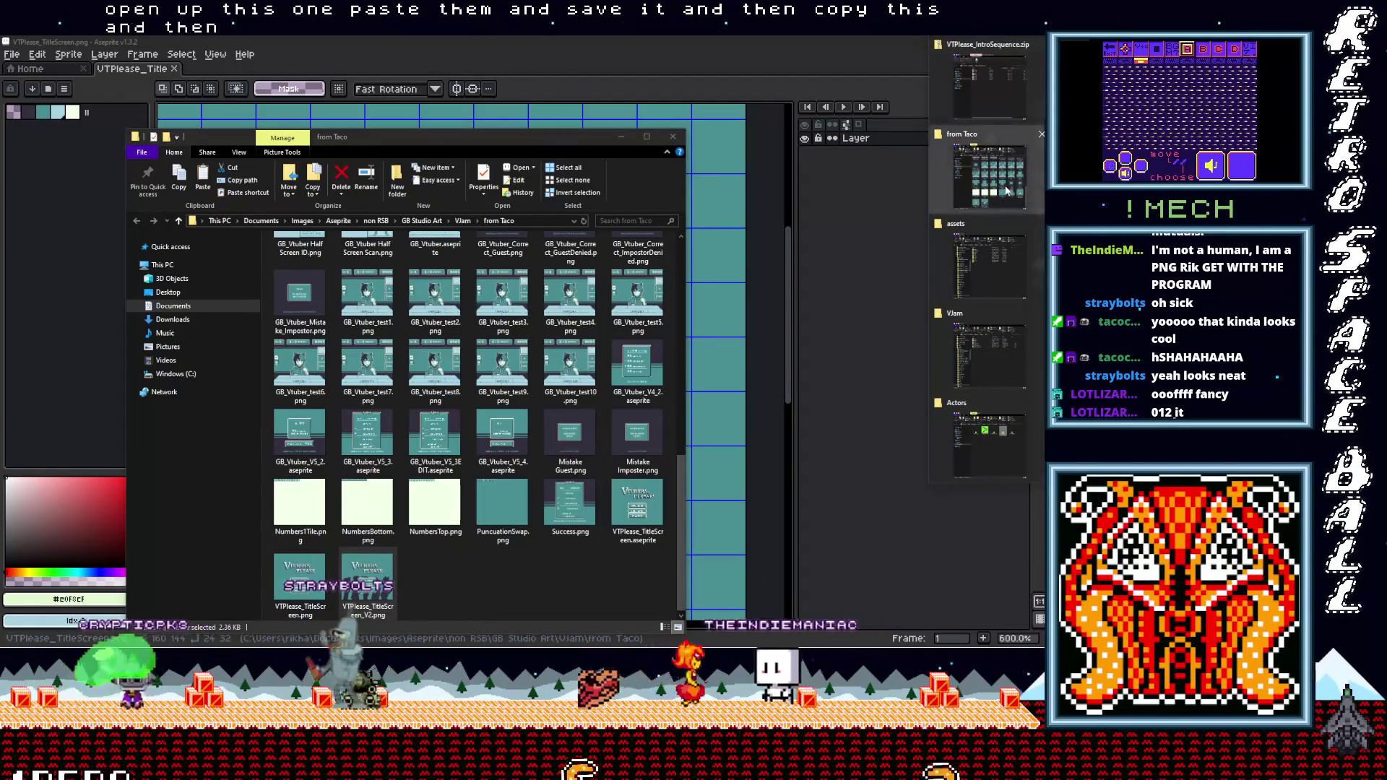
{"action": "left_click", "coordinate": [991, 439]}
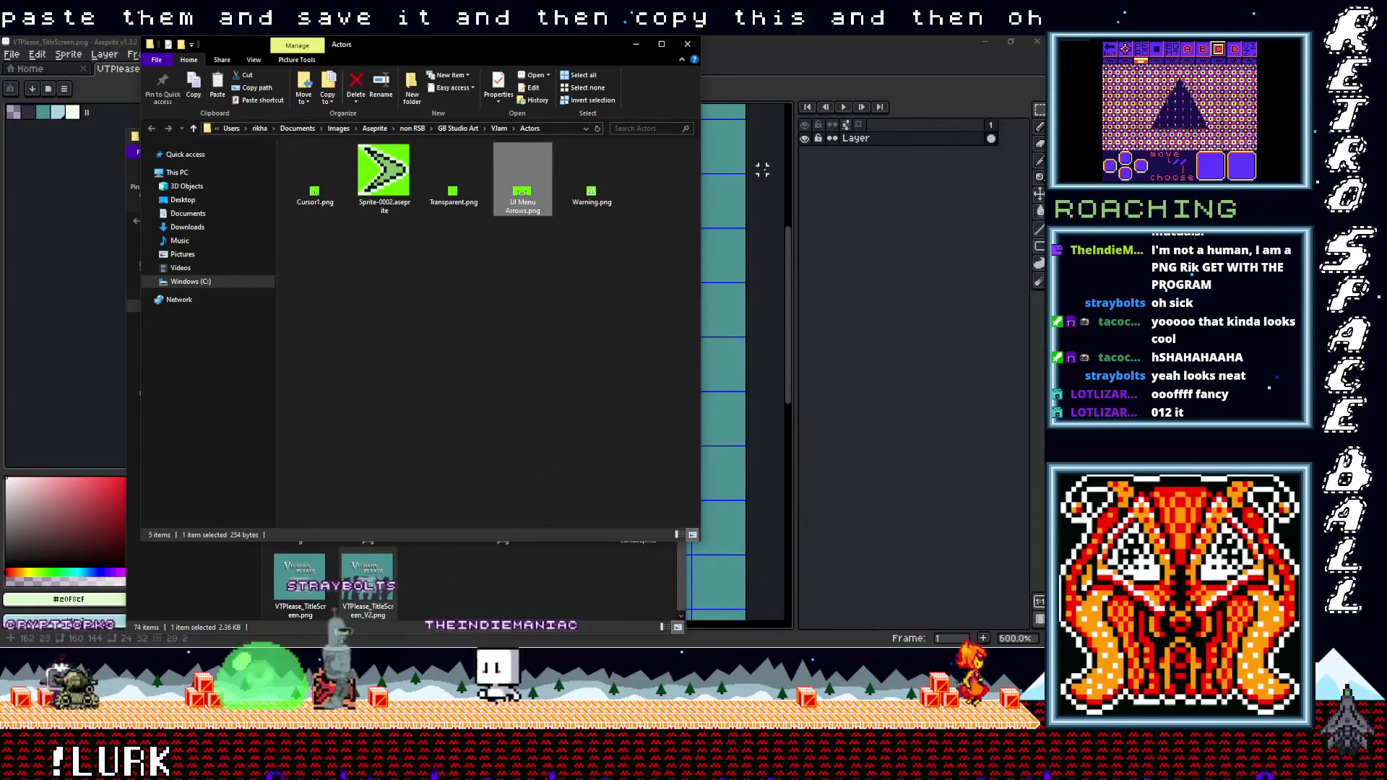
{"action": "mouse_move", "coordinate": [1005, 218]}
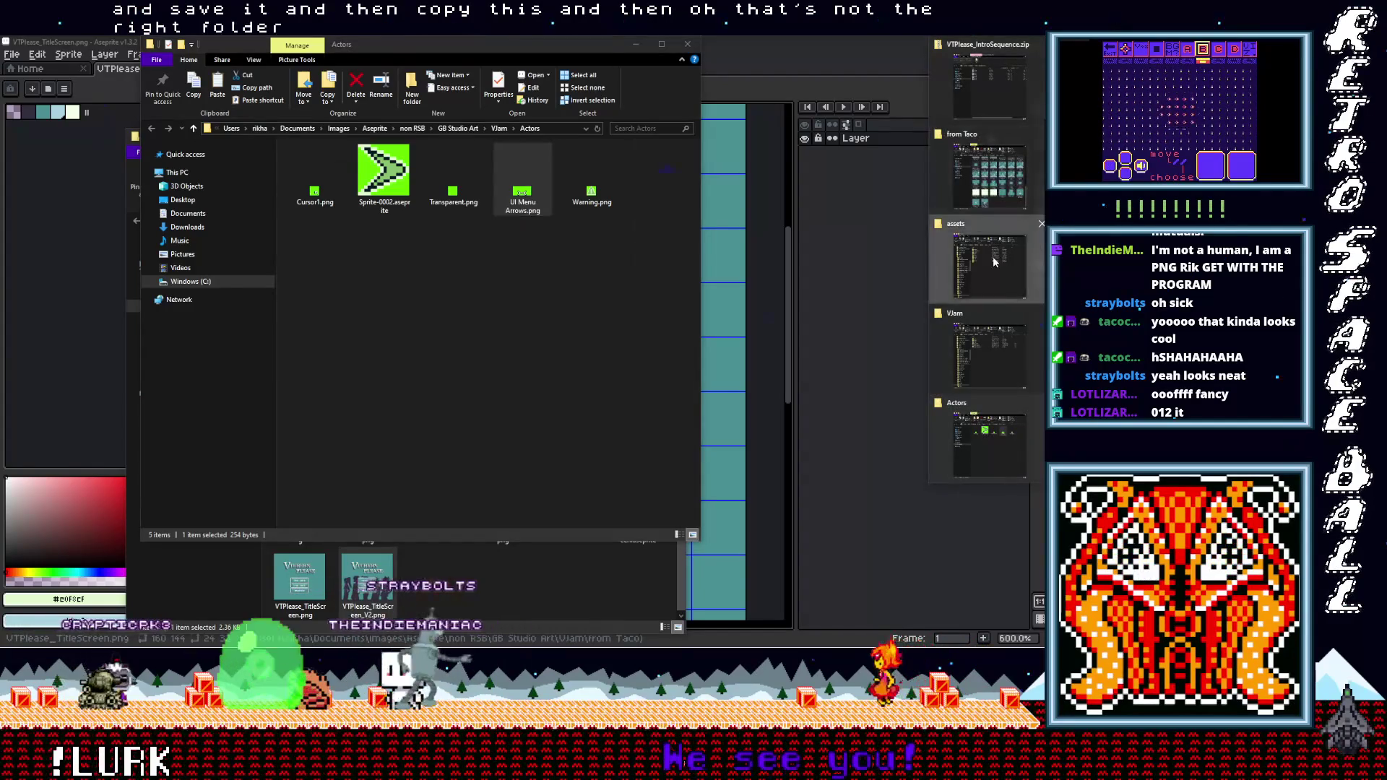
{"action": "left_click", "coordinate": [991, 257]}
{"action": "double_click", "coordinate": [302, 210]}
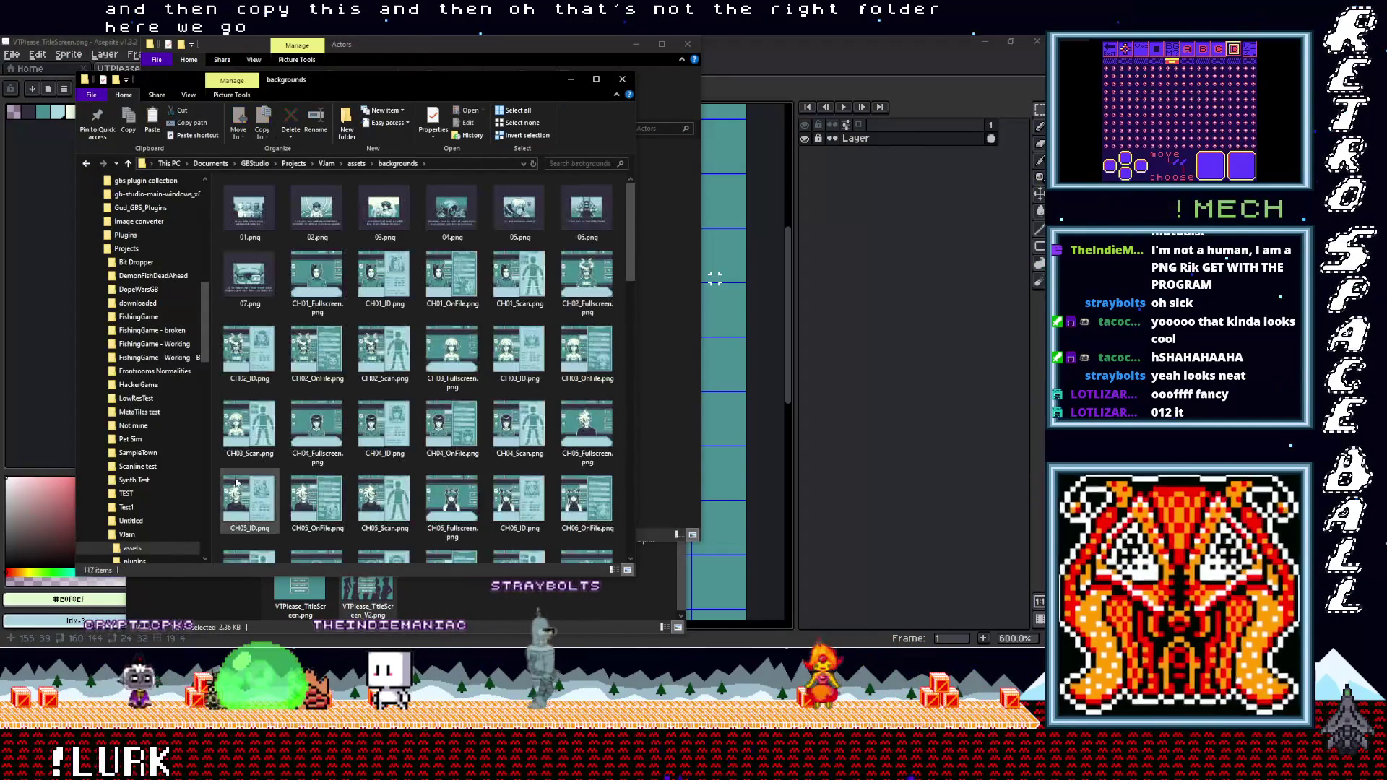
{"action": "right_click", "coordinate": [219, 453]}
{"action": "mouse_move", "coordinate": [168, 410]}
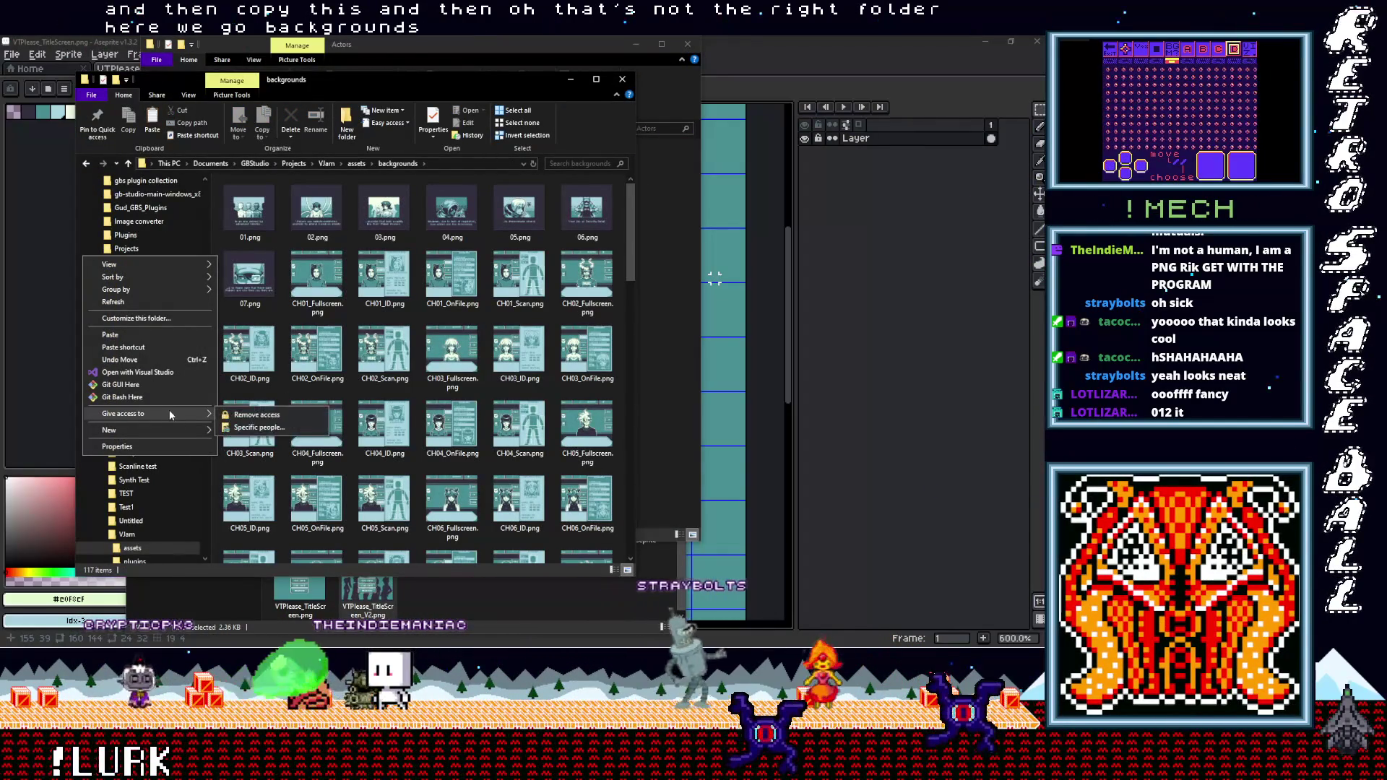
{"action": "left_click", "coordinate": [357, 163]}
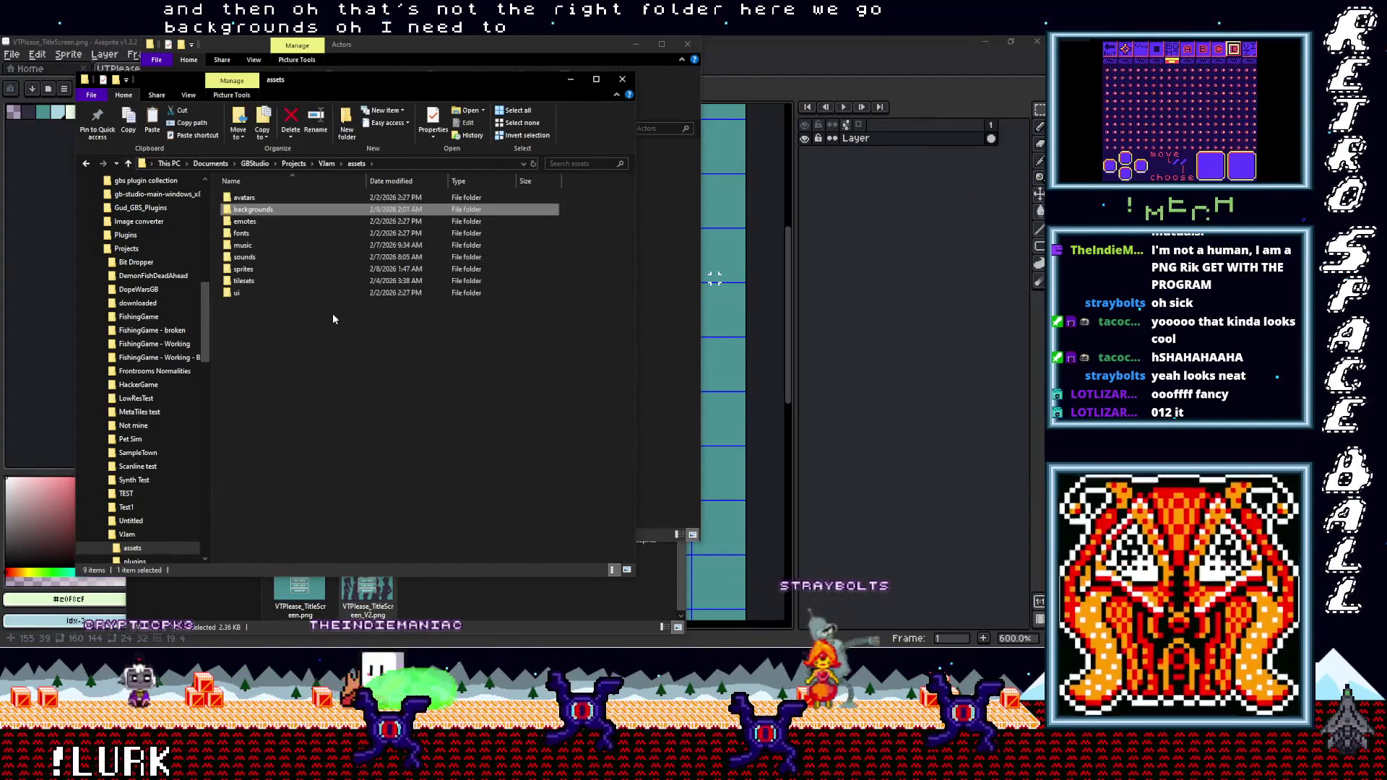
Paste it into assets, rename it VTPlease_TitleScreen.png, and move it into backgrounds, replacing the old file
{"action": "right_click", "coordinate": [326, 335]}
{"action": "left_click", "coordinate": [266, 440]}
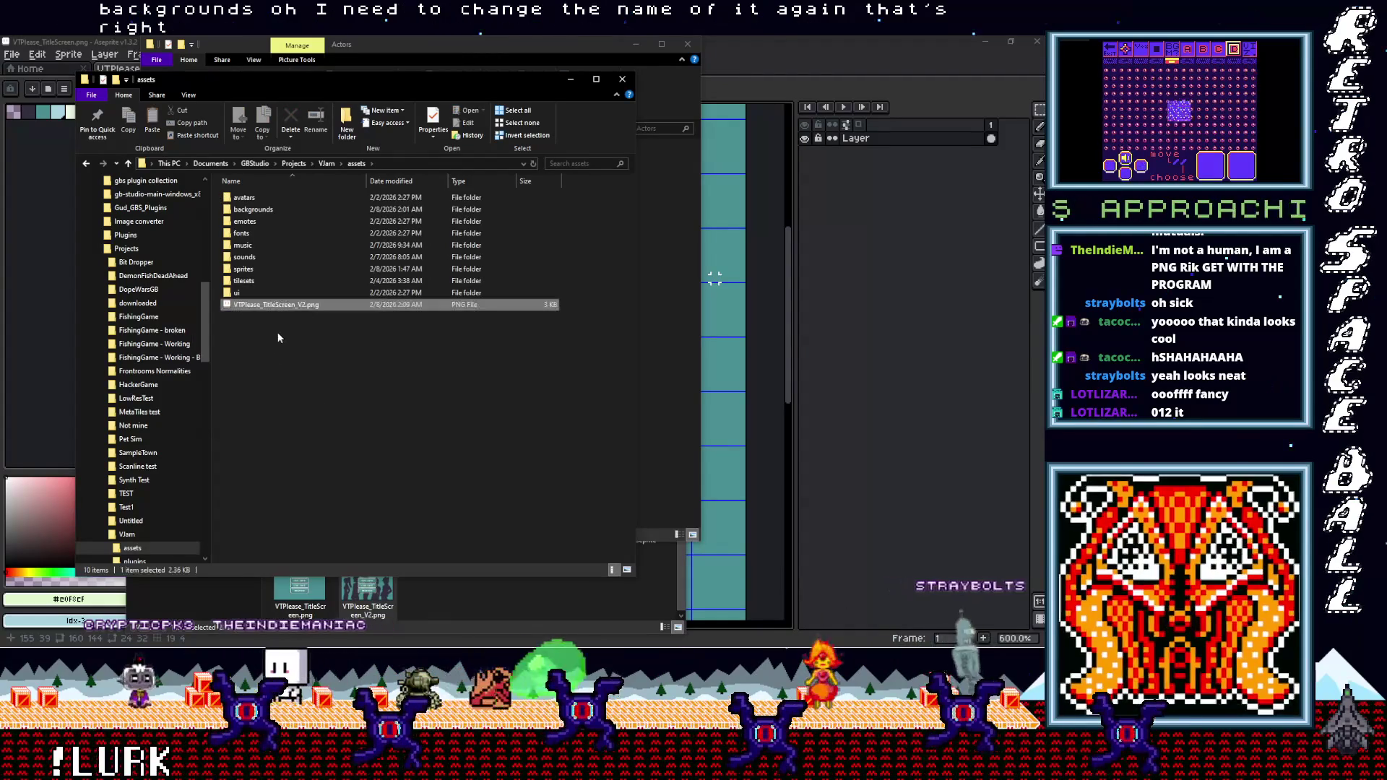
{"action": "left_click", "coordinate": [302, 305]}
{"action": "double_click", "coordinate": [301, 304]}
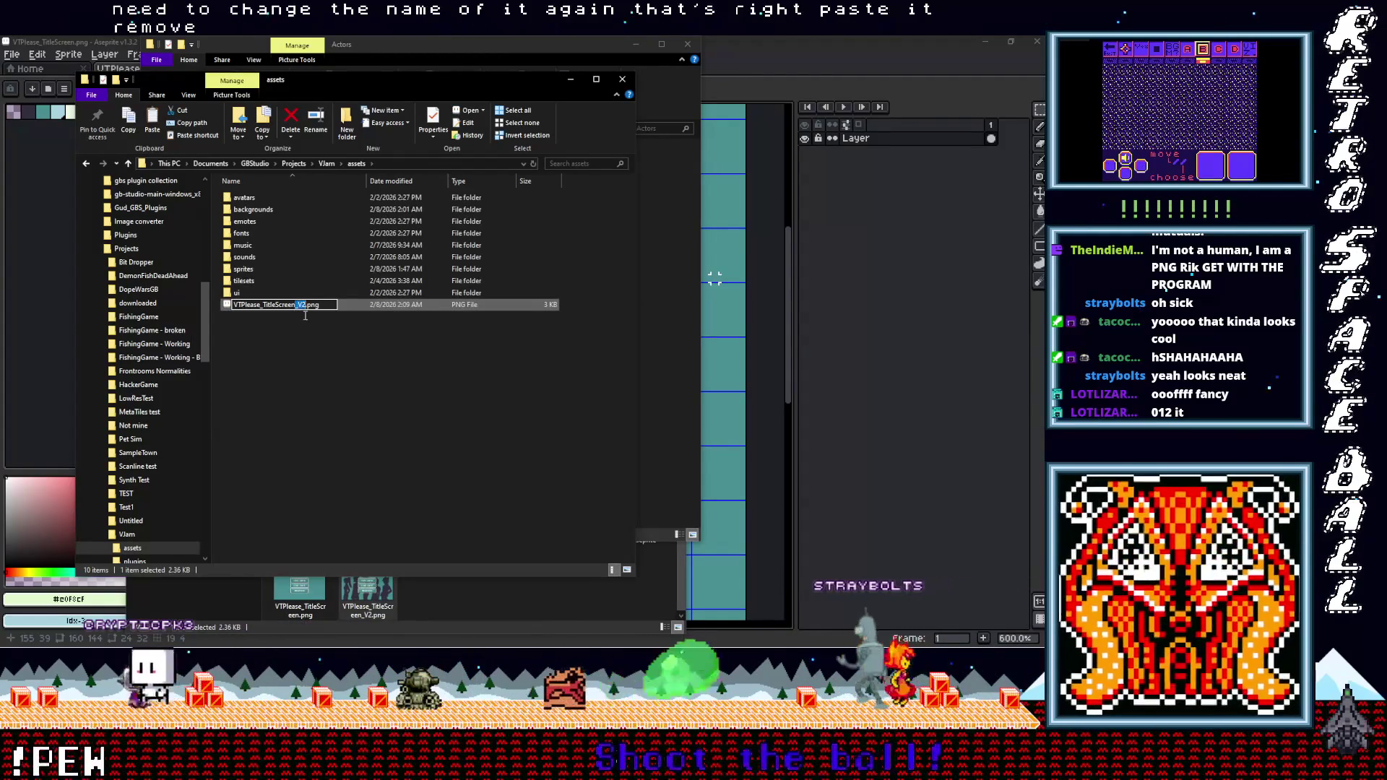
{"action": "left_click_drag", "start_coordinate": [285, 307], "coordinate": [277, 209]}
{"action": "left_click", "coordinate": [504, 268]}
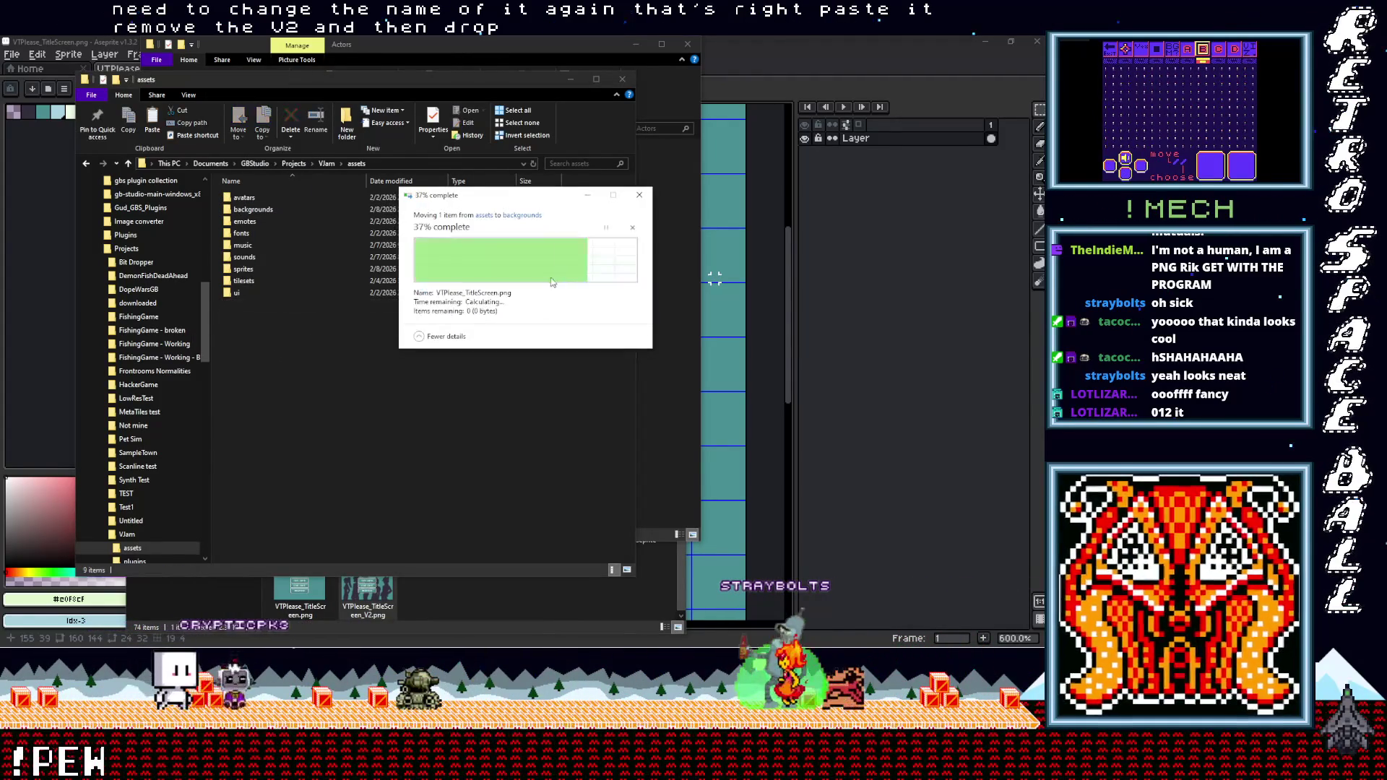
{"action": "left_click", "coordinate": [622, 79]}
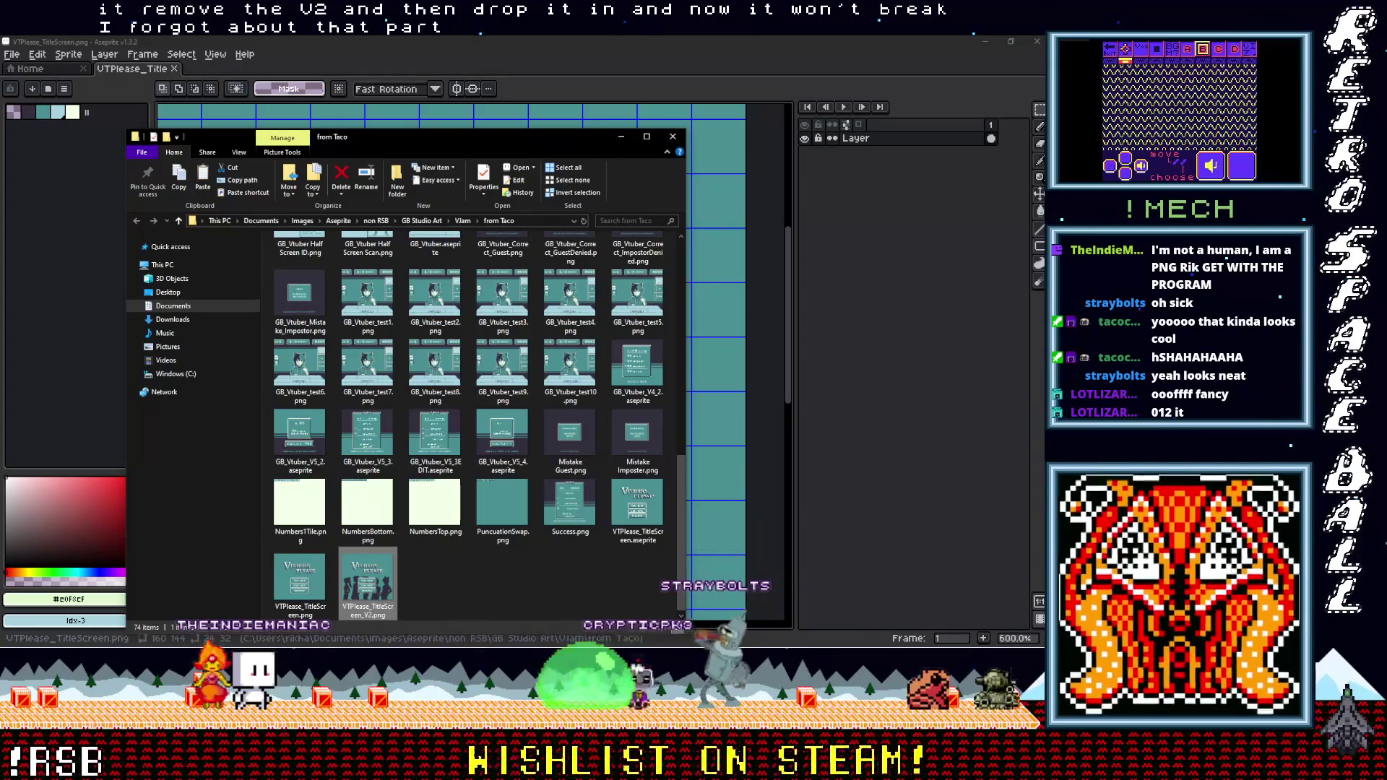
Back in GB Studio, enlarge the scene canvas and pan and zoom out to the Start menu scene
{"action": "key", "text": "alt+Tab"}
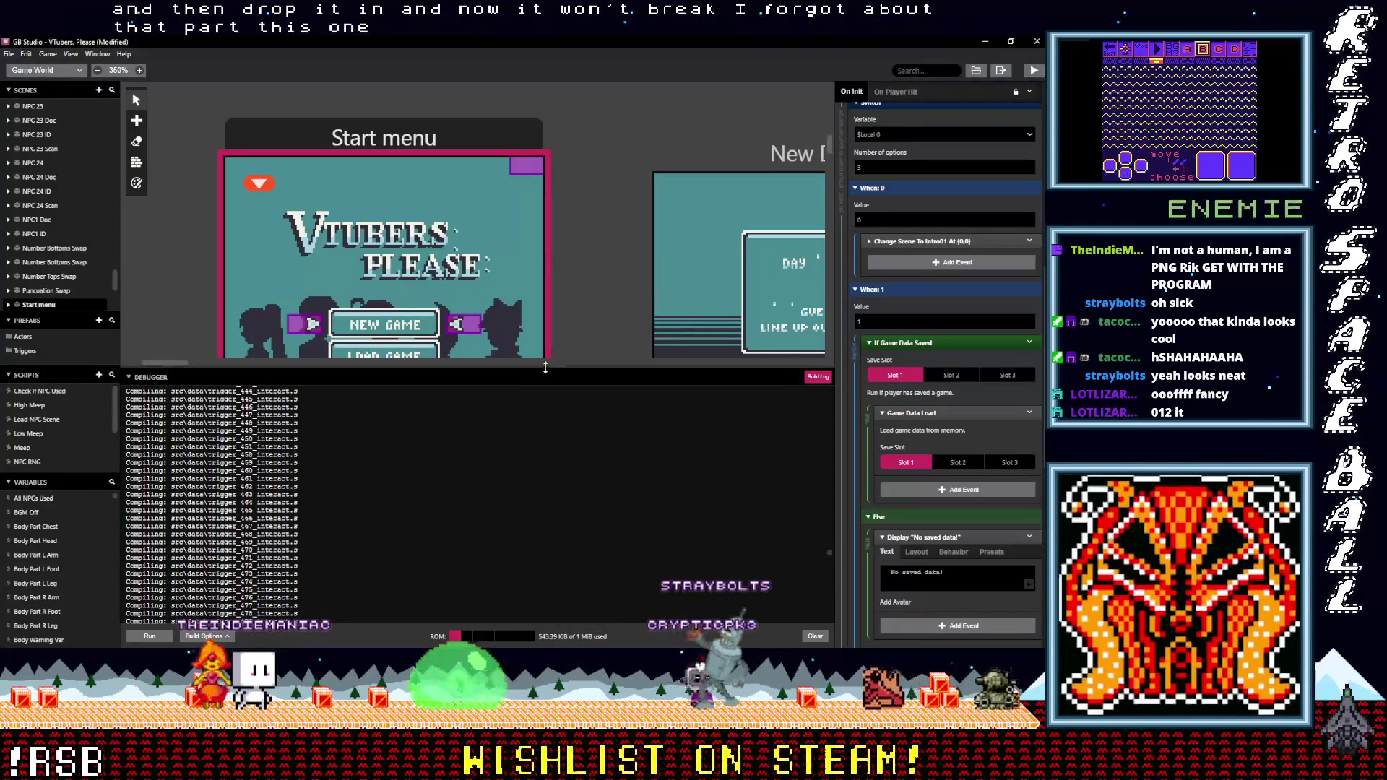
{"action": "left_click_drag", "start_coordinate": [545, 367], "coordinate": [547, 505]}
{"action": "mouse_move", "coordinate": [525, 365]}
{"action": "left_mouse_down"}
{"action": "mouse_move", "coordinate": [420, 331]}
{"action": "mouse_move", "coordinate": [359, 337]}
{"action": "mouse_move", "coordinate": [415, 340]}
{"action": "left_mouse_up"}
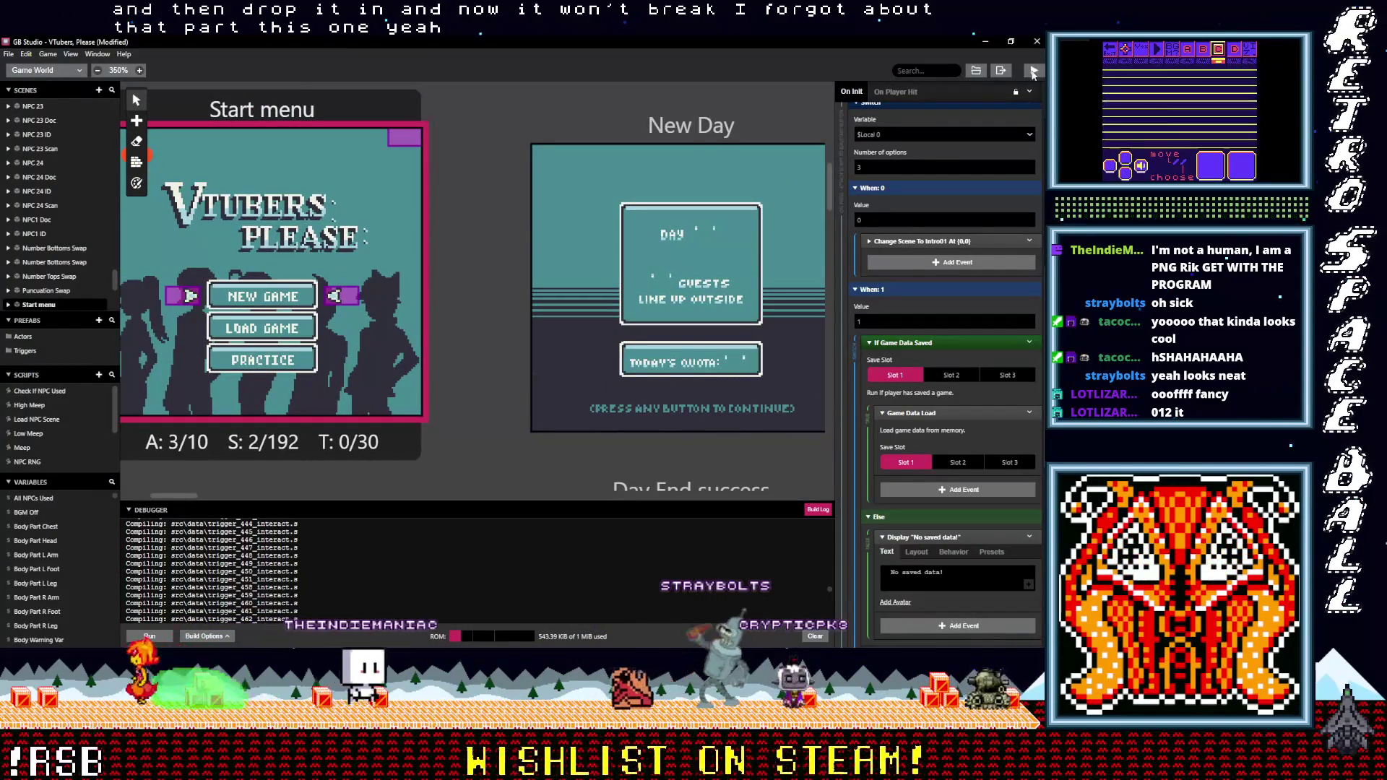
{"action": "mouse_move", "coordinate": [499, 167]}
{"action": "left_mouse_down"}
{"action": "mouse_move", "coordinate": [515, 365]}
{"action": "mouse_move", "coordinate": [508, 291]}
{"action": "left_mouse_up"}
{"action": "scroll", "coordinate": [507, 291], "scroll_direction": "down", "scroll_amount": 8}
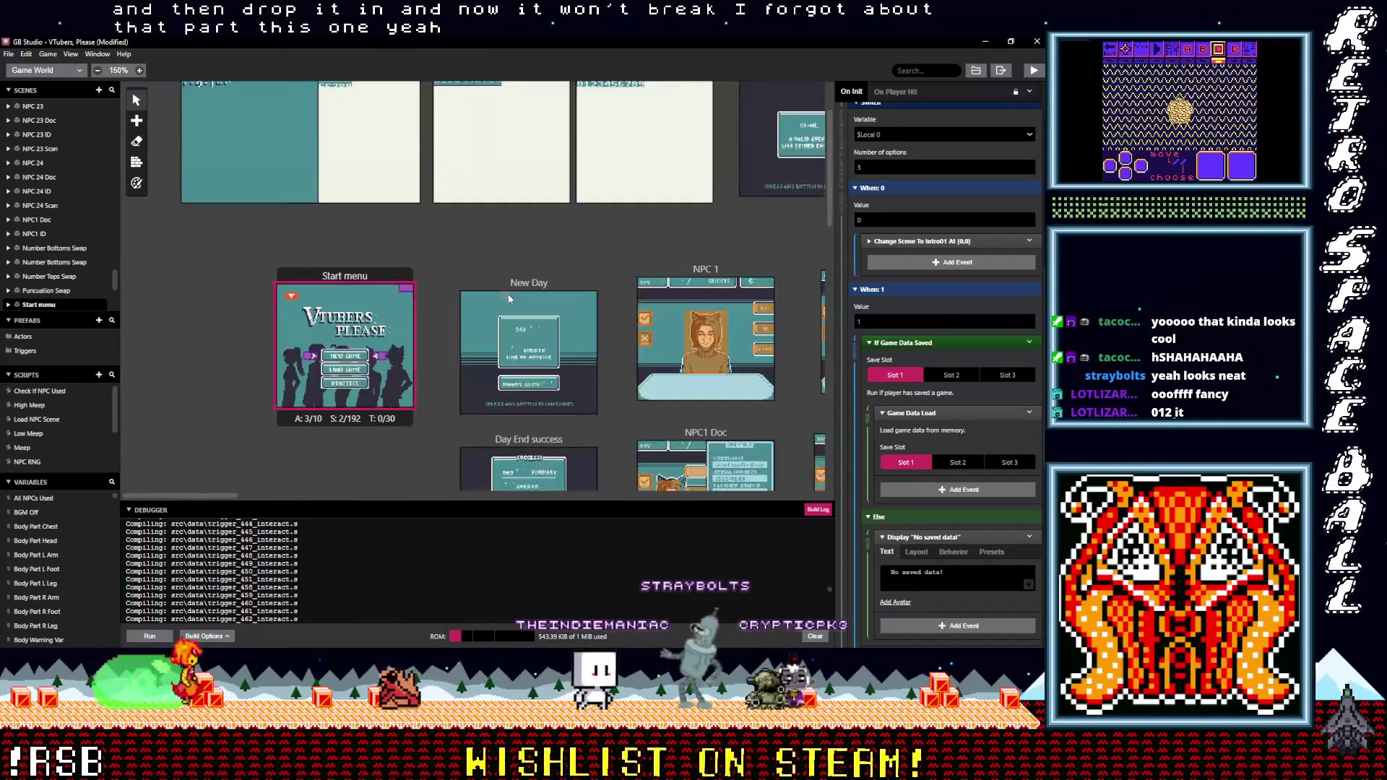
{"action": "scroll", "coordinate": [448, 332], "scroll_direction": "down", "scroll_amount": 3}
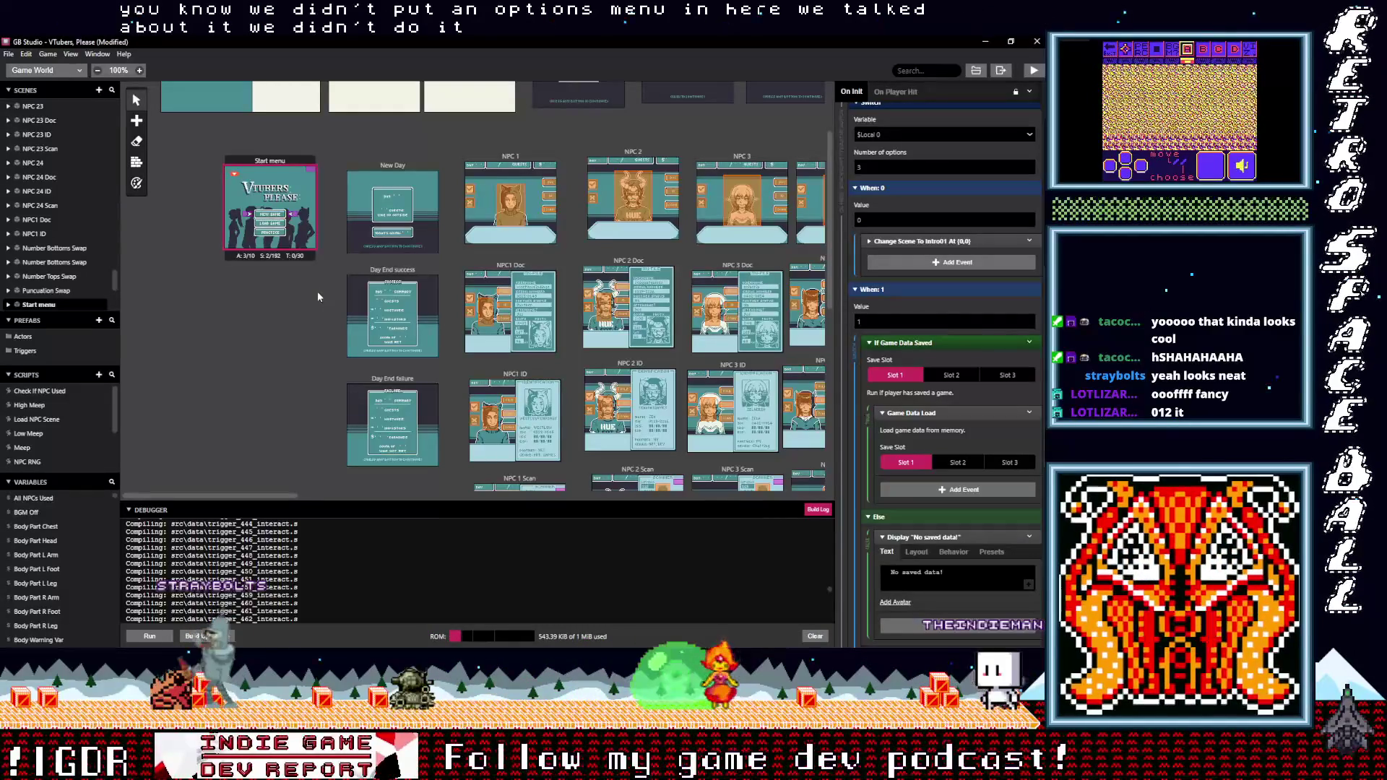
{"action": "scroll", "coordinate": [266, 244], "scroll_direction": "up", "scroll_amount": 1, "text": "ctrl"}
{"action": "scroll", "coordinate": [266, 245], "scroll_direction": "up", "scroll_amount": 4, "text": "ctrl"}
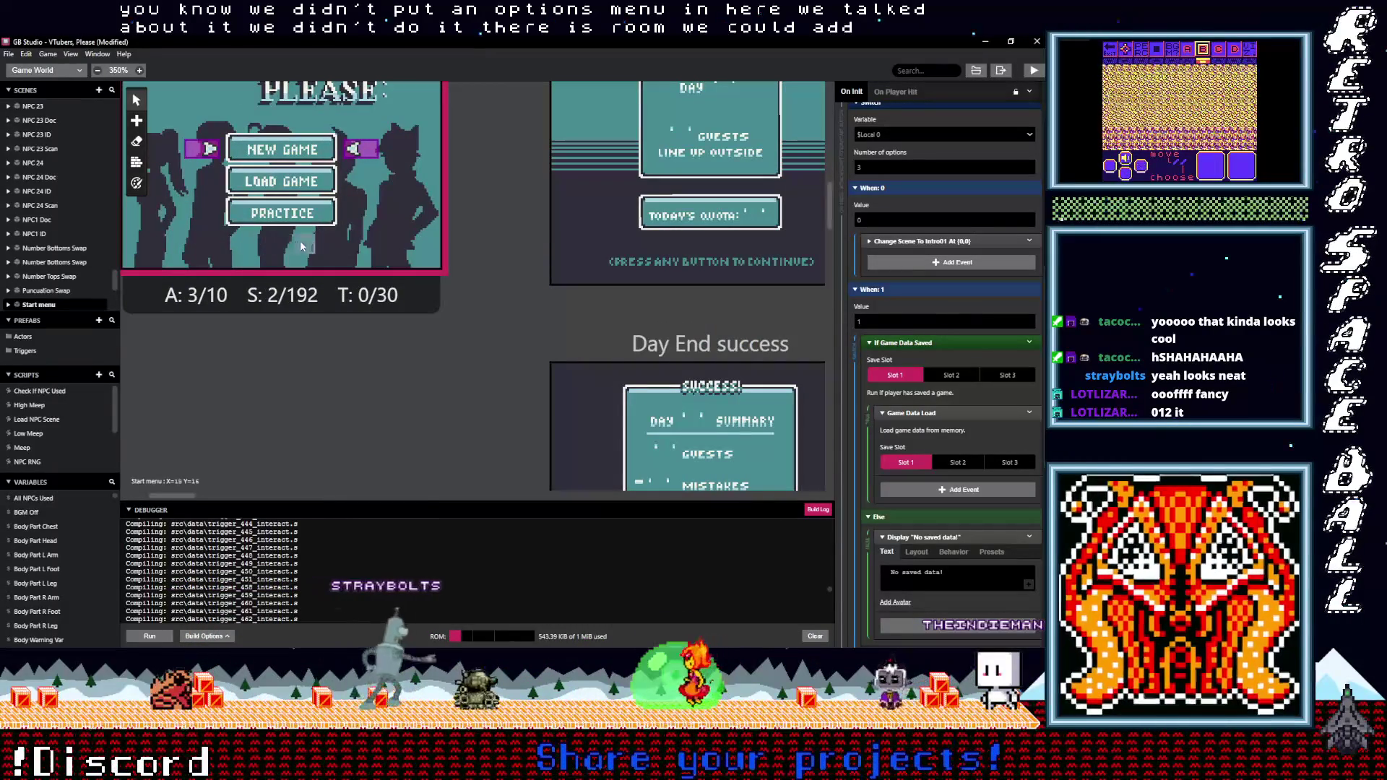
{"action": "scroll", "coordinate": [370, 335], "scroll_direction": "down", "scroll_amount": 1, "text": "ctrl"}
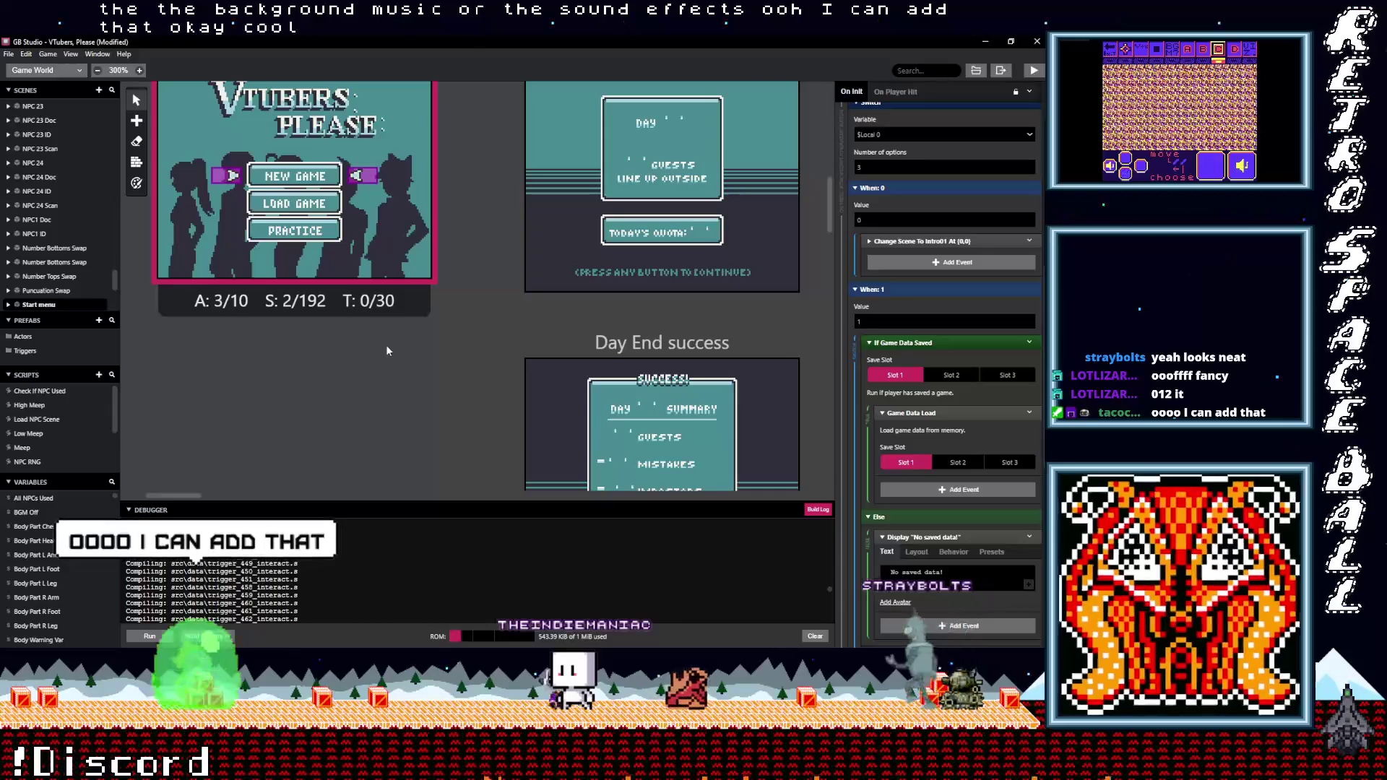
{"action": "scroll", "coordinate": [386, 345], "scroll_direction": "down", "scroll_amount": 3, "text": "ctrl"}
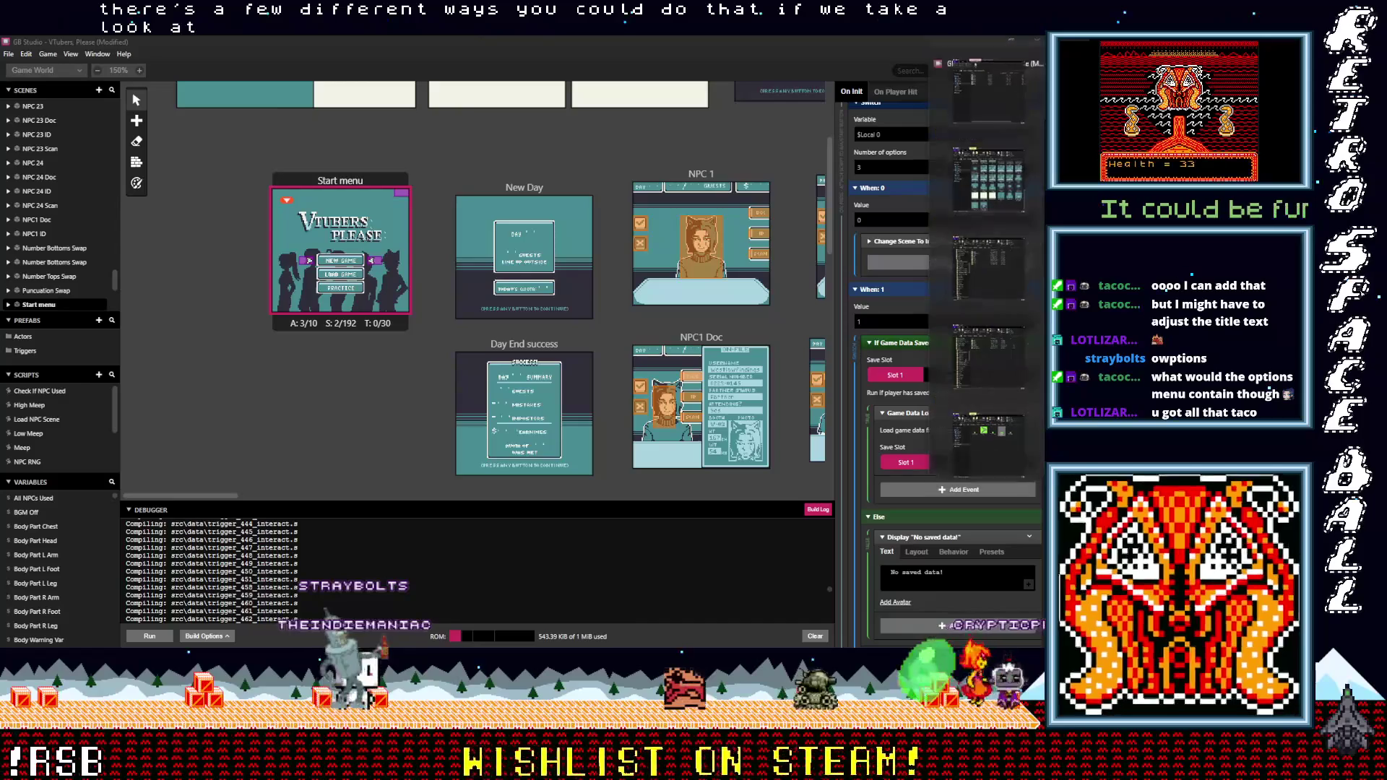
Open the Frontrooms Normalities project from GB Studio's recent projects list
{"action": "key", "text": "alt+Tab"}
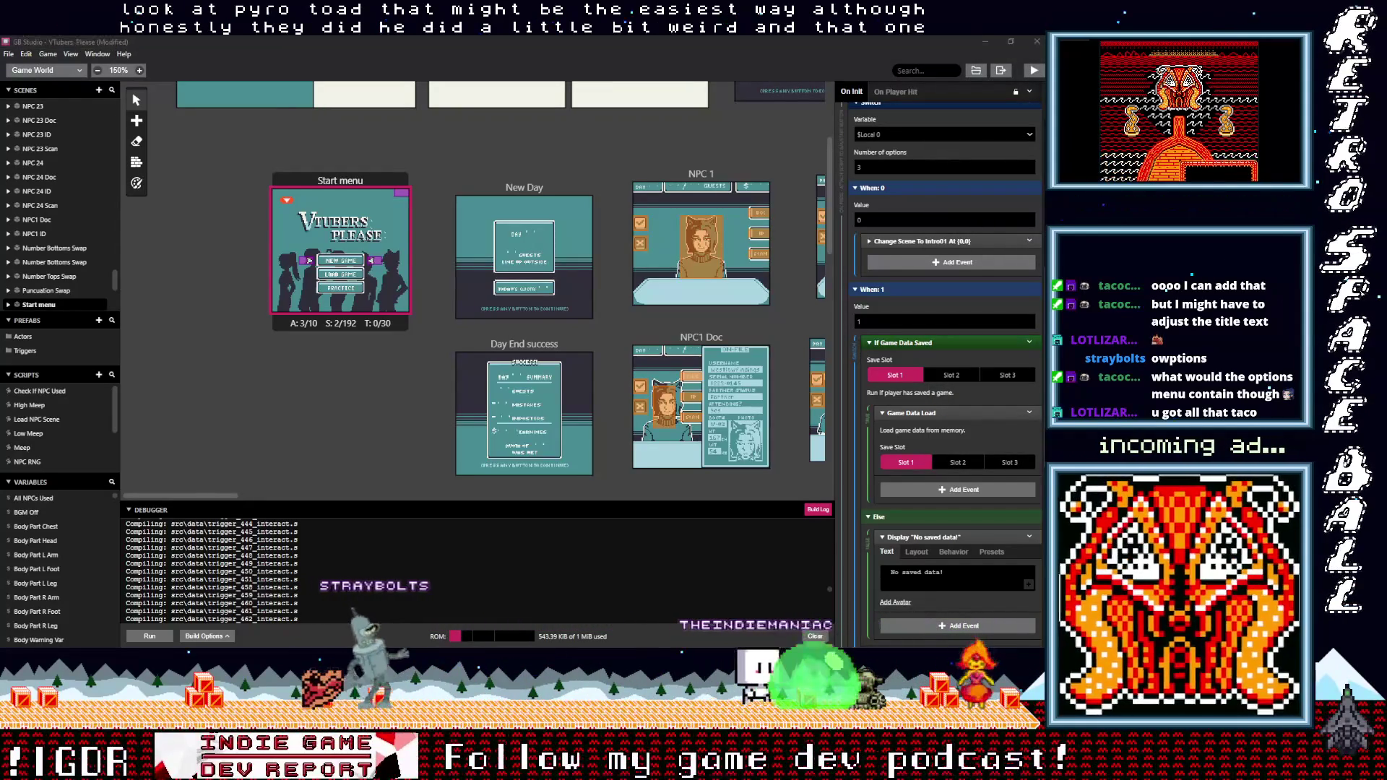
{"action": "right_click", "coordinate": [975, 658]}
{"action": "left_click", "coordinate": [985, 371]}
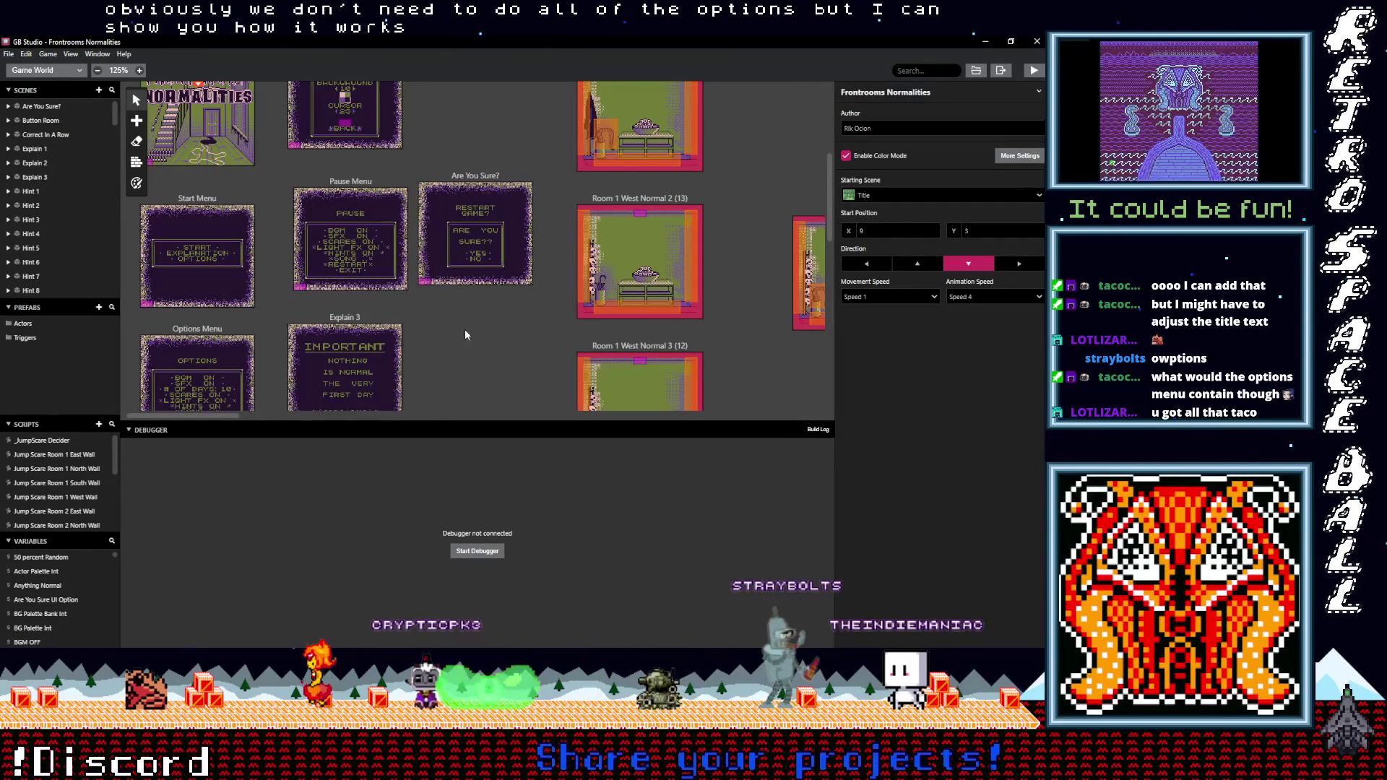
Zoom in to about 525% on the Options Menu scene, then return to the Aseprite title screen file
{"action": "scroll", "coordinate": [543, 239], "scroll_direction": "down", "scroll_amount": 1}
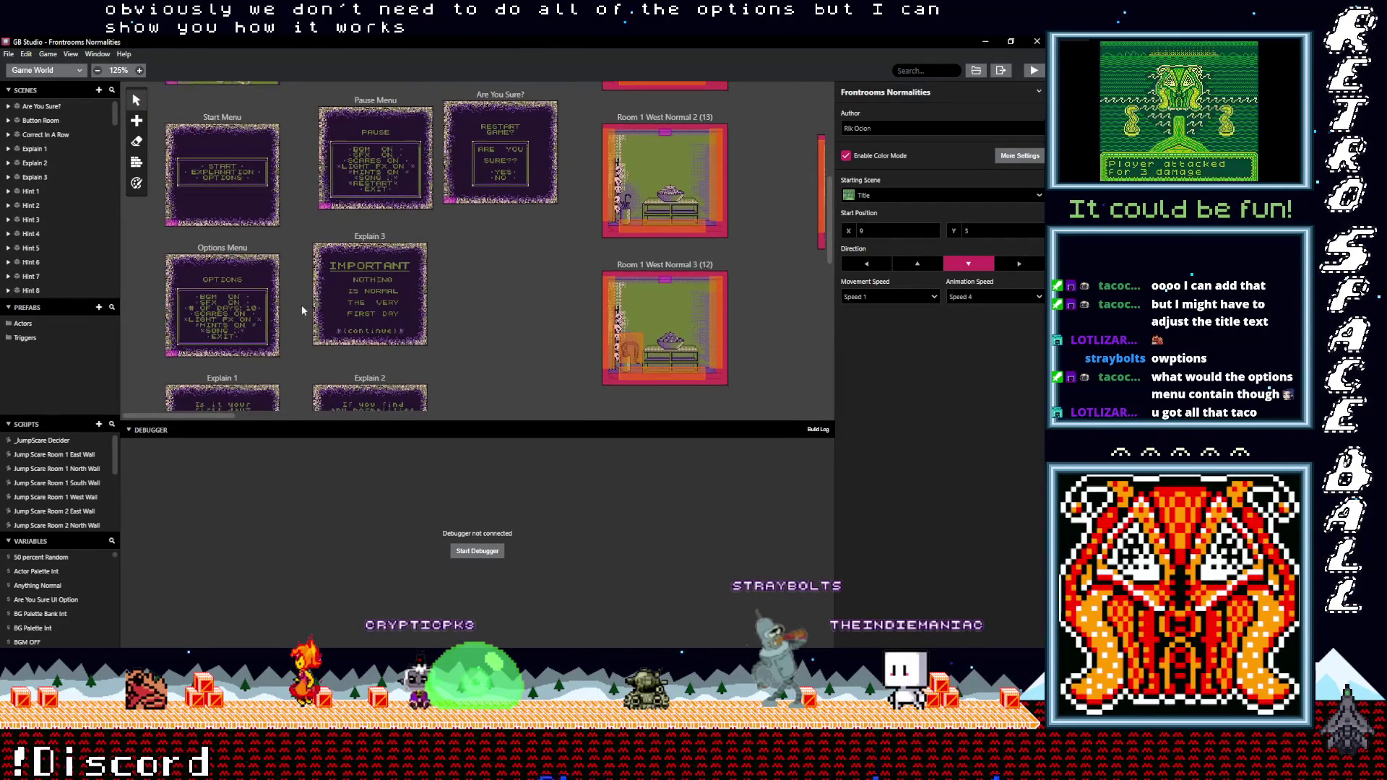
{"action": "scroll", "coordinate": [244, 329], "scroll_direction": "up", "scroll_amount": 2}
{"action": "scroll", "coordinate": [236, 303], "scroll_direction": "up", "scroll_amount": 6}
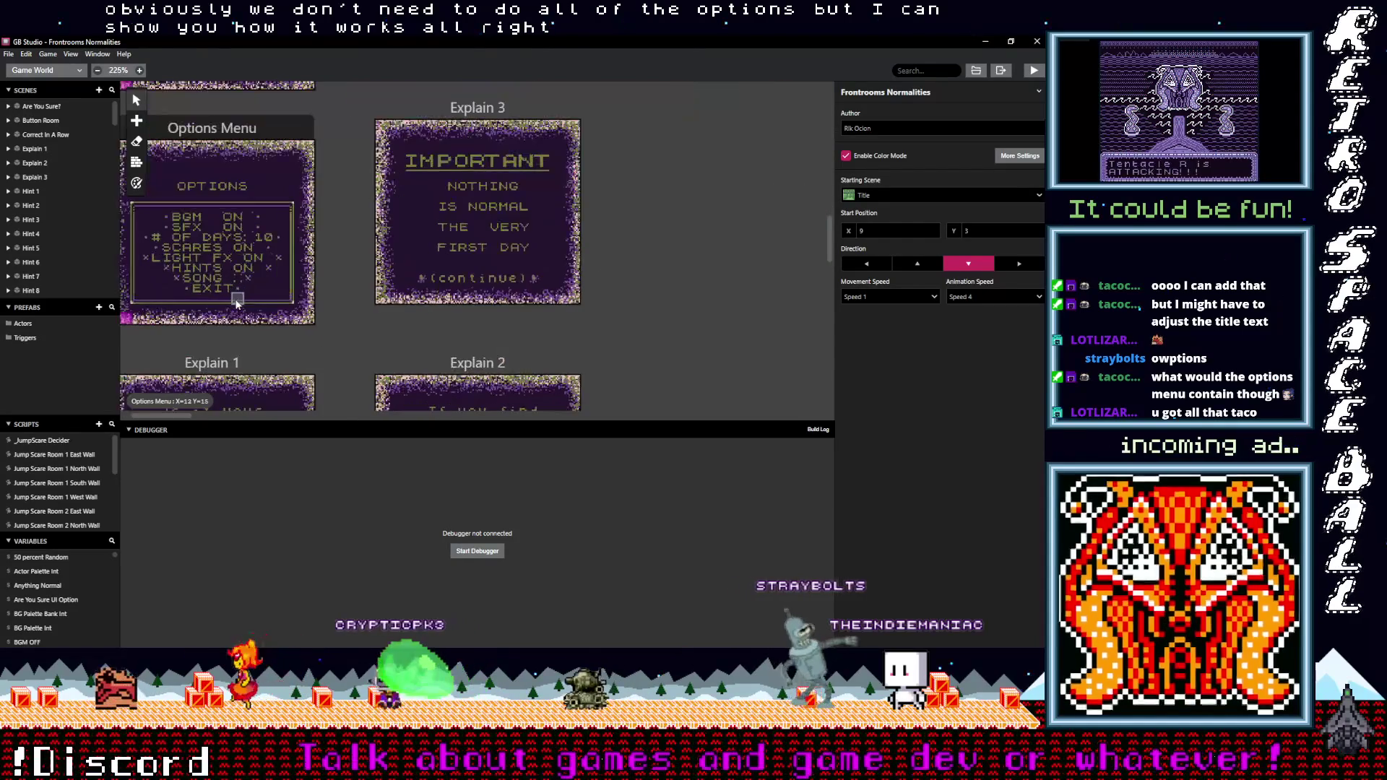
{"action": "scroll", "coordinate": [348, 302], "scroll_direction": "left", "scroll_amount": 3}
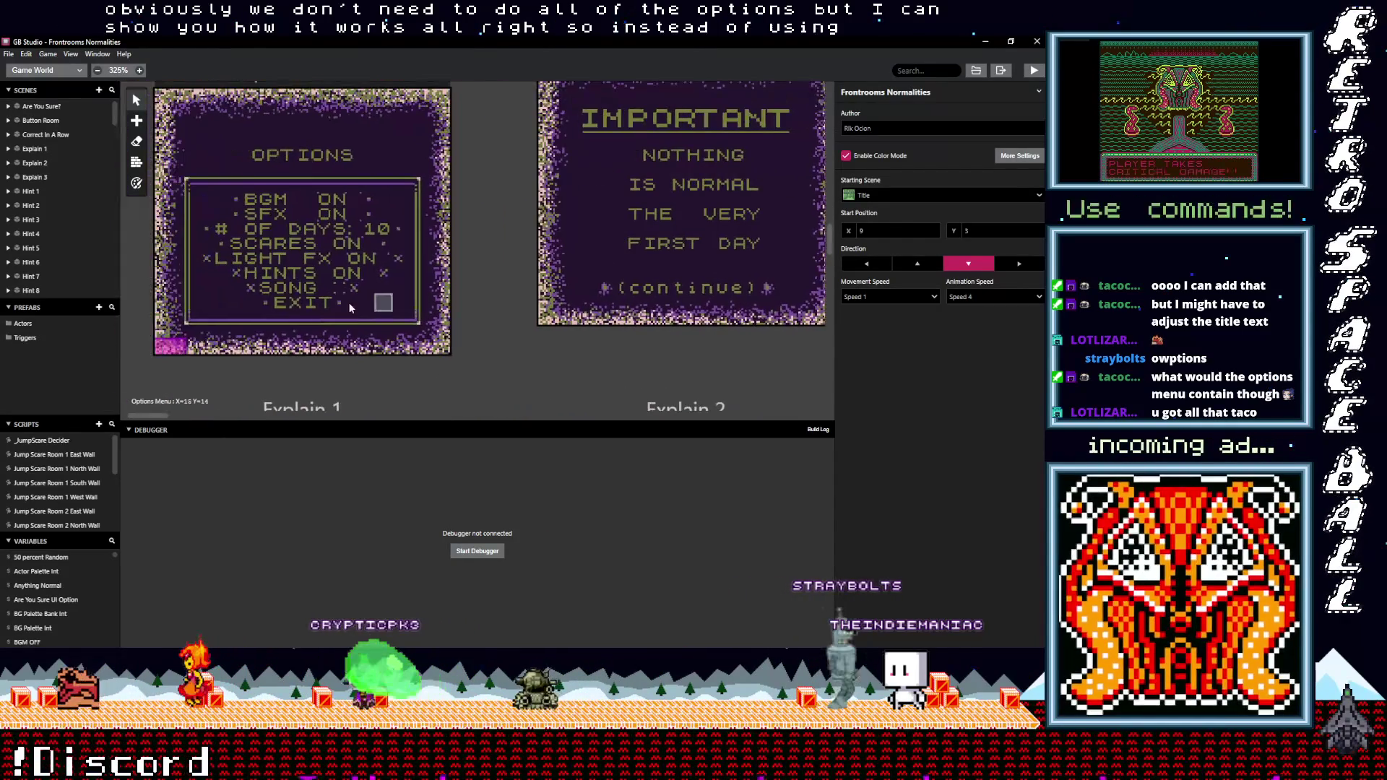
{"action": "scroll", "coordinate": [275, 236], "scroll_direction": "up", "scroll_amount": 1}
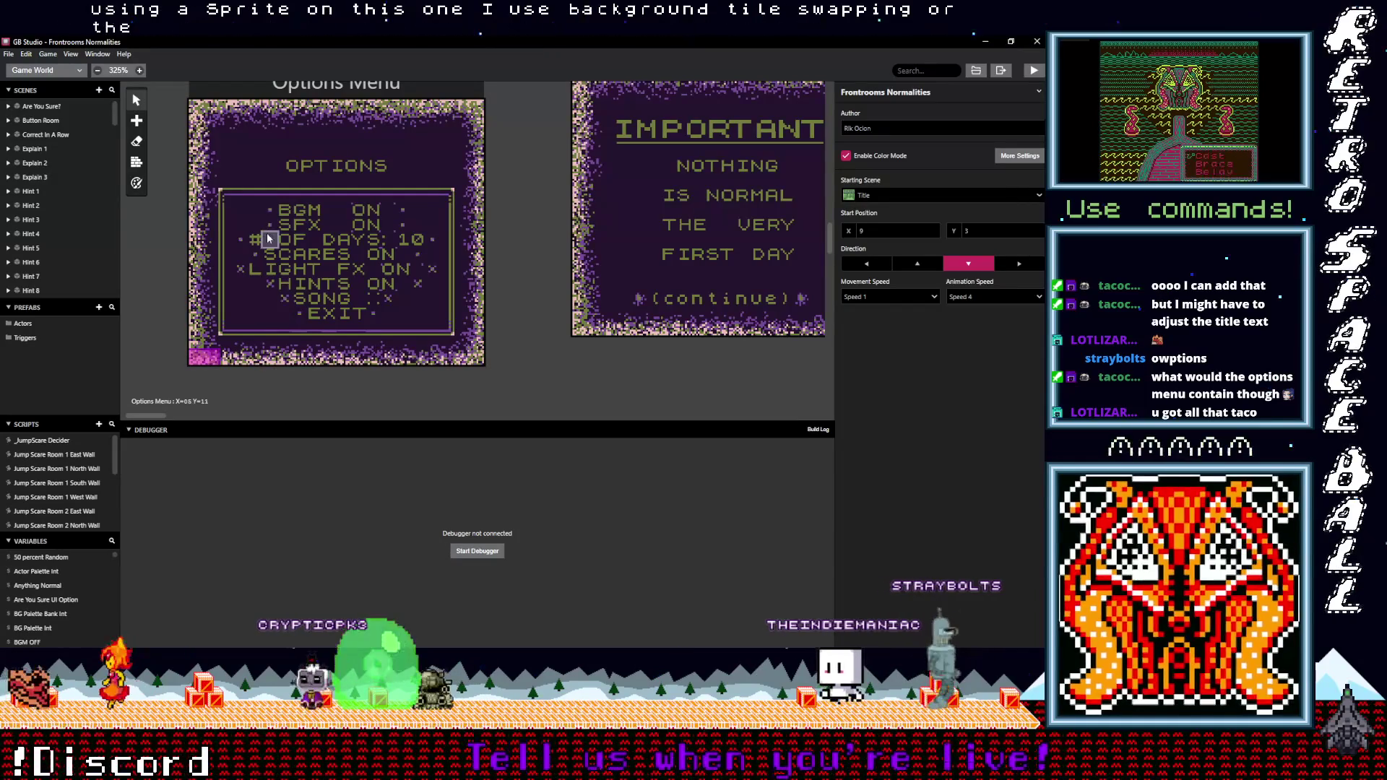
{"action": "scroll", "coordinate": [388, 223], "scroll_direction": "up", "scroll_amount": 2}
{"action": "scroll", "coordinate": [388, 222], "scroll_direction": "up", "scroll_amount": 3}
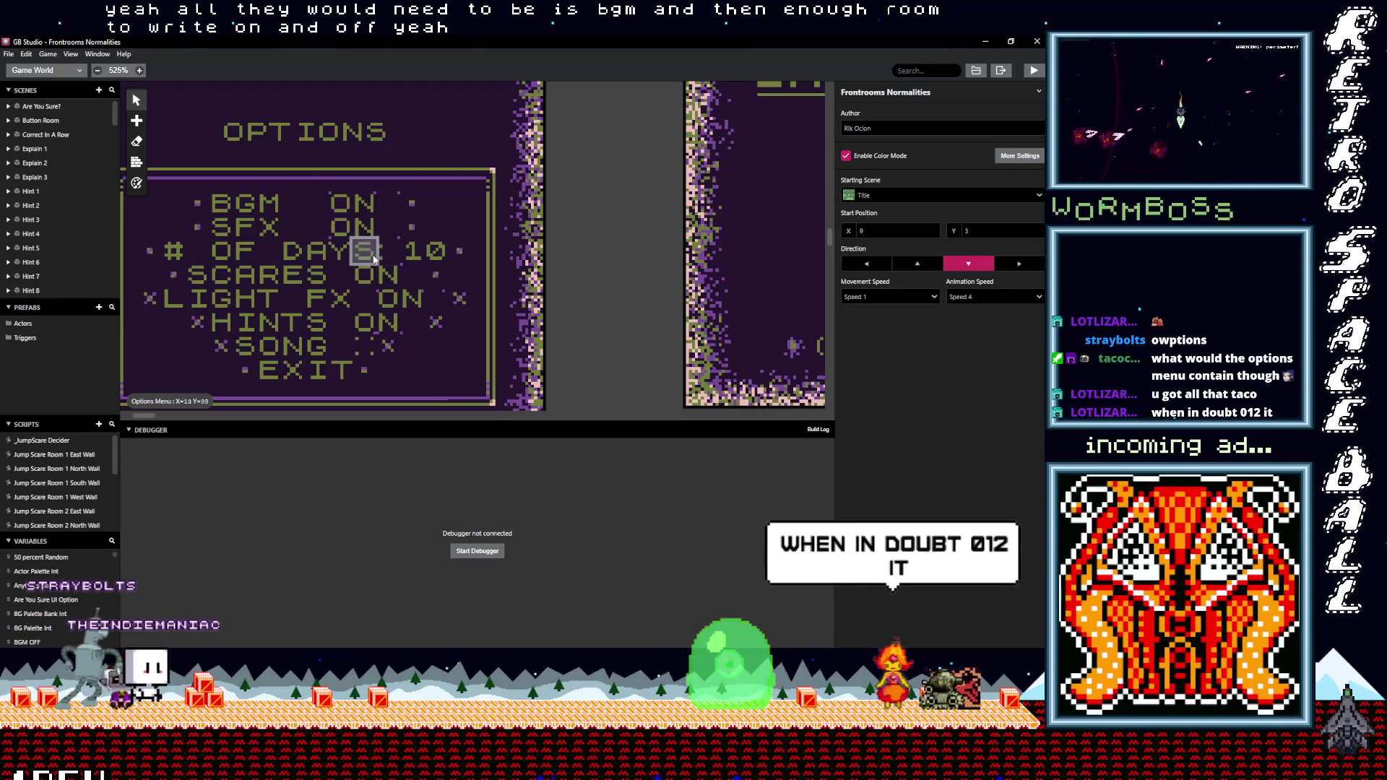
{"action": "scroll", "coordinate": [372, 255], "scroll_direction": "down", "scroll_amount": 3}
{"action": "scroll", "coordinate": [371, 253], "scroll_direction": "up", "scroll_amount": 5}
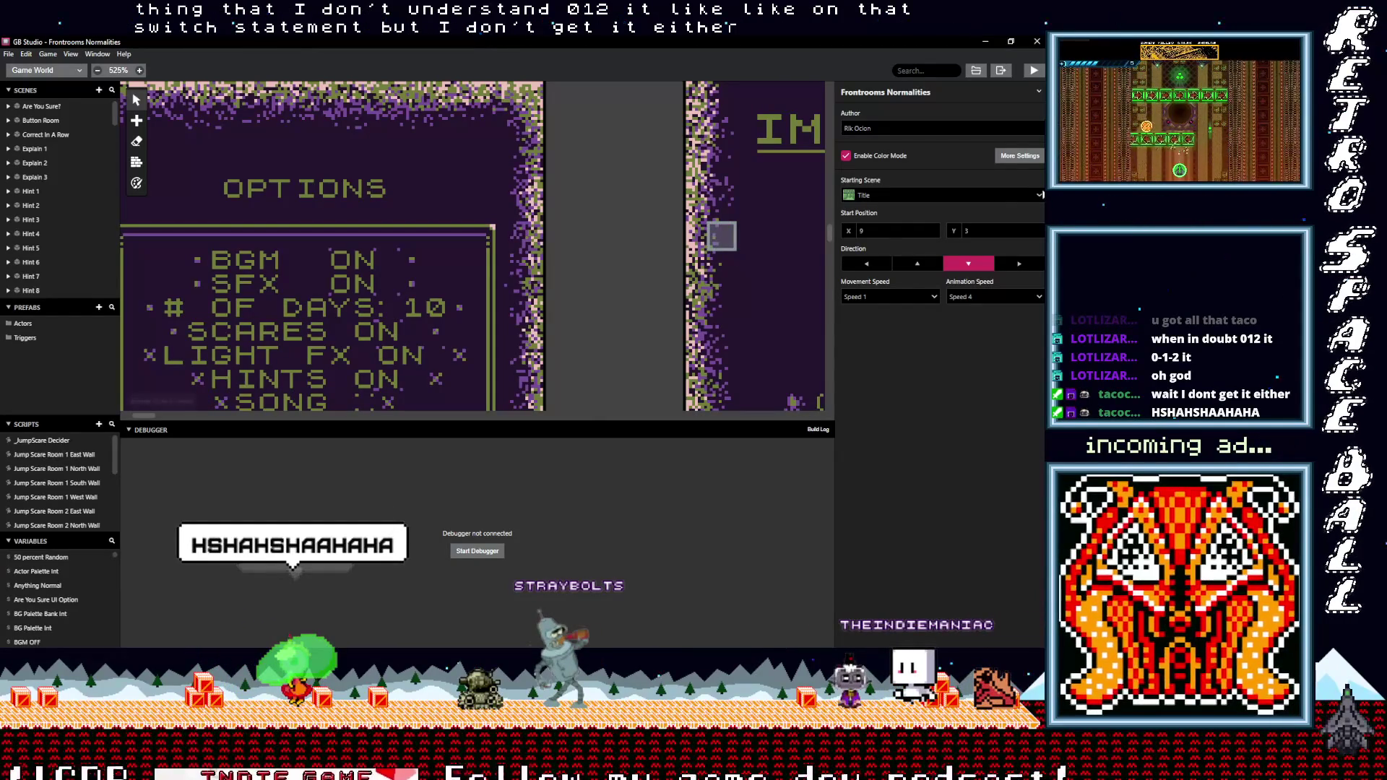
{"action": "mouse_move", "coordinate": [1049, 180]}
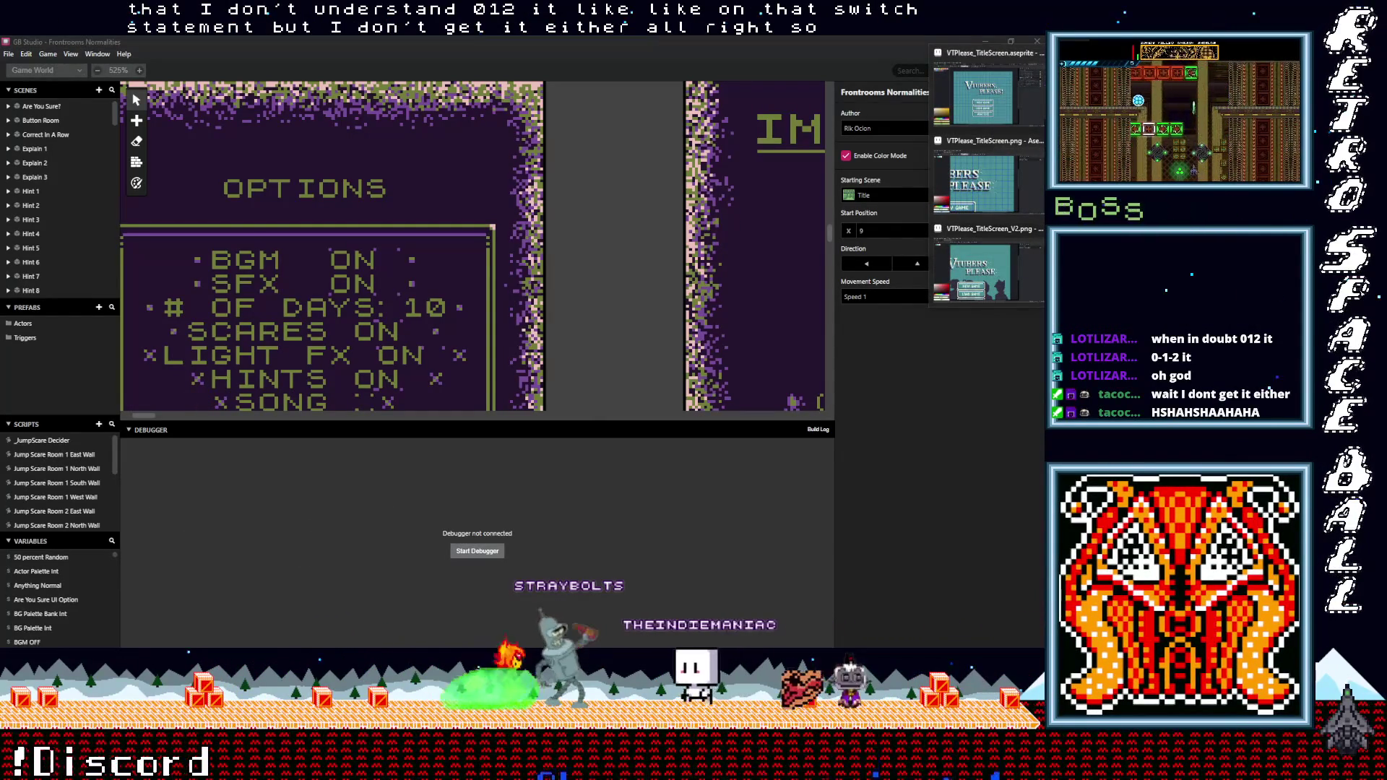
{"action": "left_click", "coordinate": [982, 57]}
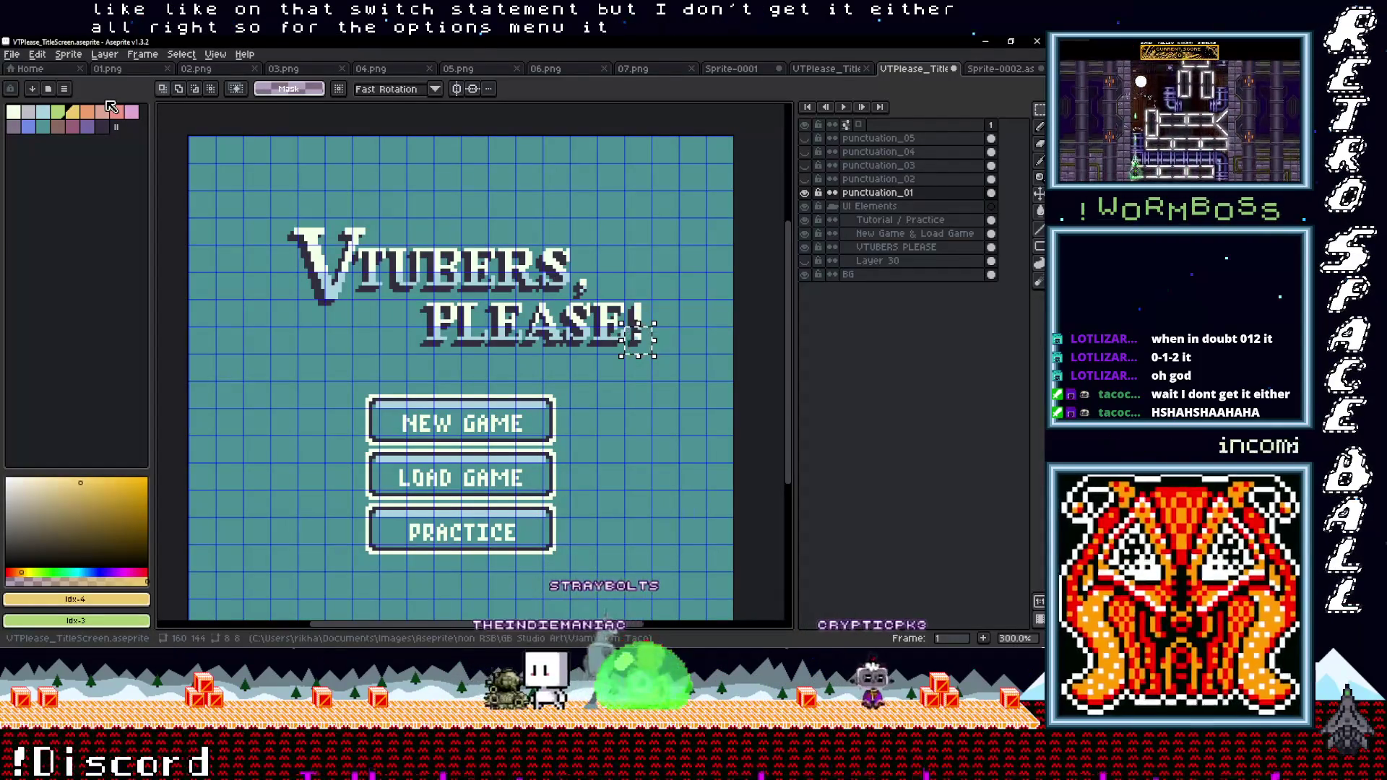
Create a new 160x144 sprite
{"action": "left_click", "coordinate": [11, 54]}
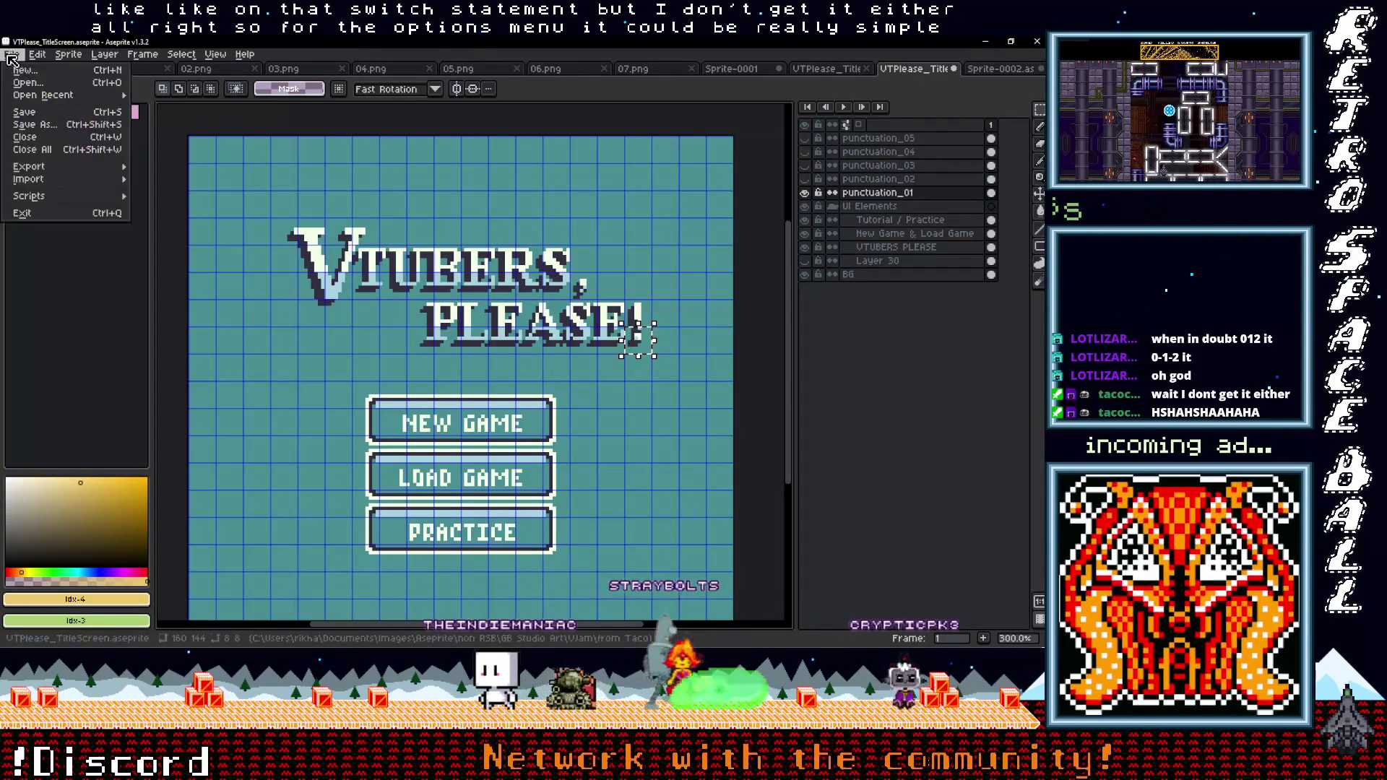
{"action": "left_click", "coordinate": [29, 66]}
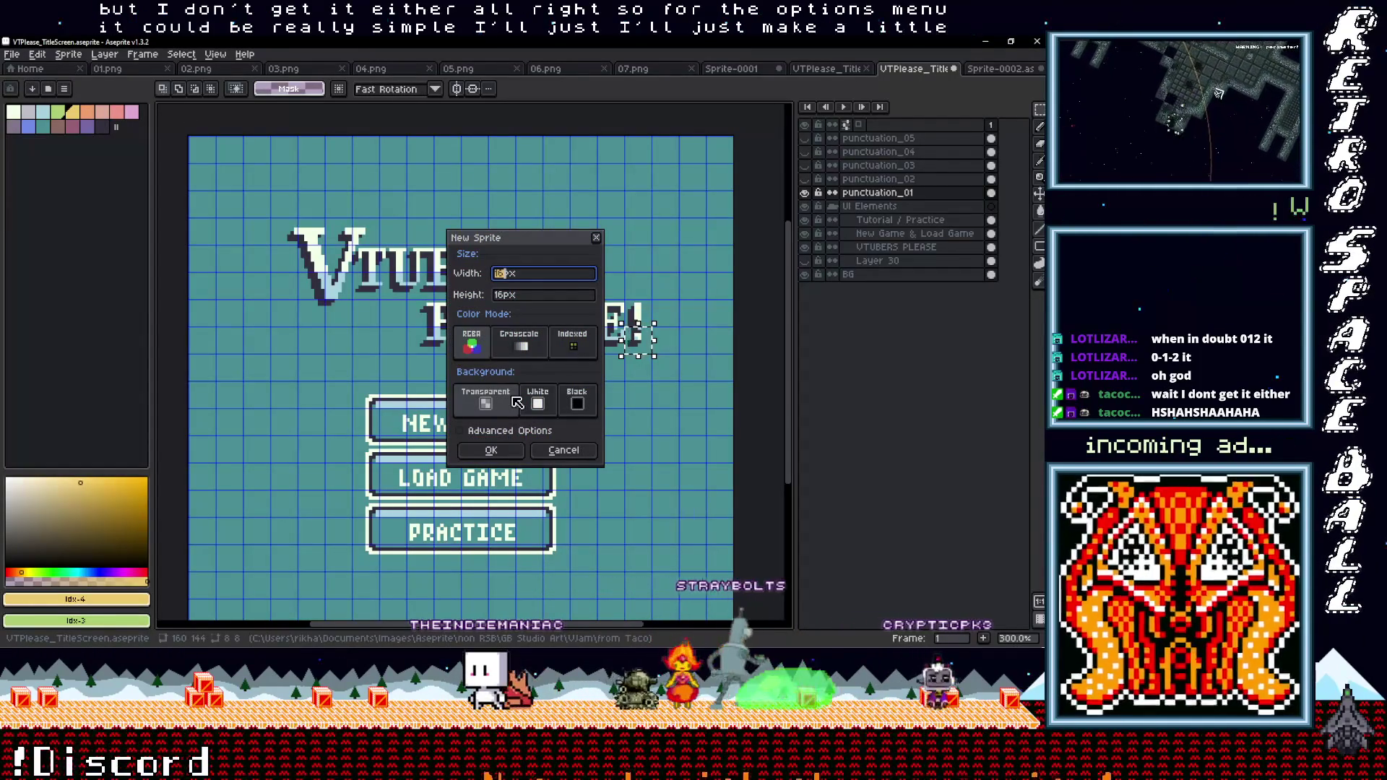
{"action": "type", "text": "44"}
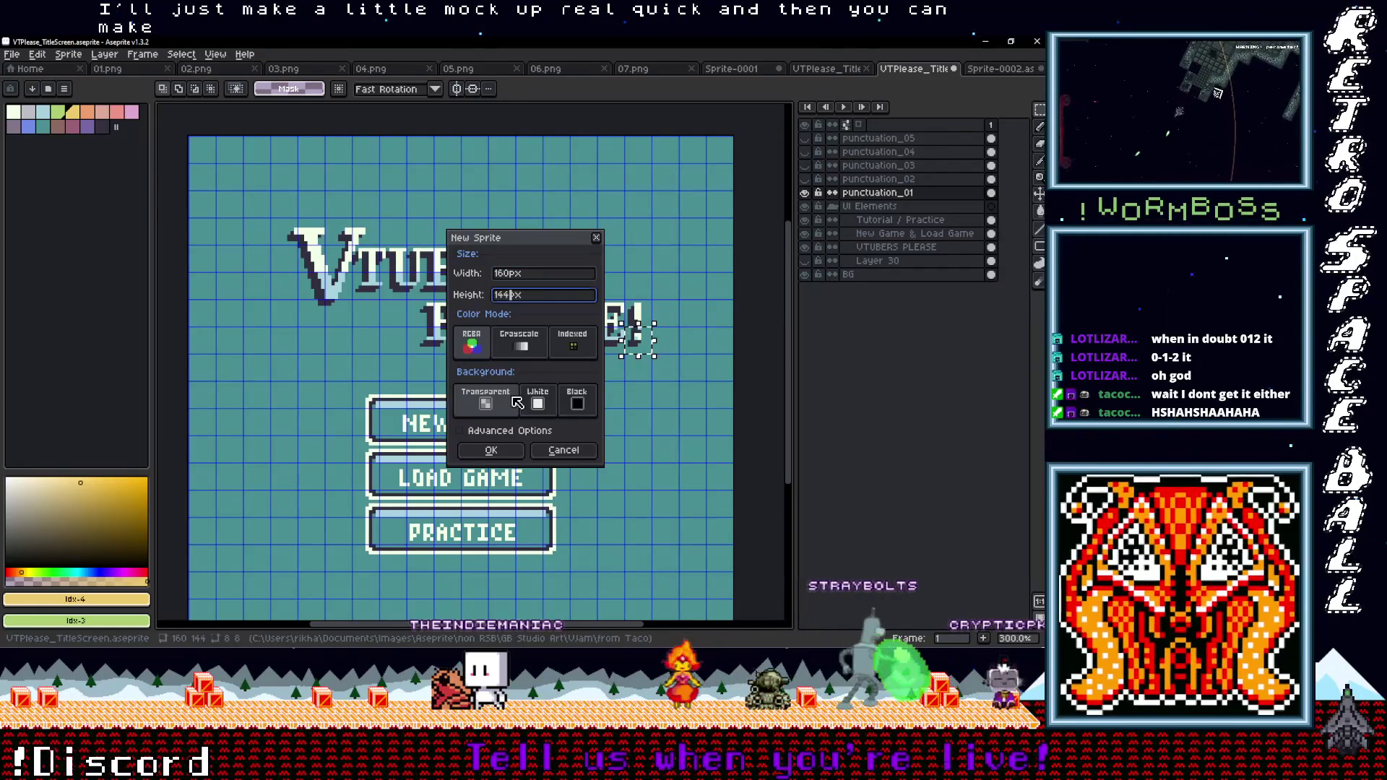
{"action": "key", "text": "Return"}
{"action": "scroll", "coordinate": [486, 477], "scroll_direction": "up", "scroll_amount": 2}
{"action": "scroll", "coordinate": [449, 356], "scroll_direction": "down", "scroll_amount": 1}
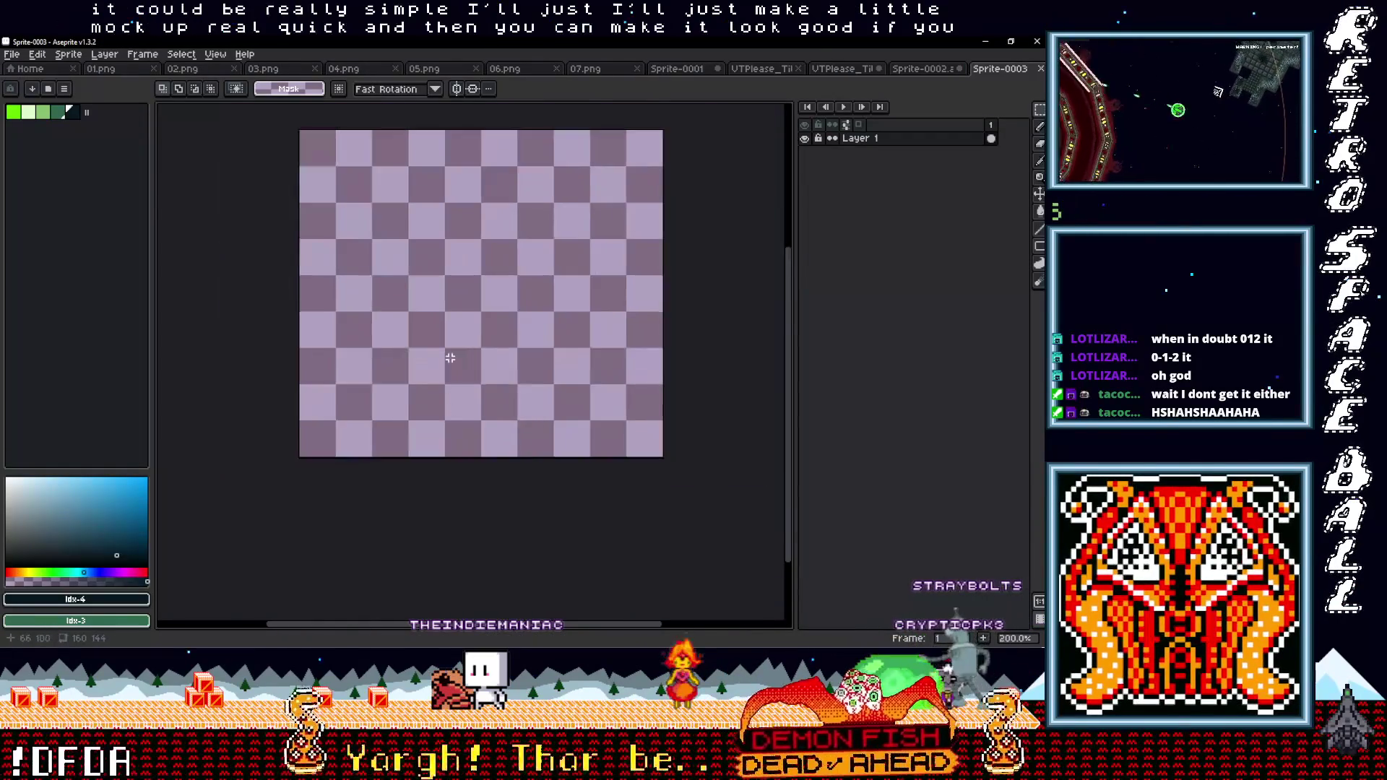
On the title screen, eyedropper the teal background, light and light blue lettering colours
{"action": "left_click", "coordinate": [947, 68]}
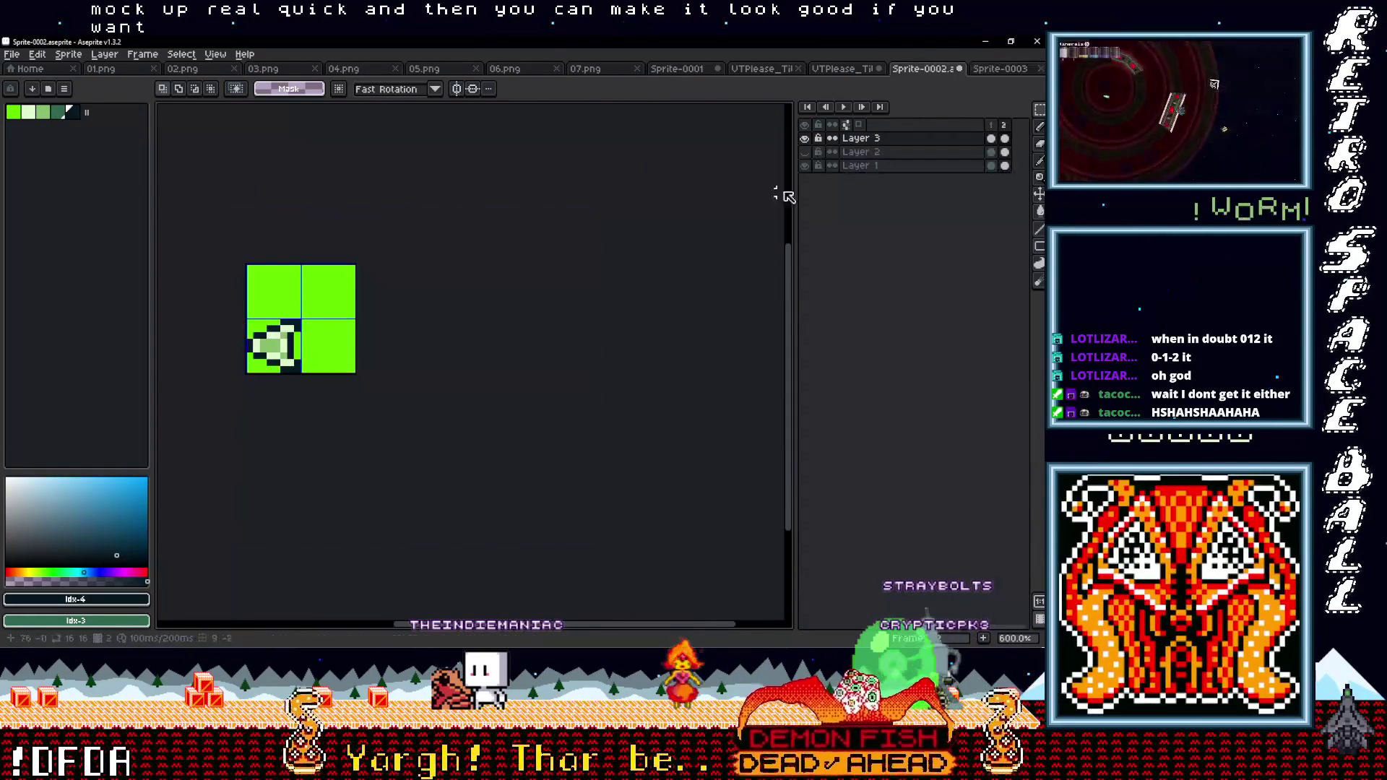
{"action": "left_click", "coordinate": [850, 68]}
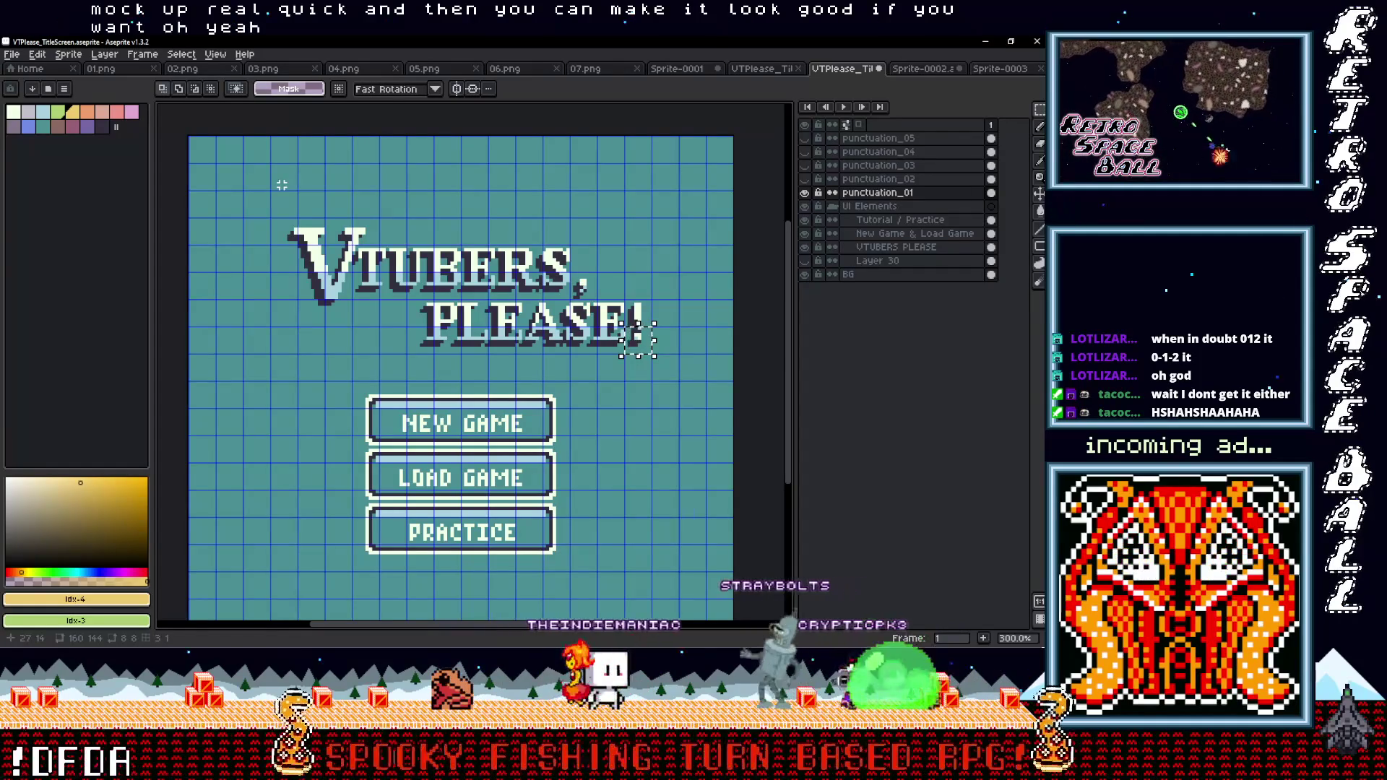
{"action": "key", "text": "i"}
{"action": "left_click", "coordinate": [324, 178]}
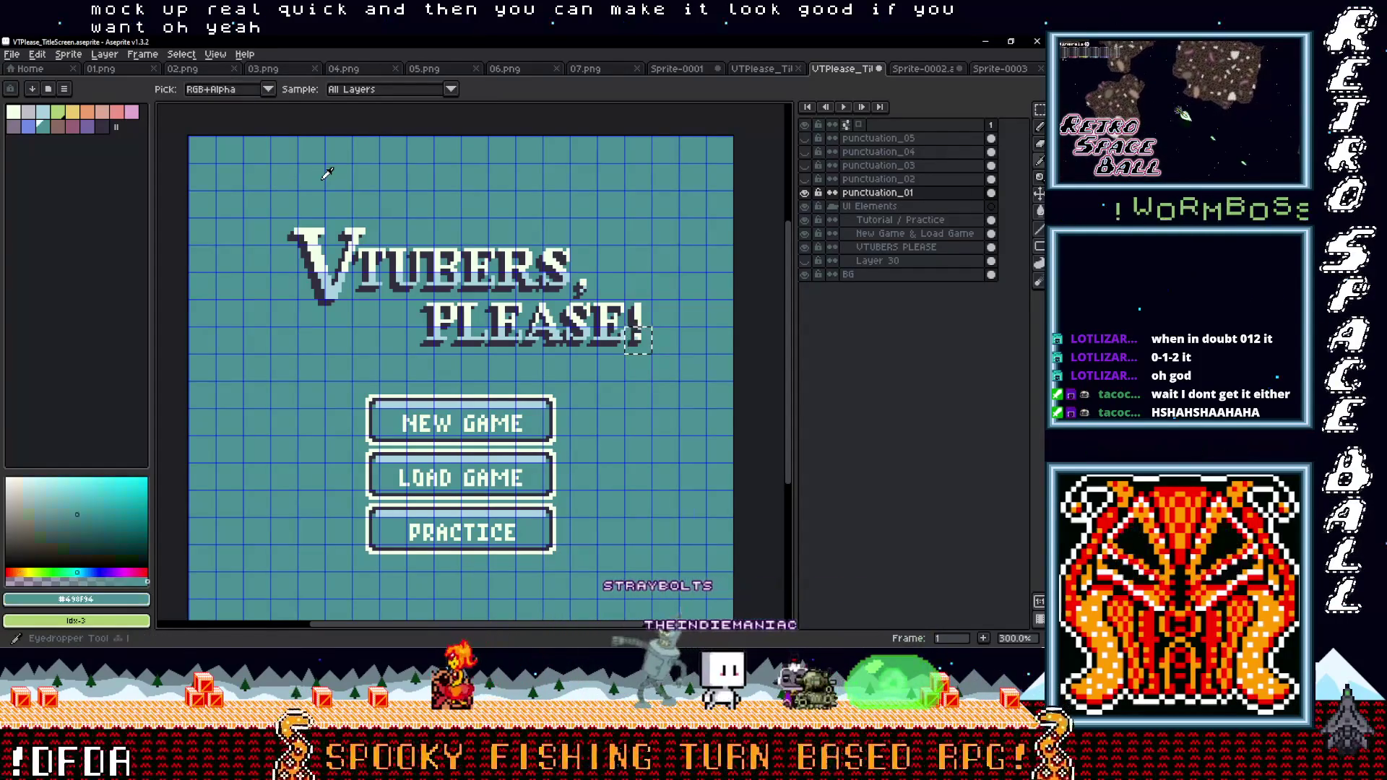
{"action": "left_click", "coordinate": [330, 259]}
{"action": "left_click", "coordinate": [337, 282]}
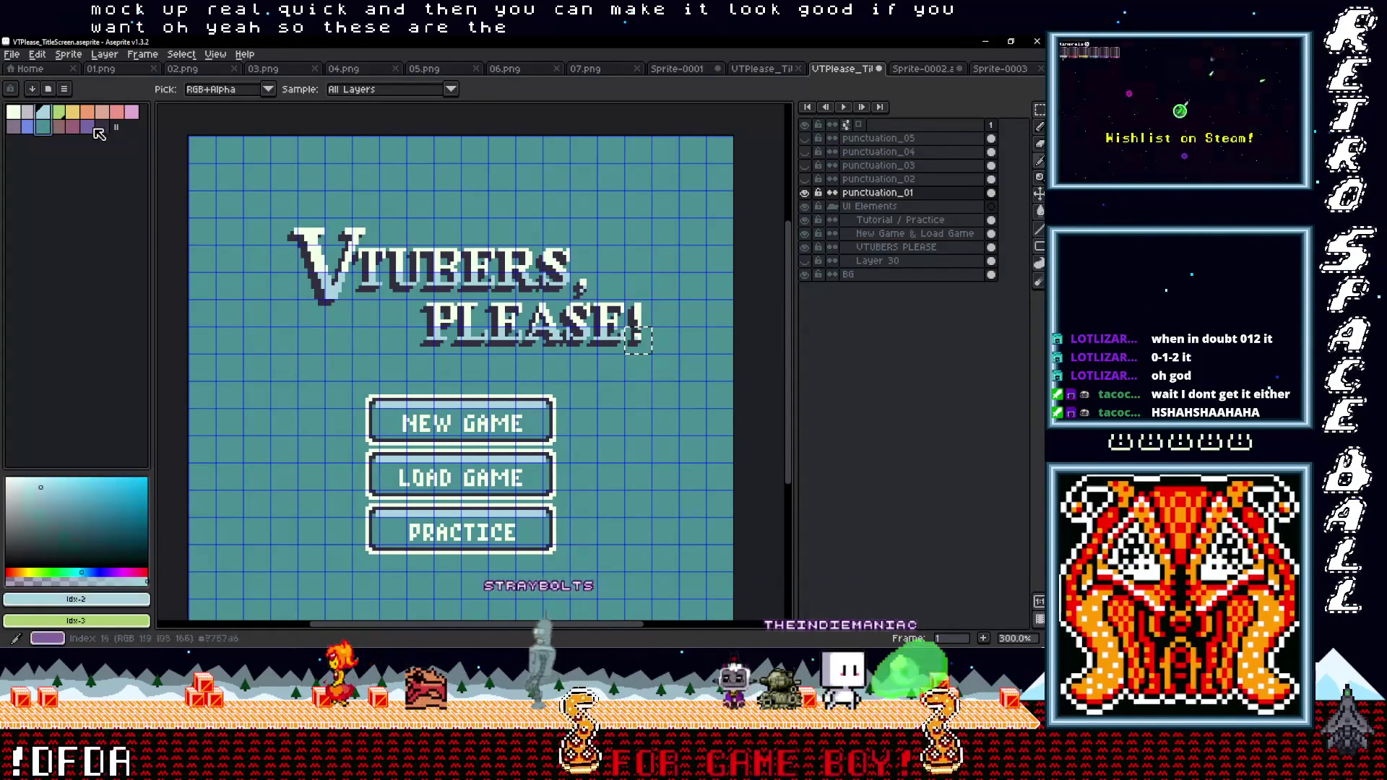
Copy the title screen's teal palette swatches and paste them into the new sprite's palette
{"action": "left_click", "coordinate": [24, 114]}
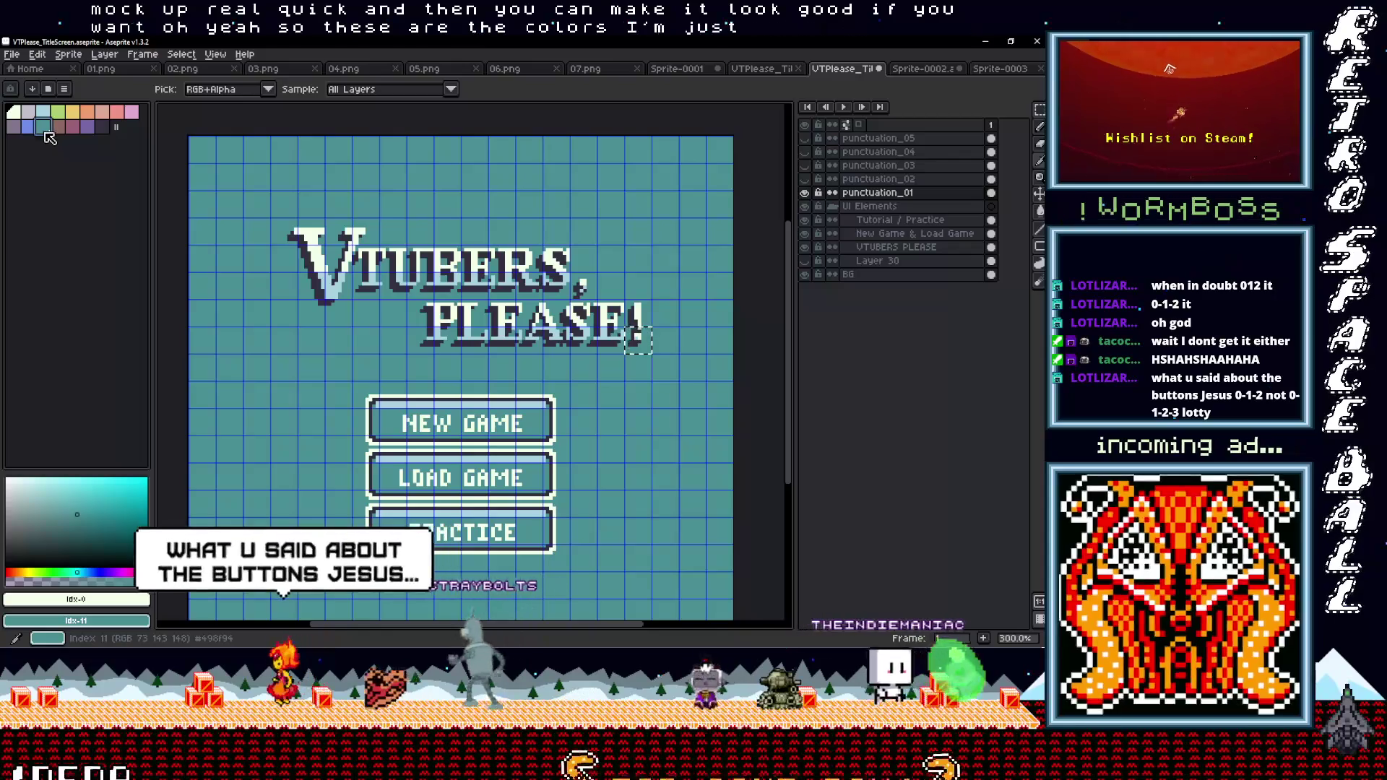
{"action": "left_click", "coordinate": [43, 112]}
{"action": "right_click", "coordinate": [42, 127]}
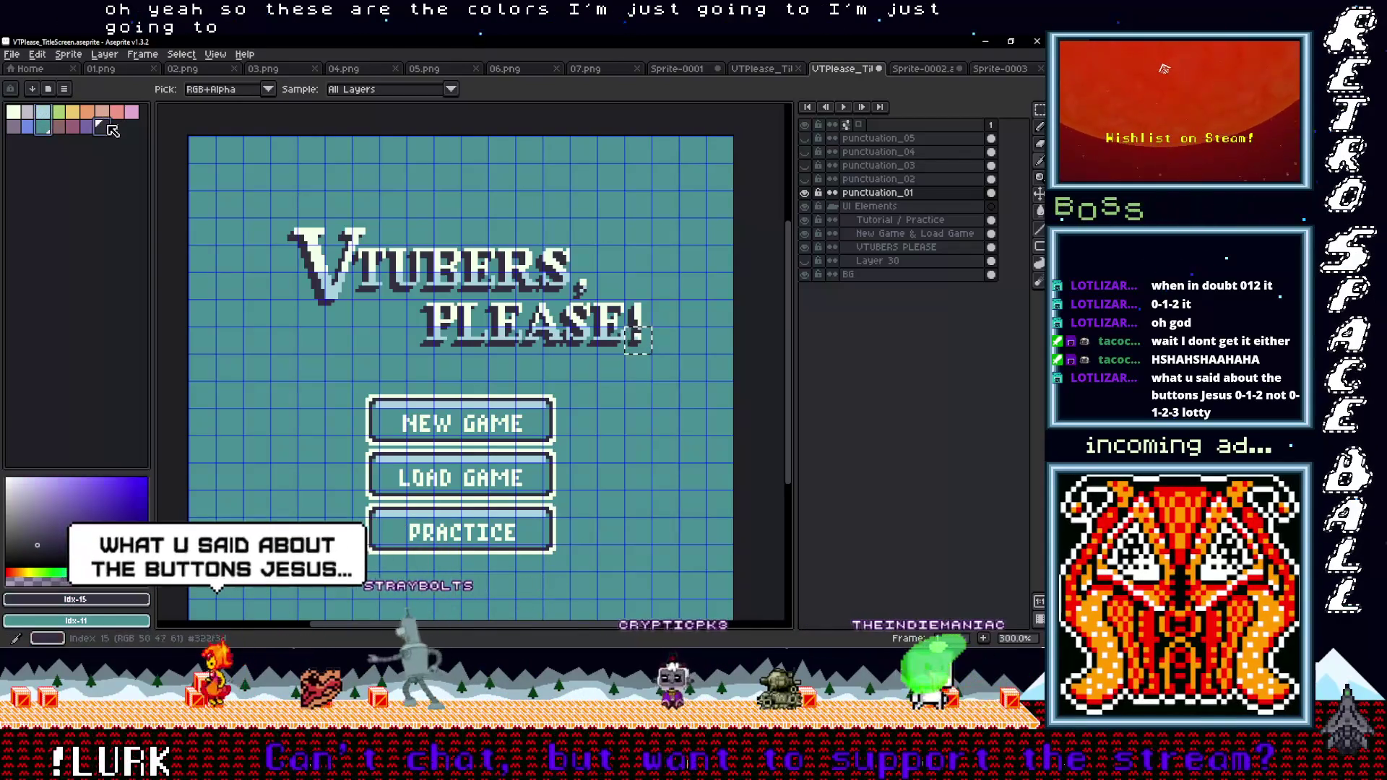
{"action": "left_click", "coordinate": [20, 113]}
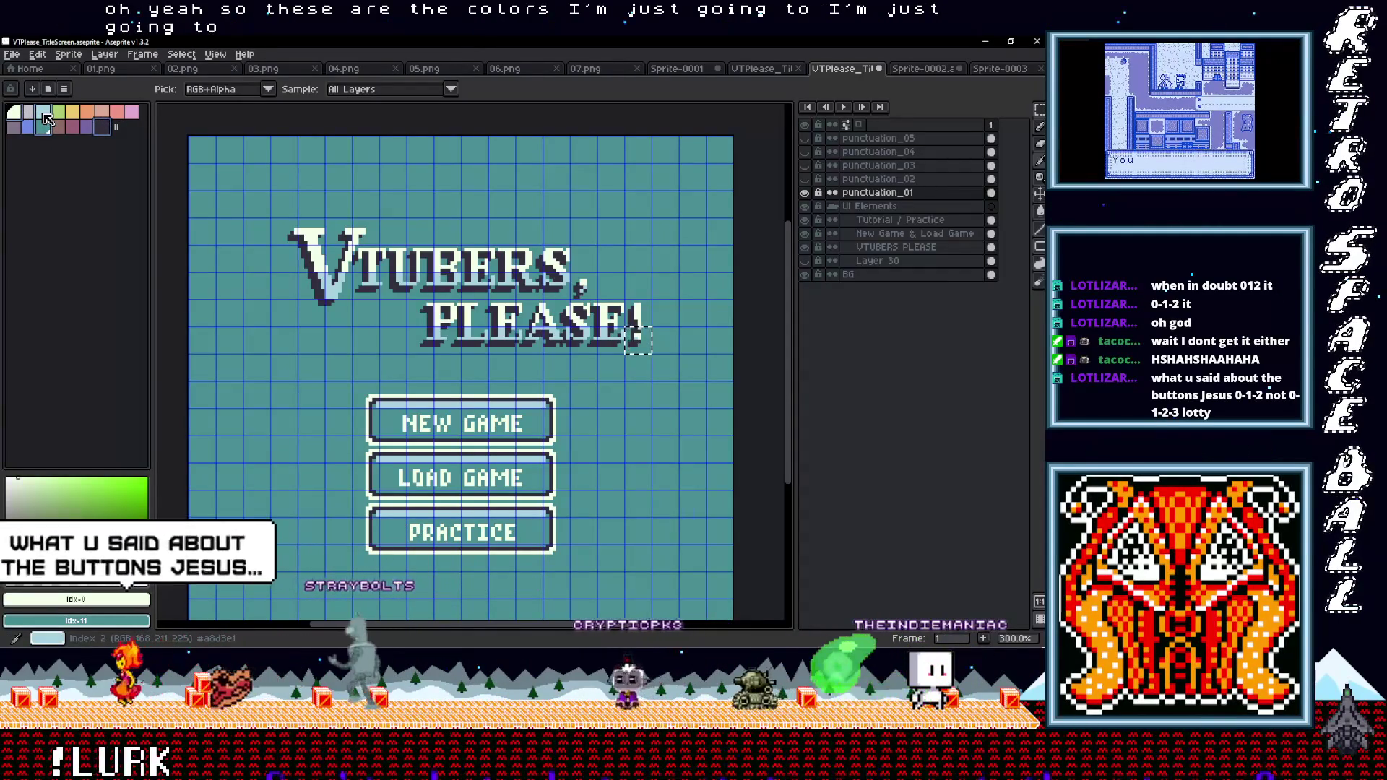
{"action": "key", "text": "ctrl+v"}
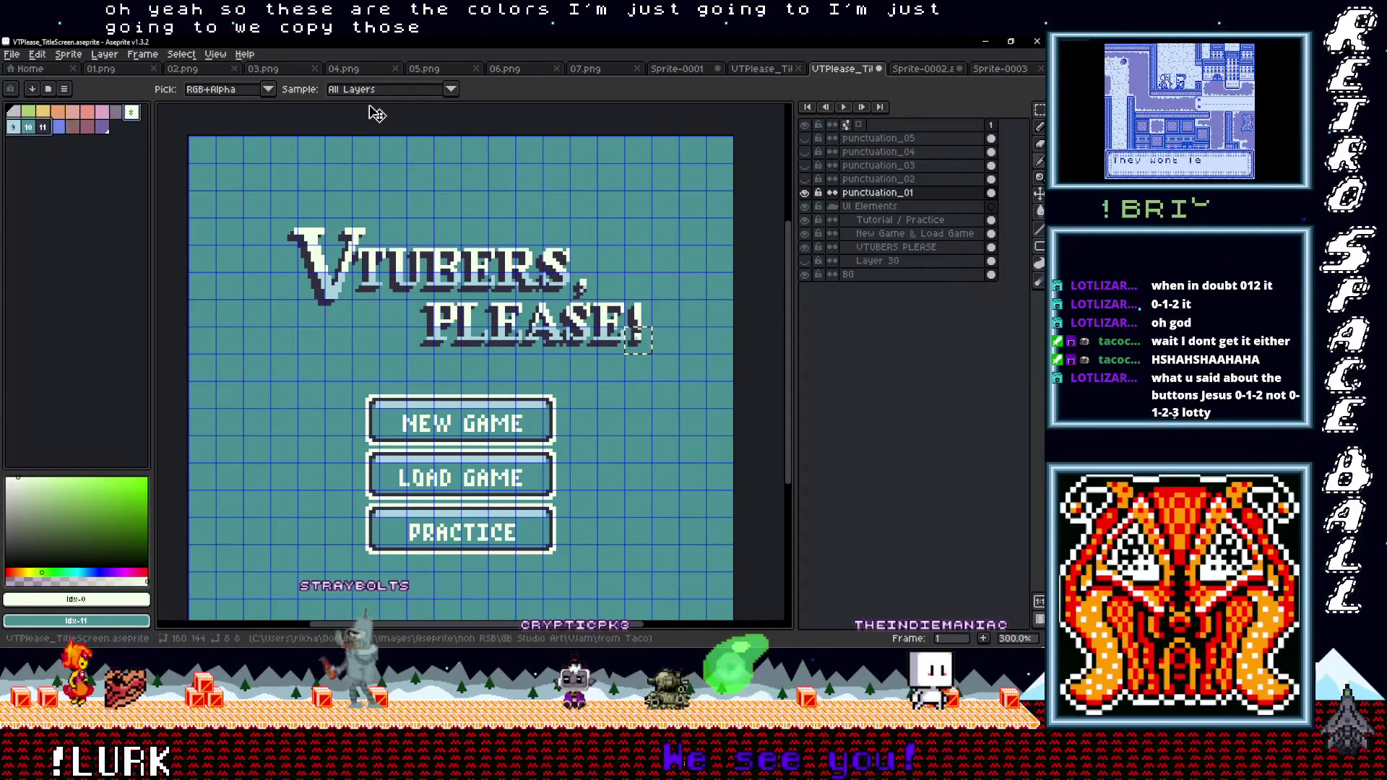
{"action": "left_click_drag", "start_coordinate": [28, 127], "coordinate": [49, 164]}
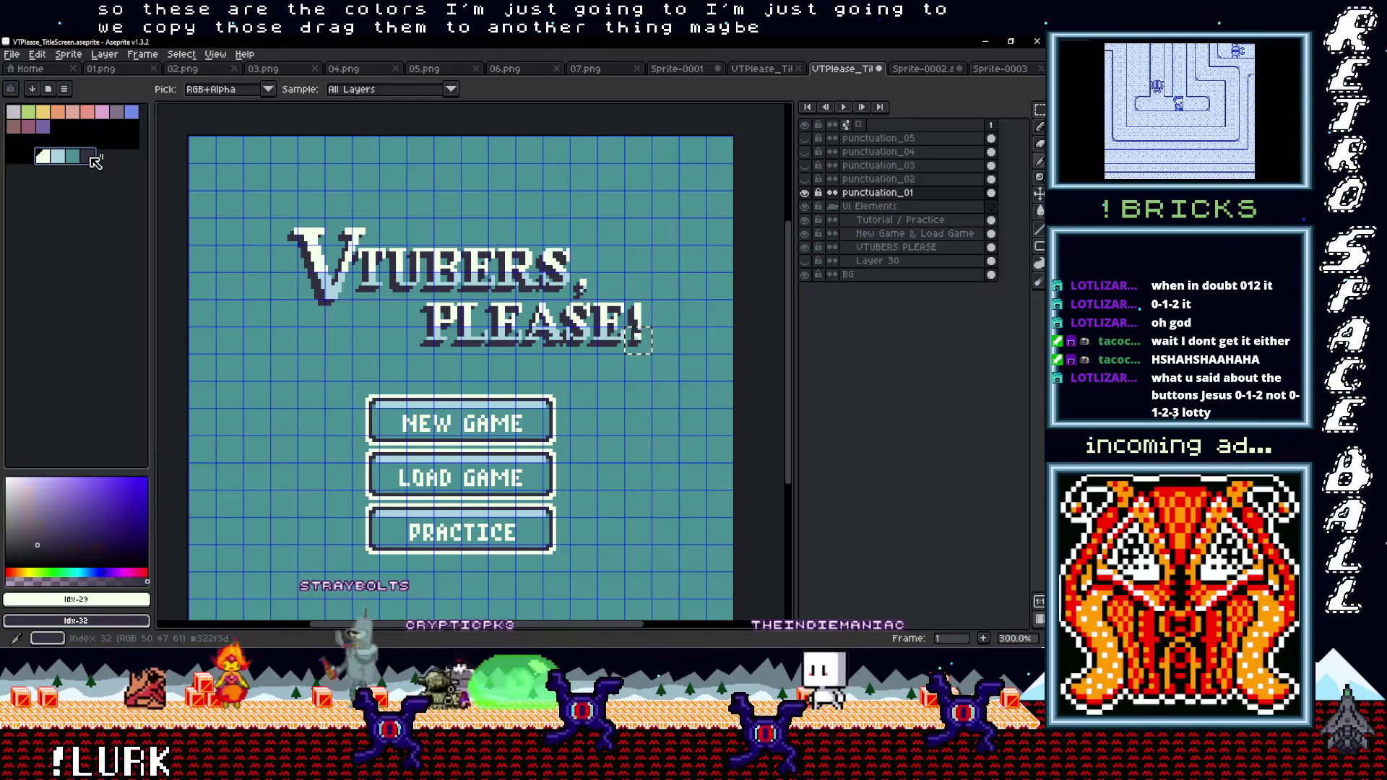
{"action": "key", "text": "ctrl+Tab"}
{"action": "left_click_drag", "start_coordinate": [80, 115], "coordinate": [101, 133]}
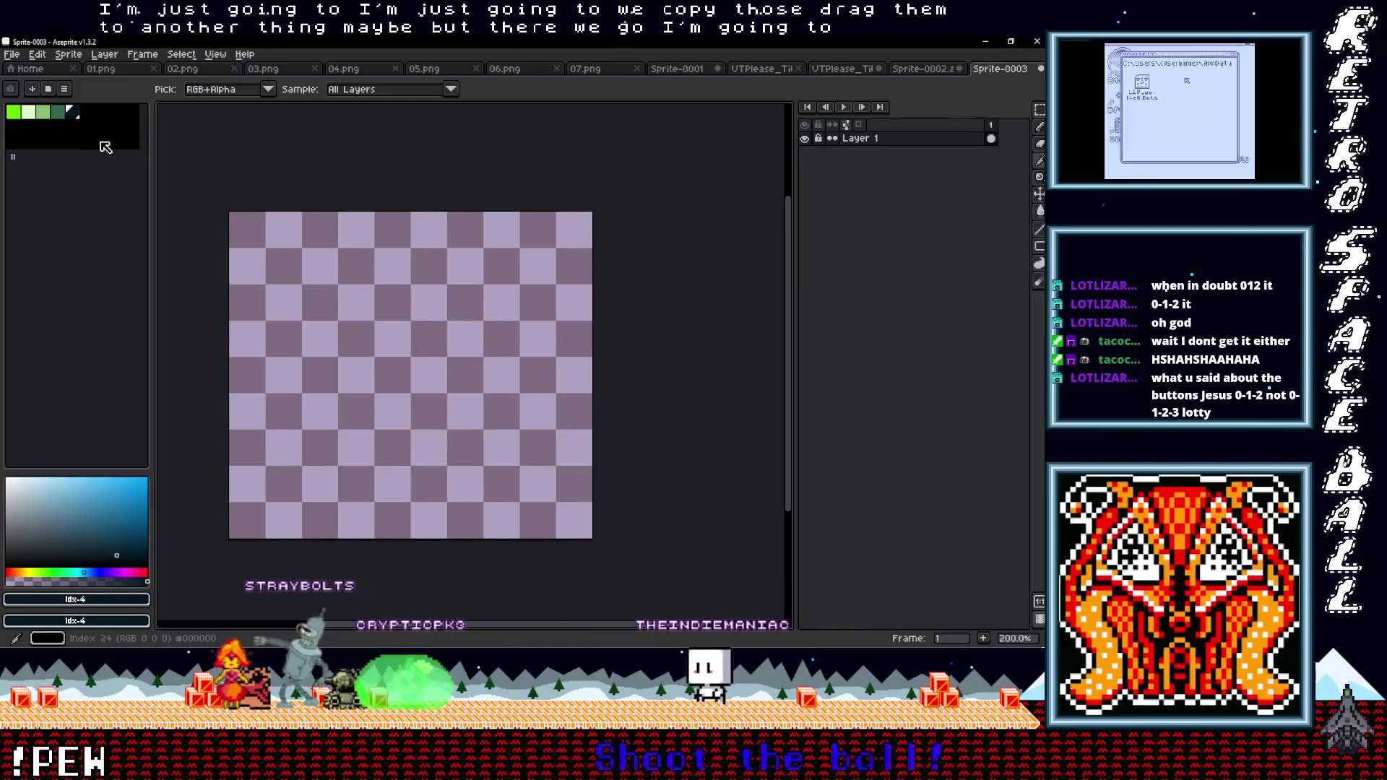
{"action": "key", "text": "ctrl+v"}
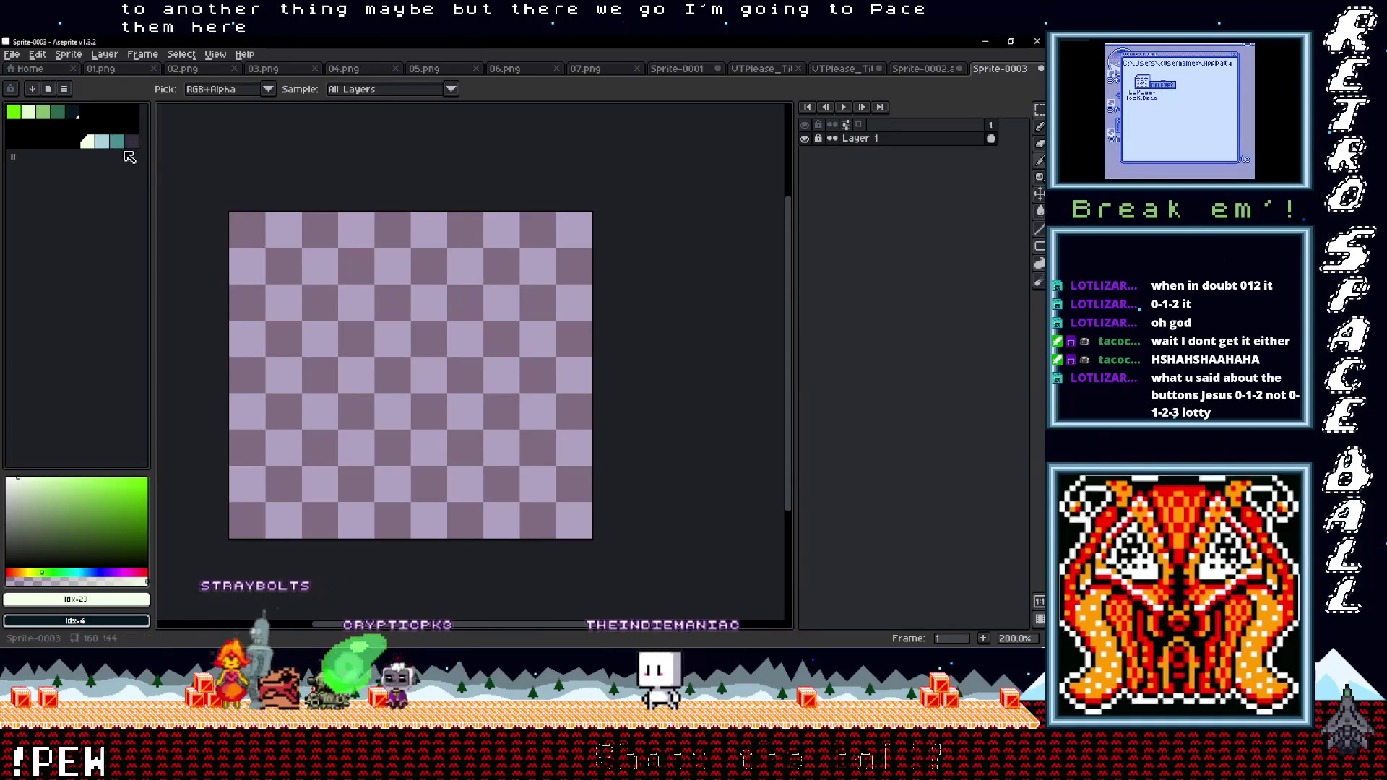
Fill the blank canvas with teal, show the pixel grid, and select the dark text colour
{"action": "left_click", "coordinate": [120, 141]}
{"action": "key", "text": "g"}
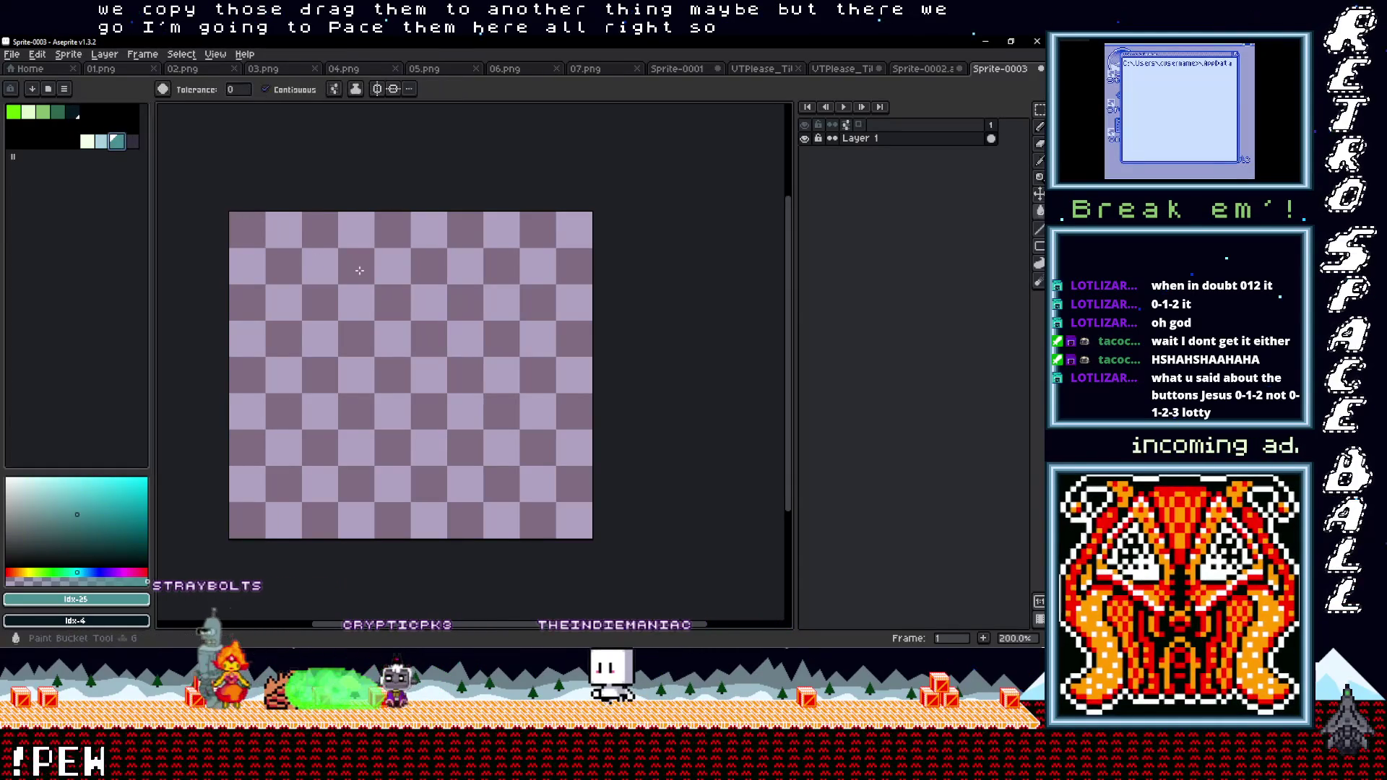
{"action": "left_click", "coordinate": [298, 258]}
{"action": "key", "text": "ctrl+apostrophe"}
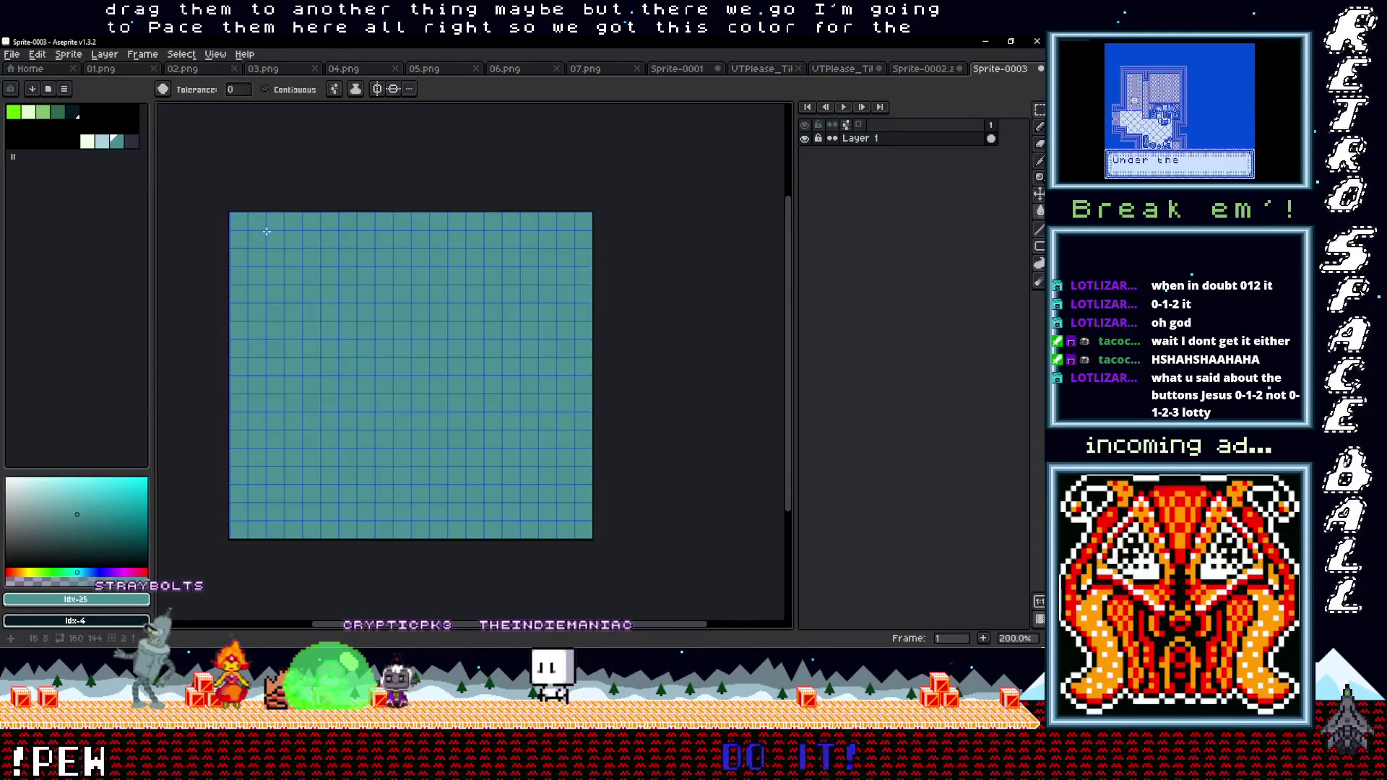
{"action": "scroll", "coordinate": [260, 231], "scroll_direction": "up", "scroll_amount": 1}
{"action": "left_click_drag", "start_coordinate": [251, 229], "coordinate": [183, 168]}
{"action": "key", "text": "]"}
{"action": "left_click_drag", "start_coordinate": [362, 285], "coordinate": [313, 254]}
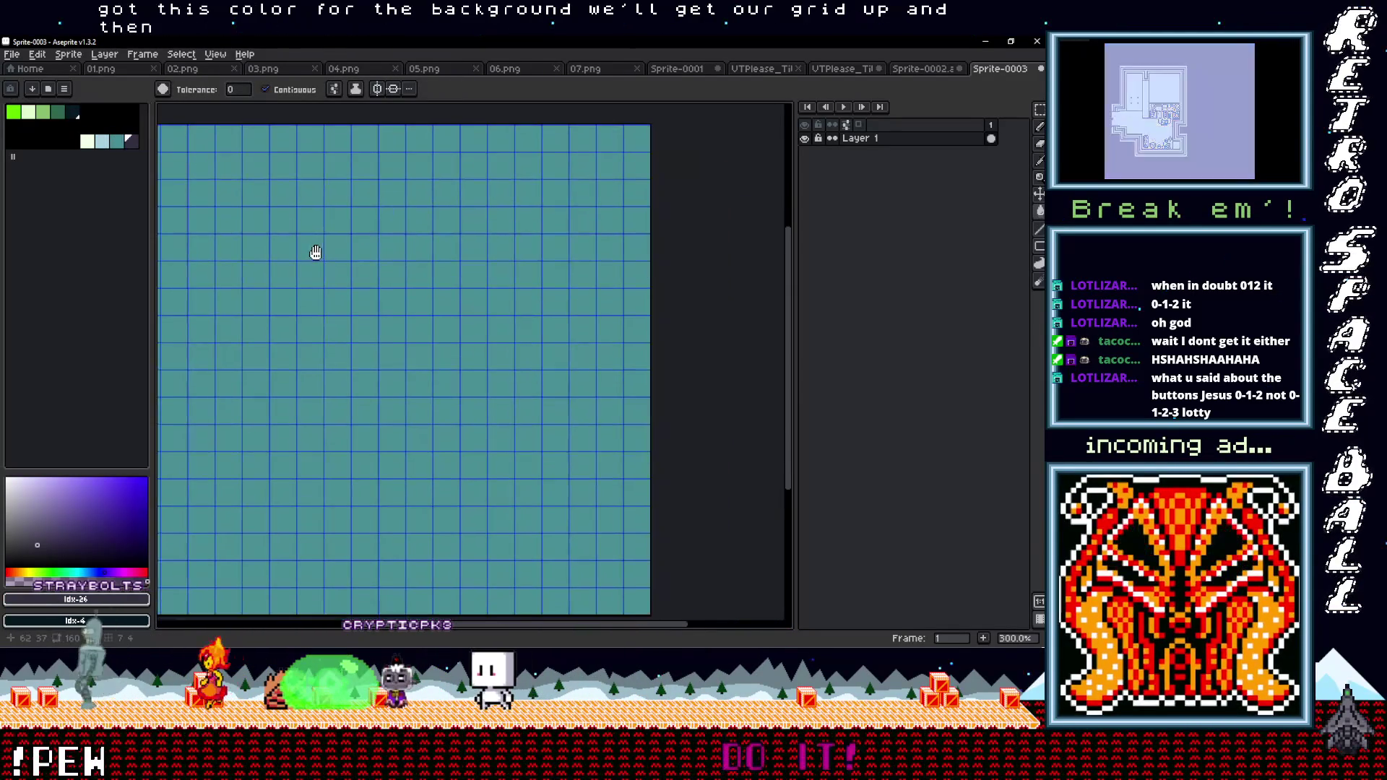
Place the text OPTIONS near the top of the canvas
{"action": "key", "text": "t"}
{"action": "left_click", "coordinate": [468, 318]}
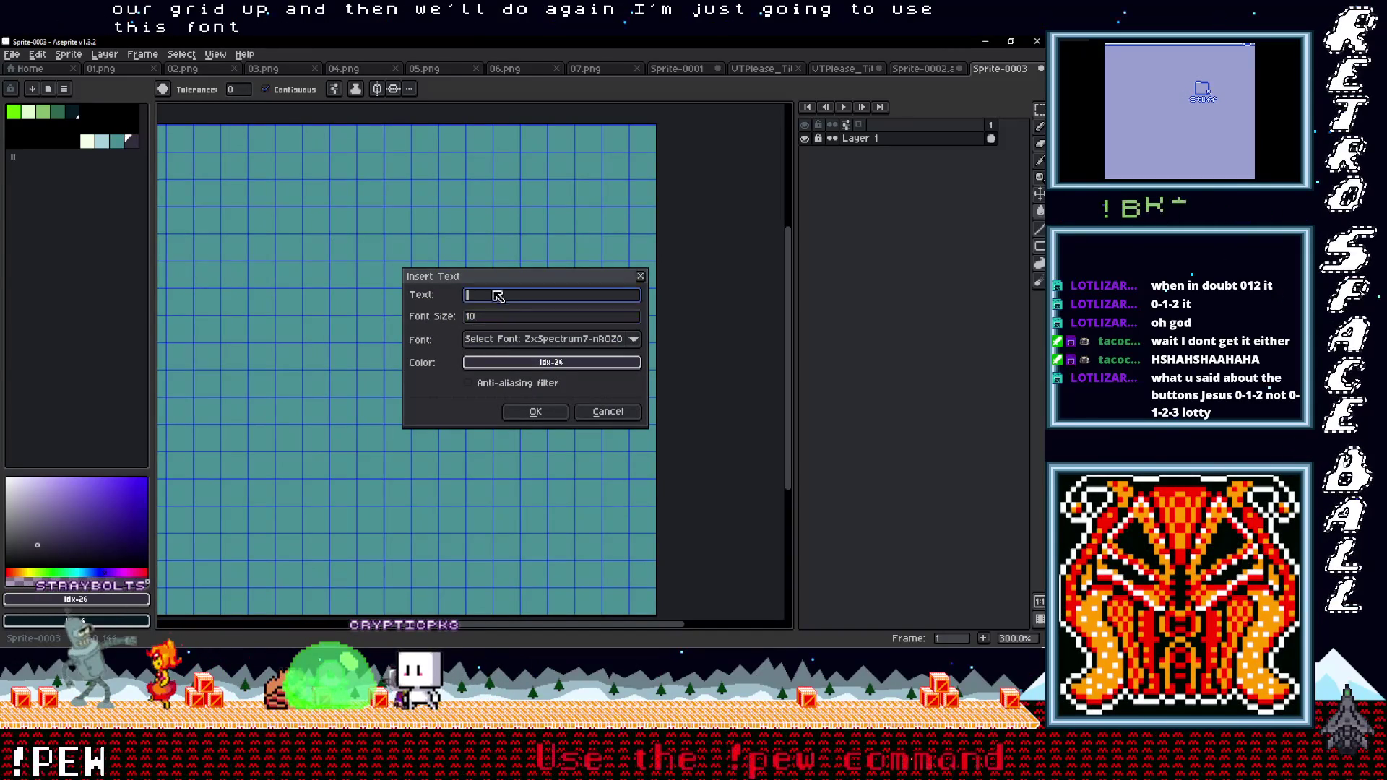
{"action": "type", "text": "OPTIONS"}
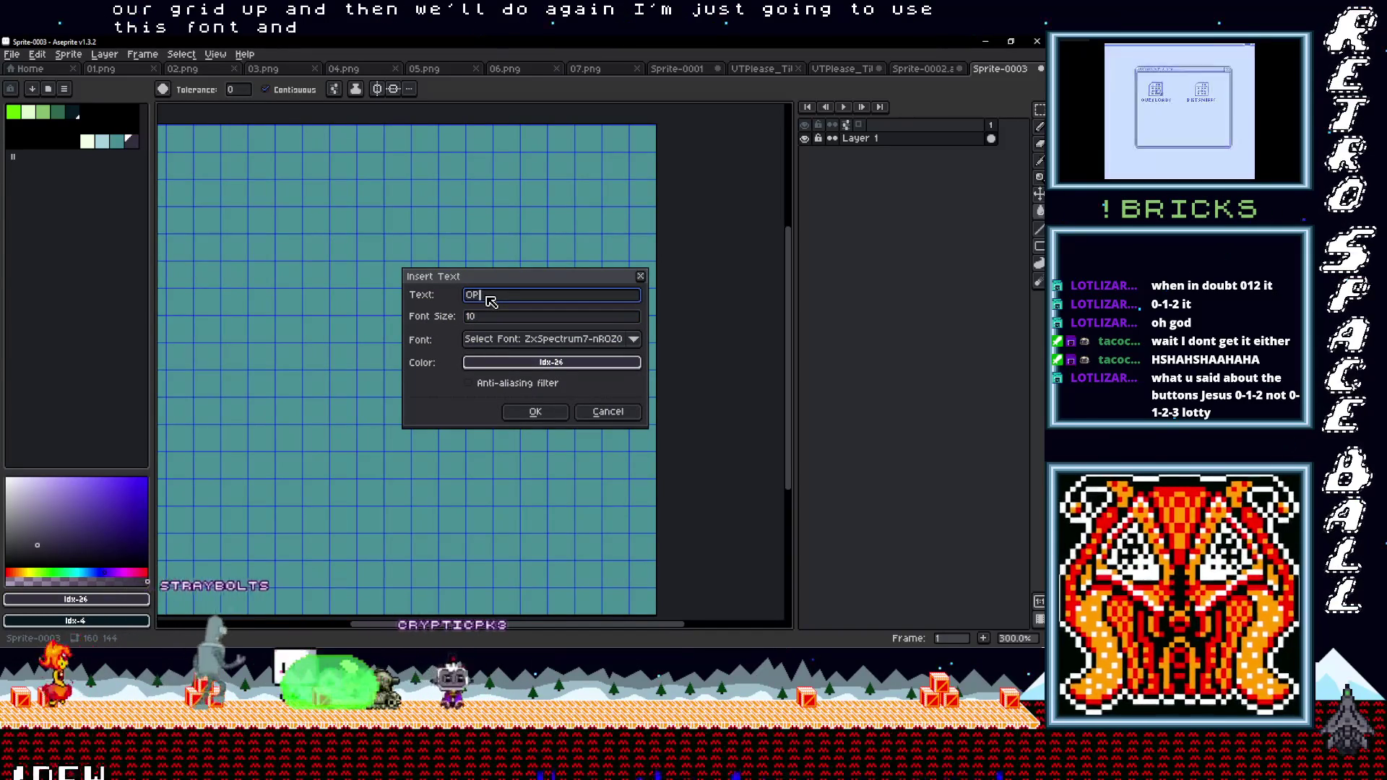
{"action": "key", "text": "Return"}
{"action": "left_click_drag", "start_coordinate": [429, 381], "coordinate": [396, 203]}
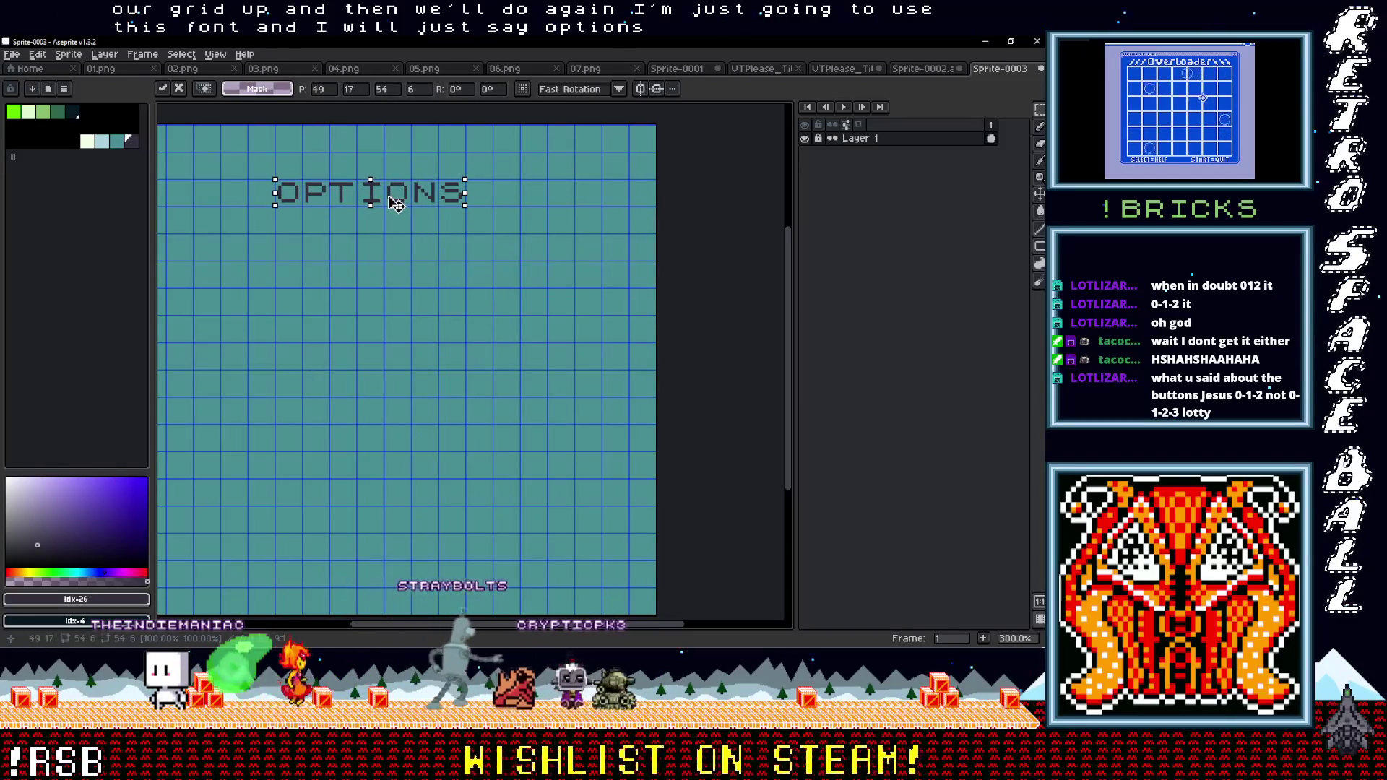
{"action": "key", "text": "Return"}
Add the text BGM just below OPTIONS, deleting an extra copy
{"action": "key", "text": "ctrl+t"}
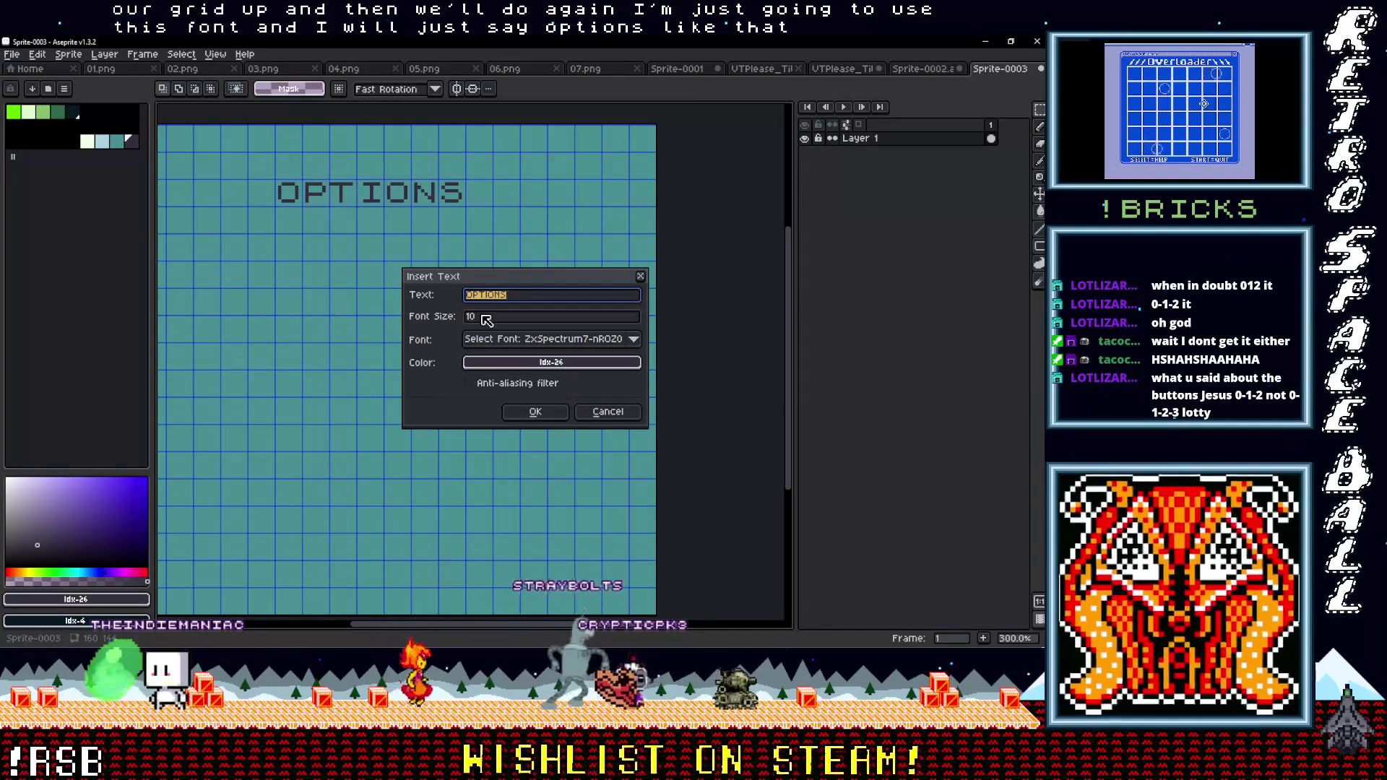
{"action": "type", "text": "BGM"}
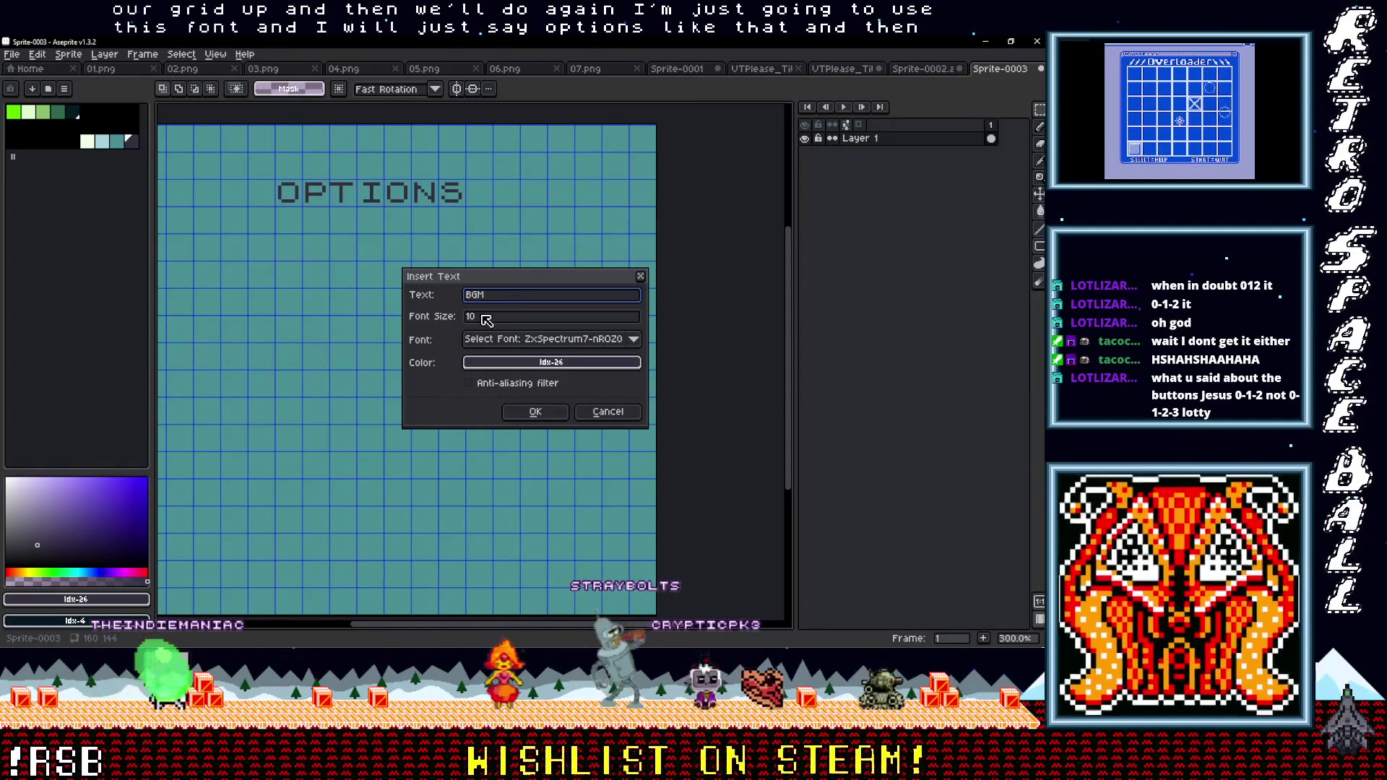
{"action": "key", "text": "Return"}
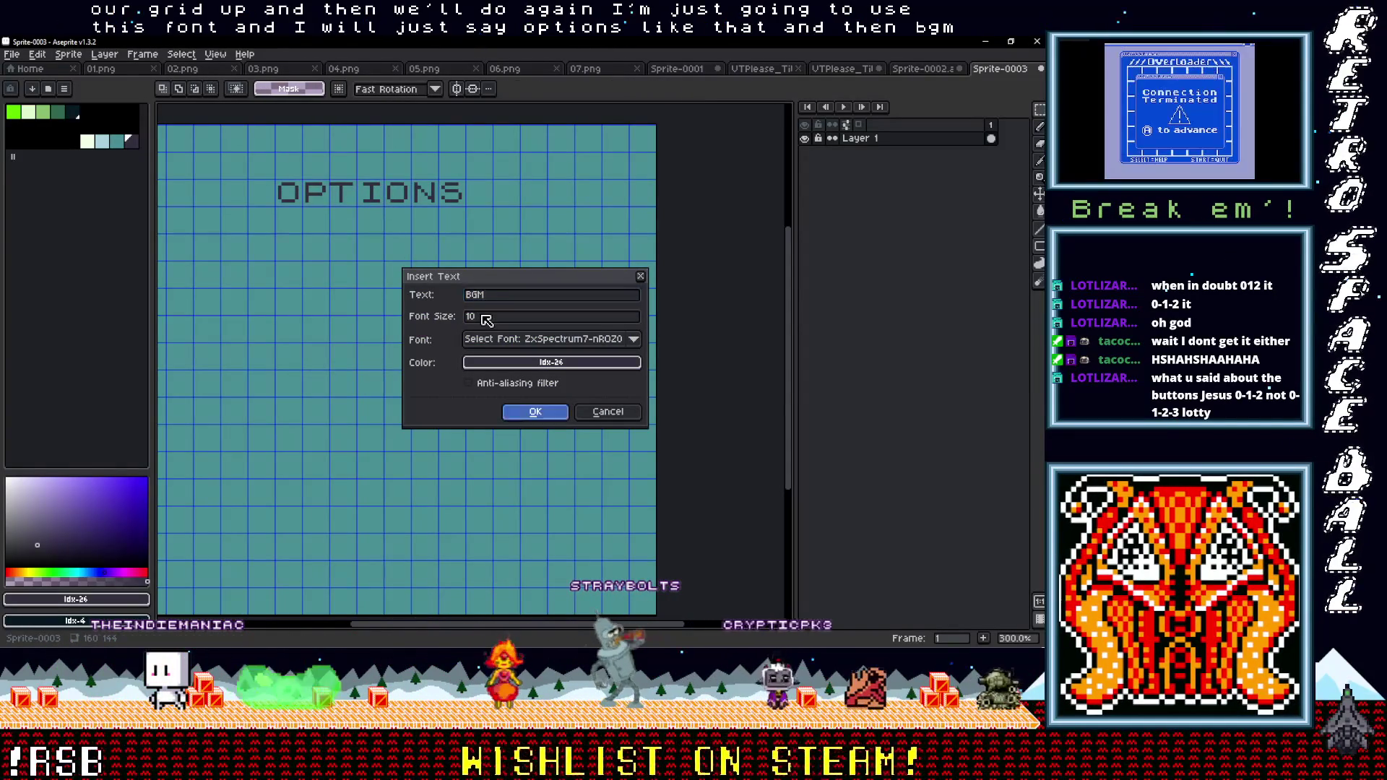
{"action": "mouse_move", "coordinate": [403, 385]}
{"action": "left_mouse_down"}
{"action": "mouse_move", "coordinate": [343, 367]}
{"action": "mouse_move", "coordinate": [267, 253]}
{"action": "mouse_move", "coordinate": [269, 271]}
{"action": "mouse_move", "coordinate": [339, 314]}
{"action": "mouse_move", "coordinate": [344, 303]}
{"action": "left_mouse_up"}
{"action": "mouse_move", "coordinate": [292, 260]}
{"action": "left_mouse_down"}
{"action": "mouse_move", "coordinate": [464, 260]}
{"action": "mouse_move", "coordinate": [451, 269]}
{"action": "left_mouse_up"}
{"action": "scroll", "coordinate": [357, 263], "scroll_direction": "up", "scroll_amount": 1}
{"action": "scroll", "coordinate": [346, 280], "scroll_direction": "down", "scroll_amount": 1}
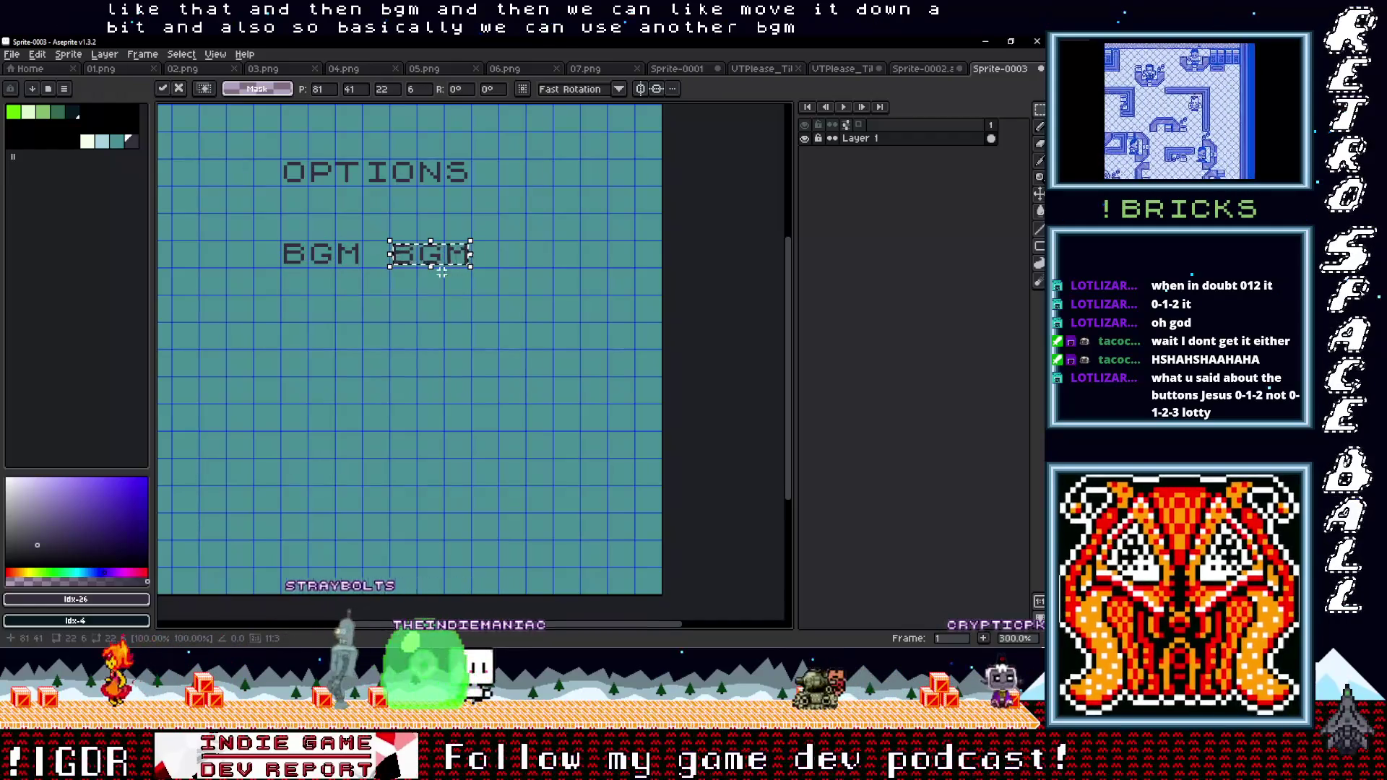
{"action": "scroll", "coordinate": [455, 268], "scroll_direction": "left", "scroll_amount": 1}
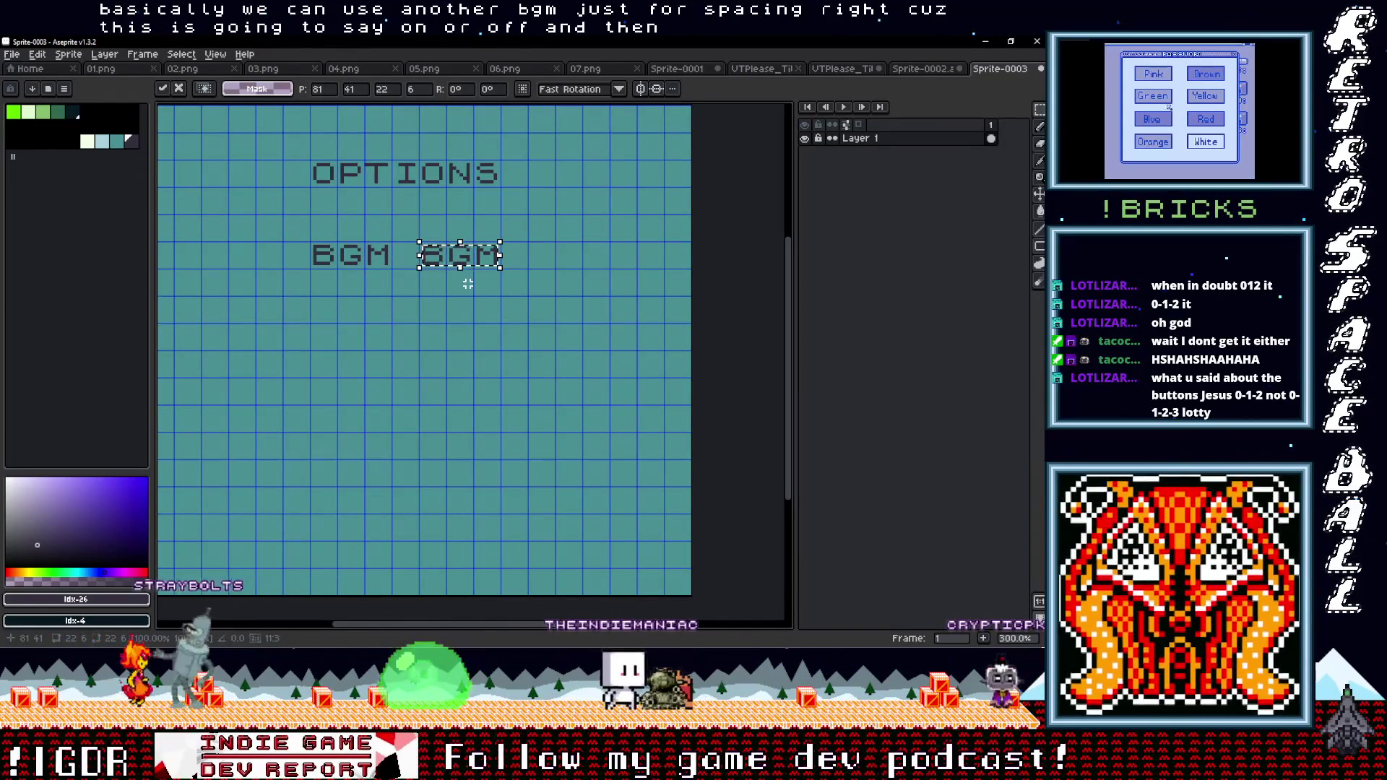
{"action": "key", "text": "Delete"}
{"action": "key", "text": "ctrl+d"}
Add the text SFX lined up under BGM
{"action": "type", "text": "t"}
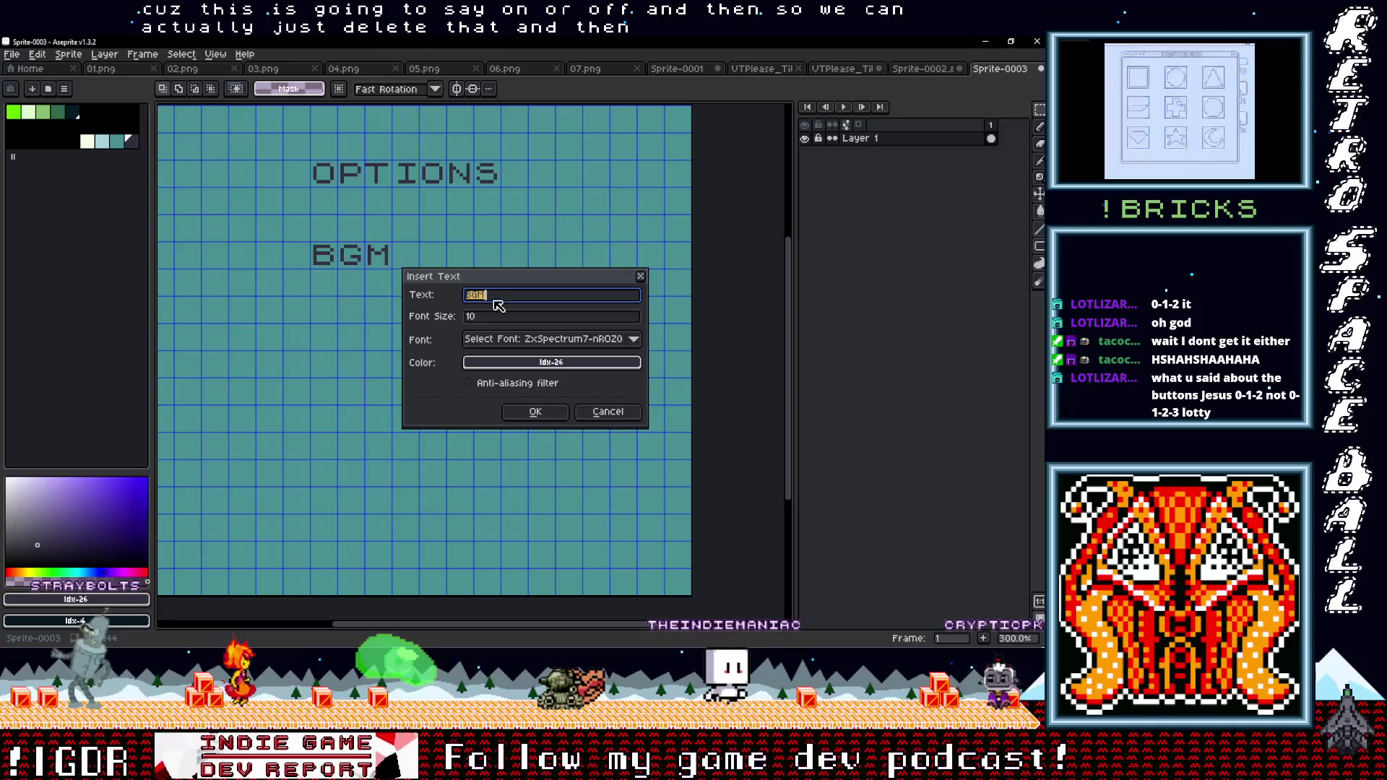
{"action": "type", "text": "SFX"}
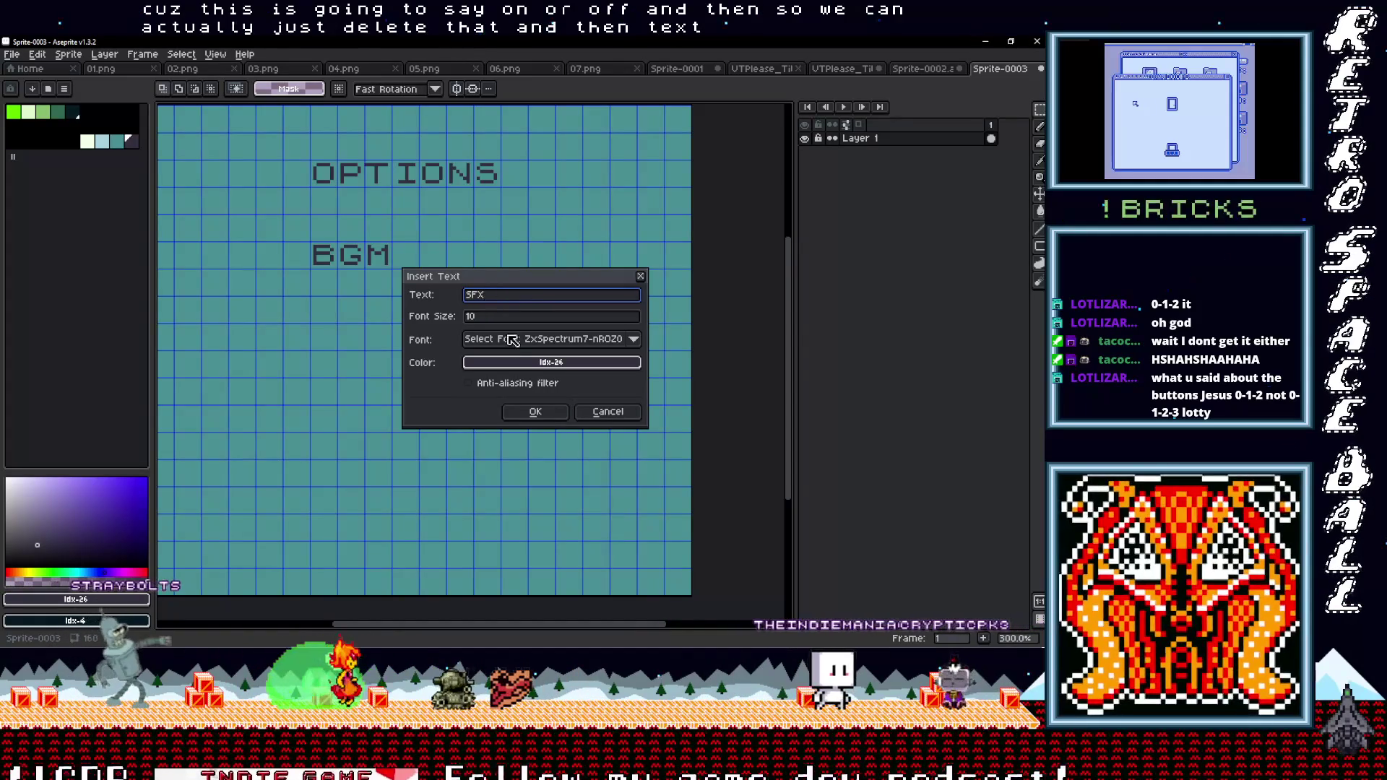
{"action": "left_click", "coordinate": [535, 411]}
{"action": "left_click_drag", "start_coordinate": [369, 316], "coordinate": [385, 323]}
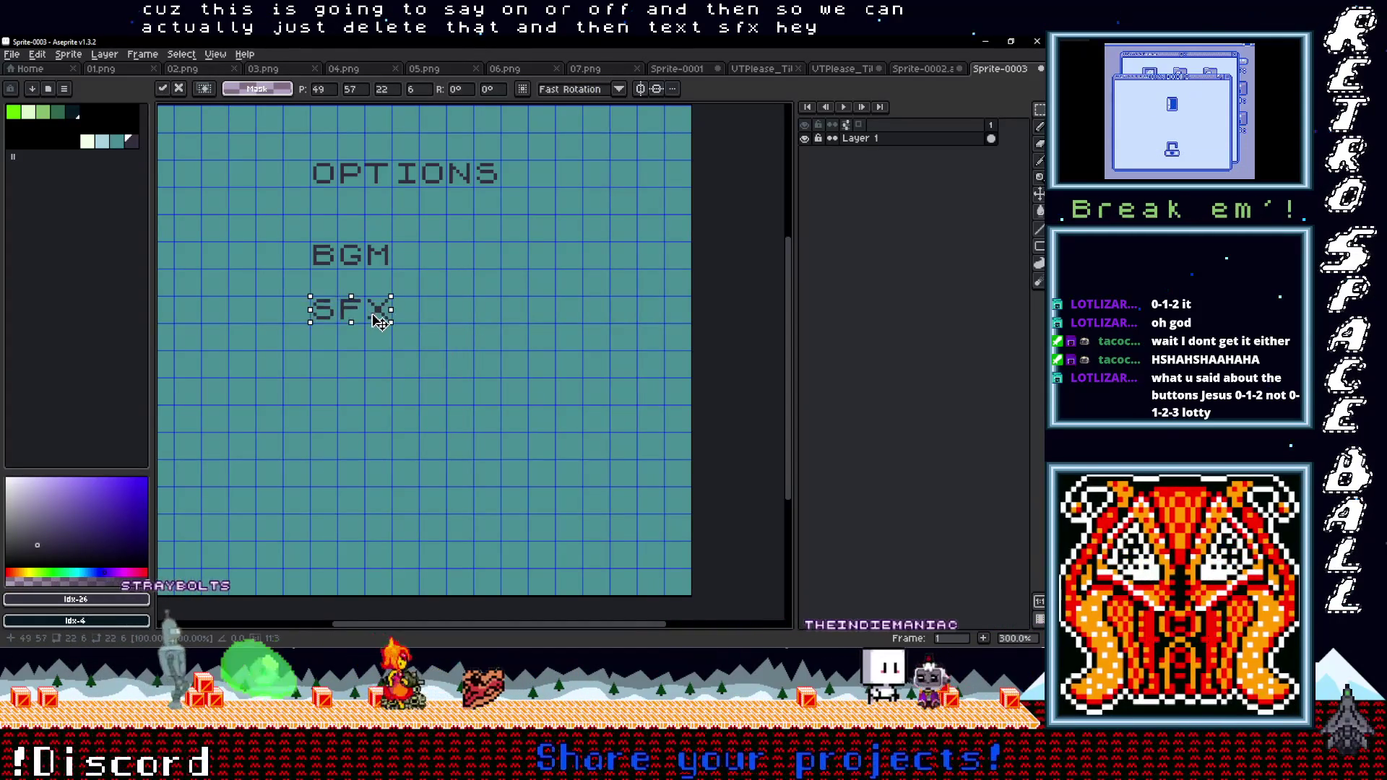
{"action": "left_click", "coordinate": [489, 319]}
{"action": "scroll", "coordinate": [495, 319], "scroll_direction": "down", "scroll_amount": 1}
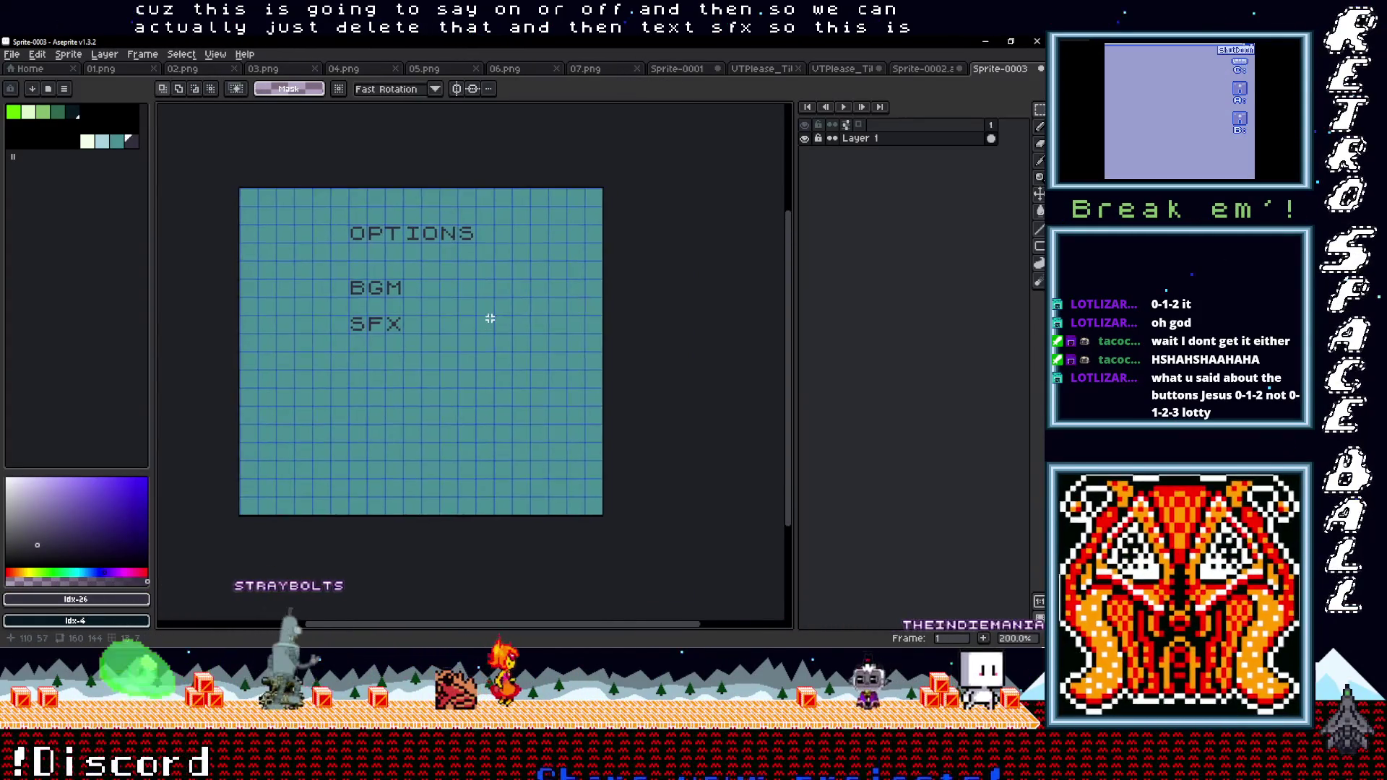
{"action": "scroll", "coordinate": [486, 316], "scroll_direction": "up", "scroll_amount": 1}
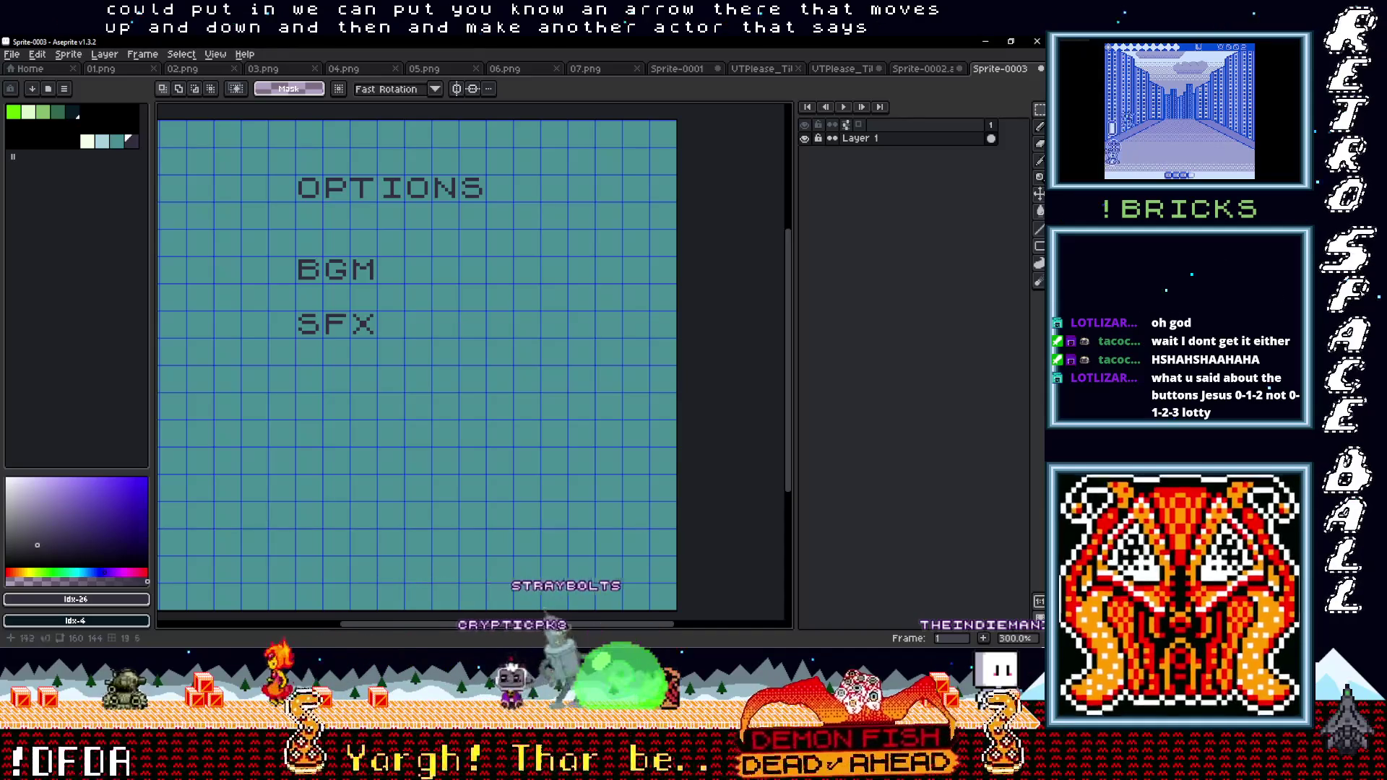
Create a new 16x16 sprite filled with bright green
{"action": "left_click", "coordinate": [12, 54]}
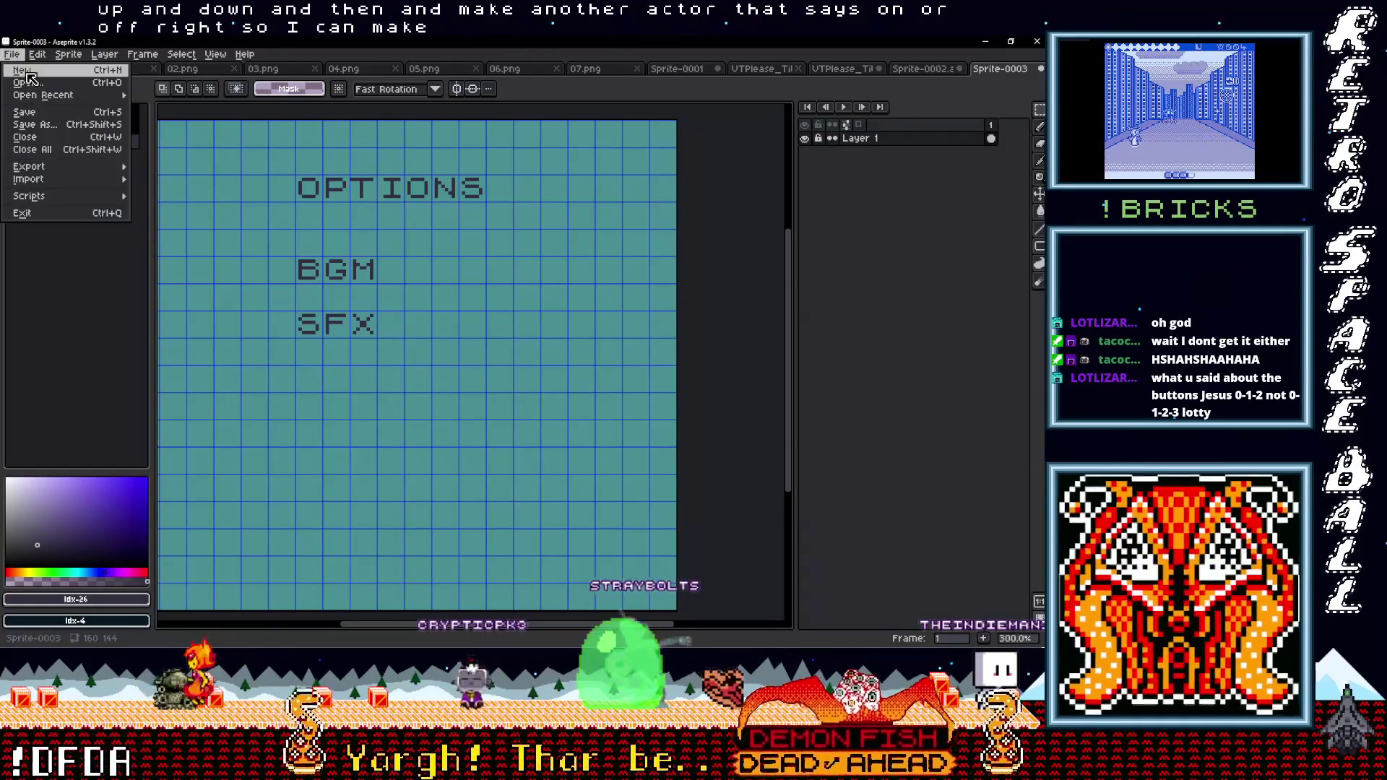
{"action": "left_click", "coordinate": [29, 68]}
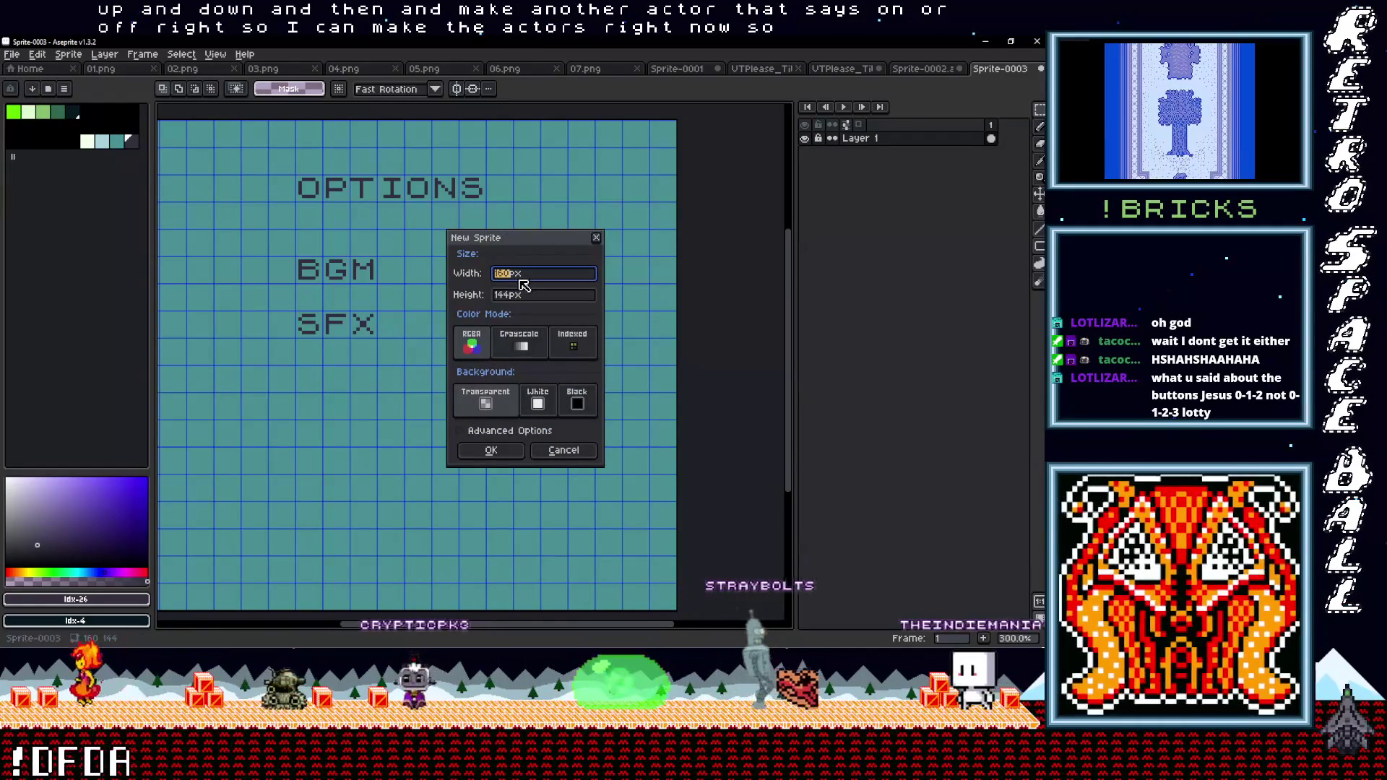
{"action": "type", "text": "16"}
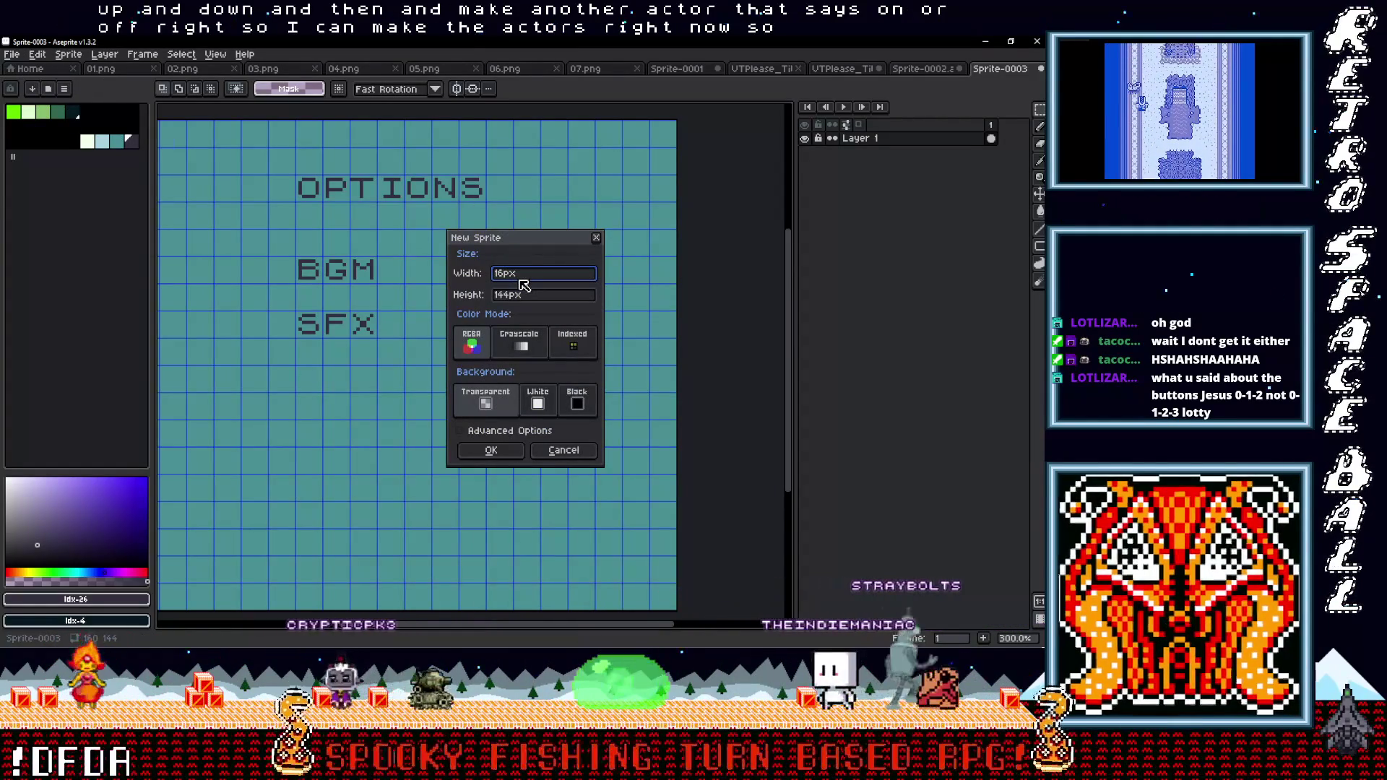
{"action": "key", "text": "Tab"}
{"action": "type", "text": "16"}
{"action": "key", "text": "Return"}
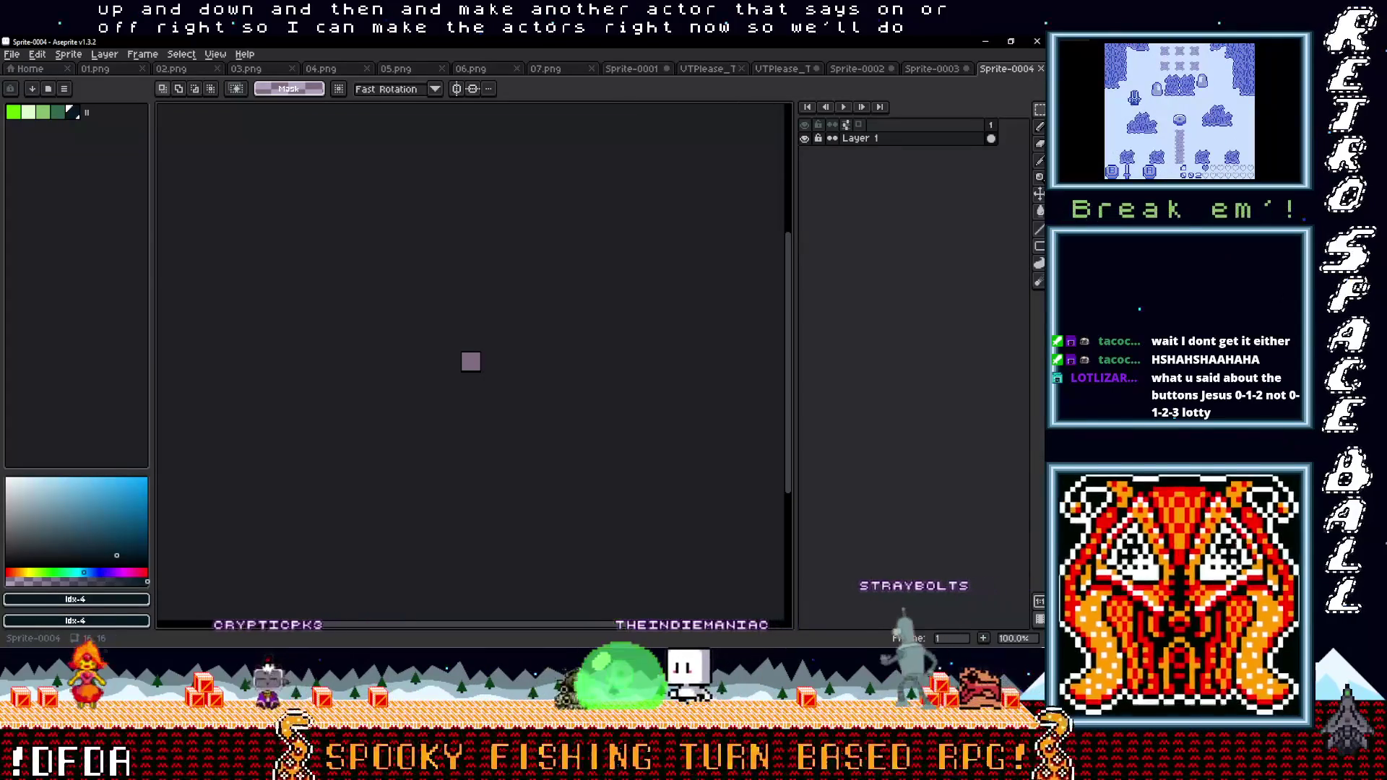
{"action": "left_click", "coordinate": [13, 112]}
{"action": "scroll", "coordinate": [466, 364], "scroll_direction": "up", "scroll_amount": 3}
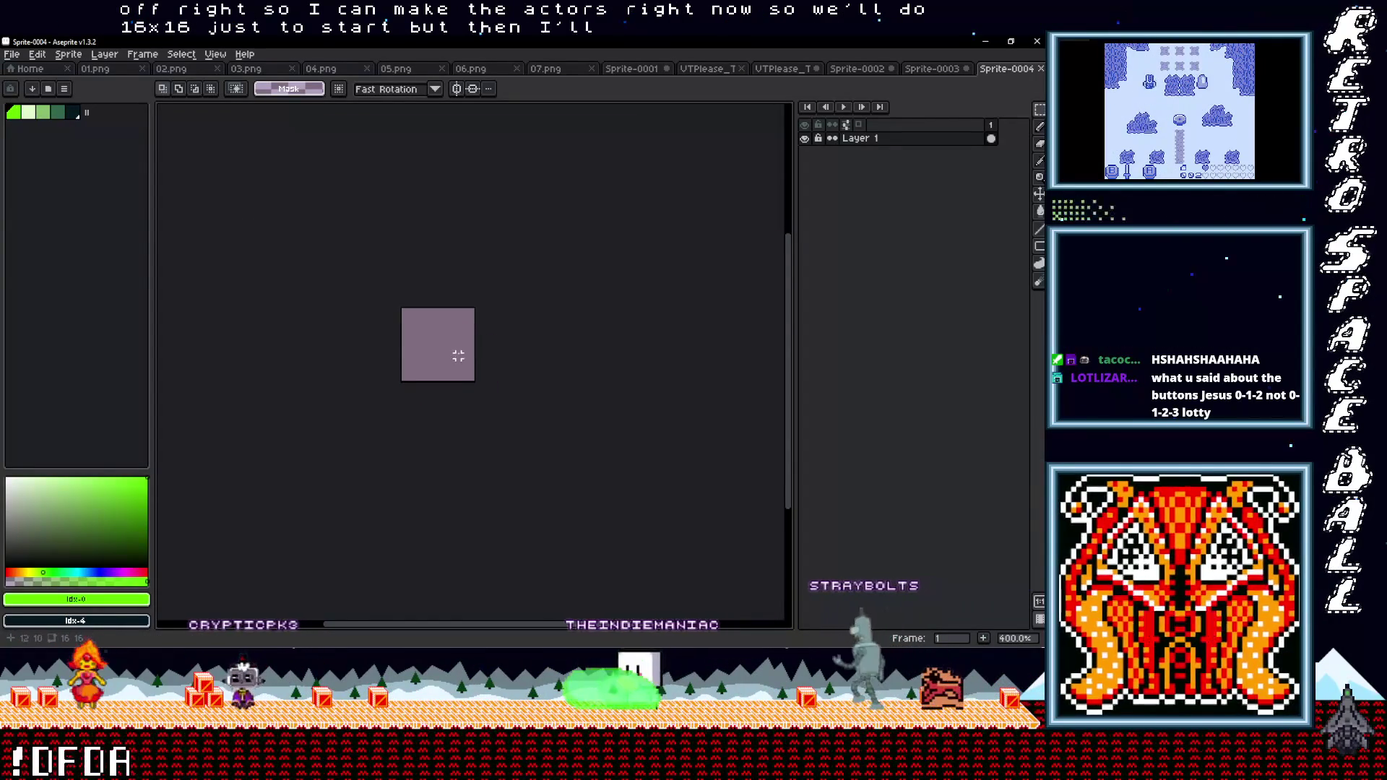
{"action": "key", "text": "g"}
{"action": "left_click", "coordinate": [462, 354]}
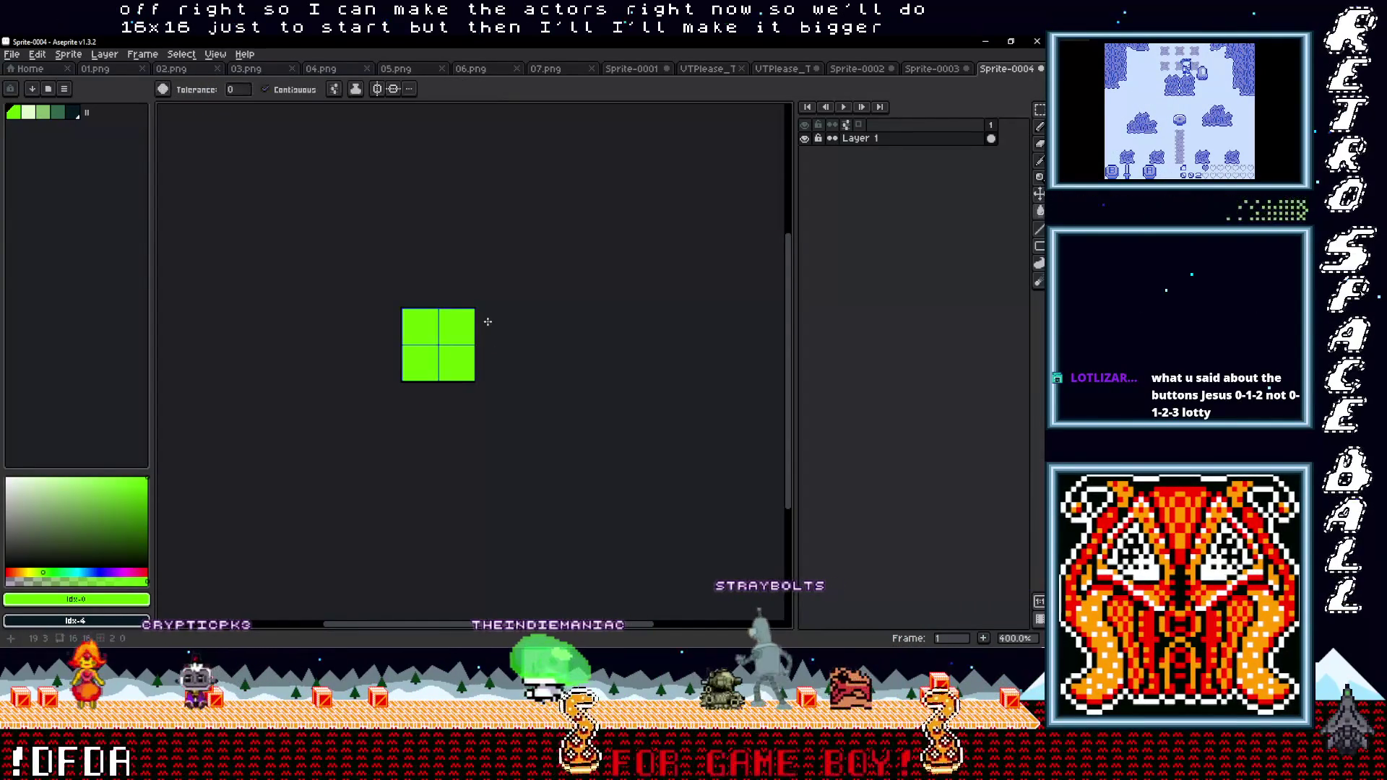
{"action": "left_click_drag", "start_coordinate": [406, 221], "coordinate": [362, 190]}
Widen the canvas by 8 px to 24x16, anchored left, using Canvas Size instead of Sprite Size
{"action": "left_click", "coordinate": [69, 54]}
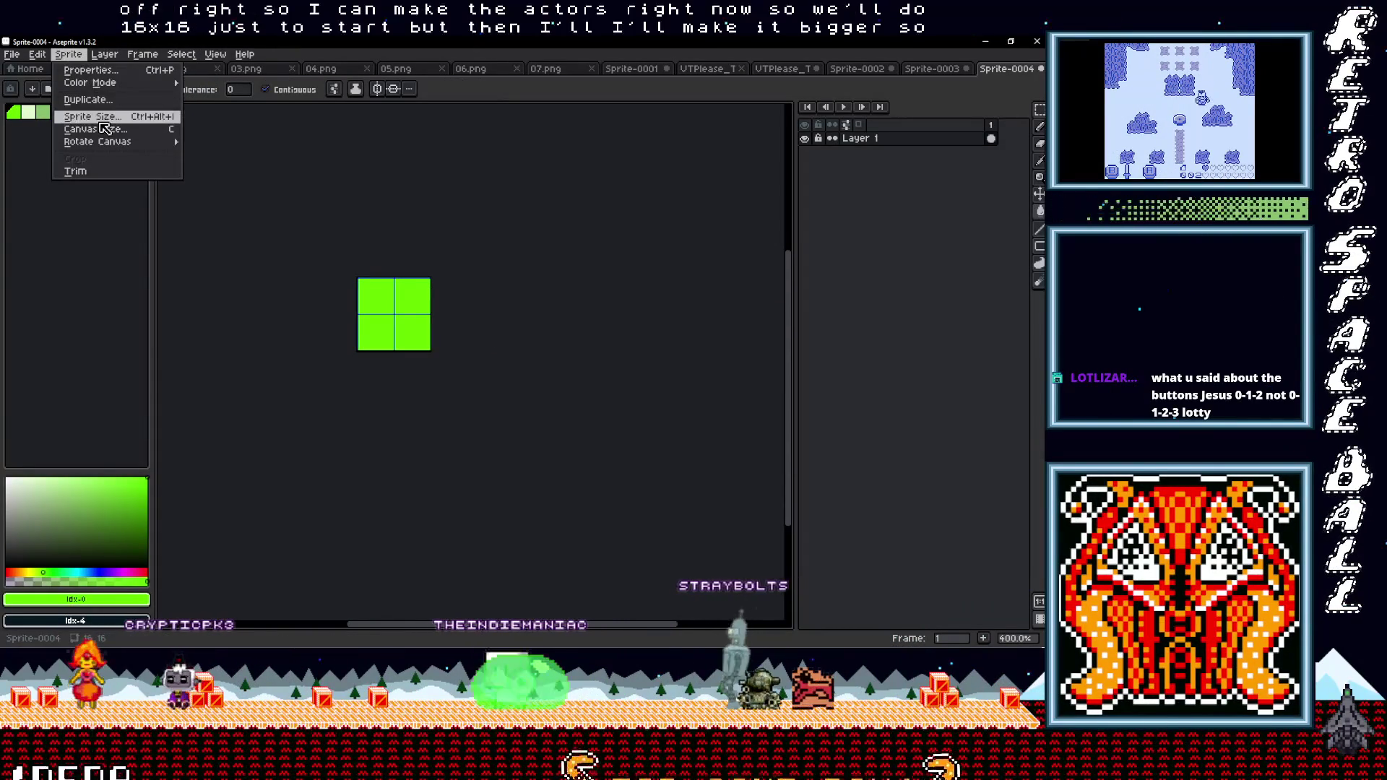
{"action": "left_click", "coordinate": [150, 130]}
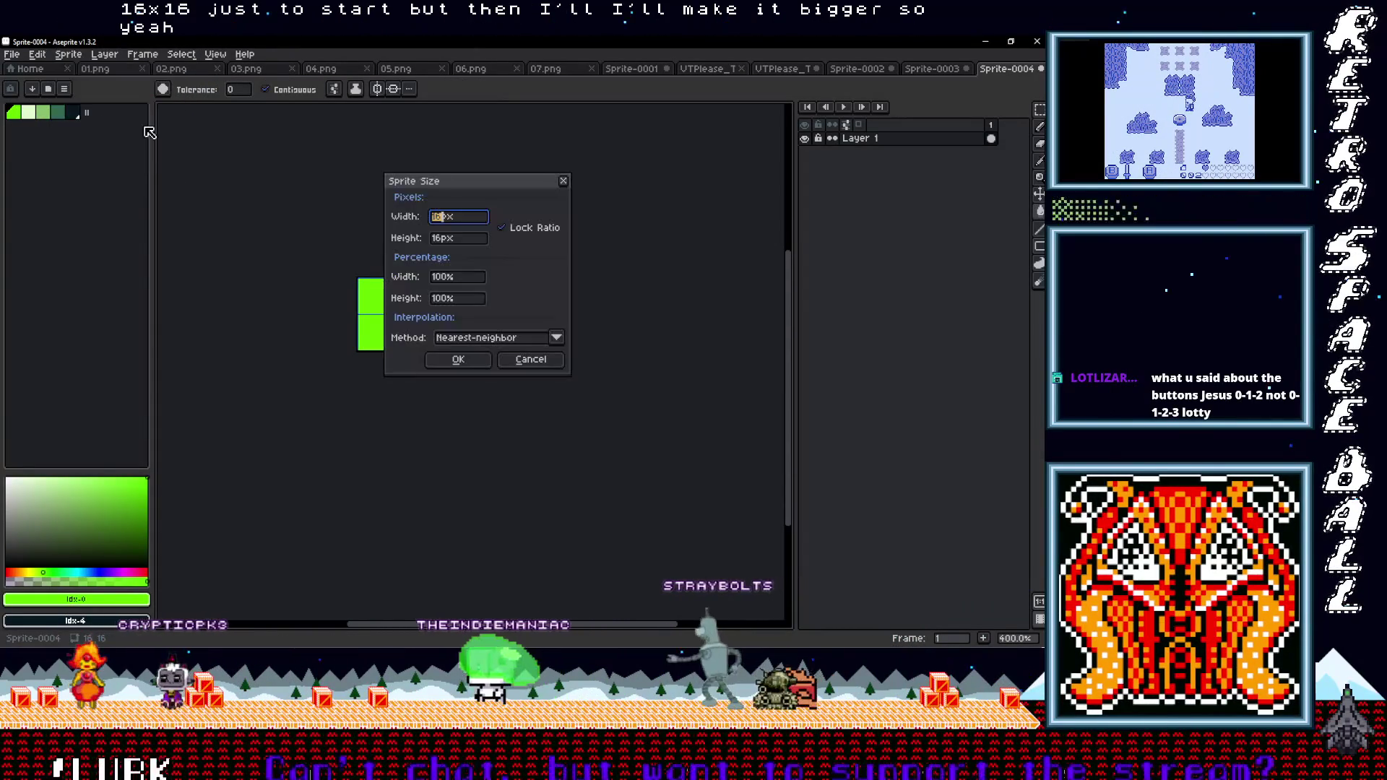
{"action": "left_click", "coordinate": [442, 218]}
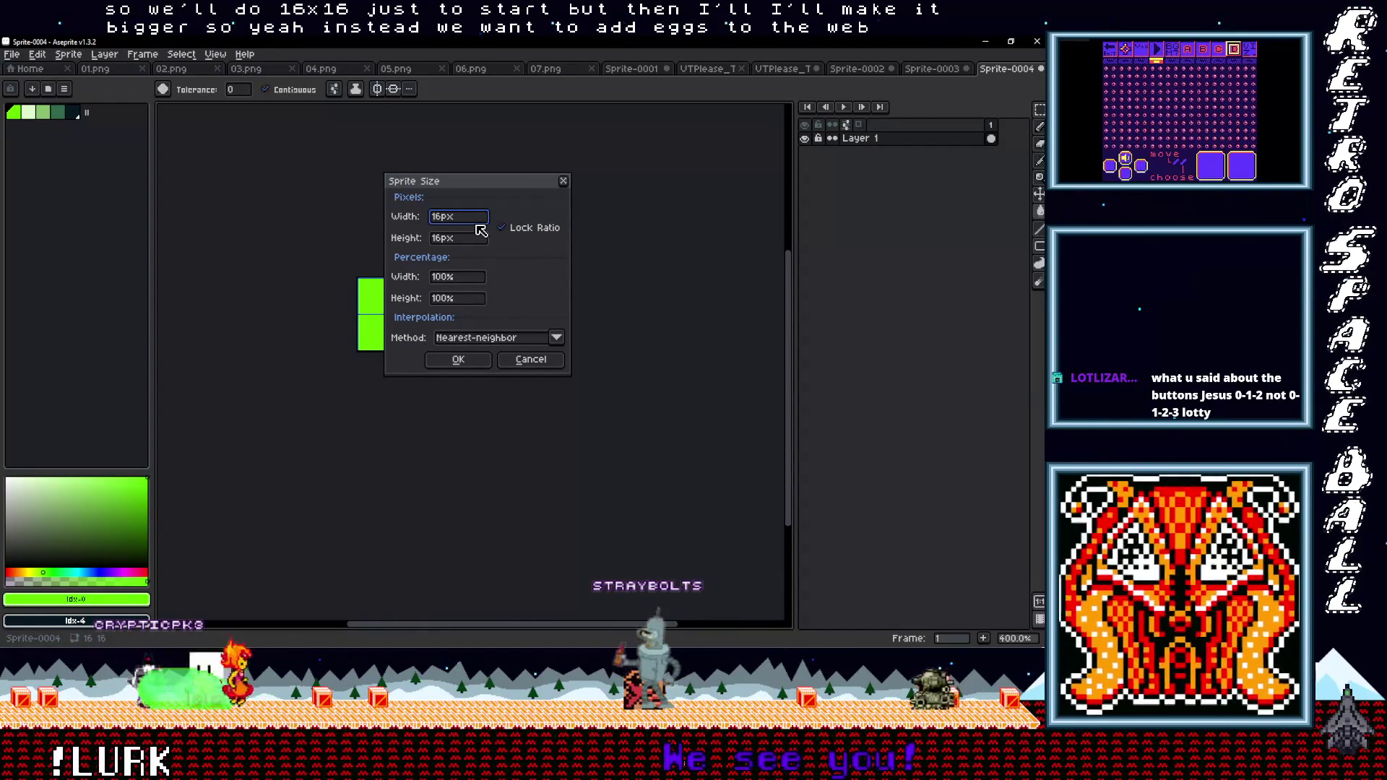
{"action": "type", "text": "+8"}
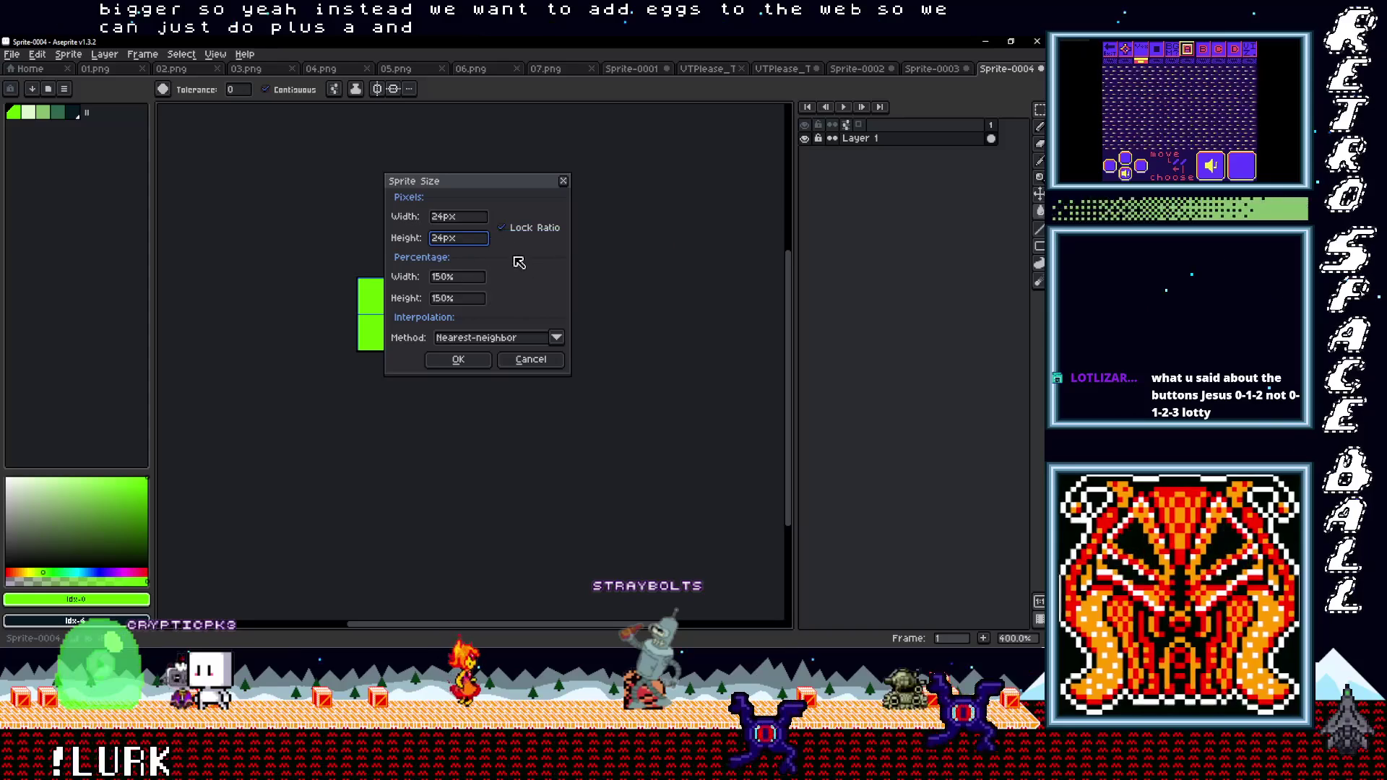
{"action": "left_click", "coordinate": [535, 359]}
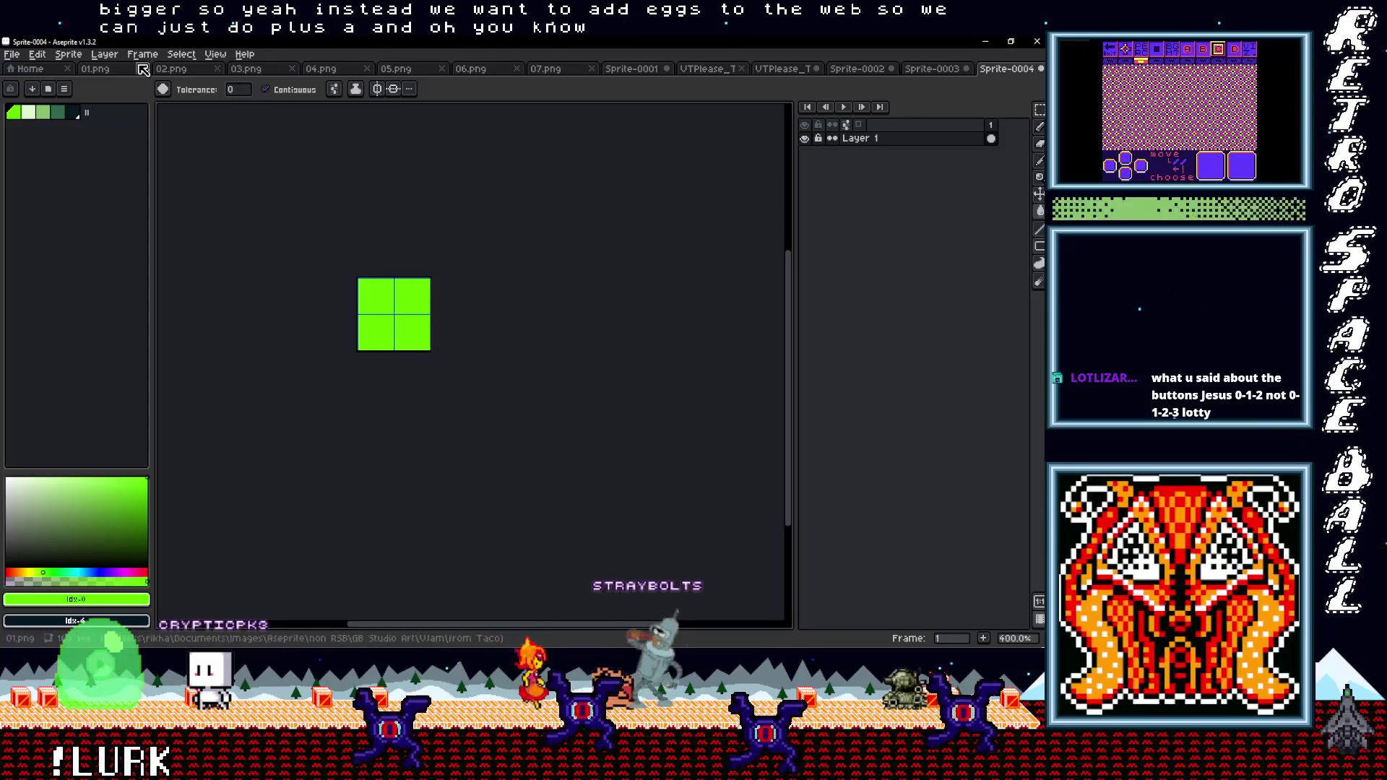
{"action": "left_click", "coordinate": [69, 55]}
{"action": "left_click", "coordinate": [109, 130]}
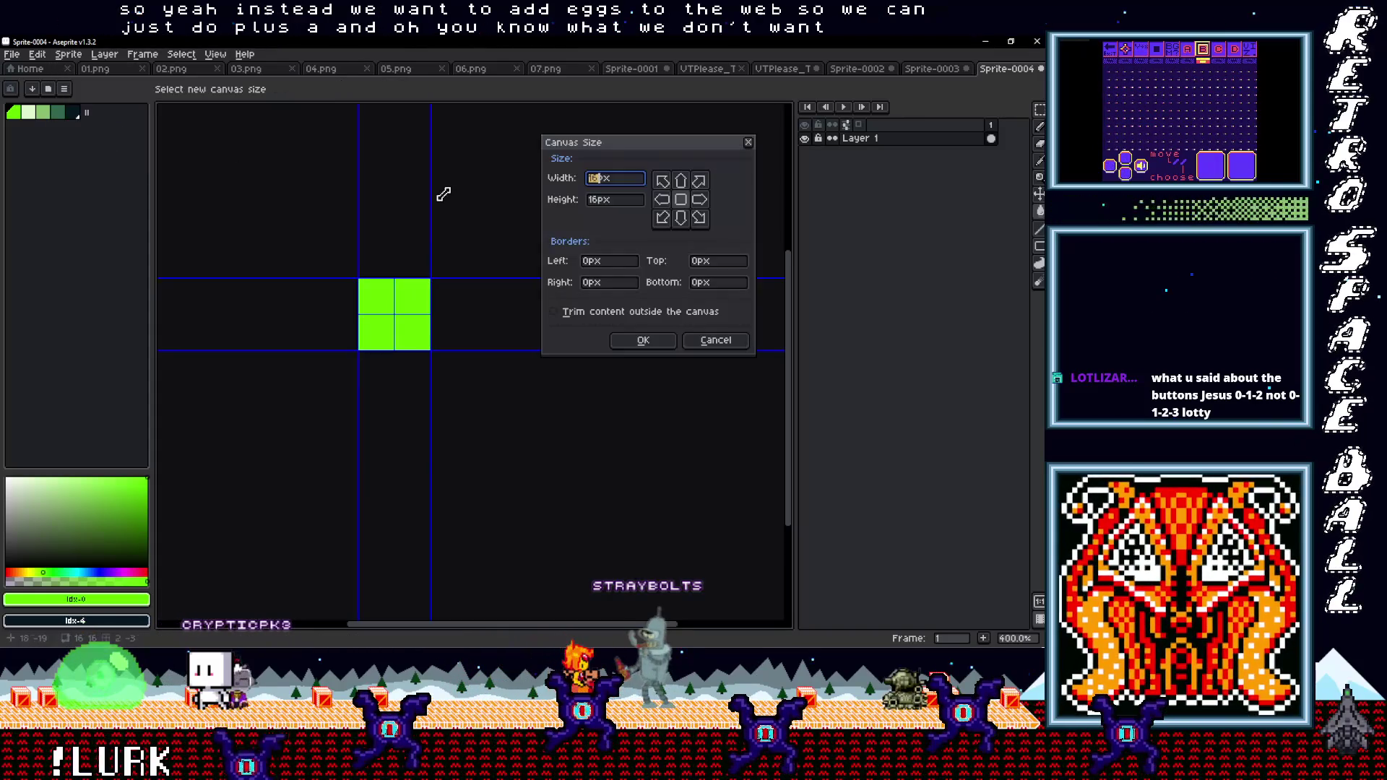
{"action": "left_click", "coordinate": [620, 185]}
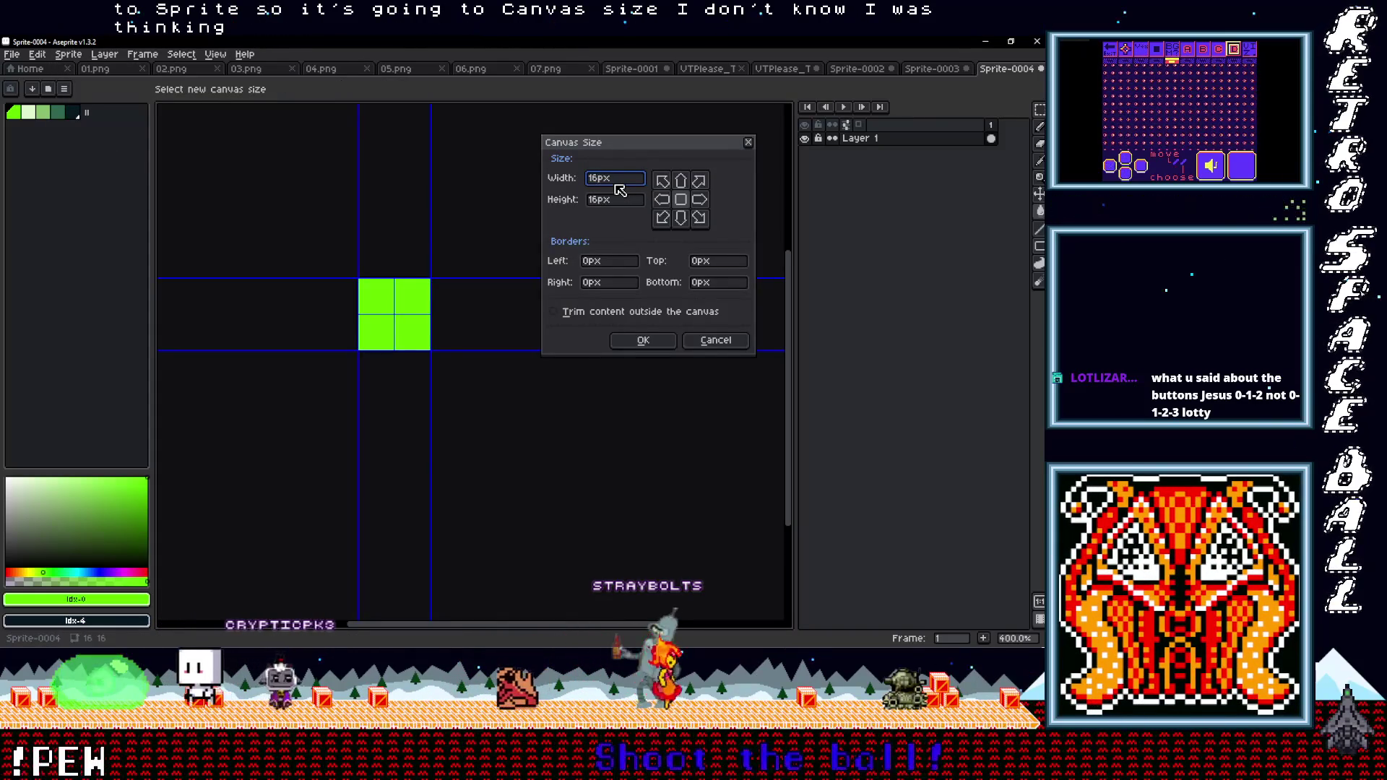
{"action": "type", "text": "+8"}
{"action": "left_click", "coordinate": [662, 199]}
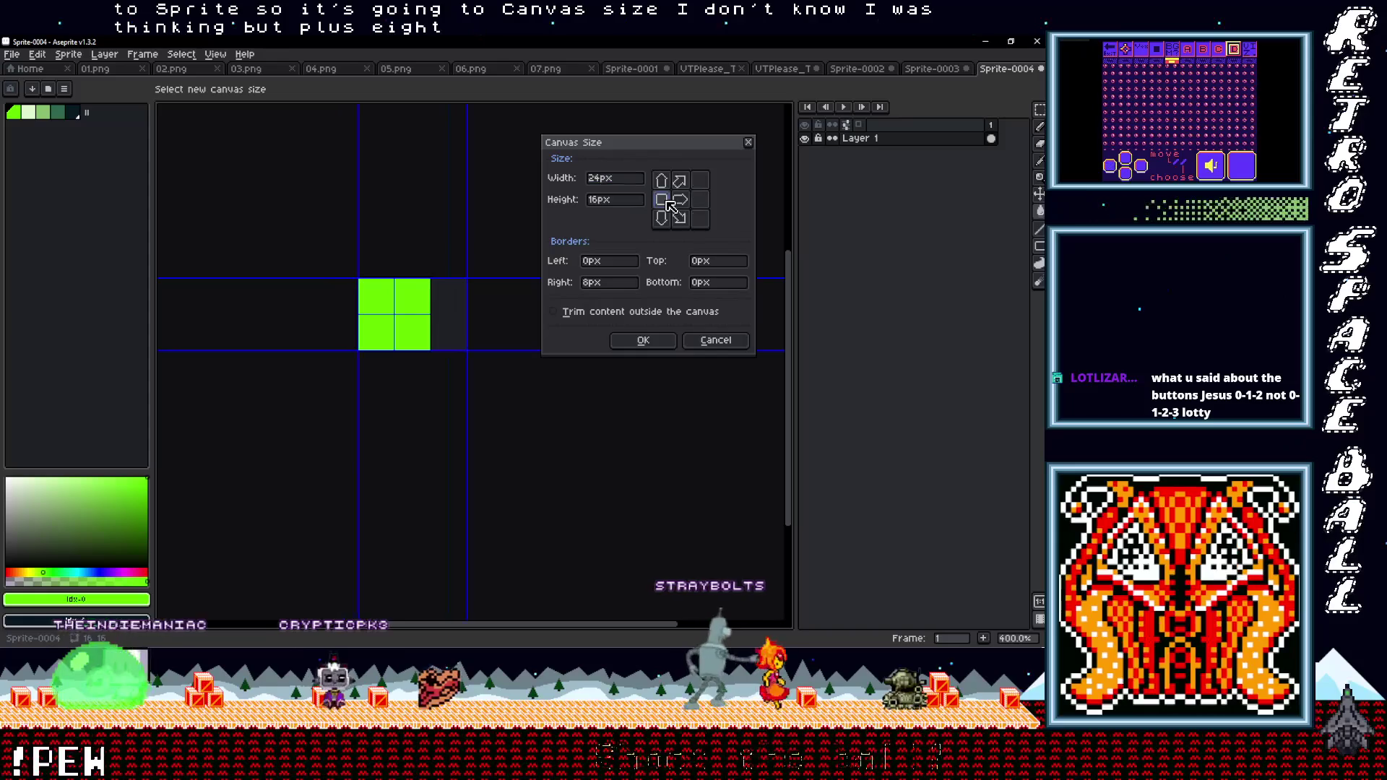
{"action": "left_click", "coordinate": [644, 341]}
{"action": "scroll", "coordinate": [426, 344], "scroll_direction": "up", "scroll_amount": 2}
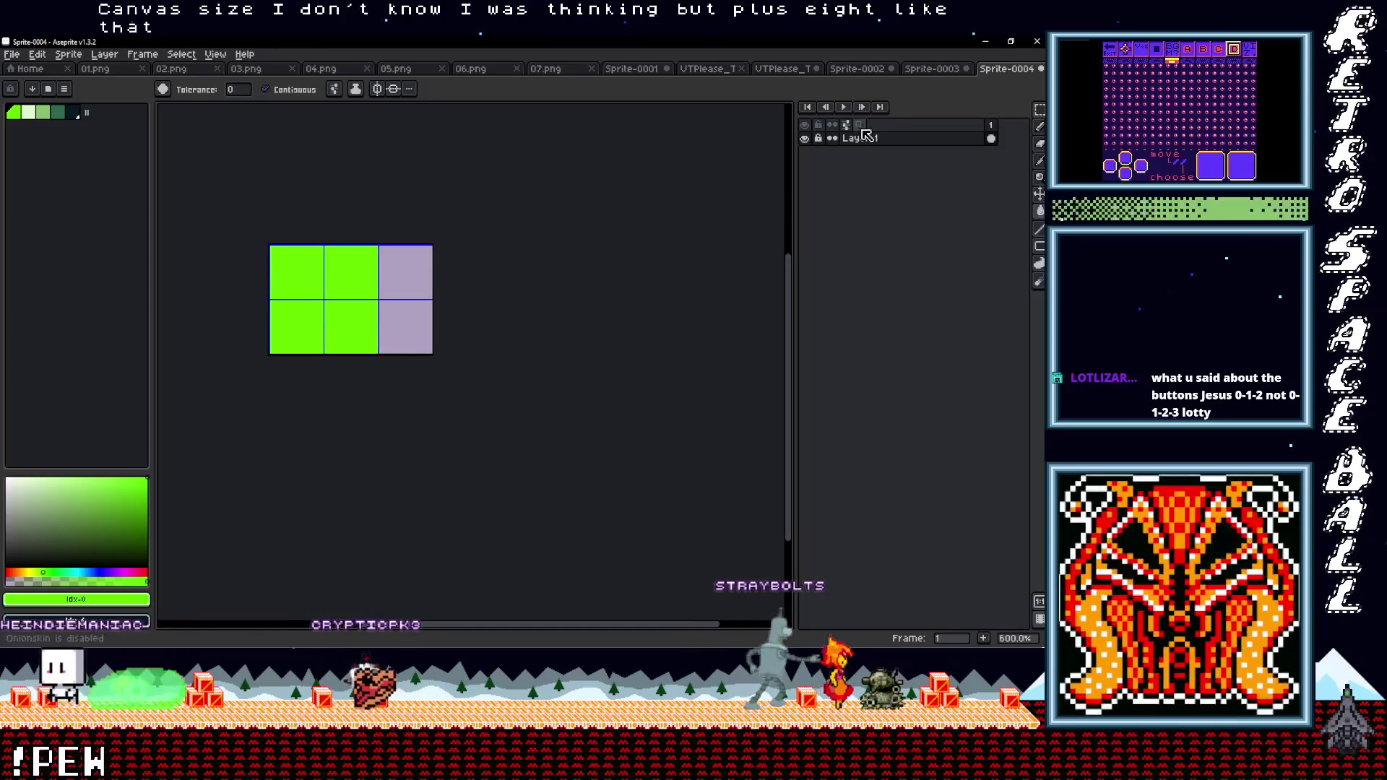
Fill the new right column green, add Layer 2, and place ON text in the lower-left cells
{"action": "left_click", "coordinate": [421, 304]}
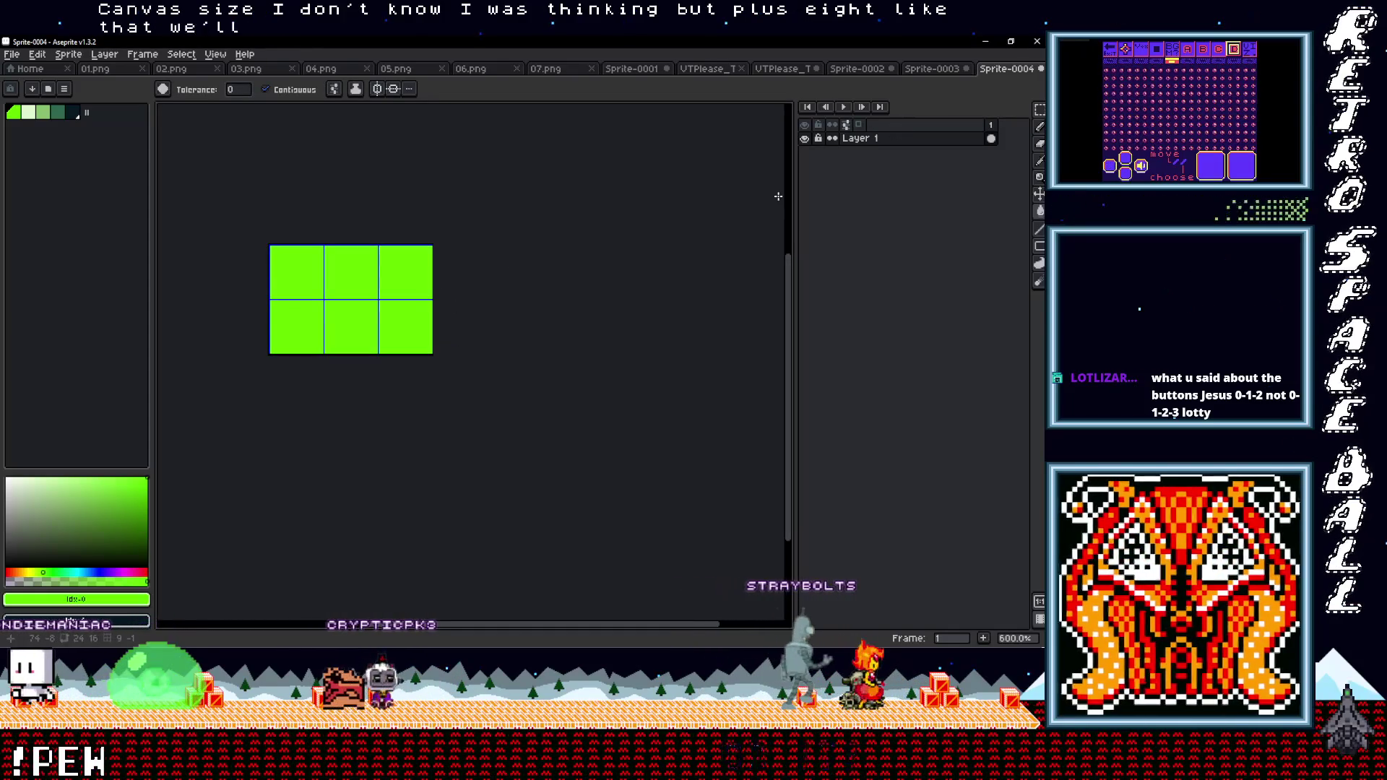
{"action": "right_click", "coordinate": [957, 139]}
{"action": "mouse_move", "coordinate": [979, 168]}
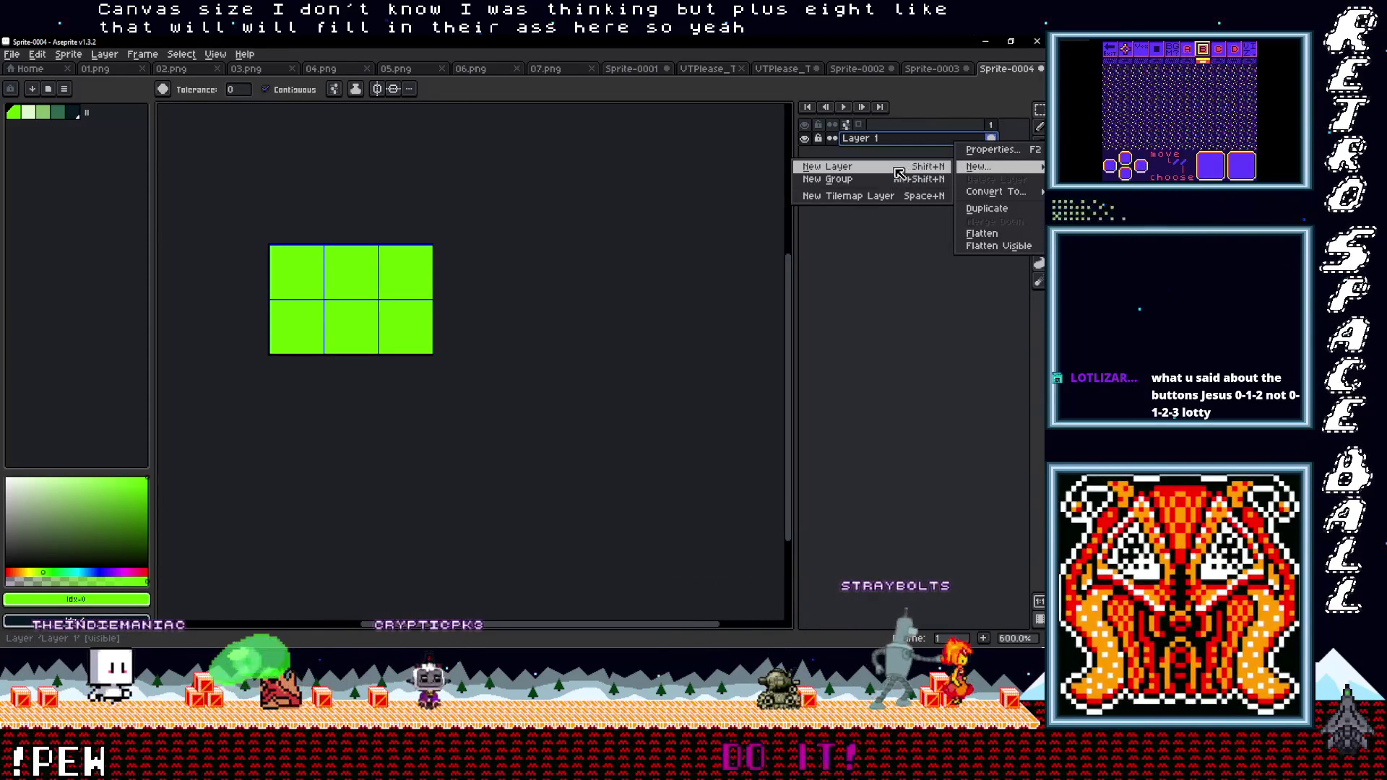
{"action": "left_click", "coordinate": [857, 167]}
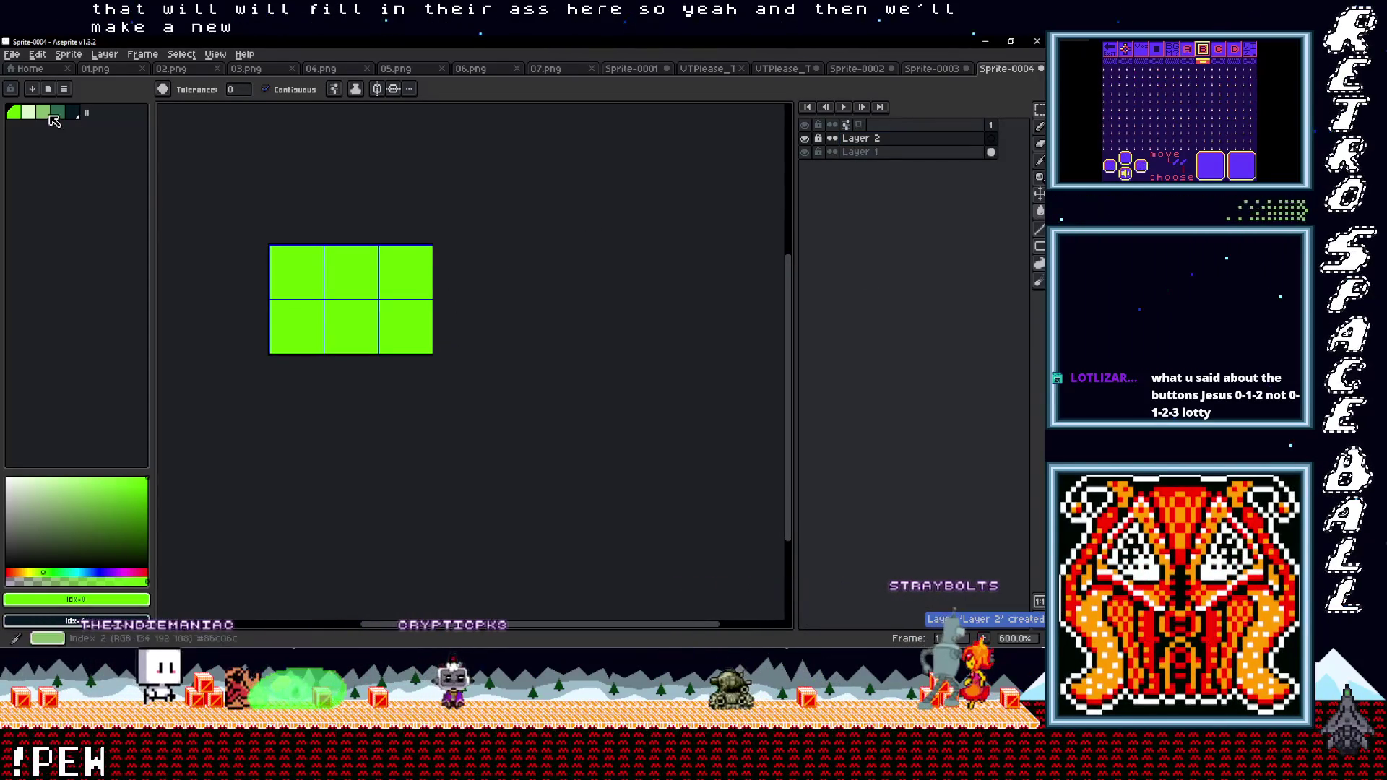
{"action": "left_click", "coordinate": [72, 112]}
{"action": "key", "text": "ctrl+t"}
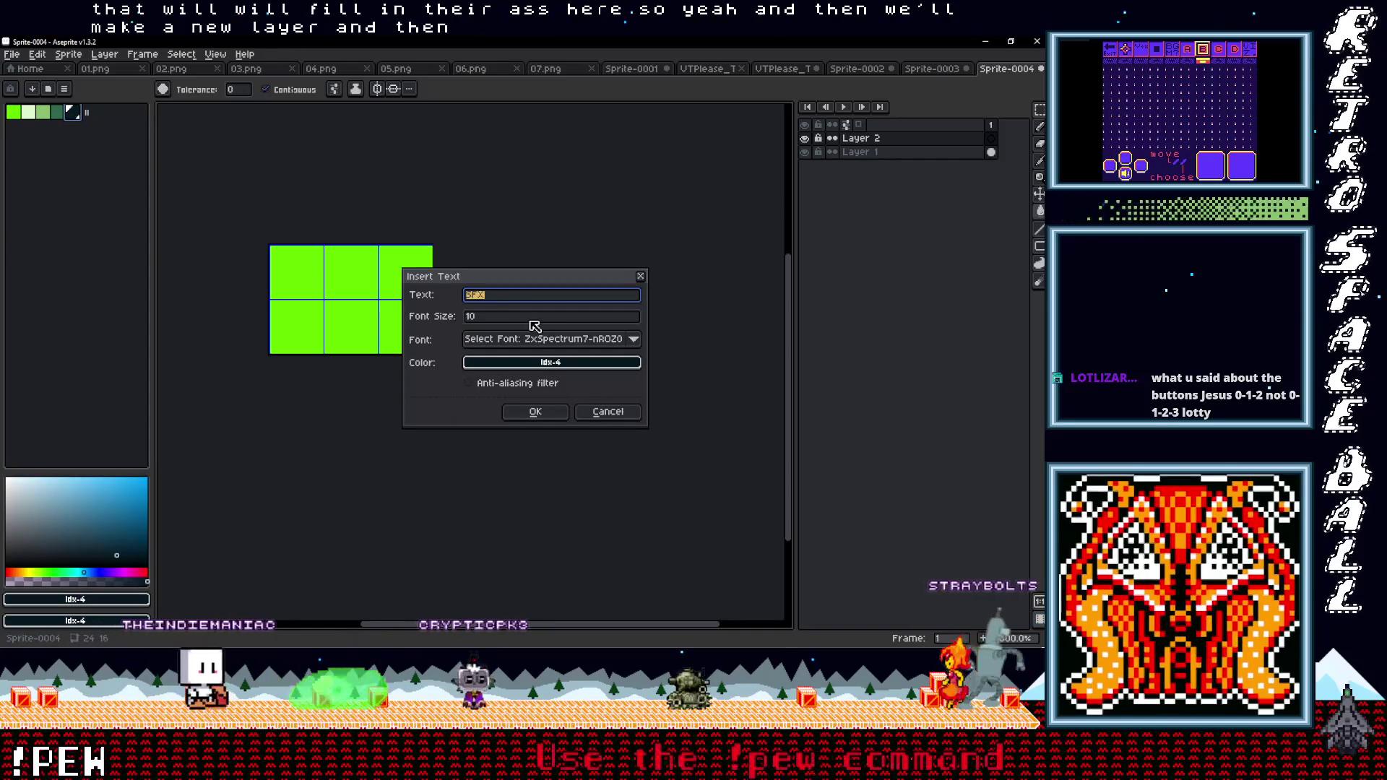
{"action": "type", "text": "0"}
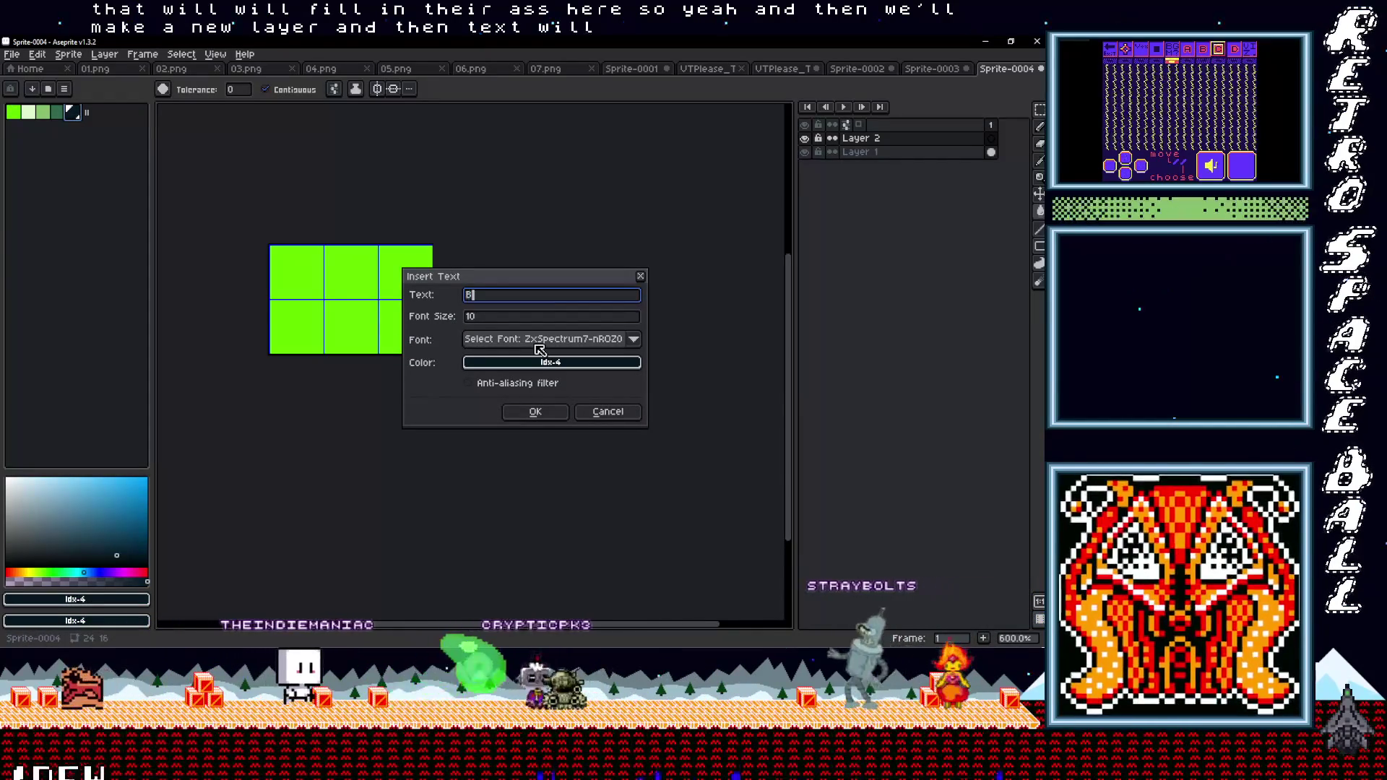
{"action": "left_click", "coordinate": [535, 412]}
{"action": "left_click_drag", "start_coordinate": [370, 311], "coordinate": [349, 340]}
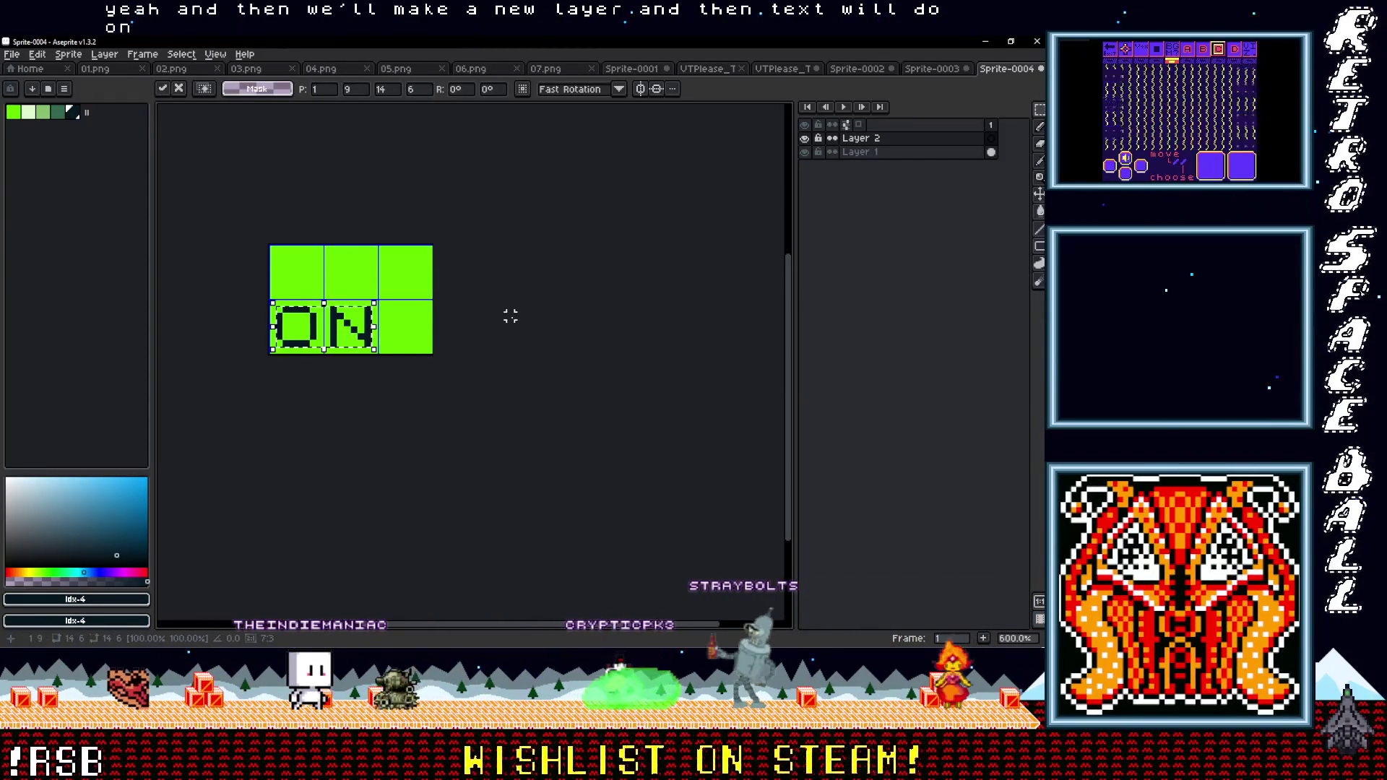
{"action": "left_click", "coordinate": [510, 315]}
Add a second frame and replace its ON text with OFF in the lower row
{"action": "right_click", "coordinate": [992, 125]}
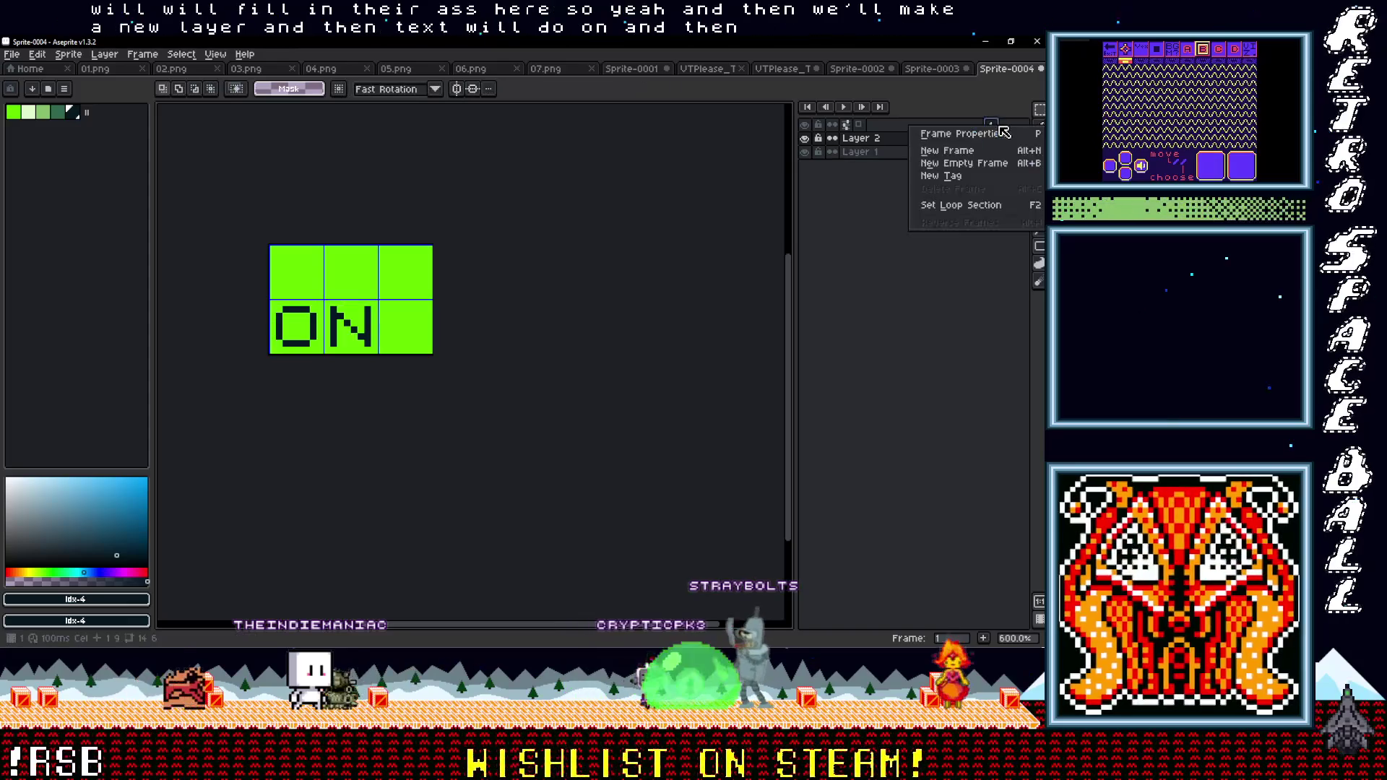
{"action": "left_click", "coordinate": [976, 157]}
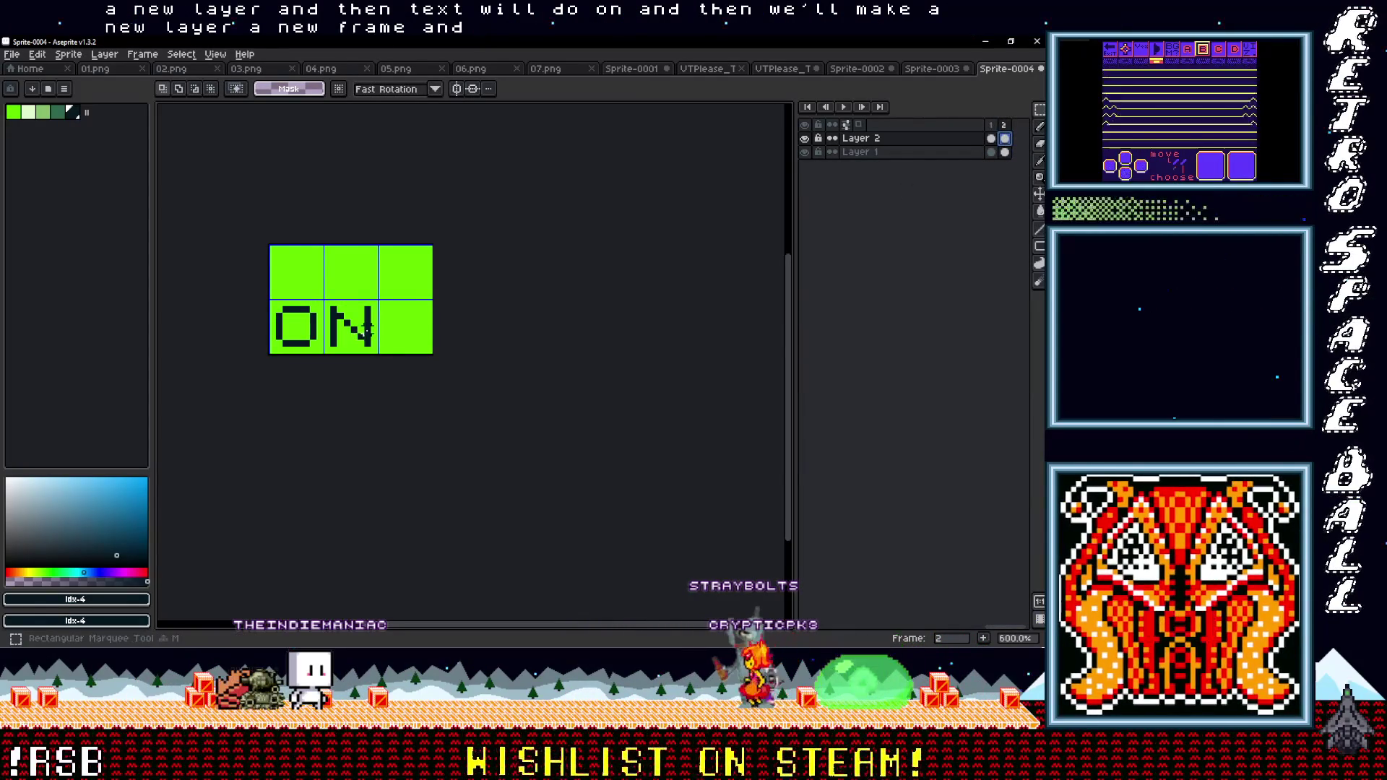
{"action": "key", "text": "Delete"}
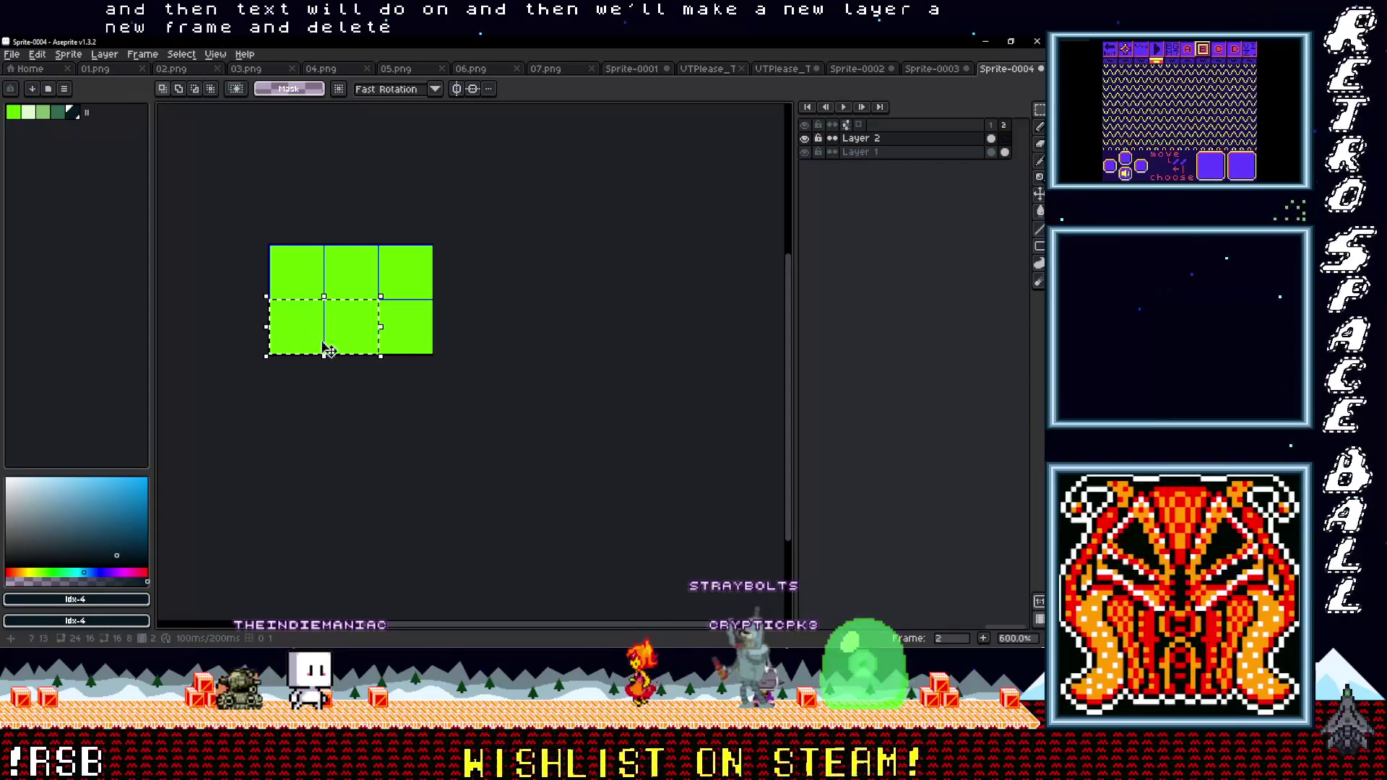
{"action": "key", "text": "ctrl+t"}
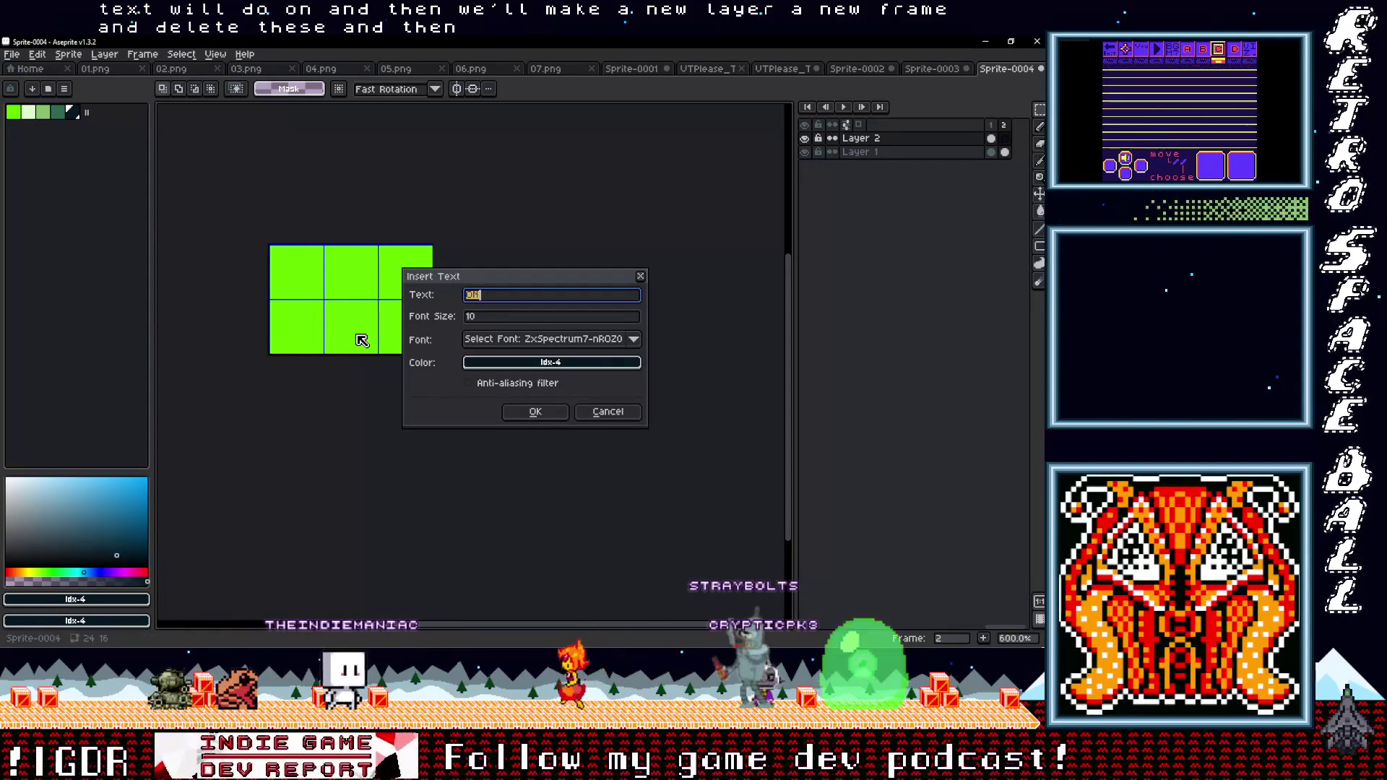
{"action": "key", "text": "Return"}
{"action": "left_click_drag", "start_coordinate": [361, 304], "coordinate": [362, 334]}
{"action": "key", "text": "Return"}
{"action": "scroll", "coordinate": [451, 328], "scroll_direction": "down", "scroll_amount": 3}
{"action": "scroll", "coordinate": [451, 328], "scroll_direction": "up", "scroll_amount": 2}
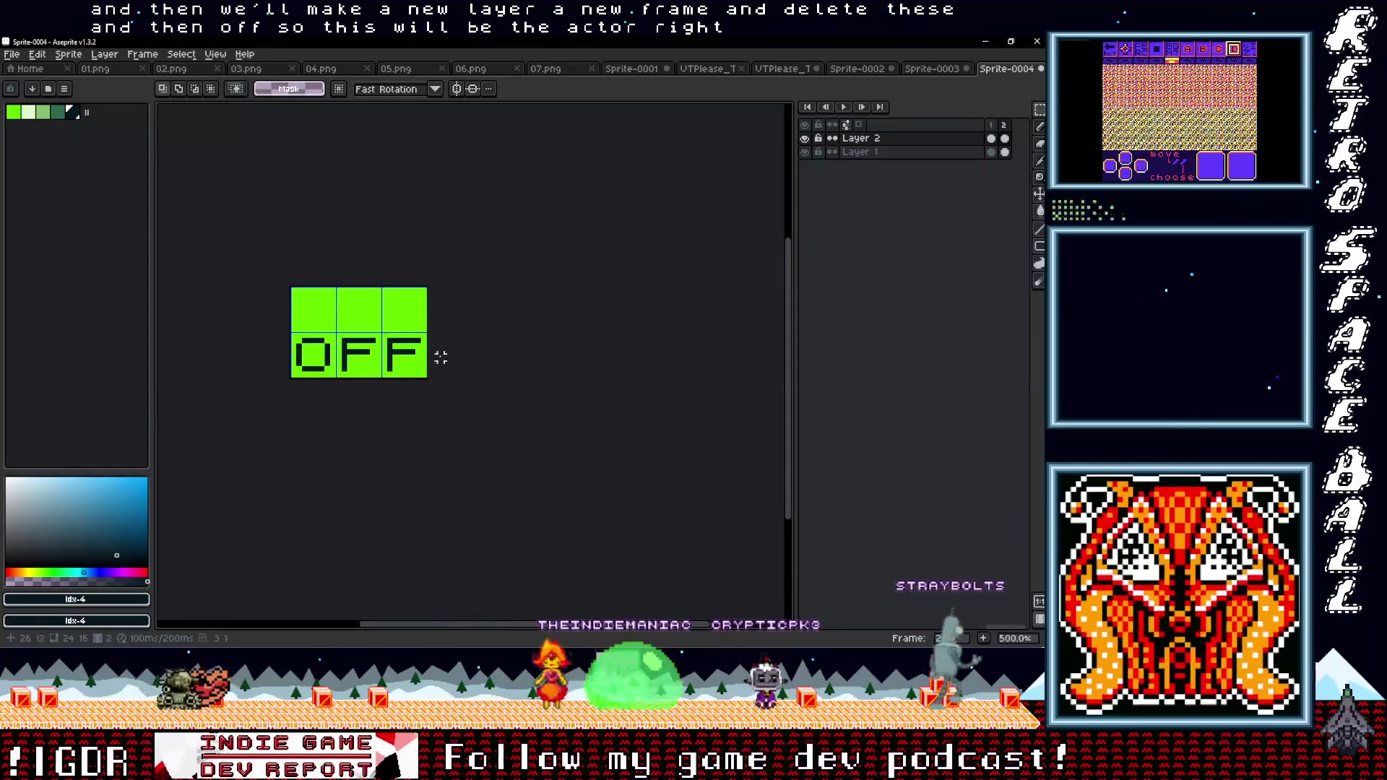
{"action": "left_click", "coordinate": [931, 70]}
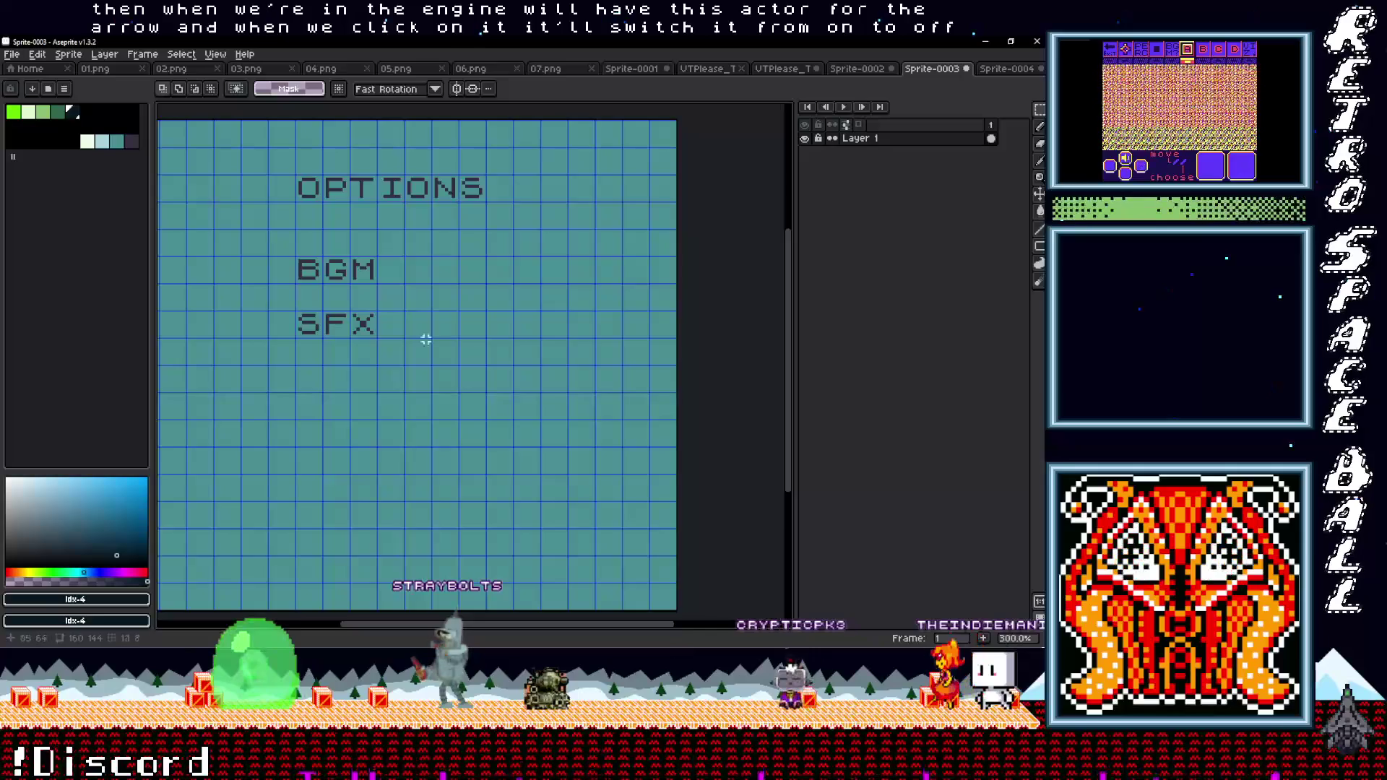
{"action": "scroll", "coordinate": [448, 334], "scroll_direction": "down", "scroll_amount": 2}
{"action": "scroll", "coordinate": [456, 347], "scroll_direction": "up", "scroll_amount": 2}
{"action": "scroll", "coordinate": [457, 358], "scroll_direction": "down", "scroll_amount": 1}
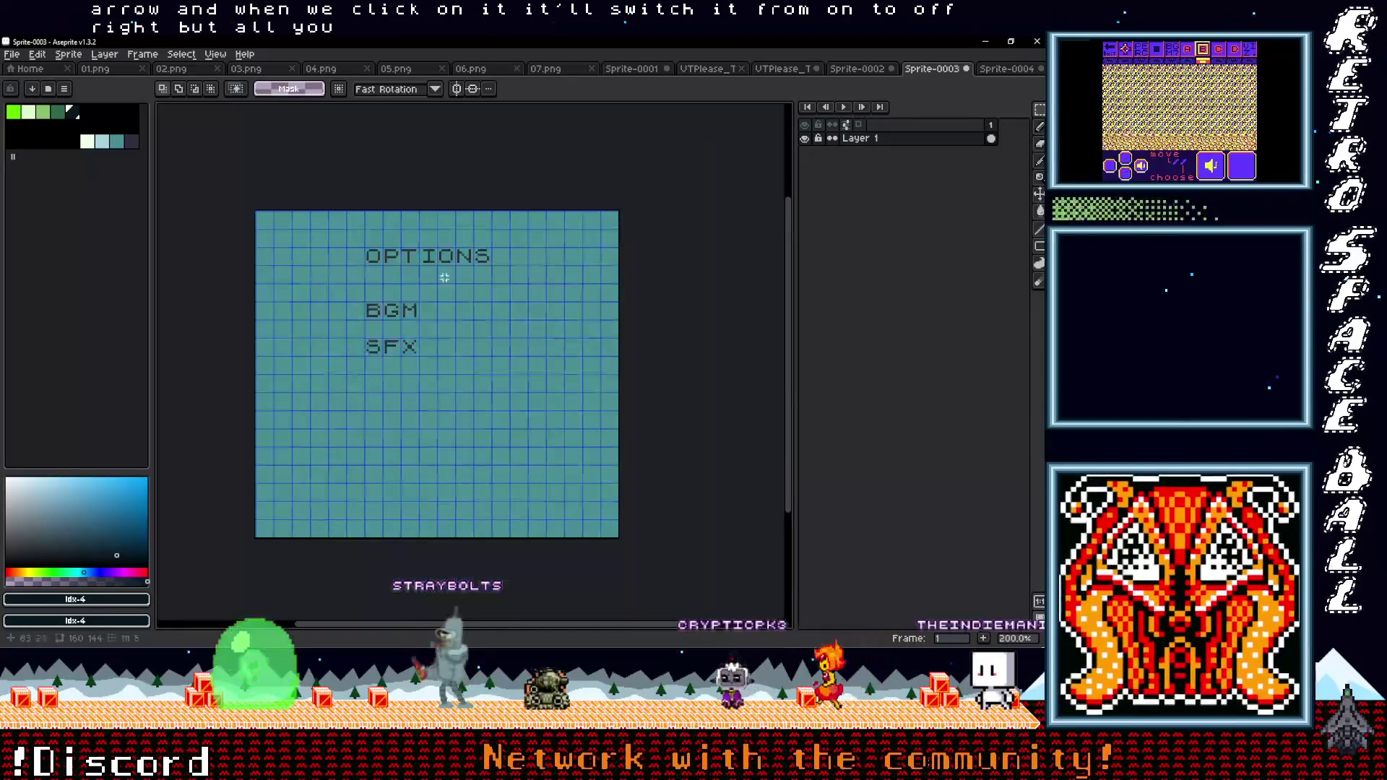
{"action": "scroll", "coordinate": [433, 329], "scroll_direction": "up", "scroll_amount": 1}
{"action": "scroll", "coordinate": [426, 332], "scroll_direction": "down", "scroll_amount": 1}
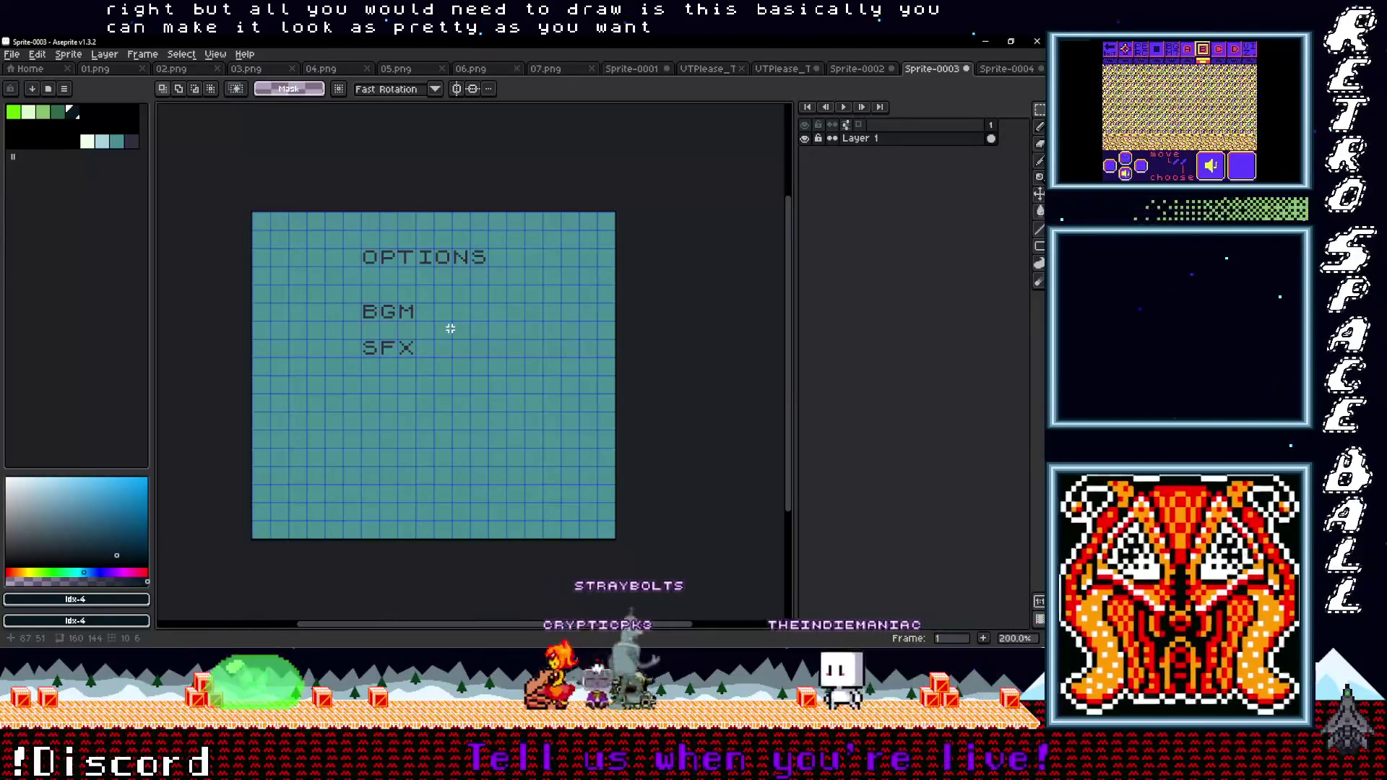
{"action": "scroll", "coordinate": [463, 356], "scroll_direction": "up", "scroll_amount": 1}
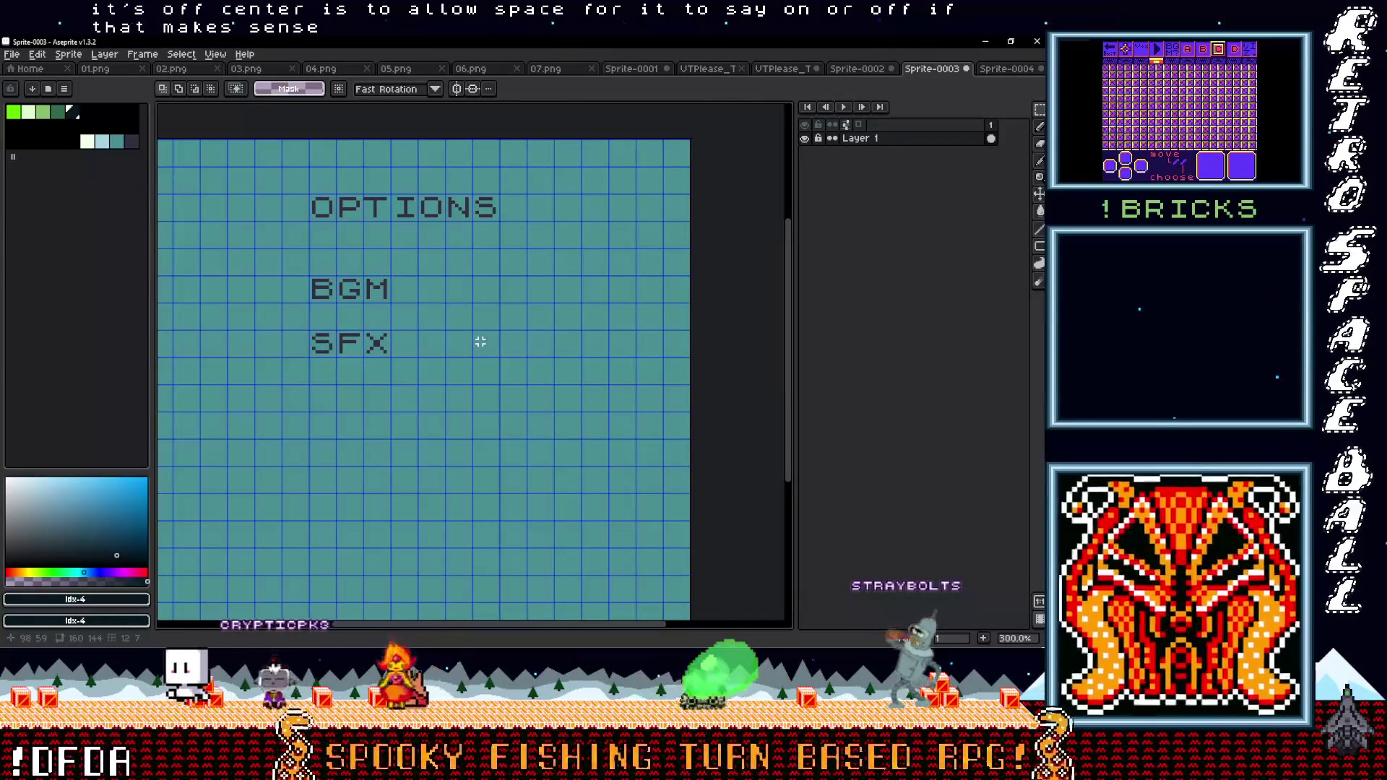
{"action": "scroll", "coordinate": [479, 364], "scroll_direction": "down", "scroll_amount": 1}
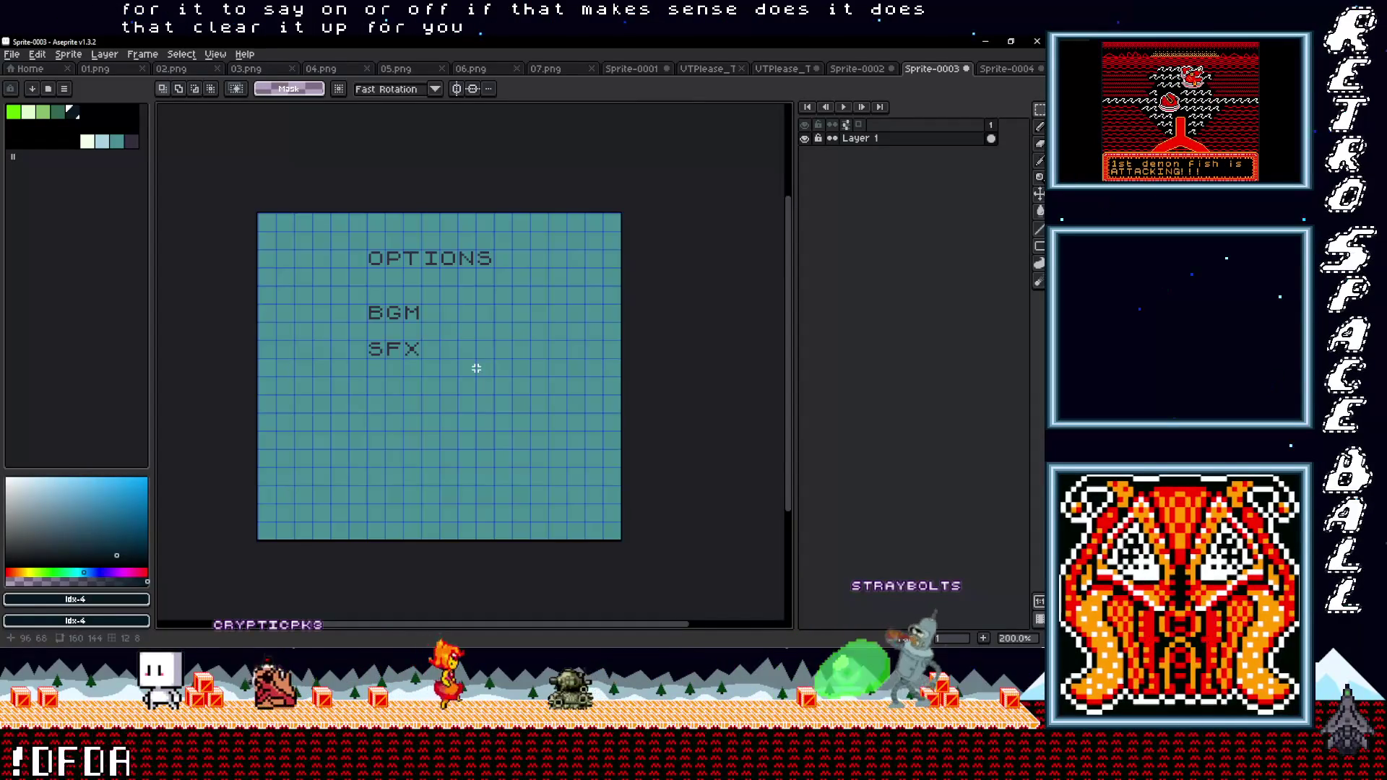
{"action": "scroll", "coordinate": [480, 348], "scroll_direction": "up", "scroll_amount": 1}
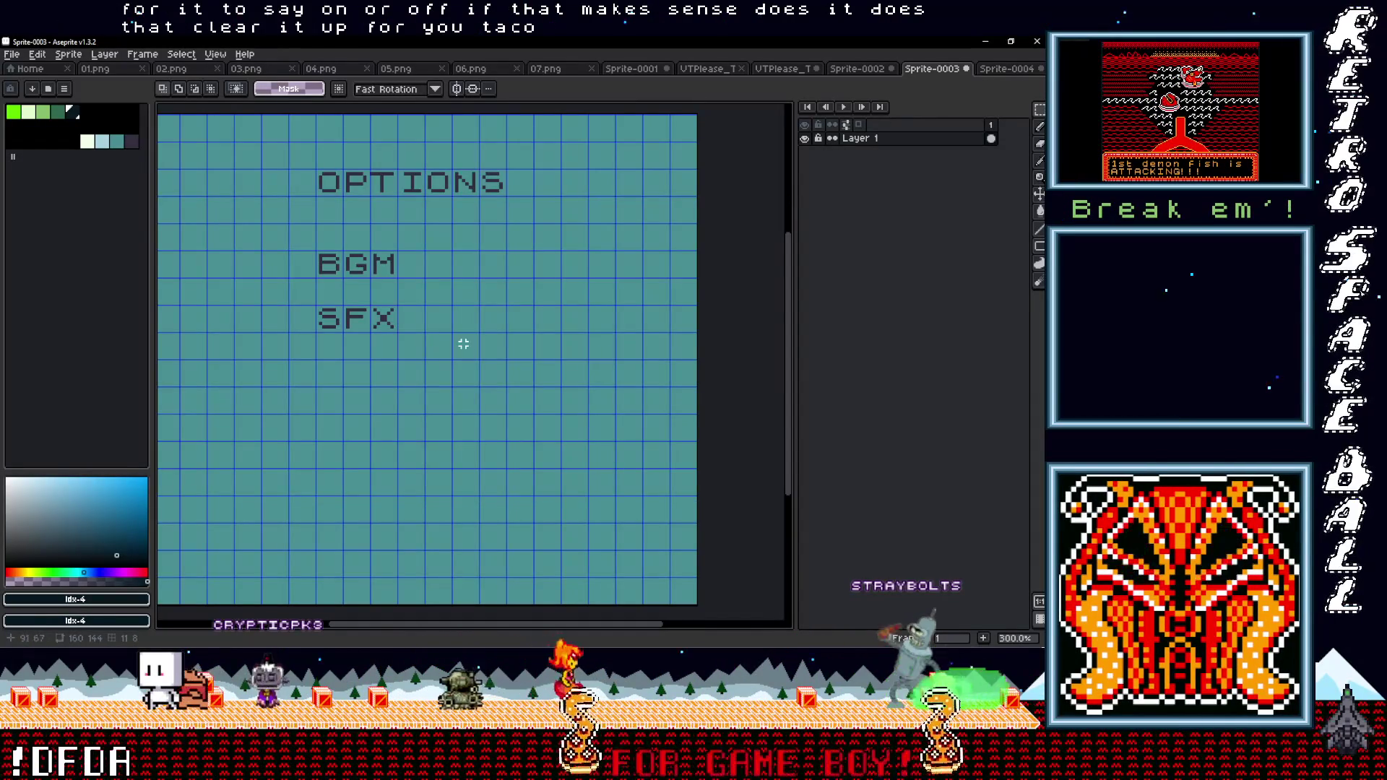
{"action": "left_click_drag", "start_coordinate": [464, 344], "coordinate": [456, 362]}
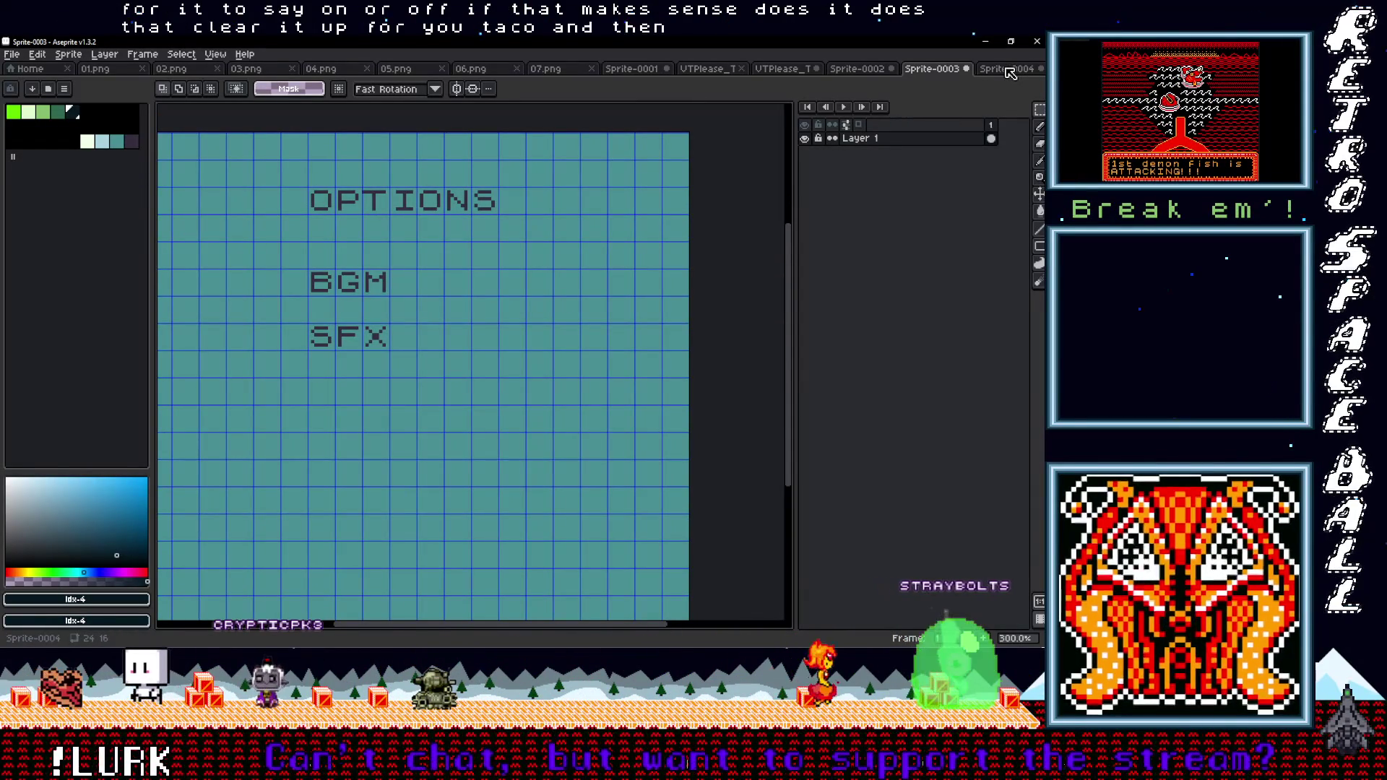
{"action": "left_click", "coordinate": [11, 53]}
Create a new 160x144 sprite
{"action": "left_click", "coordinate": [29, 67]}
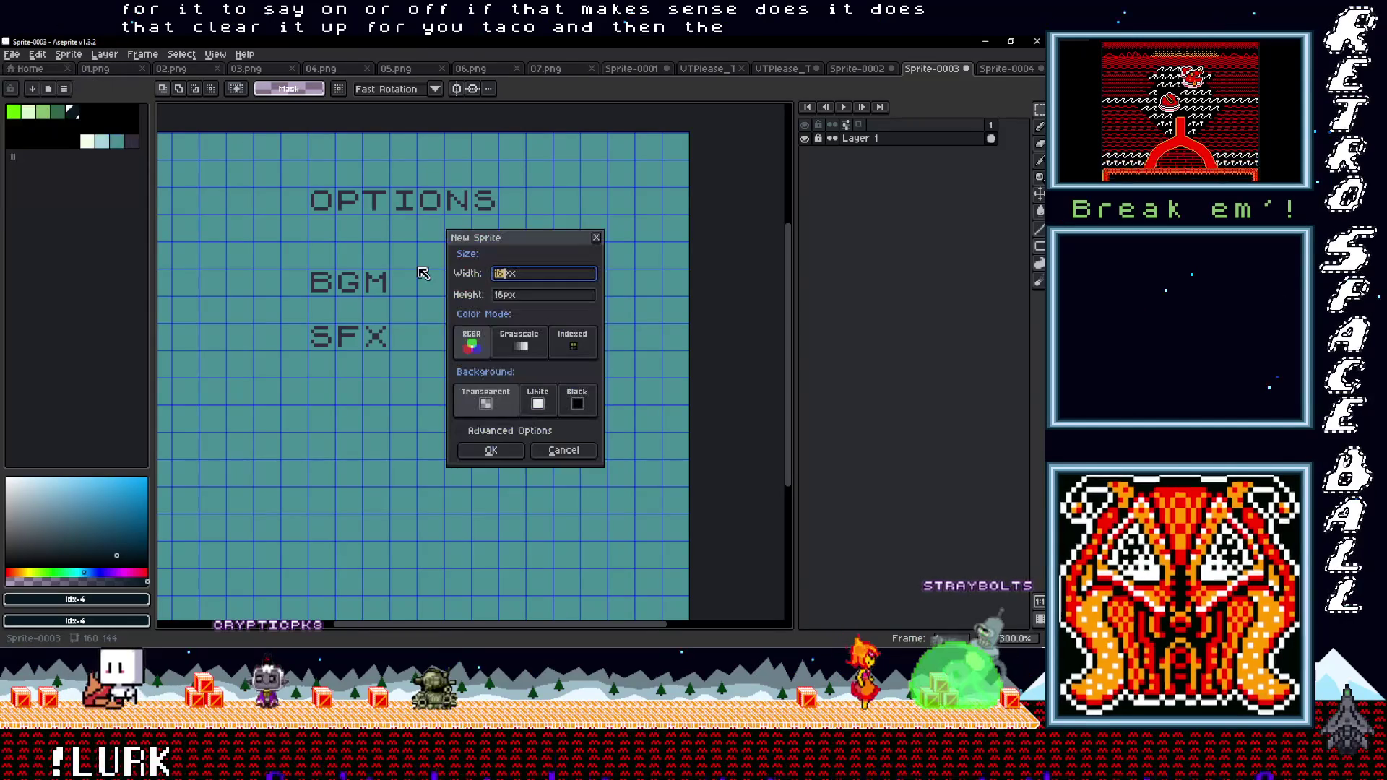
{"action": "type", "text": "160"}
{"action": "key", "text": "Tab"}
{"action": "type", "text": "144"}
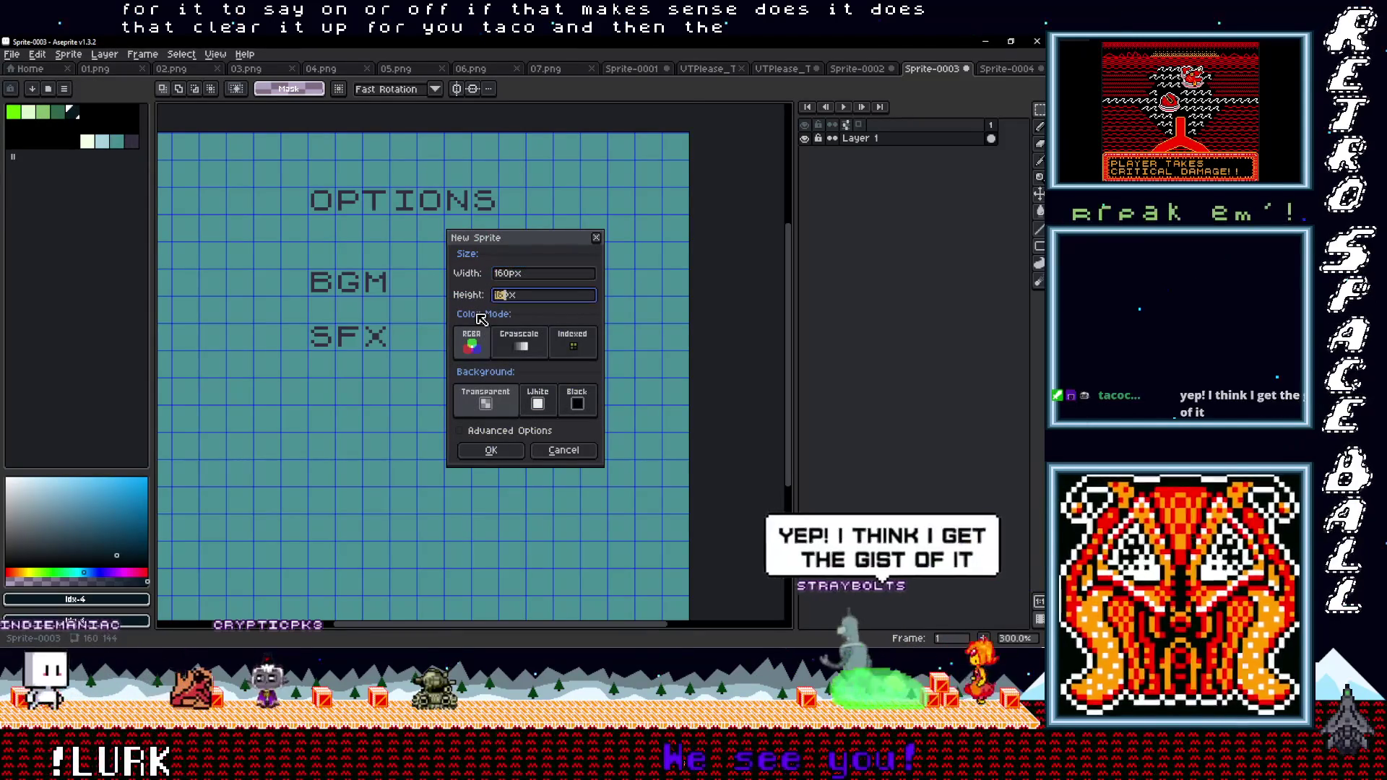
{"action": "key", "text": "Return"}
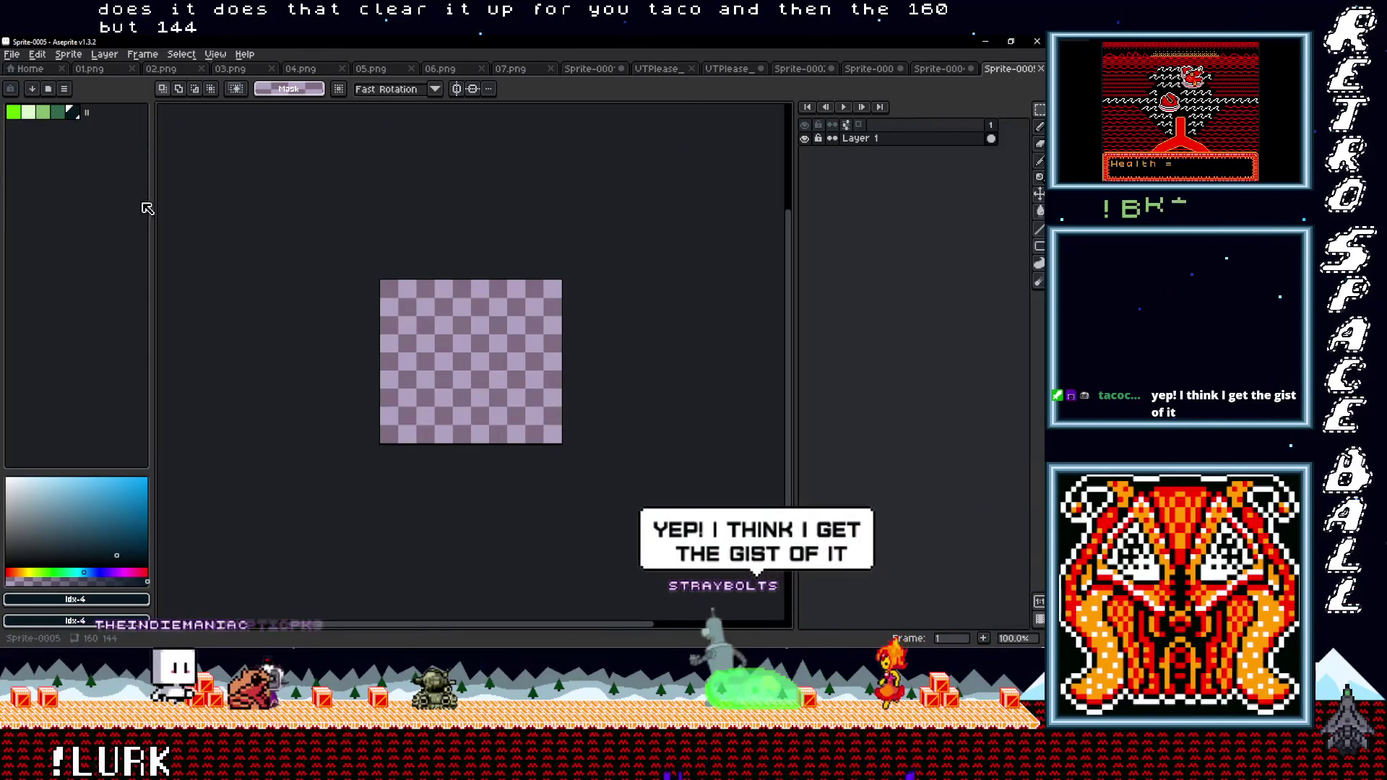
Sample the teal from the OPTIONS mockup and bucket-fill the new sprite with it
{"action": "left_click", "coordinate": [920, 69]}
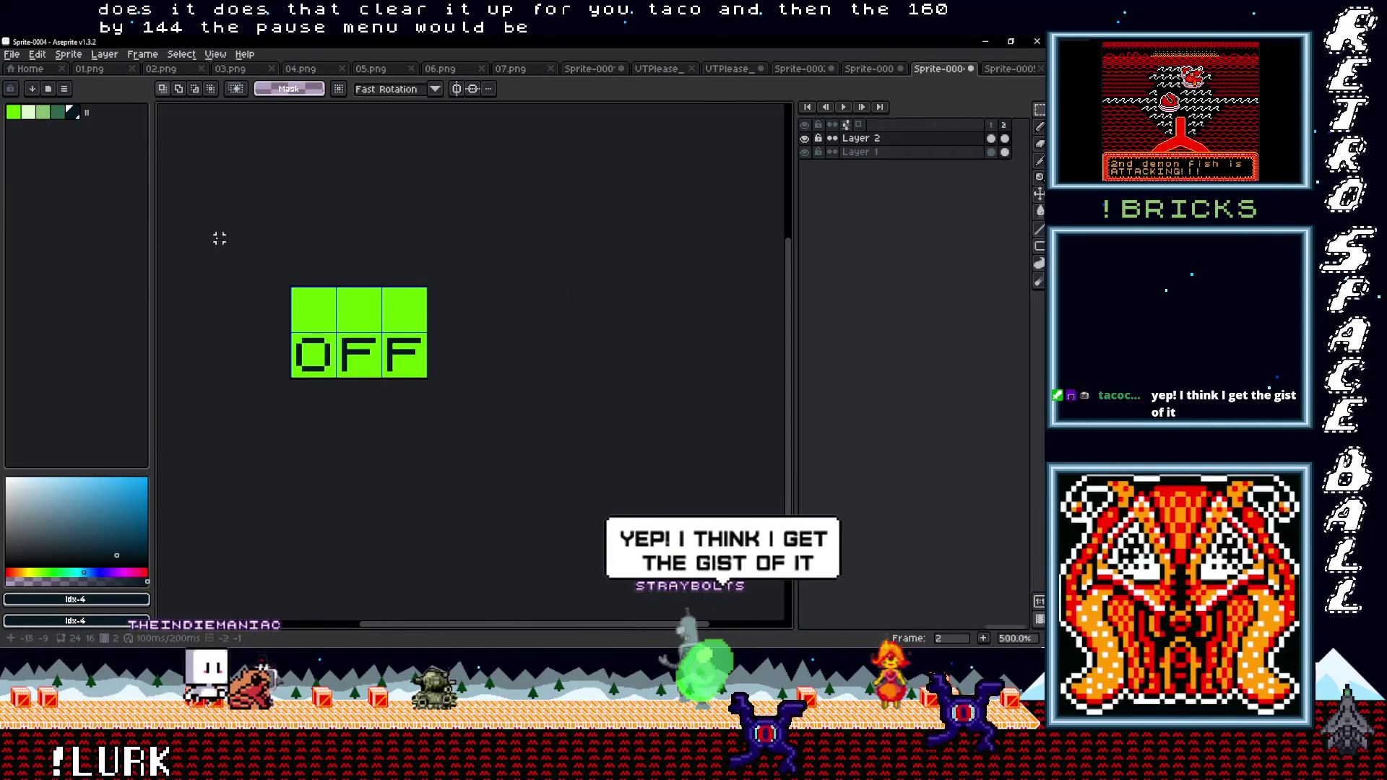
{"action": "left_click", "coordinate": [873, 67]}
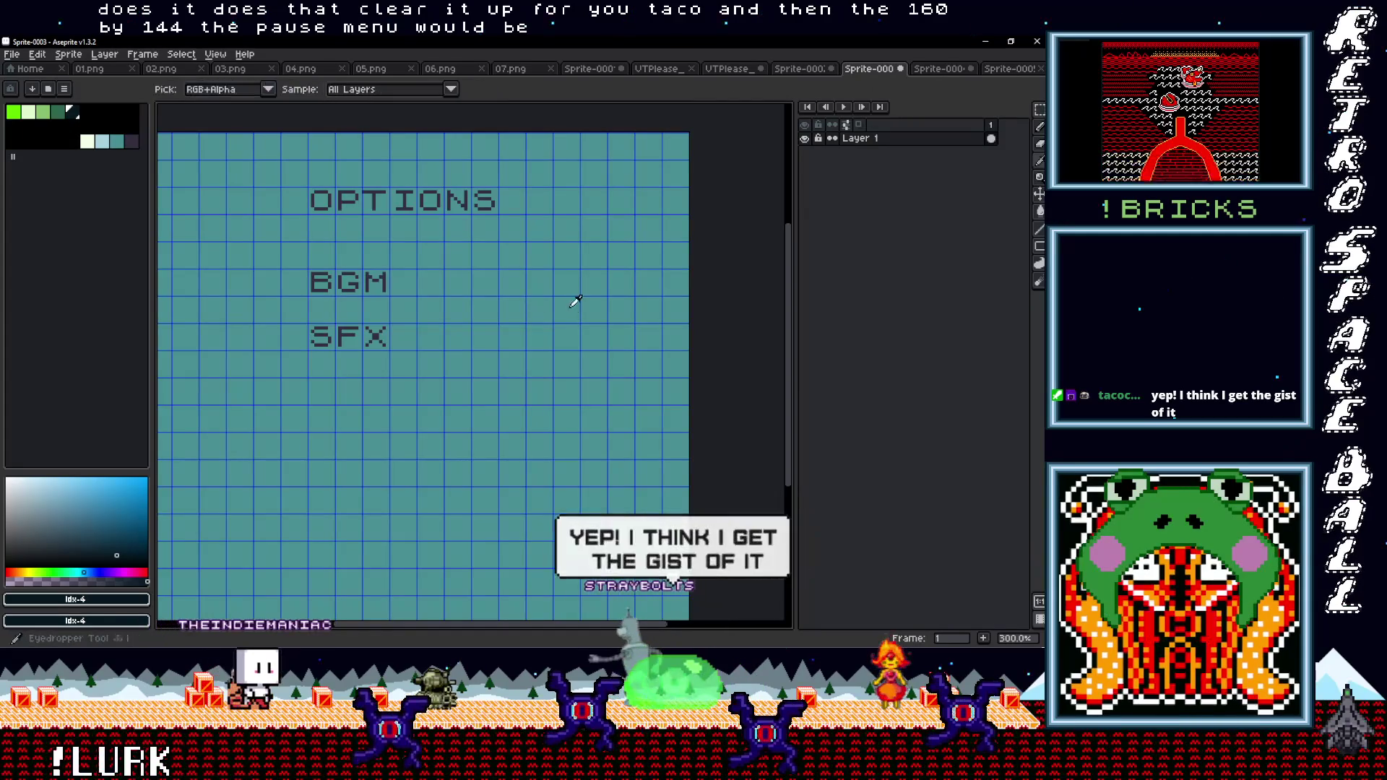
{"action": "key", "text": "ctrl+Tab"}
{"action": "key", "text": "ctrl+Tab"}
{"action": "key", "text": "g"}
{"action": "left_click", "coordinate": [531, 314]}
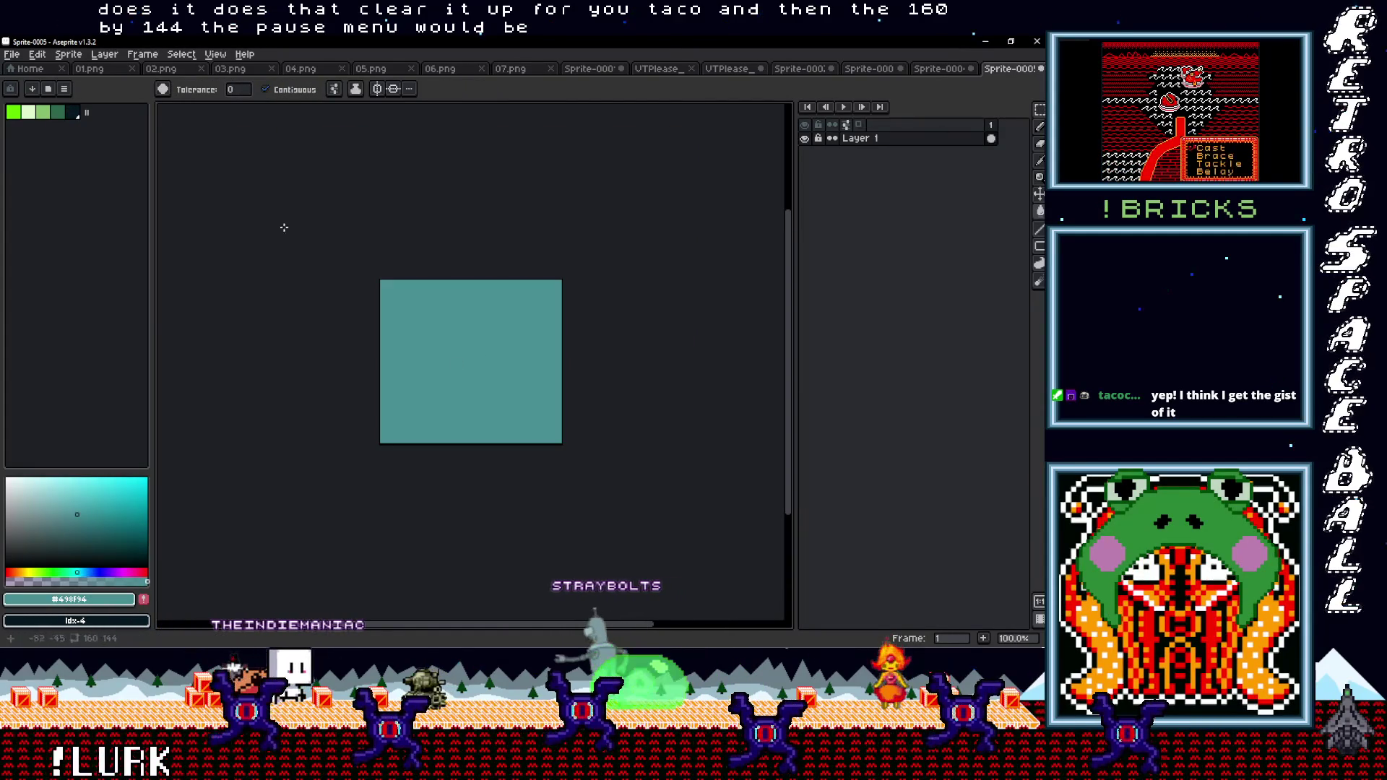
{"action": "left_click", "coordinate": [940, 68]}
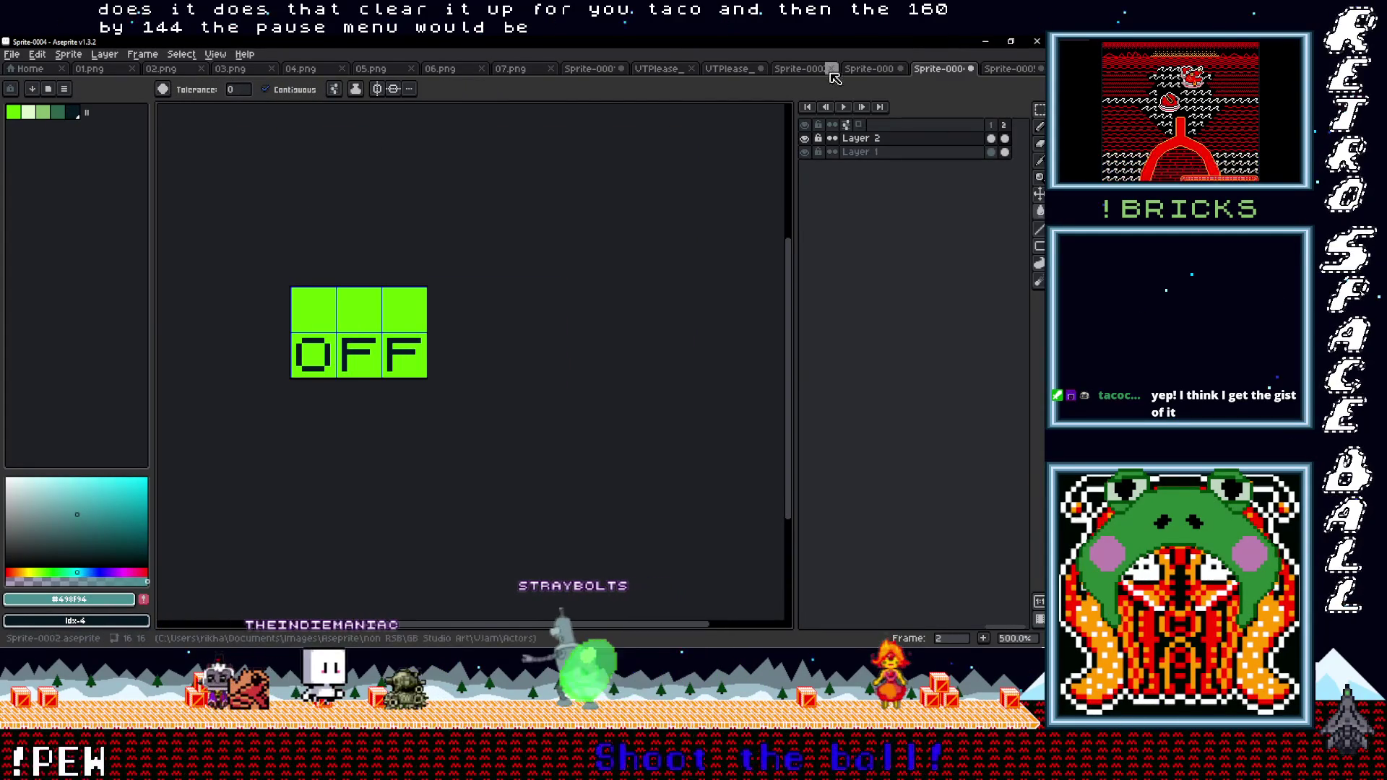
{"action": "left_click", "coordinate": [802, 68]}
{"action": "left_click", "coordinate": [857, 68]}
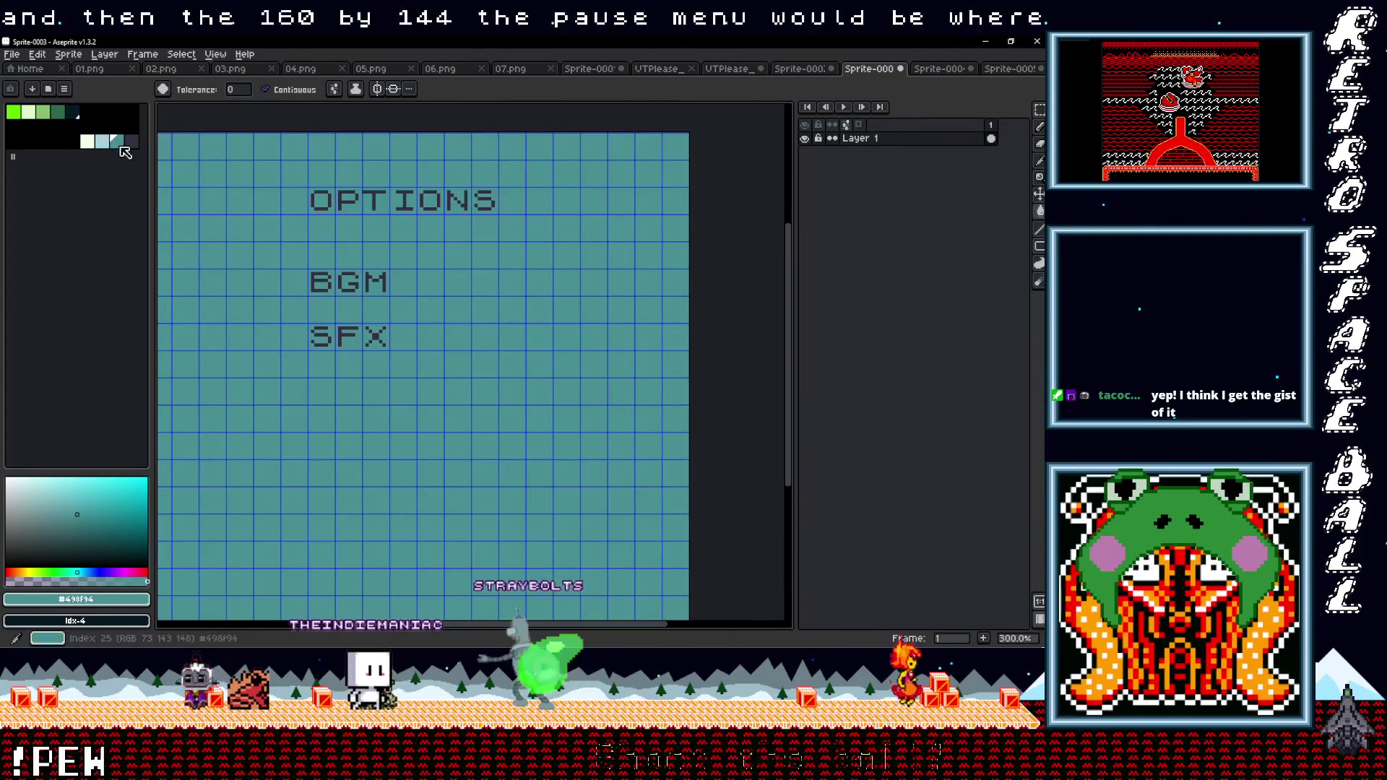
{"action": "left_click", "coordinate": [1012, 69]}
{"action": "scroll", "coordinate": [521, 313], "scroll_direction": "up", "scroll_amount": 3}
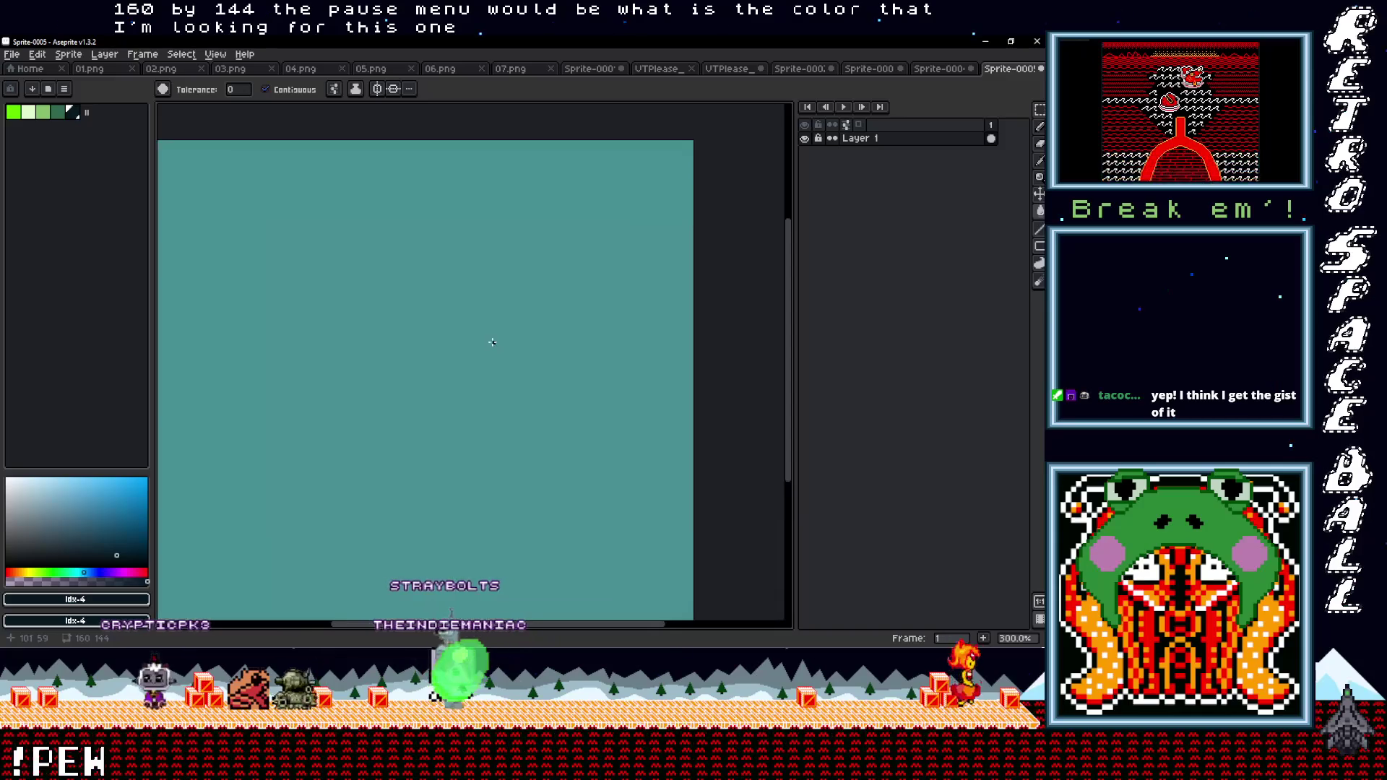
Add a PAUSE text label near the top centre of the teal sprite
{"action": "key", "text": "ctrl+t"}
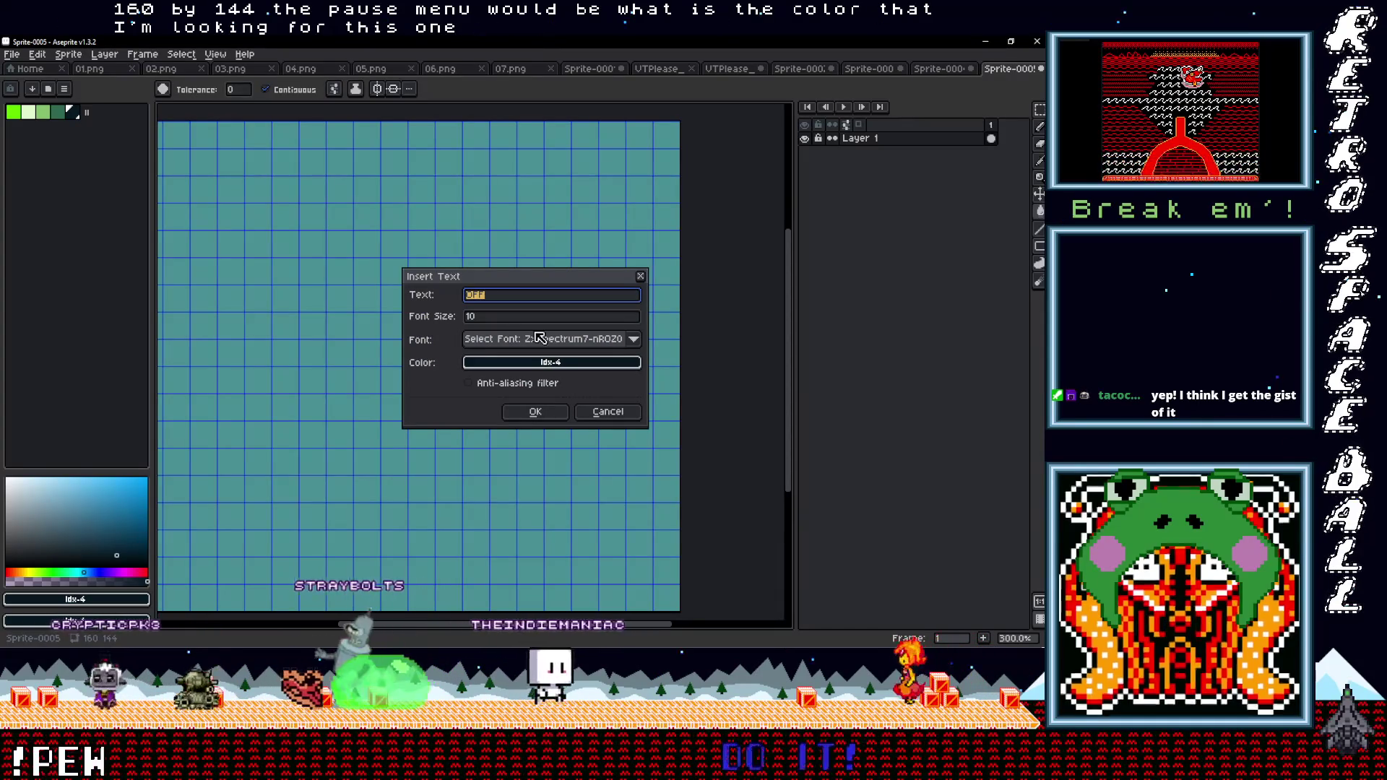
{"action": "type", "text": "PAUSE"}
{"action": "left_click", "coordinate": [535, 411]}
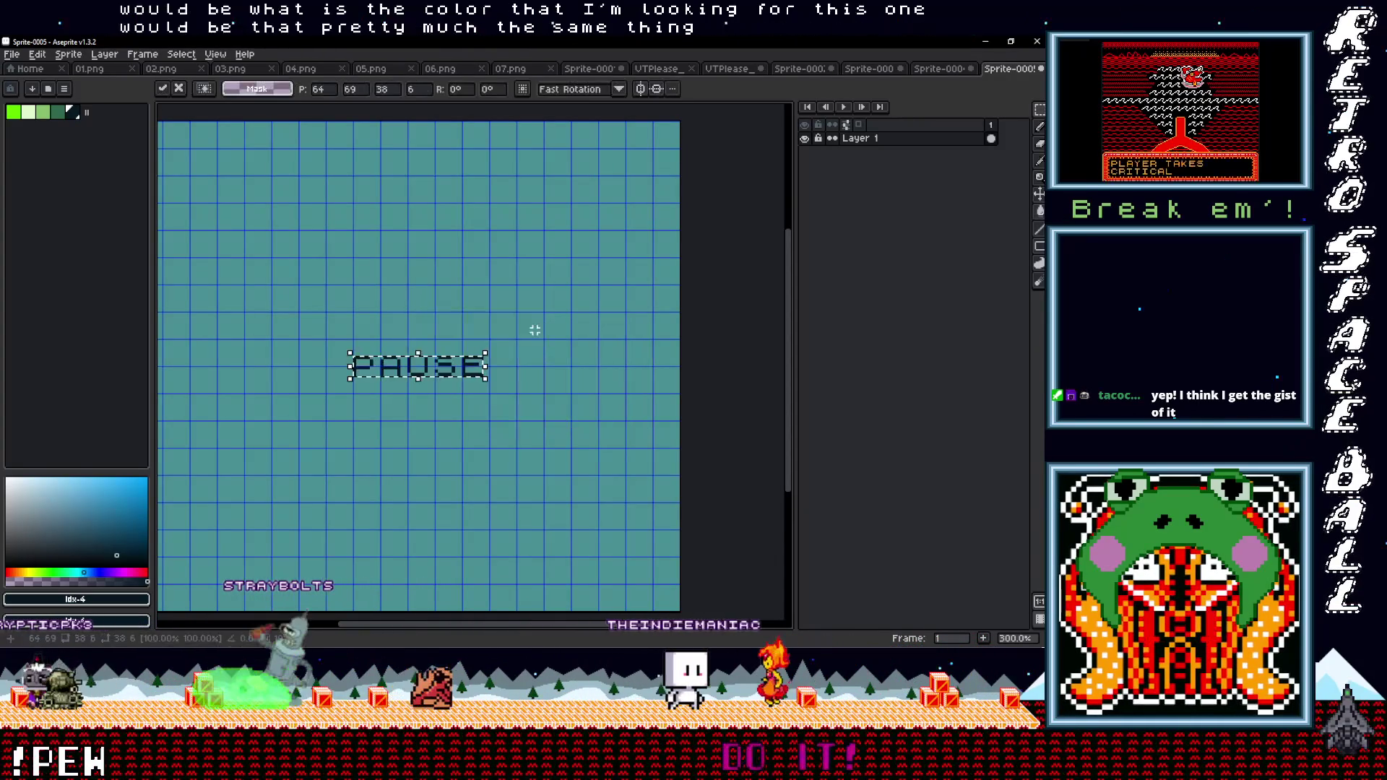
{"action": "mouse_move", "coordinate": [452, 377]}
{"action": "left_mouse_down"}
{"action": "mouse_move", "coordinate": [452, 222]}
{"action": "mouse_move", "coordinate": [405, 191]}
{"action": "mouse_move", "coordinate": [424, 203]}
{"action": "left_mouse_up"}
{"action": "scroll", "coordinate": [448, 217], "scroll_direction": "down", "scroll_amount": 1}
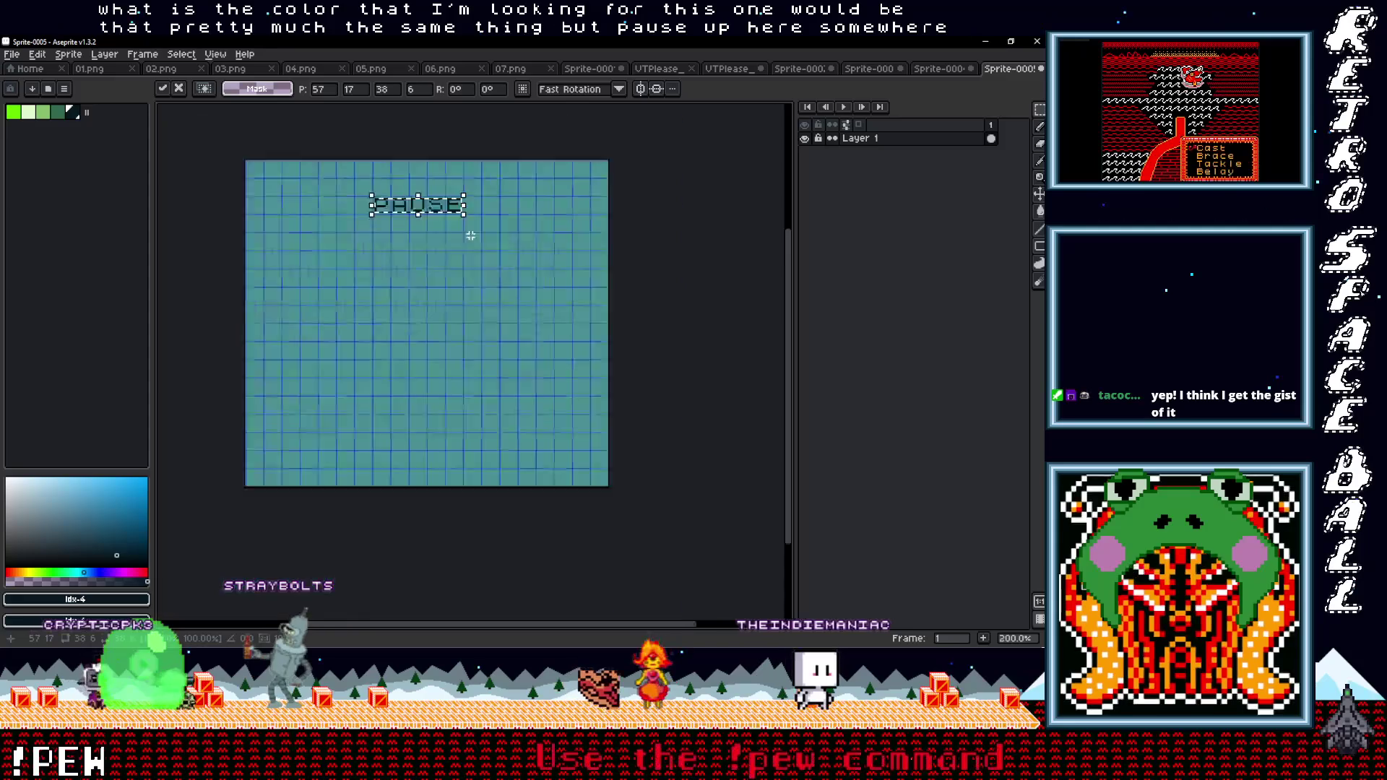
{"action": "left_click", "coordinate": [470, 235]}
{"action": "scroll", "coordinate": [471, 238], "scroll_direction": "up", "scroll_amount": 1}
Add SAVE GAME and OPTIONS labels stacked below PAUSE, then show the OPTIONS mockup
{"action": "key", "text": "ctrl+t"}
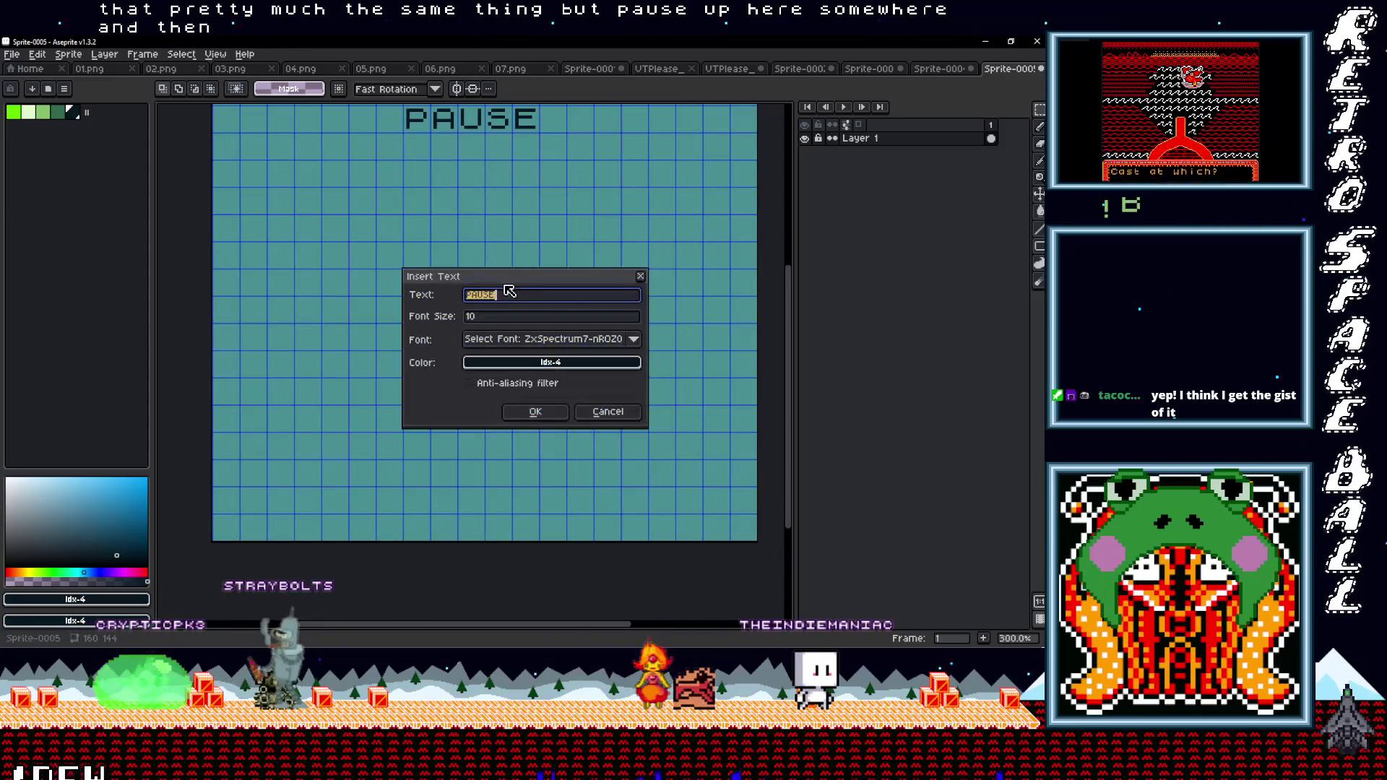
{"action": "type", "text": "SAVE GAME"}
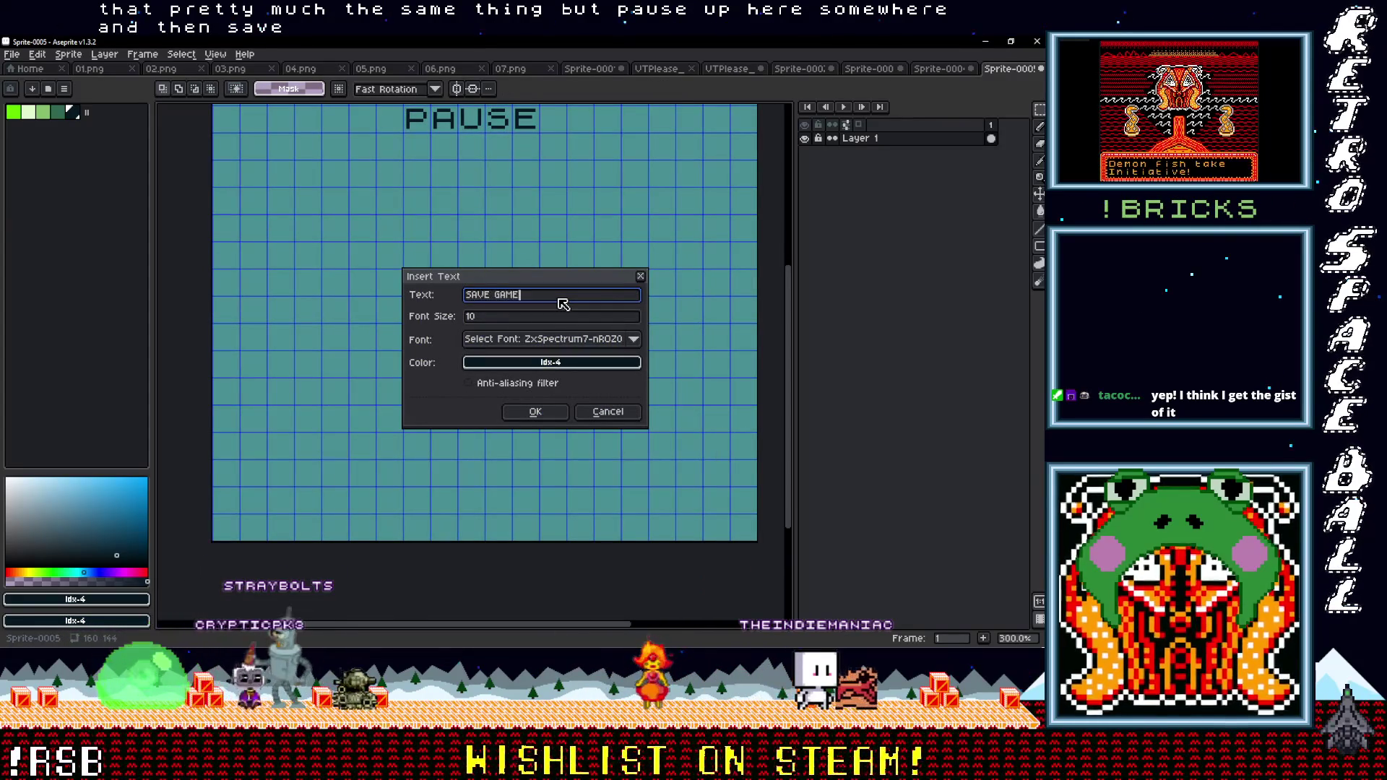
{"action": "key", "text": "Return"}
{"action": "left_click_drag", "start_coordinate": [539, 331], "coordinate": [528, 239]}
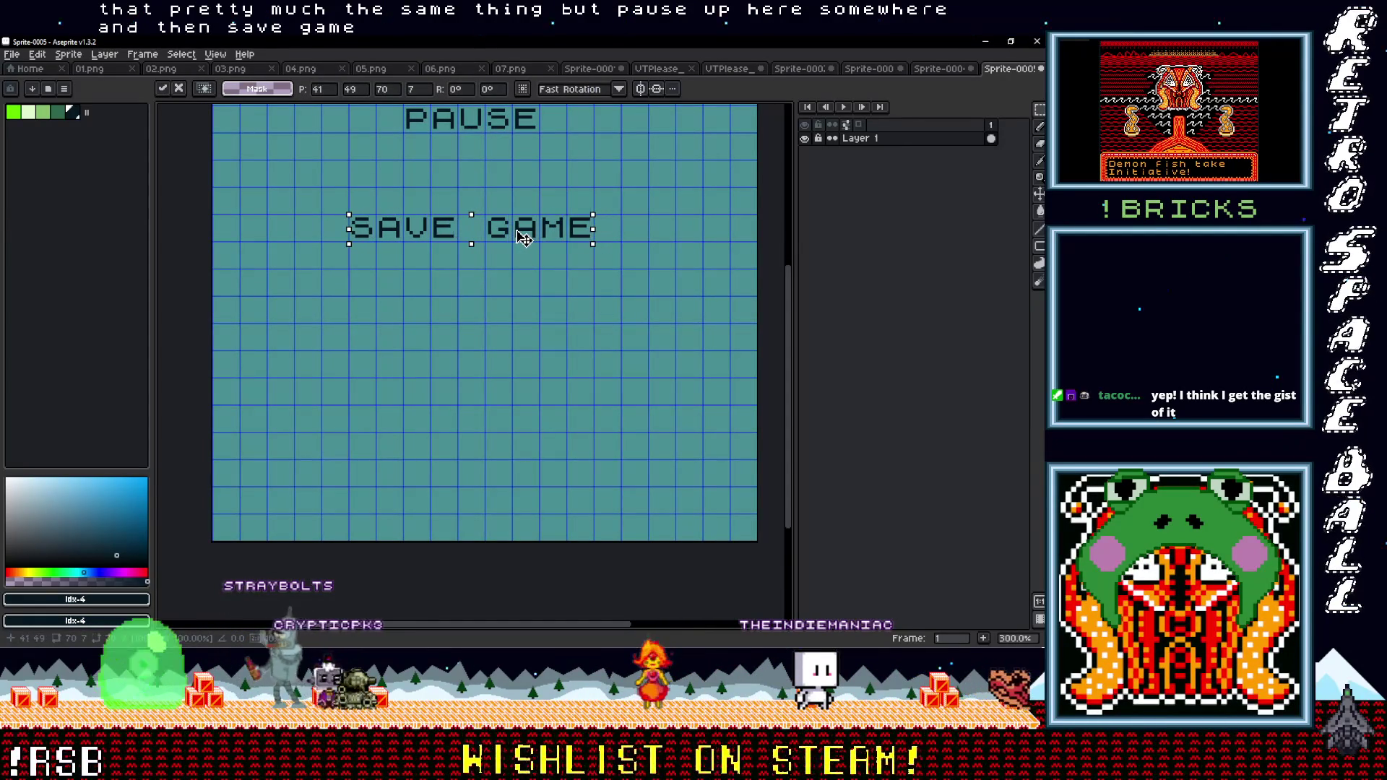
{"action": "key", "text": "Return"}
{"action": "key", "text": "ctrl+t"}
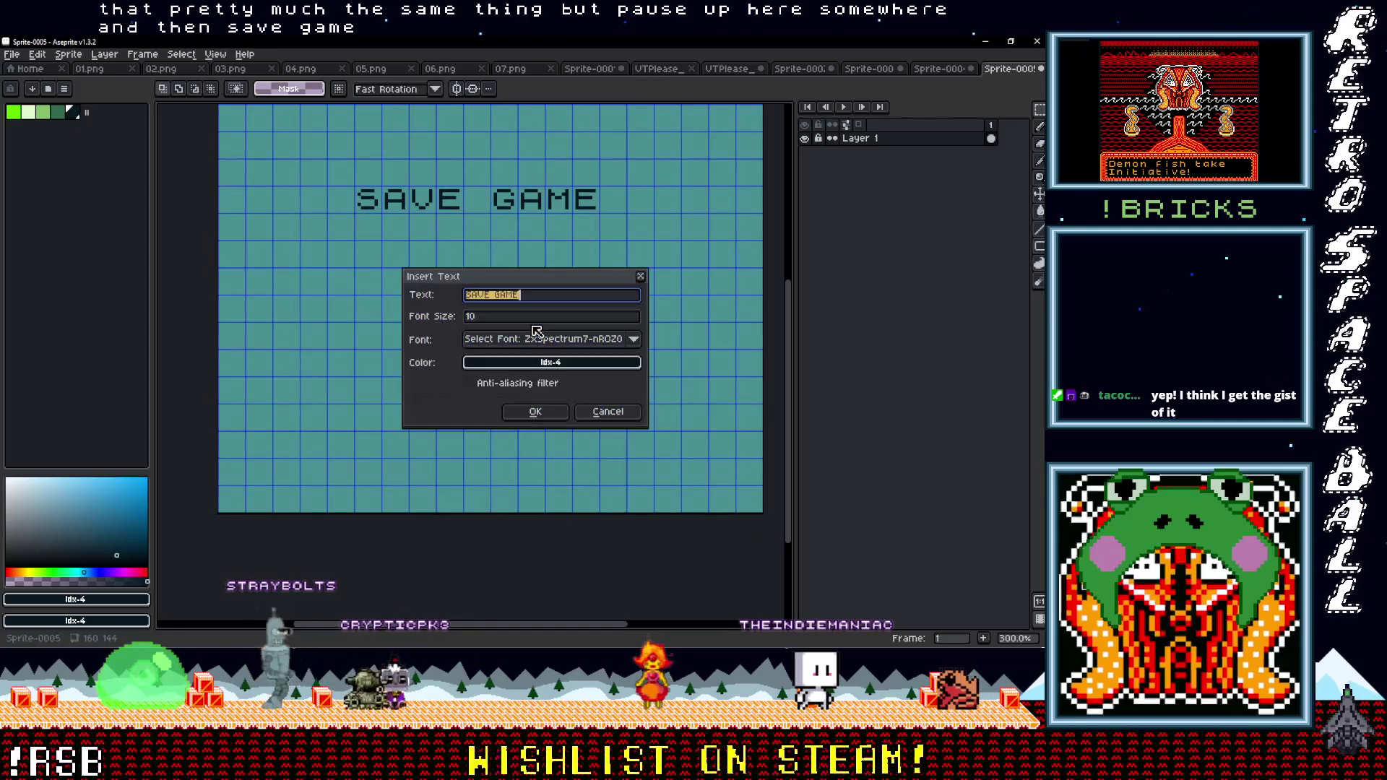
{"action": "type", "text": "OPTIONS"}
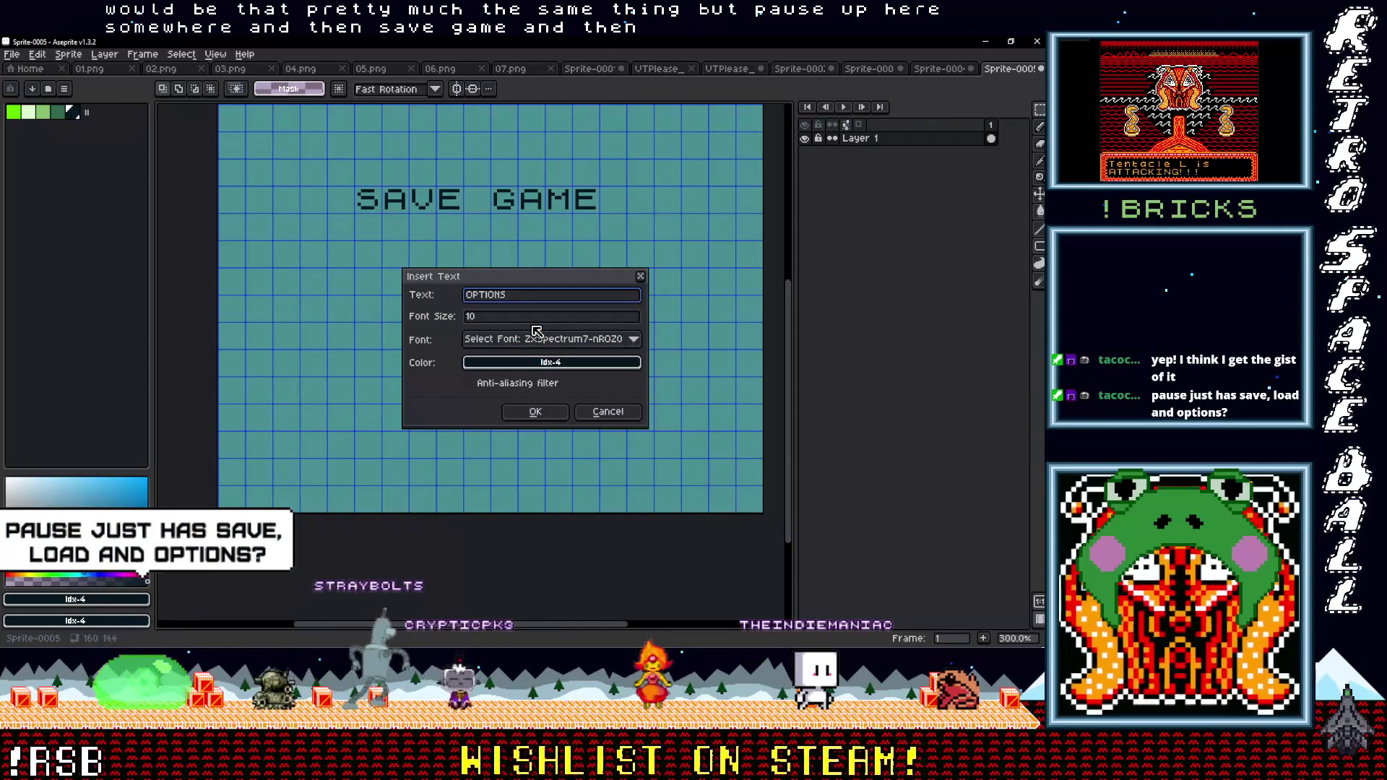
{"action": "left_click", "coordinate": [535, 411]}
{"action": "left_click_drag", "start_coordinate": [507, 315], "coordinate": [491, 261]}
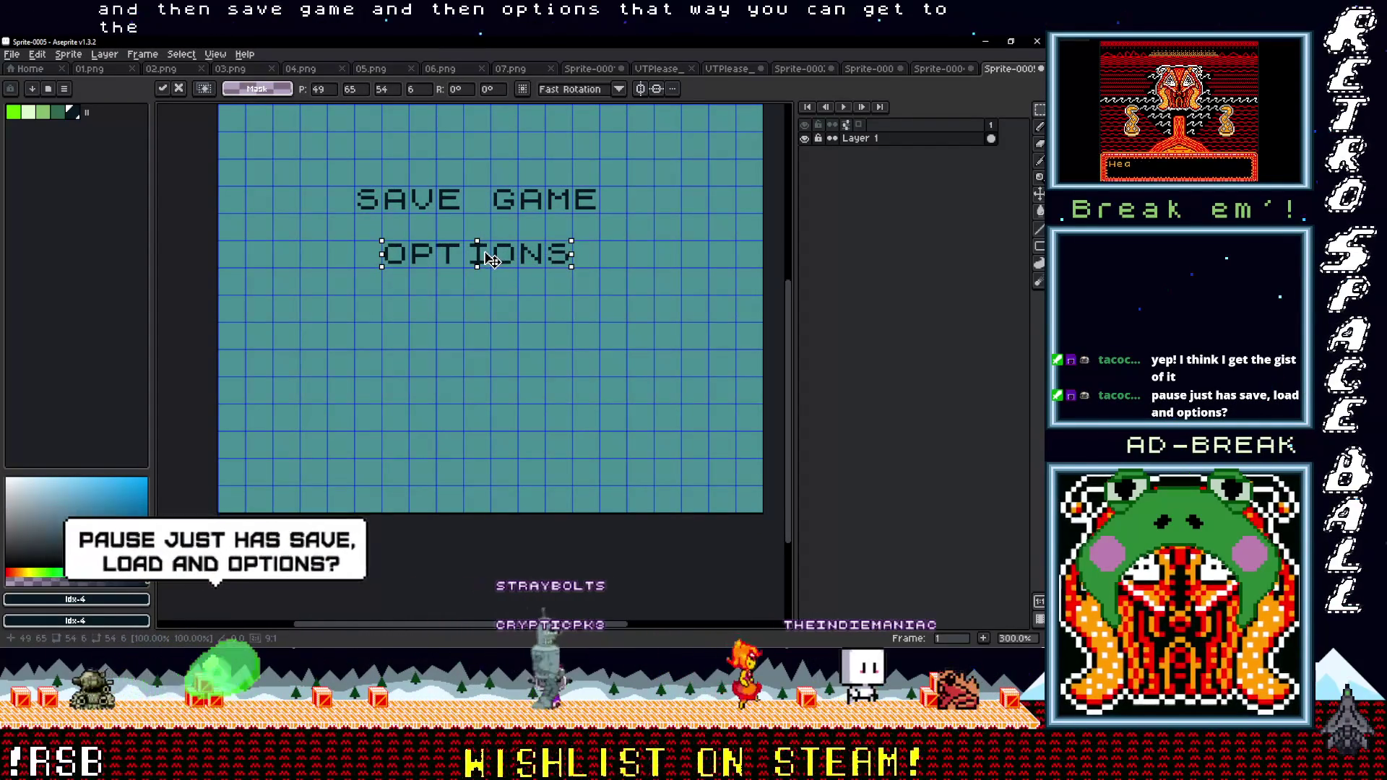
{"action": "scroll", "coordinate": [539, 303], "scroll_direction": "down", "scroll_amount": 2}
{"action": "scroll", "coordinate": [567, 282], "scroll_direction": "up", "scroll_amount": 1}
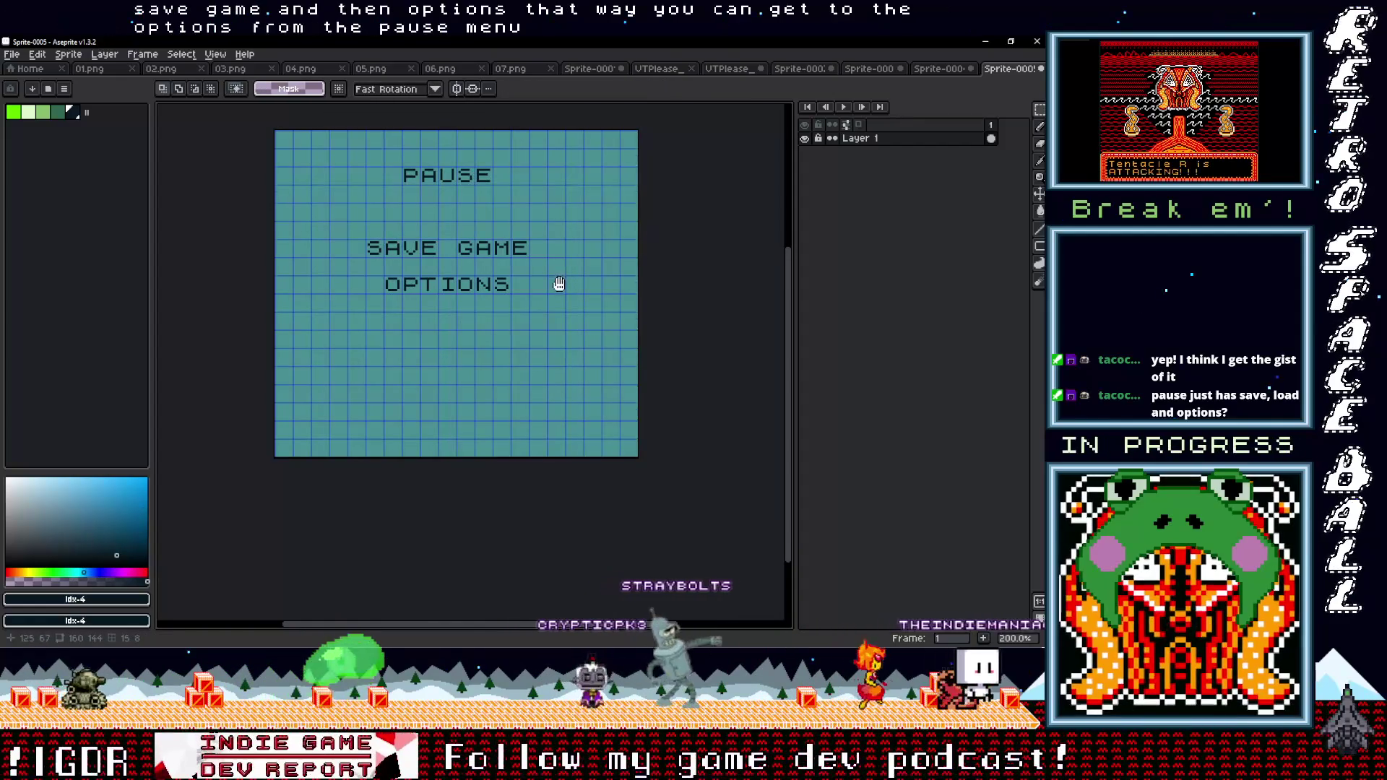
{"action": "left_click", "coordinate": [518, 263]}
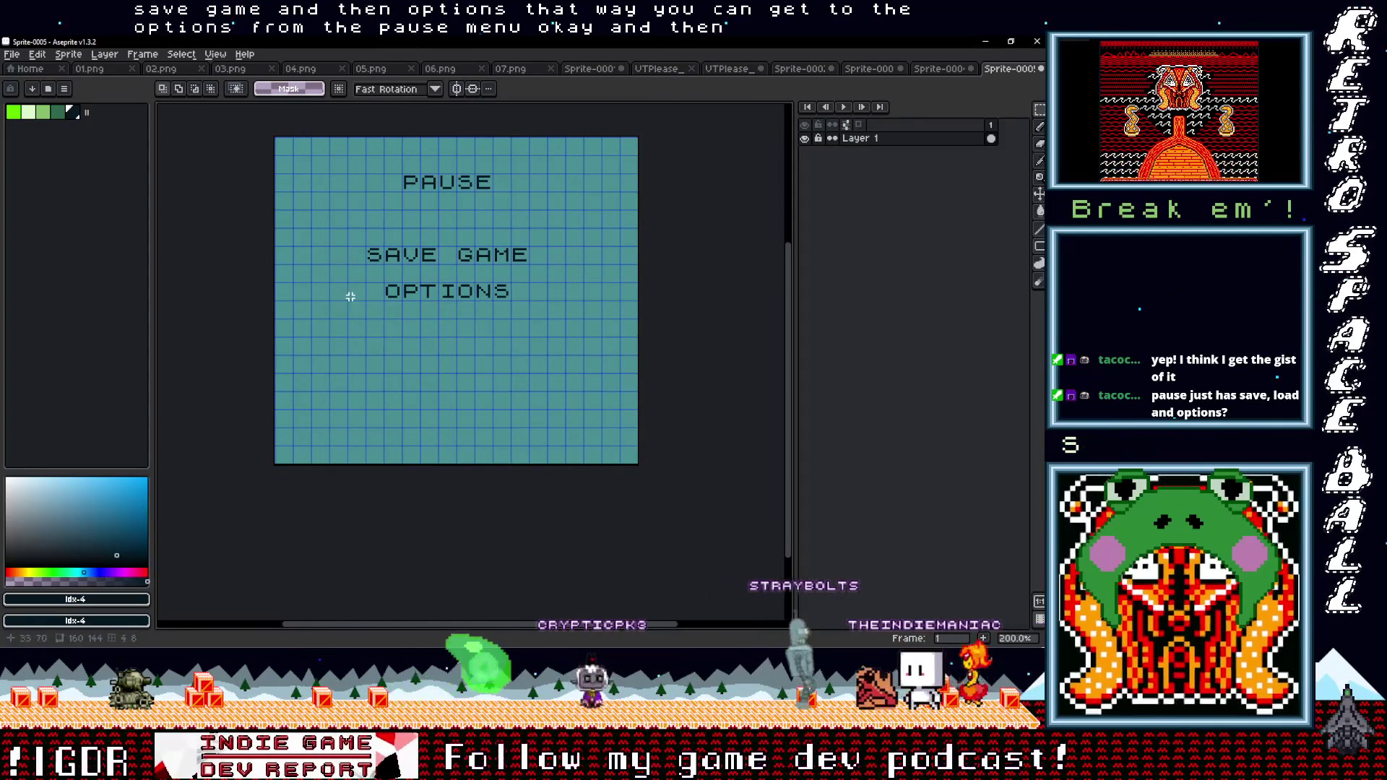
{"action": "key", "text": "ctrl+shift+Tab"}
{"action": "key", "text": "ctrl+shift+Tab"}
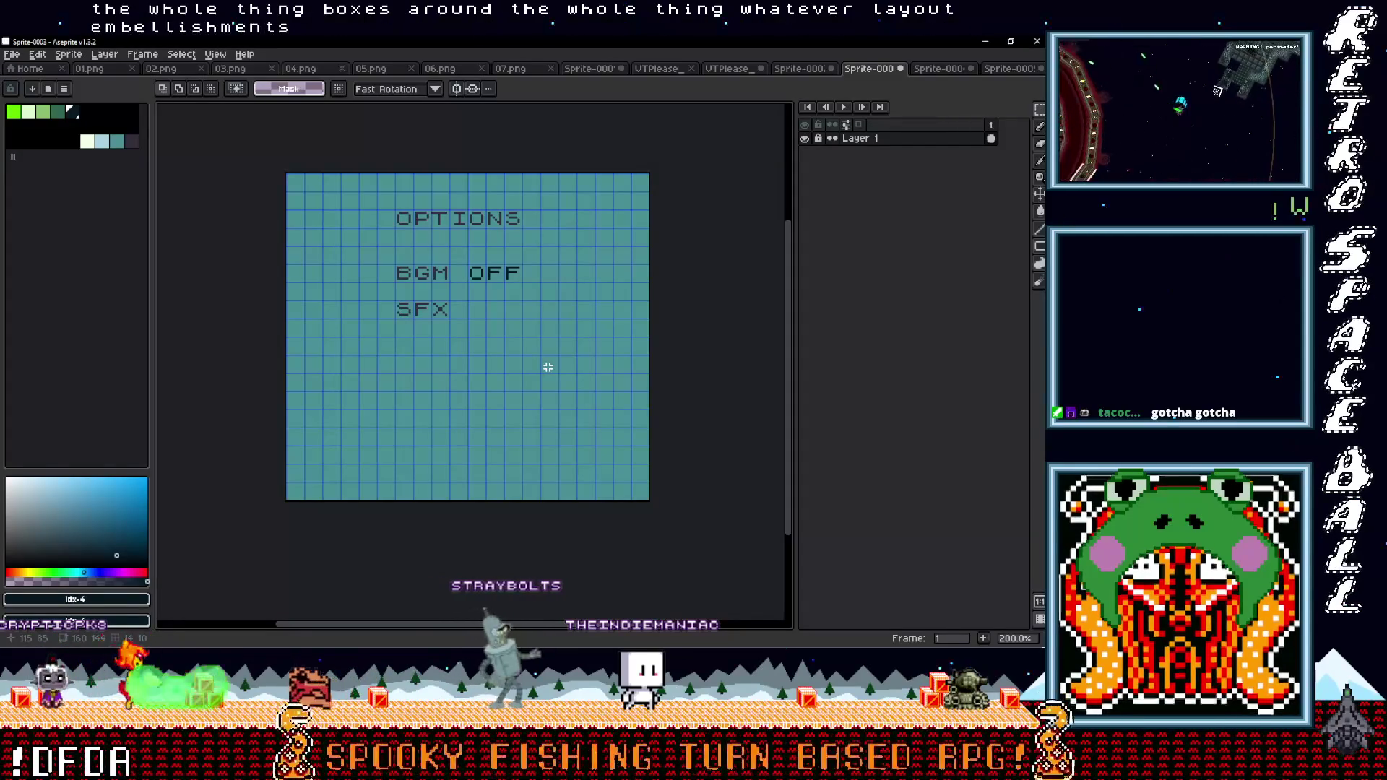
Revisit the pause sprite, then go back to the VTubers Please title screen and minimize Aseprite
{"action": "left_click", "coordinate": [940, 71]}
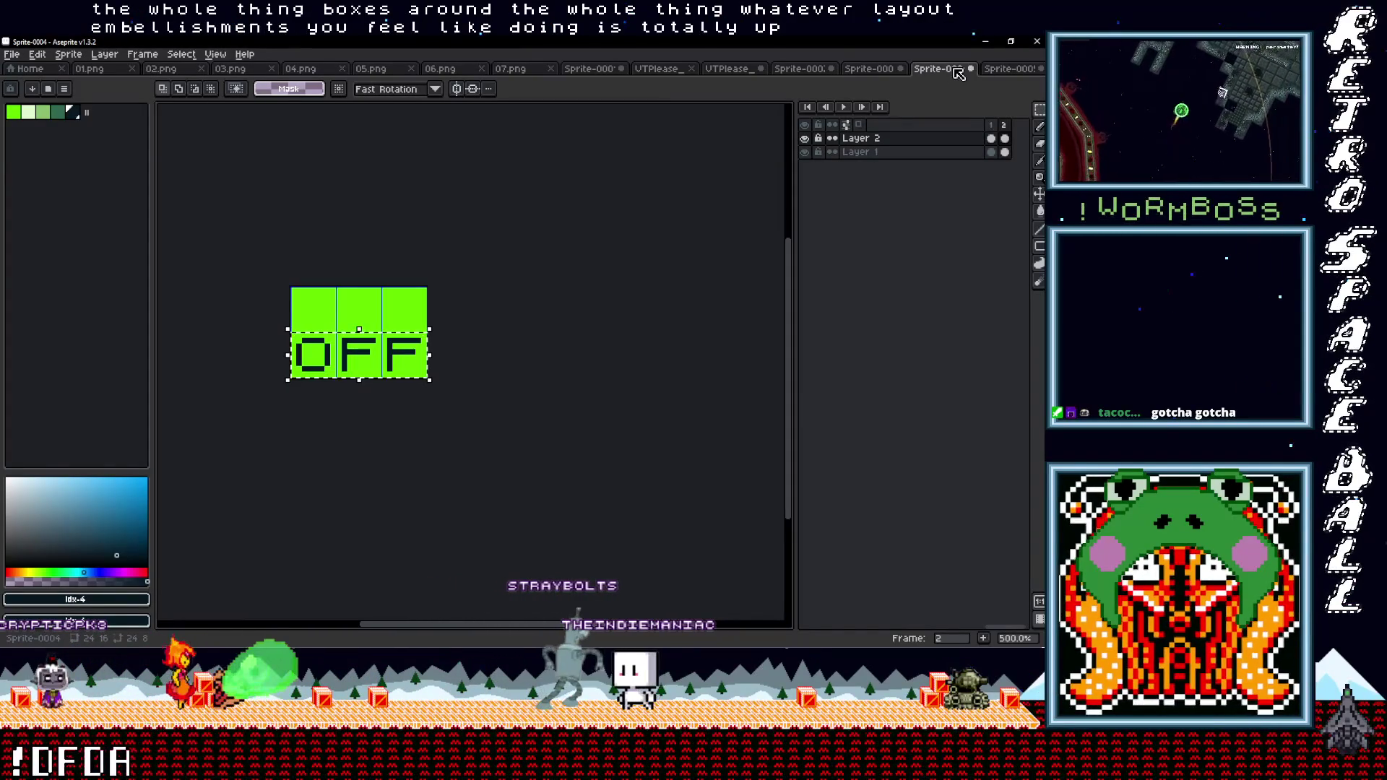
{"action": "left_click", "coordinate": [1011, 73]}
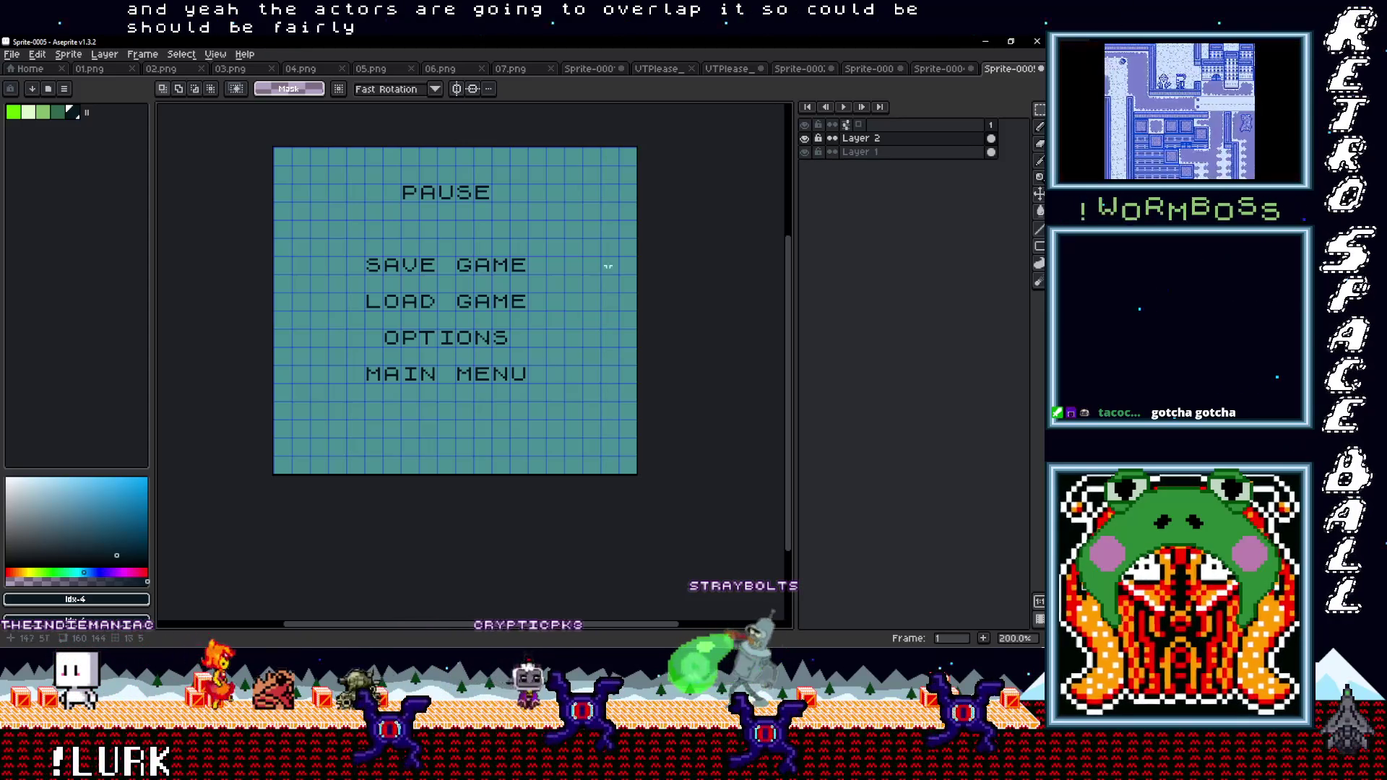
{"action": "left_click", "coordinate": [935, 67]}
{"action": "left_click", "coordinate": [867, 69]}
{"action": "left_click", "coordinate": [799, 68]}
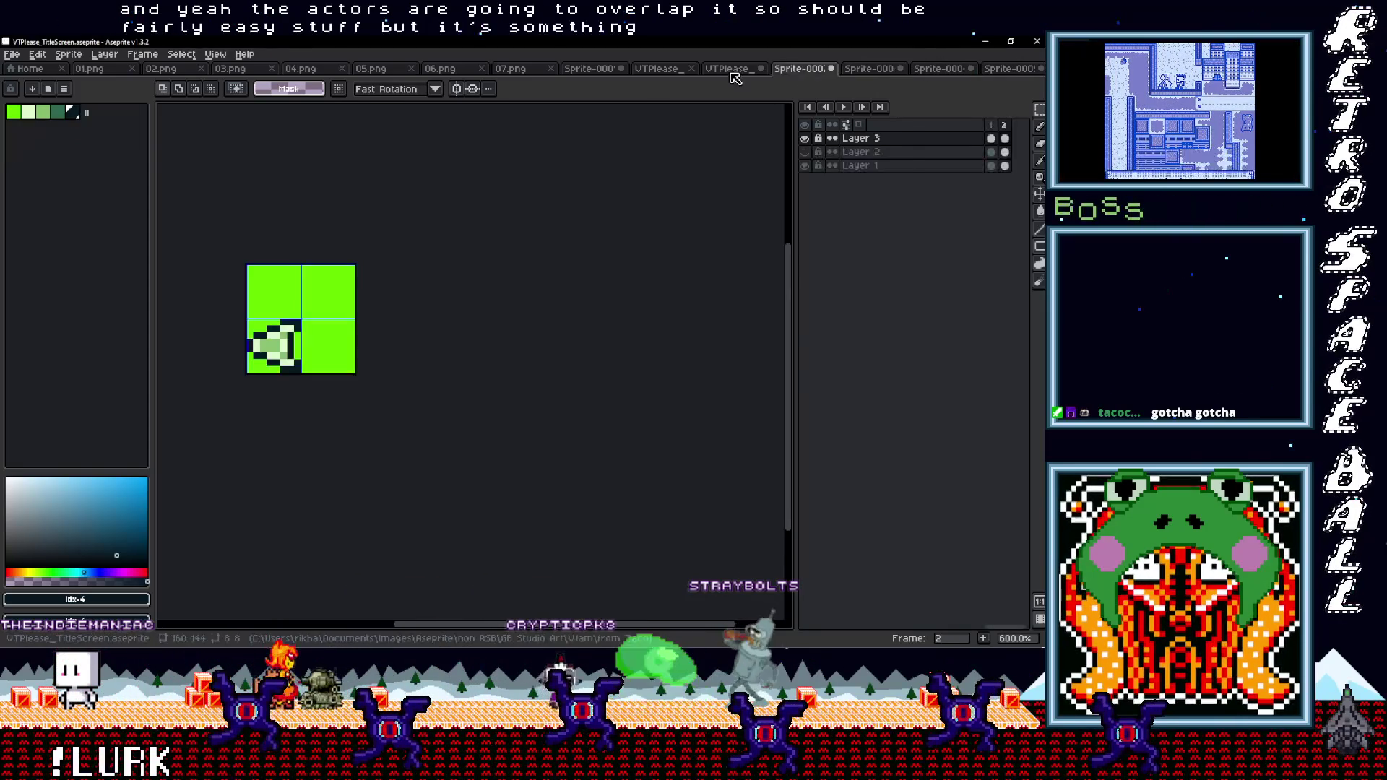
{"action": "left_click", "coordinate": [727, 68]}
{"action": "left_click", "coordinate": [665, 71]}
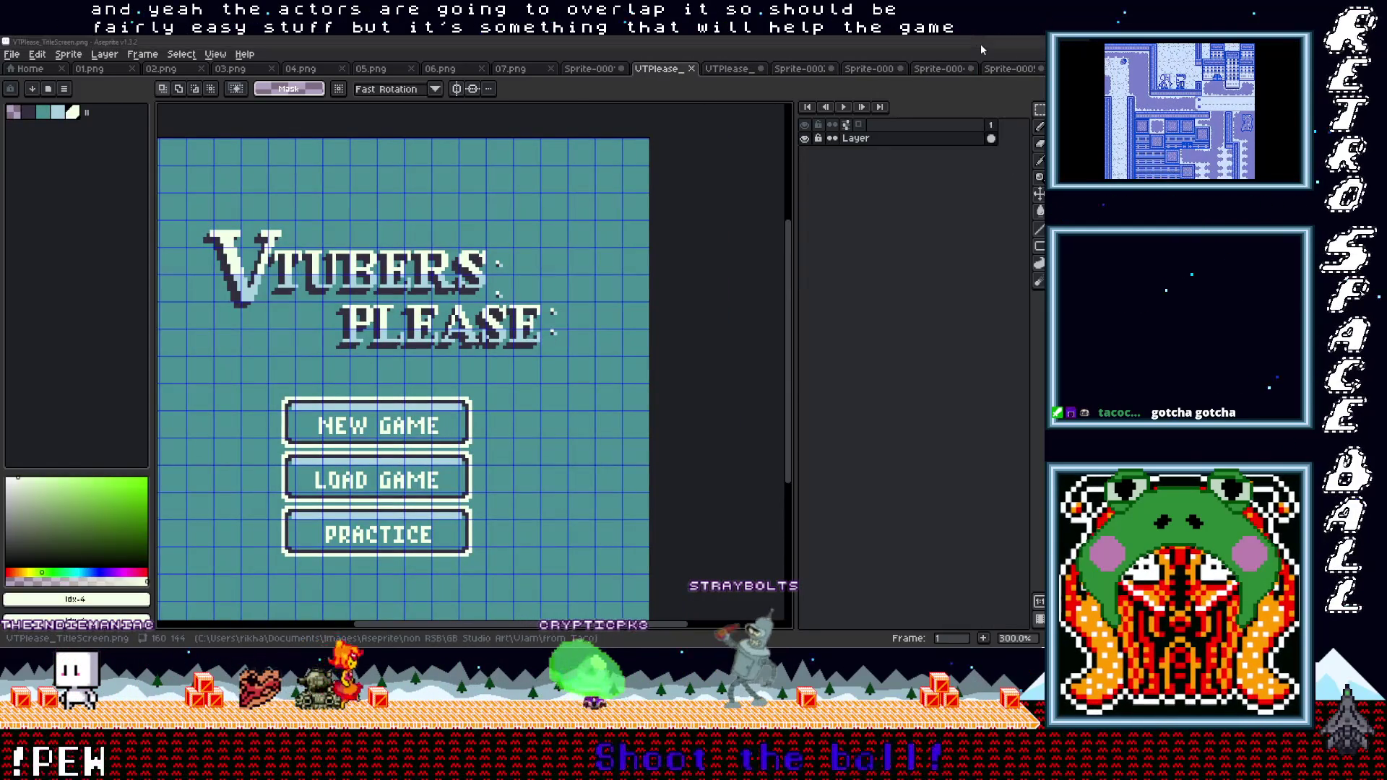
{"action": "left_click", "coordinate": [983, 42]}
{"action": "scroll", "coordinate": [561, 333], "scroll_direction": "down", "scroll_amount": 3}
Switch to the VTubers, Please project in GB Studio and scroll around its world
{"action": "key", "text": "alt+Tab"}
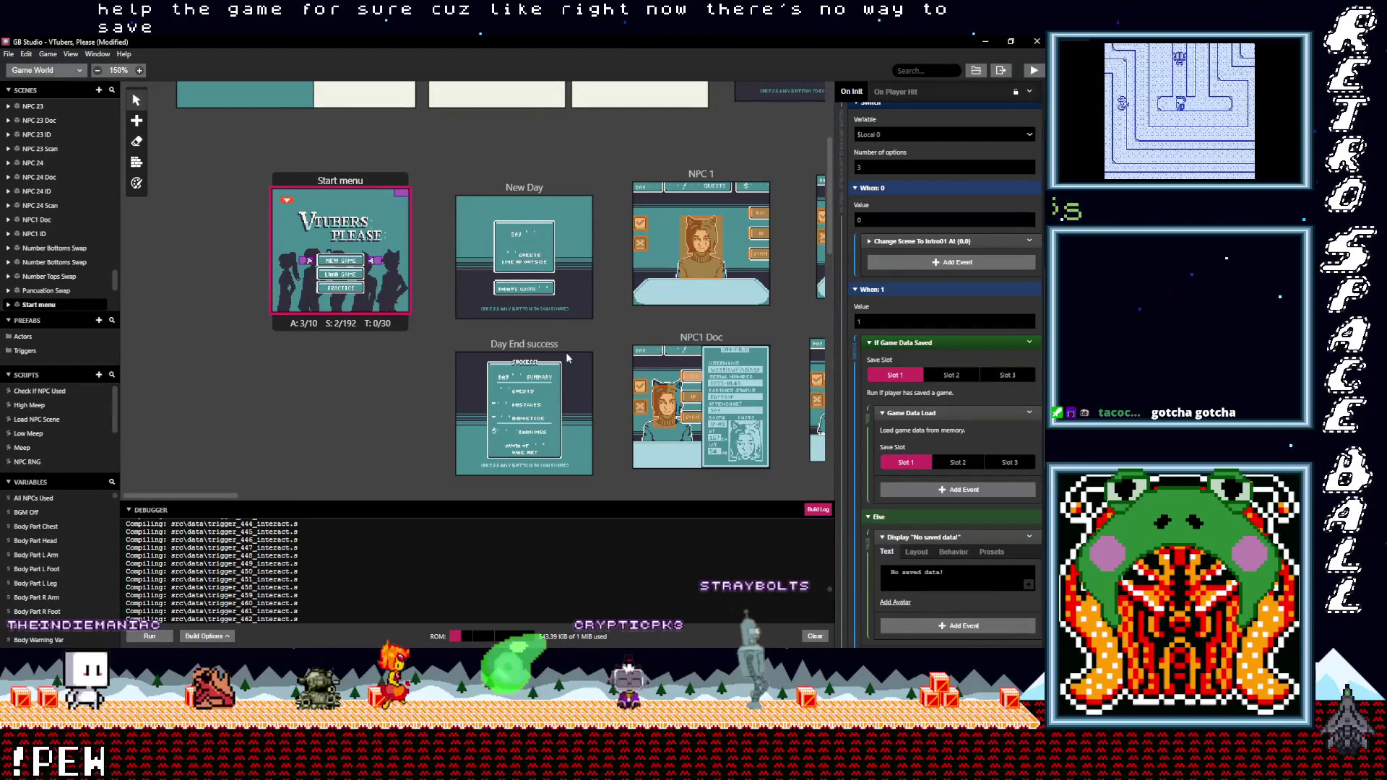
{"action": "scroll", "coordinate": [675, 331], "scroll_direction": "right", "scroll_amount": 5}
{"action": "scroll", "coordinate": [675, 331], "scroll_direction": "up", "scroll_amount": 2}
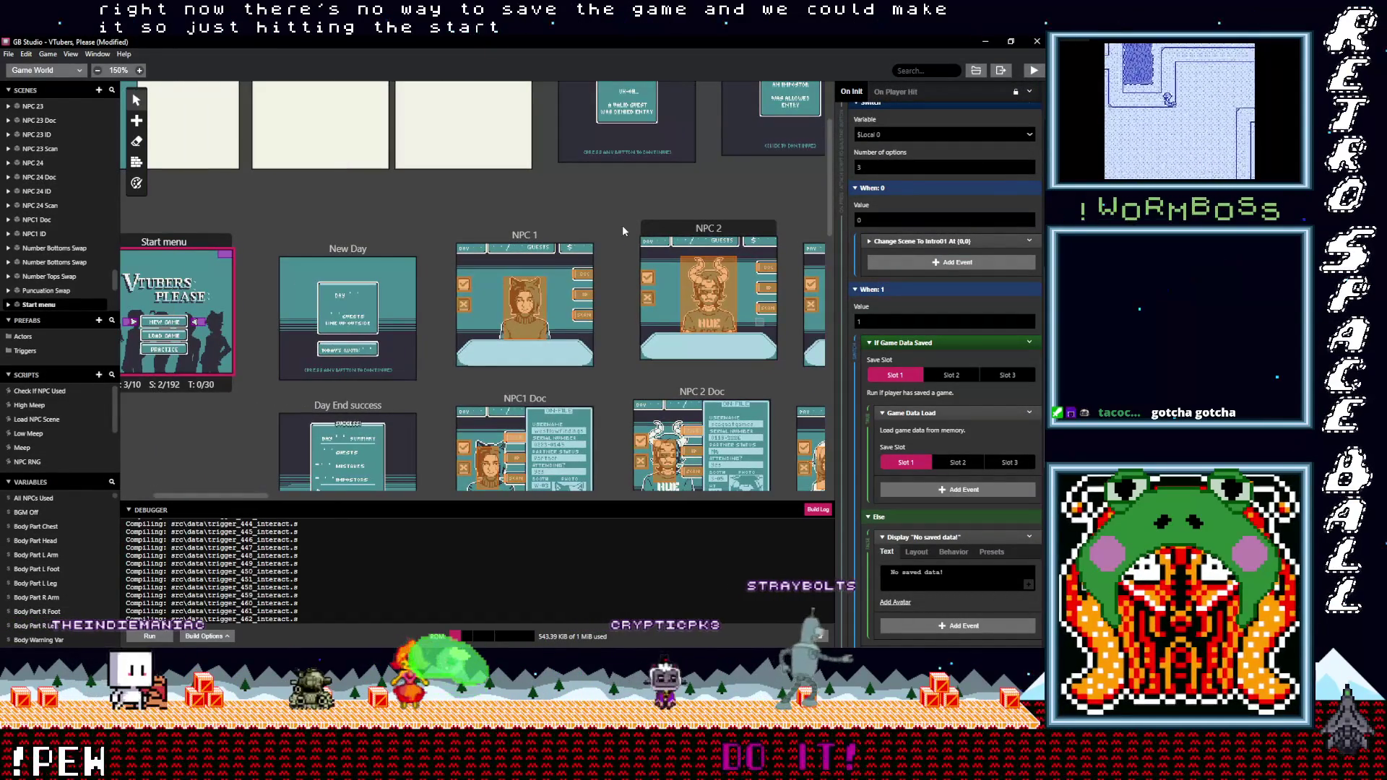
{"action": "scroll", "coordinate": [612, 275], "scroll_direction": "up", "scroll_amount": 2}
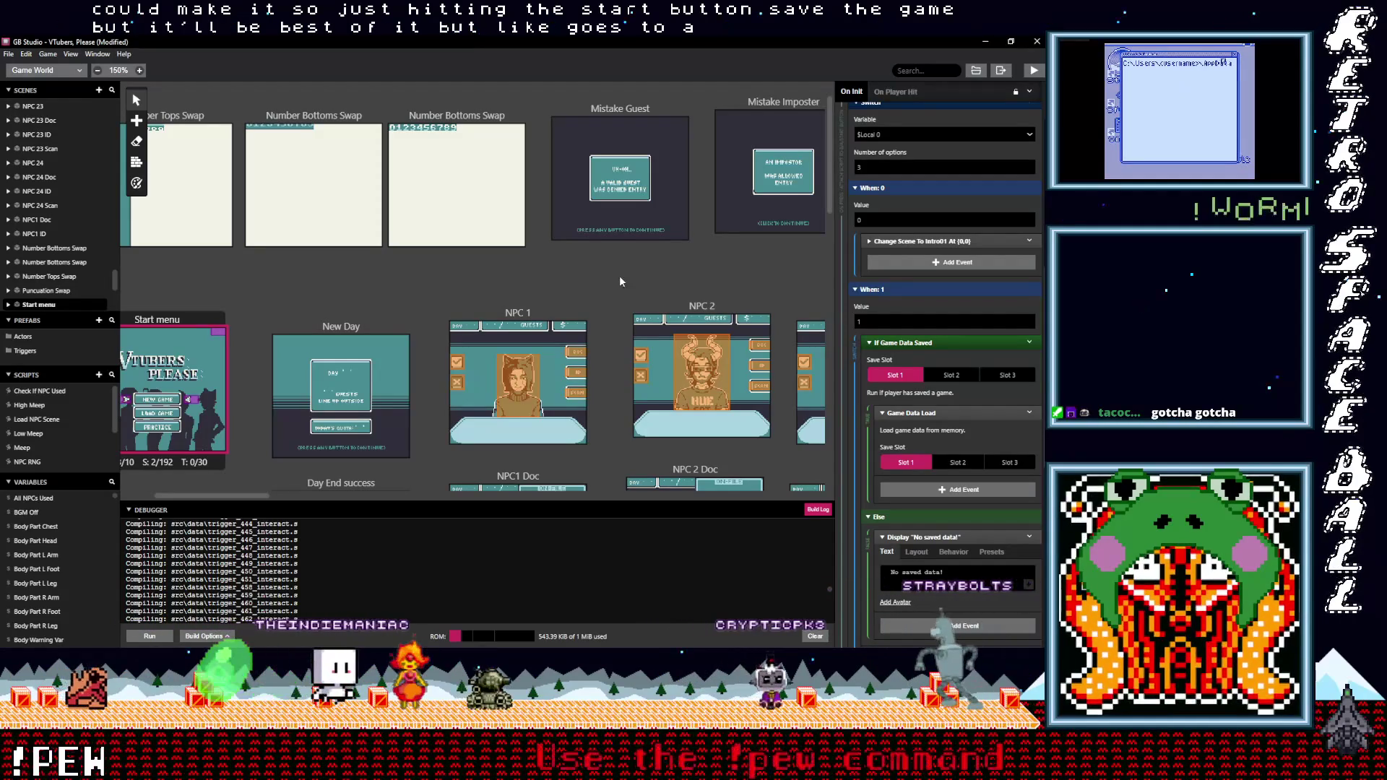
{"action": "scroll", "coordinate": [670, 275], "scroll_direction": "right", "scroll_amount": 1}
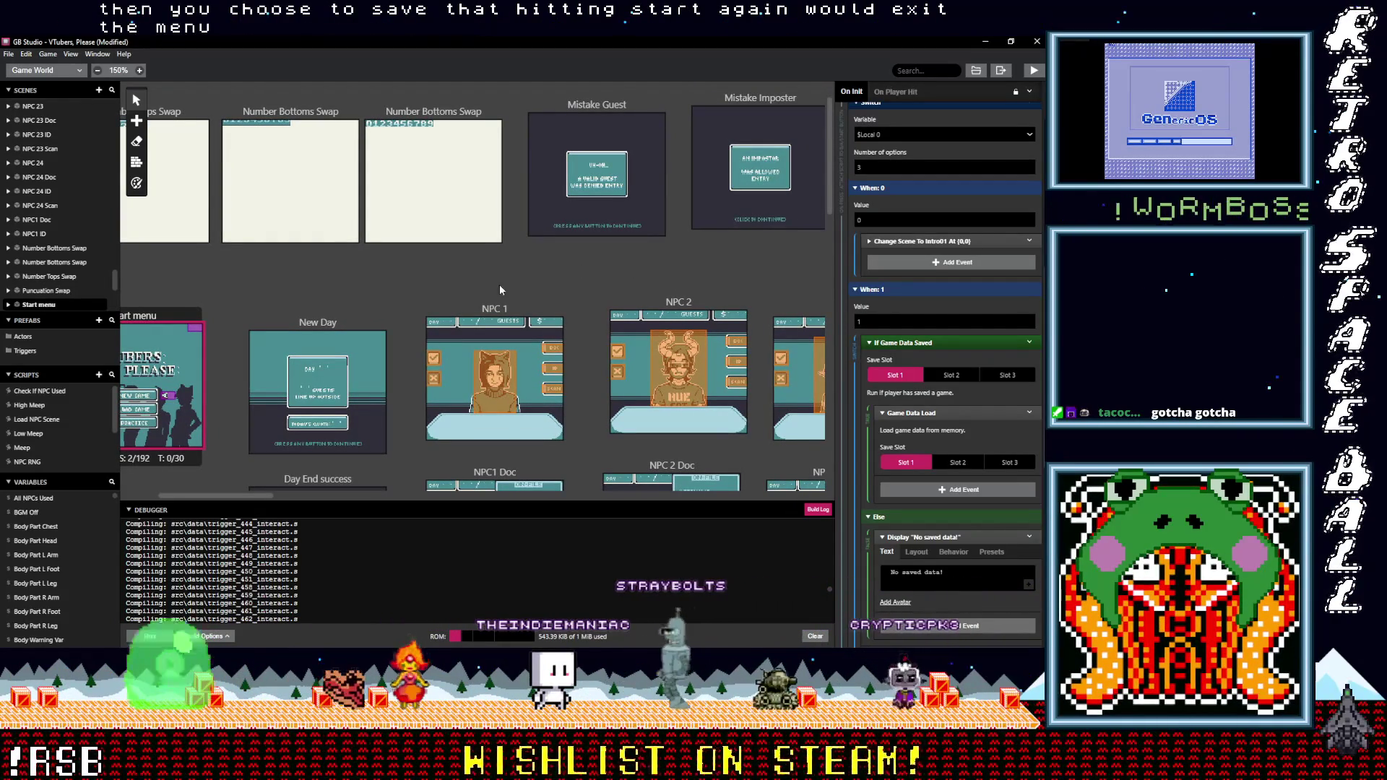
{"action": "scroll", "coordinate": [526, 274], "scroll_direction": "left", "scroll_amount": 2}
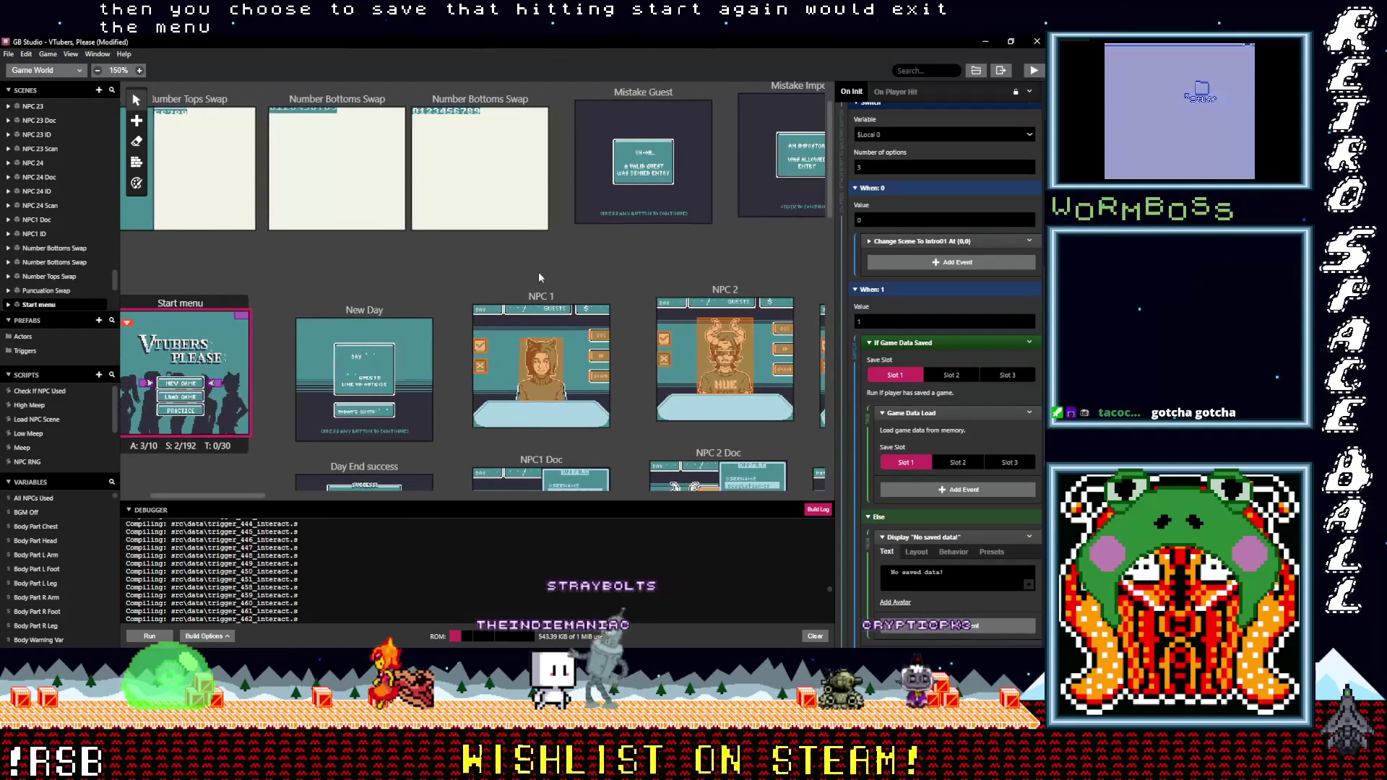
{"action": "scroll", "coordinate": [537, 274], "scroll_direction": "right", "scroll_amount": 1}
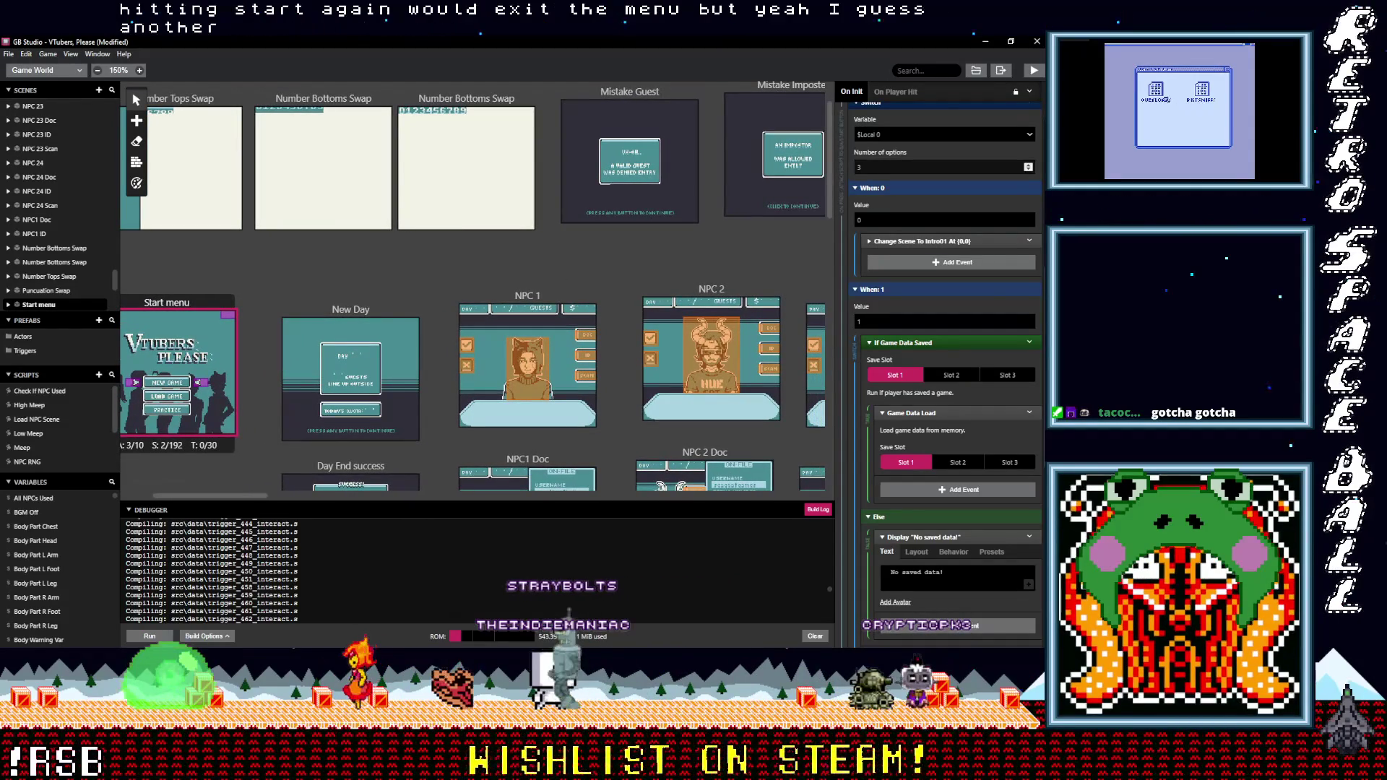
Bring Aseprite back to the front on the PAUSE menu sprite
{"action": "mouse_move", "coordinate": [987, 36]}
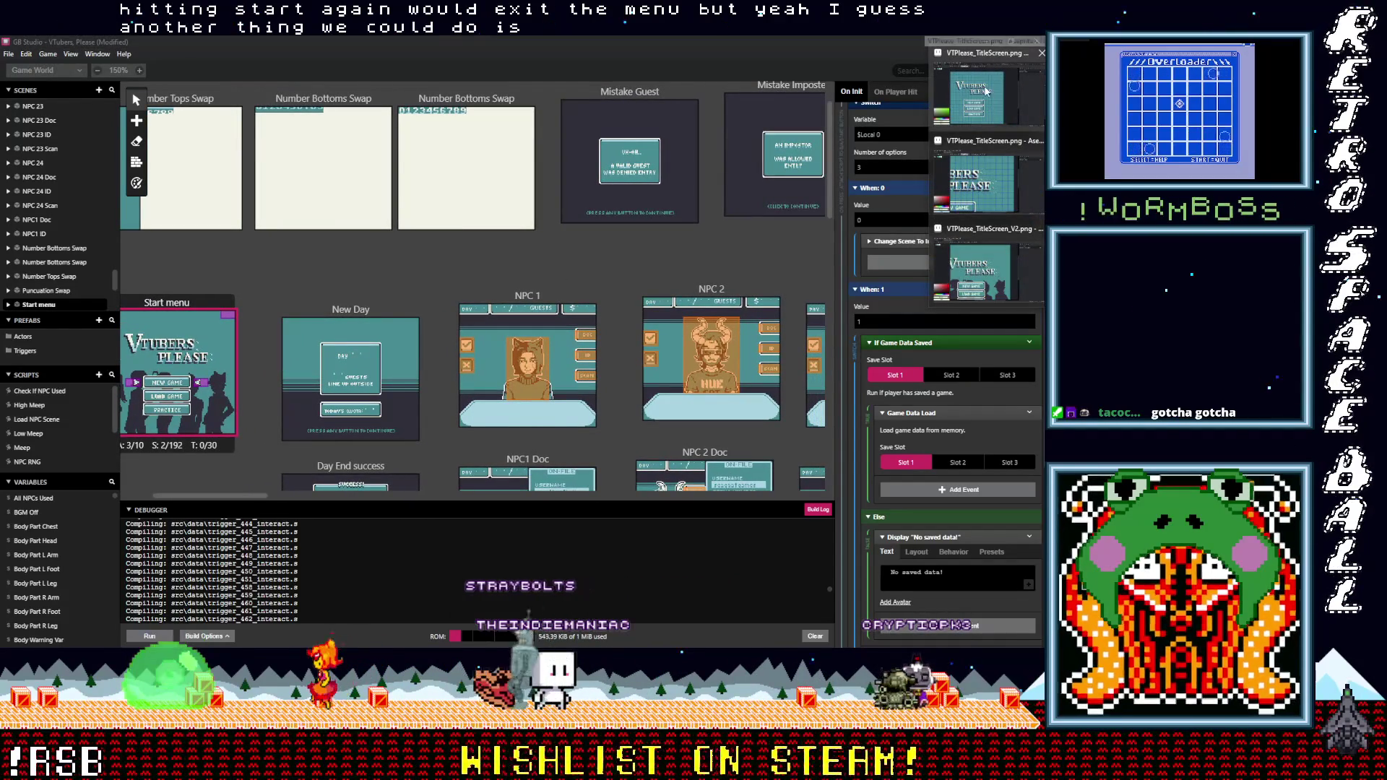
{"action": "left_click", "coordinate": [986, 91]}
{"action": "left_click", "coordinate": [1010, 68]}
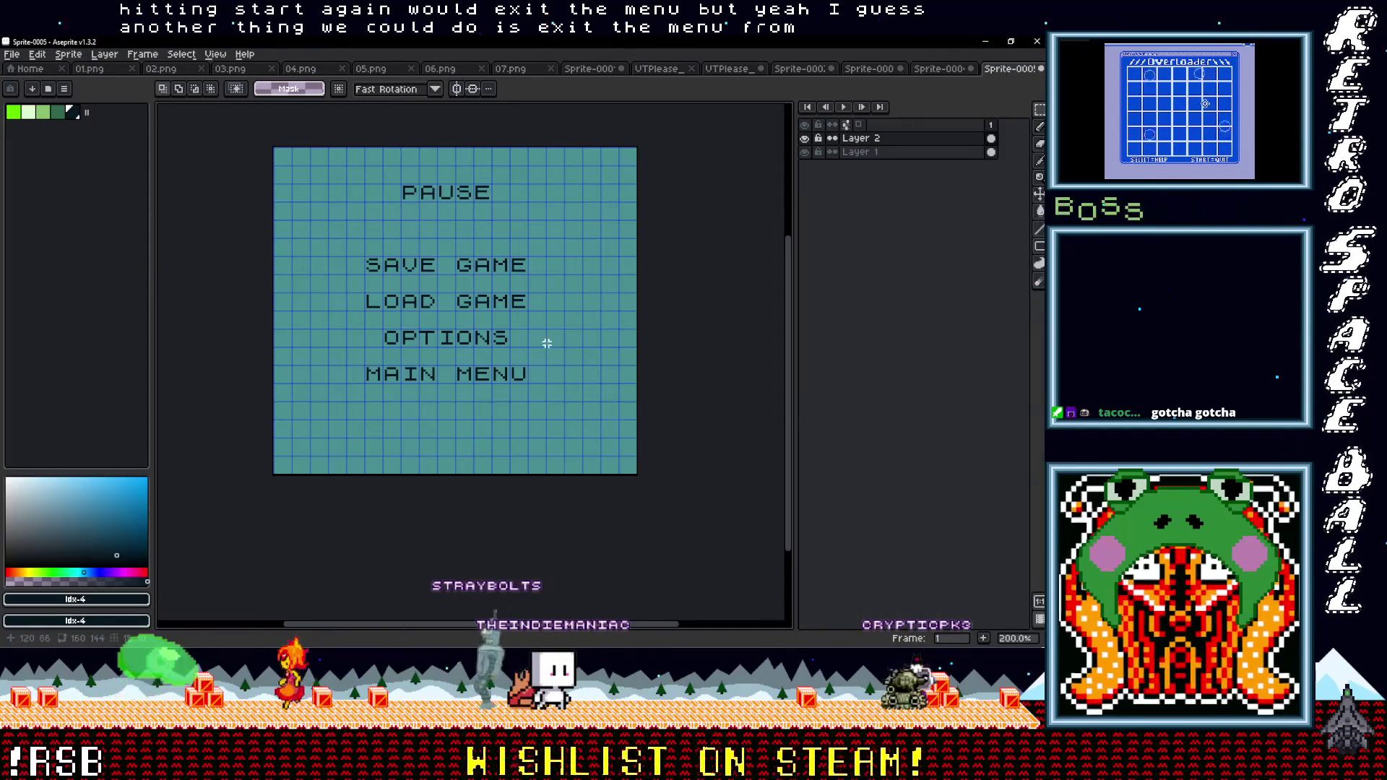
Insert an EXIT MENU text label on the pause mockup
{"action": "key", "text": "ctrl+t"}
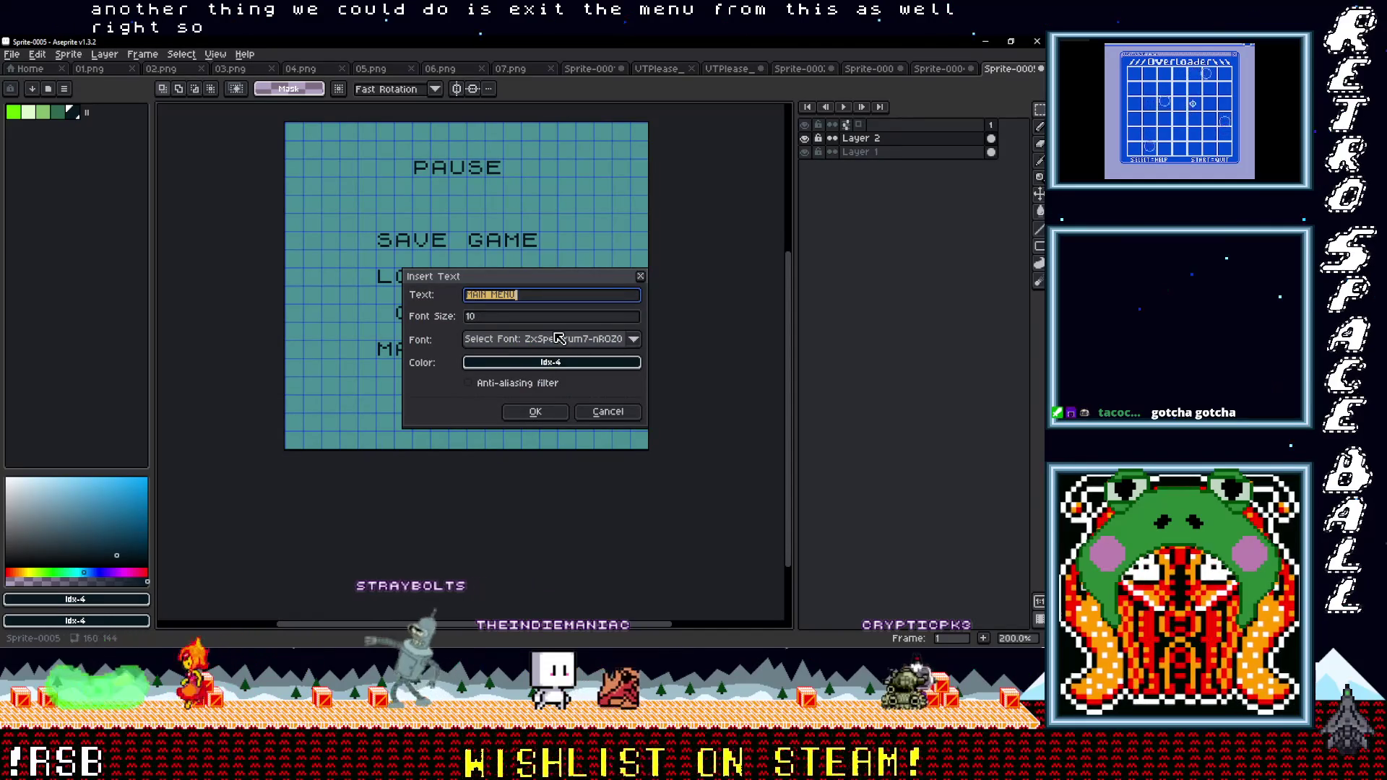
{"action": "type", "text": "EXIT MENU"}
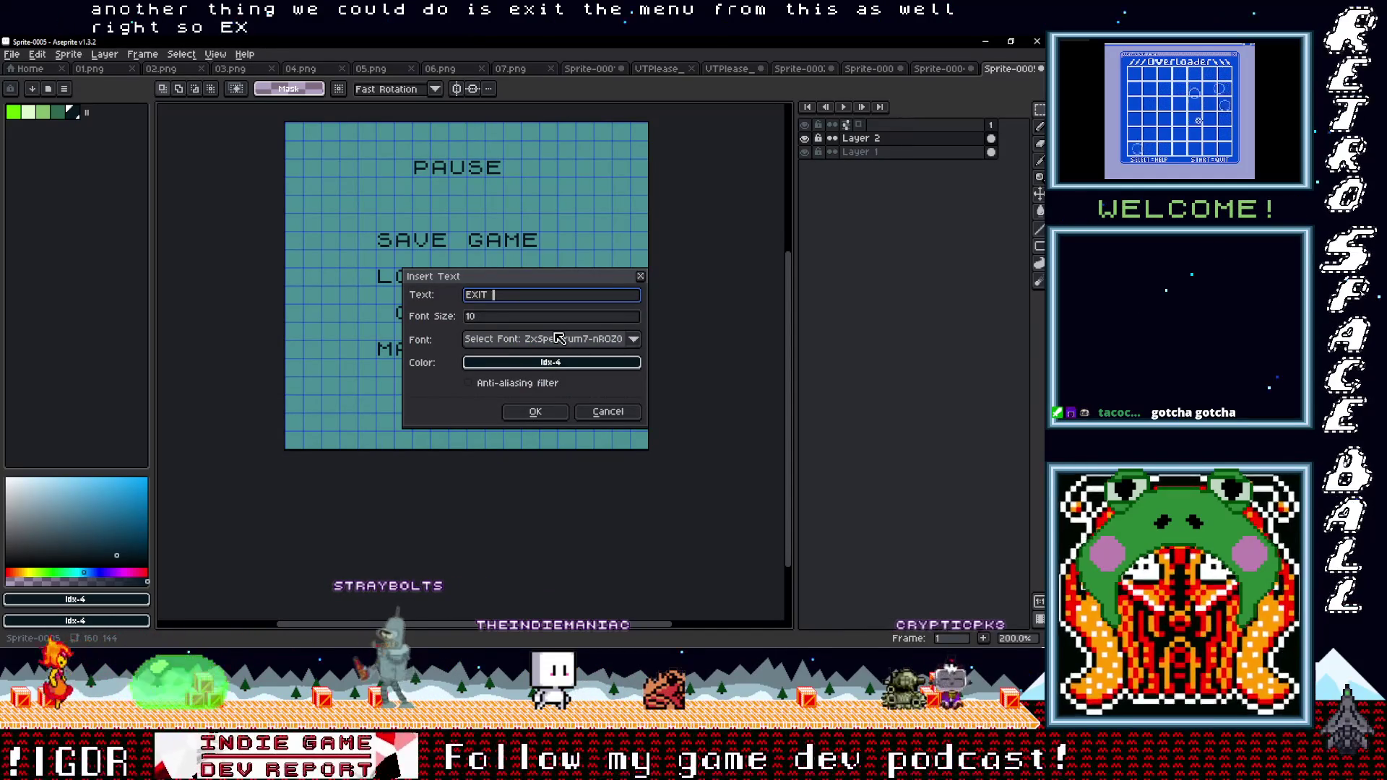
{"action": "key", "text": "Return"}
{"action": "mouse_move", "coordinate": [484, 292]}
{"action": "left_mouse_down"}
{"action": "mouse_move", "coordinate": [484, 372]}
{"action": "mouse_move", "coordinate": [486, 339]}
{"action": "left_mouse_up"}
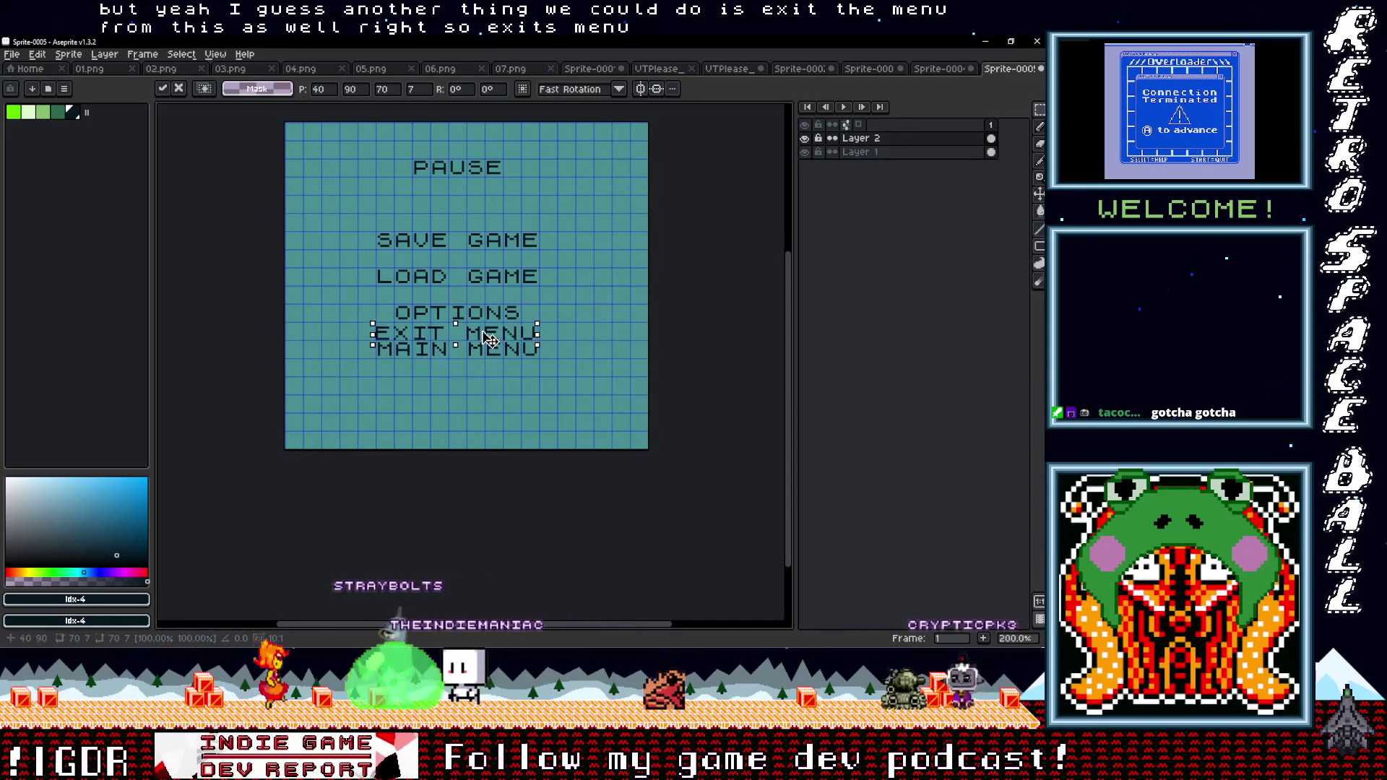
{"action": "scroll", "coordinate": [487, 338], "scroll_direction": "up", "scroll_amount": 3}
{"action": "left_click", "coordinate": [602, 402]}
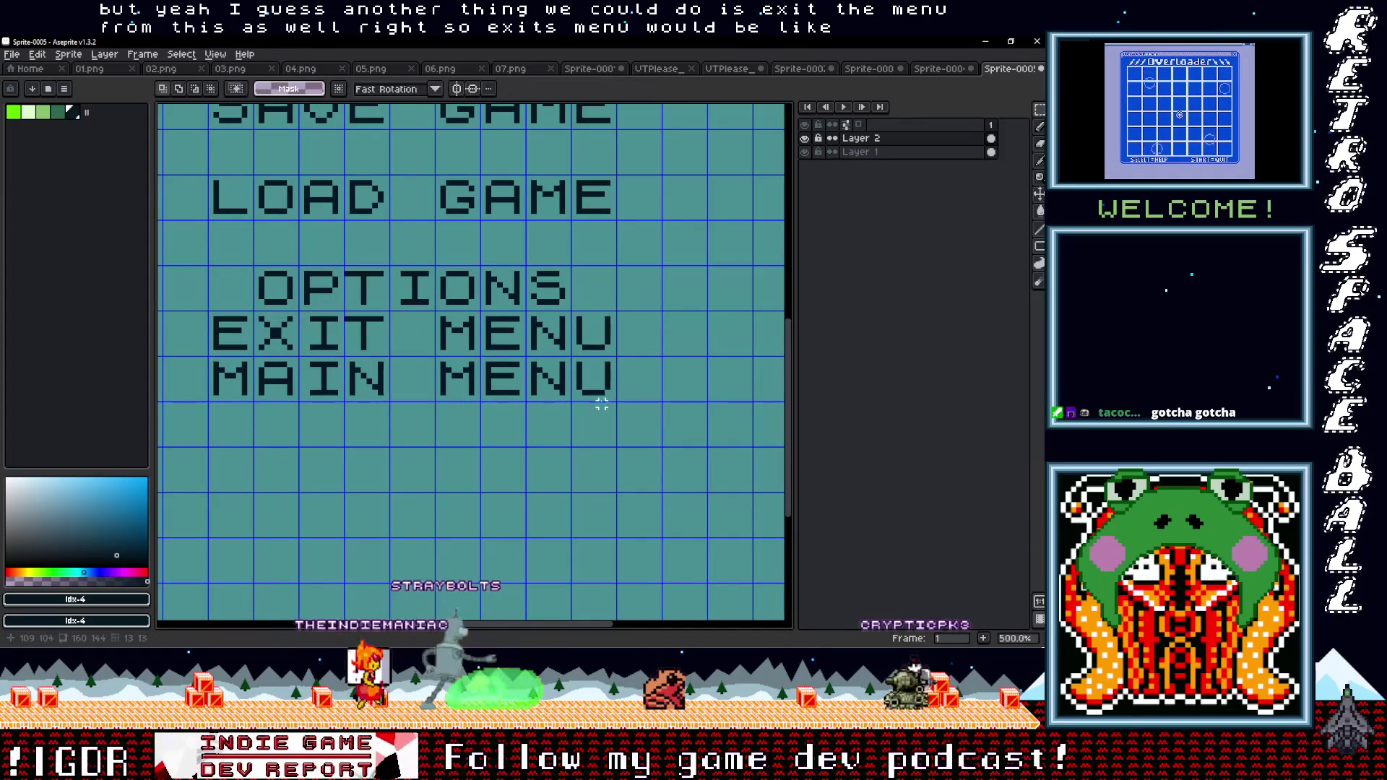
Move MAIN MENU lower and set EXIT MENU in the gap above it, evenly spaced
{"action": "left_click_drag", "start_coordinate": [613, 398], "coordinate": [205, 350]}
{"action": "left_click_drag", "start_coordinate": [293, 379], "coordinate": [293, 427]}
{"action": "left_click", "coordinate": [542, 362]}
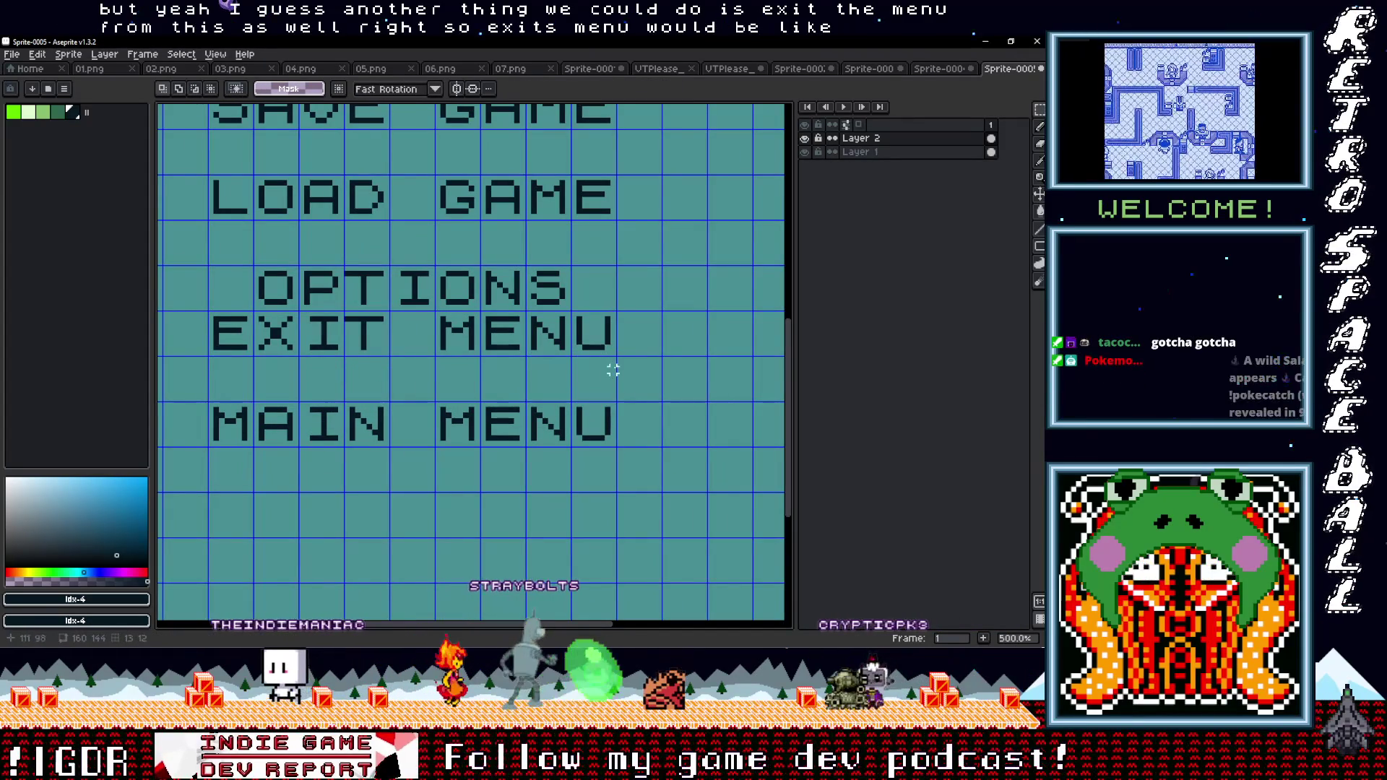
{"action": "mouse_move", "coordinate": [618, 448]}
{"action": "left_mouse_down"}
{"action": "mouse_move", "coordinate": [205, 398]}
{"action": "mouse_move", "coordinate": [229, 465]}
{"action": "left_mouse_up"}
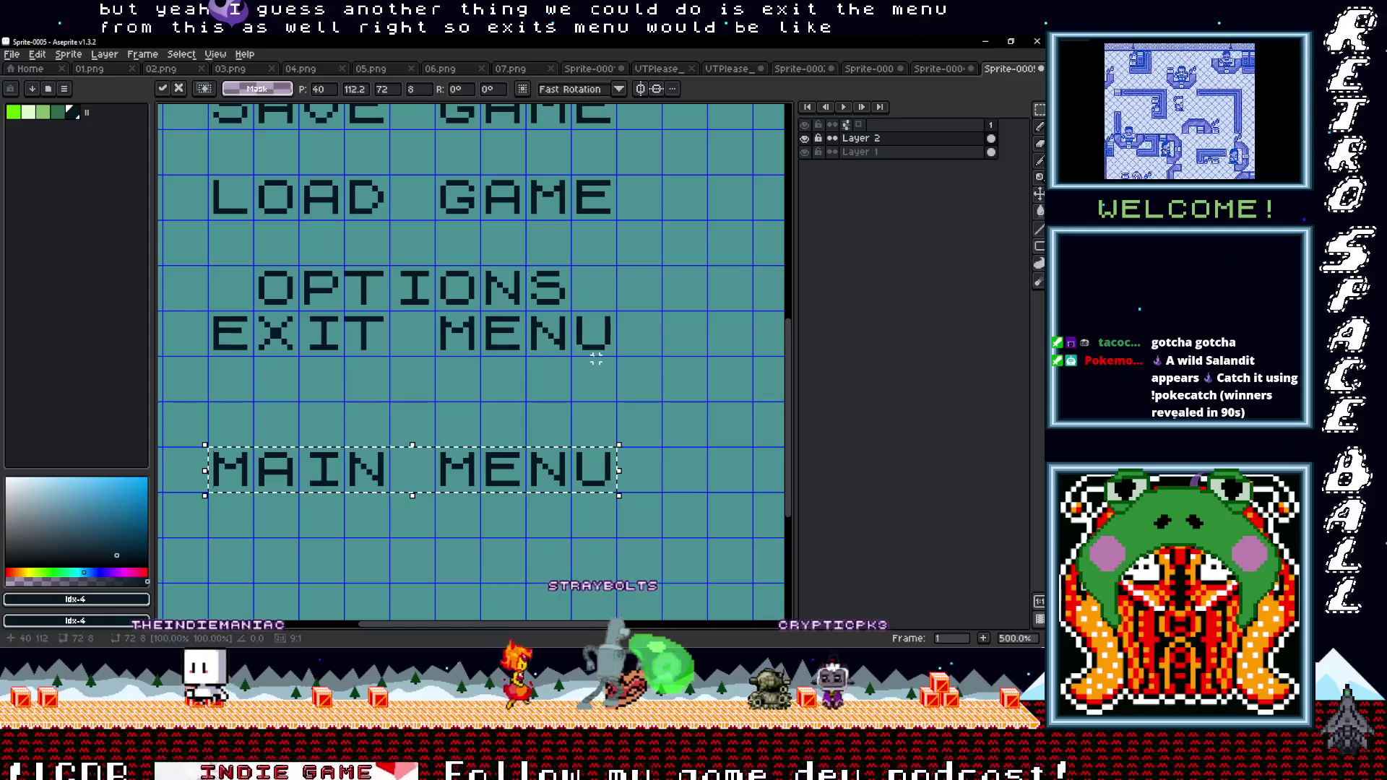
{"action": "mouse_move", "coordinate": [613, 352]}
{"action": "left_mouse_down"}
{"action": "mouse_move", "coordinate": [205, 307]}
{"action": "mouse_move", "coordinate": [269, 383]}
{"action": "left_mouse_up"}
{"action": "key", "text": "Return"}
{"action": "scroll", "coordinate": [560, 431], "scroll_direction": "down", "scroll_amount": 3}
{"action": "scroll", "coordinate": [560, 431], "scroll_direction": "up", "scroll_amount": 1}
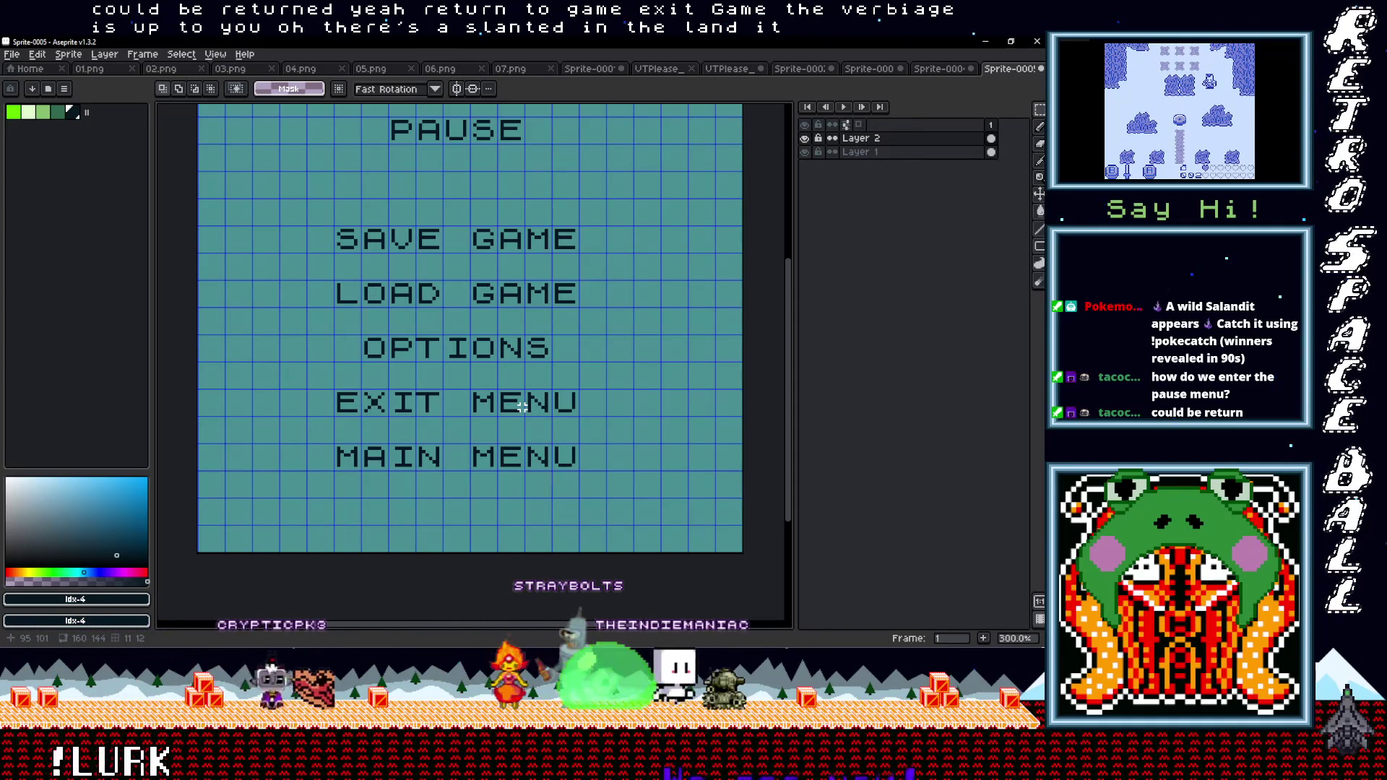
Minimize Aseprite to return to the VTubers, Please project in GB Studio
{"action": "left_click", "coordinate": [985, 42]}
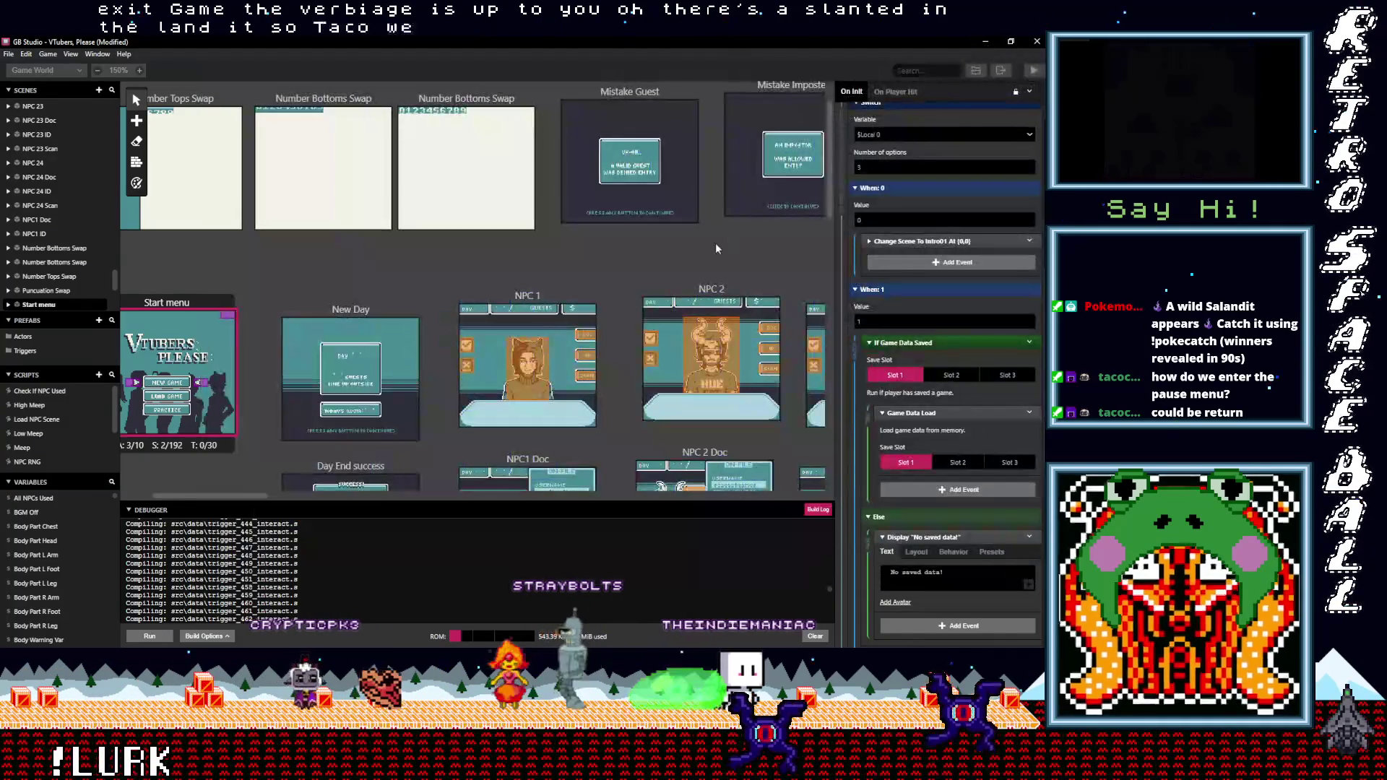
{"action": "scroll", "coordinate": [570, 279], "scroll_direction": "up", "scroll_amount": 2}
{"action": "scroll", "coordinate": [570, 279], "scroll_direction": "right", "scroll_amount": 3}
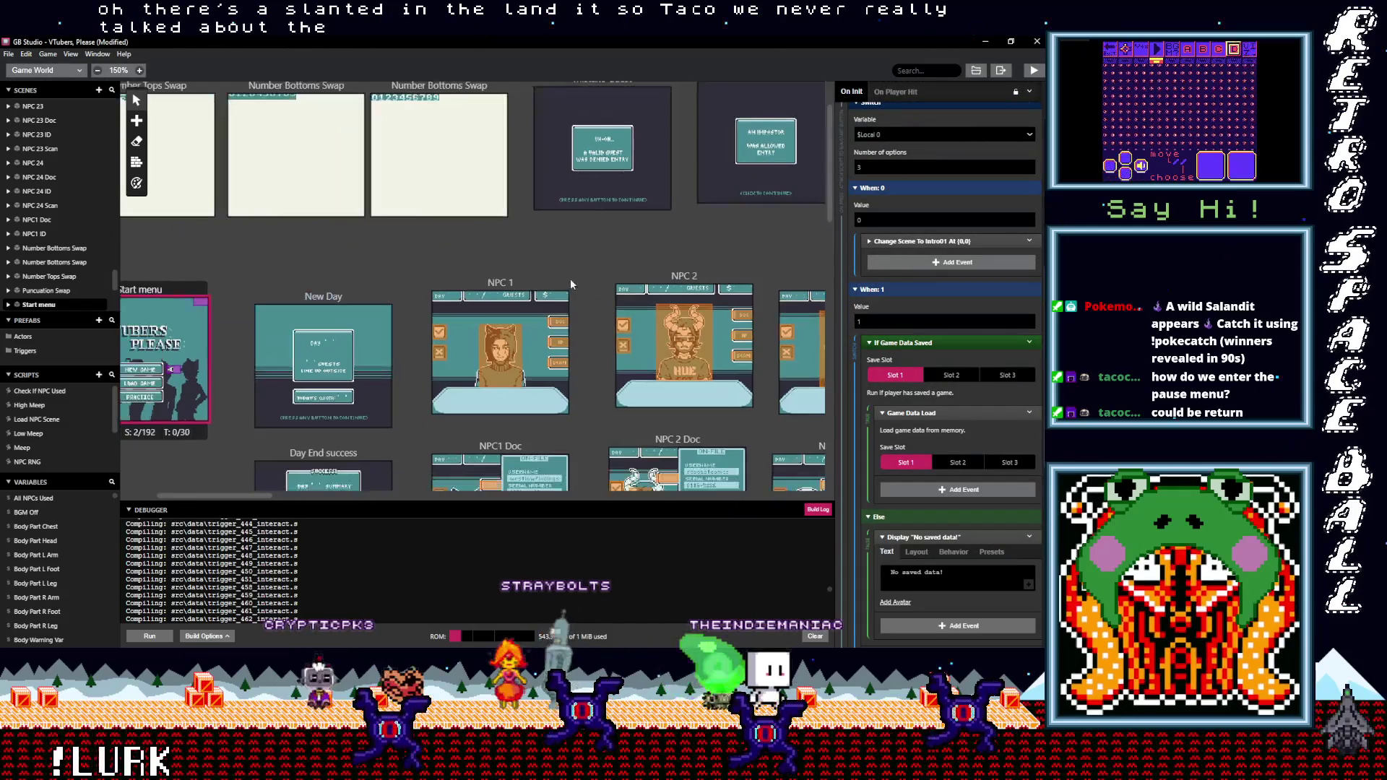
{"action": "scroll", "coordinate": [542, 332], "scroll_direction": "up", "scroll_amount": 1}
{"action": "scroll", "coordinate": [542, 333], "scroll_direction": "right", "scroll_amount": 1}
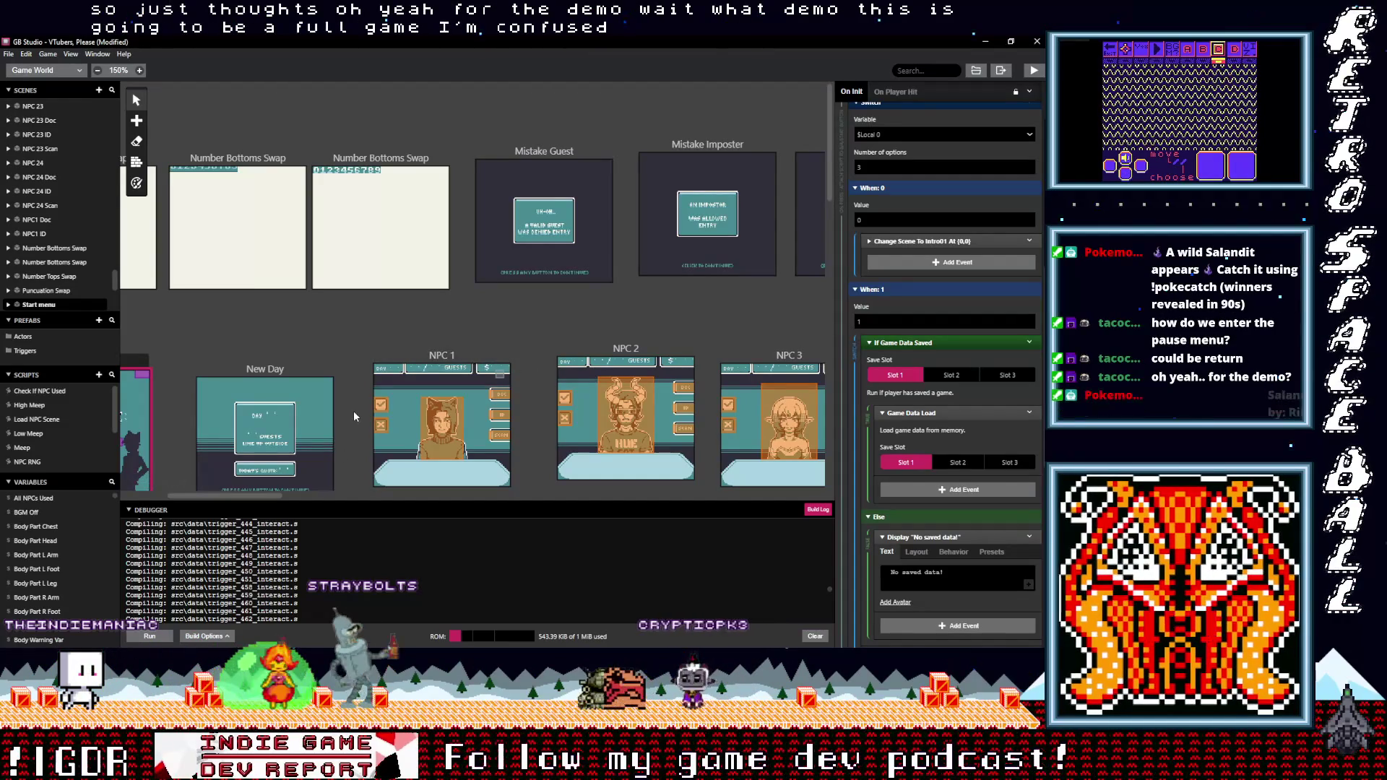
Scroll the world view to bring the New Day, Day End and NPC scenes into sight
{"action": "scroll", "coordinate": [354, 417], "scroll_direction": "down", "scroll_amount": 2}
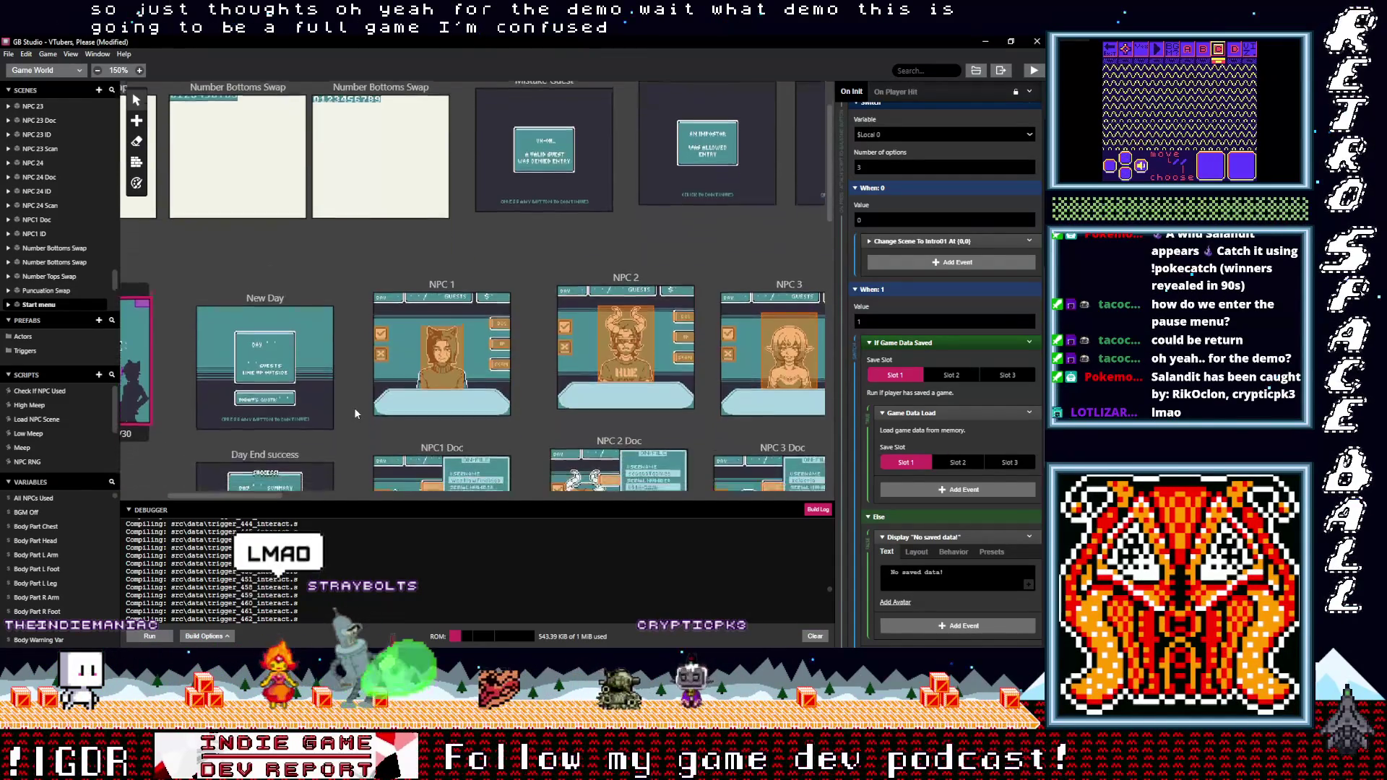
{"action": "scroll", "coordinate": [354, 411], "scroll_direction": "down", "scroll_amount": 6}
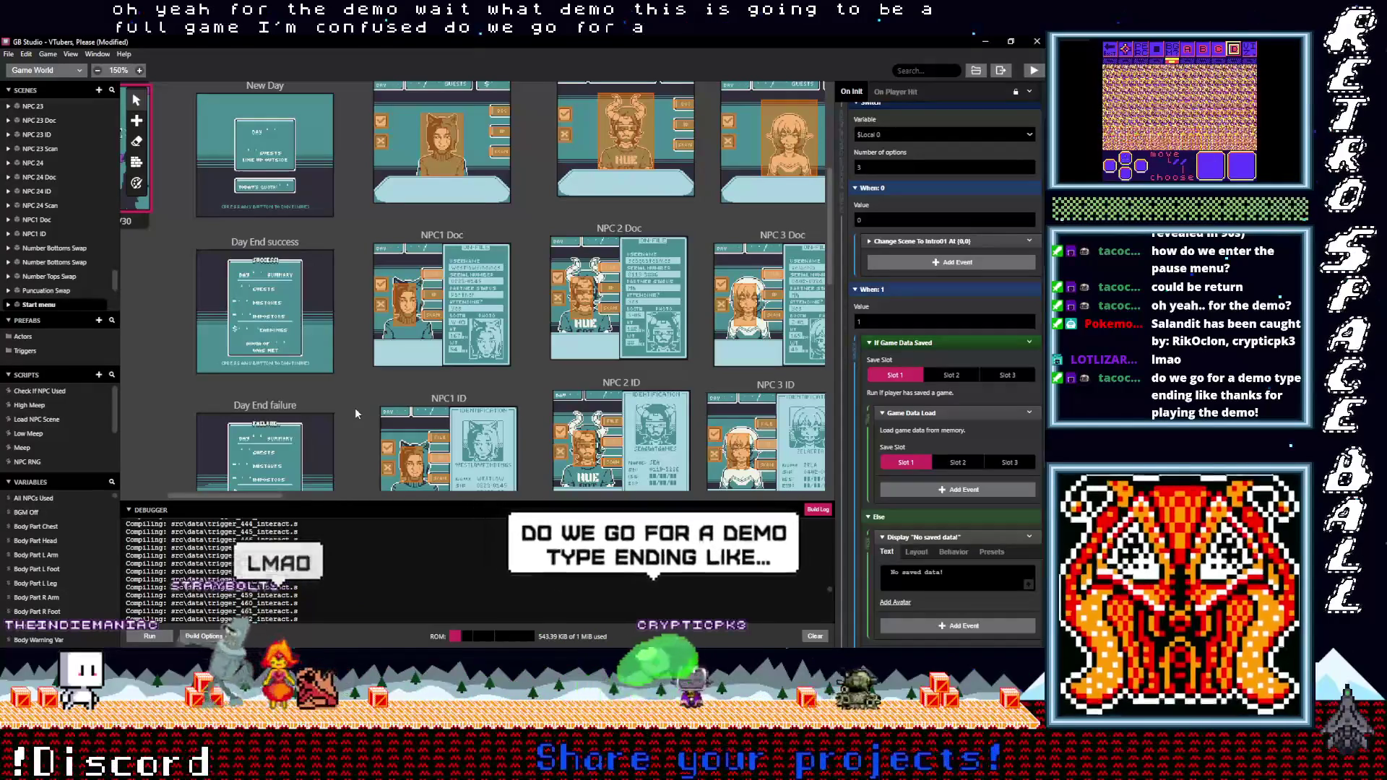
{"action": "scroll", "coordinate": [355, 411], "scroll_direction": "up", "scroll_amount": 8}
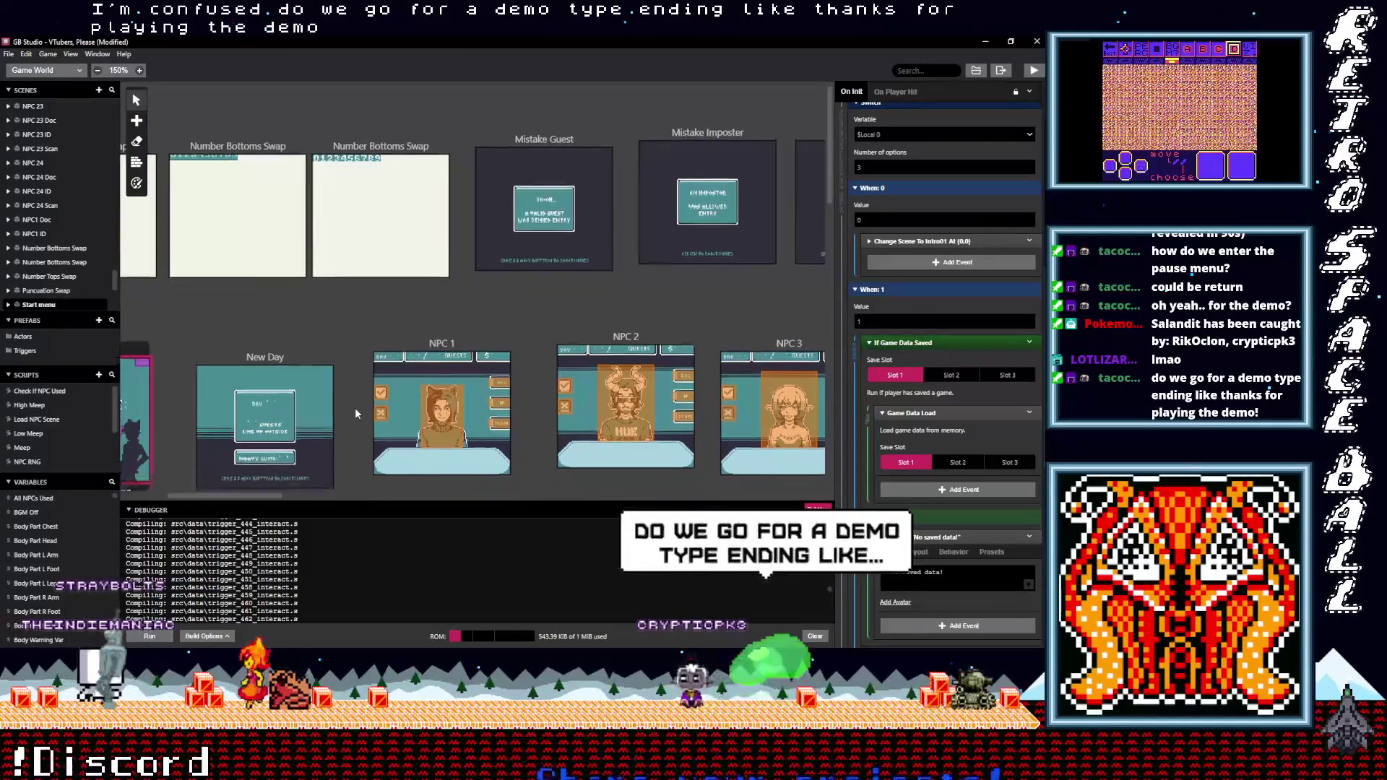
{"action": "scroll", "coordinate": [355, 412], "scroll_direction": "down", "scroll_amount": 8}
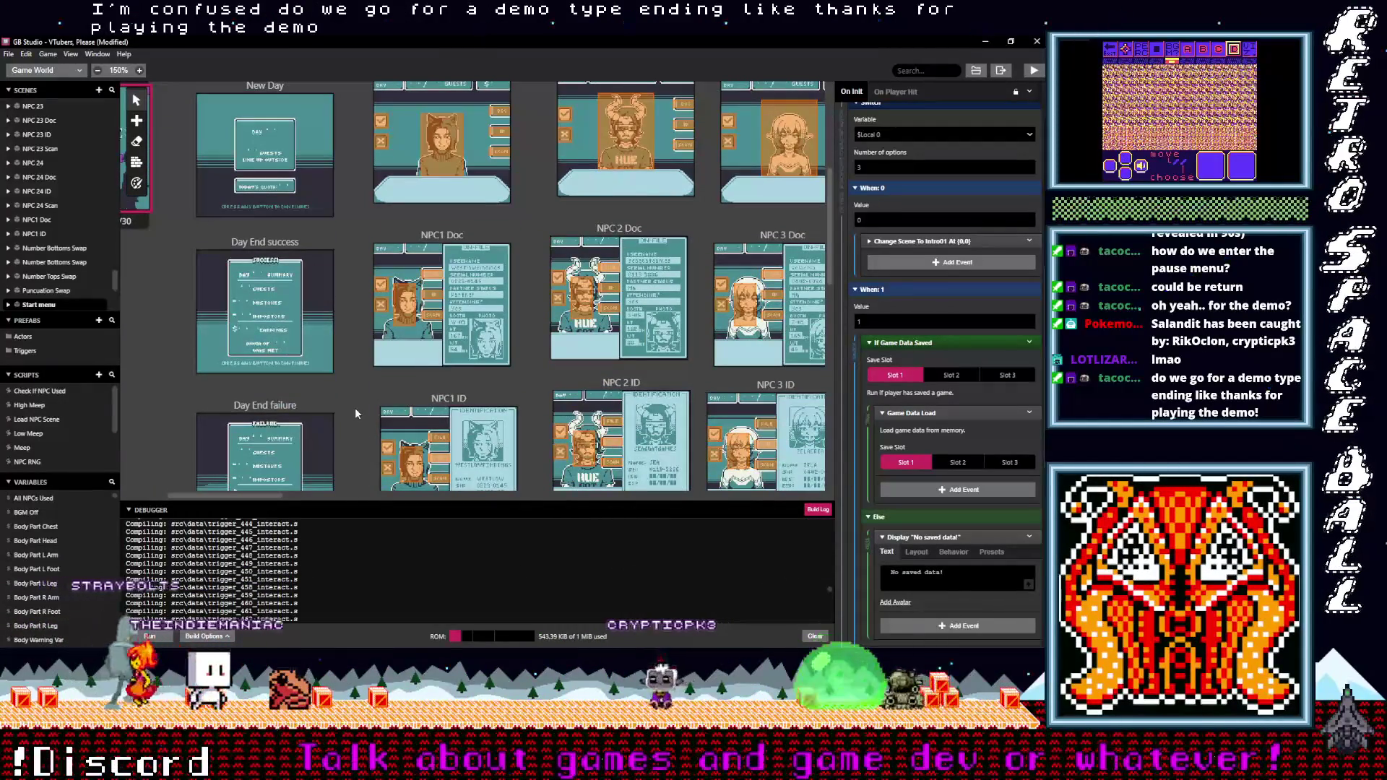
{"action": "scroll", "coordinate": [354, 413], "scroll_direction": "up", "scroll_amount": 5}
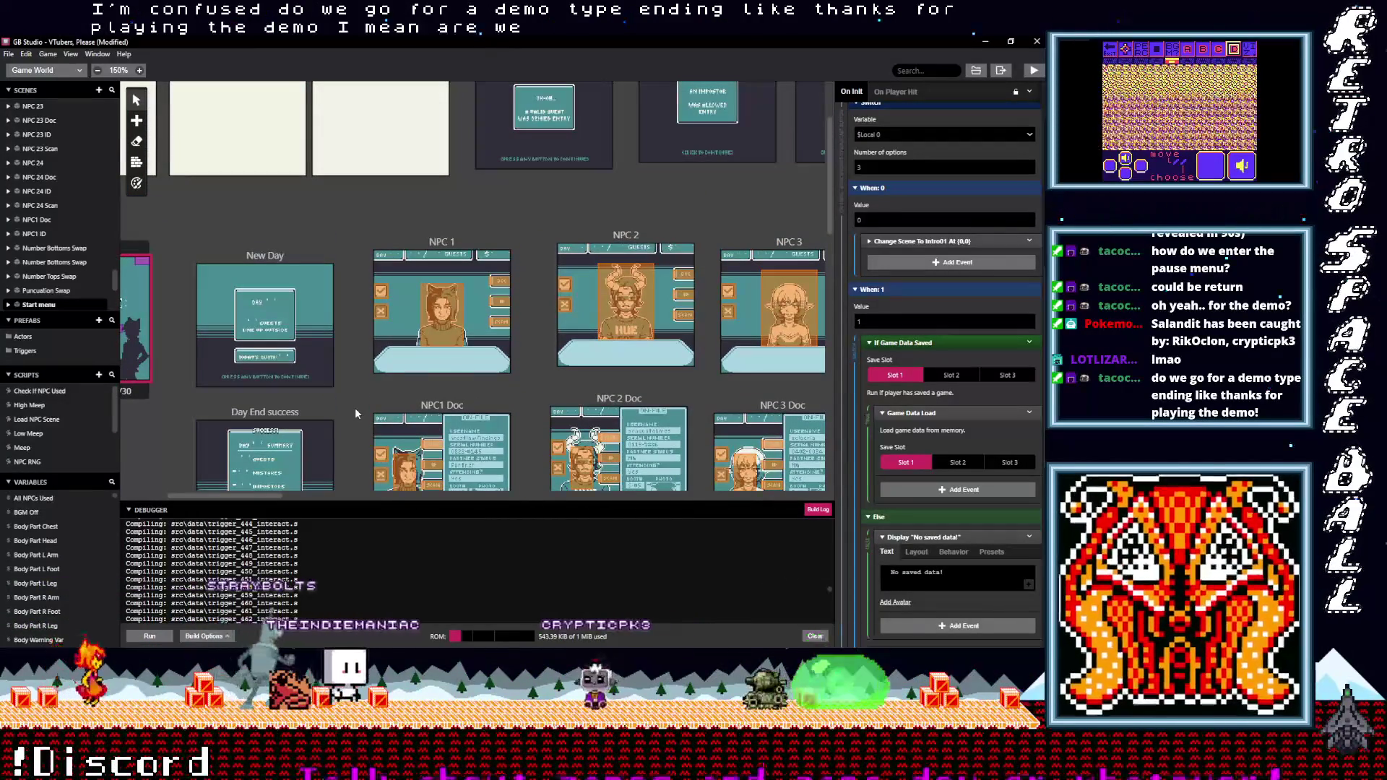
{"action": "scroll", "coordinate": [354, 413], "scroll_direction": "down", "scroll_amount": 1}
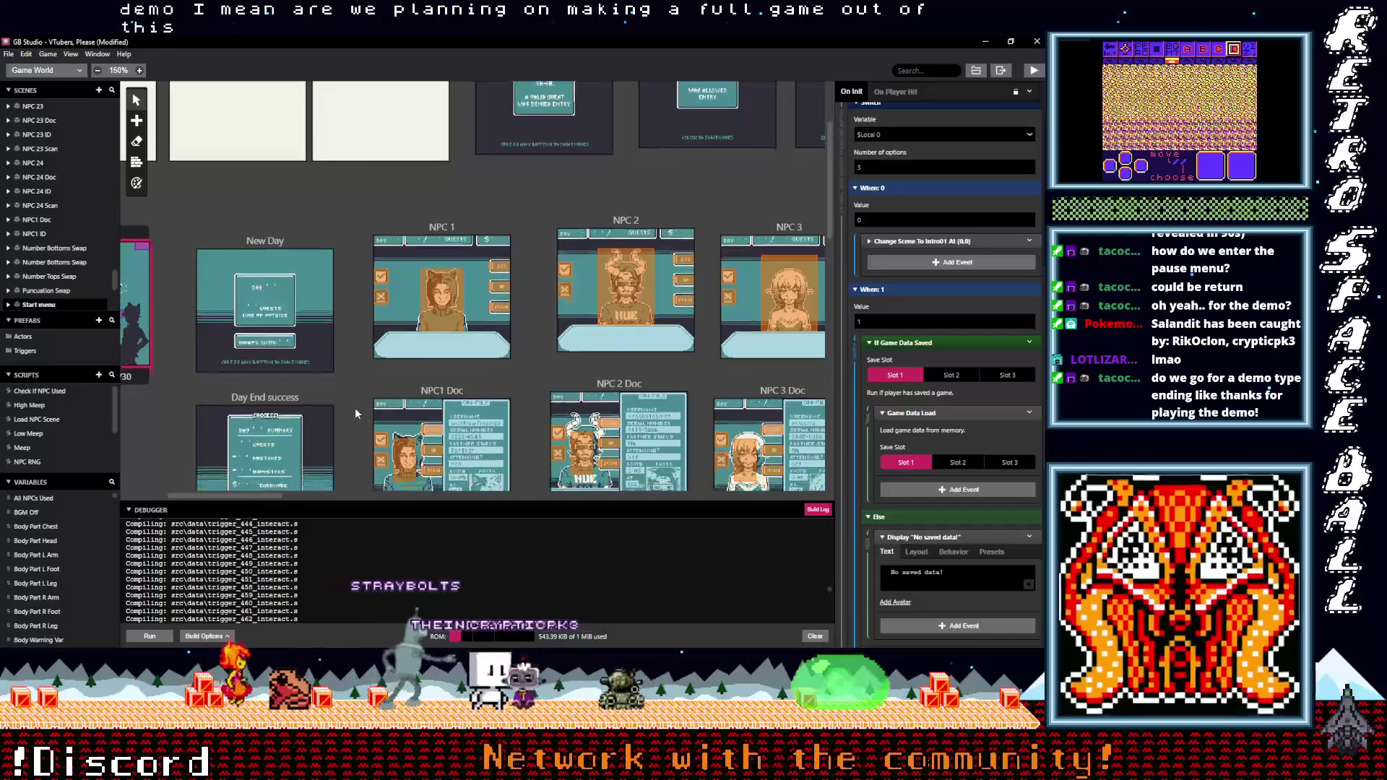
{"action": "scroll", "coordinate": [354, 412], "scroll_direction": "up", "scroll_amount": 3}
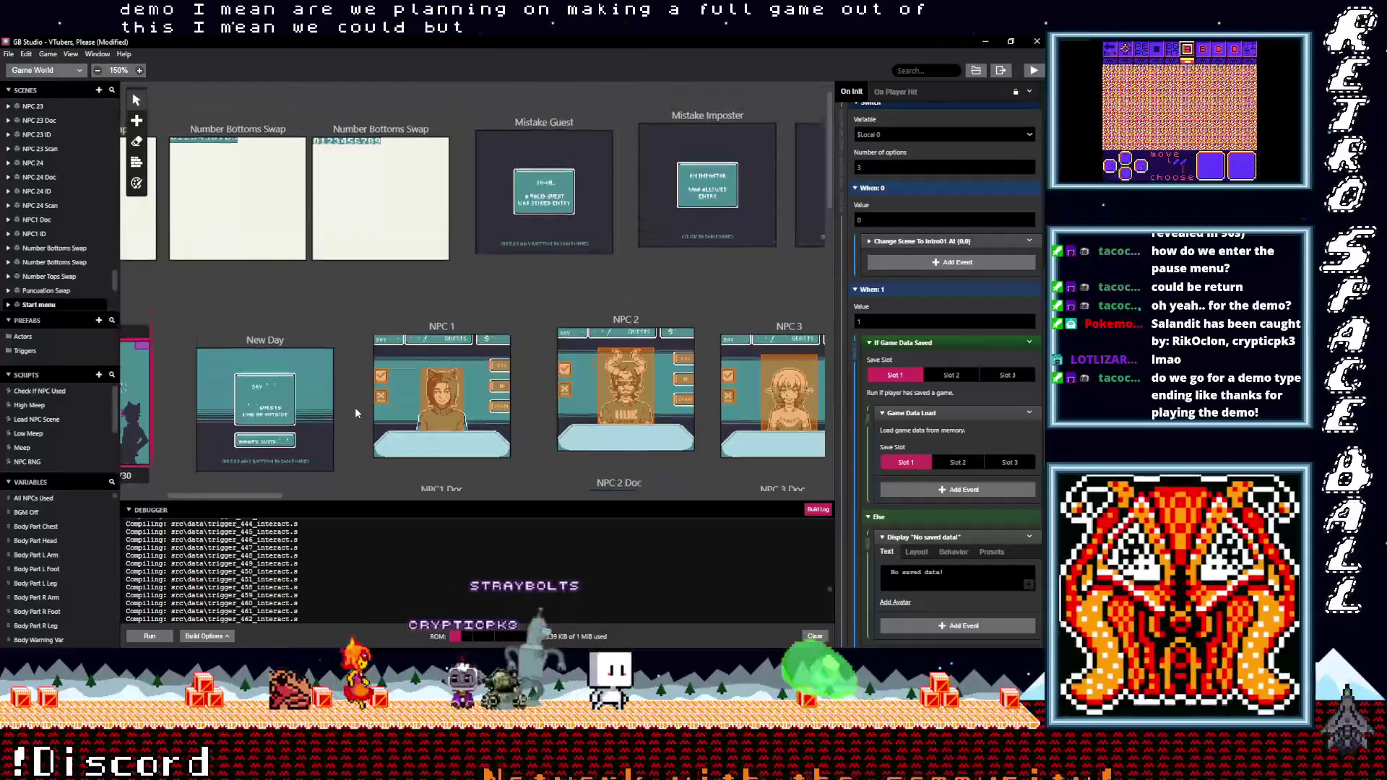
{"action": "scroll", "coordinate": [356, 413], "scroll_direction": "down", "scroll_amount": 2}
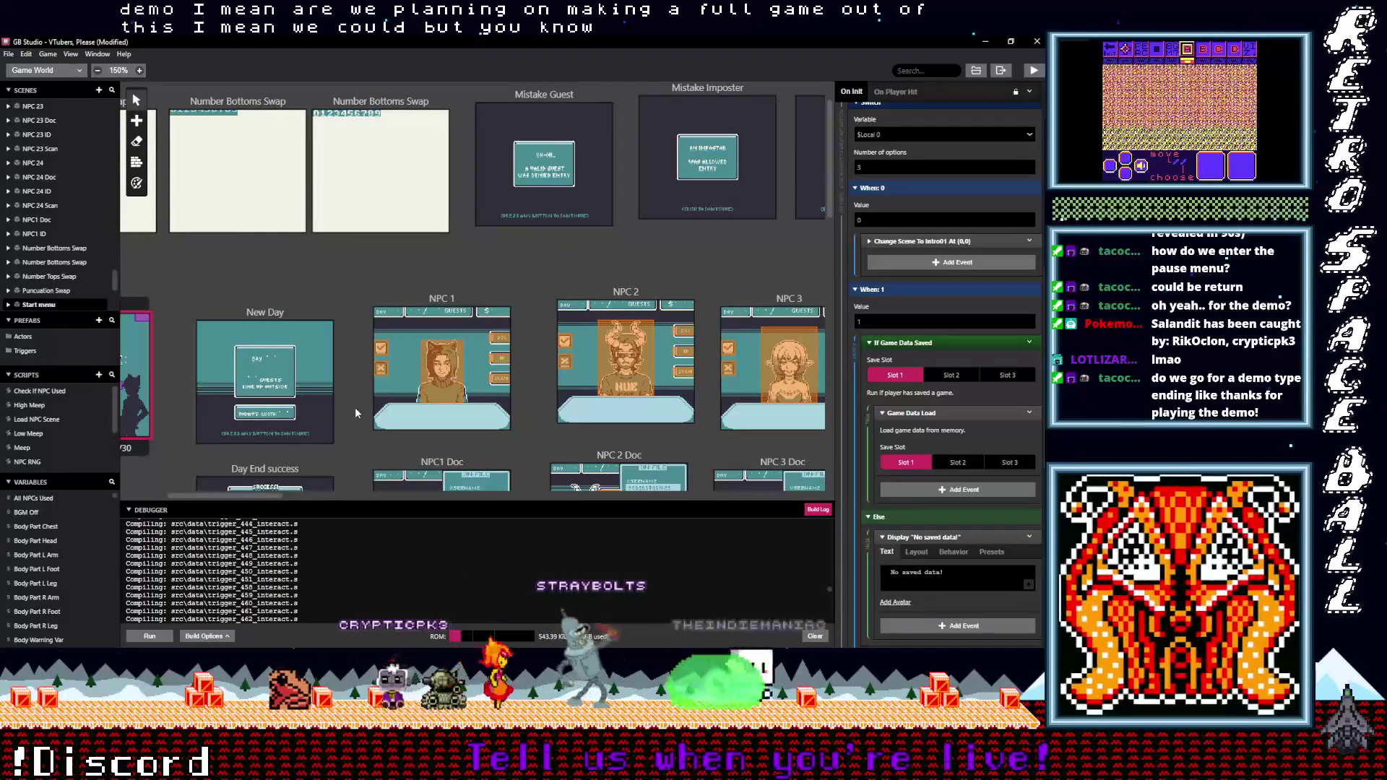
{"action": "scroll", "coordinate": [354, 413], "scroll_direction": "down", "scroll_amount": 4}
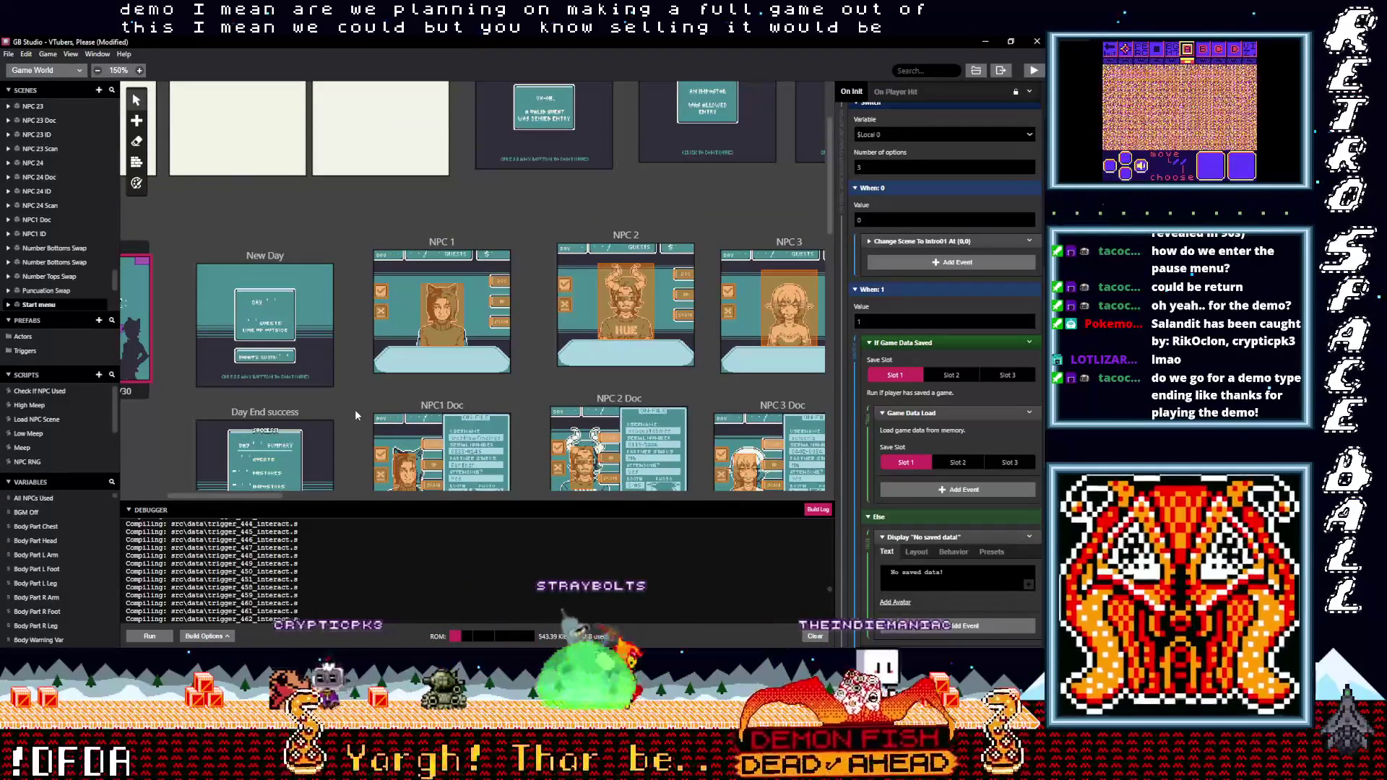
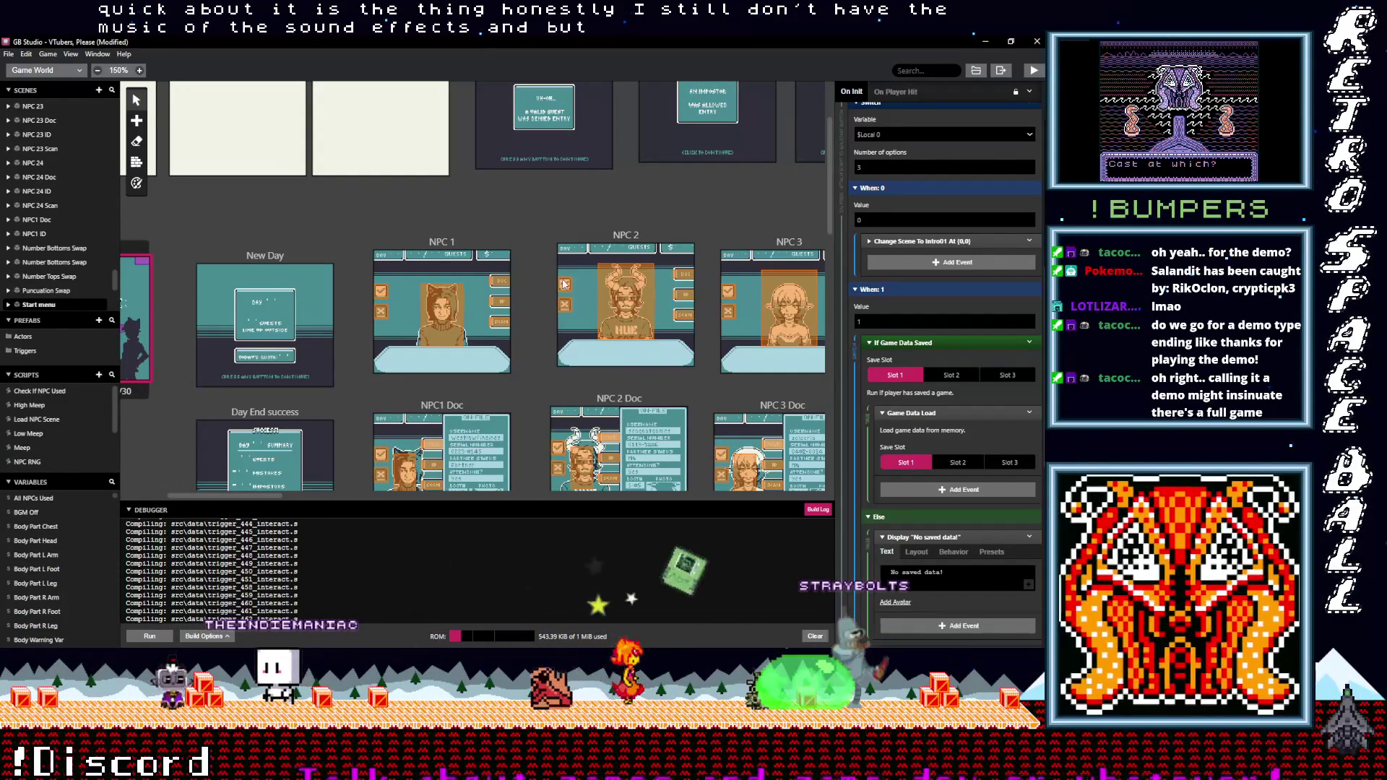
Save the VTubers, Please project and launch a test build of the game
{"action": "scroll", "coordinate": [587, 333], "scroll_direction": "left", "scroll_amount": 3}
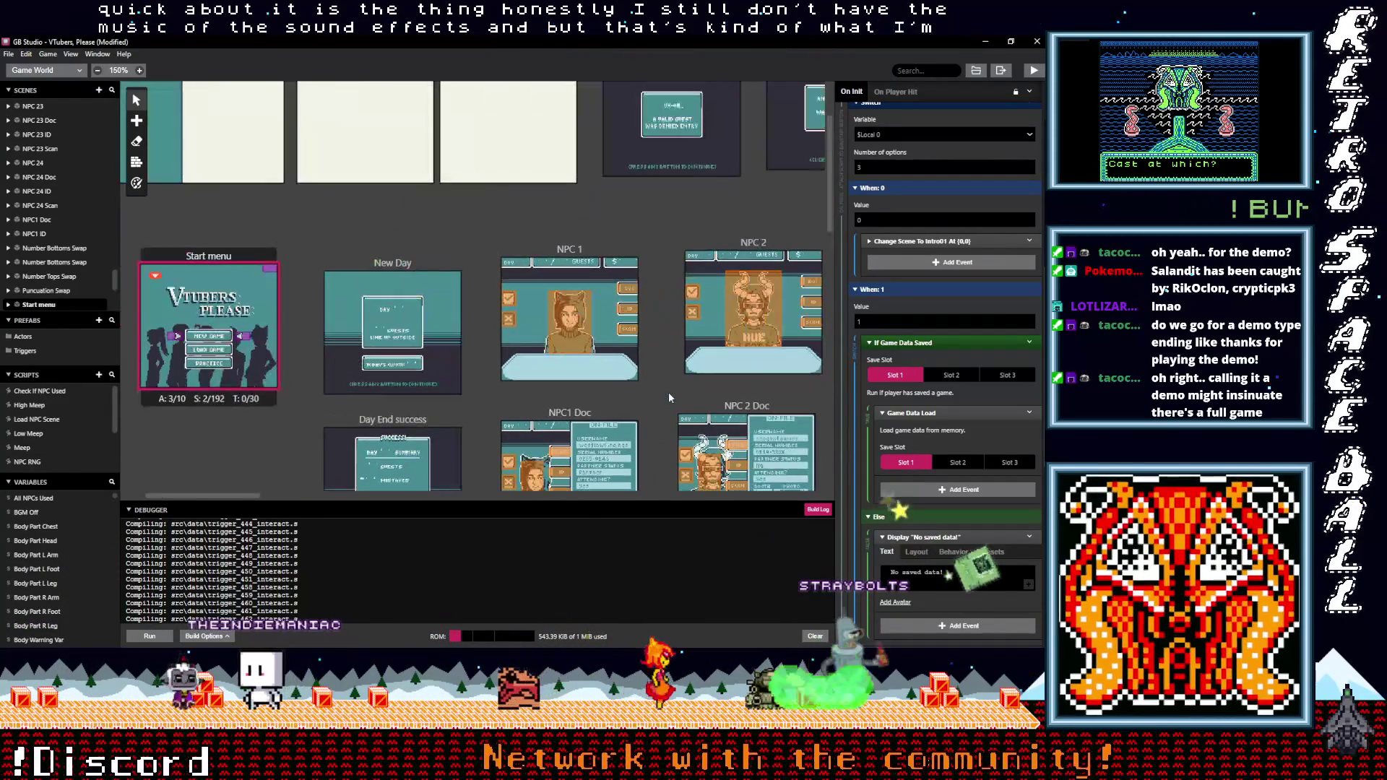
{"action": "left_click", "coordinate": [348, 225]}
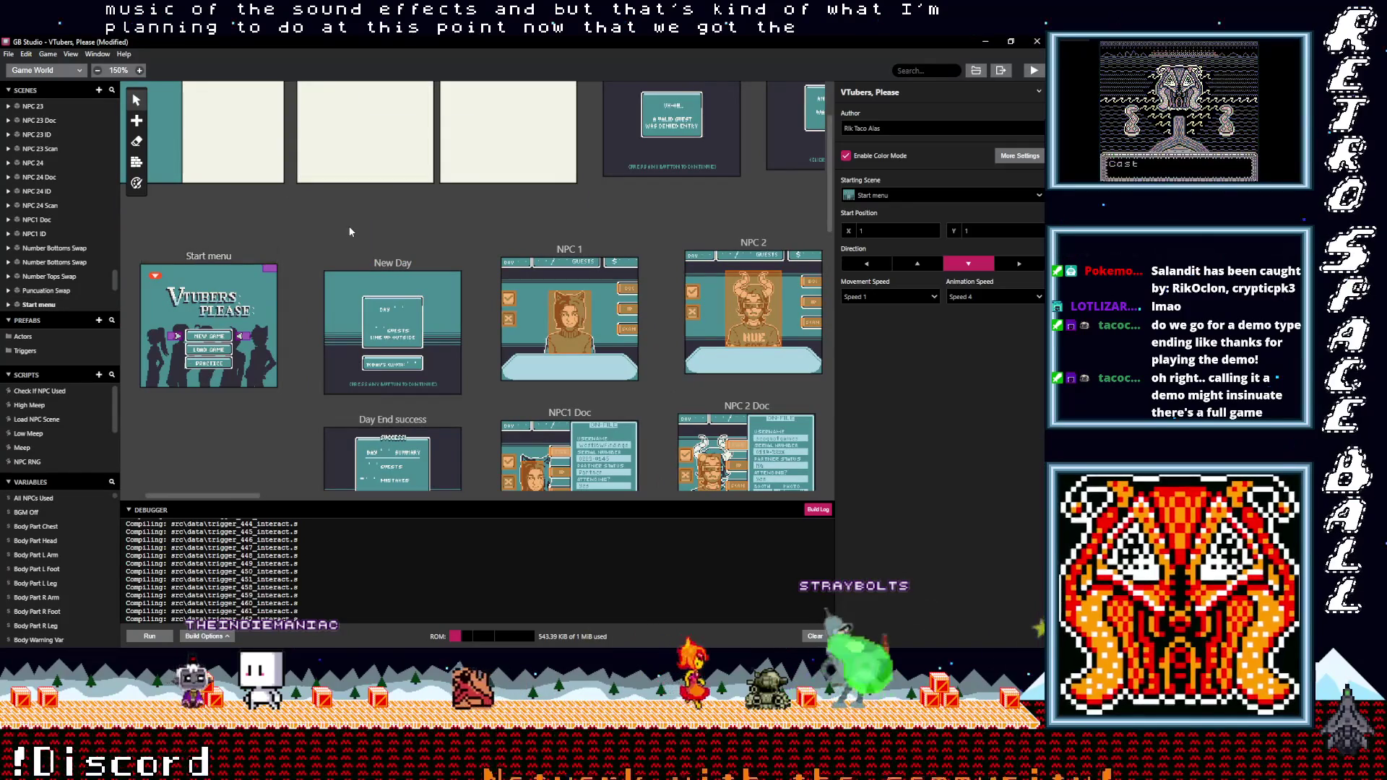
{"action": "key", "text": "ctrl+s"}
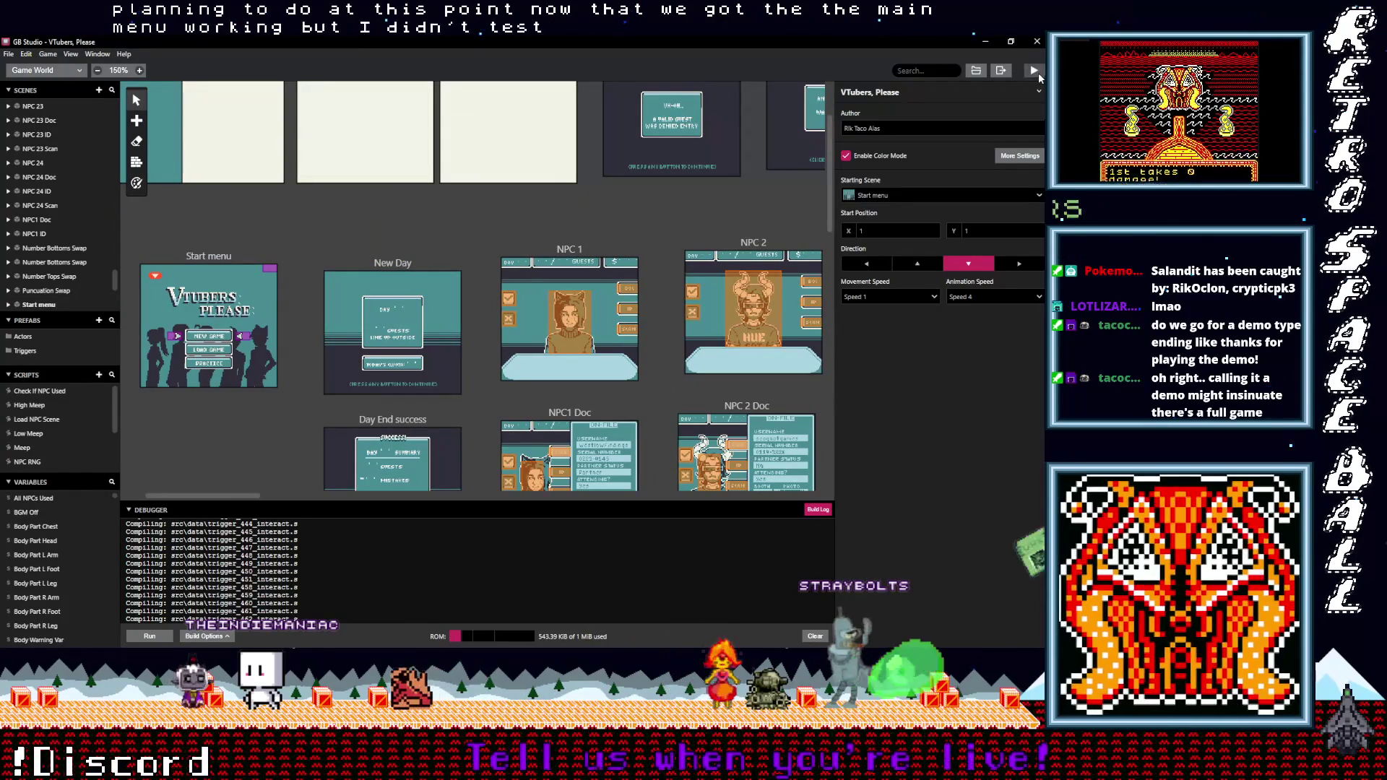
{"action": "left_click", "coordinate": [1038, 72]}
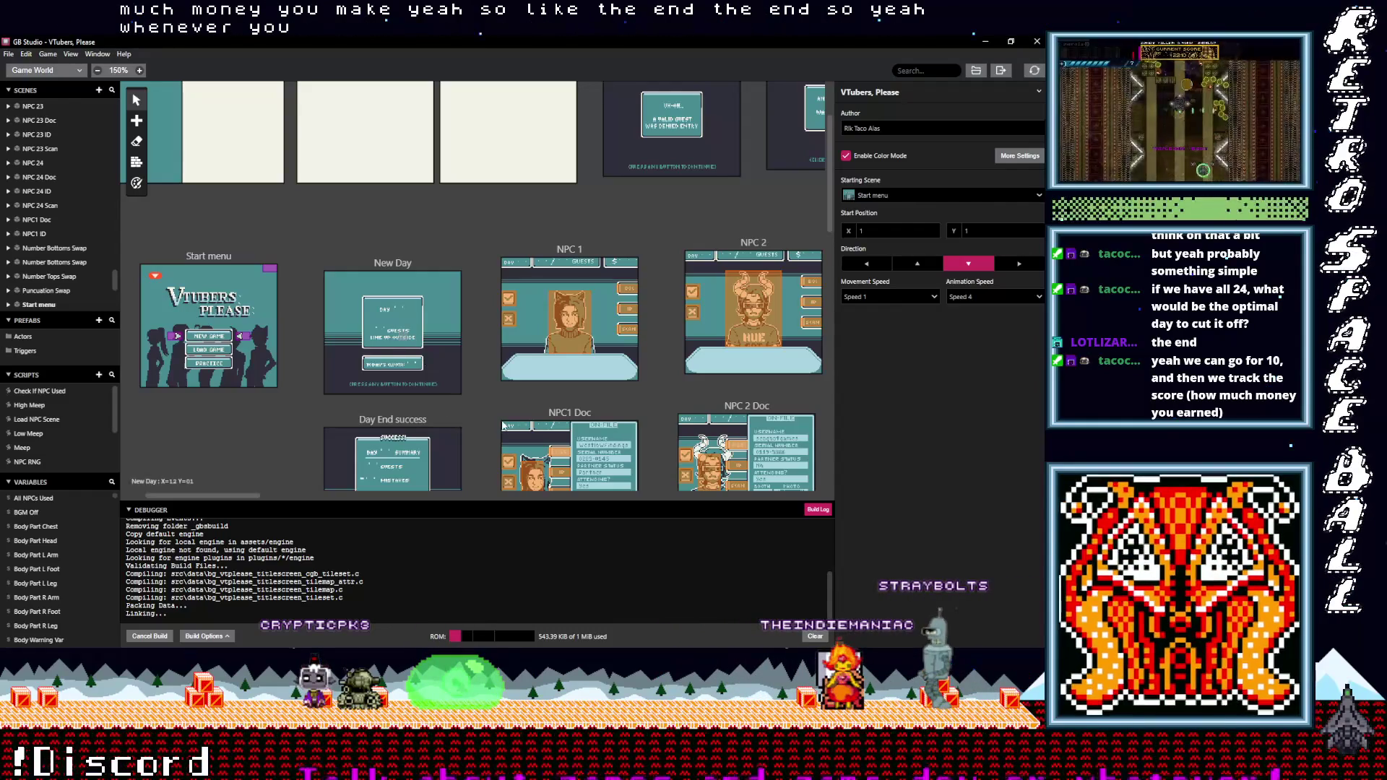
Wait for the build to open on the title screen with New Game, Load Game and Practice
{"action": "scroll", "coordinate": [495, 406], "scroll_direction": "down", "scroll_amount": 4}
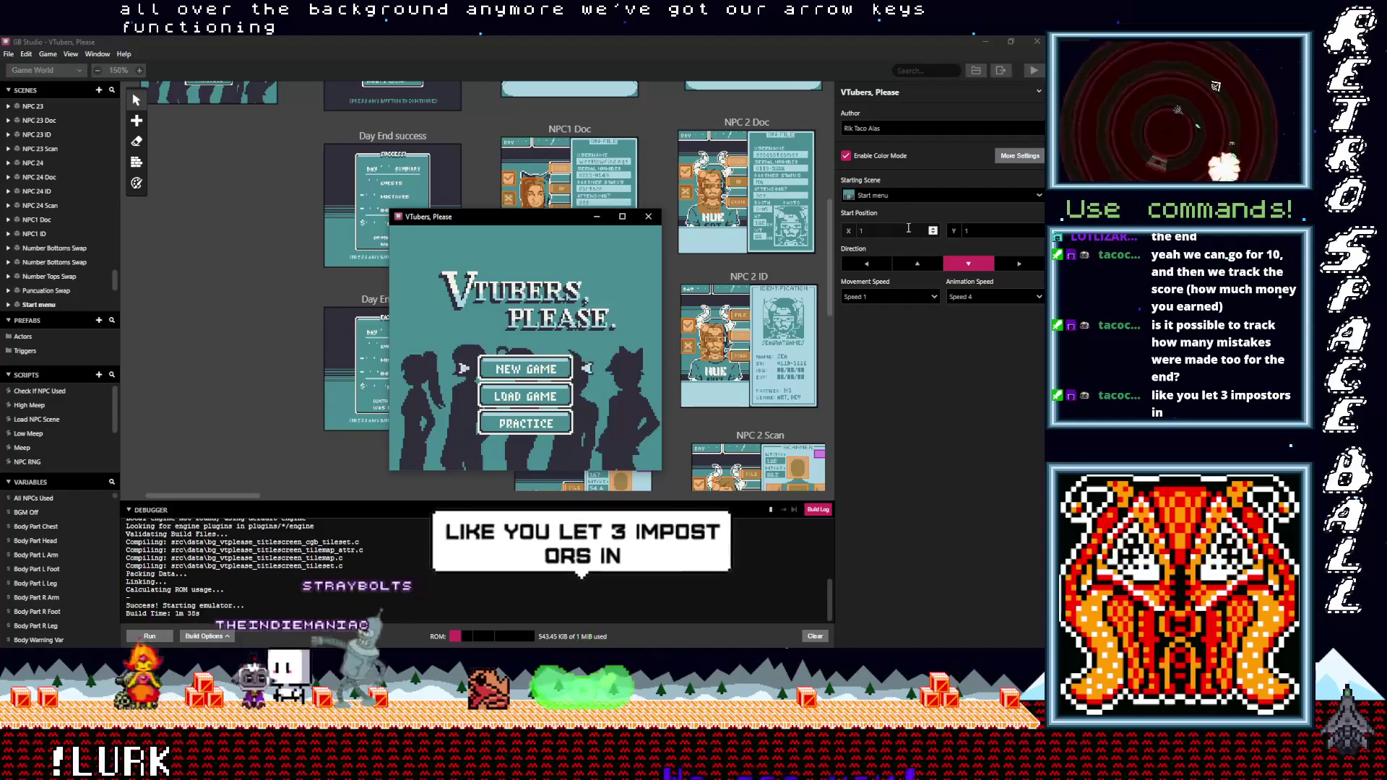
{"action": "key", "text": "Down"}
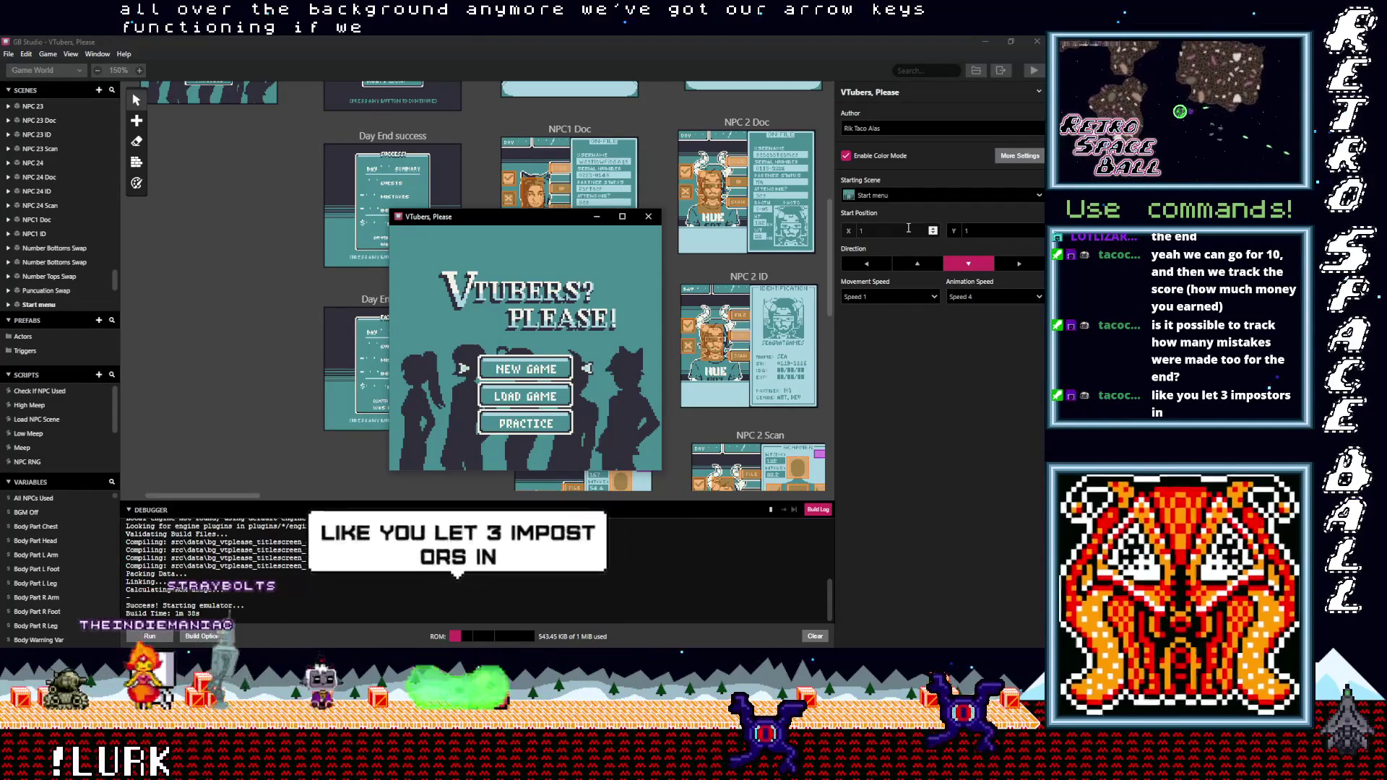
{"action": "key", "text": "Up"}
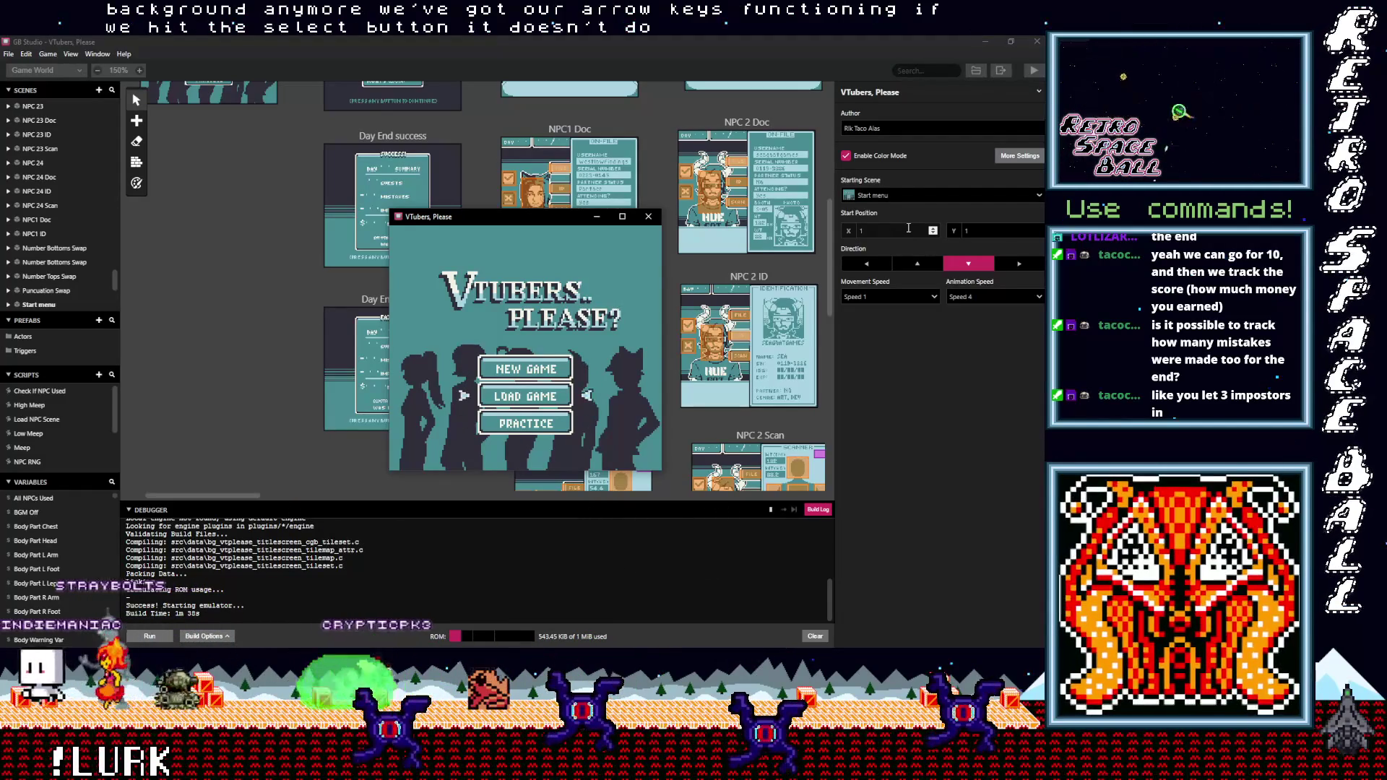
{"action": "key", "text": "Up"}
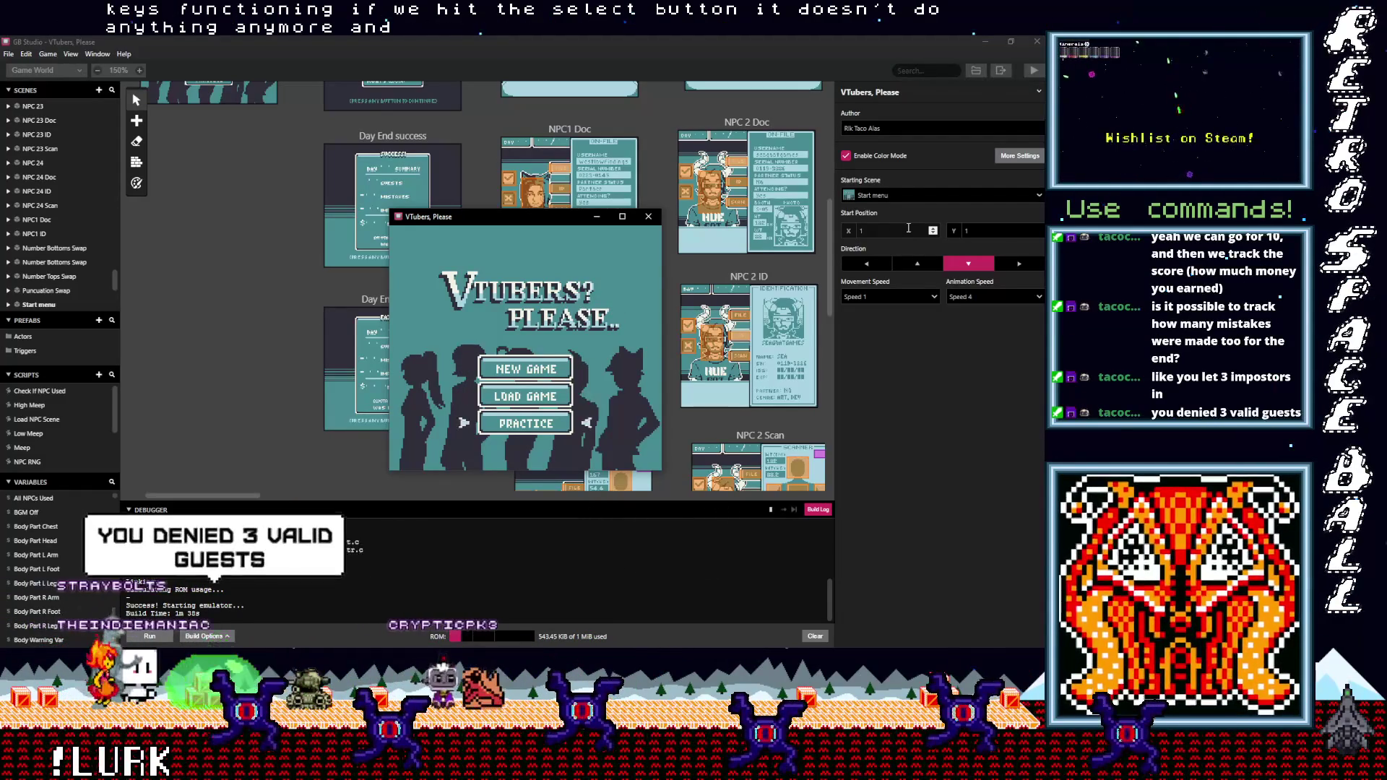
{"action": "key", "text": "Up"}
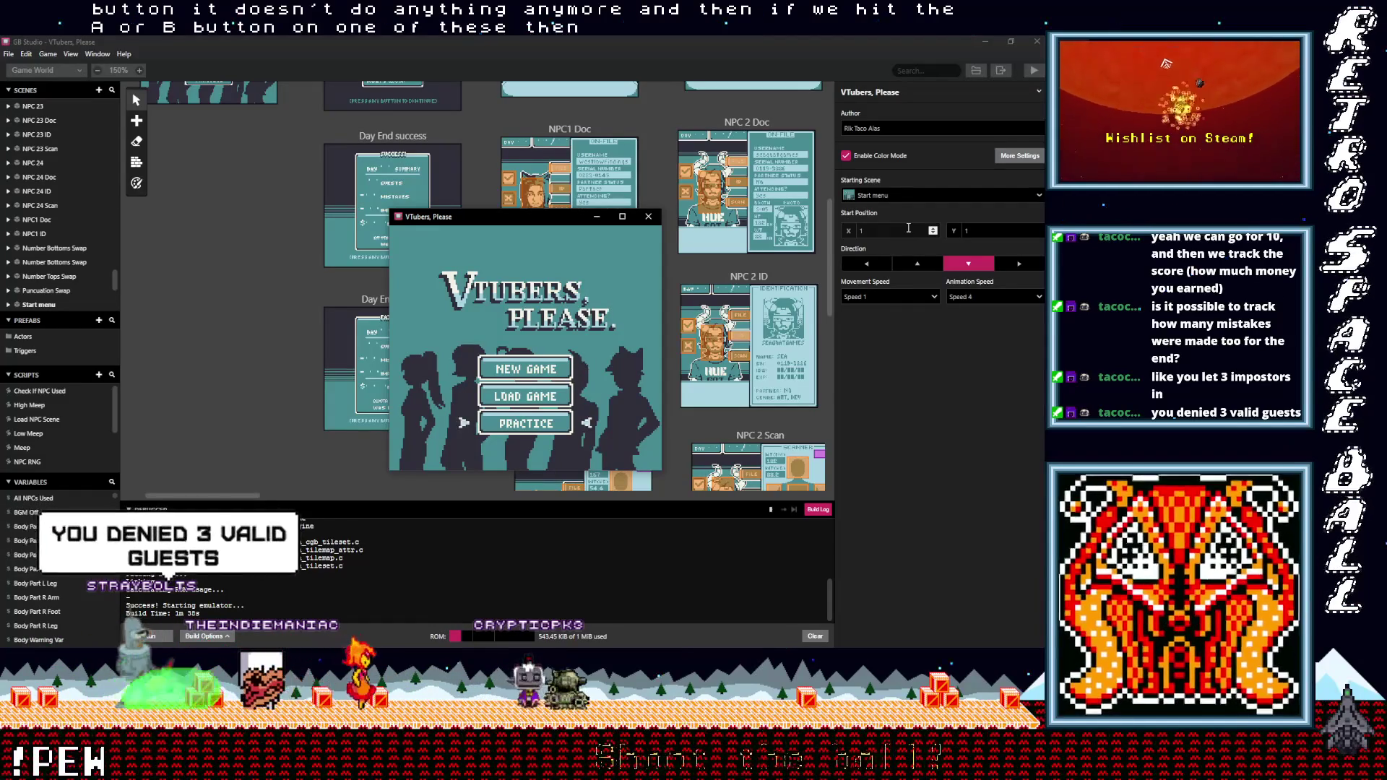
{"action": "key", "text": "Down"}
{"action": "key", "text": "Down"}
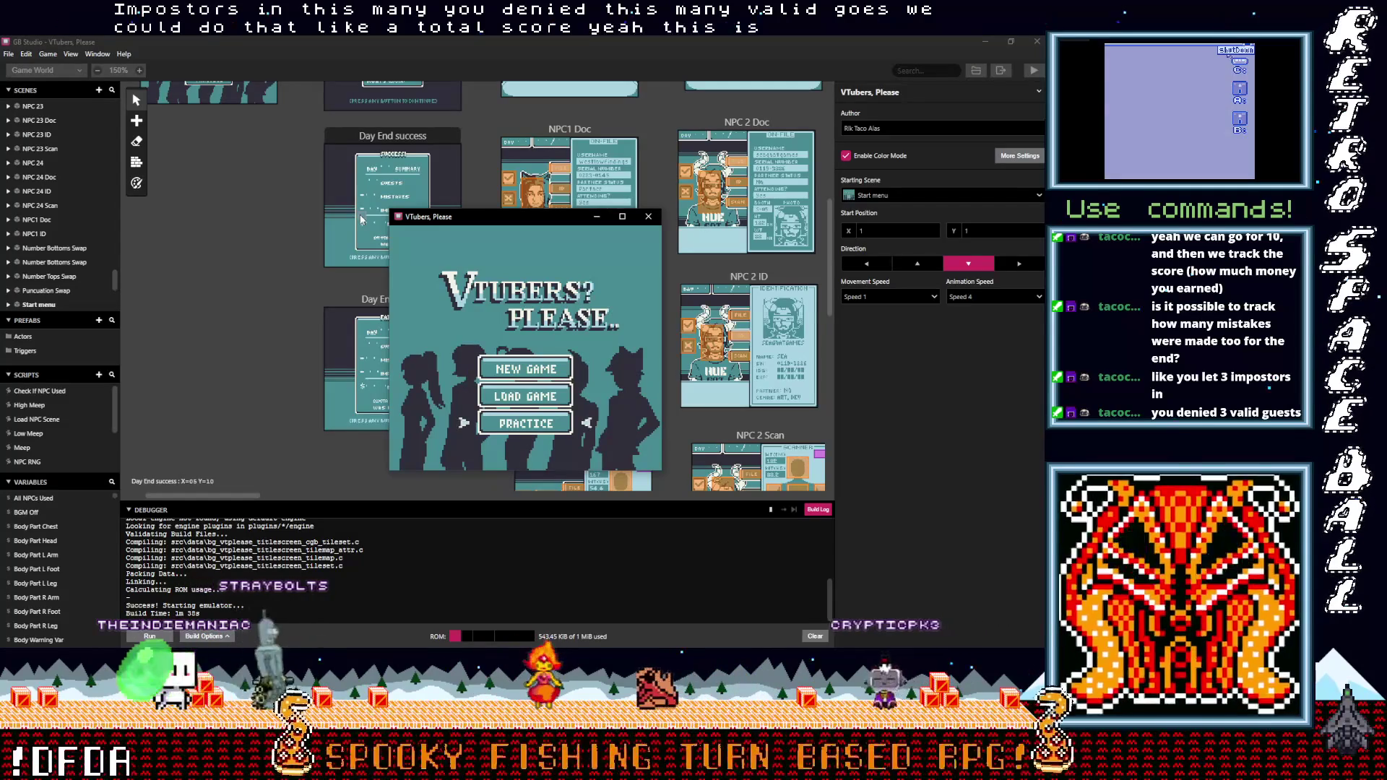
{"action": "key", "text": "Down"}
{"action": "key", "text": "Up"}
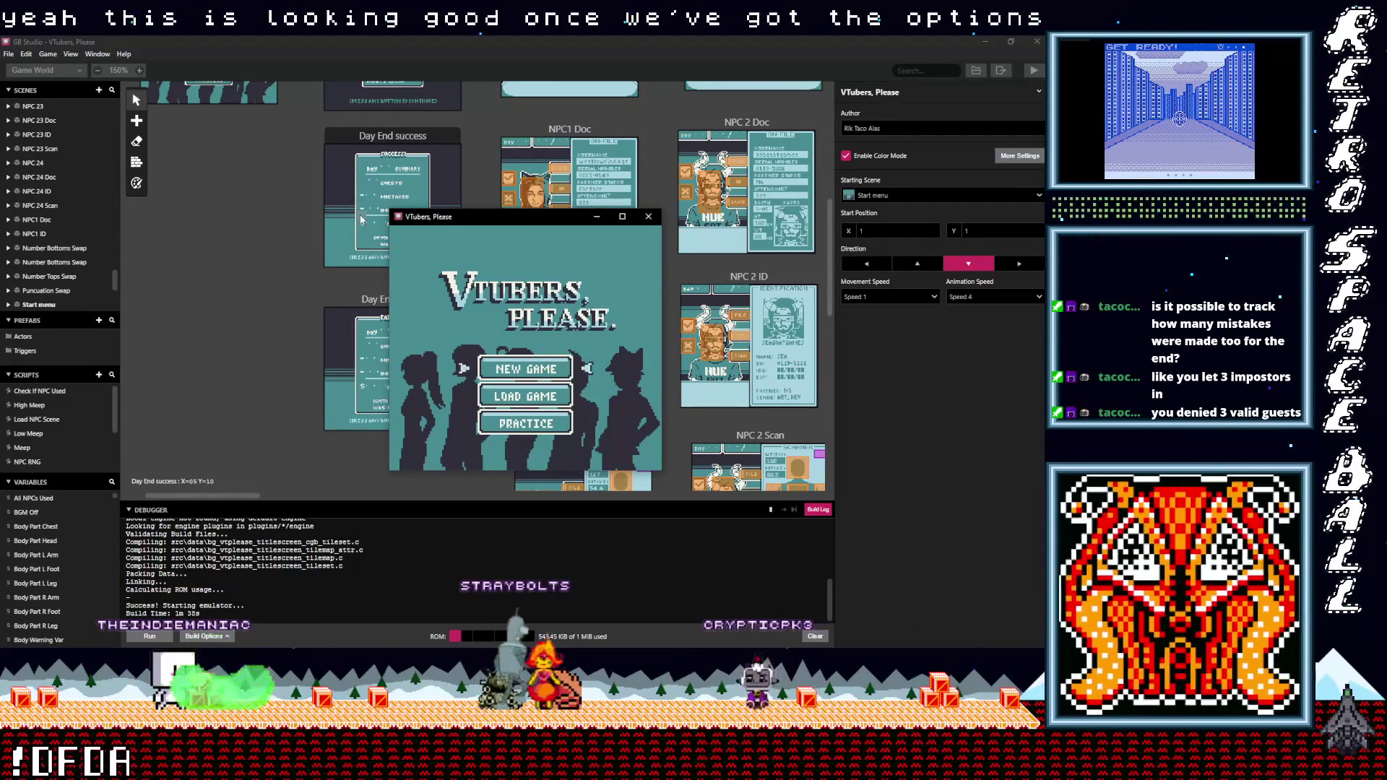
Close the test game and review the button triggers in the NPC 3 through NPC 8 Doc scenes
{"action": "left_click", "coordinate": [649, 218]}
{"action": "left_click_drag", "start_coordinate": [250, 497], "coordinate": [313, 496]}
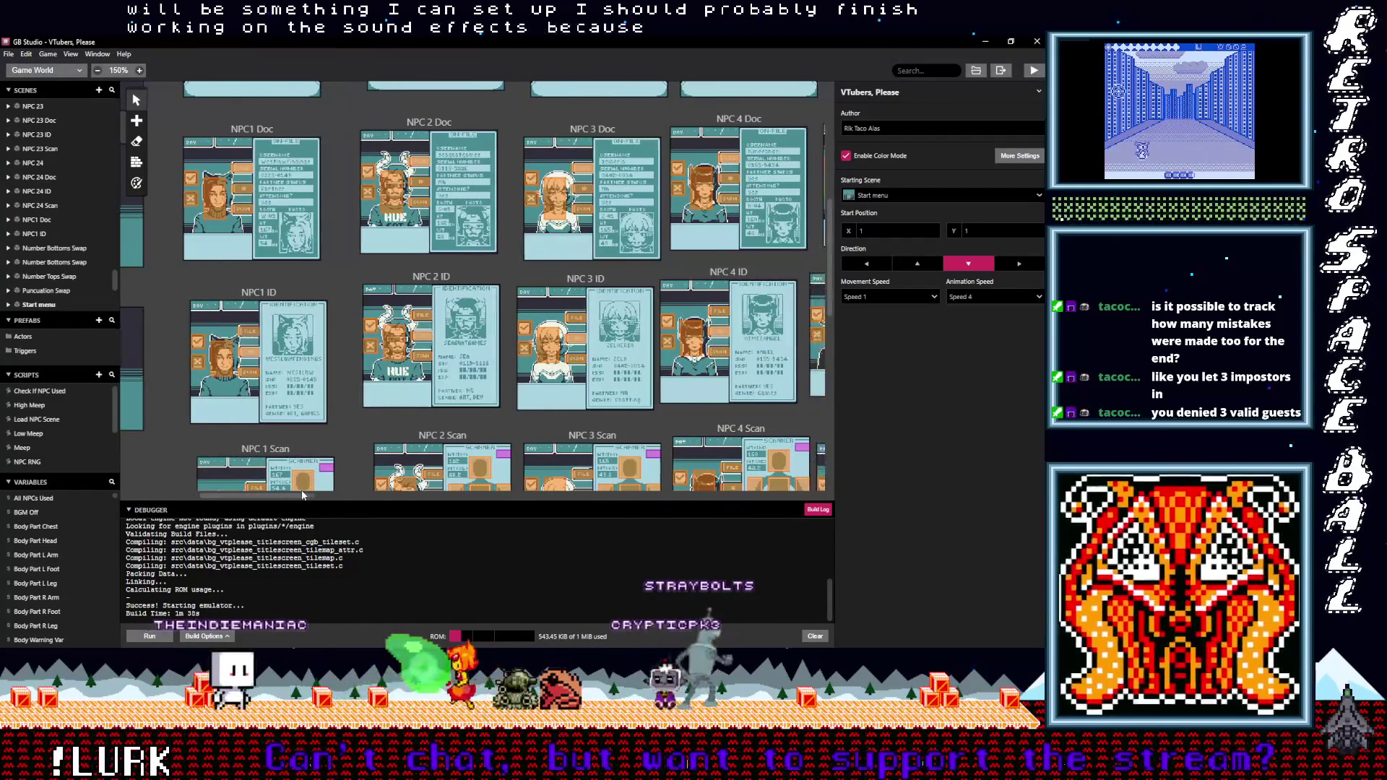
{"action": "left_click", "coordinate": [532, 179]}
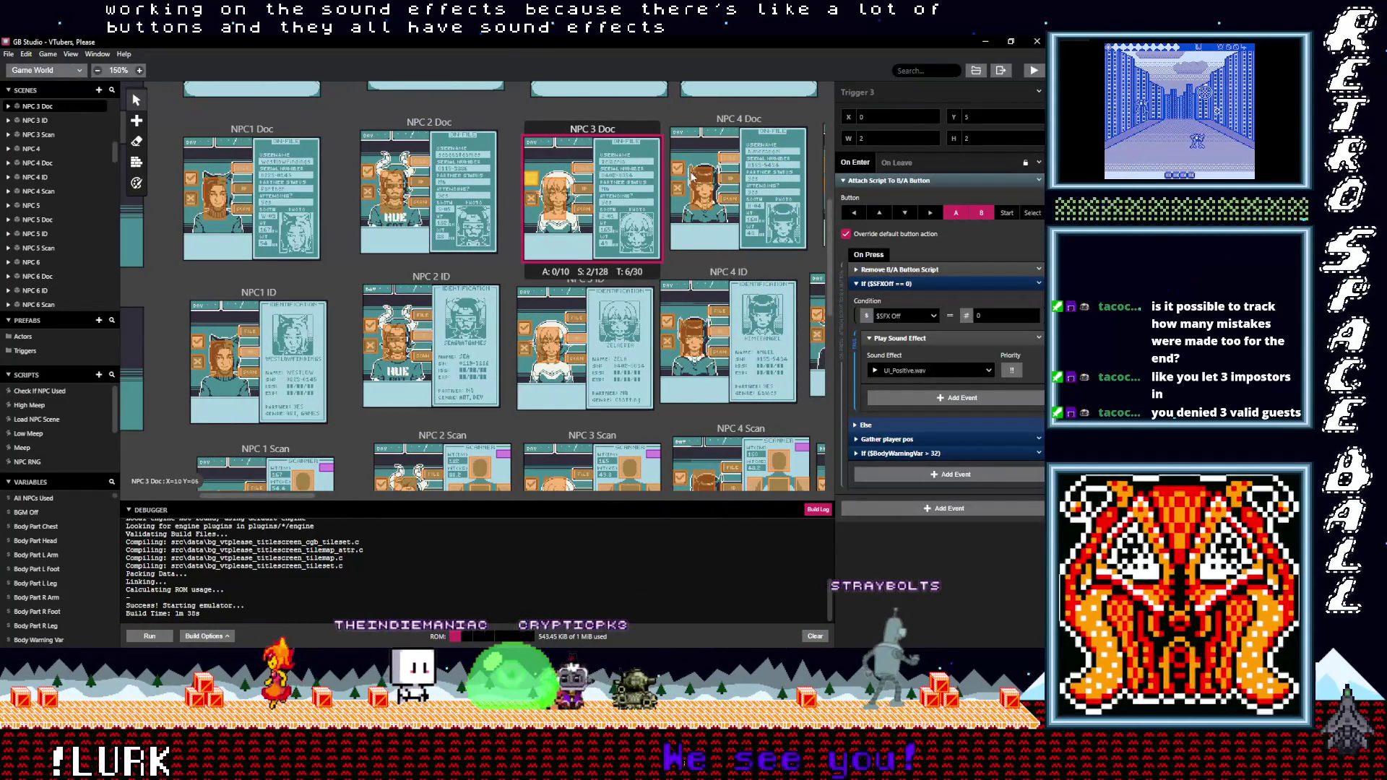
{"action": "left_click", "coordinate": [678, 167]}
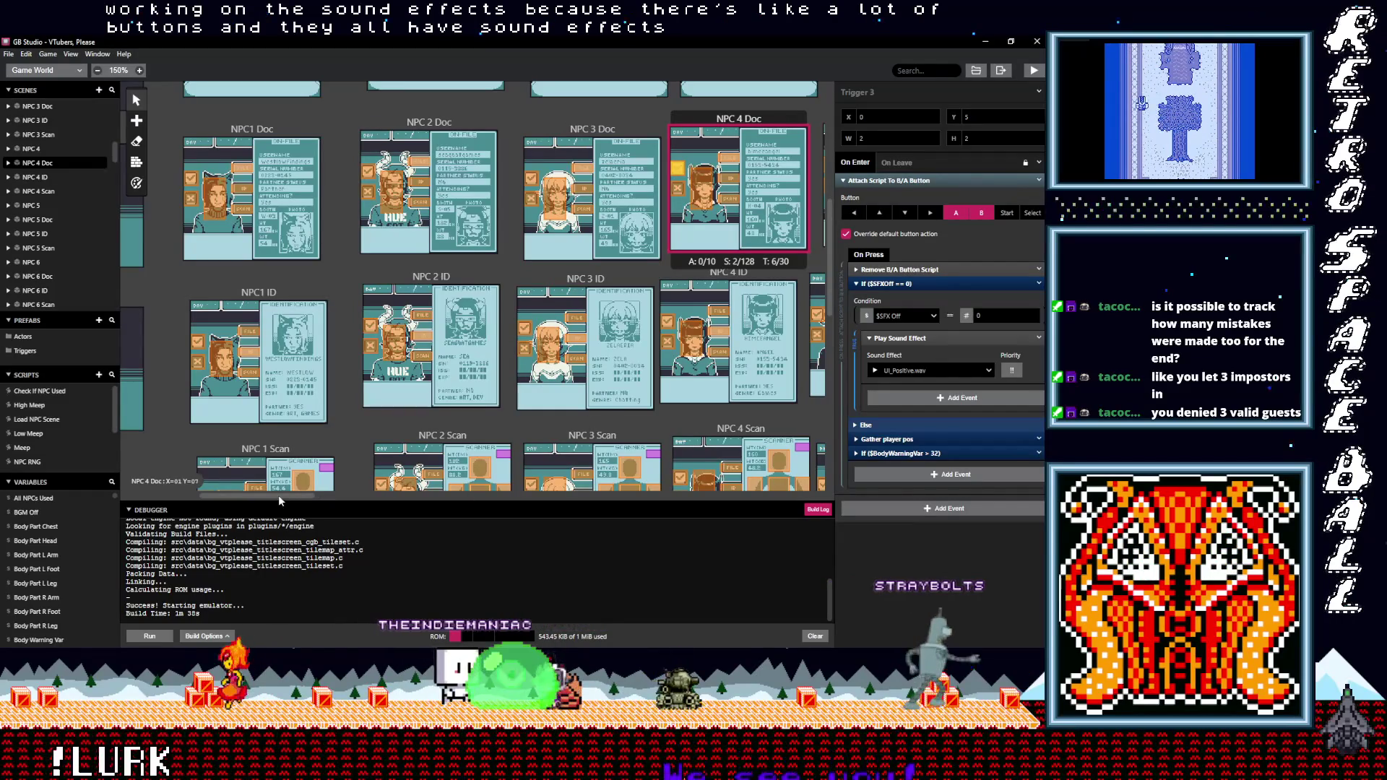
{"action": "left_click_drag", "start_coordinate": [307, 494], "coordinate": [382, 495]}
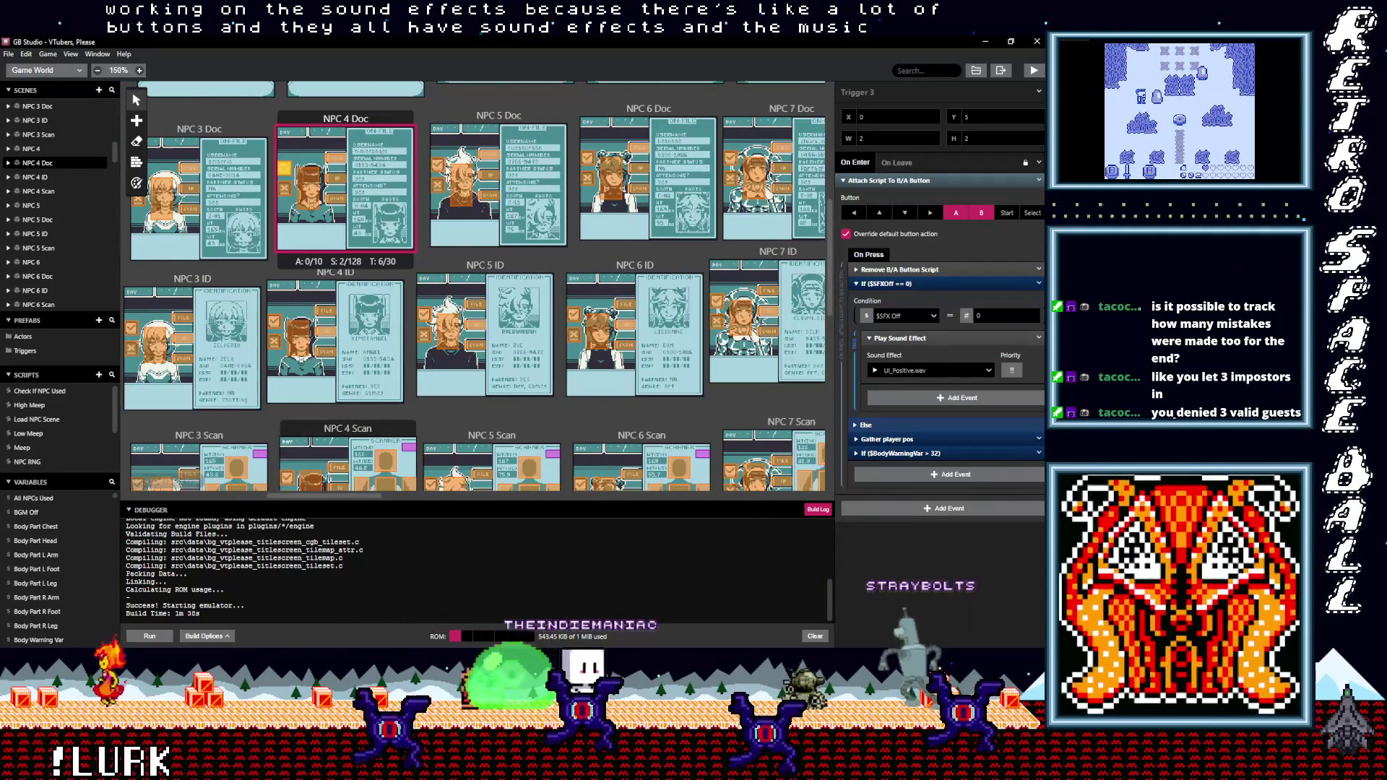
{"action": "left_click", "coordinate": [437, 165]}
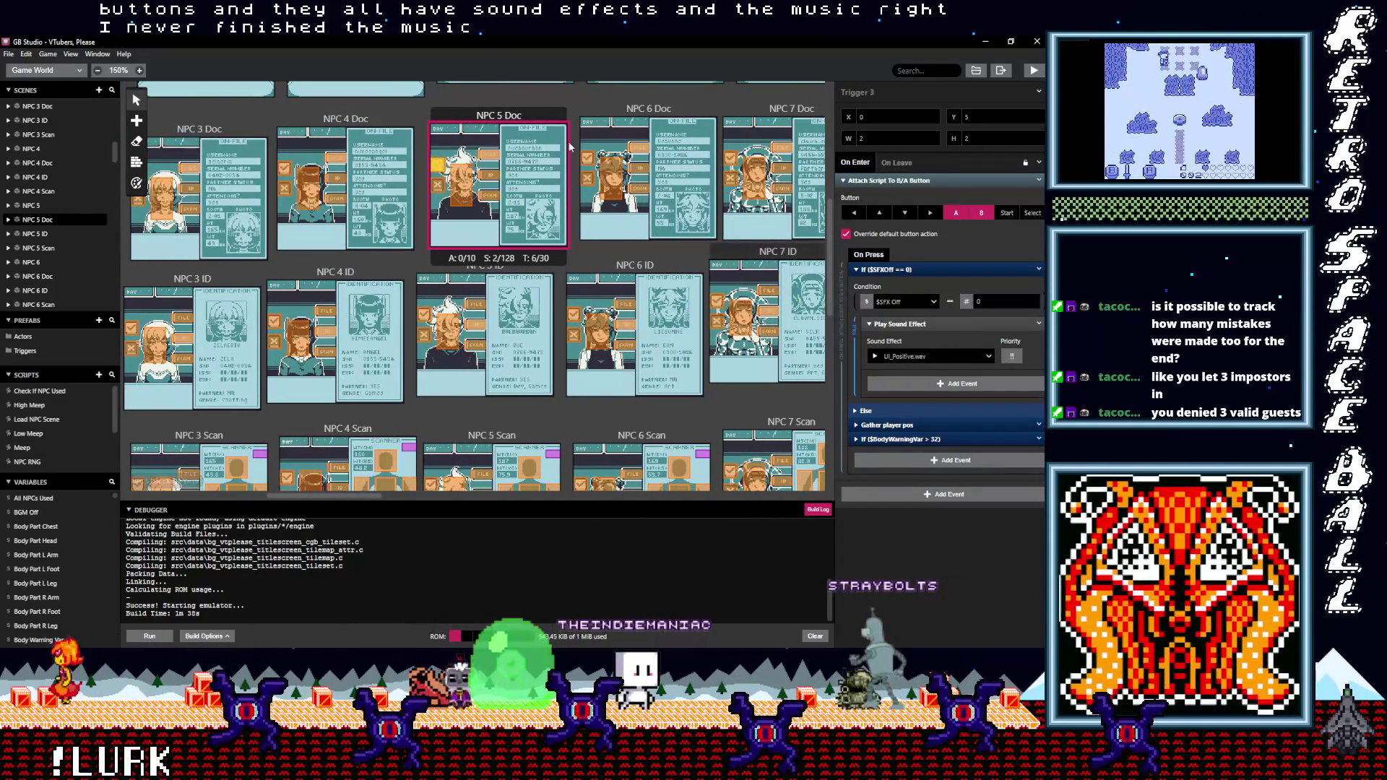
{"action": "left_click", "coordinate": [589, 159]}
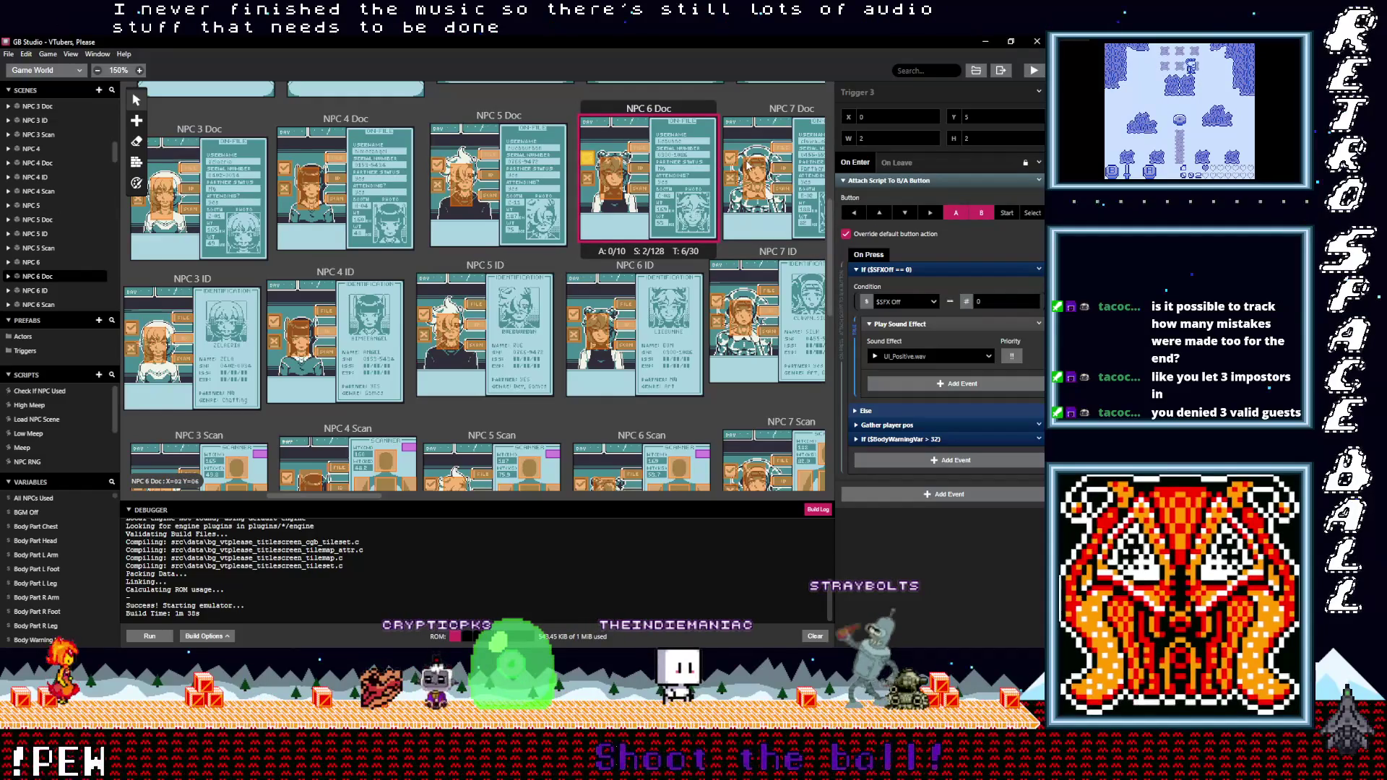
{"action": "left_click", "coordinate": [731, 159]}
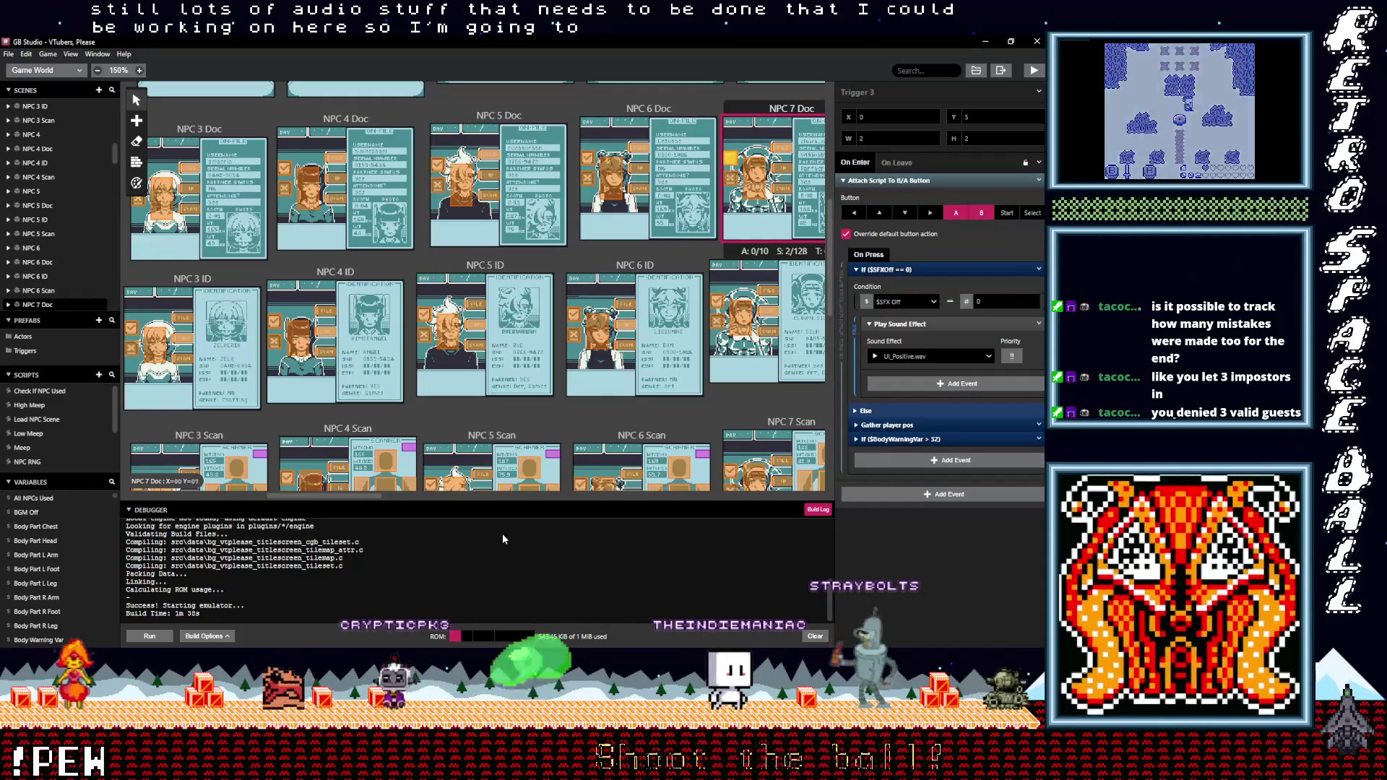
{"action": "left_click_drag", "start_coordinate": [351, 494], "coordinate": [409, 496]}
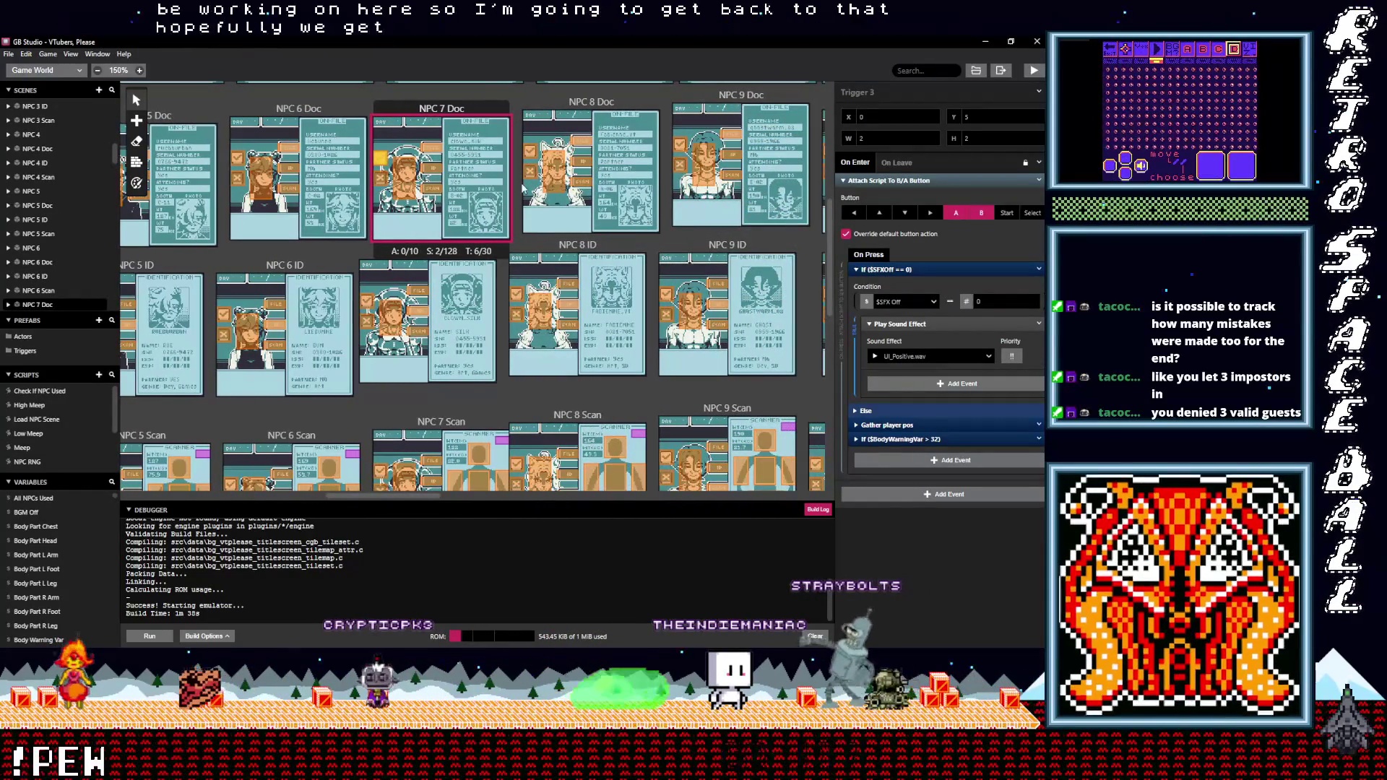
{"action": "left_click", "coordinate": [533, 160]}
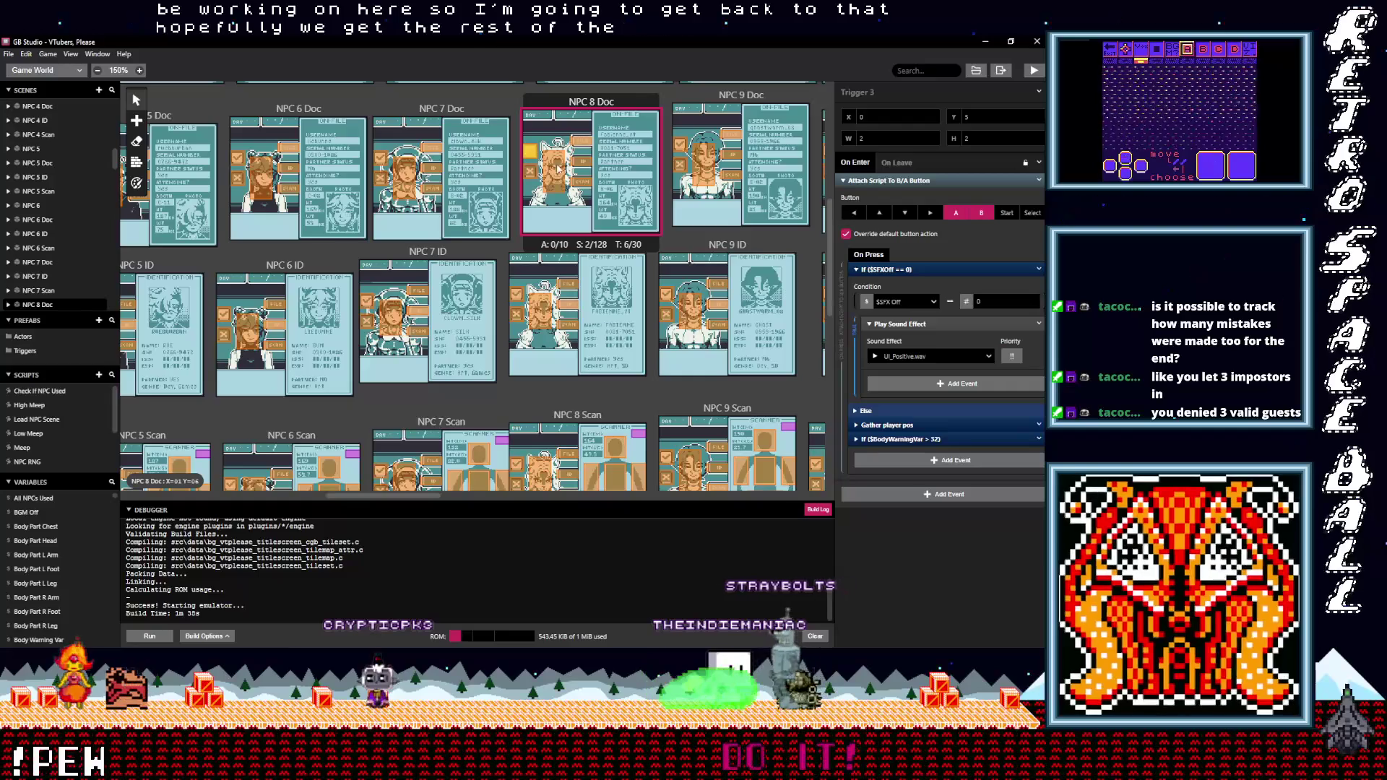
Review the button-trigger sounds in NPC 10 Doc, NPC 11 Doc, NPC 10 ID and NPC 10 Scan
{"action": "left_click_drag", "start_coordinate": [401, 497], "coordinate": [467, 494]}
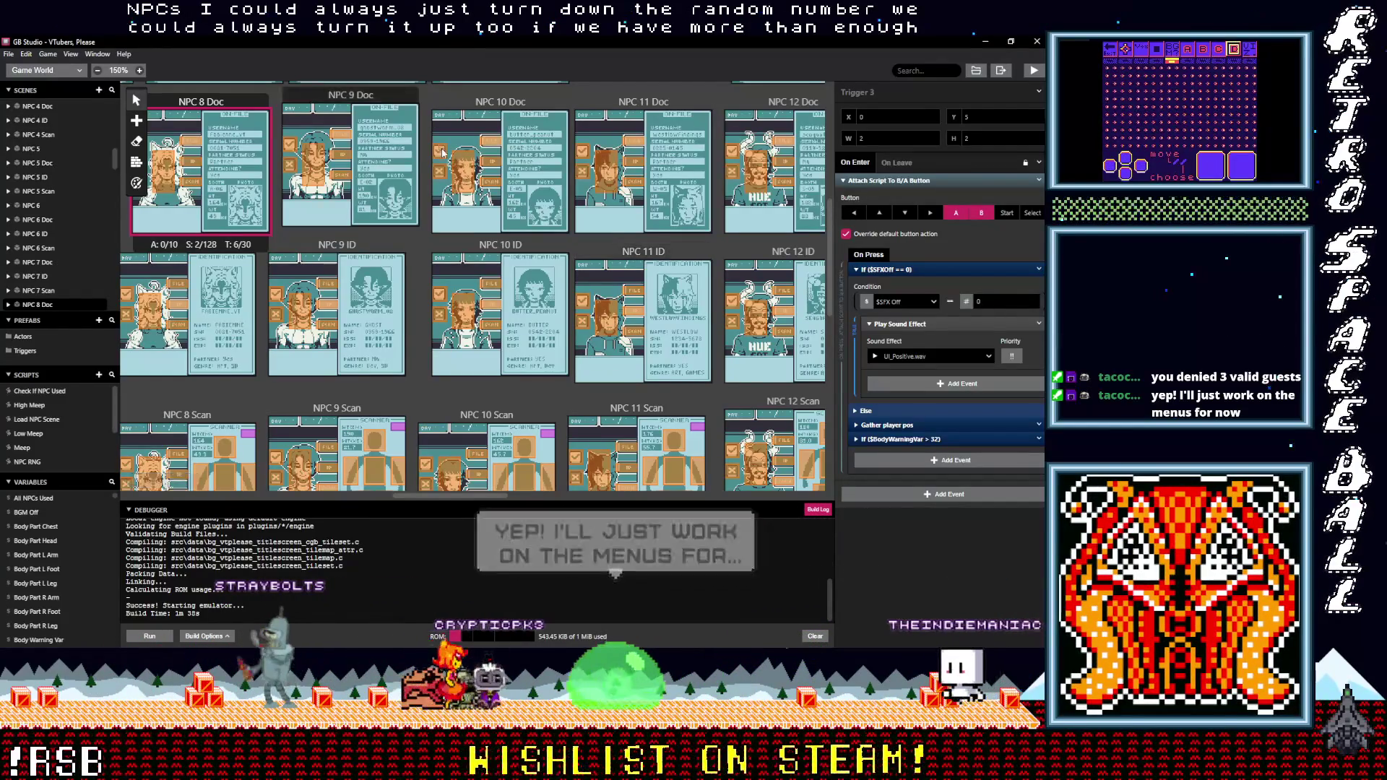
{"action": "left_click", "coordinate": [442, 150]}
{"action": "left_click", "coordinate": [586, 154]}
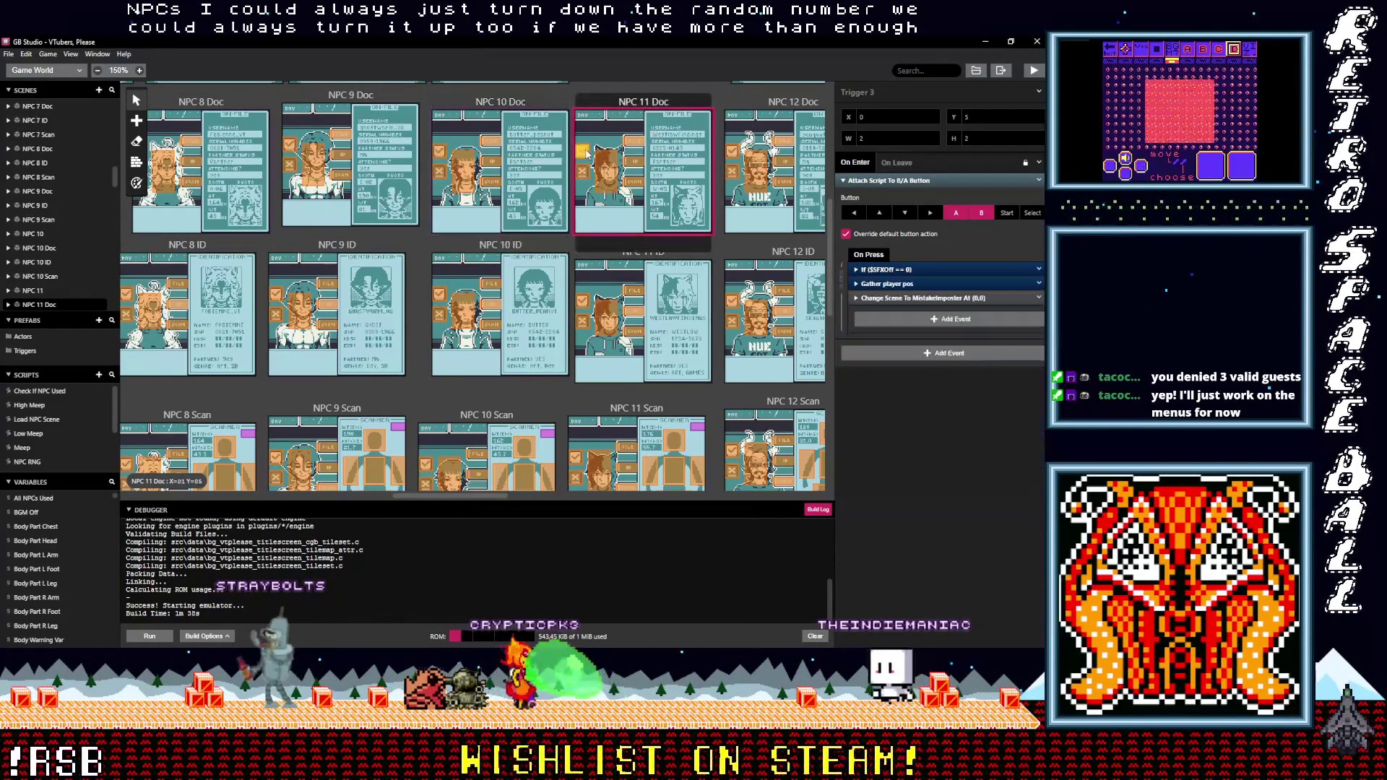
{"action": "left_click", "coordinate": [878, 269]}
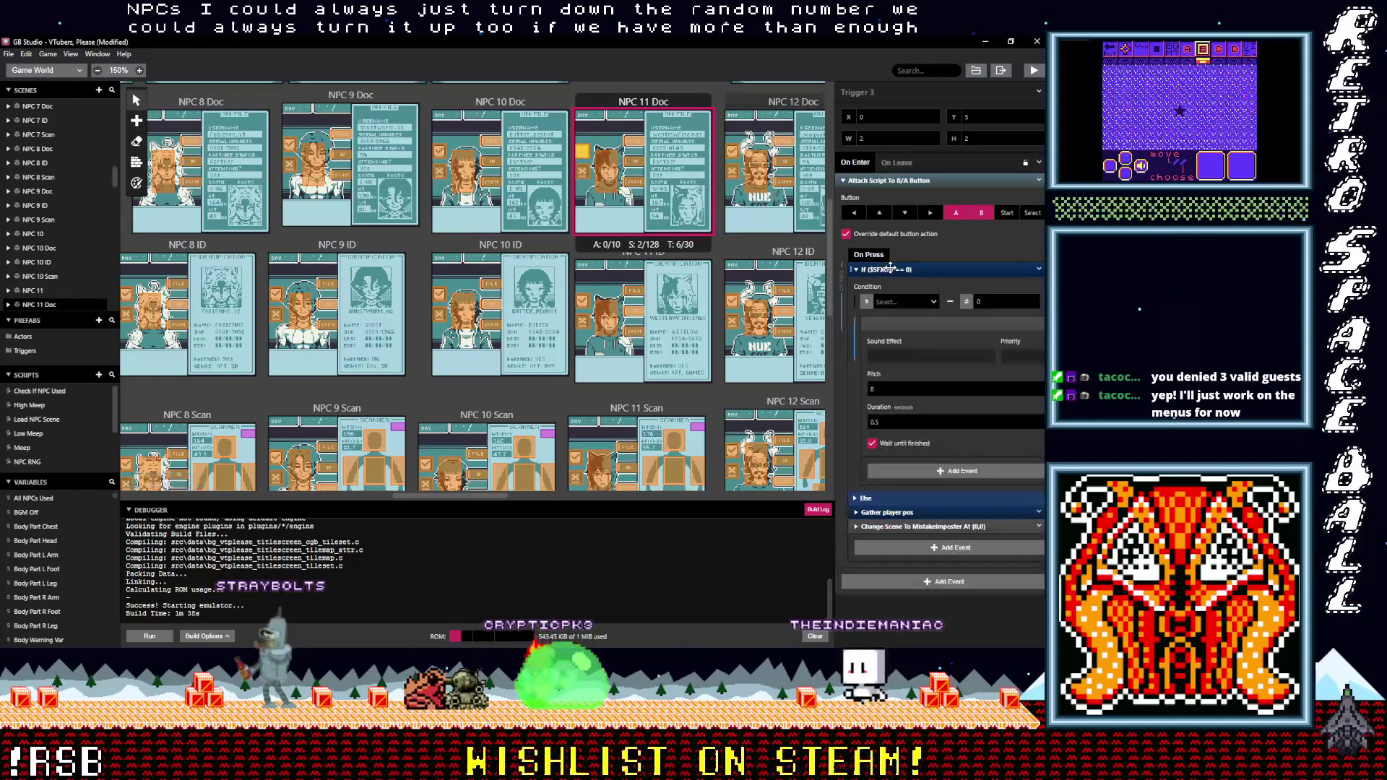
{"action": "left_click", "coordinate": [441, 304]}
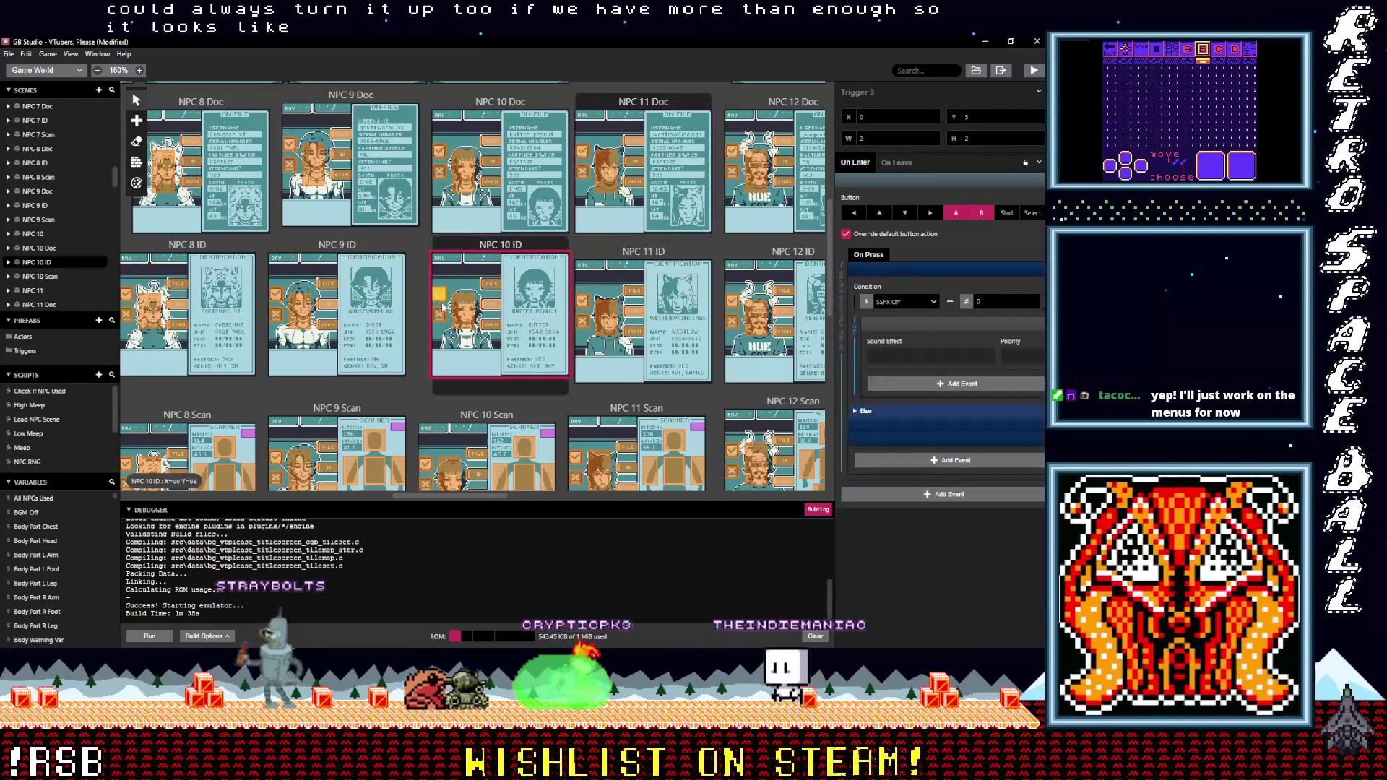
{"action": "scroll", "coordinate": [441, 333], "scroll_direction": "down", "scroll_amount": 3}
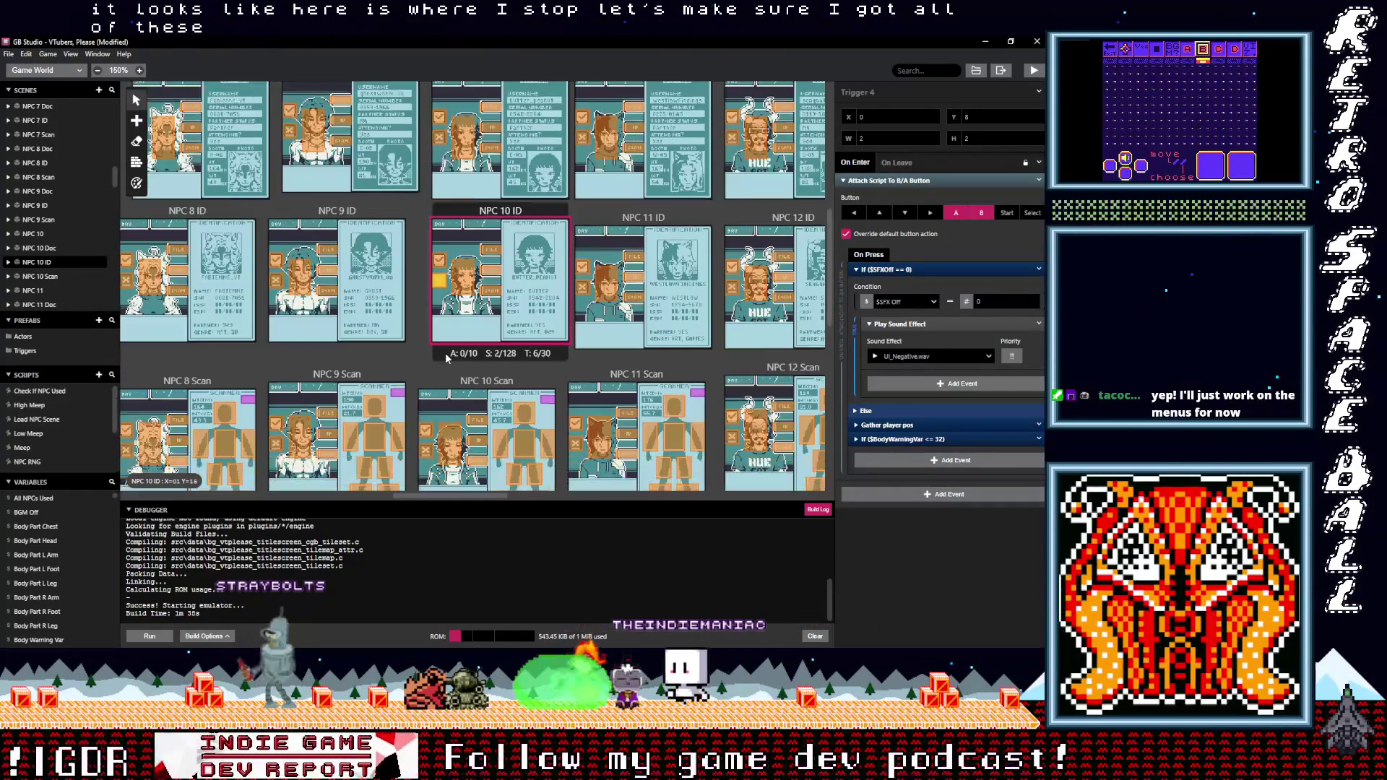
{"action": "left_click", "coordinate": [428, 354]}
{"action": "left_click", "coordinate": [429, 369]}
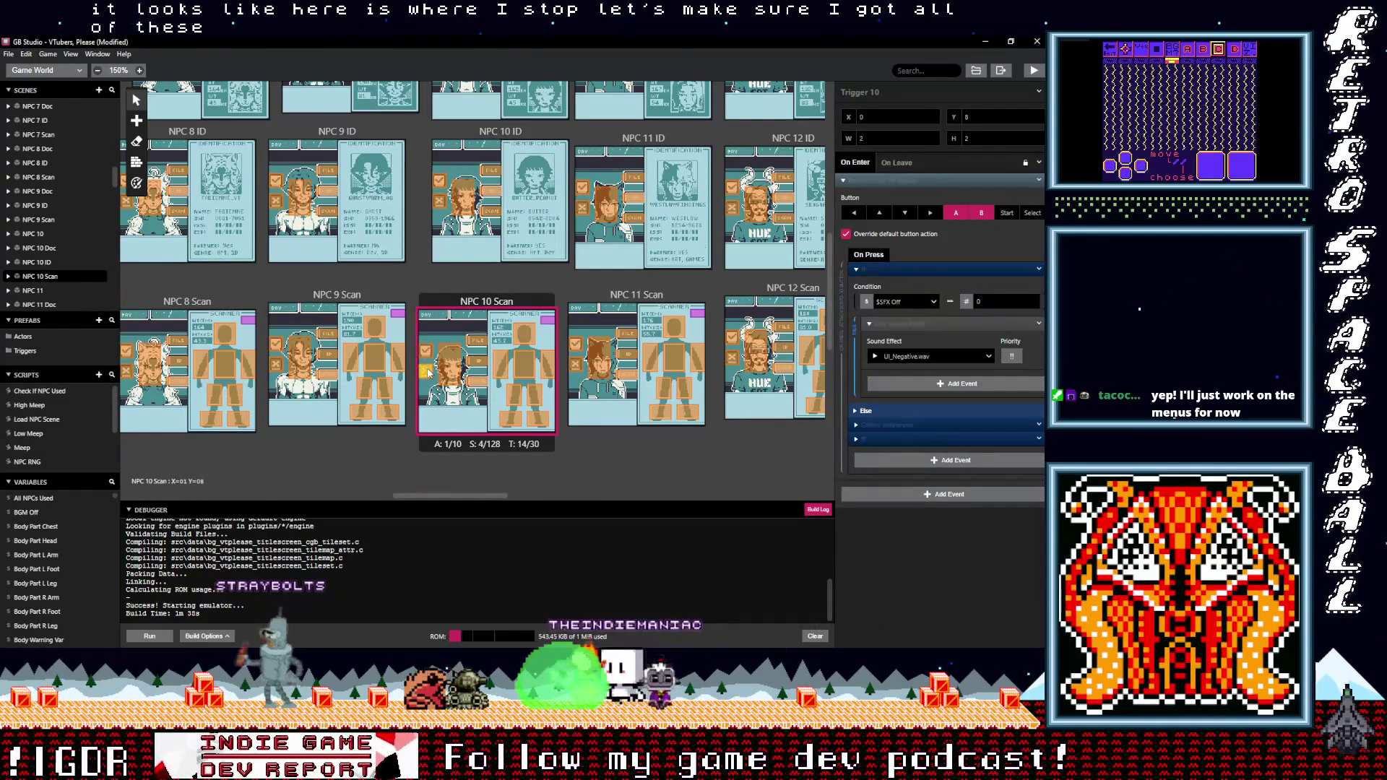
{"action": "scroll", "coordinate": [631, 348], "scroll_direction": "up", "scroll_amount": 7}
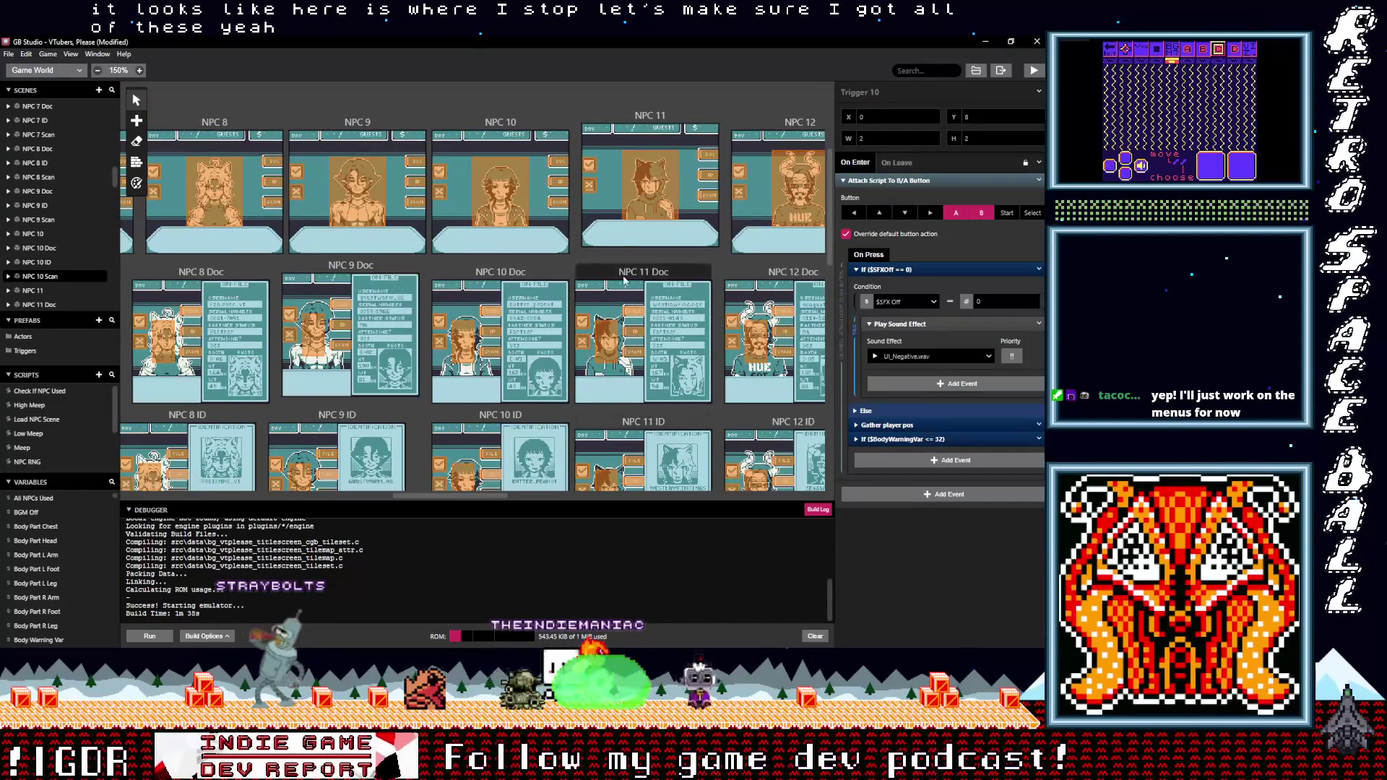
{"action": "left_click", "coordinate": [589, 166]}
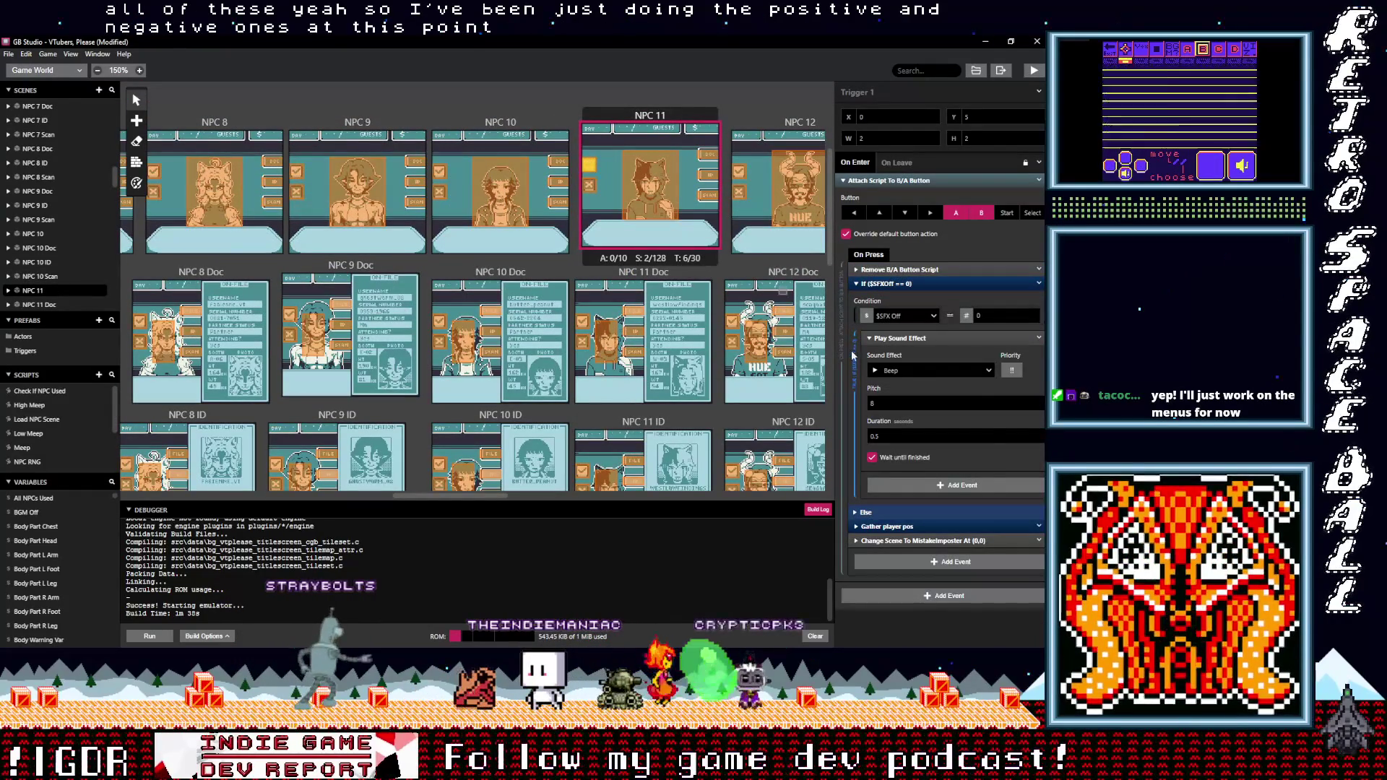
Set NPC 11's two button triggers to play UI_Positive.wav and UI_Negative.wav
{"action": "left_click", "coordinate": [917, 372]}
{"action": "type", "text": "pos"}
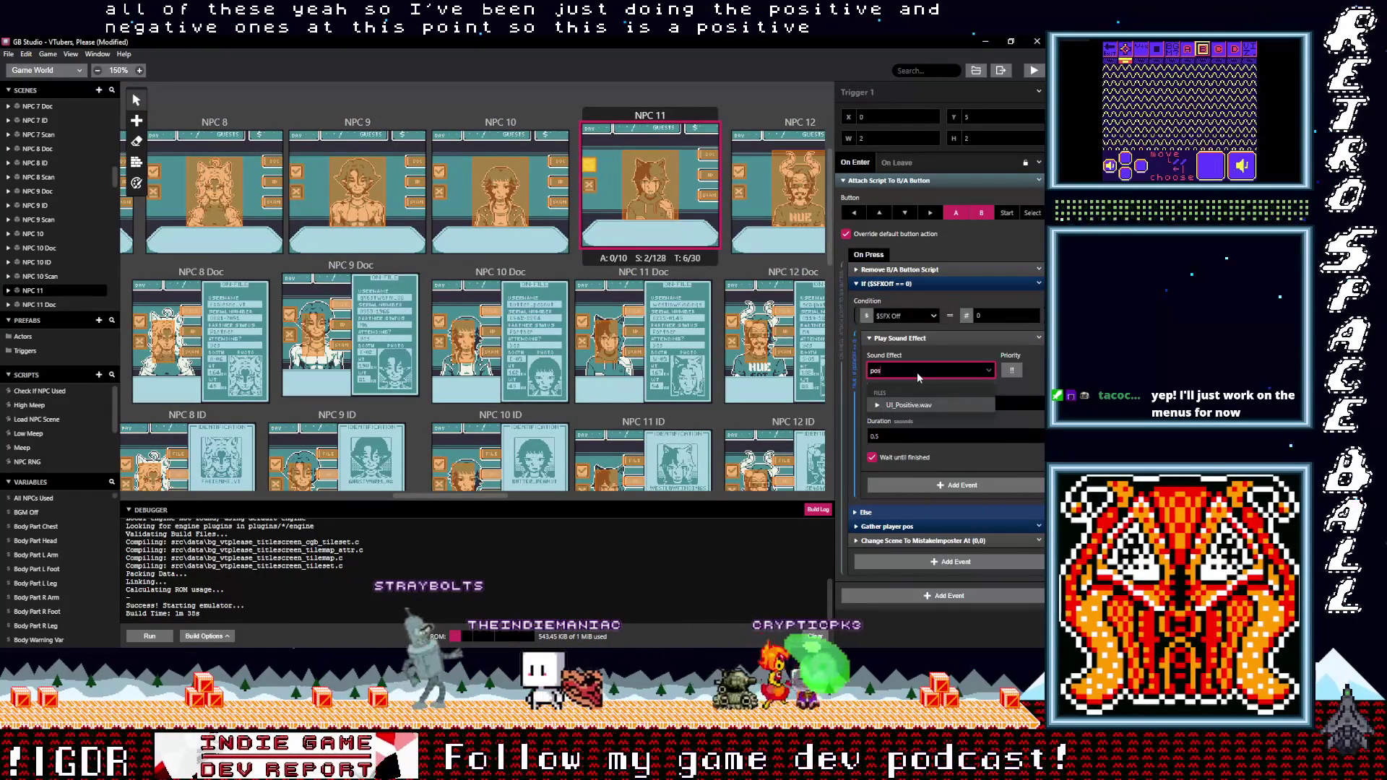
{"action": "left_click", "coordinate": [907, 404]}
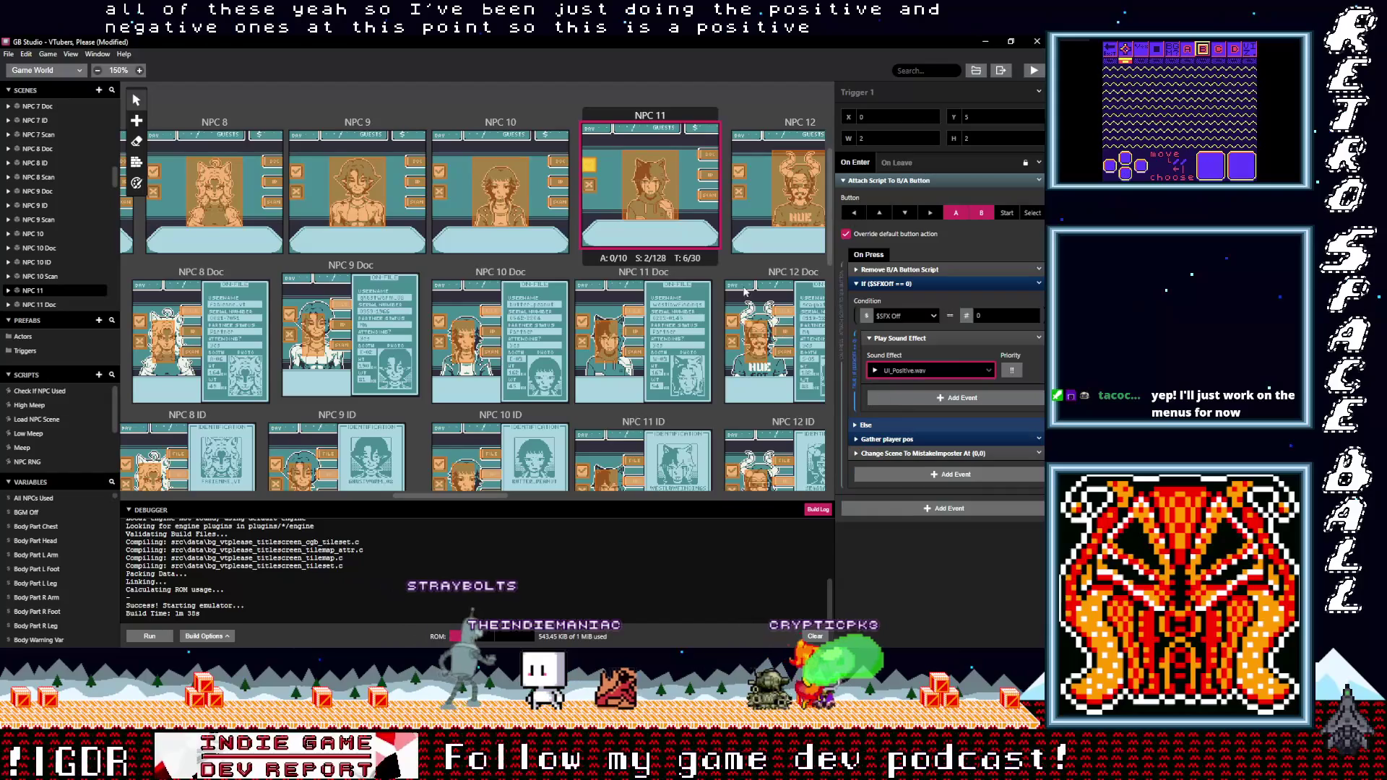
{"action": "left_click", "coordinate": [591, 185]}
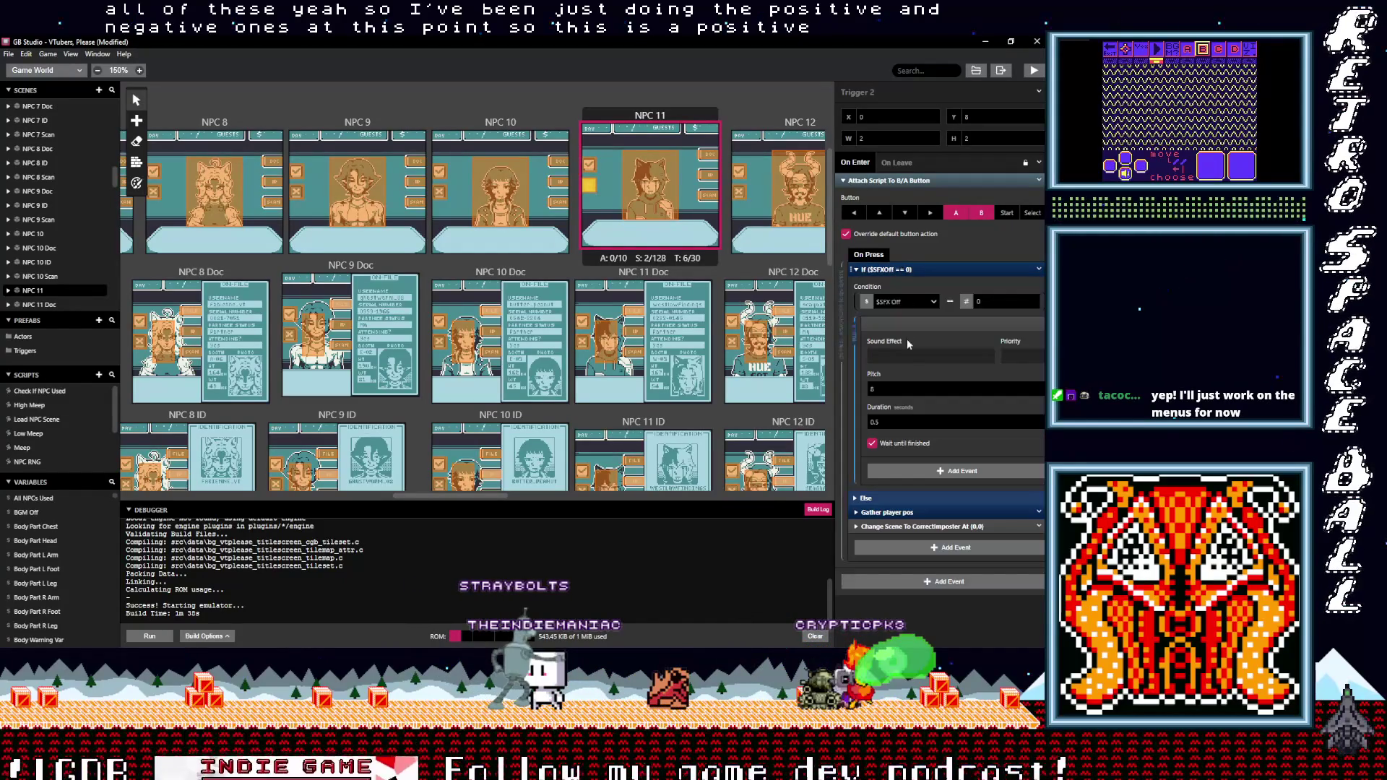
{"action": "left_click", "coordinate": [912, 354]}
{"action": "type", "text": "neg"}
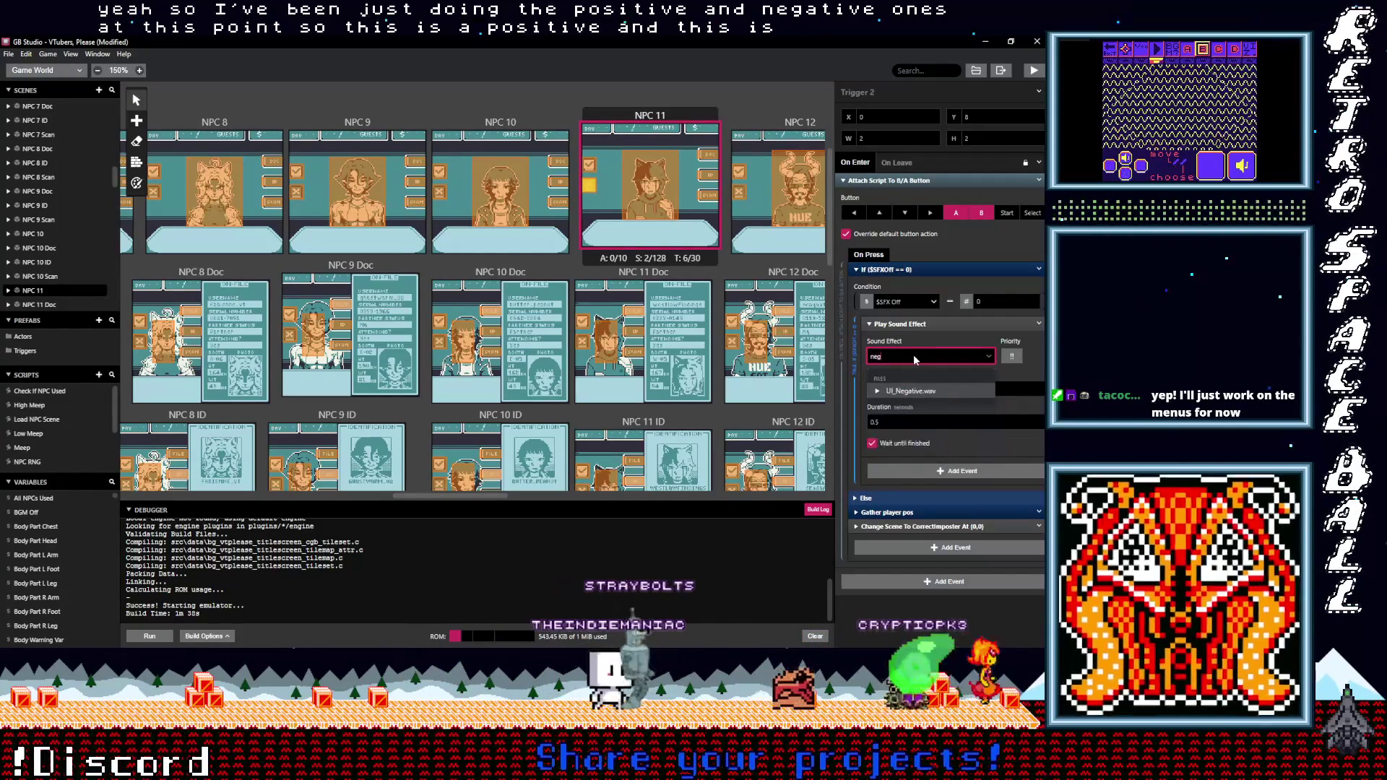
{"action": "left_click", "coordinate": [911, 391]}
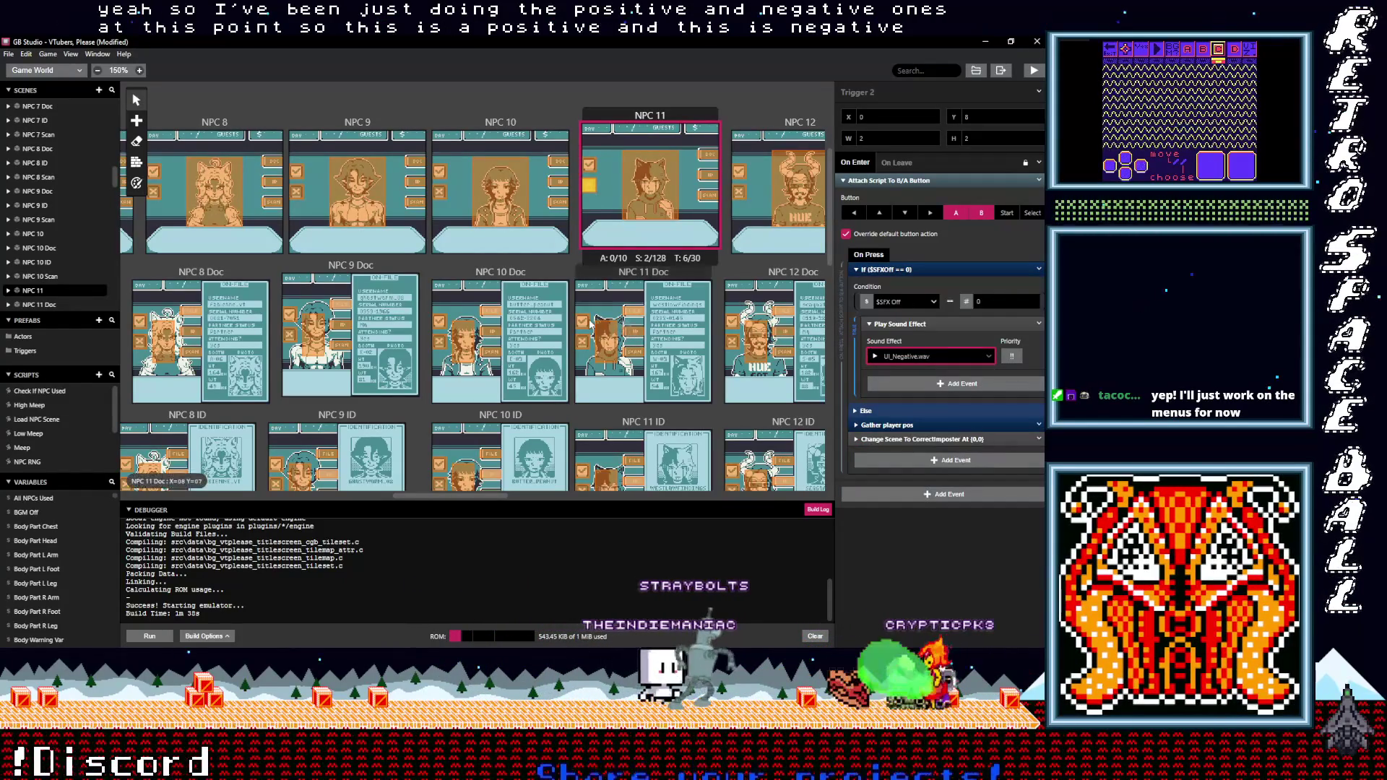
Set NPC 11 Doc's first trigger to UI_Positive.wav and its second to UI_Negative.wav
{"action": "left_click", "coordinate": [583, 320]}
{"action": "left_click", "coordinate": [916, 356]}
{"action": "type", "text": "po"}
{"action": "left_click", "coordinate": [909, 391]}
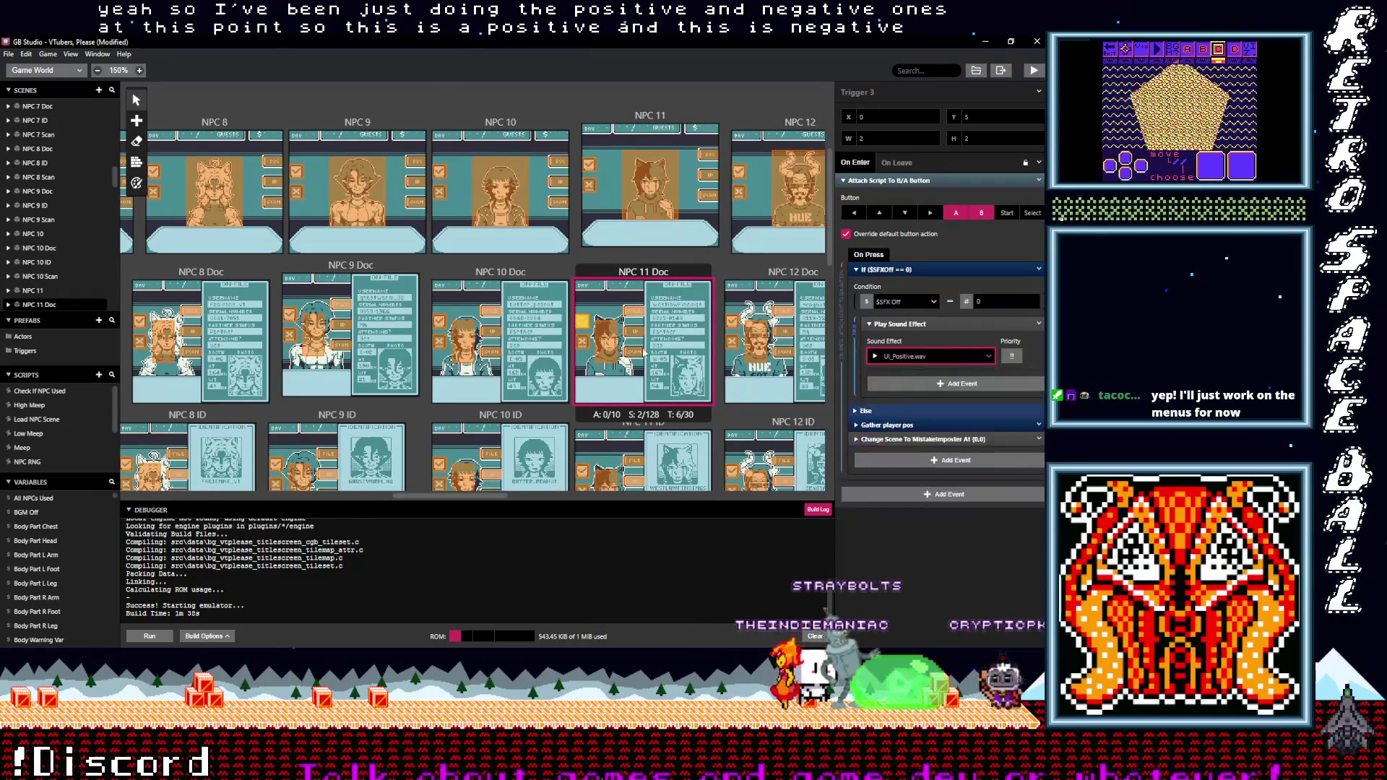
{"action": "left_click", "coordinate": [583, 343]}
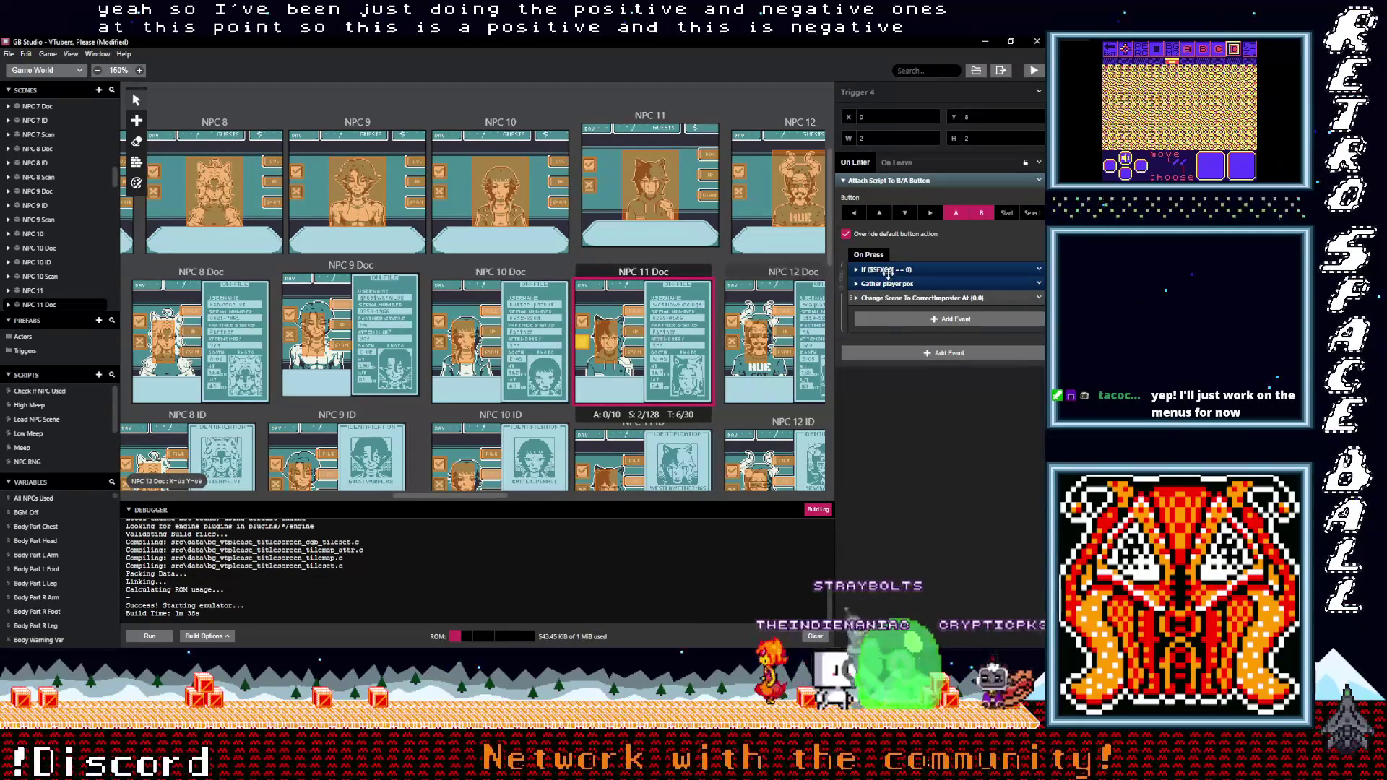
{"action": "left_click", "coordinate": [888, 271]}
{"action": "left_click", "coordinate": [917, 354]}
{"action": "type", "text": "neg"}
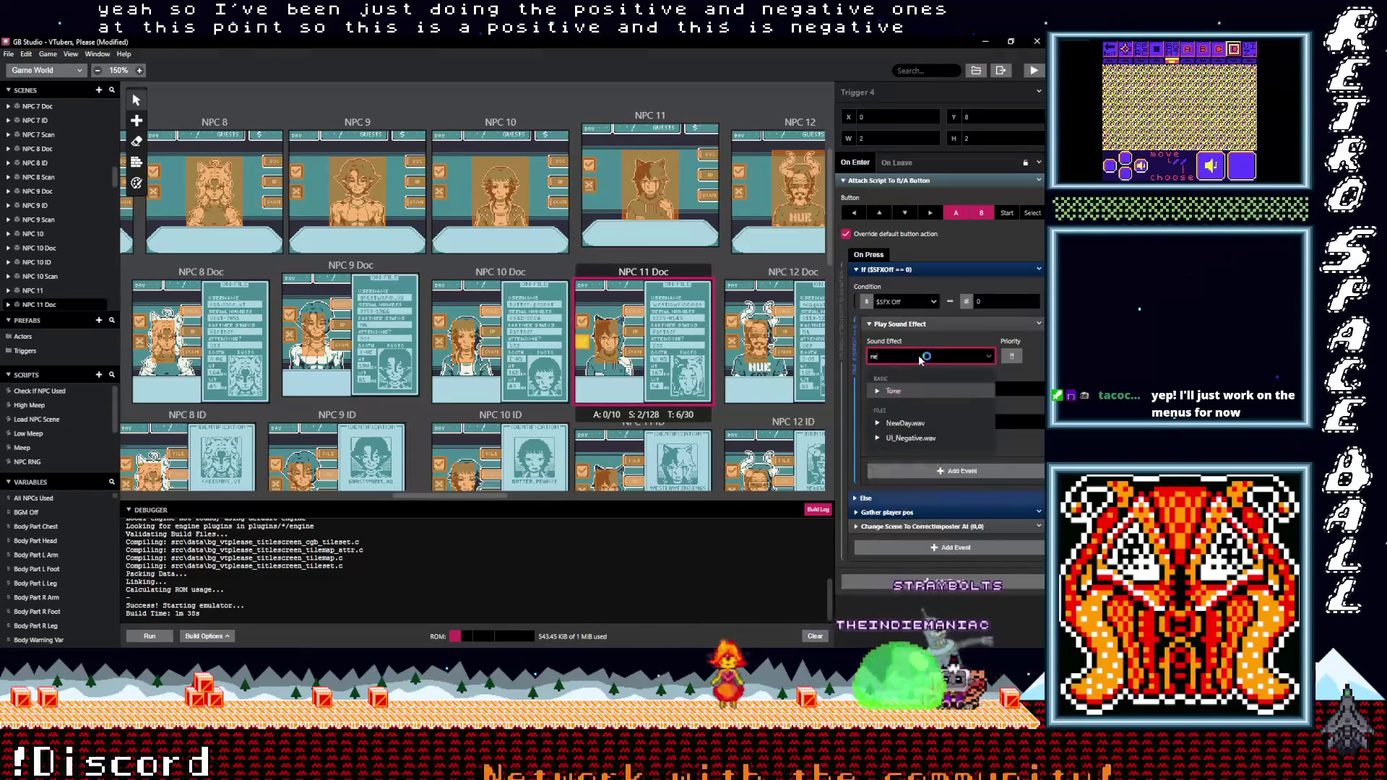
{"action": "left_click", "coordinate": [913, 389]}
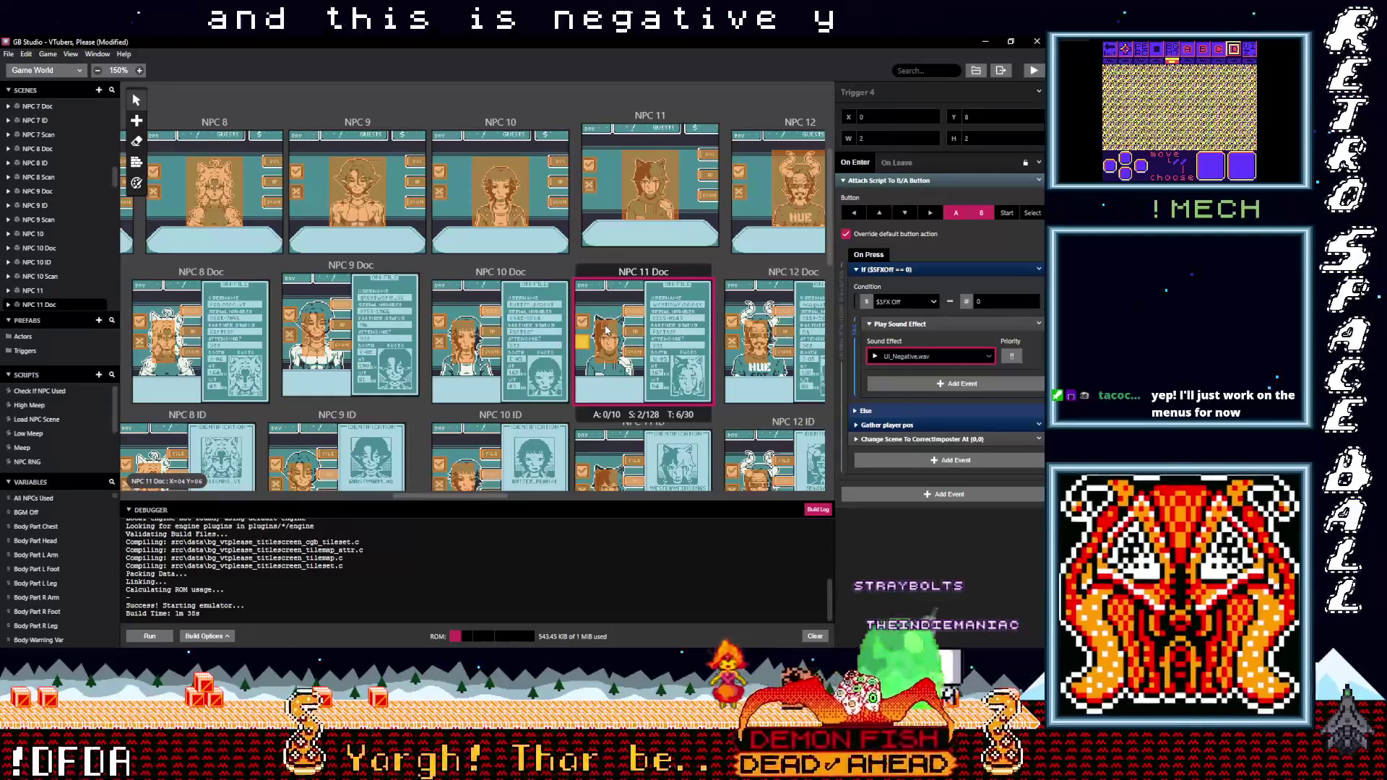
Set NPC 11 ID's first trigger to UI_Positive.wav and its second to UI_Negative.wav
{"action": "scroll", "coordinate": [591, 331], "scroll_direction": "down", "scroll_amount": 3}
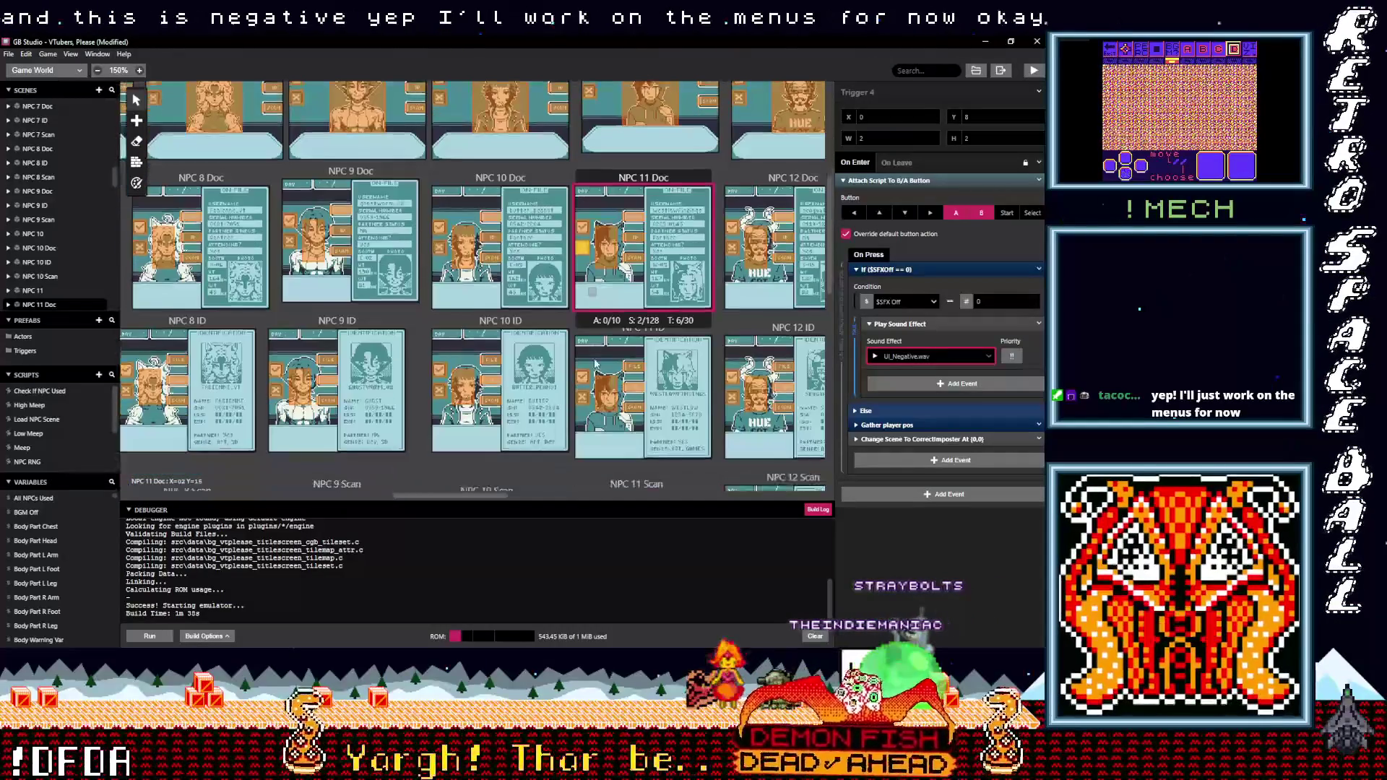
{"action": "left_click", "coordinate": [587, 362]}
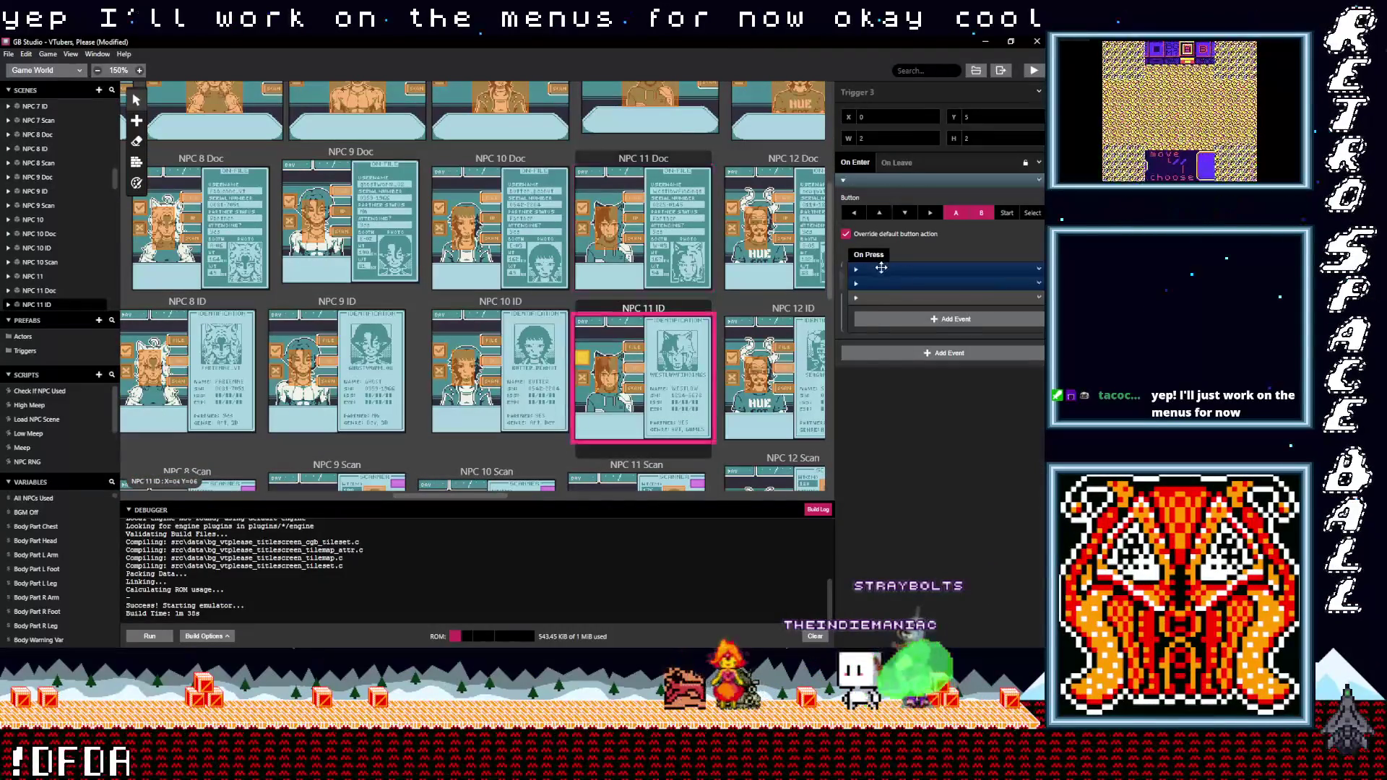
{"action": "left_click", "coordinate": [900, 302]}
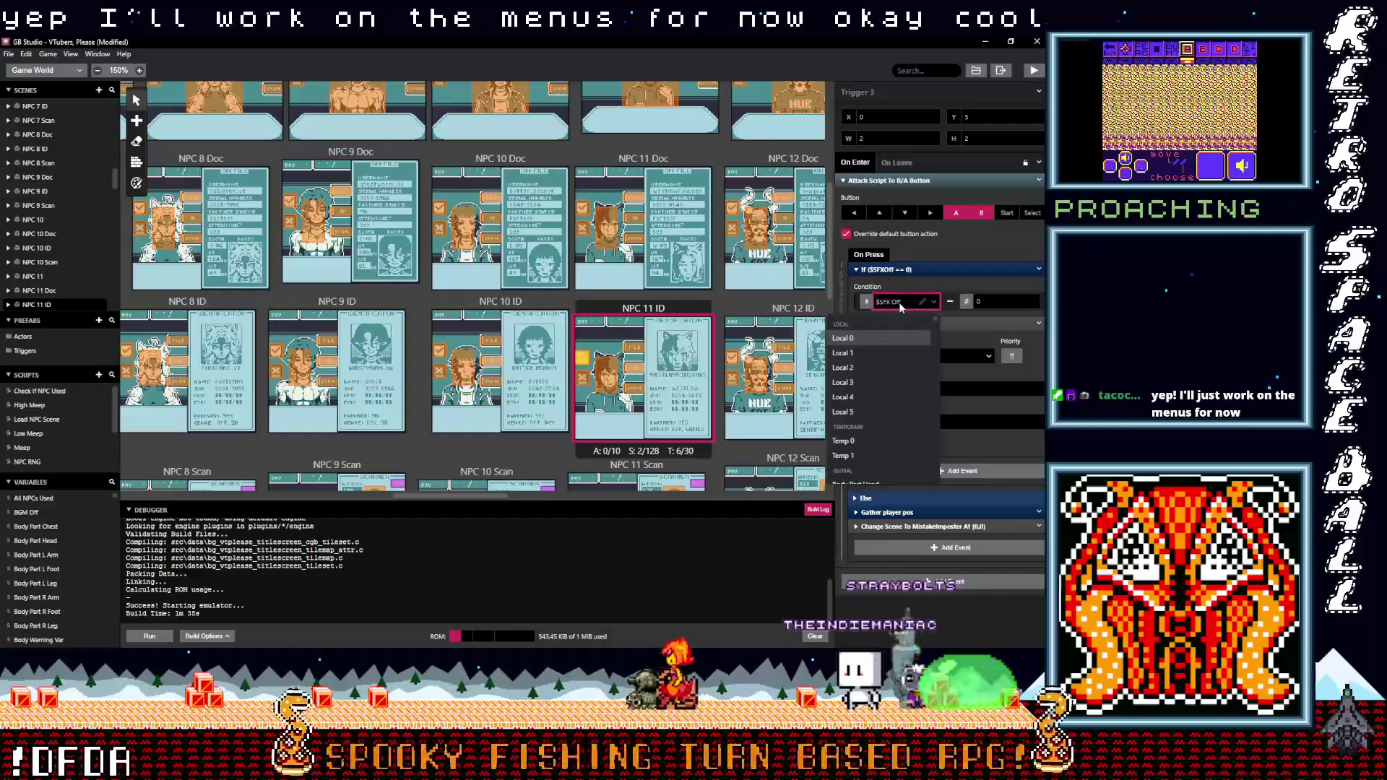
{"action": "type", "text": "pos"}
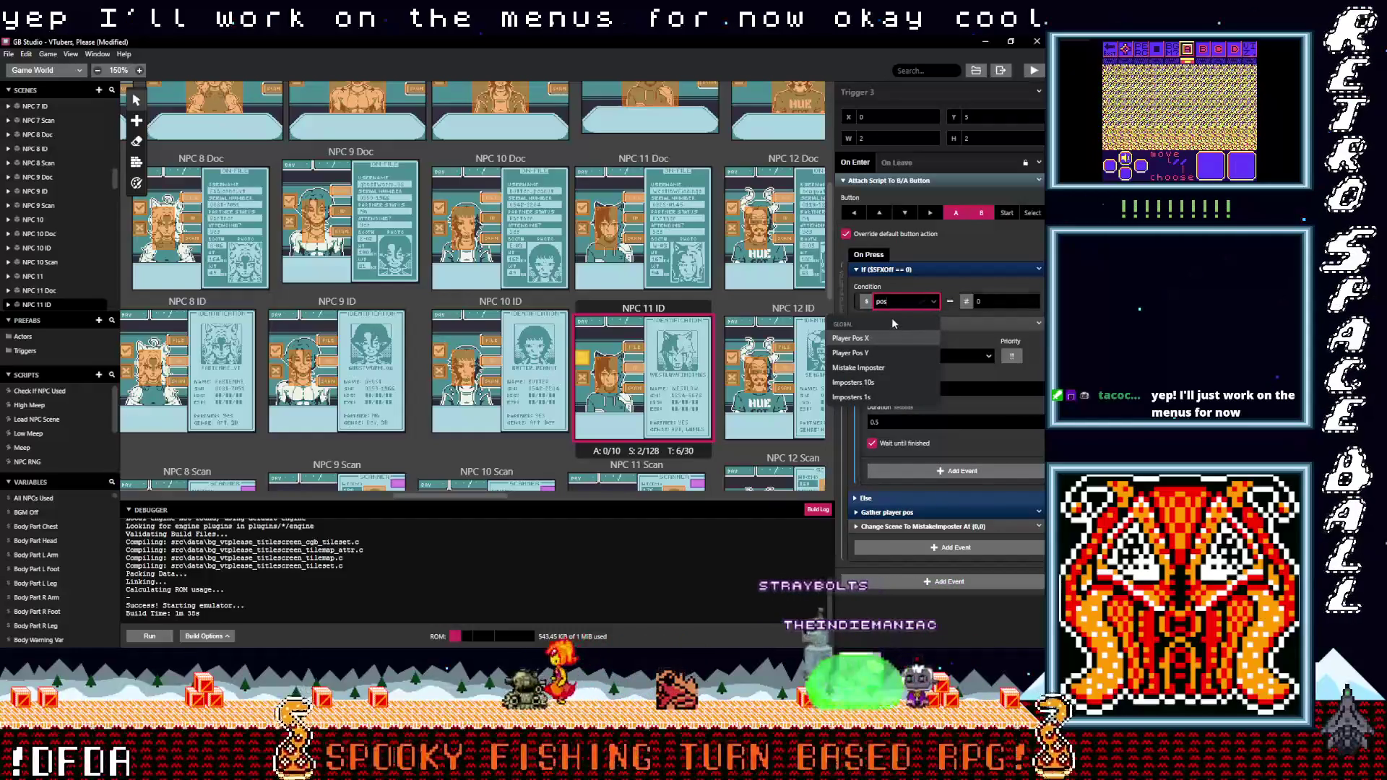
{"action": "key", "text": "Escape"}
{"action": "left_click", "coordinate": [909, 356]}
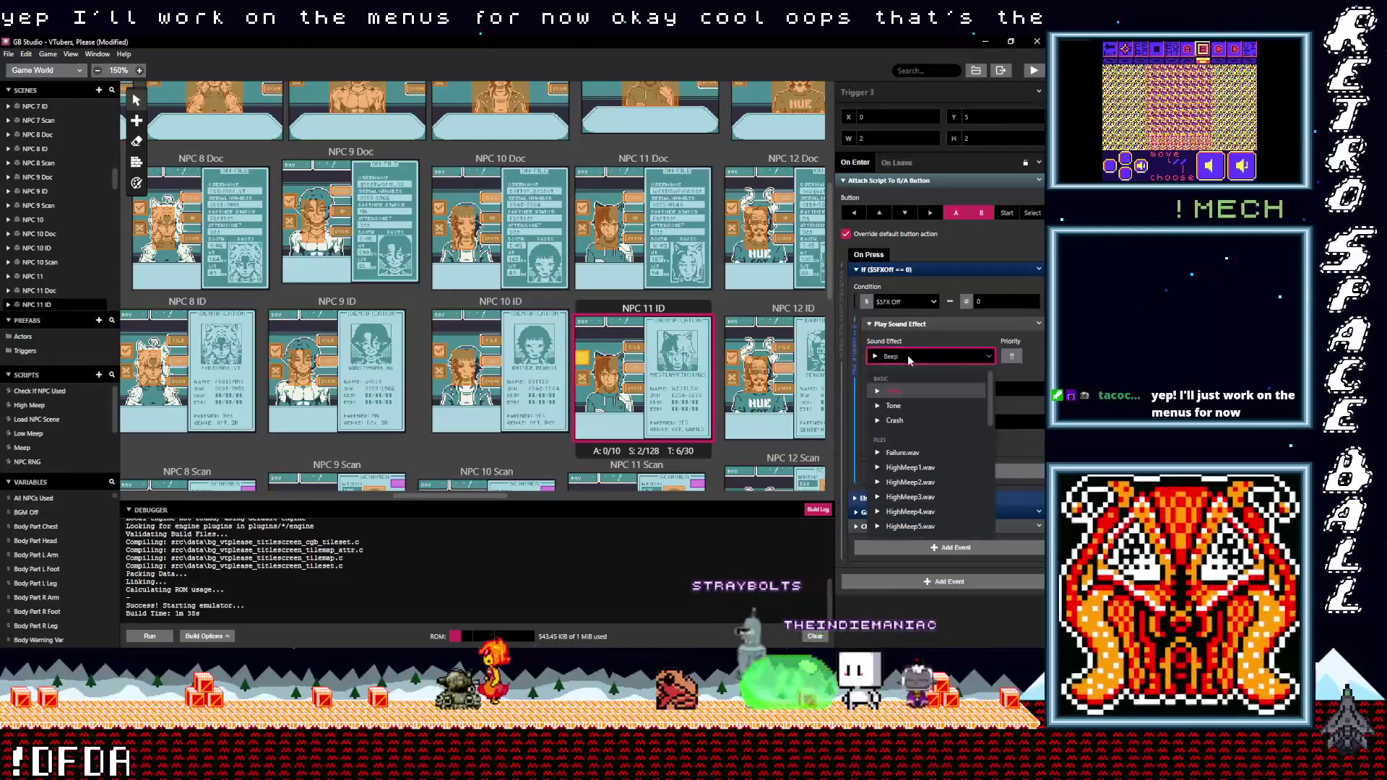
{"action": "type", "text": "pos"}
{"action": "key", "text": "Return"}
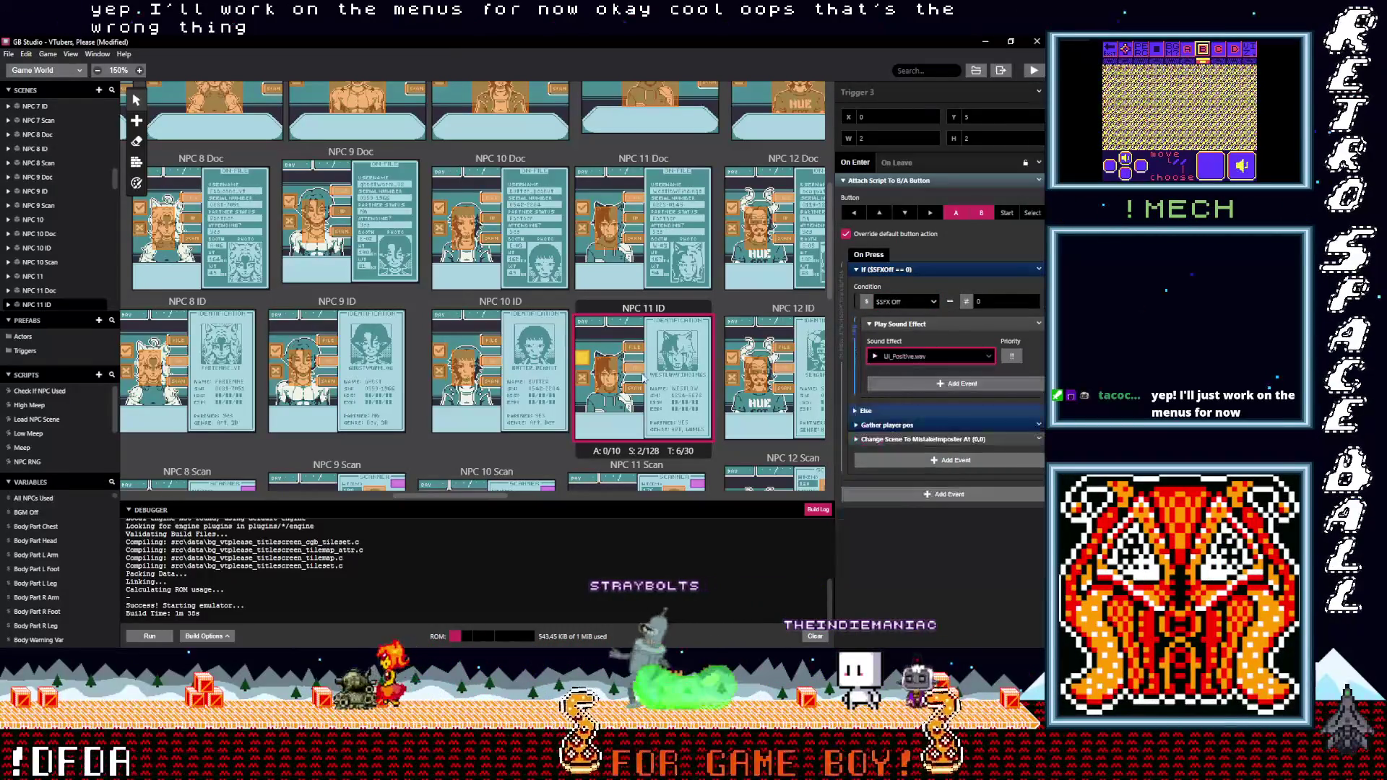
{"action": "left_click", "coordinate": [584, 379]}
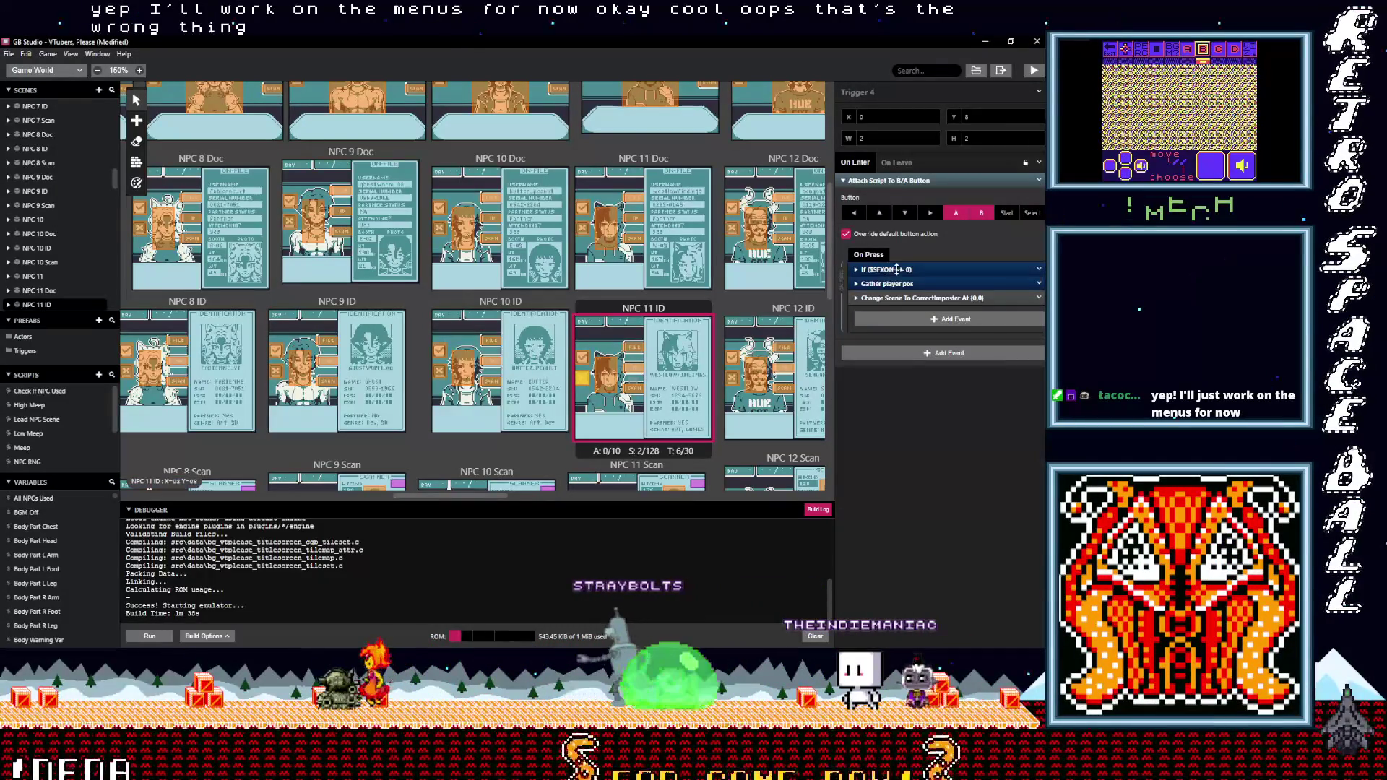
{"action": "left_click", "coordinate": [898, 269]}
{"action": "left_click", "coordinate": [910, 358]}
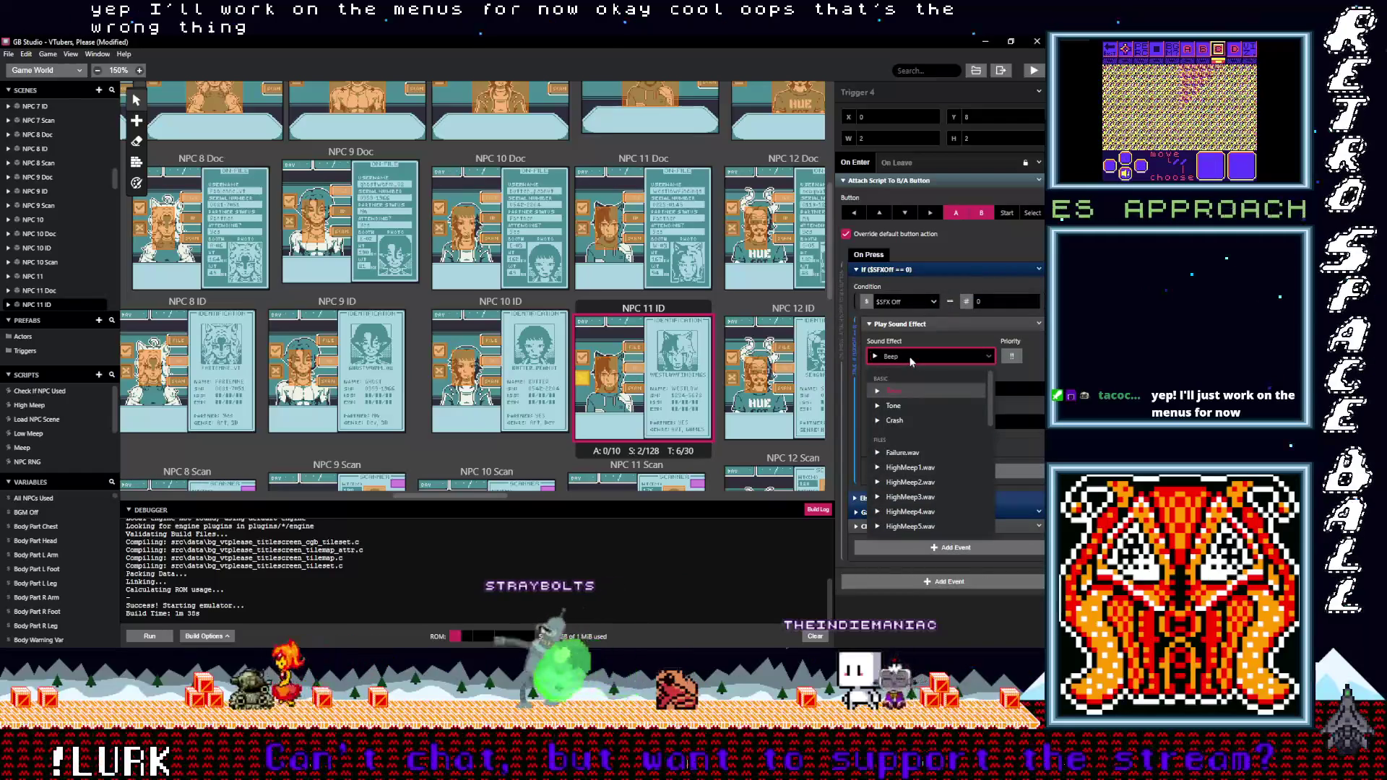
{"action": "type", "text": "n"}
{"action": "left_click", "coordinate": [910, 438]}
Set NPC 11 Scan's first trigger to UI_Positive.wav and its second to UI_Negative.wav
{"action": "left_click", "coordinate": [583, 231]}
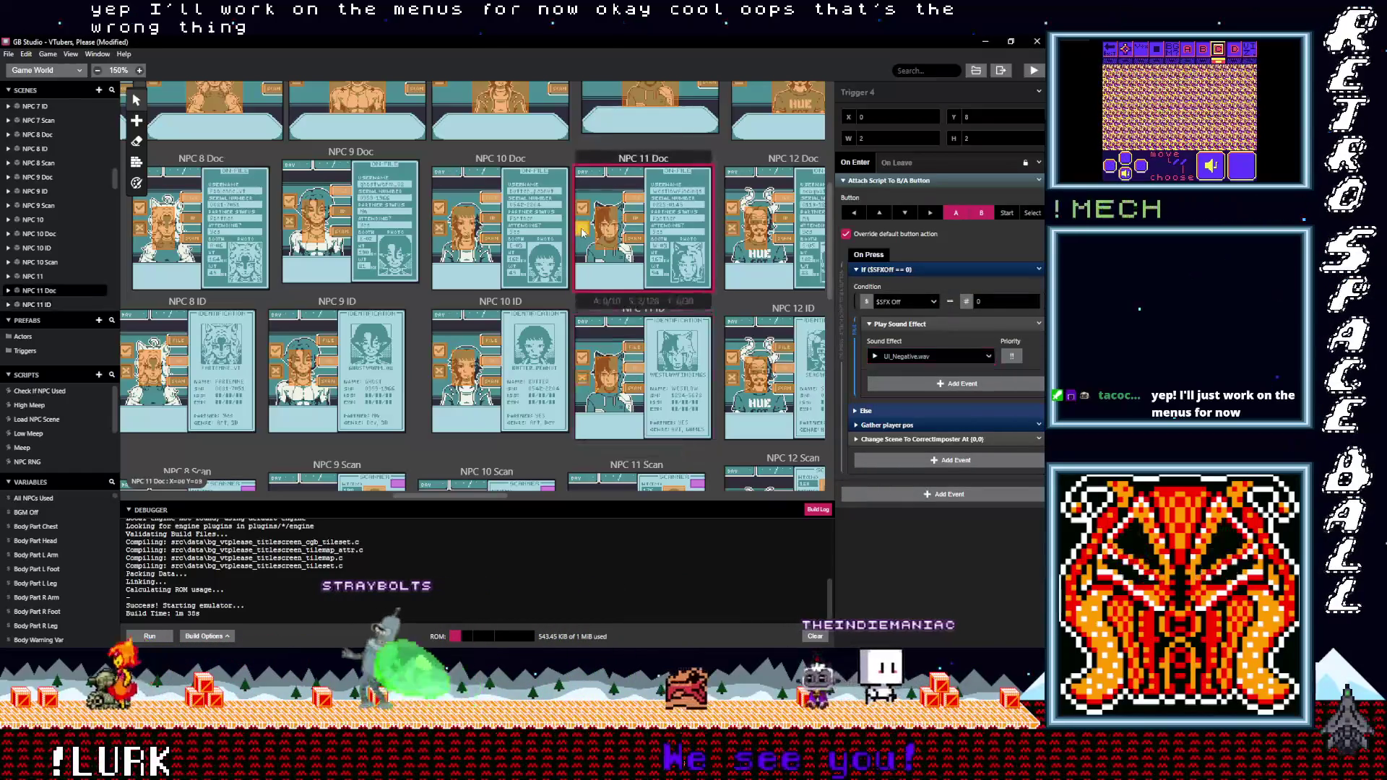
{"action": "left_click", "coordinate": [587, 374]}
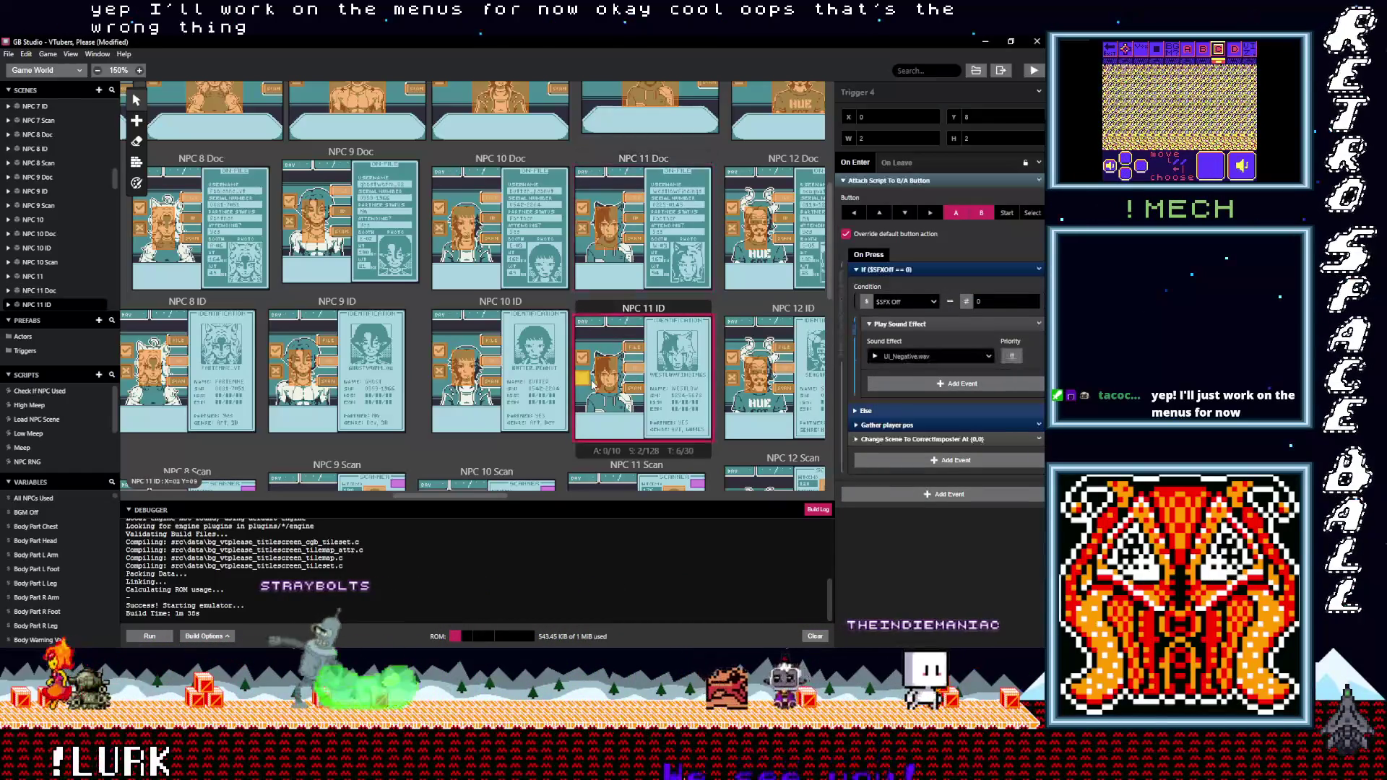
{"action": "scroll", "coordinate": [584, 347], "scroll_direction": "down", "scroll_amount": 3}
{"action": "left_click", "coordinate": [581, 320]}
{"action": "left_click", "coordinate": [576, 286]}
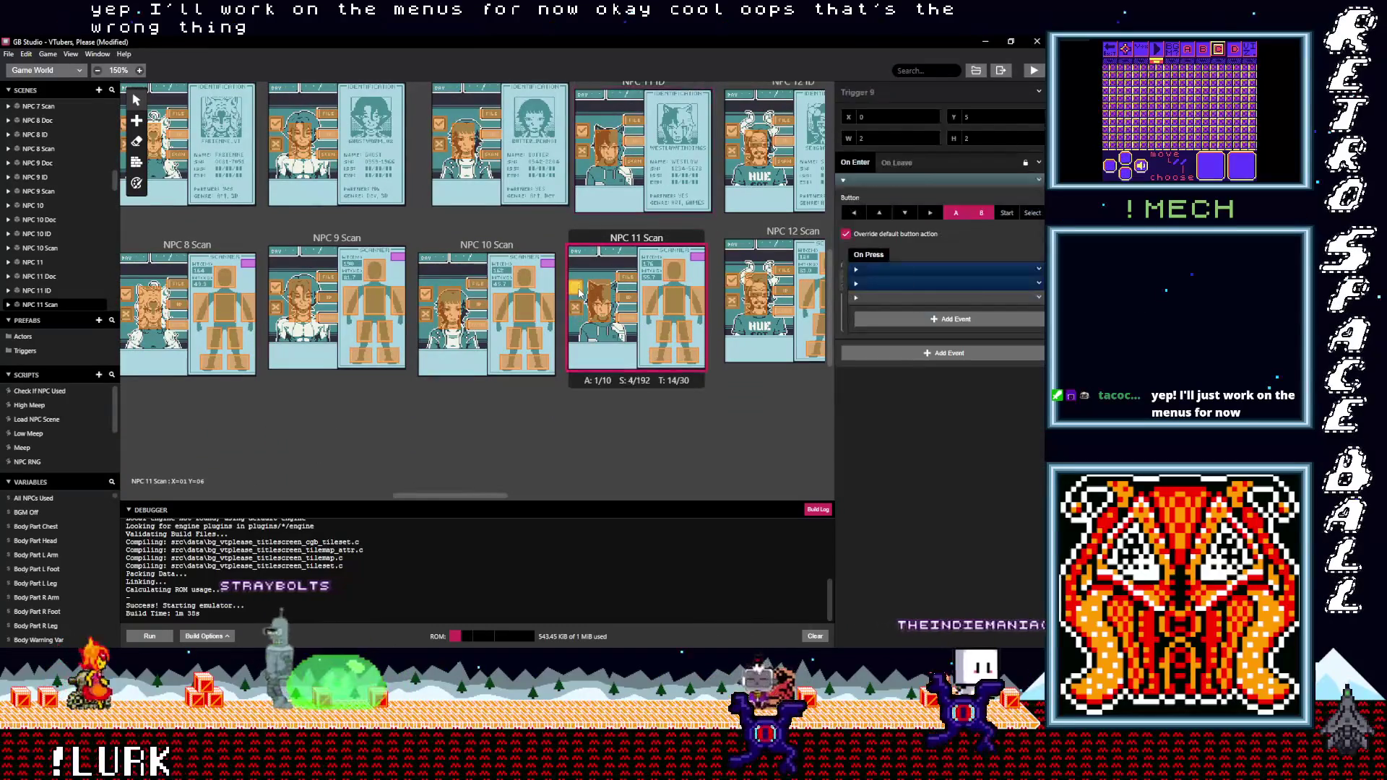
{"action": "left_click", "coordinate": [888, 270]}
{"action": "left_click", "coordinate": [911, 357]}
{"action": "type", "text": "po"}
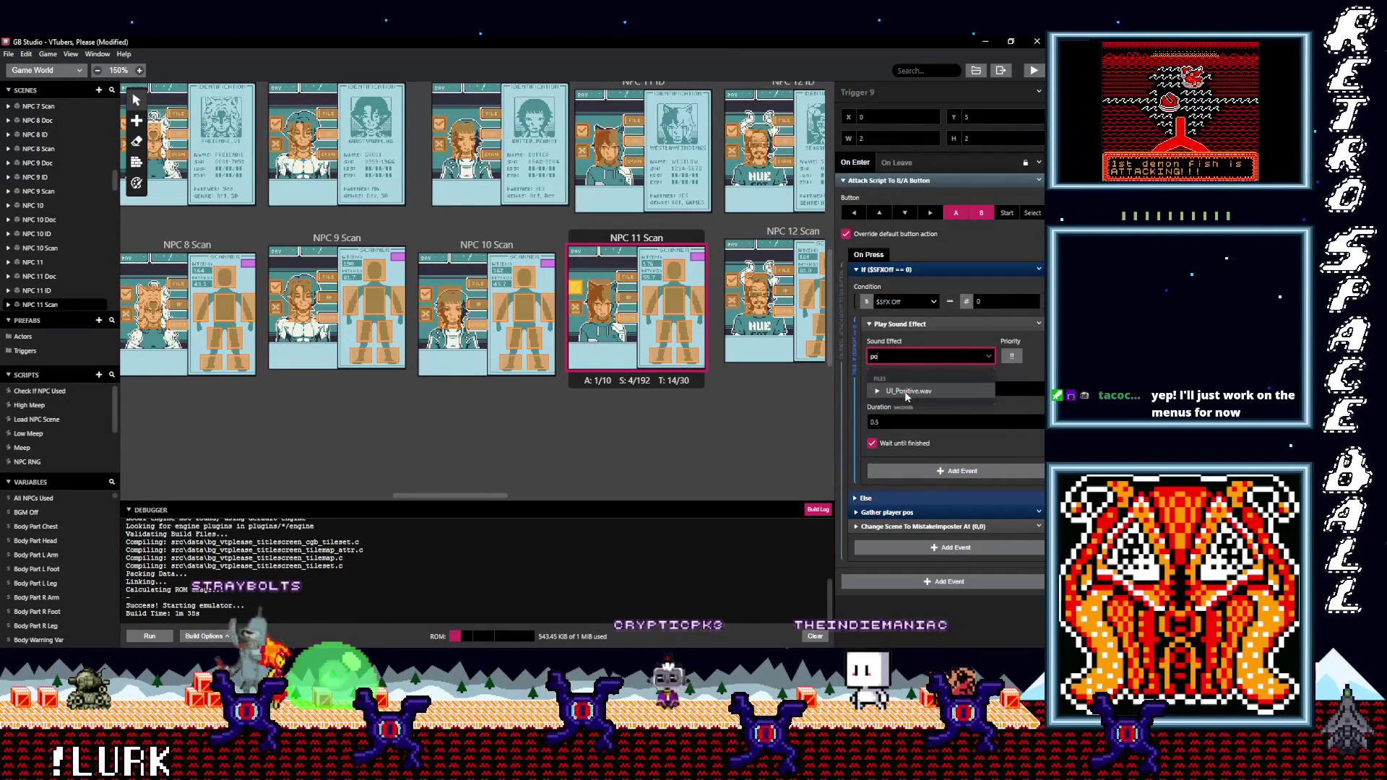
{"action": "left_click", "coordinate": [903, 391]}
{"action": "left_click", "coordinate": [578, 312]}
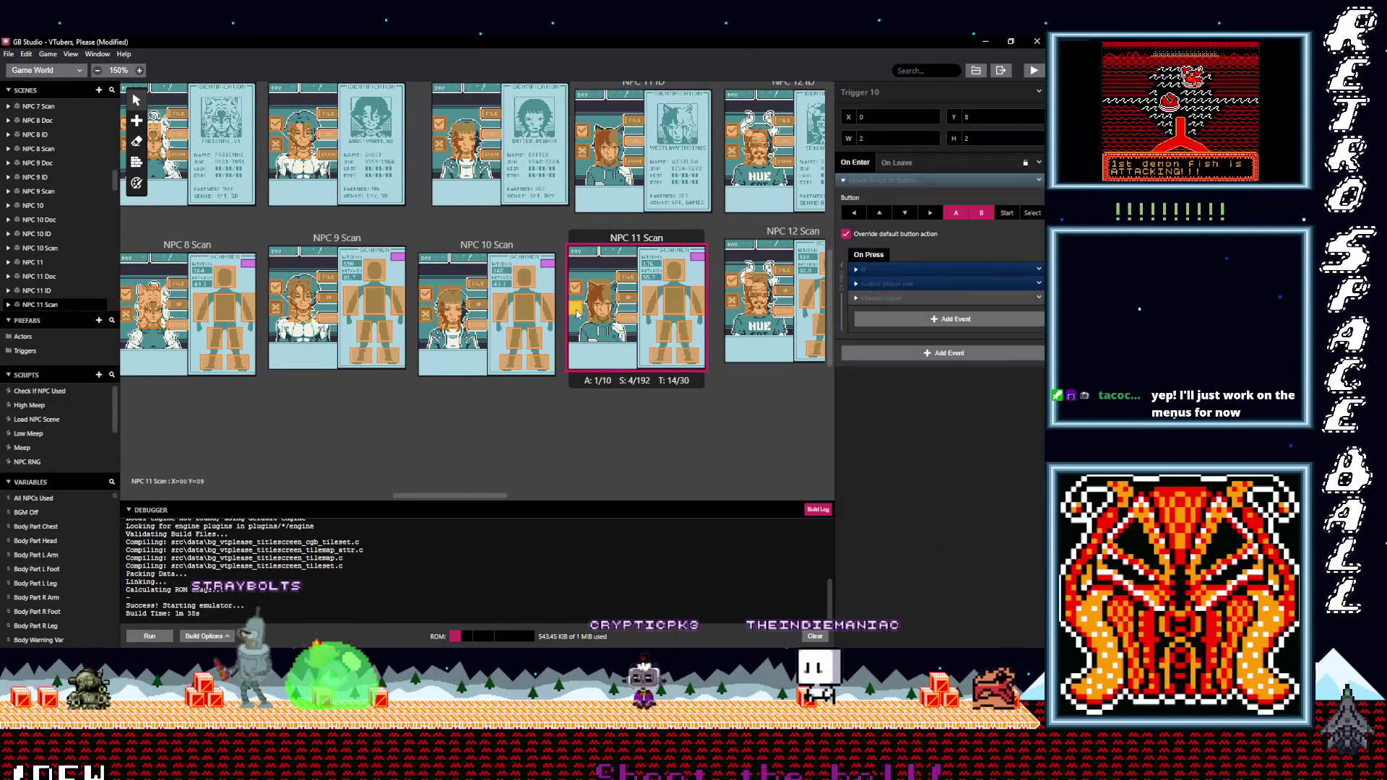
{"action": "left_click", "coordinate": [891, 269]}
{"action": "left_click", "coordinate": [902, 357]}
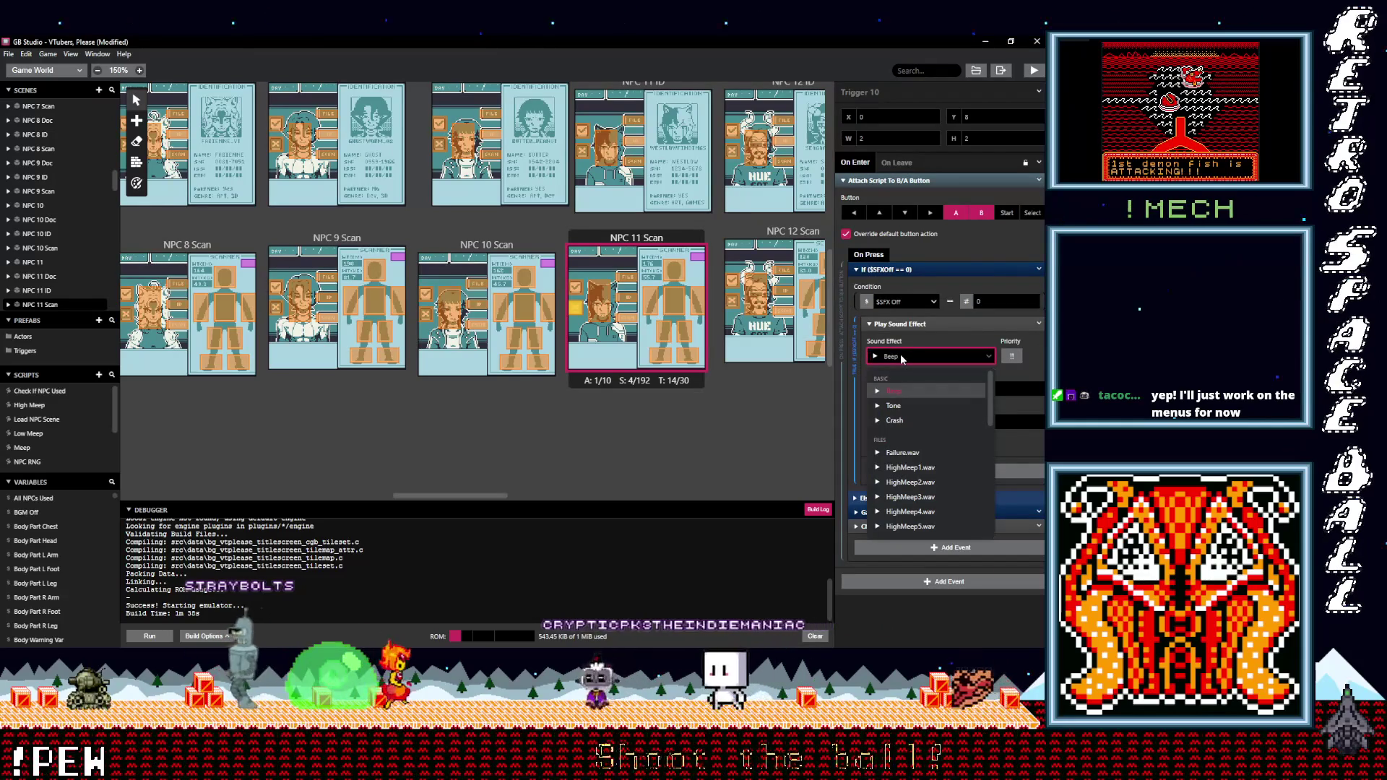
{"action": "type", "text": "neg"}
{"action": "left_click", "coordinate": [904, 391]}
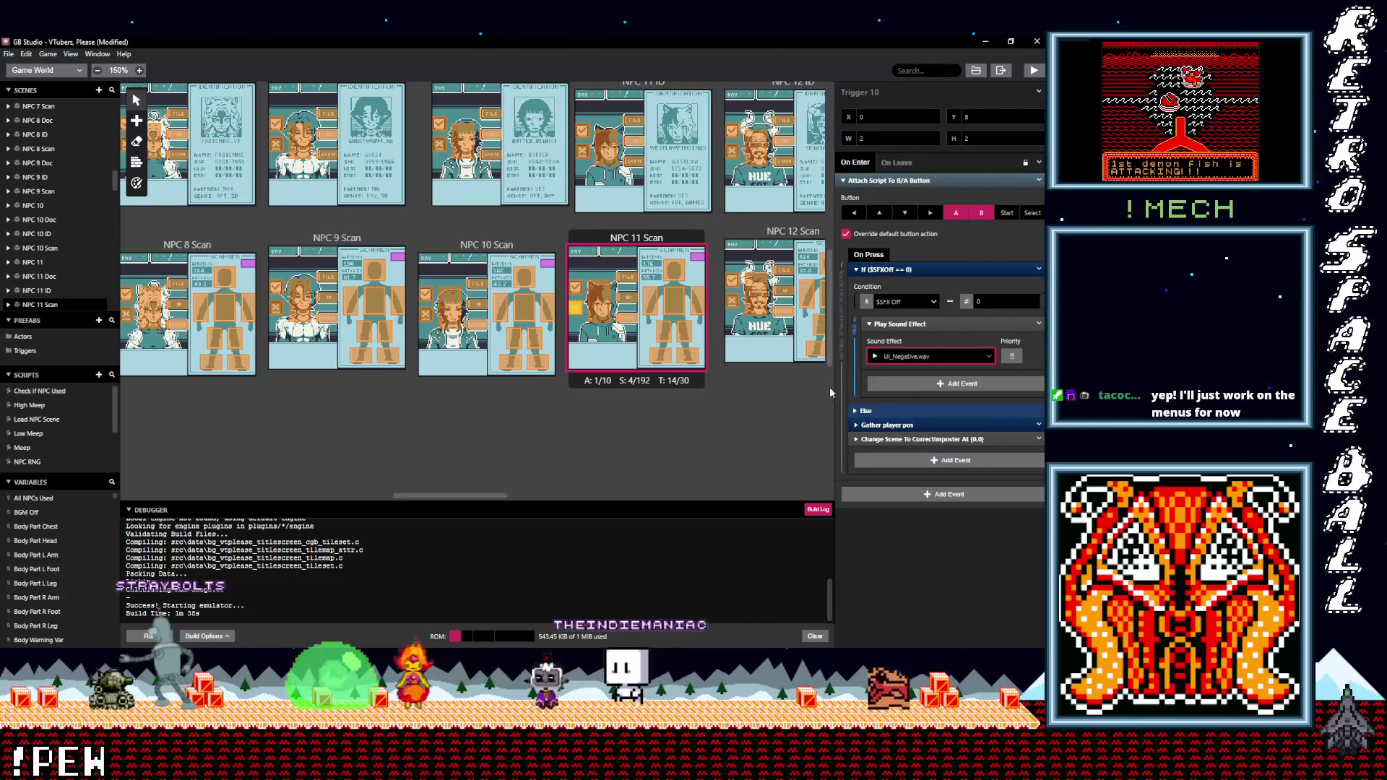
Set NPC 12 Scan's first trigger to UI_Positive.wav and its second to UI_Negative.wav
{"action": "left_click", "coordinate": [731, 280]}
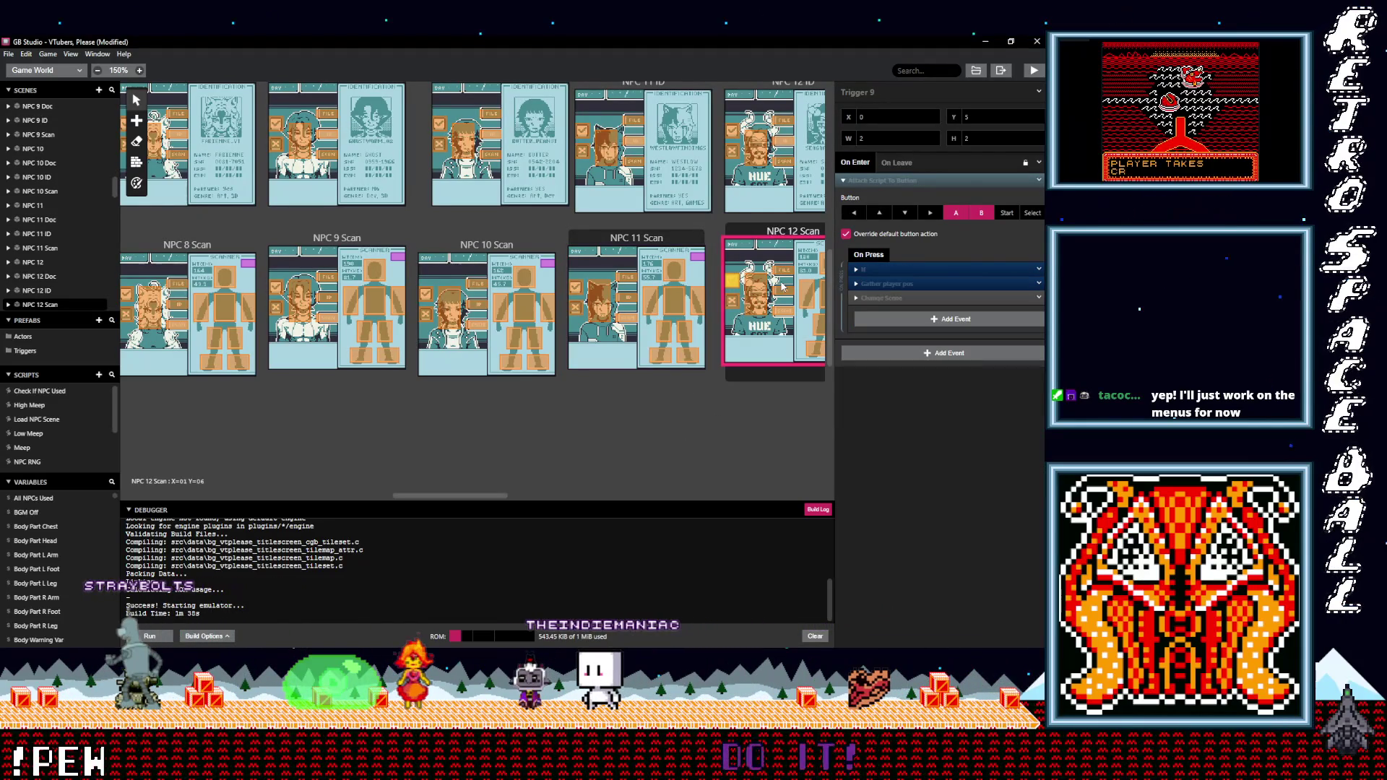
{"action": "left_click", "coordinate": [891, 269]}
{"action": "left_click", "coordinate": [916, 357]}
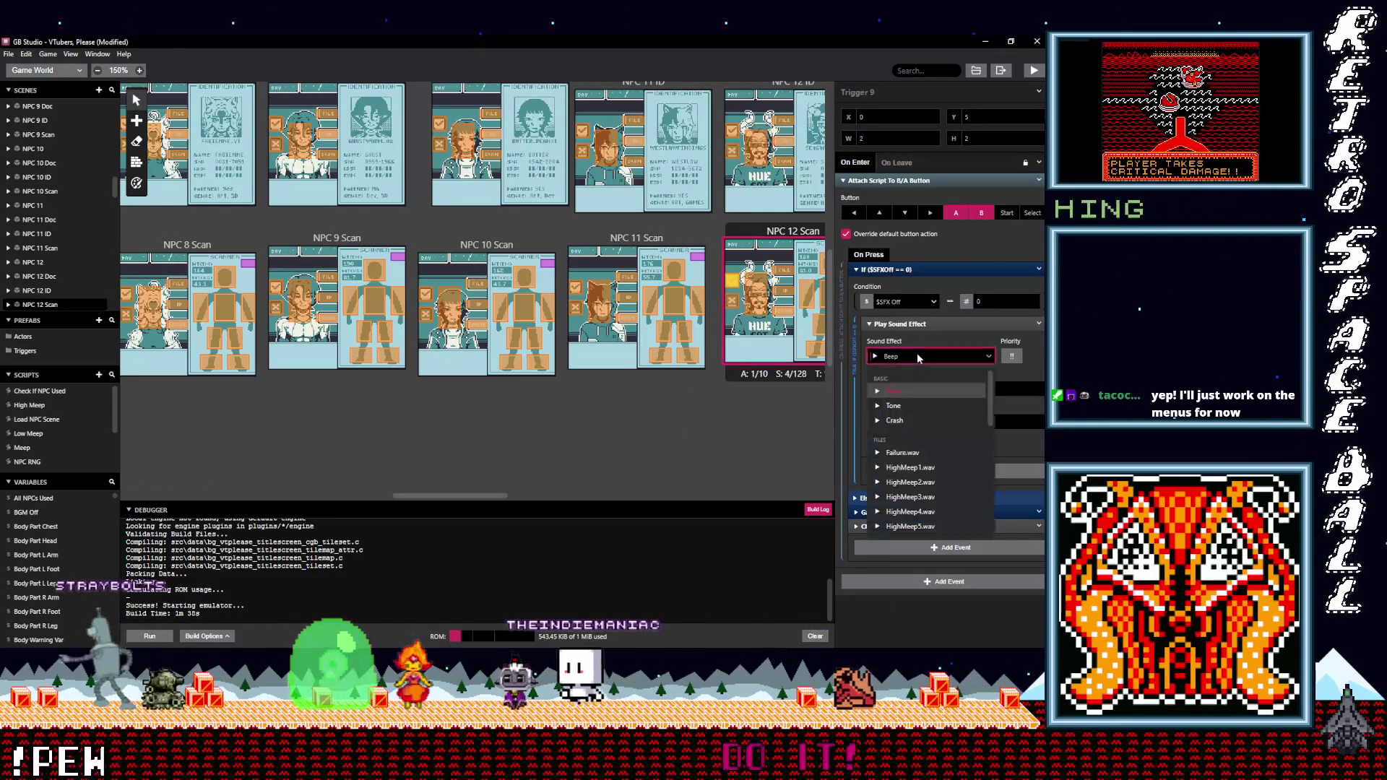
{"action": "type", "text": "pos"}
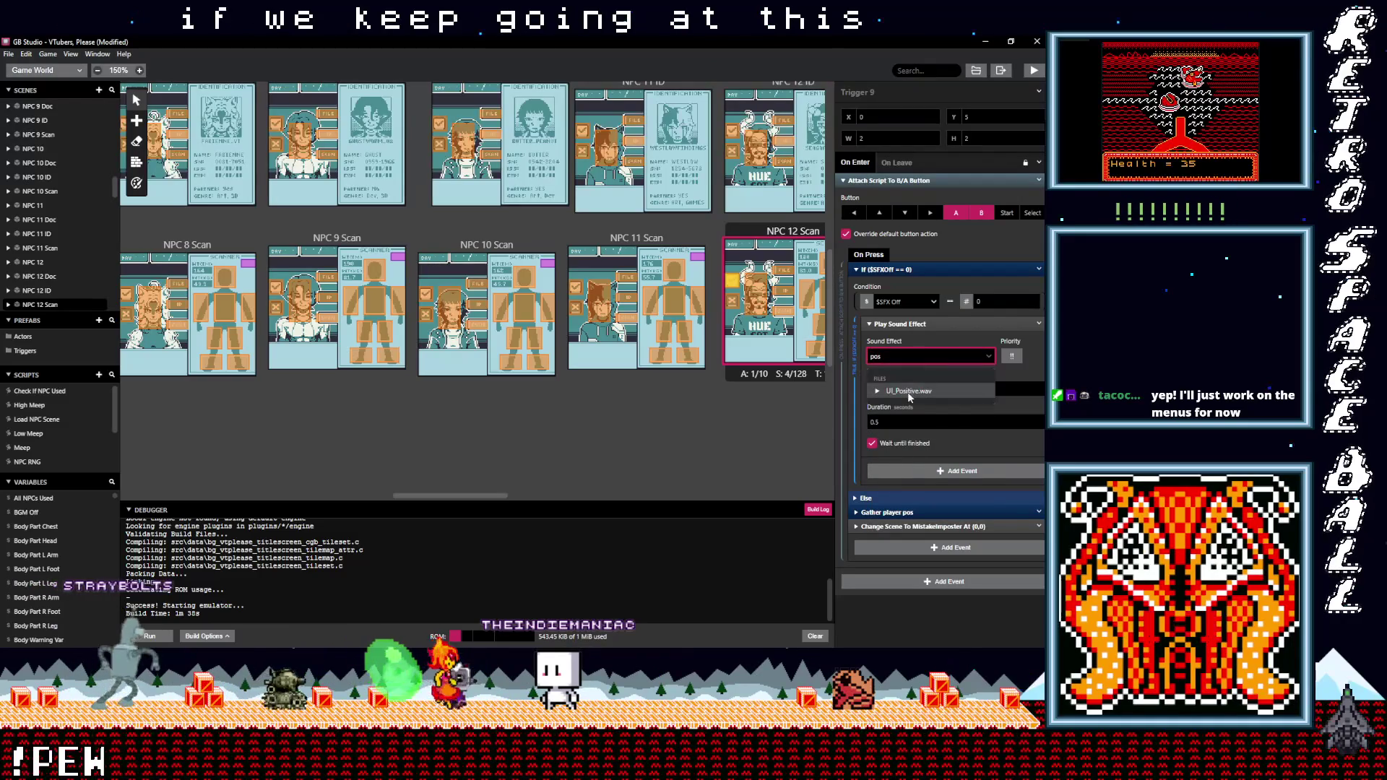
{"action": "left_click", "coordinate": [908, 391]}
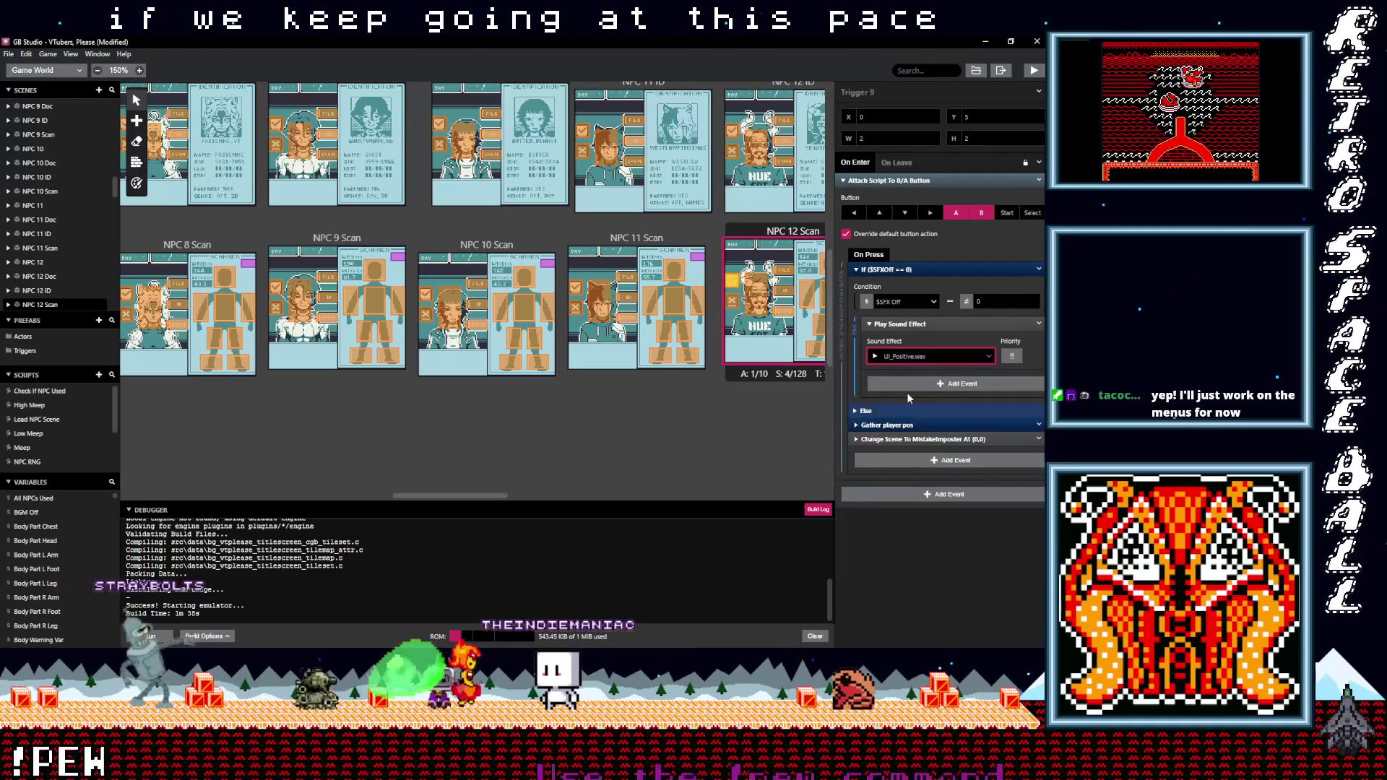
{"action": "left_click", "coordinate": [732, 300]}
{"action": "left_click", "coordinate": [897, 269]}
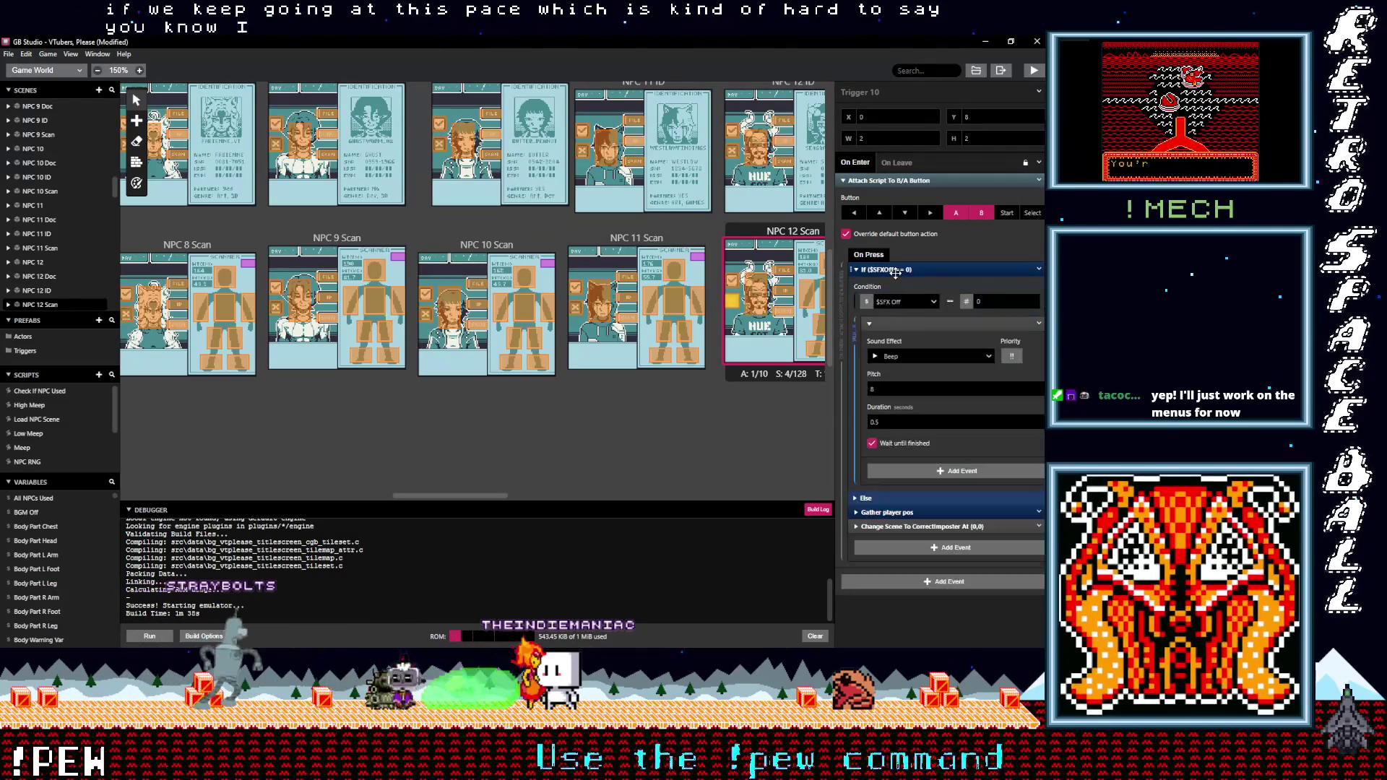
{"action": "left_click", "coordinate": [900, 357]}
{"action": "type", "text": "neg"}
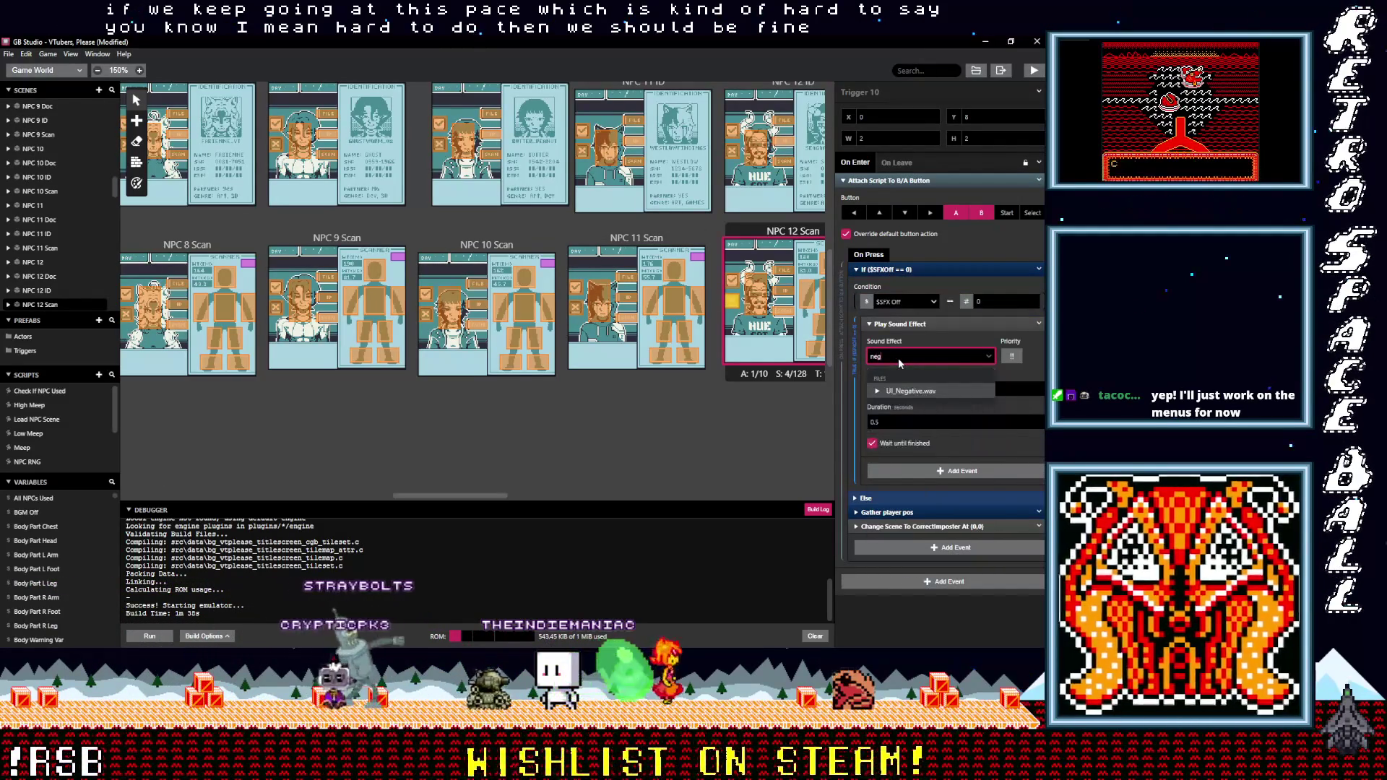
{"action": "scroll", "coordinate": [718, 280], "scroll_direction": "up", "scroll_amount": 2}
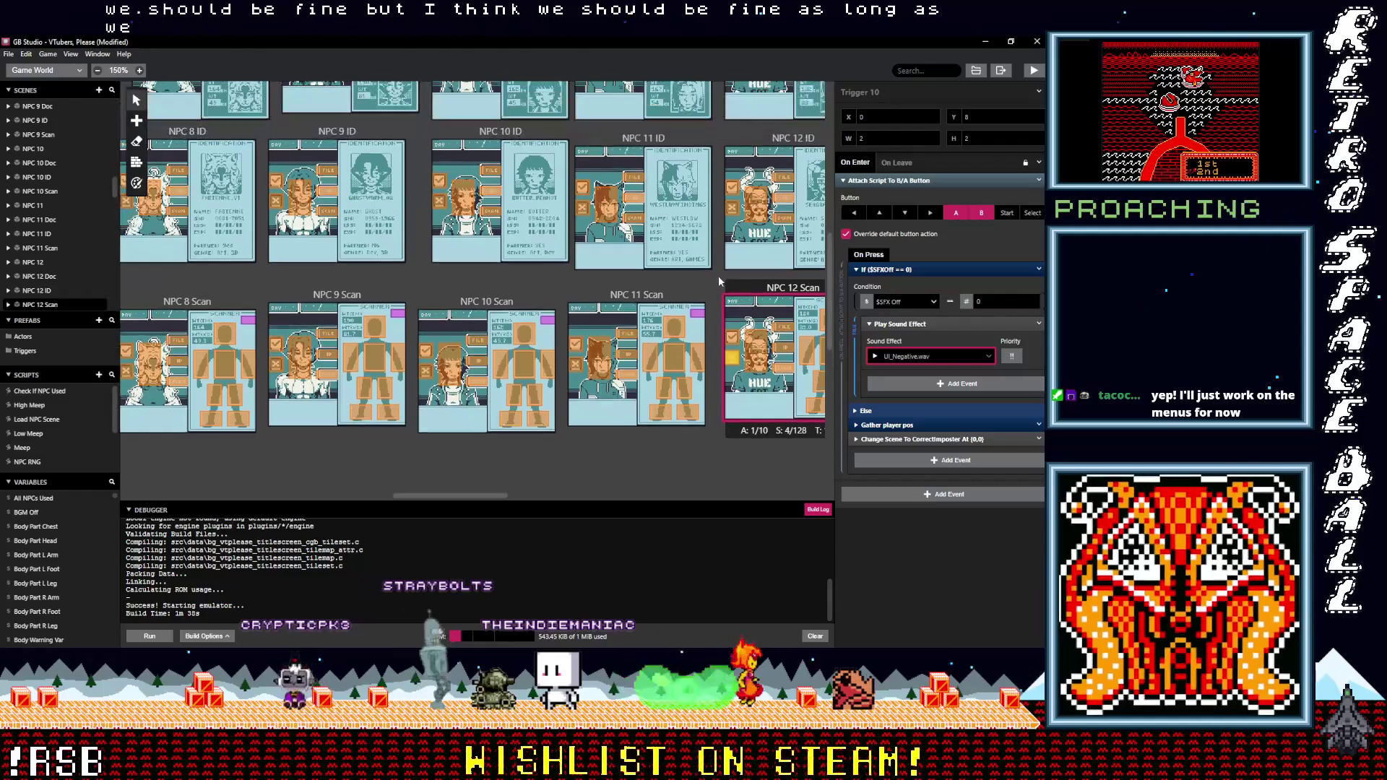
{"action": "left_click", "coordinate": [731, 209]}
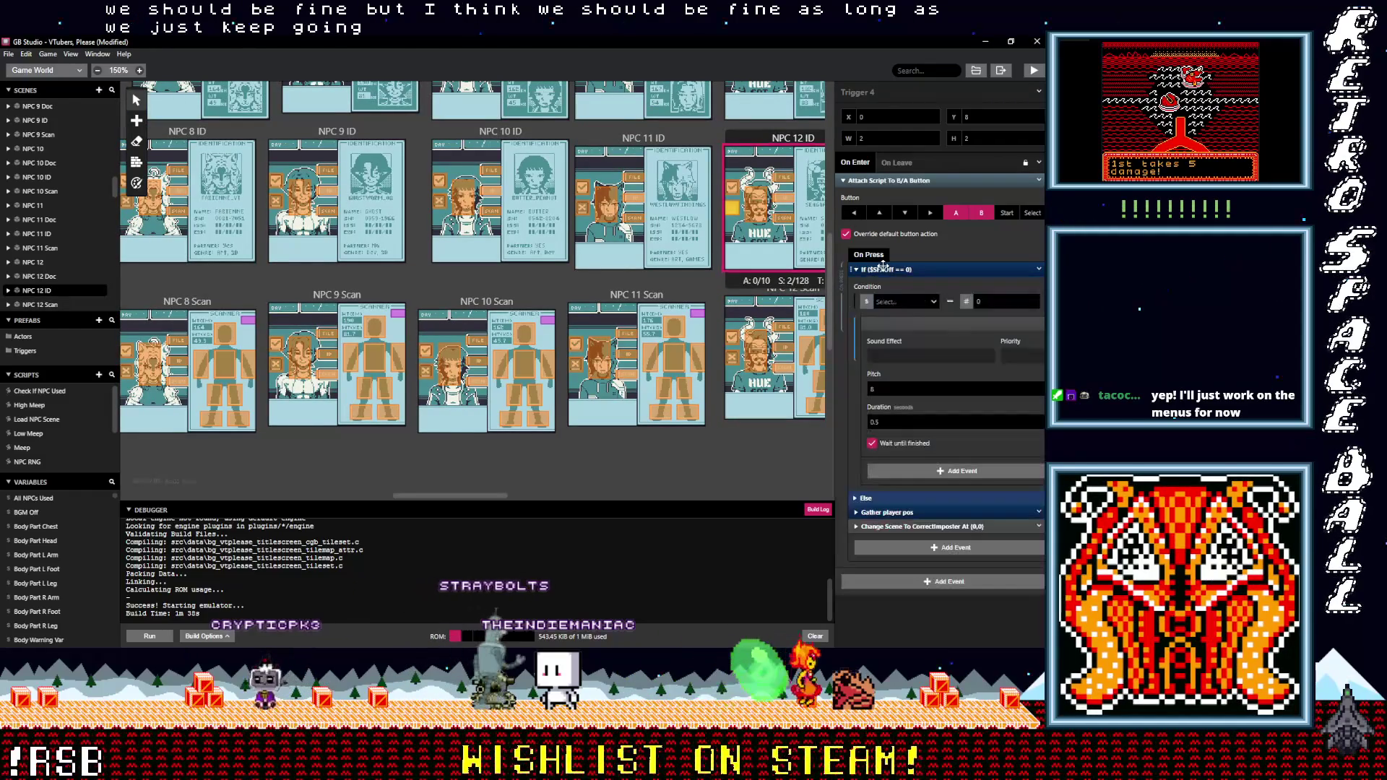
In NPC 12 ID, make Trigger 4 play UI_Negative.wav and Trigger 3 play UI_Positive.wav
{"action": "left_click", "coordinate": [899, 356]}
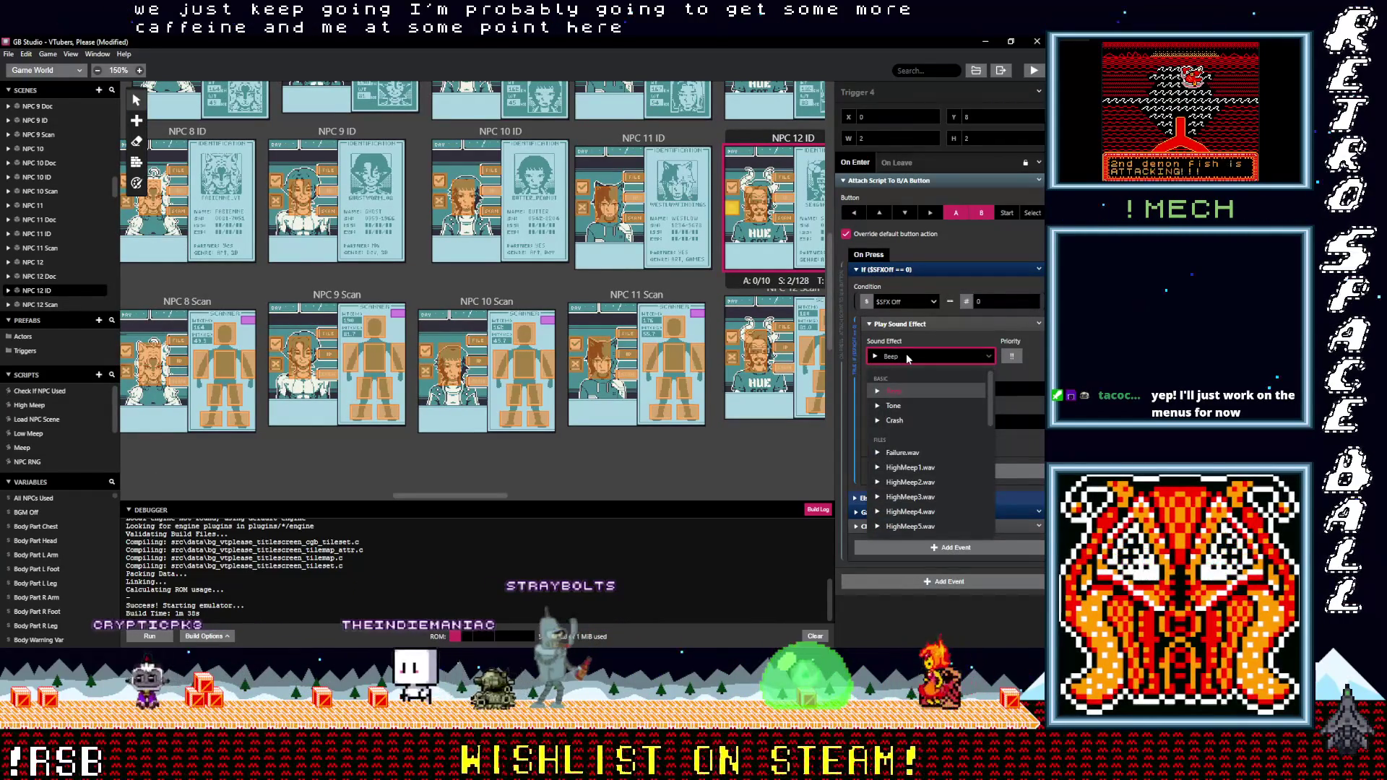
{"action": "type", "text": "neg"}
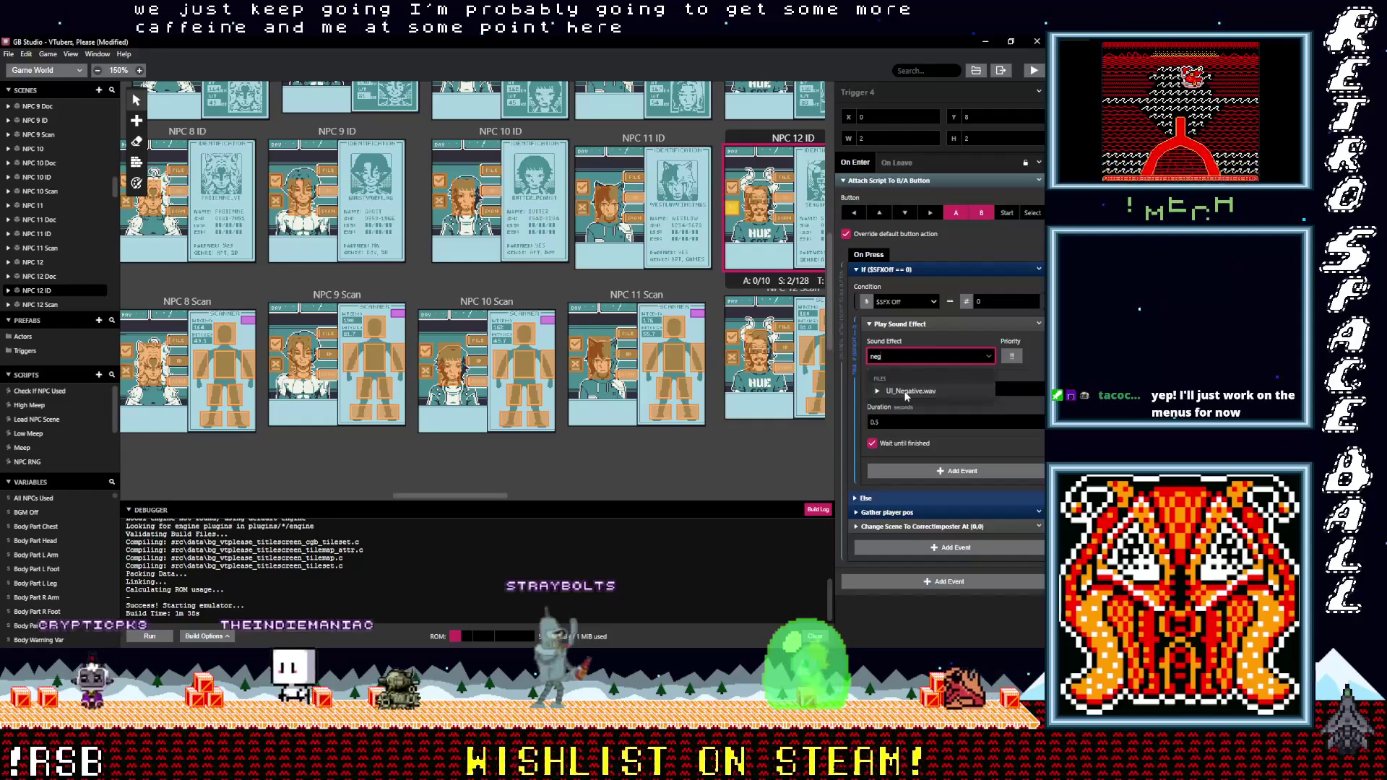
{"action": "left_click", "coordinate": [907, 392]}
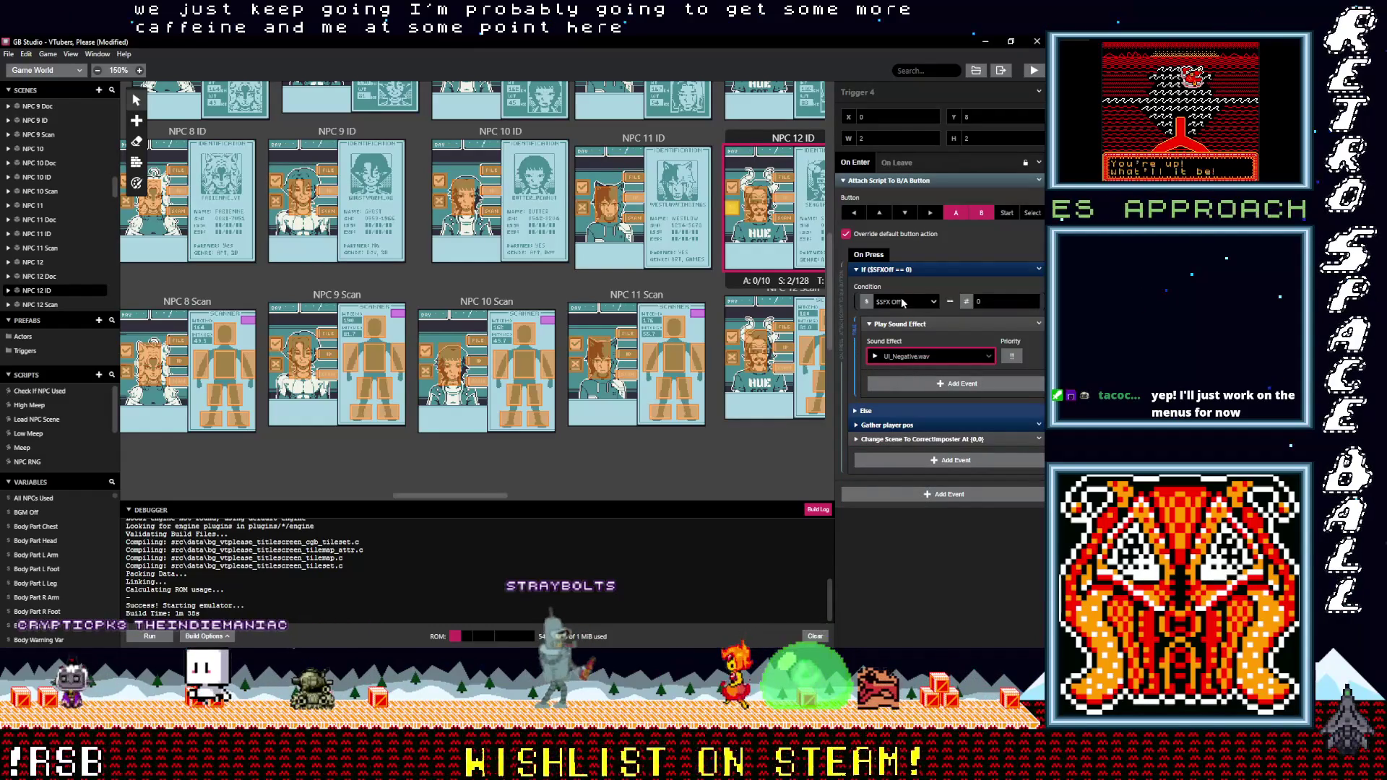
{"action": "left_click", "coordinate": [734, 190]}
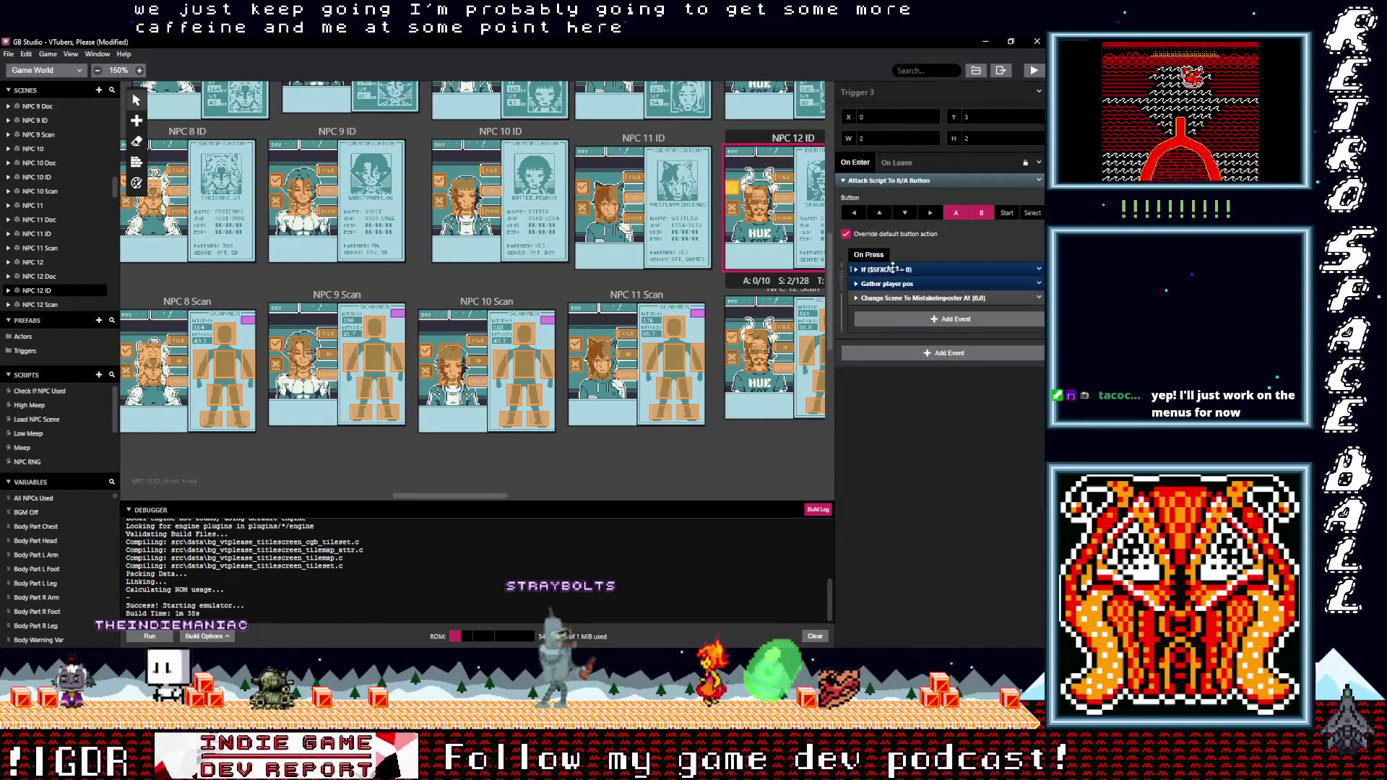
{"action": "left_click", "coordinate": [893, 269]}
{"action": "left_click", "coordinate": [908, 361]}
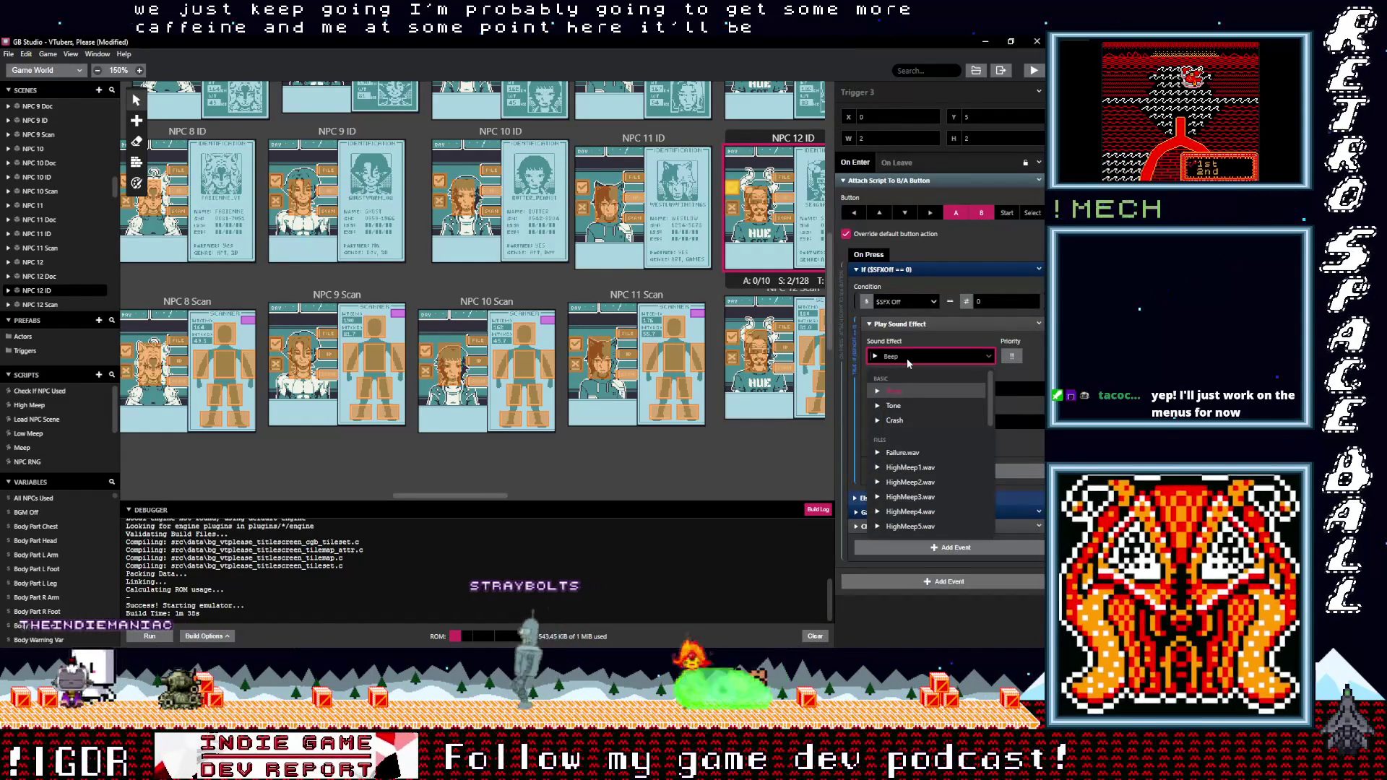
{"action": "type", "text": "pos"}
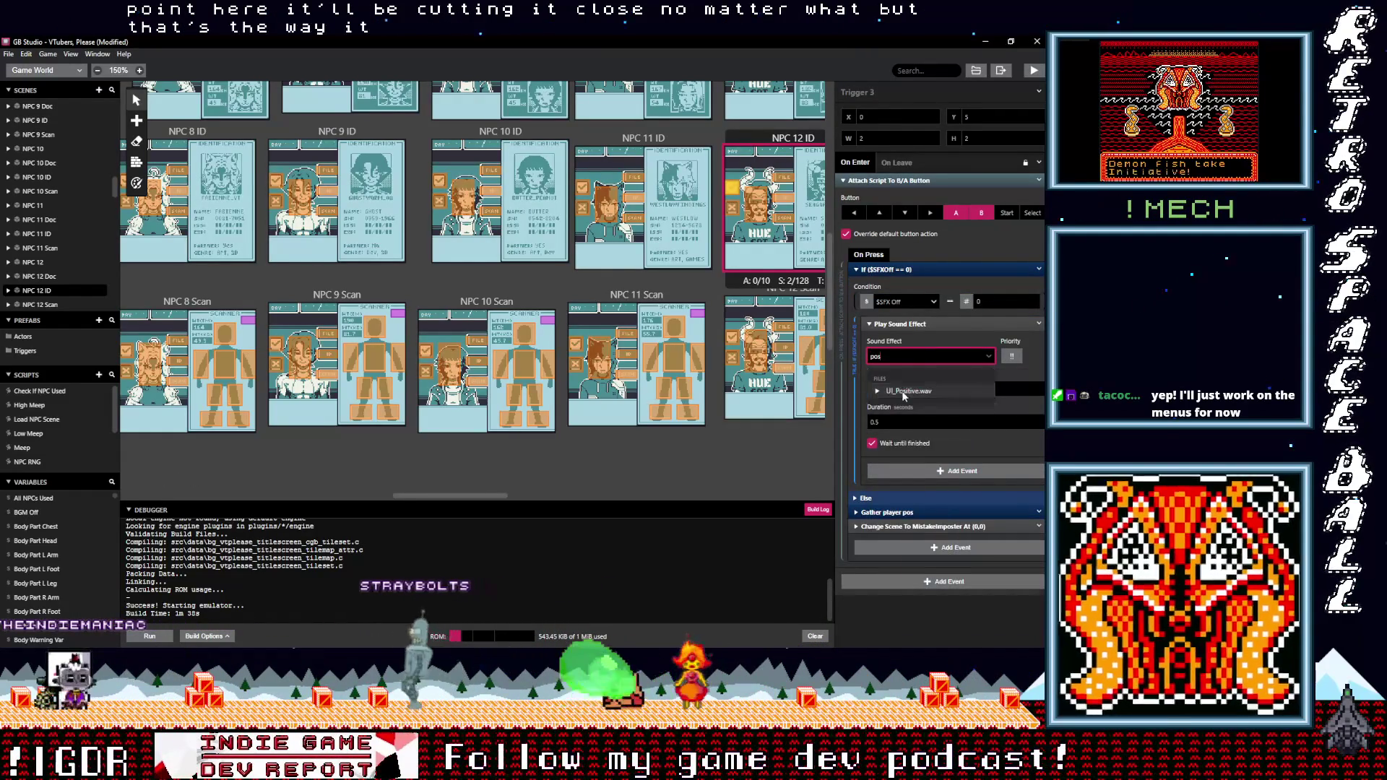
{"action": "key", "text": "Return"}
In NPC 12 Doc, make Trigger 4 play UI_Negative.wav and Trigger 3 play UI_Positive.wav
{"action": "scroll", "coordinate": [781, 381], "scroll_direction": "up", "scroll_amount": 2}
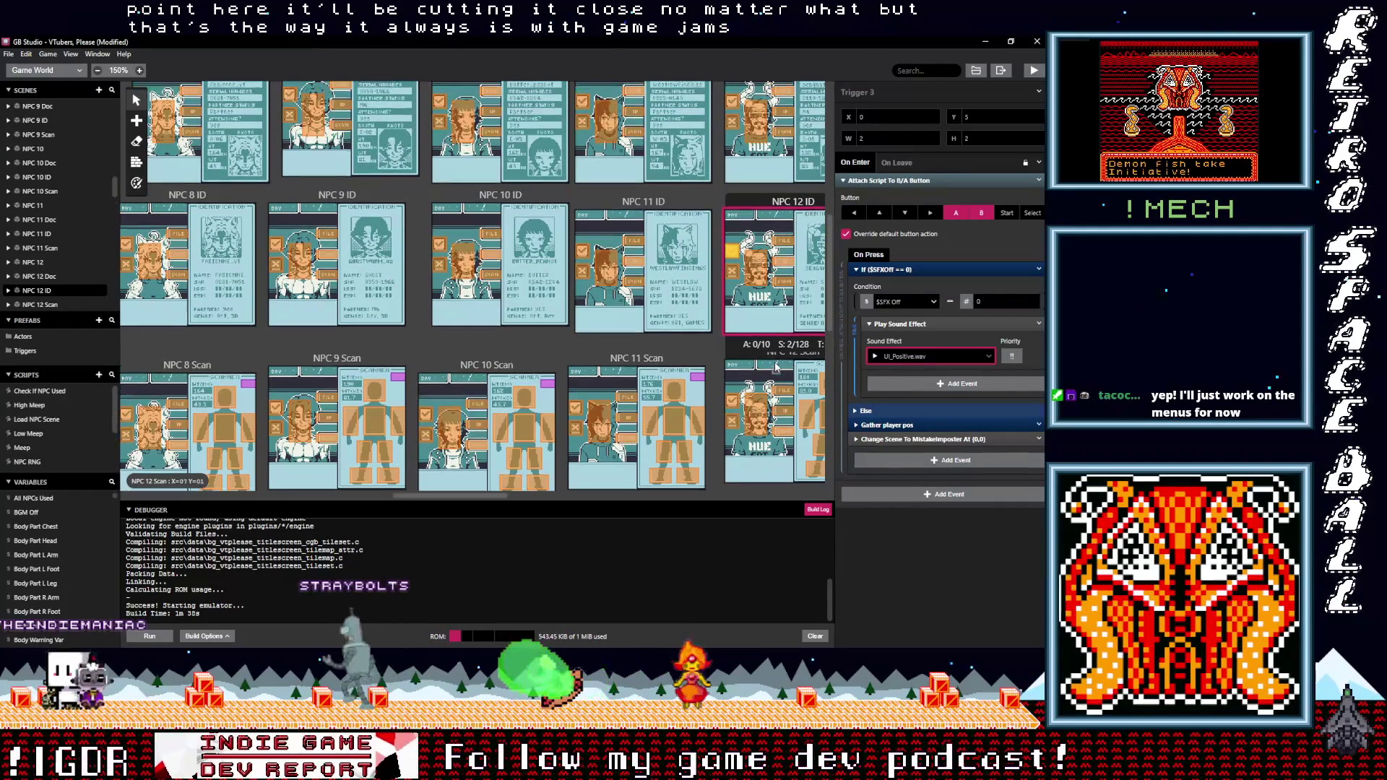
{"action": "scroll", "coordinate": [734, 261], "scroll_direction": "up", "scroll_amount": 2}
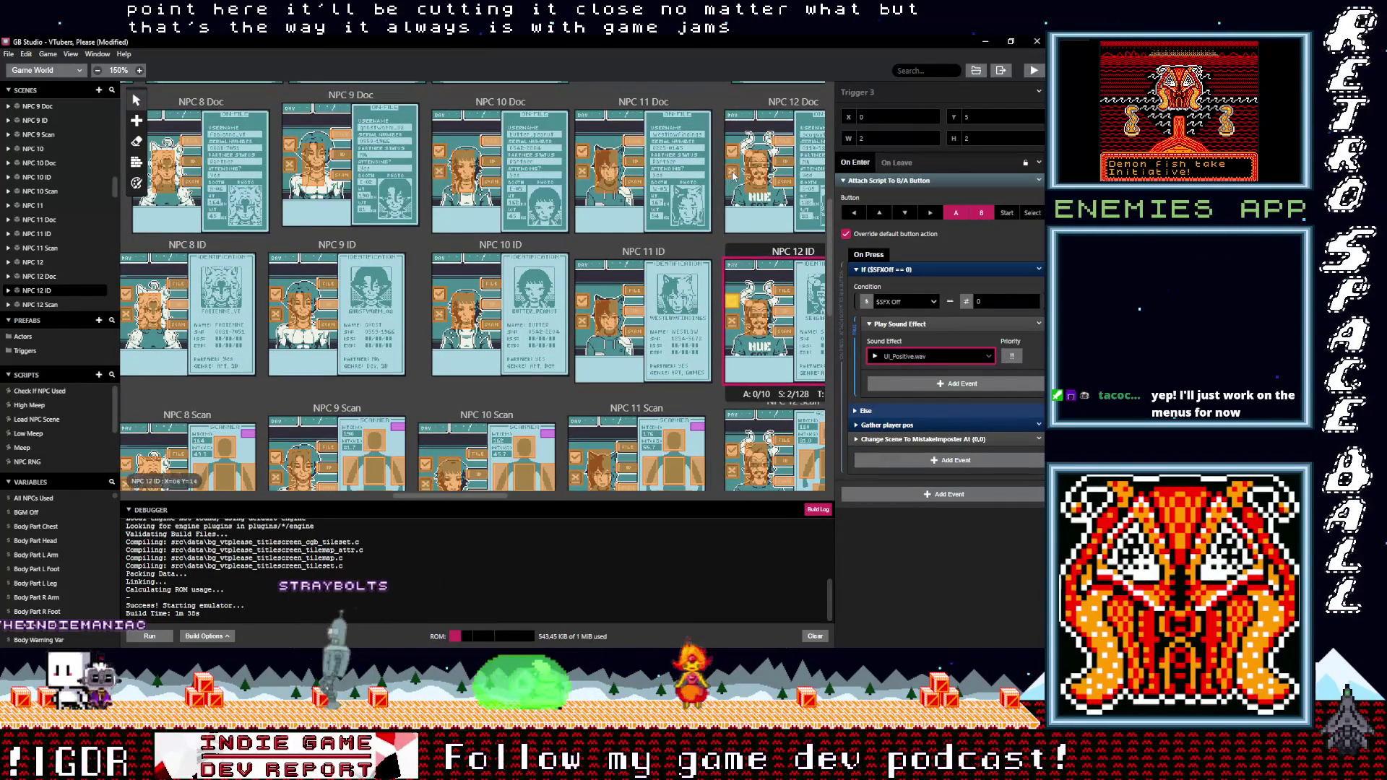
{"action": "left_click", "coordinate": [732, 173]}
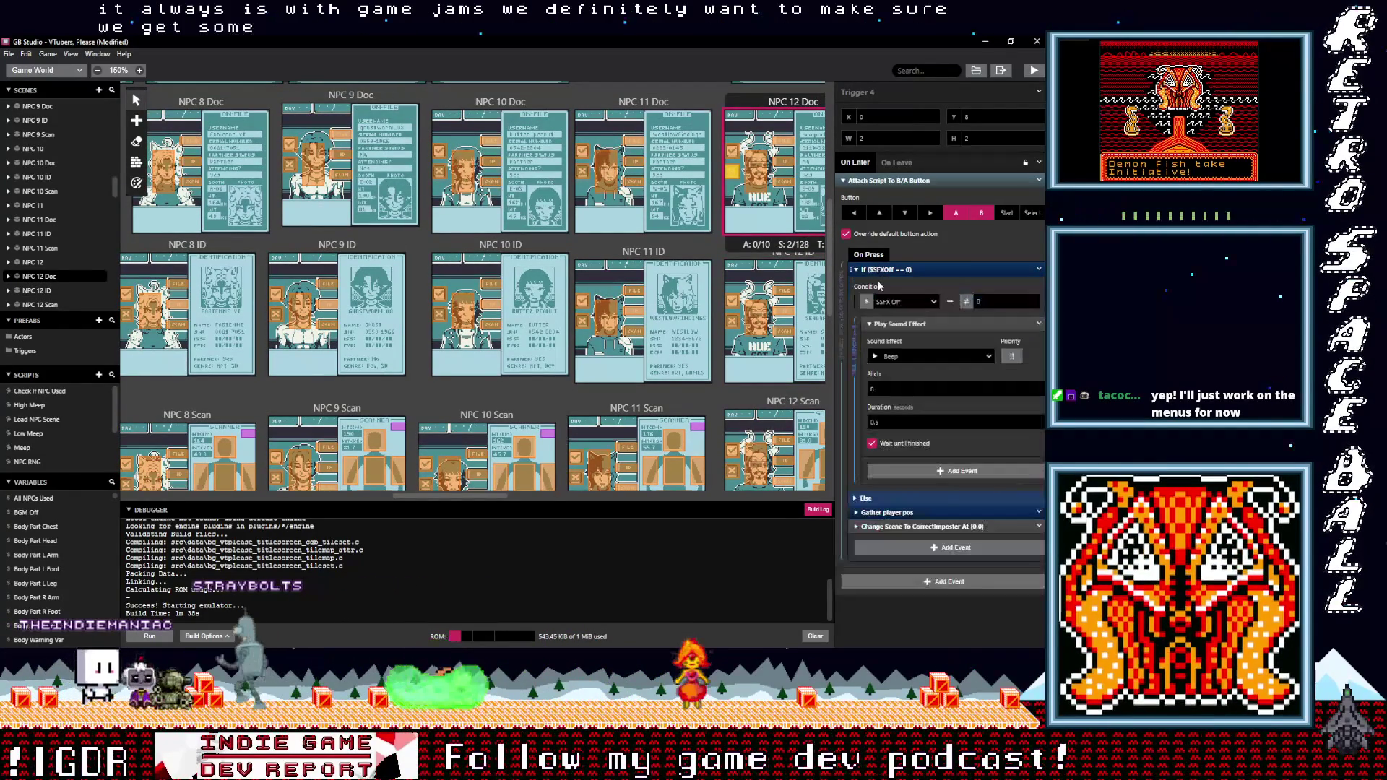
{"action": "left_click", "coordinate": [894, 302]}
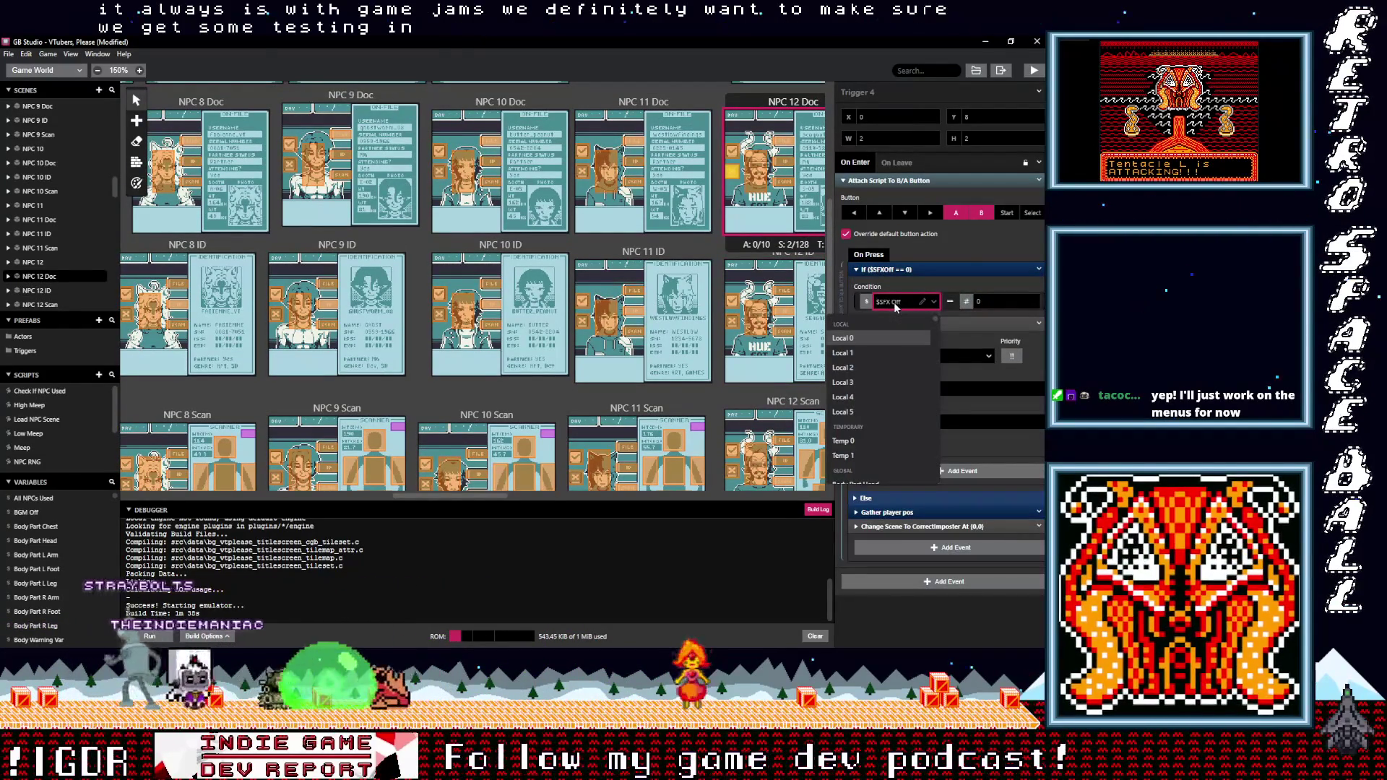
{"action": "left_click", "coordinate": [926, 357]}
{"action": "left_click", "coordinate": [927, 357]}
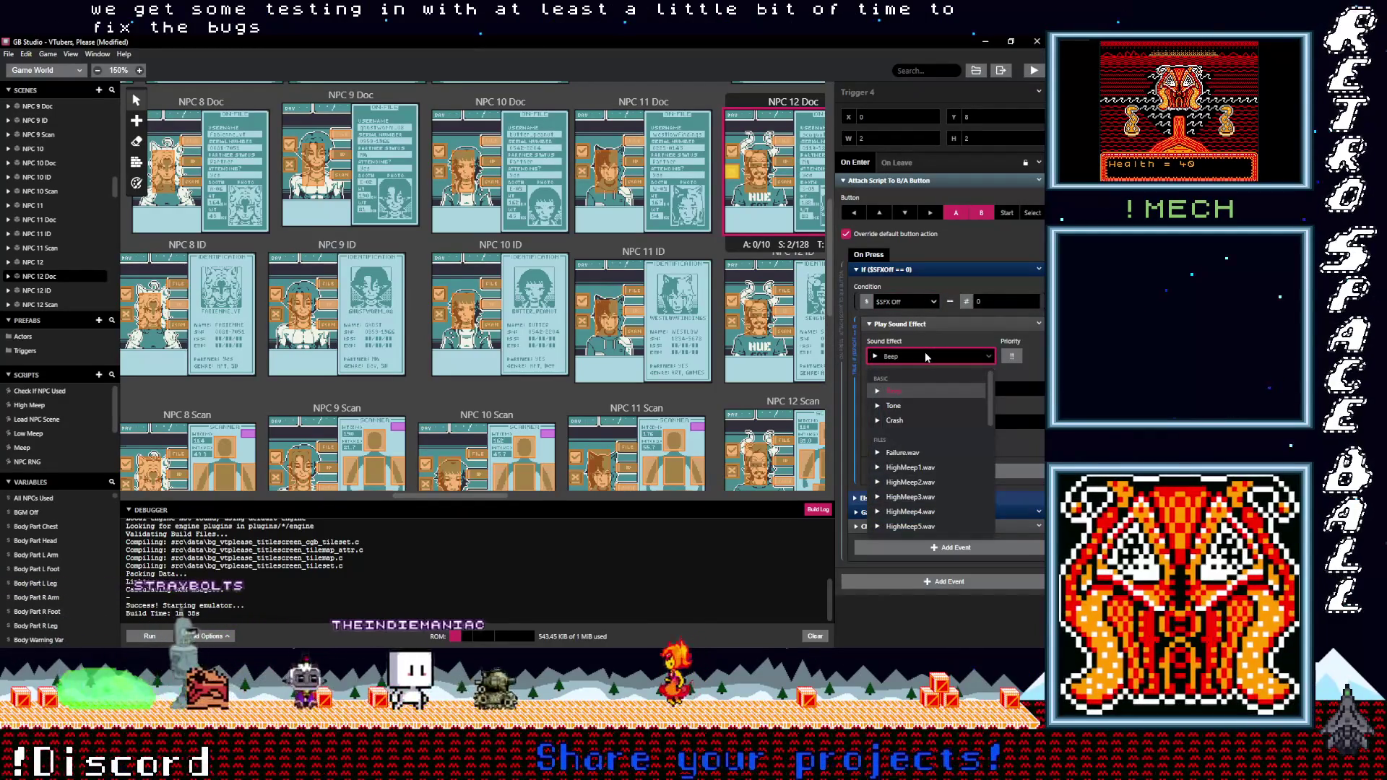
{"action": "type", "text": "ne"}
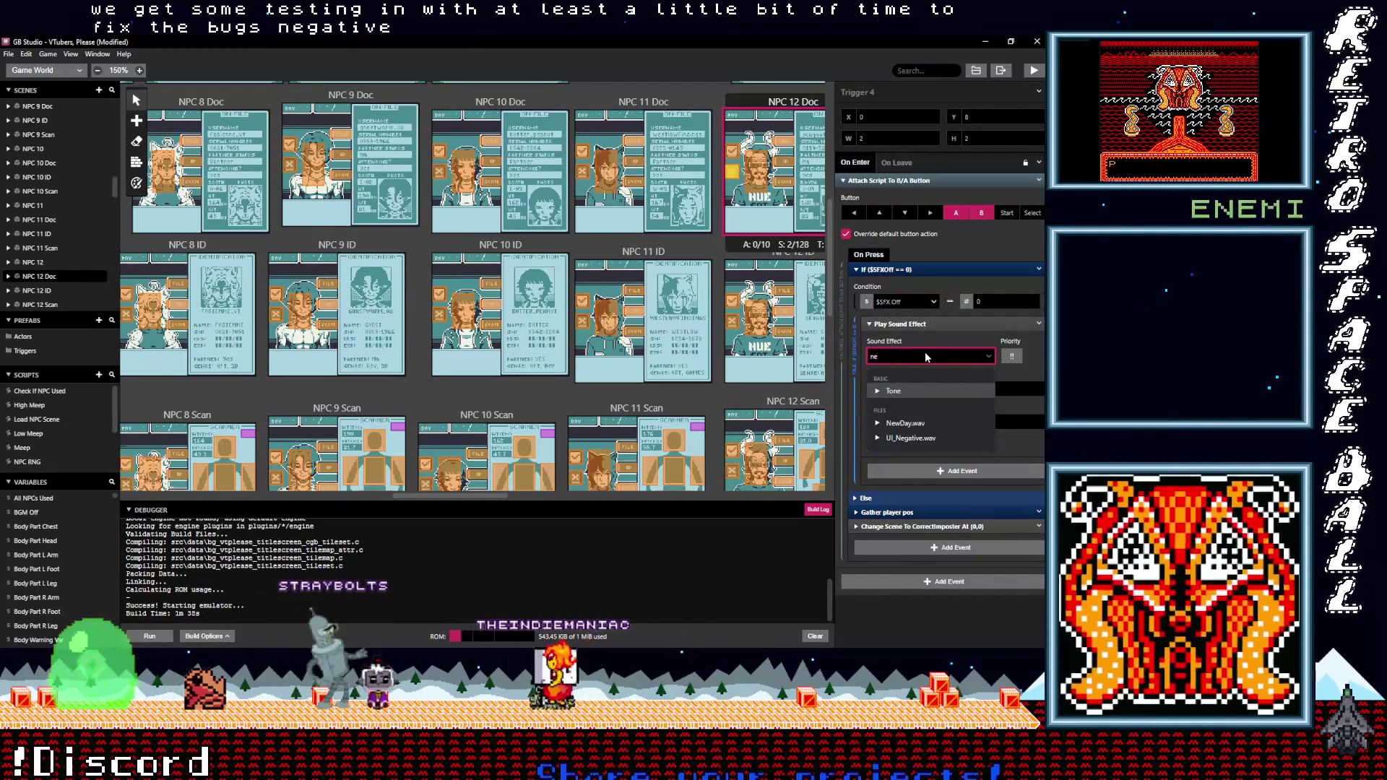
{"action": "left_click", "coordinate": [911, 438]}
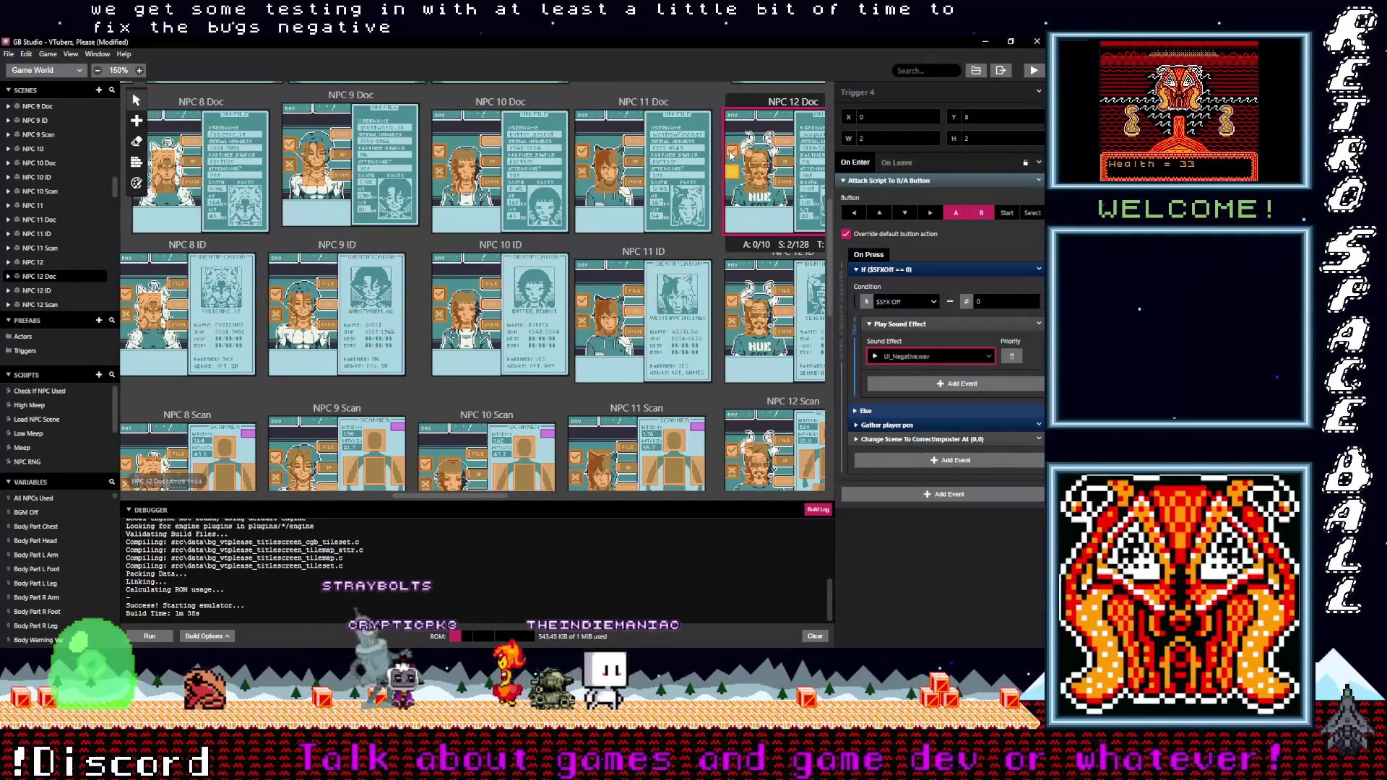
{"action": "left_click", "coordinate": [731, 152]}
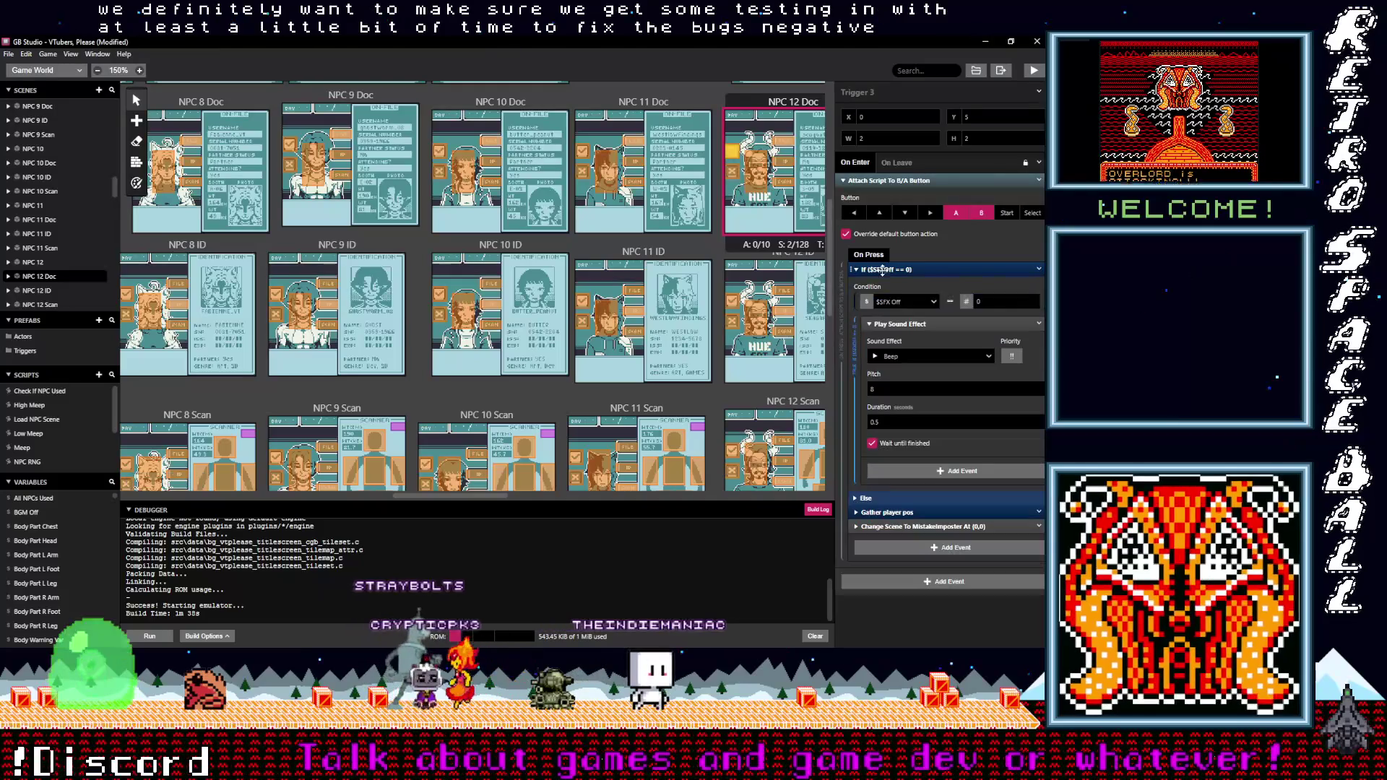
{"action": "left_click", "coordinate": [908, 359]}
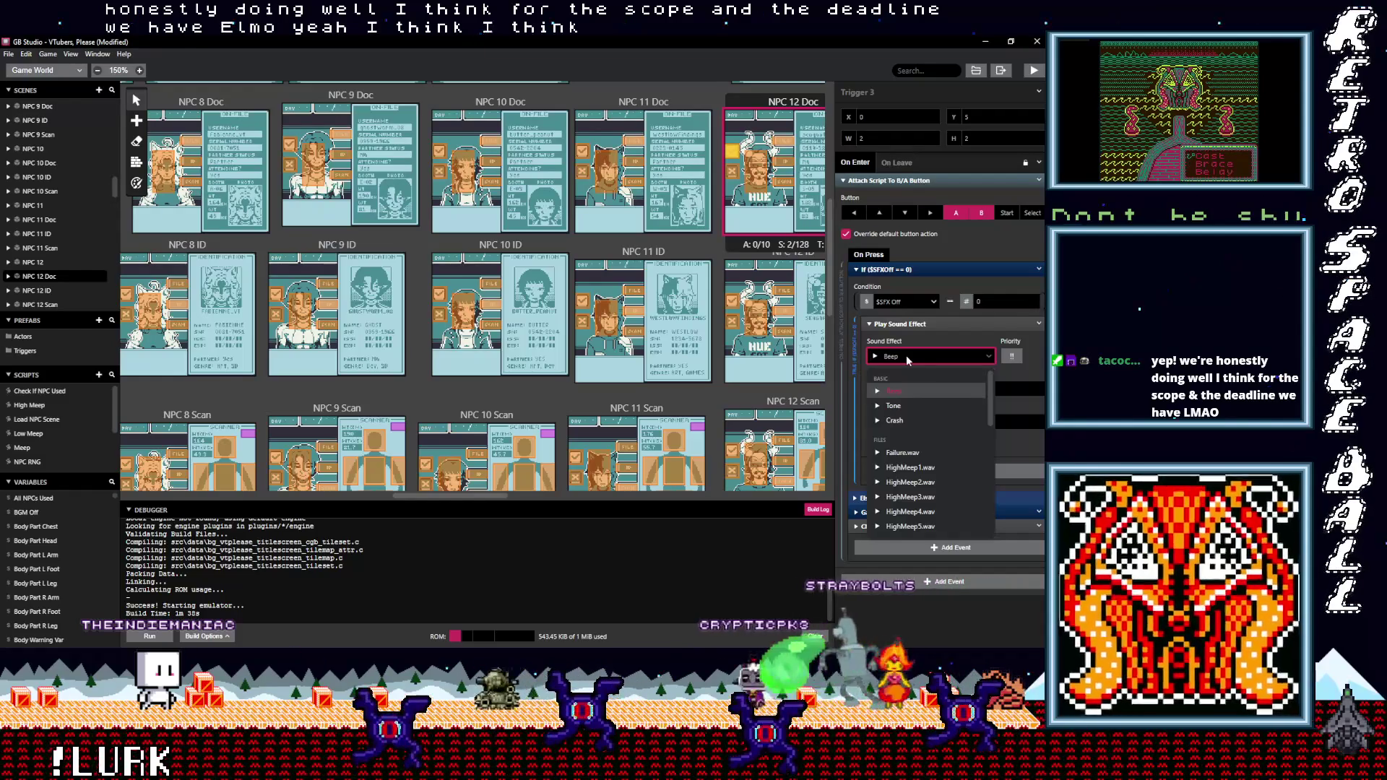
{"action": "type", "text": "po"}
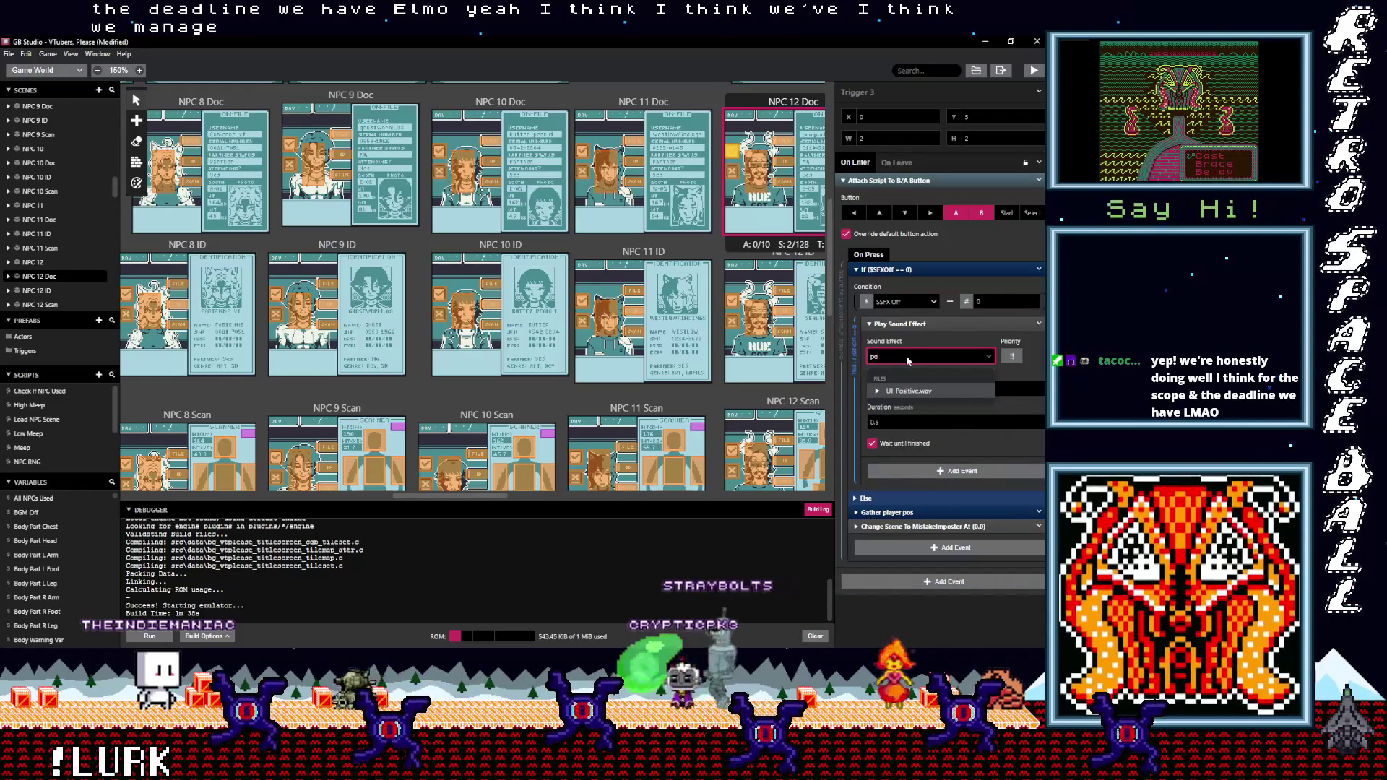
{"action": "left_click", "coordinate": [909, 390]}
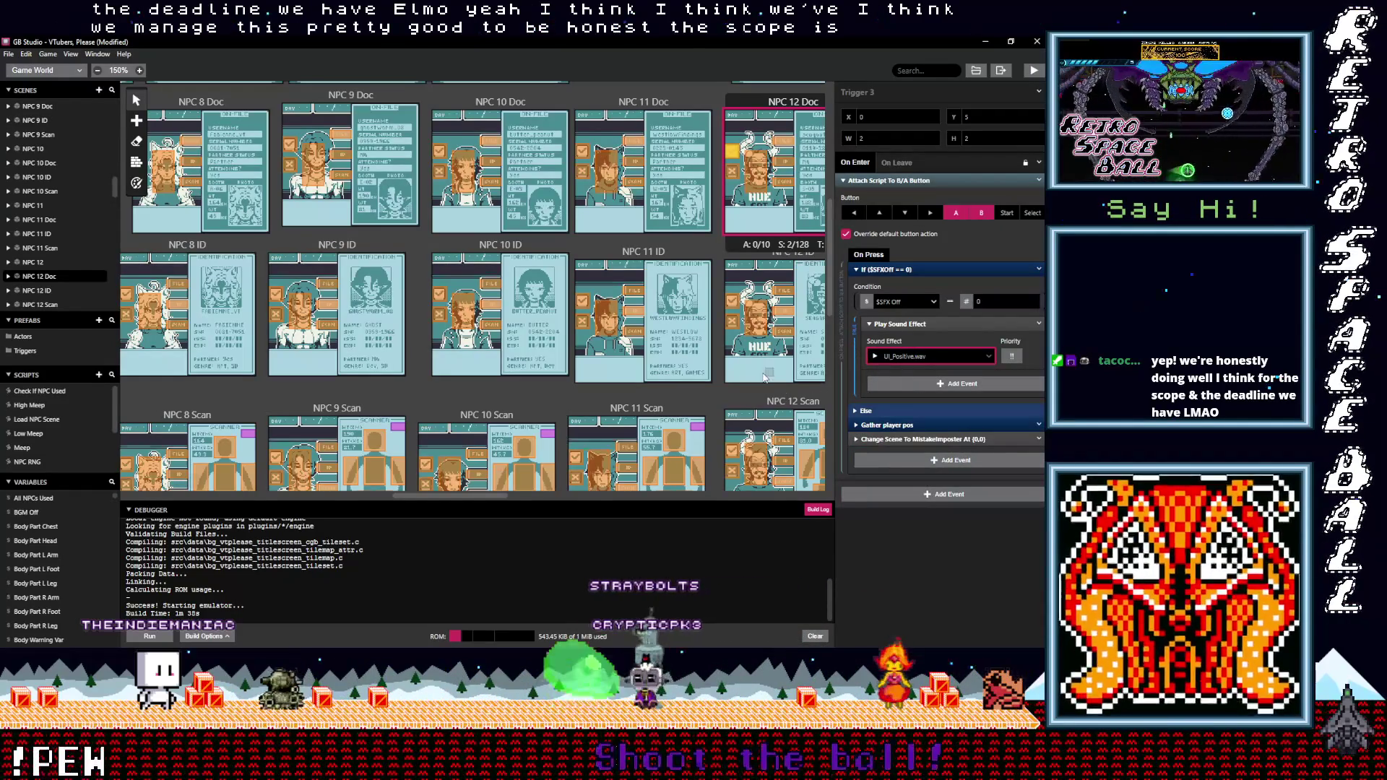
Make Trigger 2 in the NPC 12 scene play UI_Negative.wav
{"action": "scroll", "coordinate": [764, 376], "scroll_direction": "up", "scroll_amount": 5}
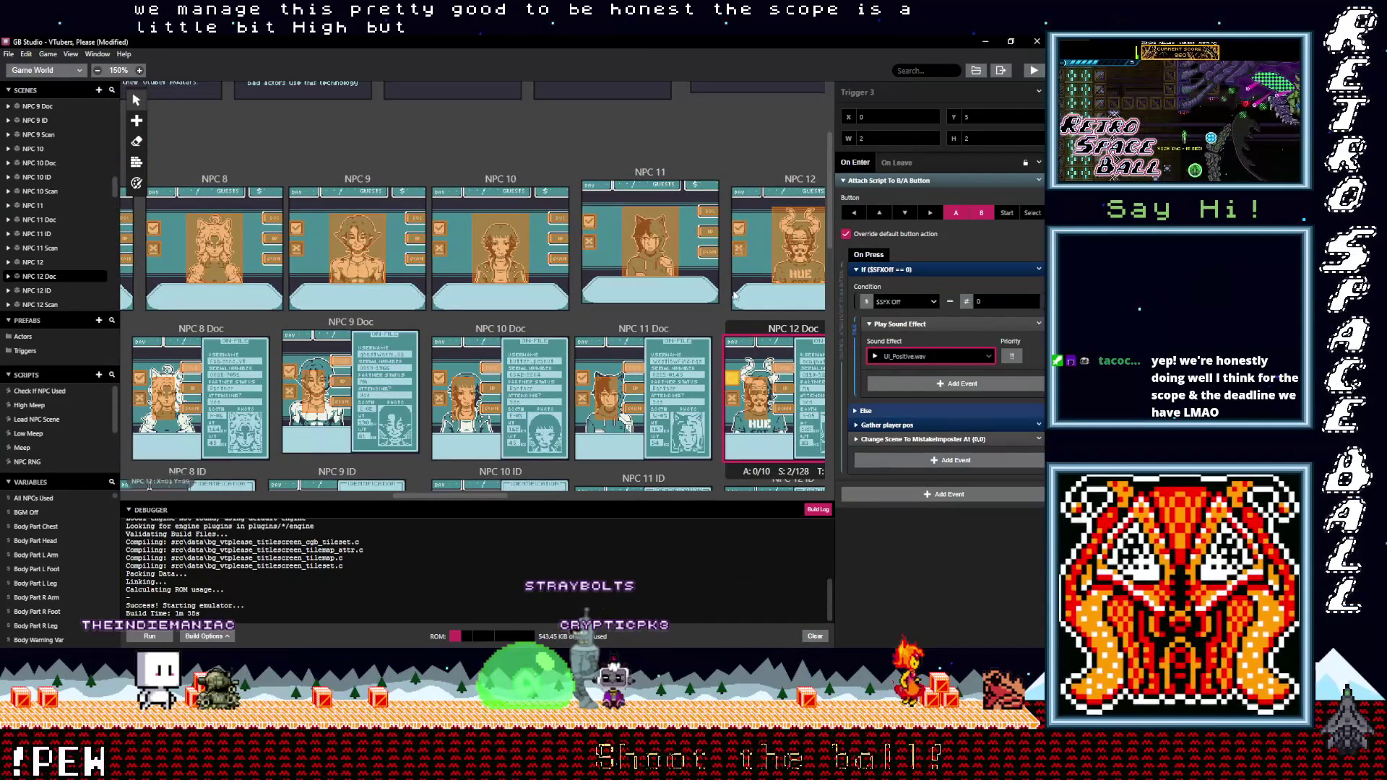
{"action": "left_click", "coordinate": [735, 288]}
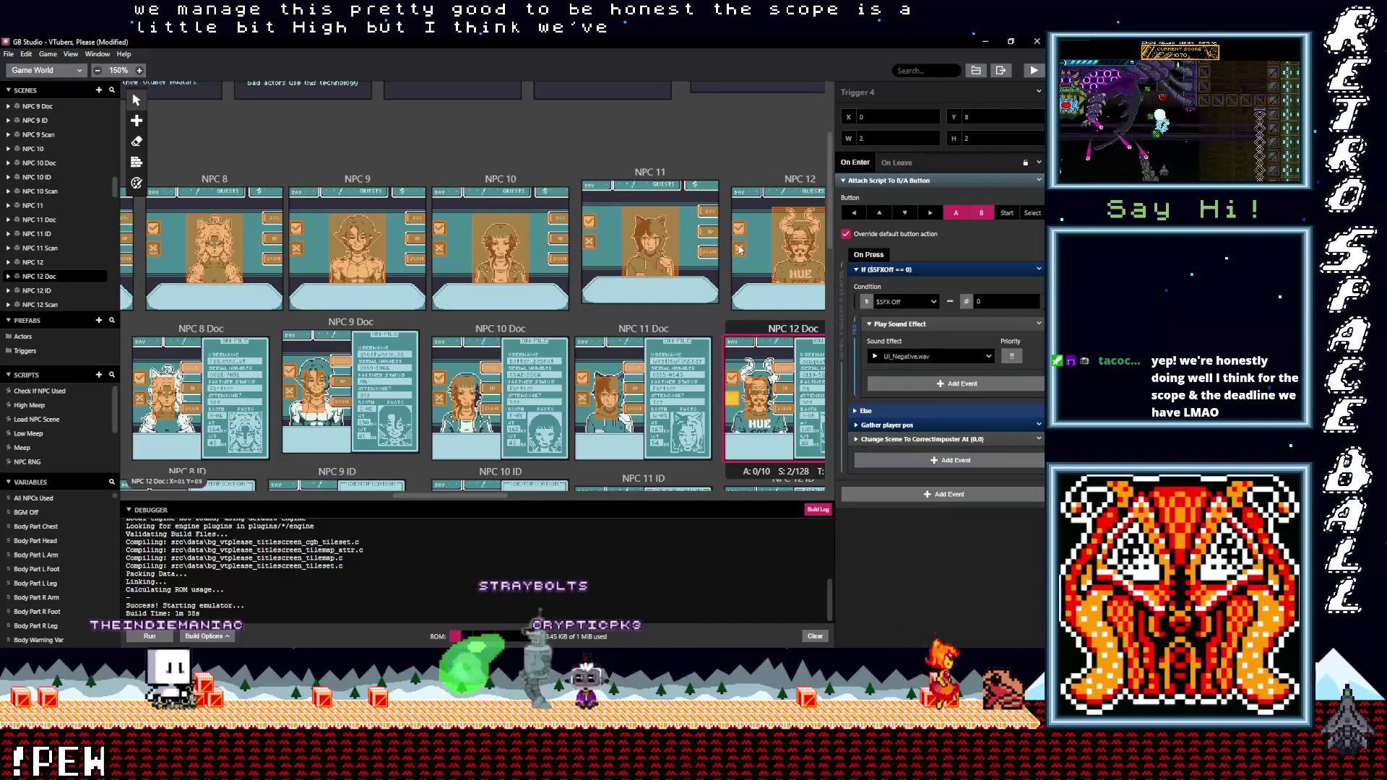
{"action": "left_click", "coordinate": [740, 249]}
{"action": "left_click", "coordinate": [900, 271]}
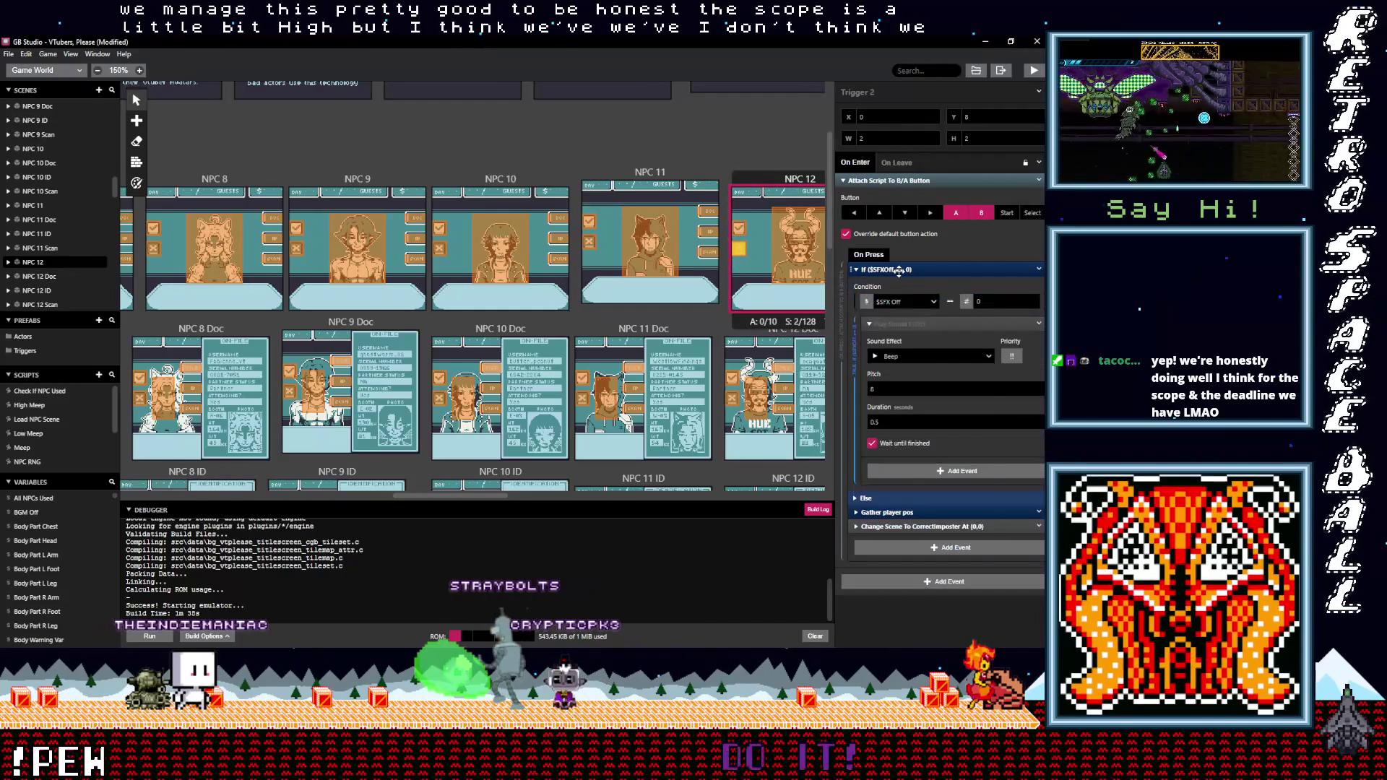
{"action": "left_click", "coordinate": [903, 357]}
{"action": "type", "text": "neg"}
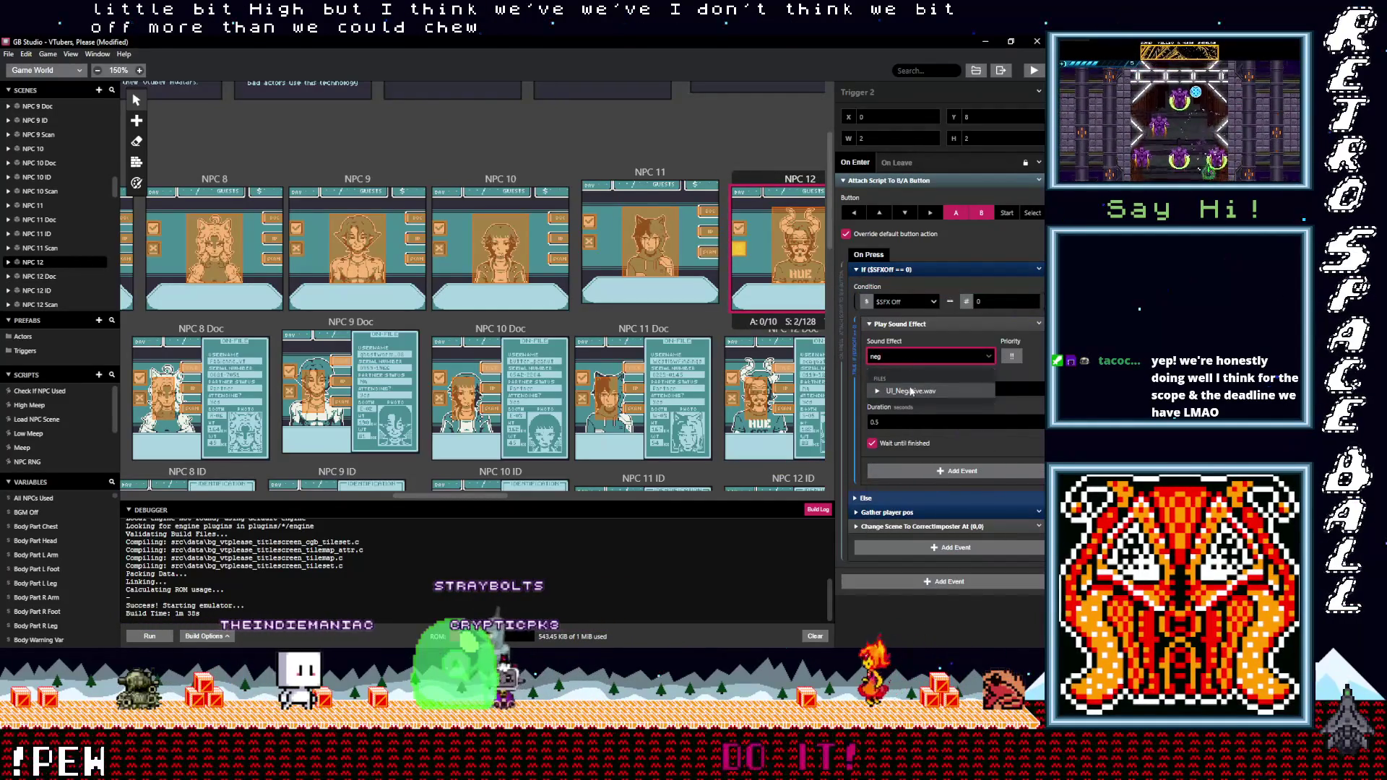
{"action": "left_click", "coordinate": [912, 391]}
Make Trigger 1 in the NPC 12 scene play UI_Positive.wav
{"action": "left_click", "coordinate": [739, 229]}
{"action": "left_click", "coordinate": [888, 271]}
{"action": "left_click", "coordinate": [887, 271]}
{"action": "left_click", "coordinate": [886, 283]}
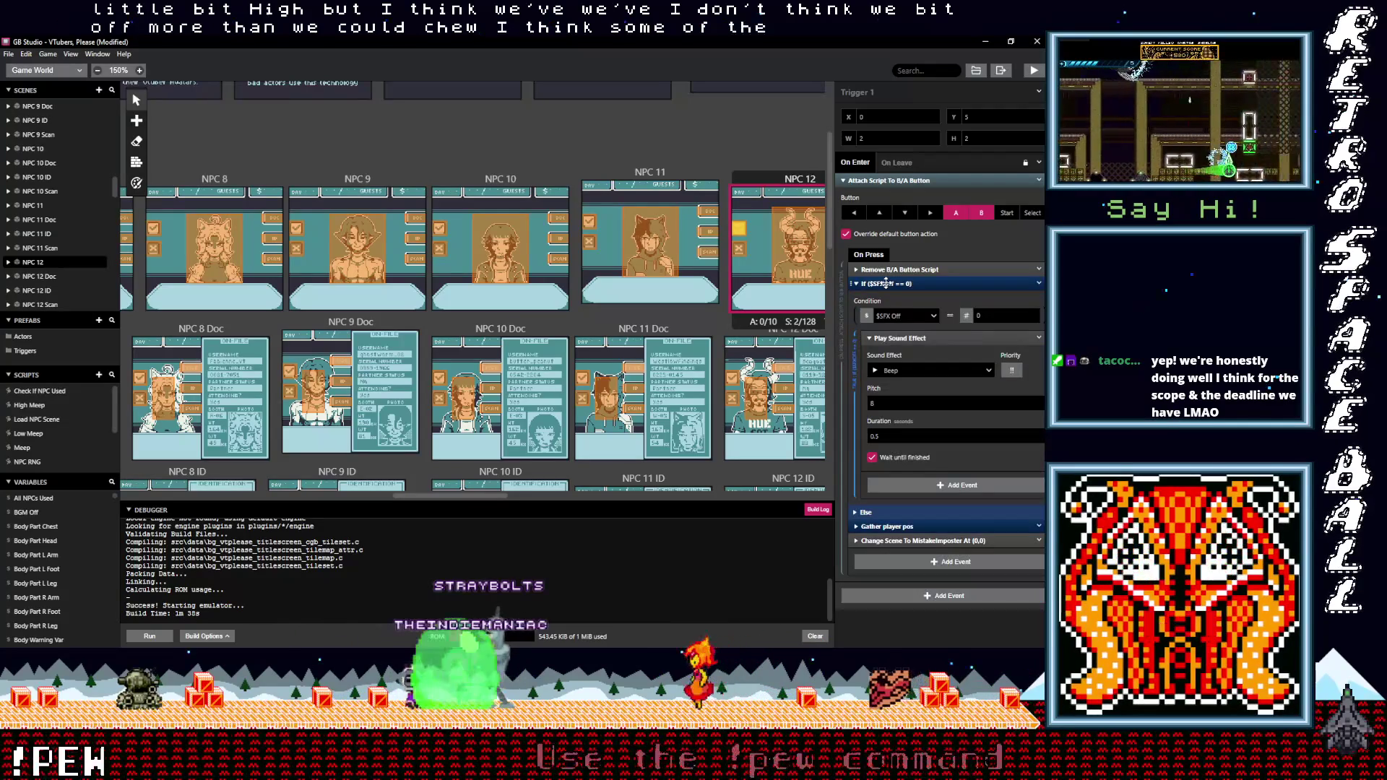
{"action": "left_click", "coordinate": [886, 284]}
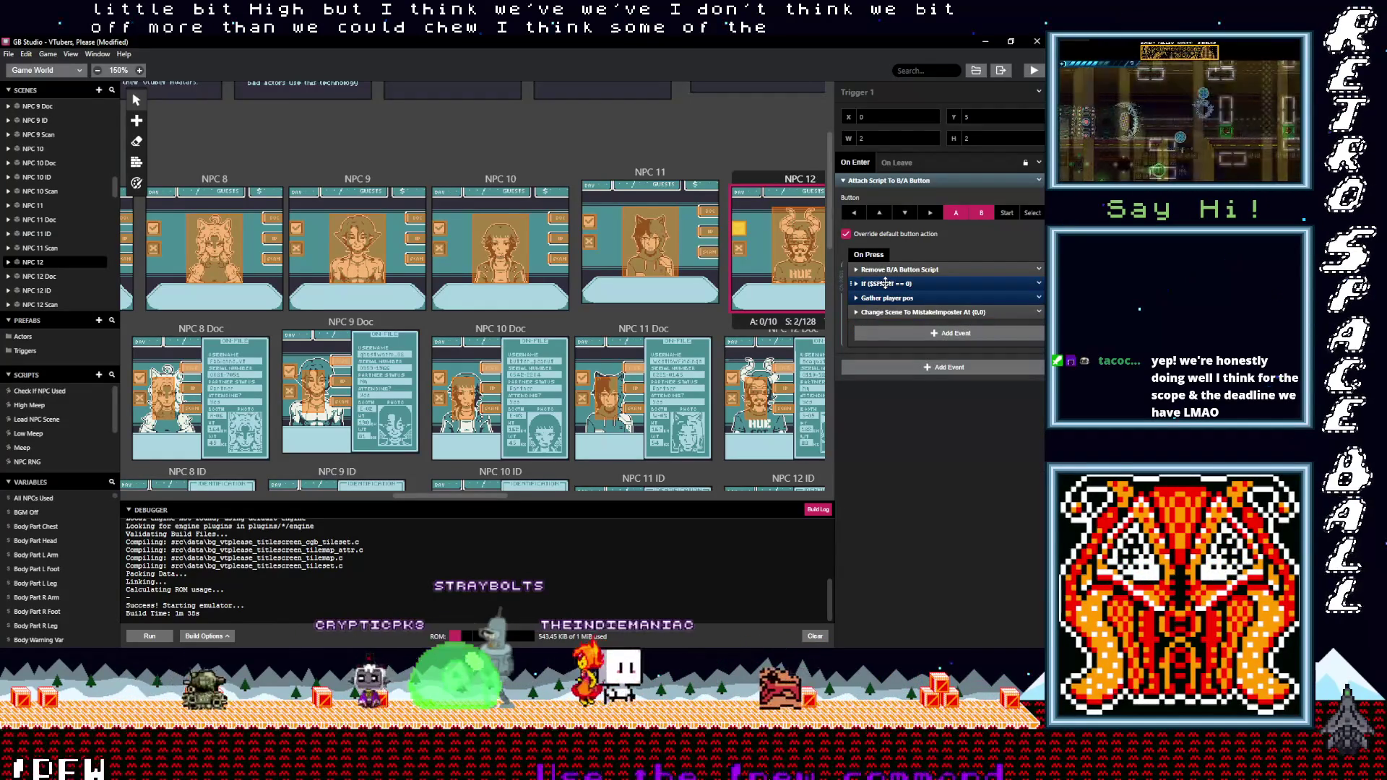
{"action": "left_click", "coordinate": [897, 269]}
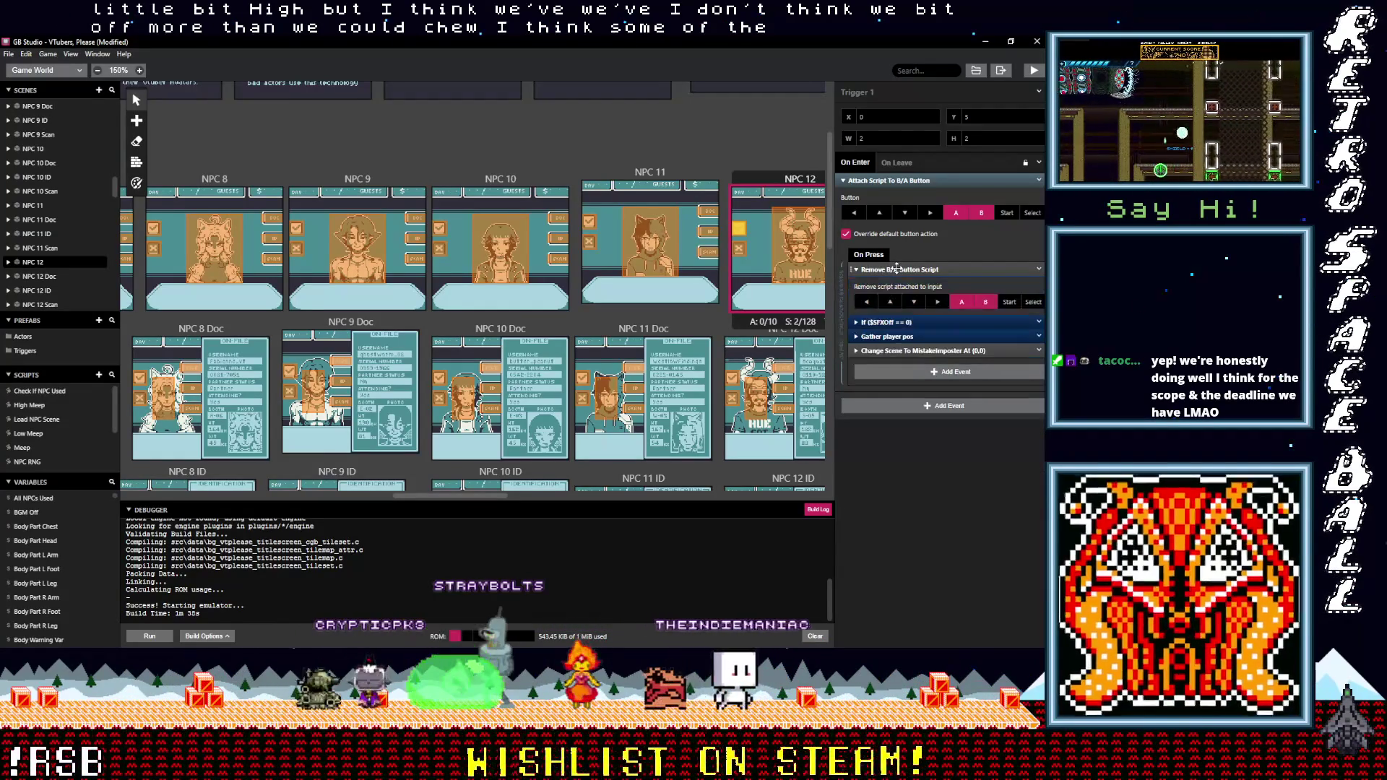
{"action": "left_click", "coordinate": [900, 271]}
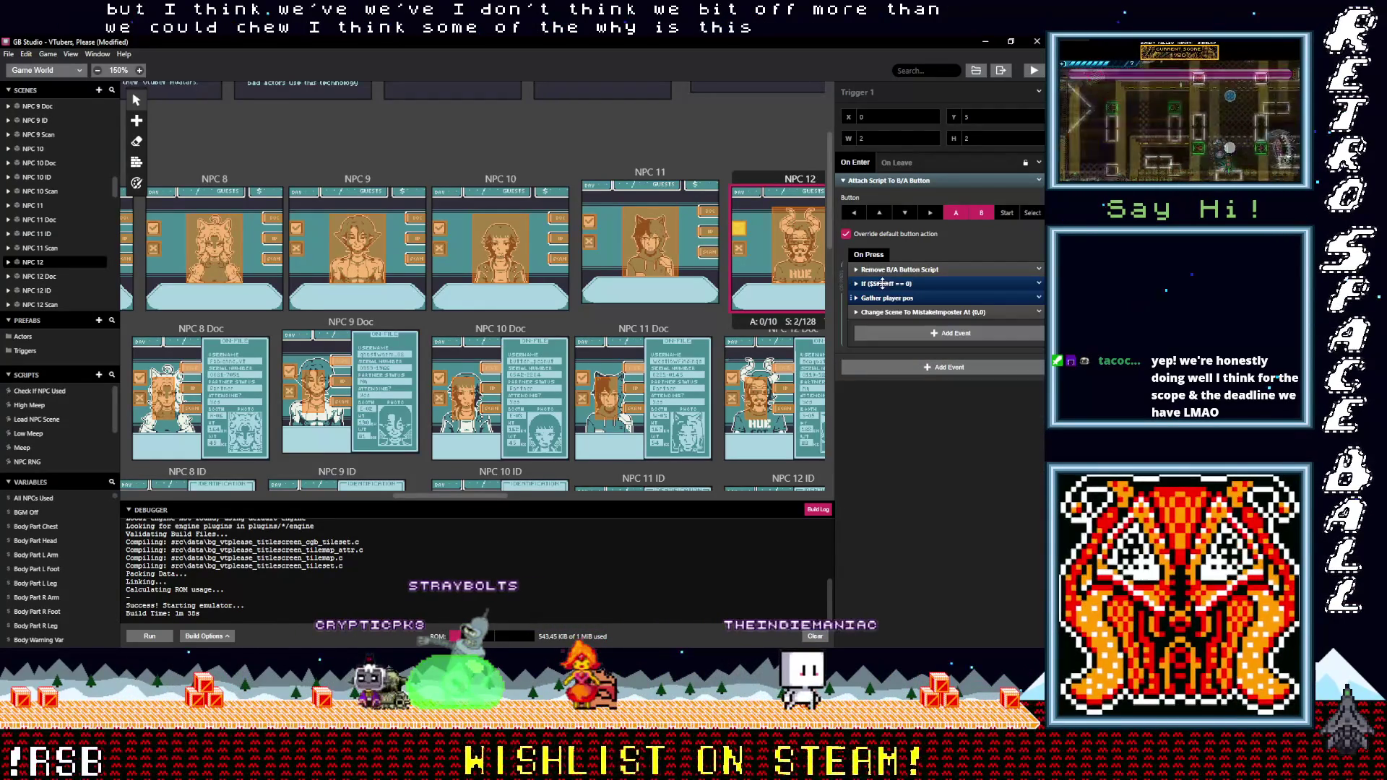
{"action": "left_click", "coordinate": [896, 284]}
{"action": "left_click", "coordinate": [899, 371]}
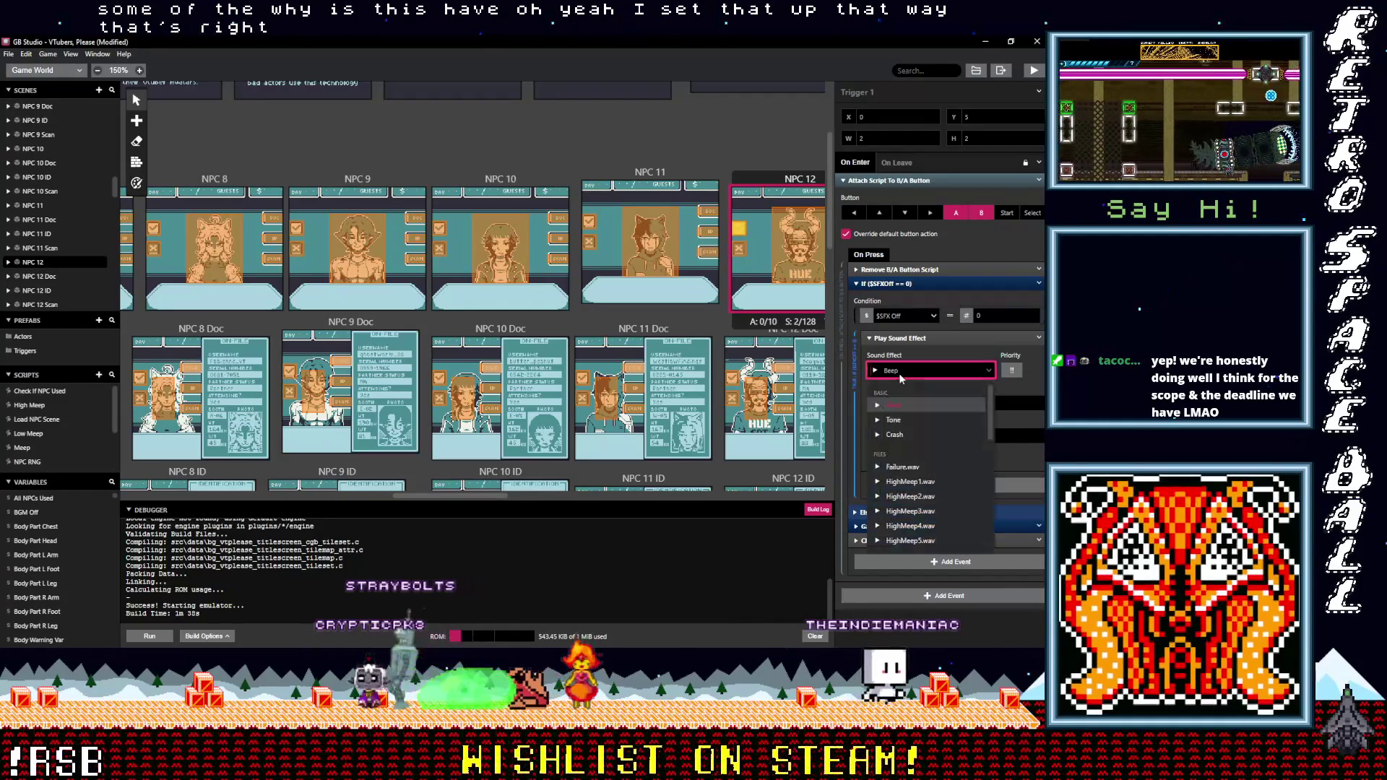
{"action": "type", "text": "po"}
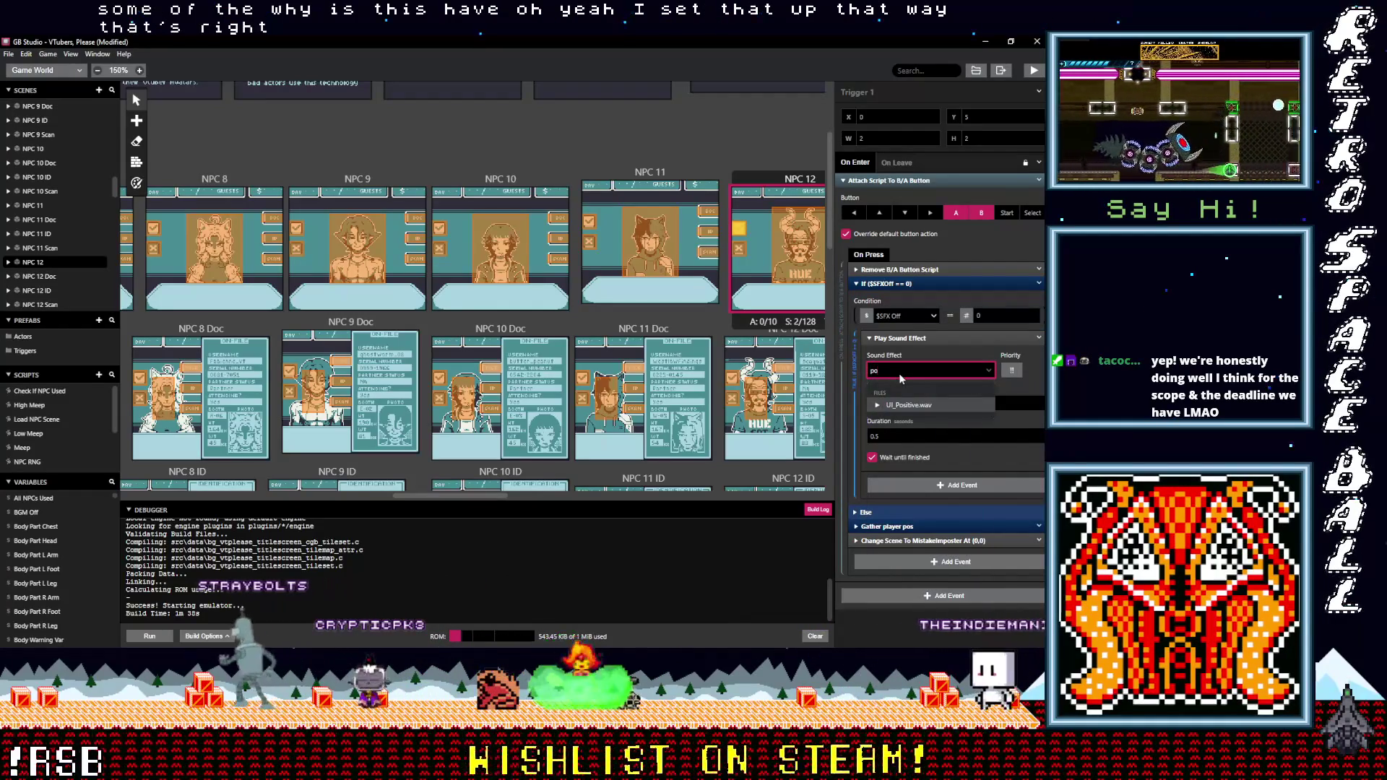
{"action": "left_click", "coordinate": [913, 406]}
{"action": "scroll", "coordinate": [738, 373], "scroll_direction": "up", "scroll_amount": 3}
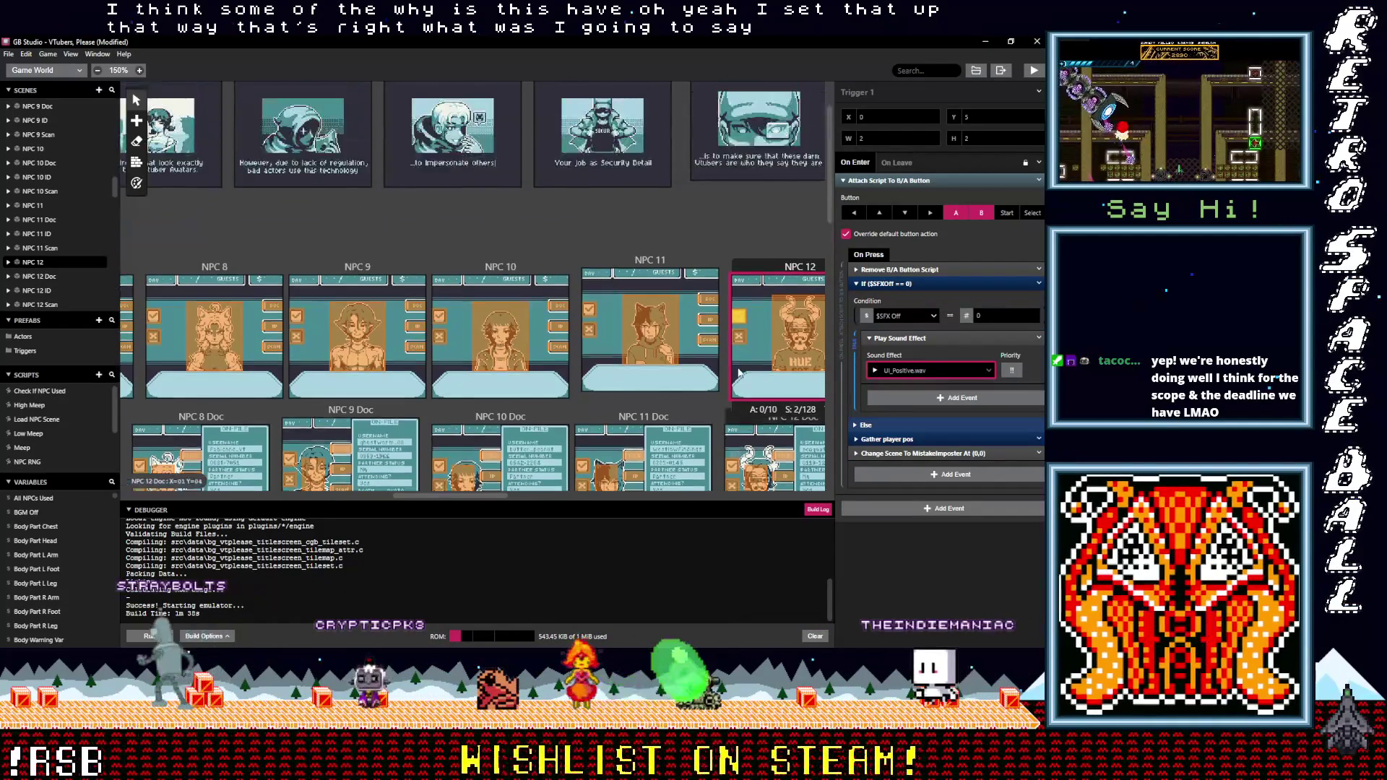
{"action": "scroll", "coordinate": [738, 373], "scroll_direction": "down", "scroll_amount": 6}
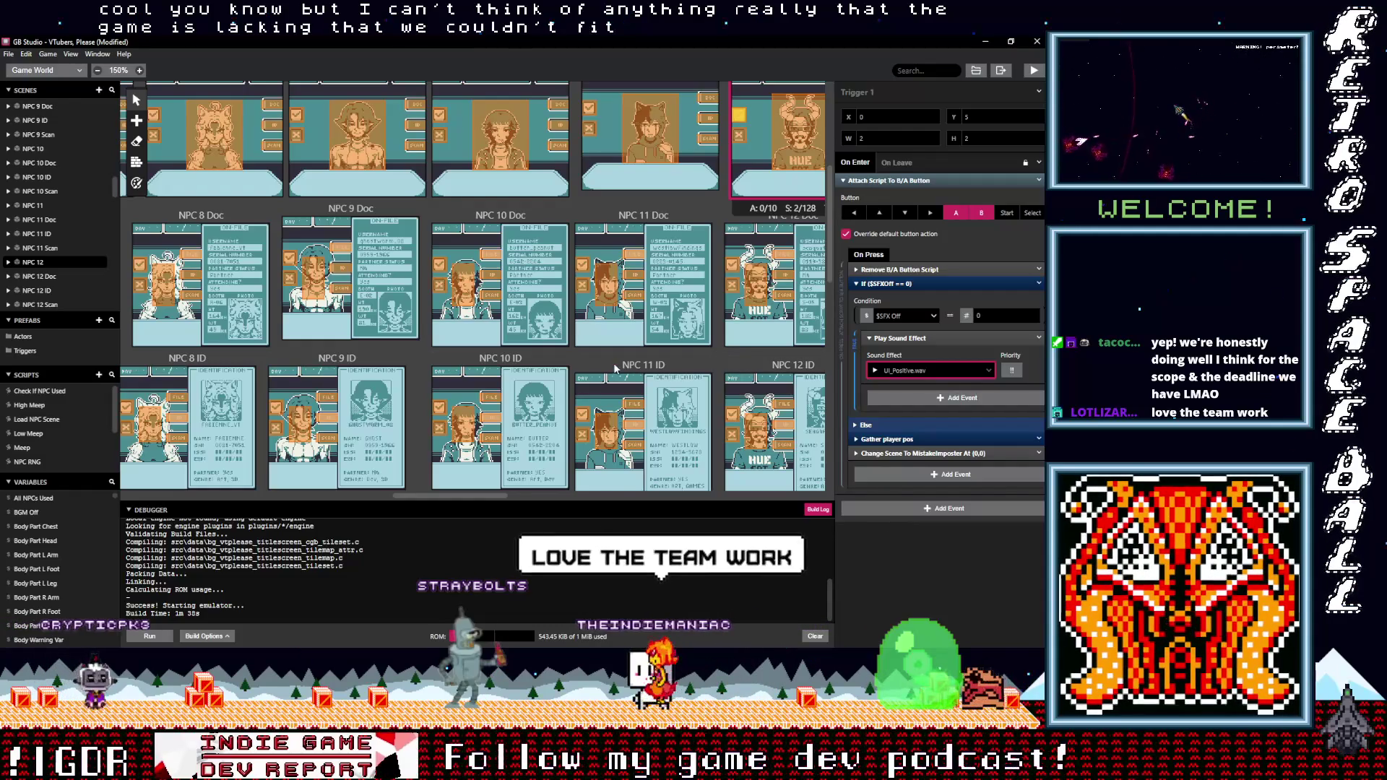
{"action": "left_click_drag", "start_coordinate": [470, 495], "coordinate": [541, 492]}
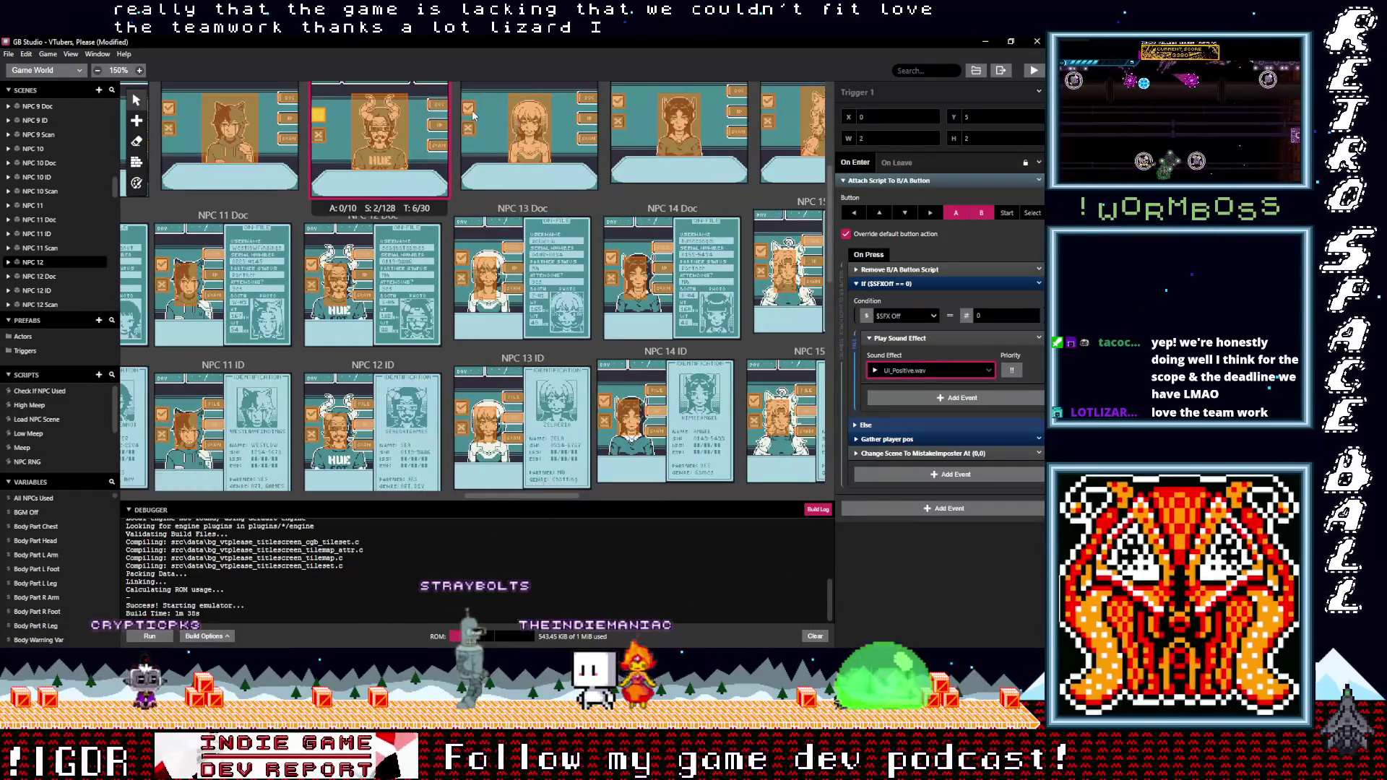
Set NPC 13's first trigger to UI_Positive.wav and Trigger 2 to UI_Negative.wav
{"action": "left_click", "coordinate": [471, 114]}
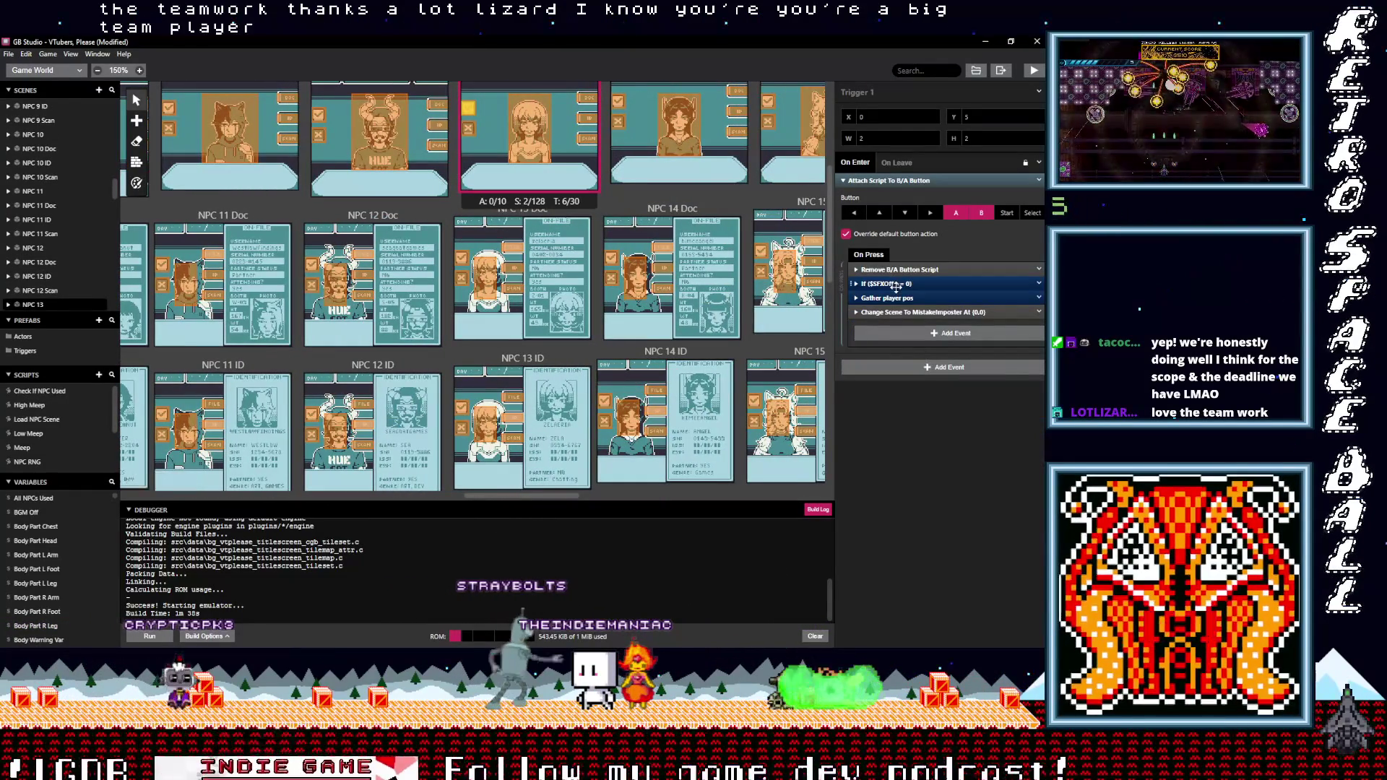
{"action": "left_click", "coordinate": [896, 284]}
{"action": "left_click", "coordinate": [914, 370]}
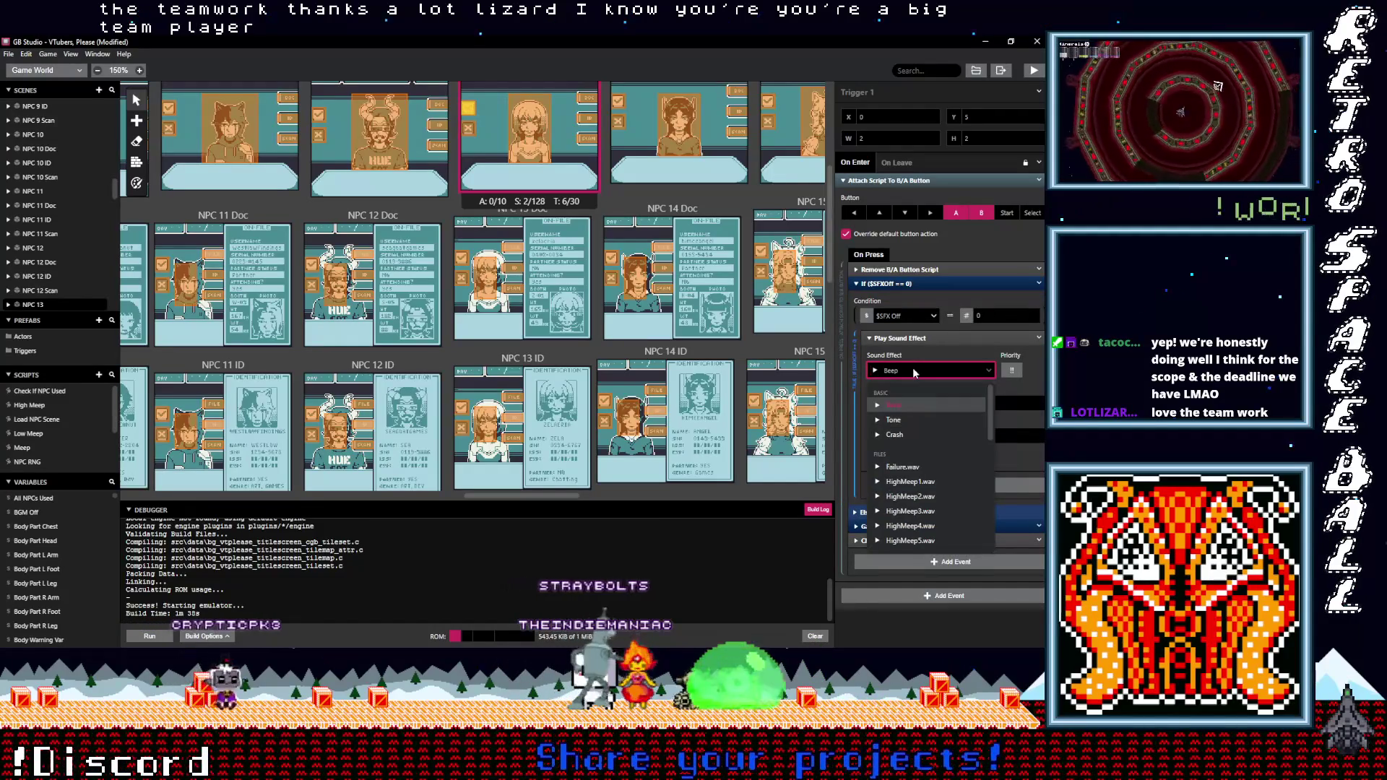
{"action": "type", "text": "po"}
{"action": "left_click", "coordinate": [873, 402]}
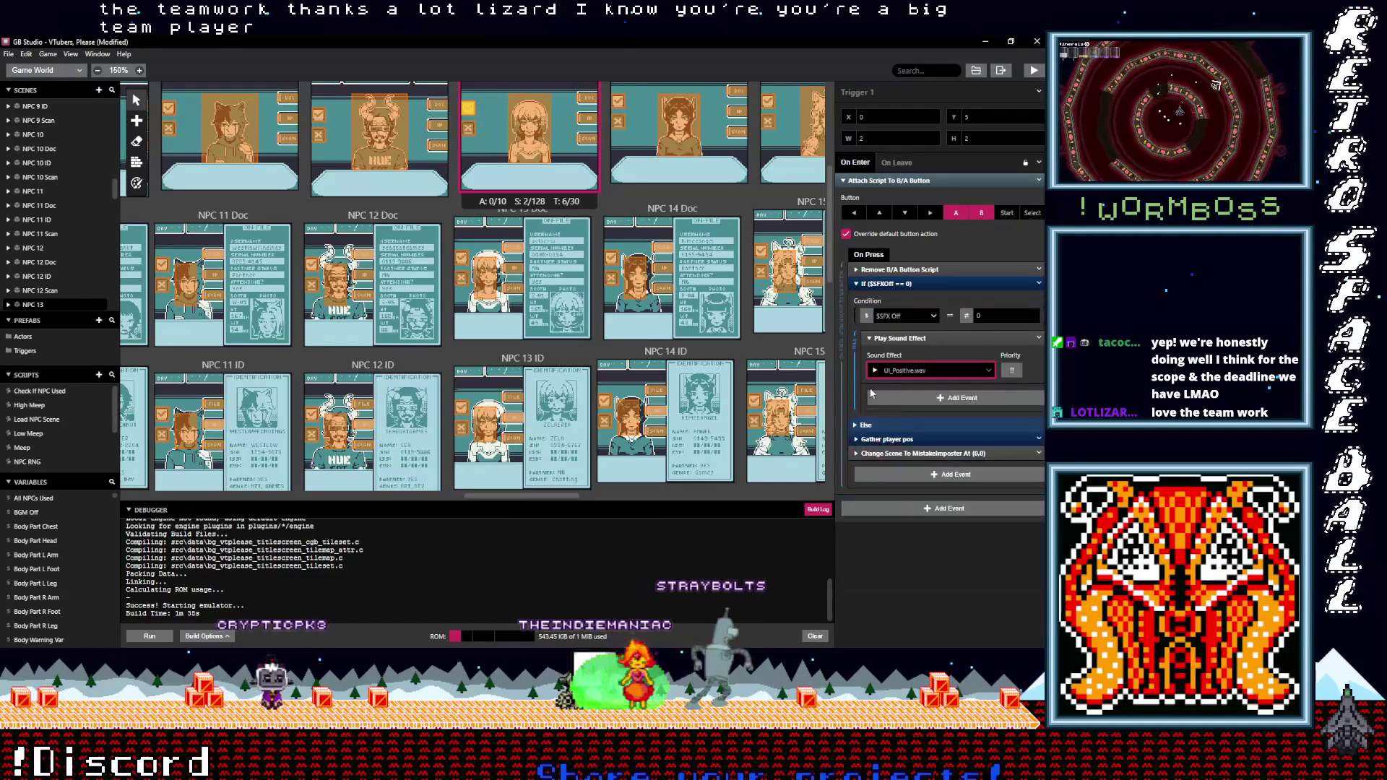
{"action": "left_click", "coordinate": [470, 131]}
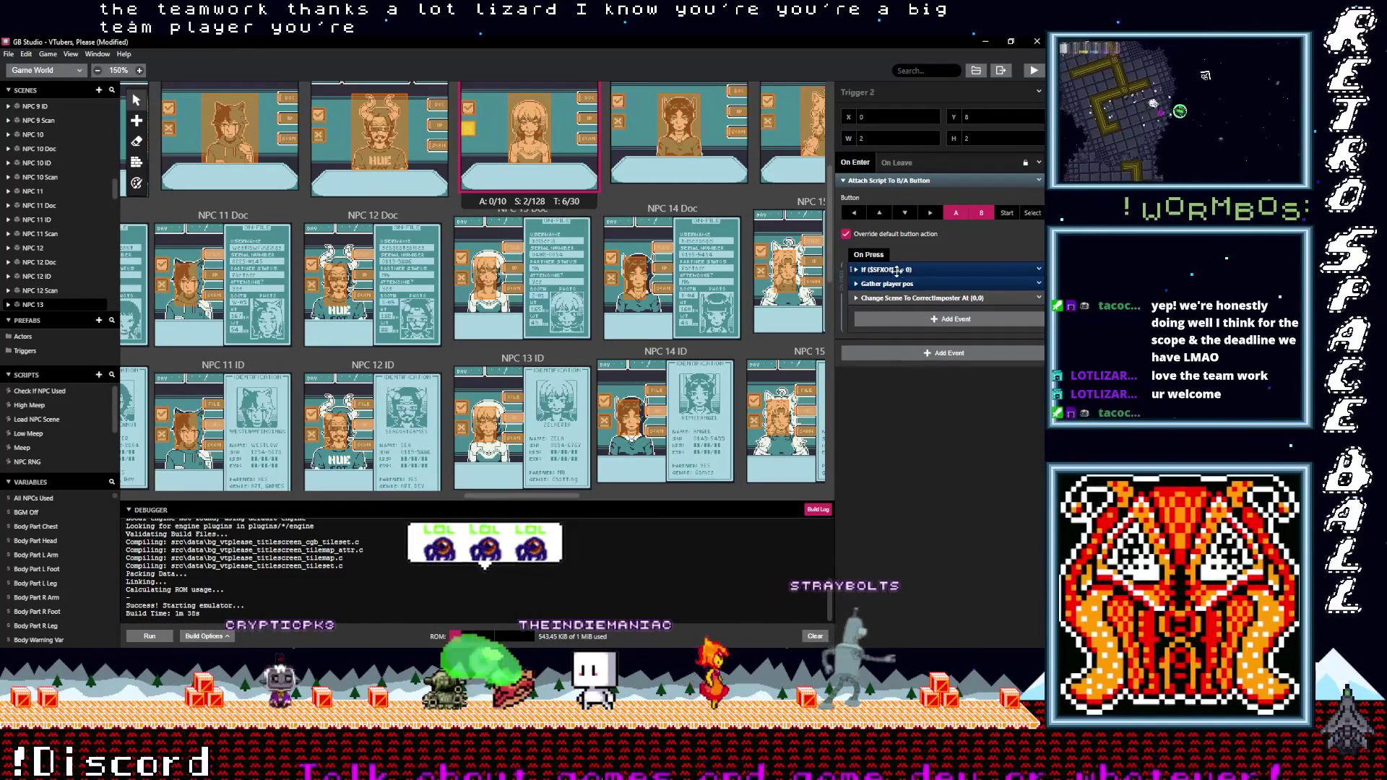
{"action": "left_click", "coordinate": [897, 269]}
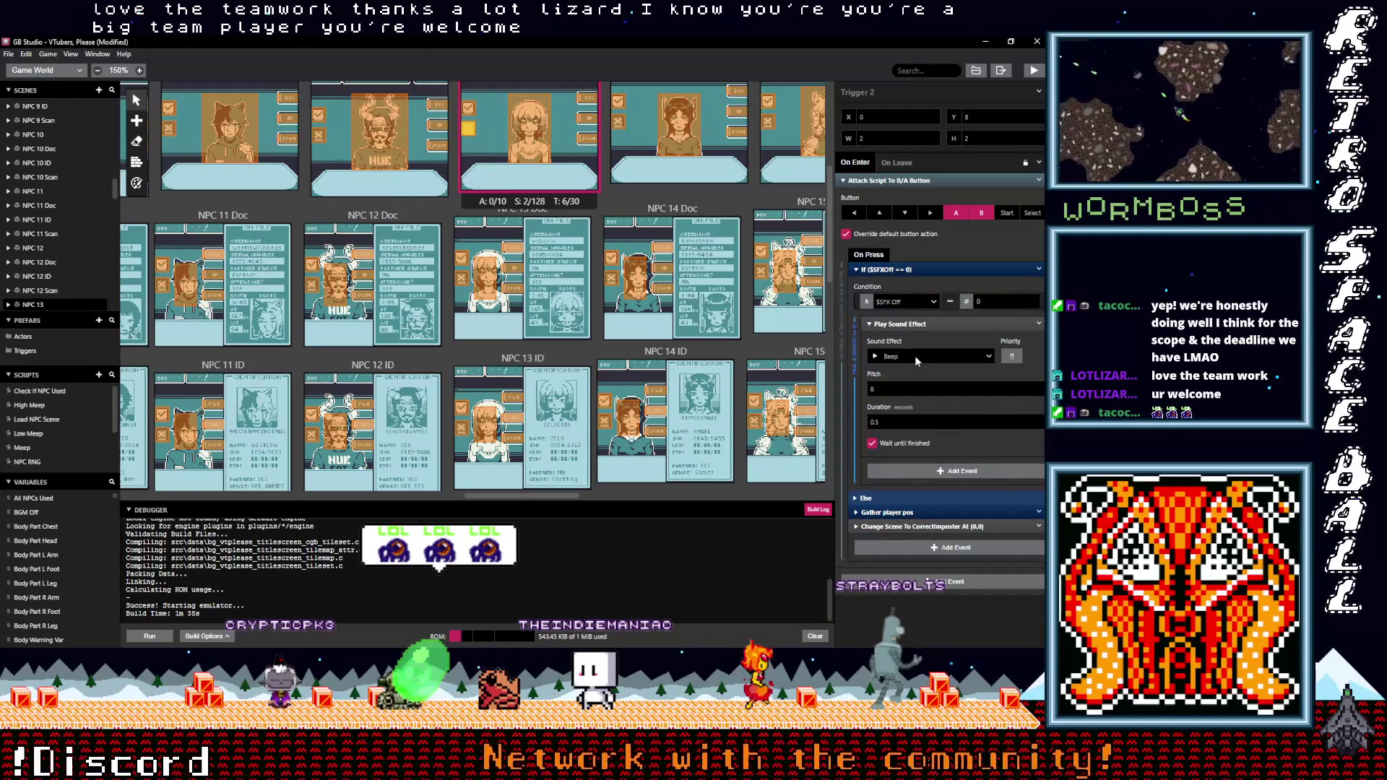
{"action": "left_click", "coordinate": [915, 357]}
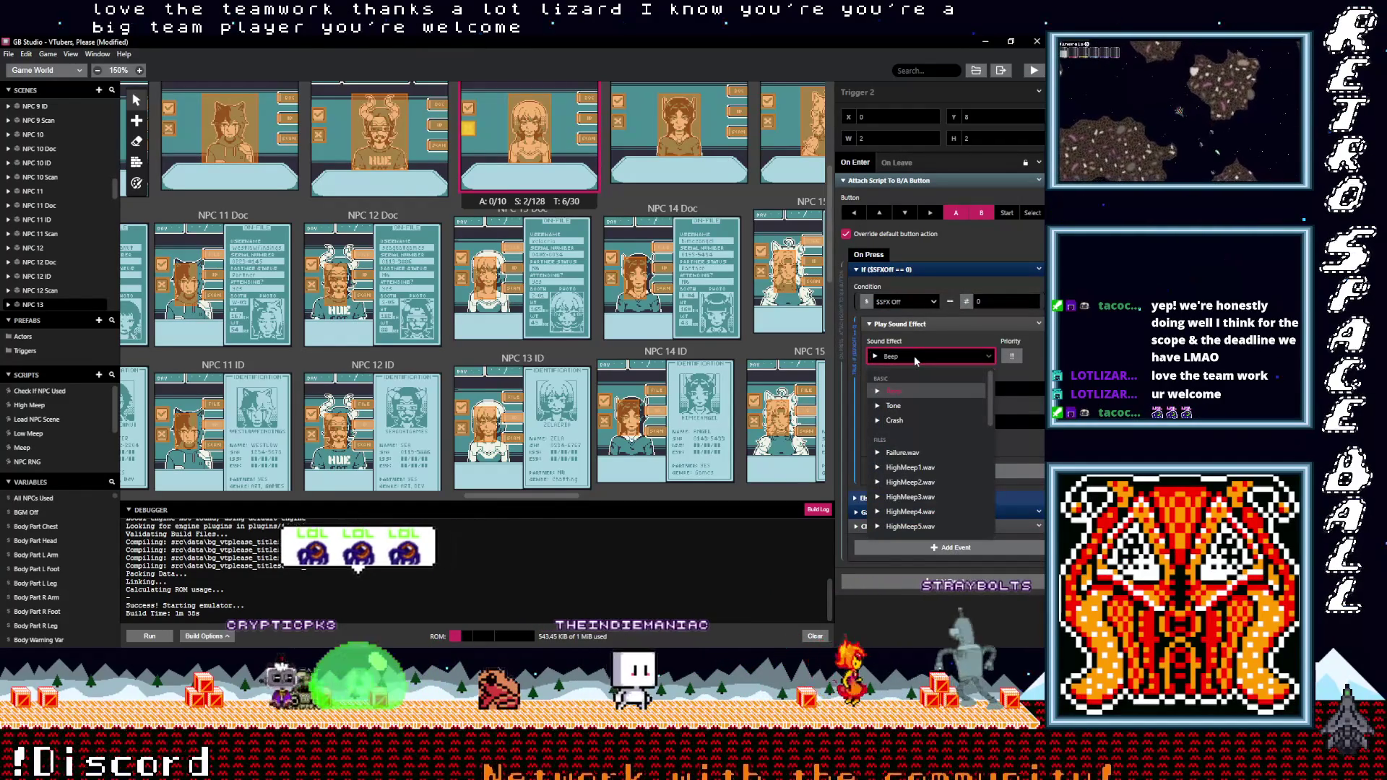
{"action": "type", "text": "nd"}
{"action": "key", "text": "BackSpace"}
{"action": "type", "text": "eg"}
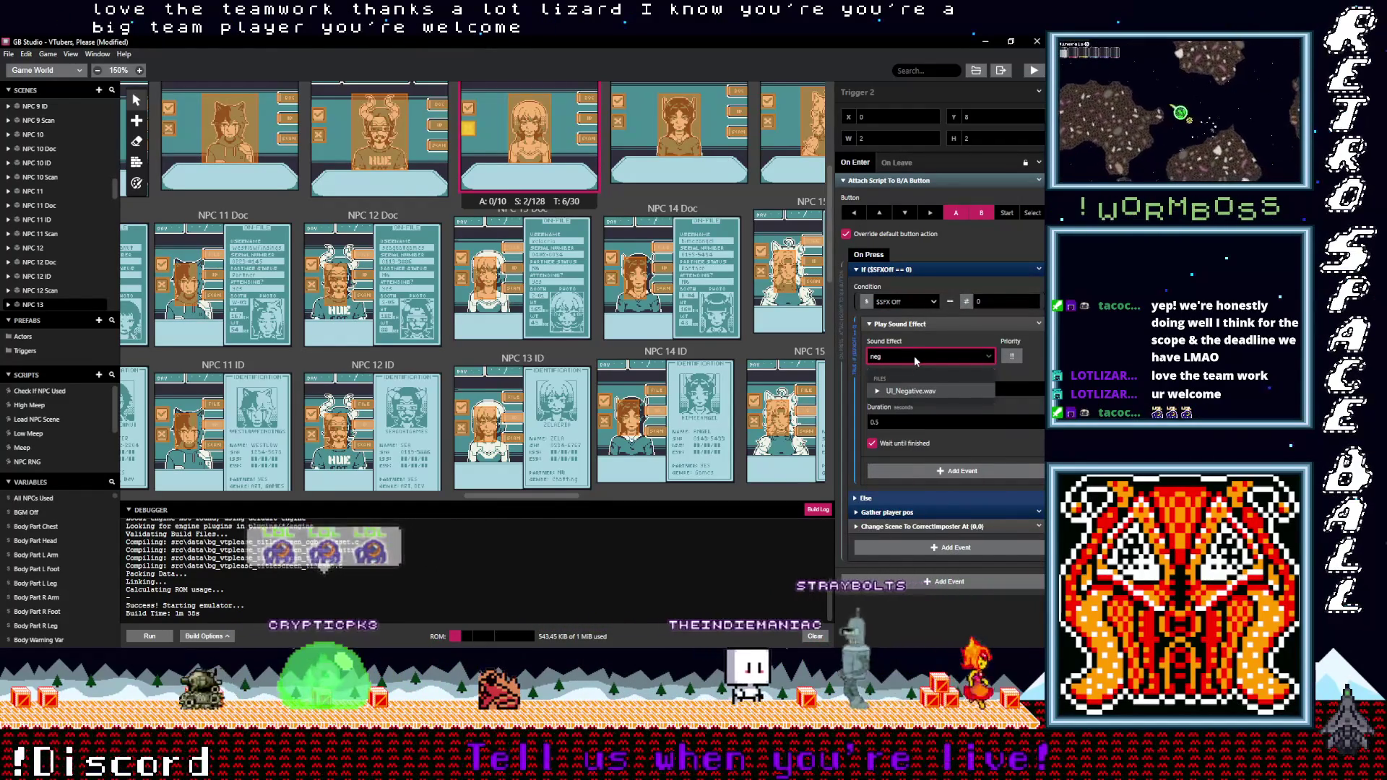
{"action": "left_click", "coordinate": [922, 395]}
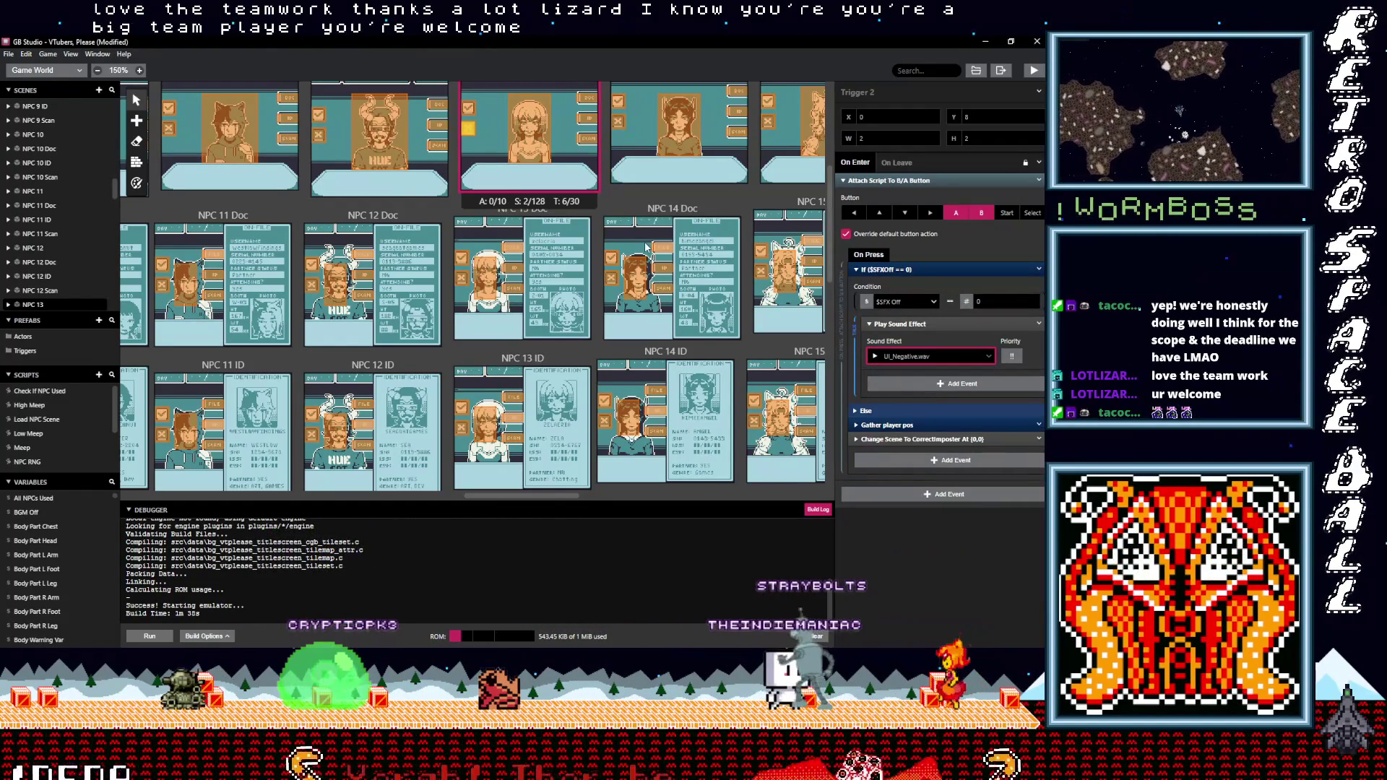
Set NPC 13 Doc's Trigger 3 to UI_Positive.wav and Trigger 4 to UI_Negative.wav
{"action": "left_click", "coordinate": [463, 260]}
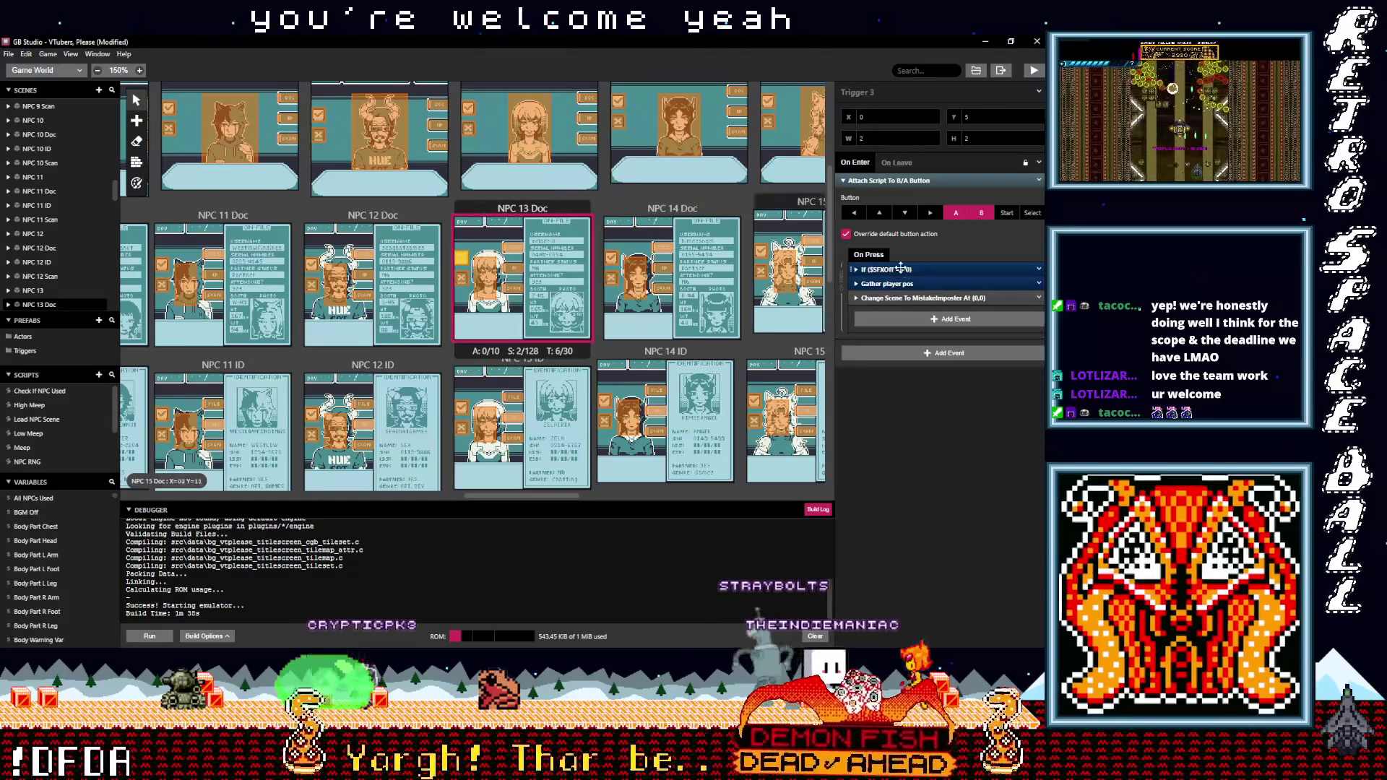
{"action": "left_click", "coordinate": [911, 357]}
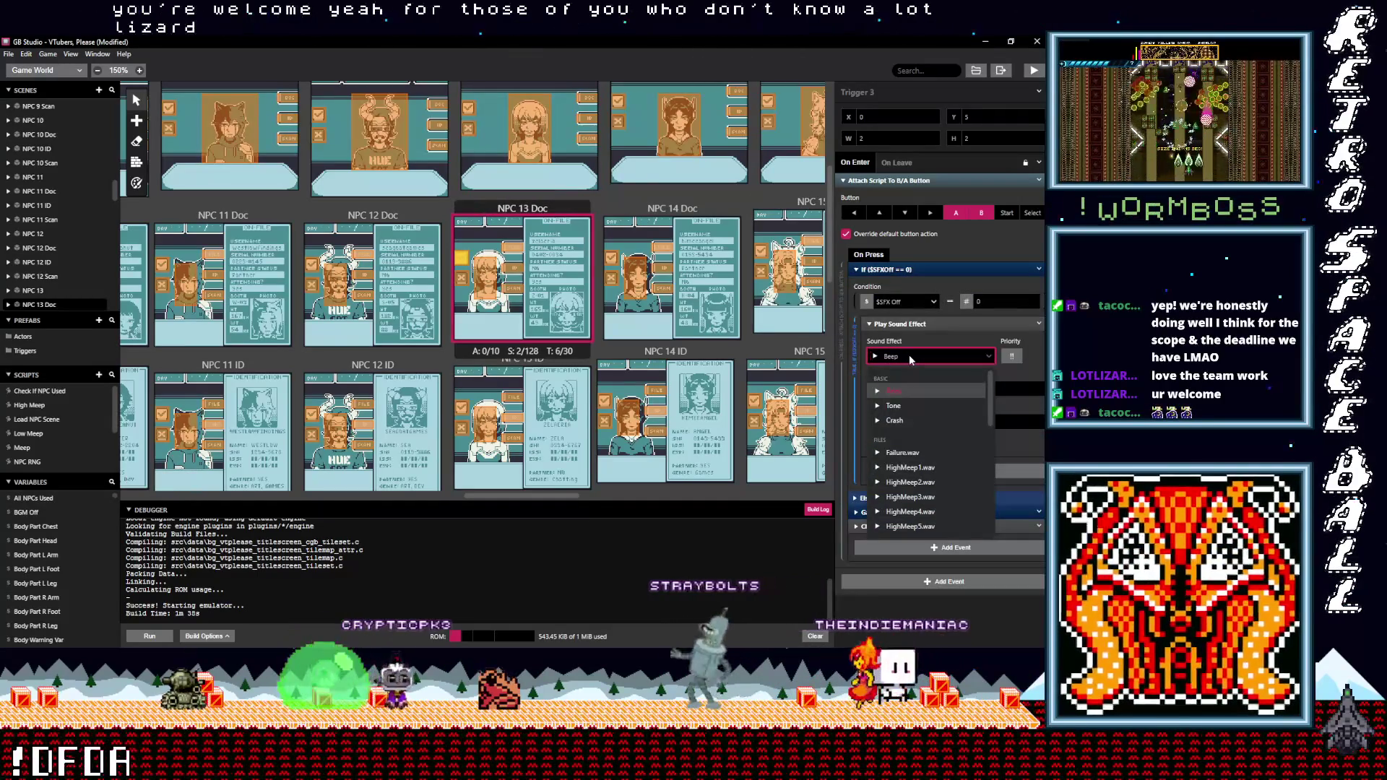
{"action": "type", "text": "po"}
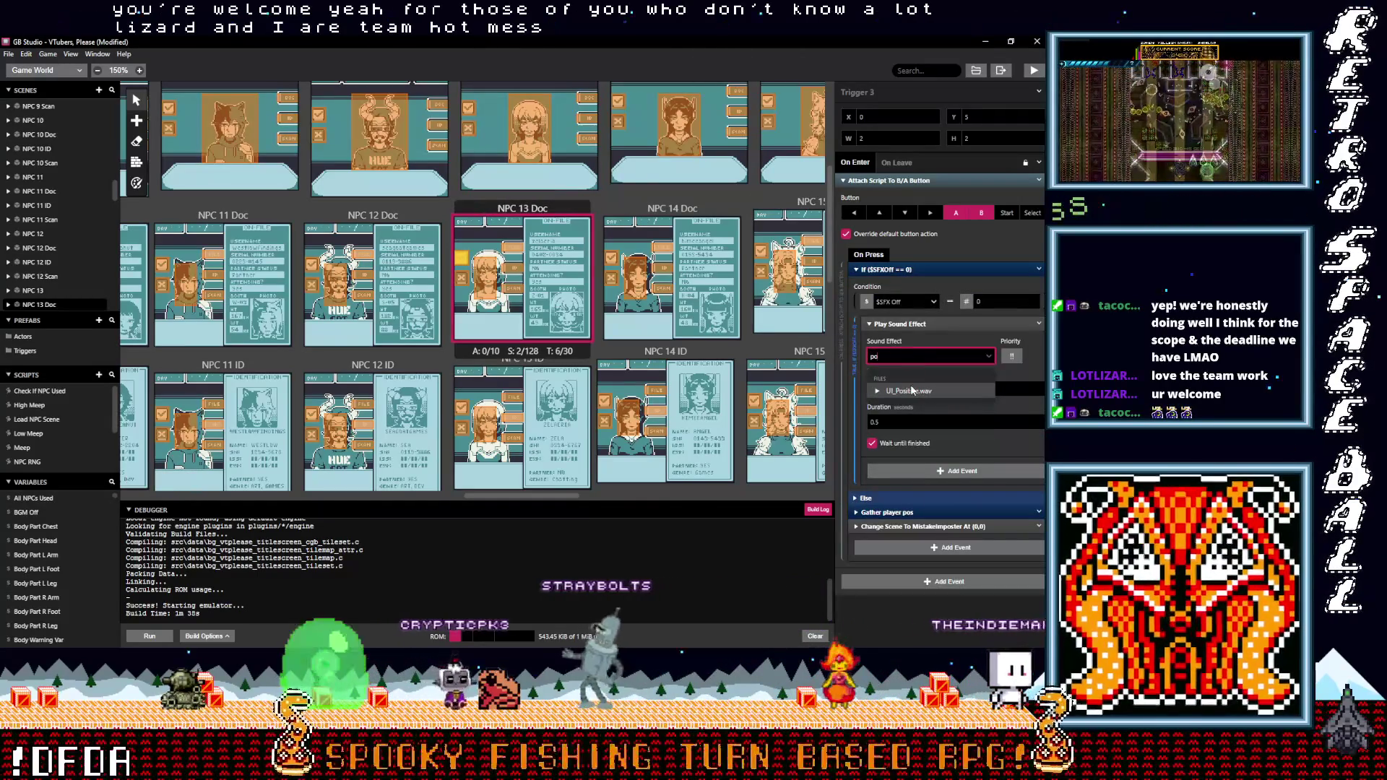
{"action": "left_click", "coordinate": [912, 390]}
{"action": "left_click", "coordinate": [465, 283]}
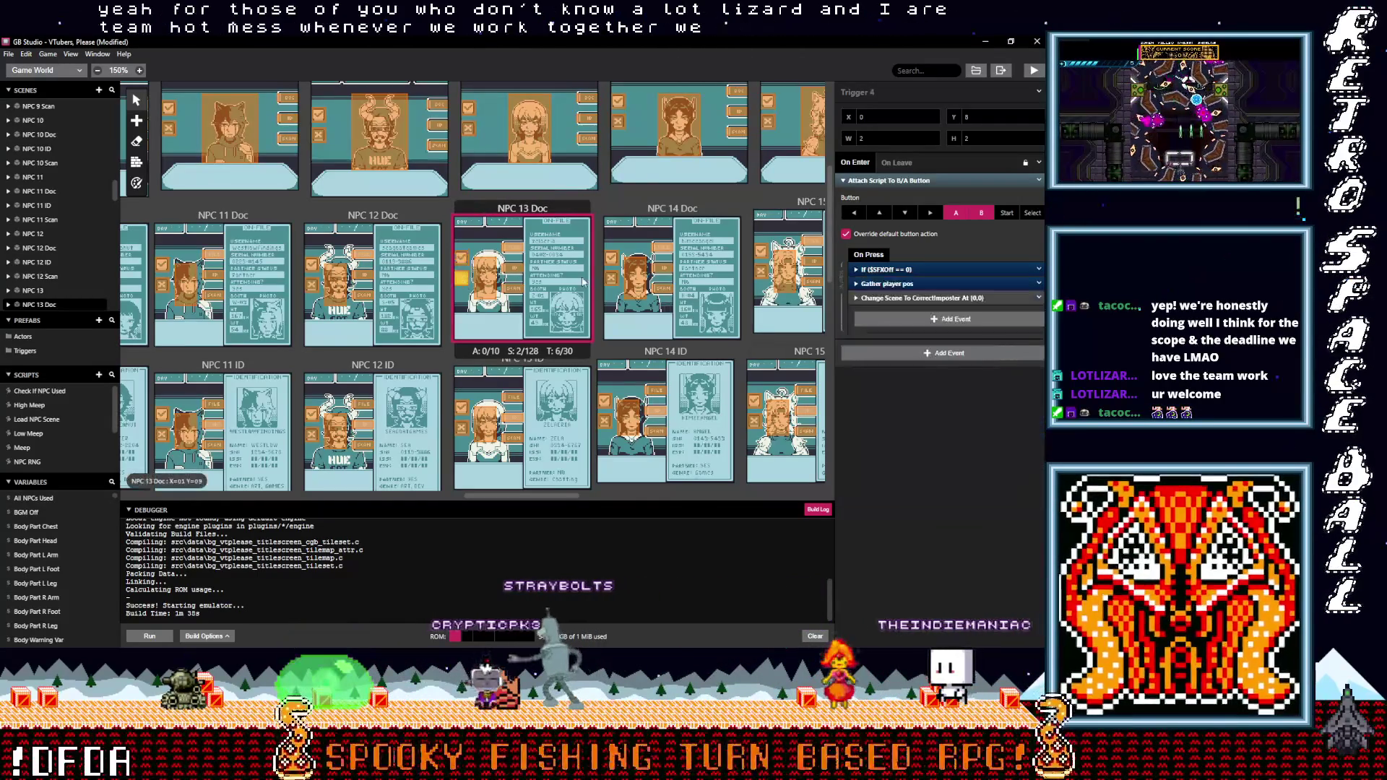
{"action": "left_click", "coordinate": [895, 269]}
{"action": "left_click", "coordinate": [912, 357]}
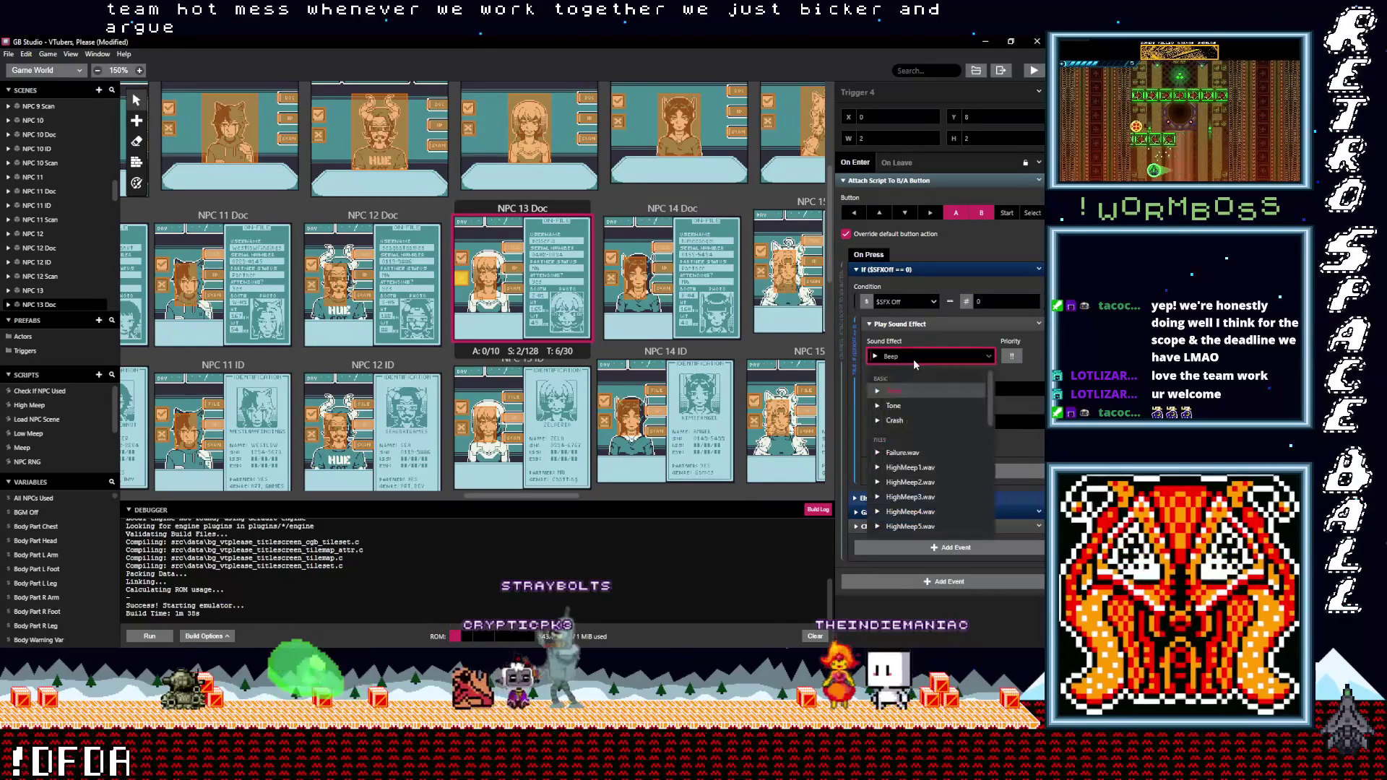
{"action": "type", "text": "neg"}
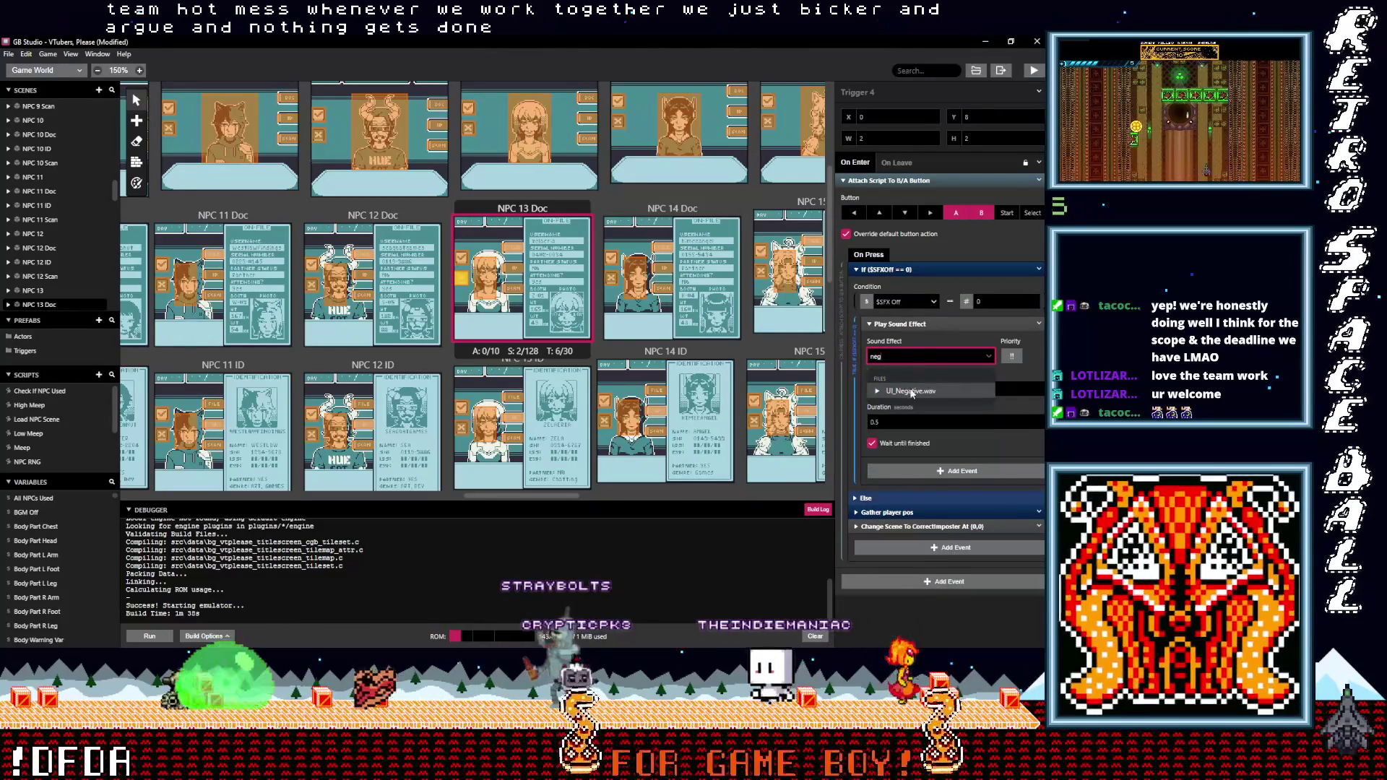
{"action": "key", "text": "Return"}
Set NPC 13 ID's Trigger 3 to UI_Positive.wav and Trigger 4 to UI_Negative.wav
{"action": "left_click", "coordinate": [463, 408]}
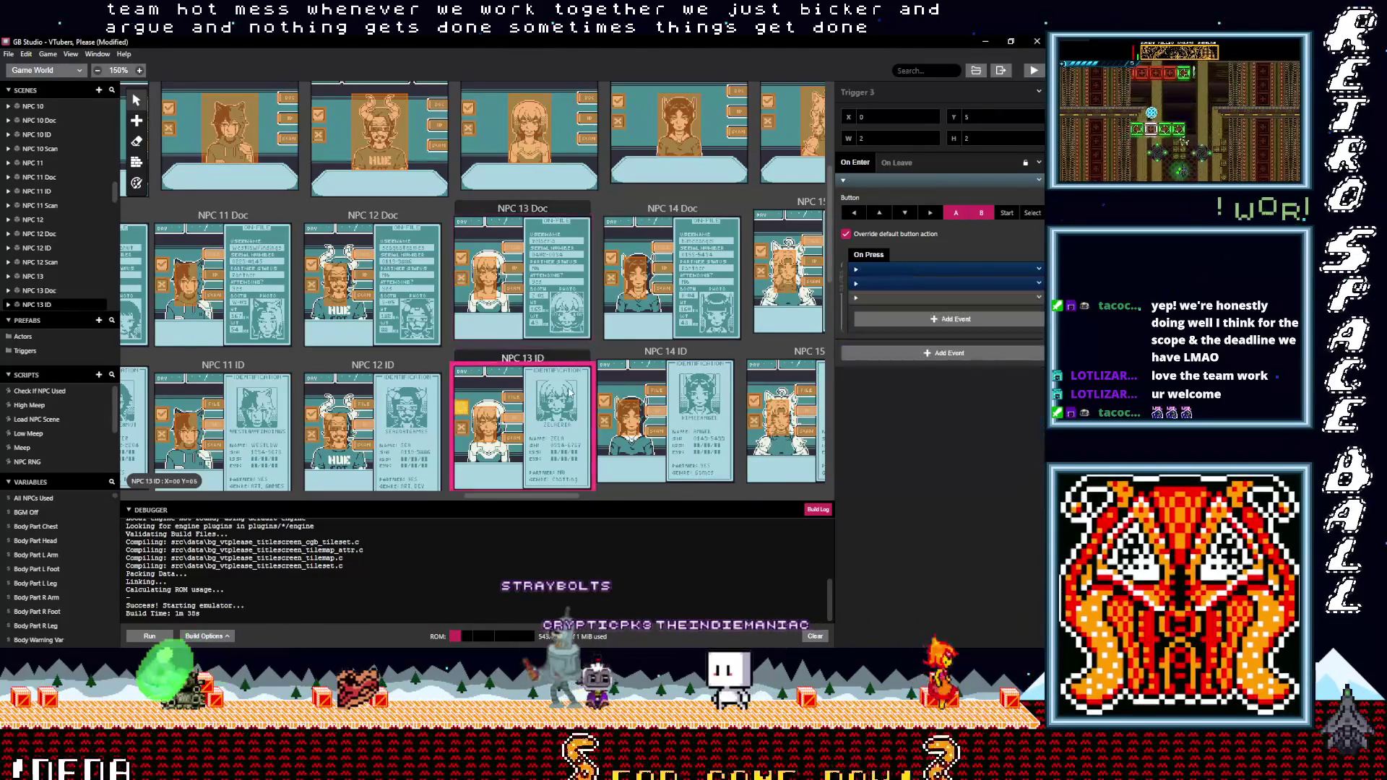
{"action": "left_click", "coordinate": [896, 269]}
{"action": "left_click", "coordinate": [908, 357]}
{"action": "type", "text": "p"}
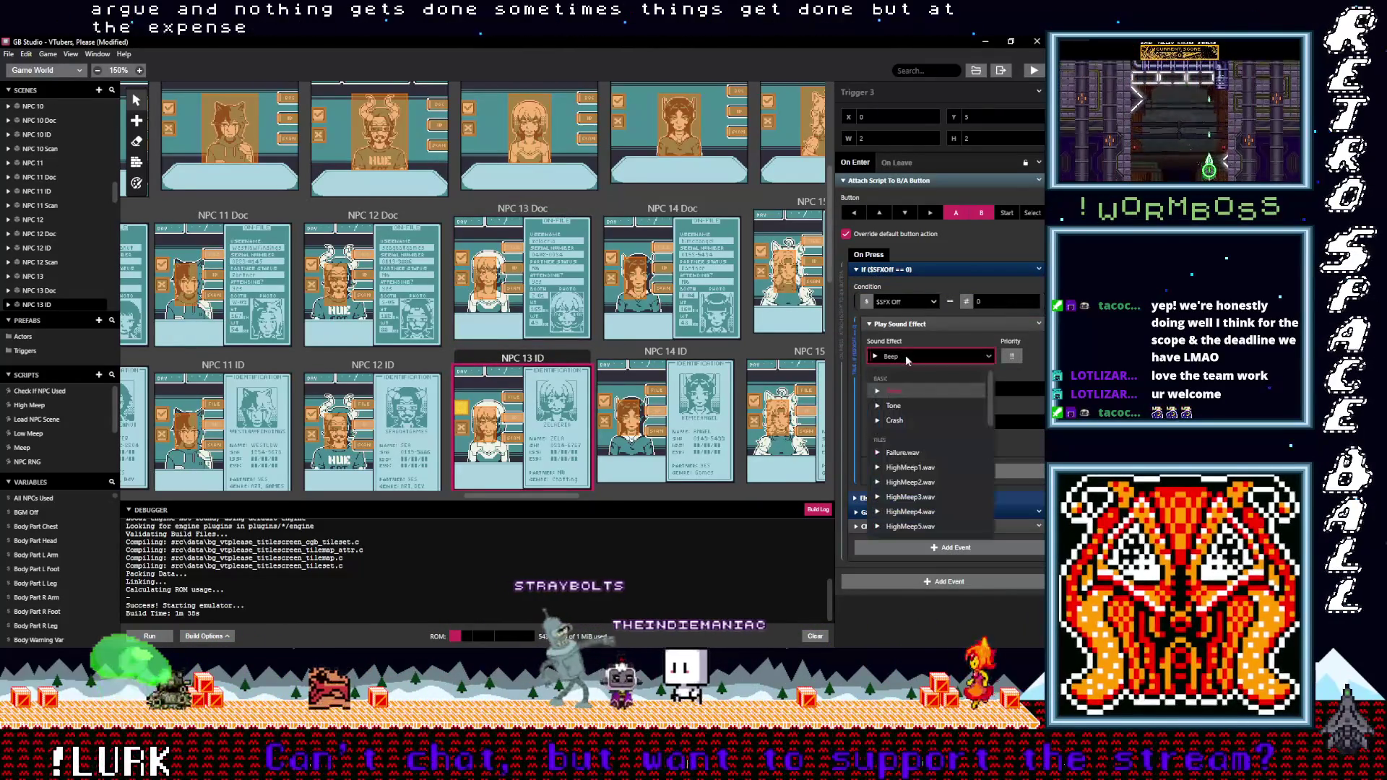
{"action": "type", "text": "ositive.wav"}
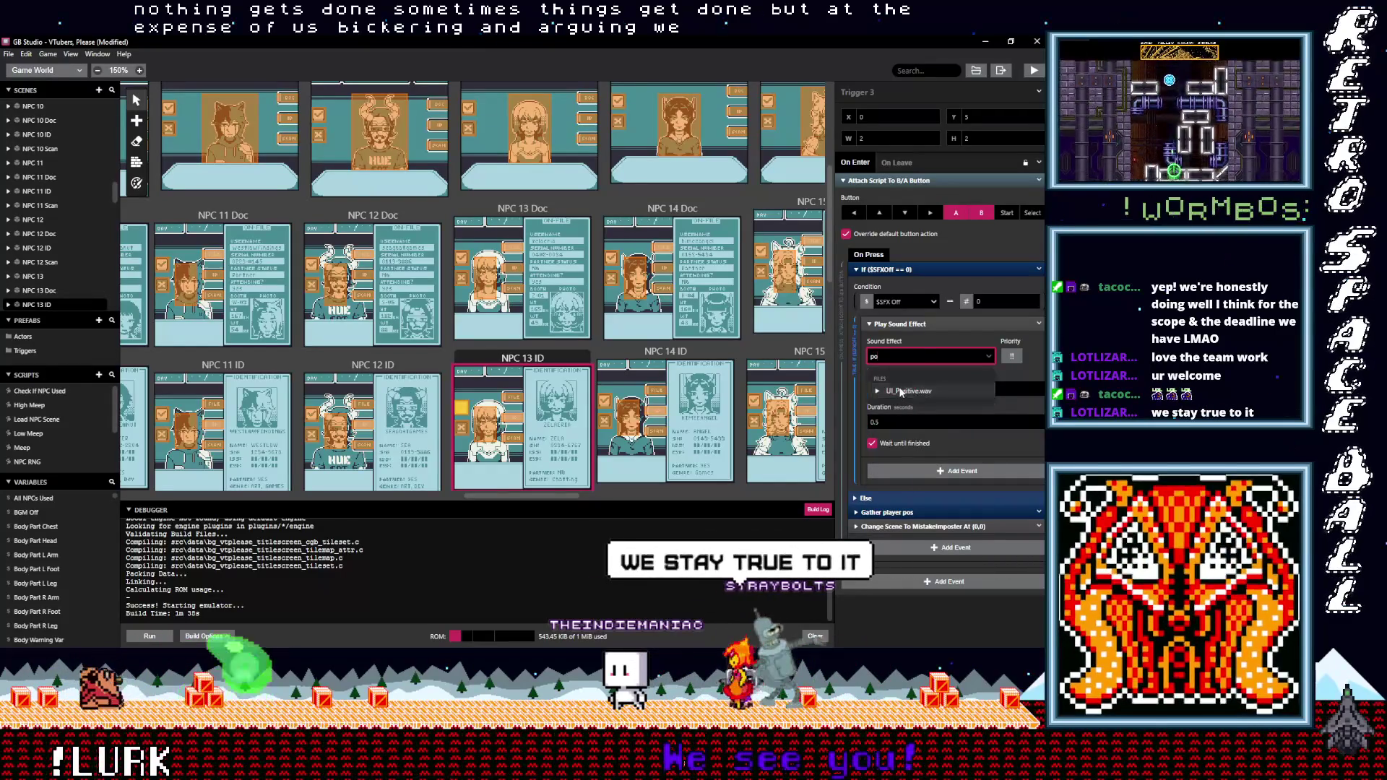
{"action": "left_click", "coordinate": [909, 391]}
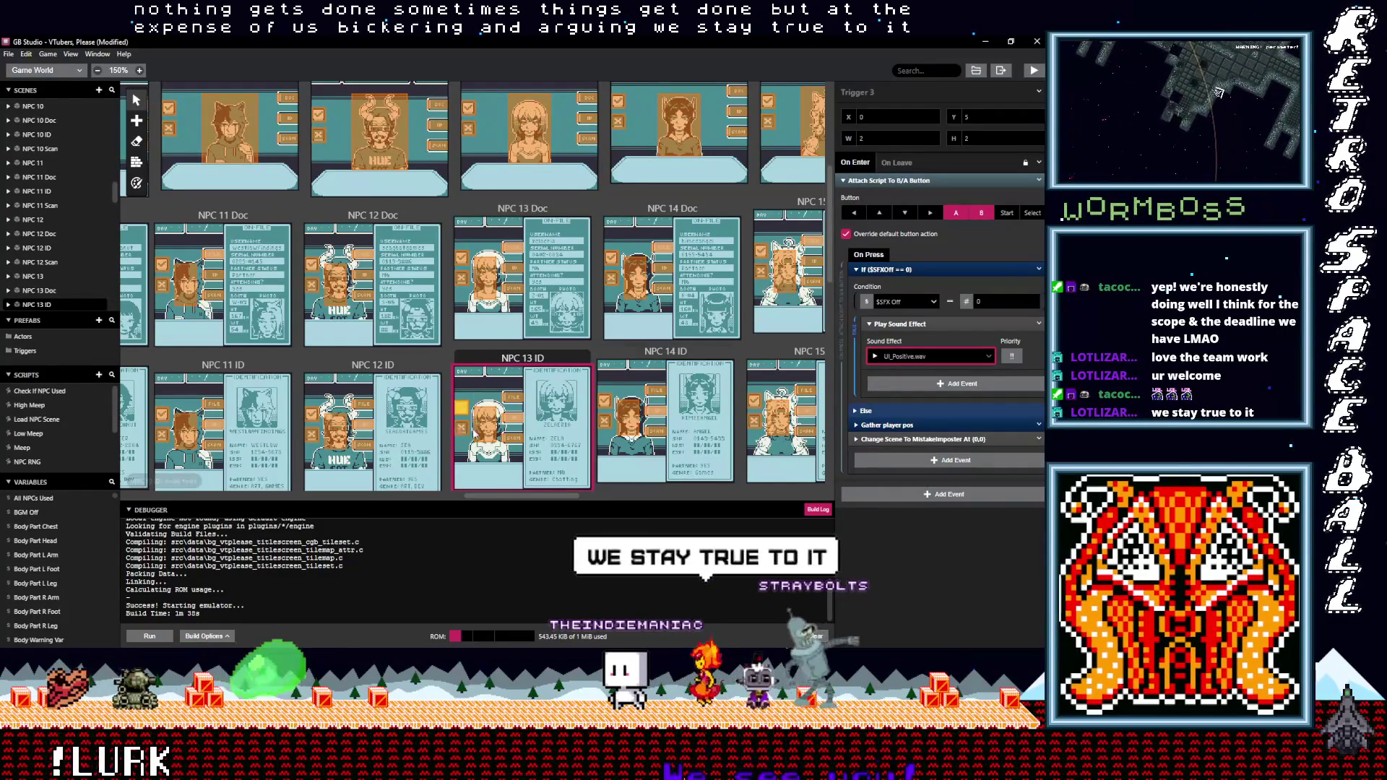
{"action": "left_click", "coordinate": [460, 428]}
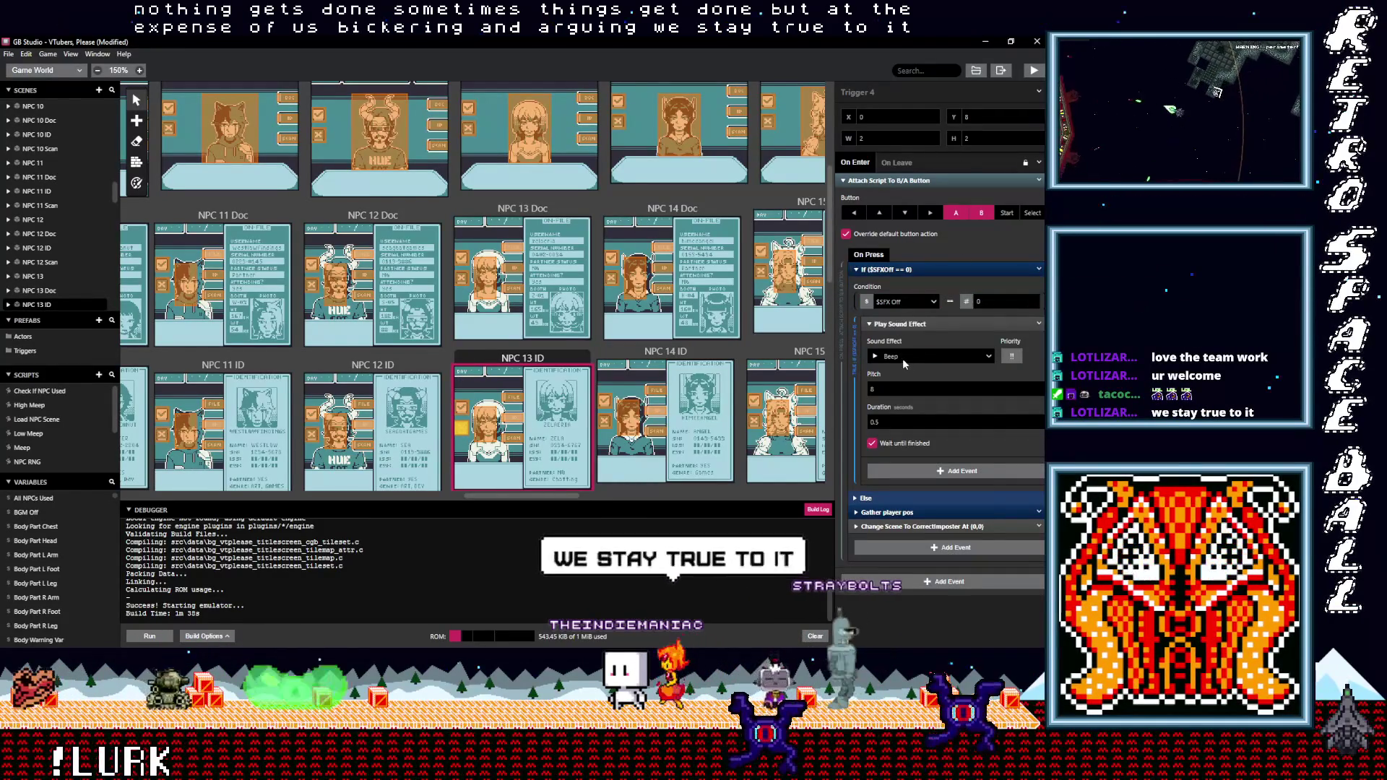
{"action": "left_click", "coordinate": [903, 356]}
{"action": "type", "text": "neg"}
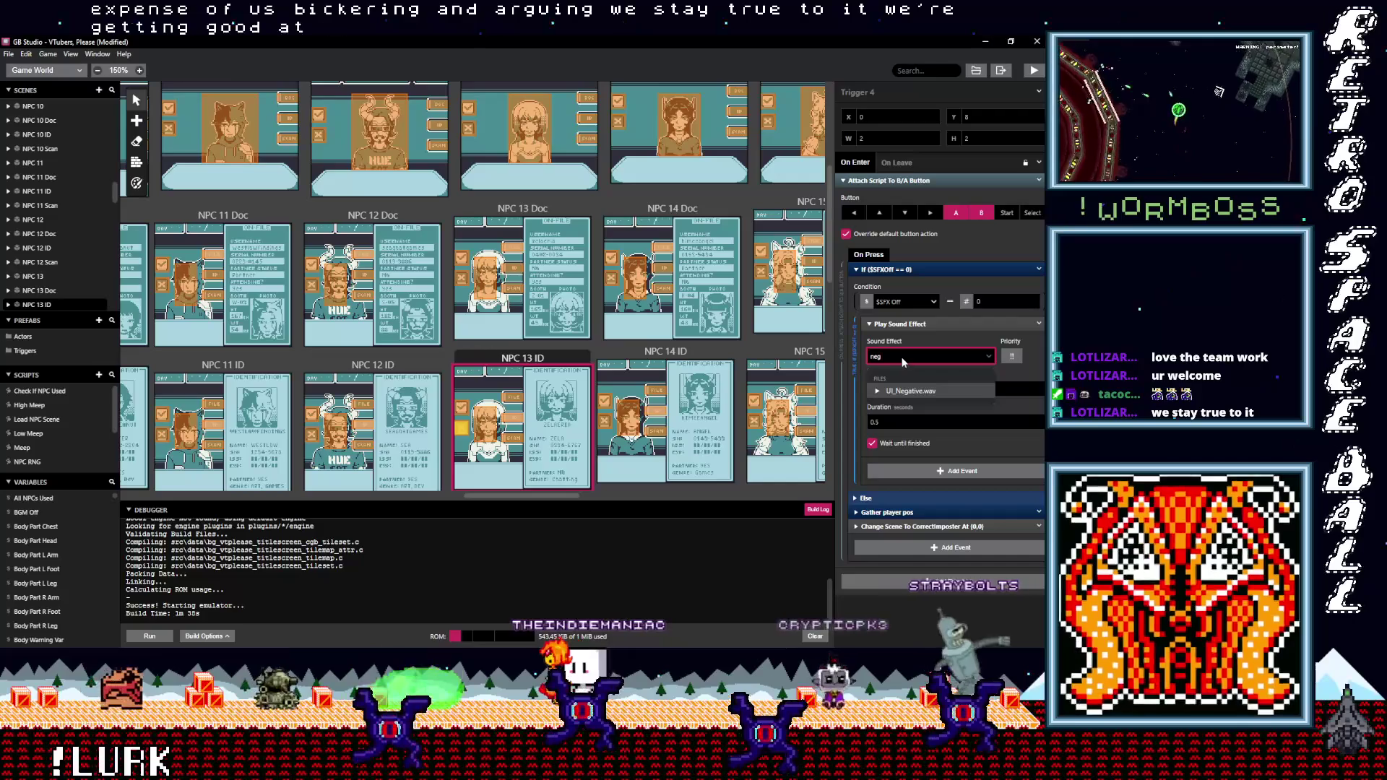
{"action": "key", "text": "Return"}
{"action": "scroll", "coordinate": [555, 366], "scroll_direction": "down", "scroll_amount": 3}
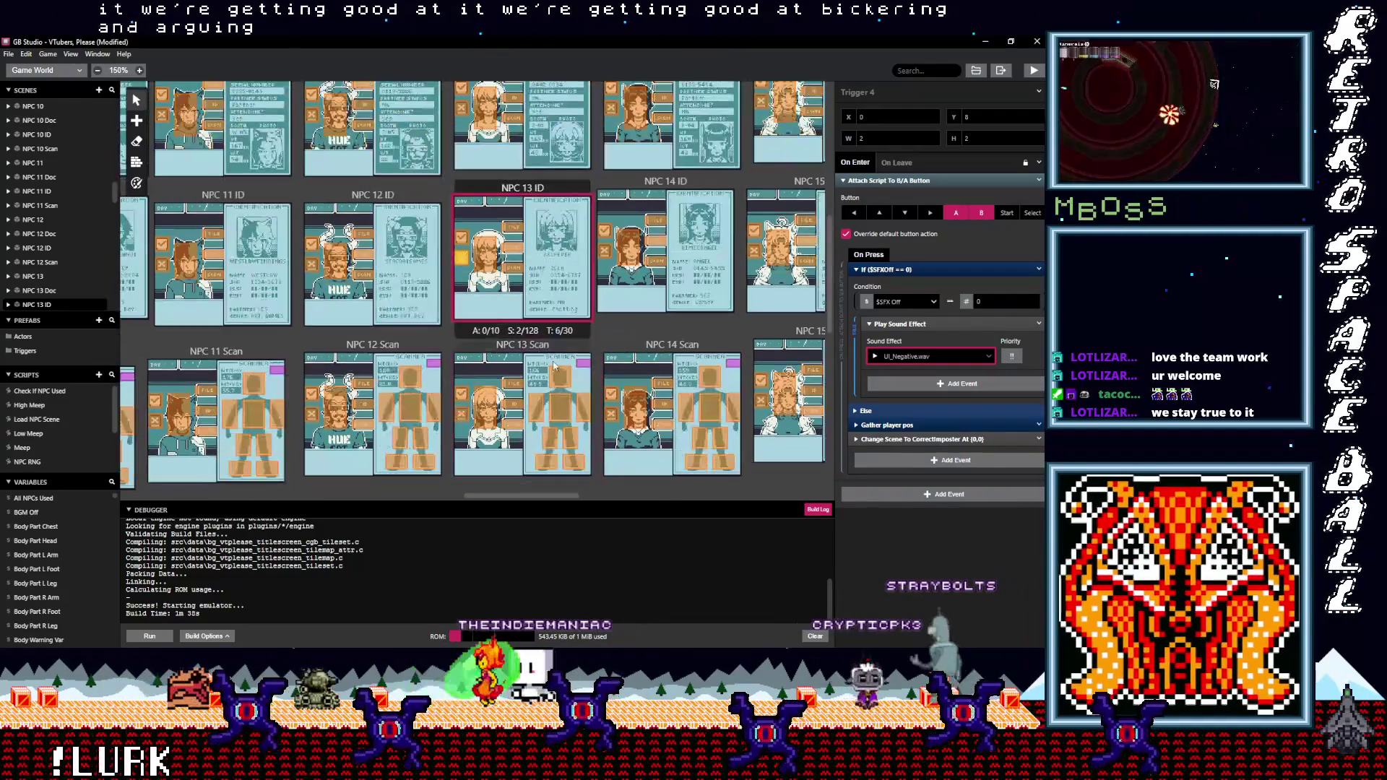
Check NPC 12 Scan's triggers, then set NPC 13 Scan's Trigger 9 to UI_Positive.wav and Trigger 10 to UI_Negative.wav
{"action": "left_click", "coordinate": [313, 397]}
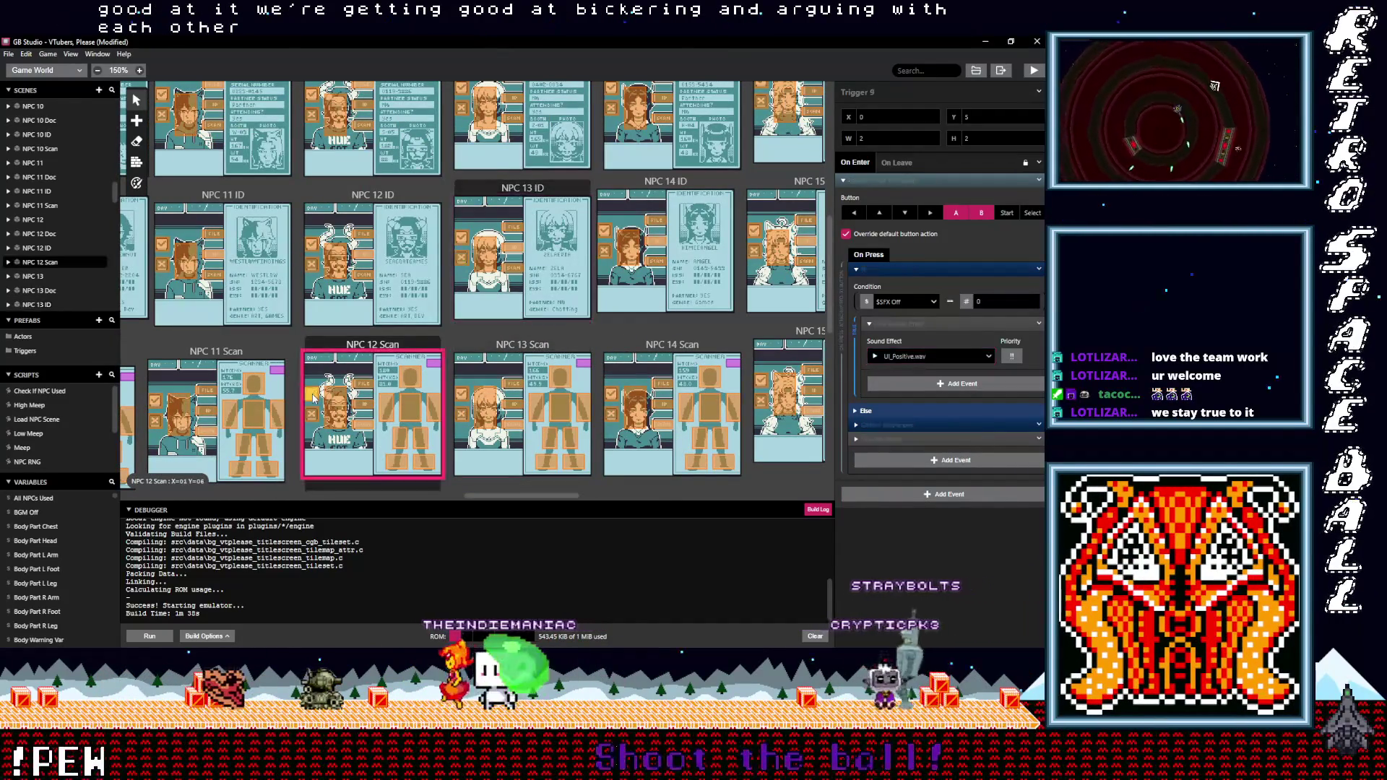
{"action": "left_click", "coordinate": [312, 413]}
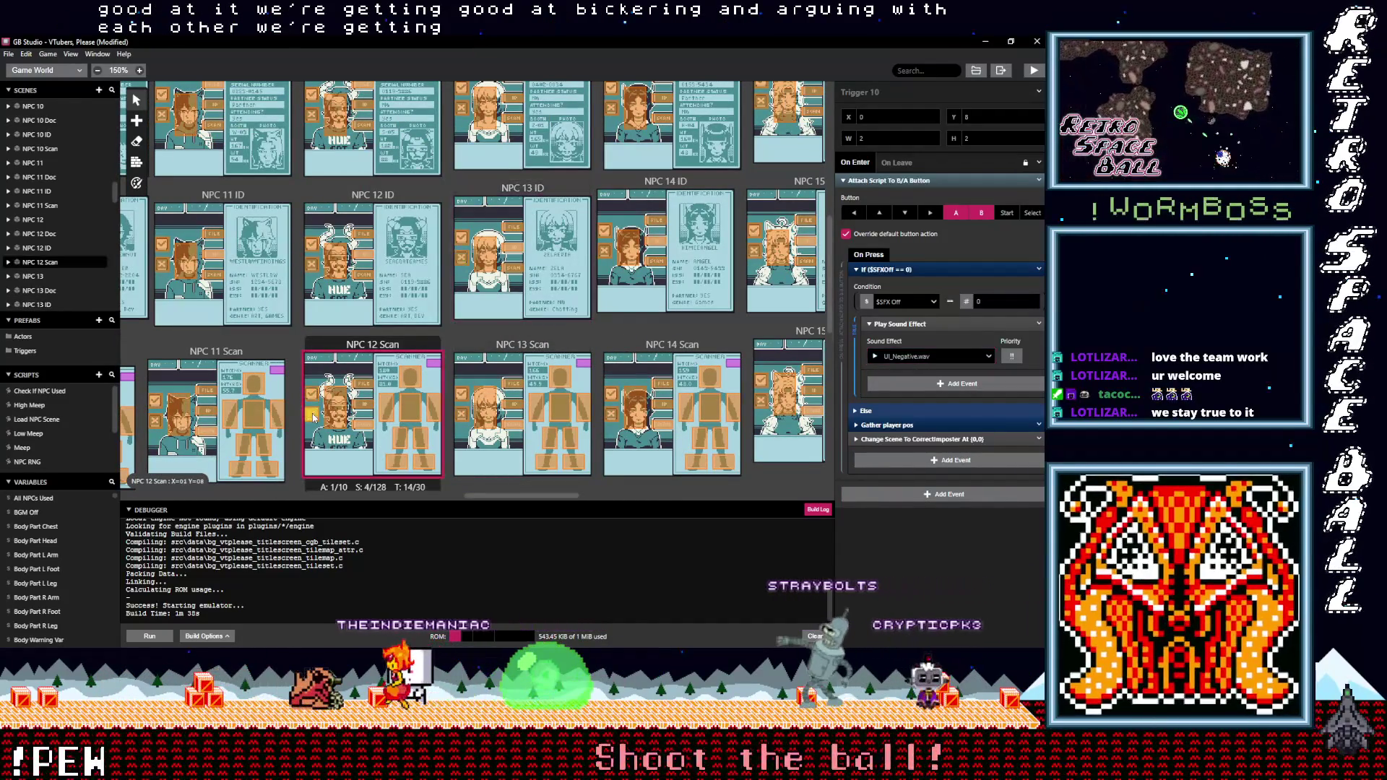
{"action": "left_click", "coordinate": [462, 397]}
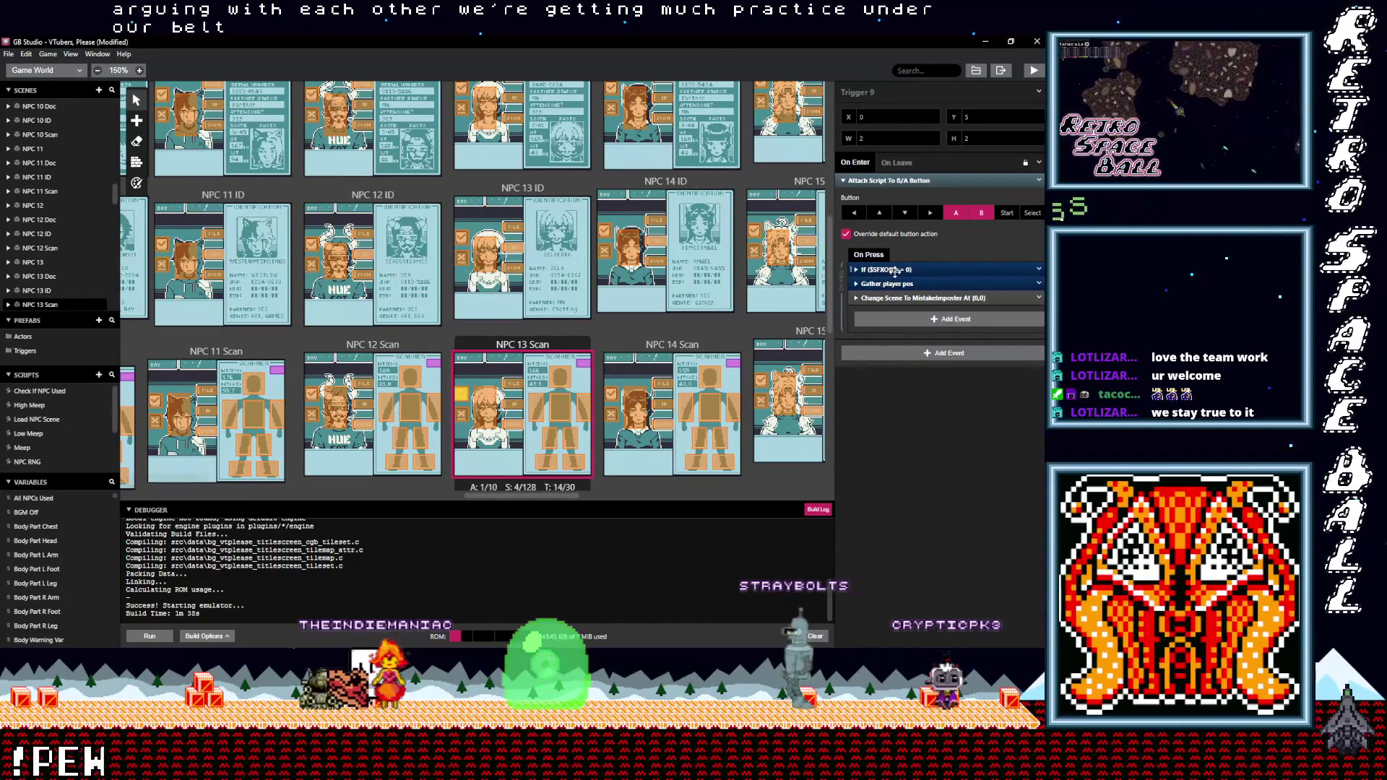
{"action": "left_click", "coordinate": [909, 357]}
{"action": "type", "text": "po"}
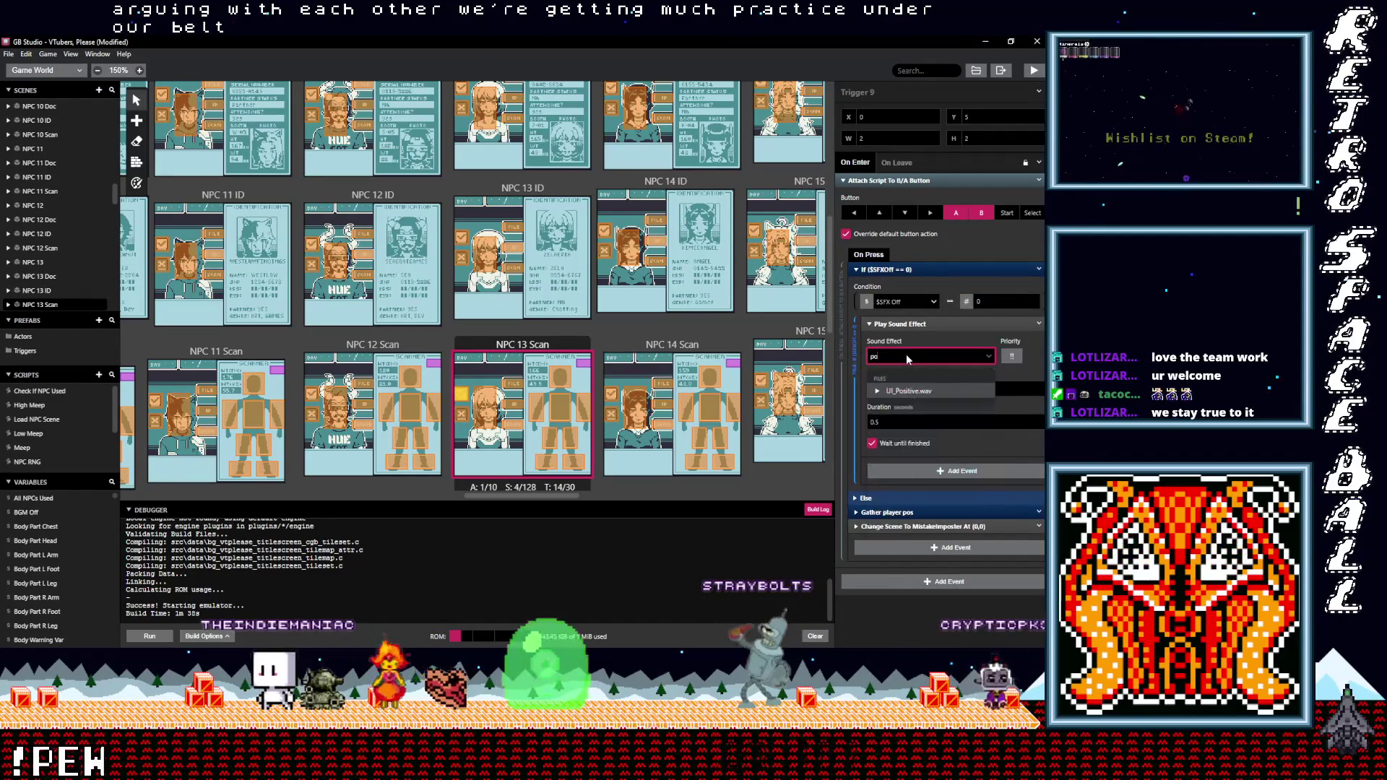
{"action": "left_click", "coordinate": [913, 391]}
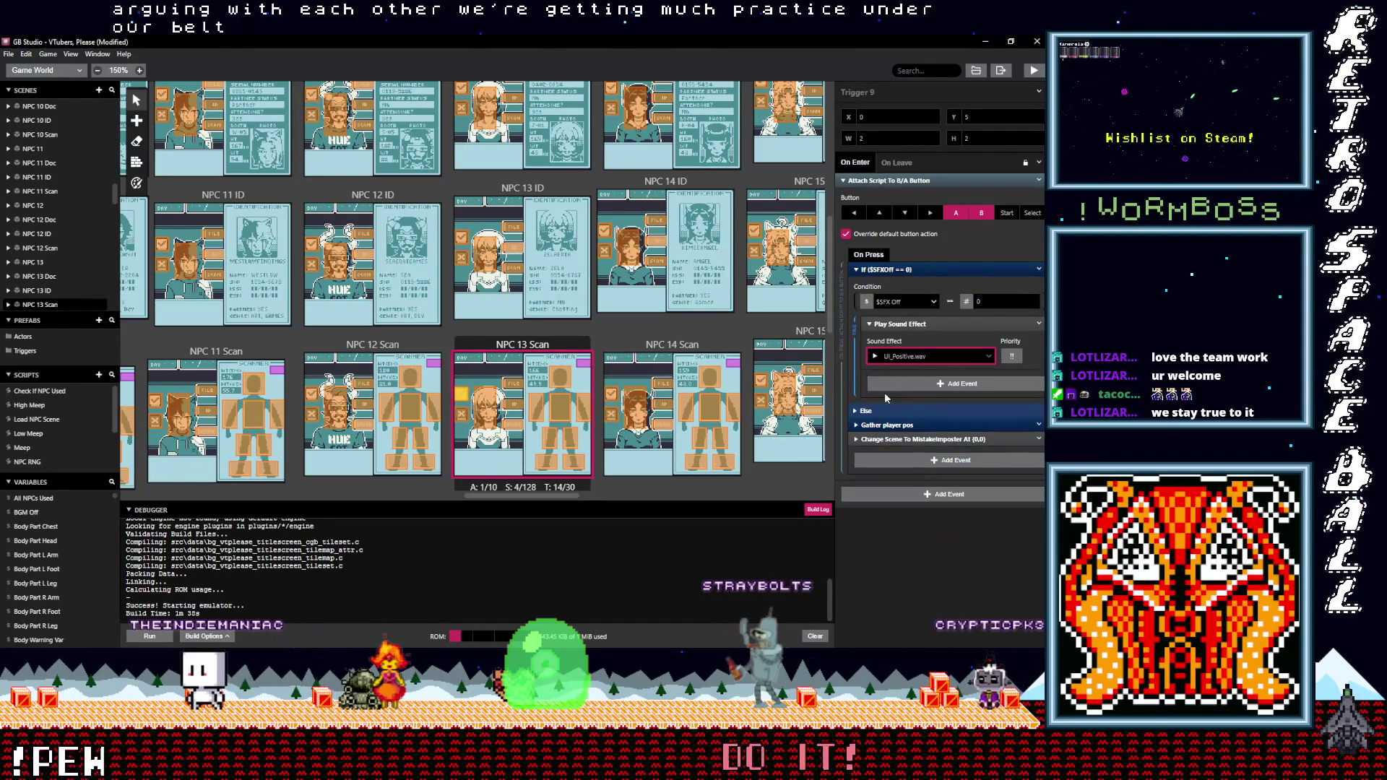
{"action": "left_click", "coordinate": [463, 416]}
{"action": "left_click", "coordinate": [888, 269]}
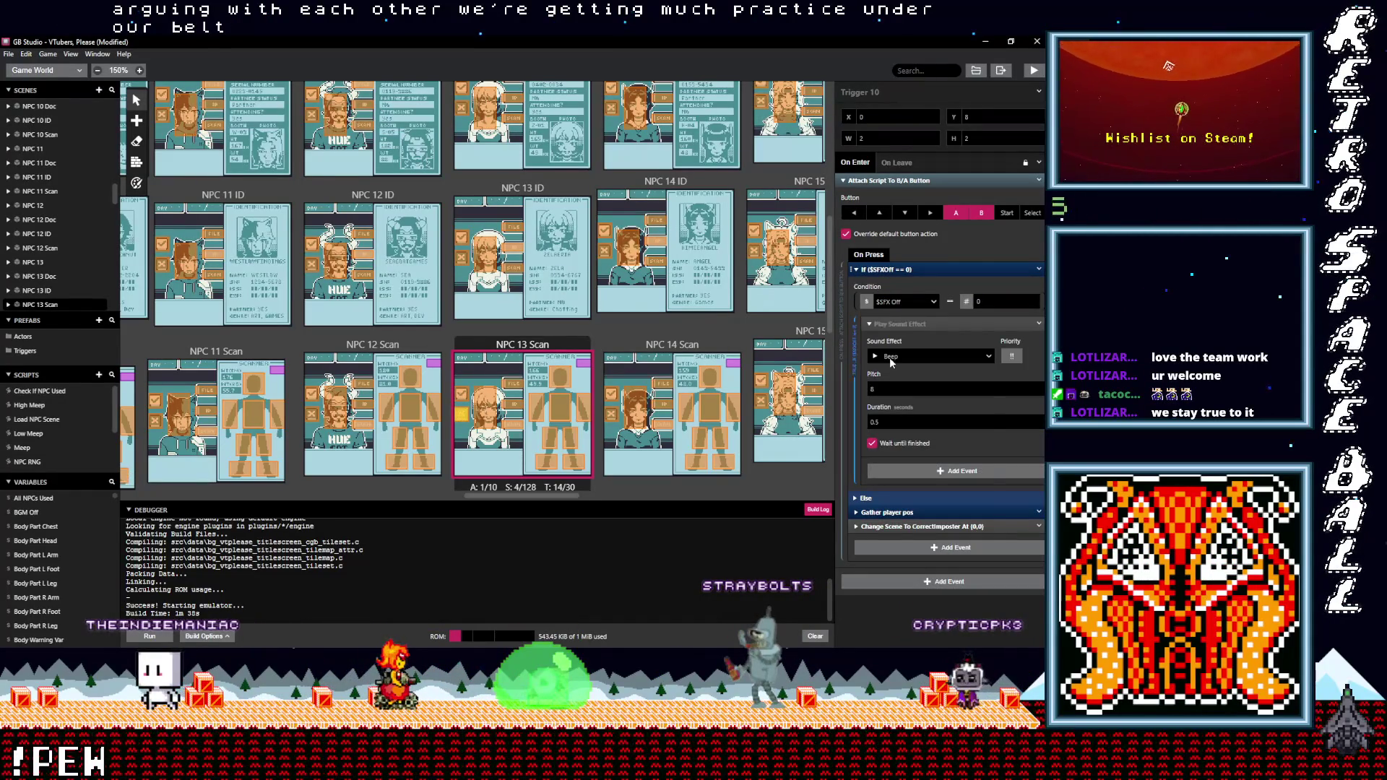
{"action": "left_click", "coordinate": [901, 357]}
{"action": "type", "text": "neg"}
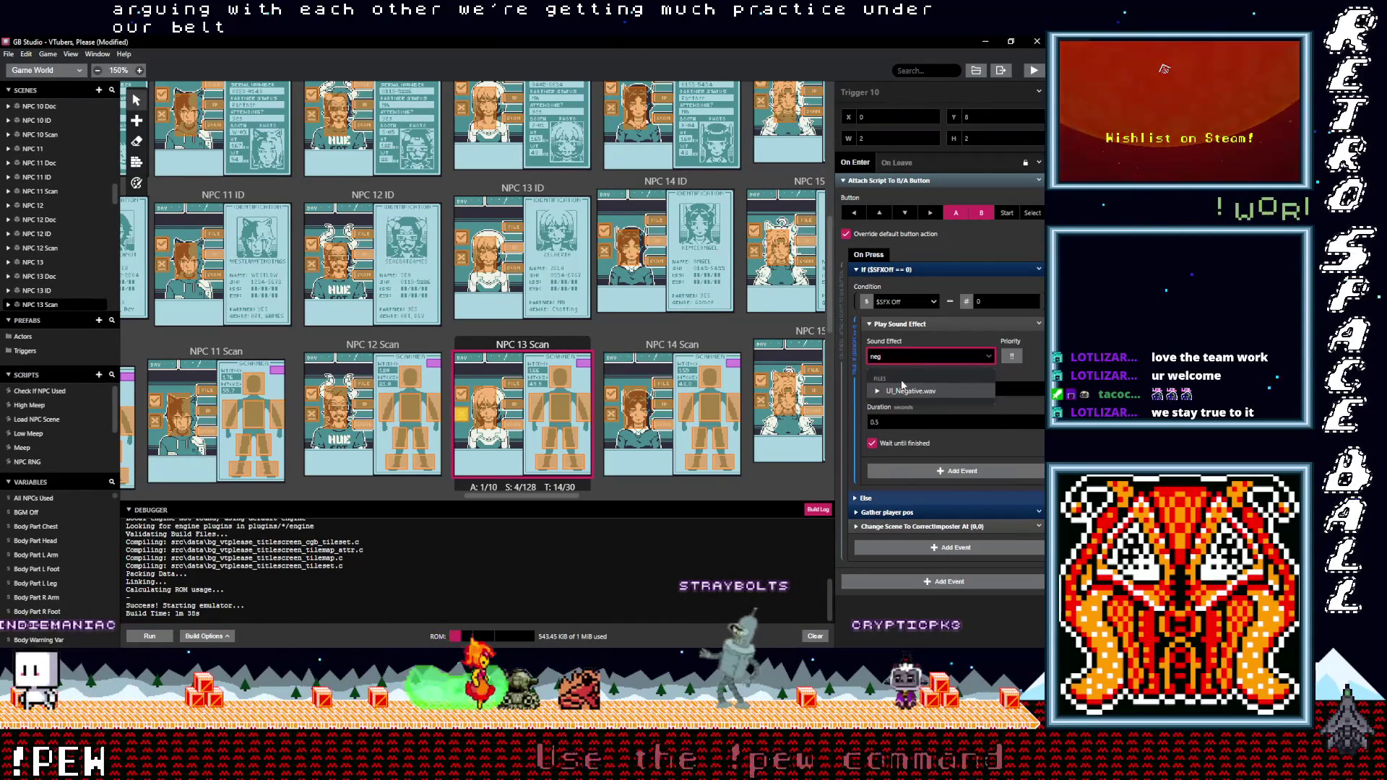
{"action": "left_click", "coordinate": [904, 391]}
Set NPC 14 Scan's Trigger 10 to UI_Negative.wav and Trigger 9 to UI_Positive.wav
{"action": "left_click", "coordinate": [613, 413]}
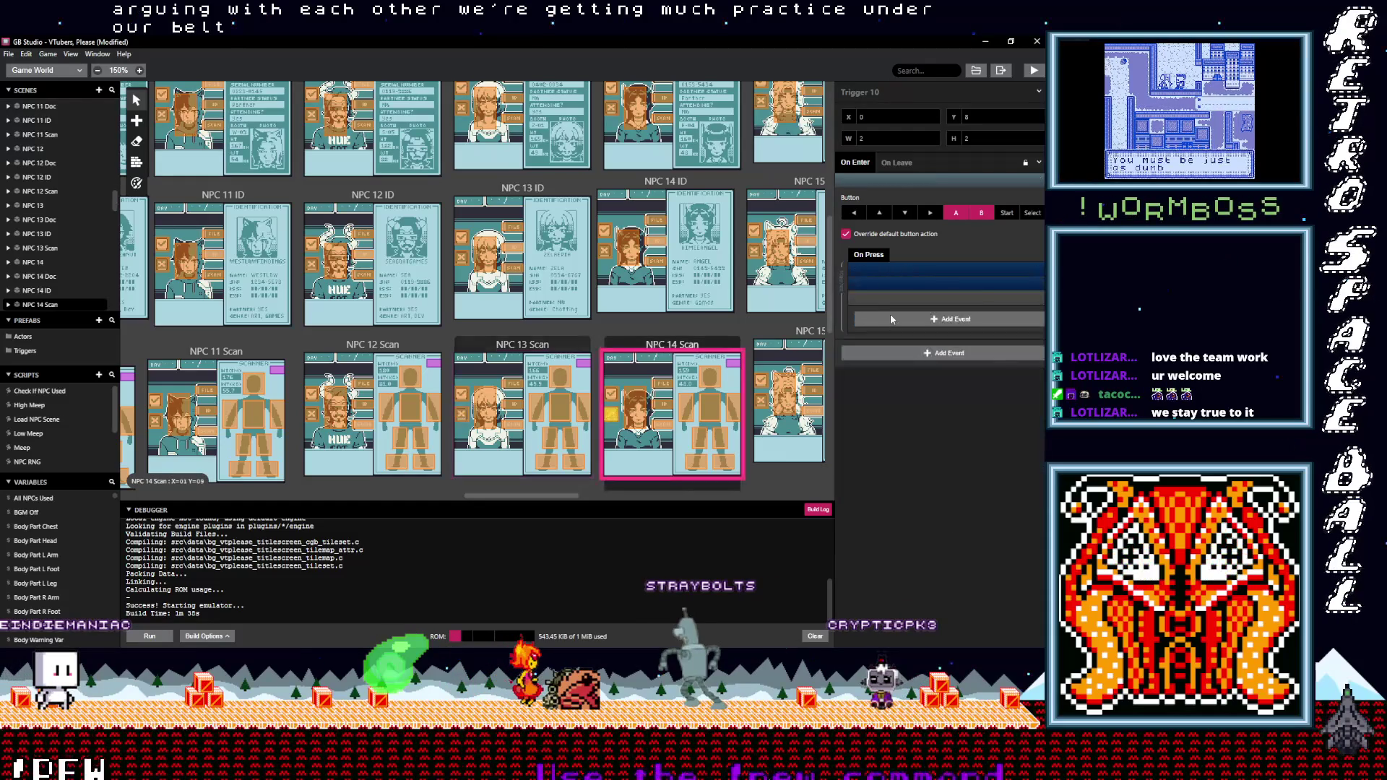
{"action": "left_click", "coordinate": [902, 356]}
{"action": "type", "text": "neg"}
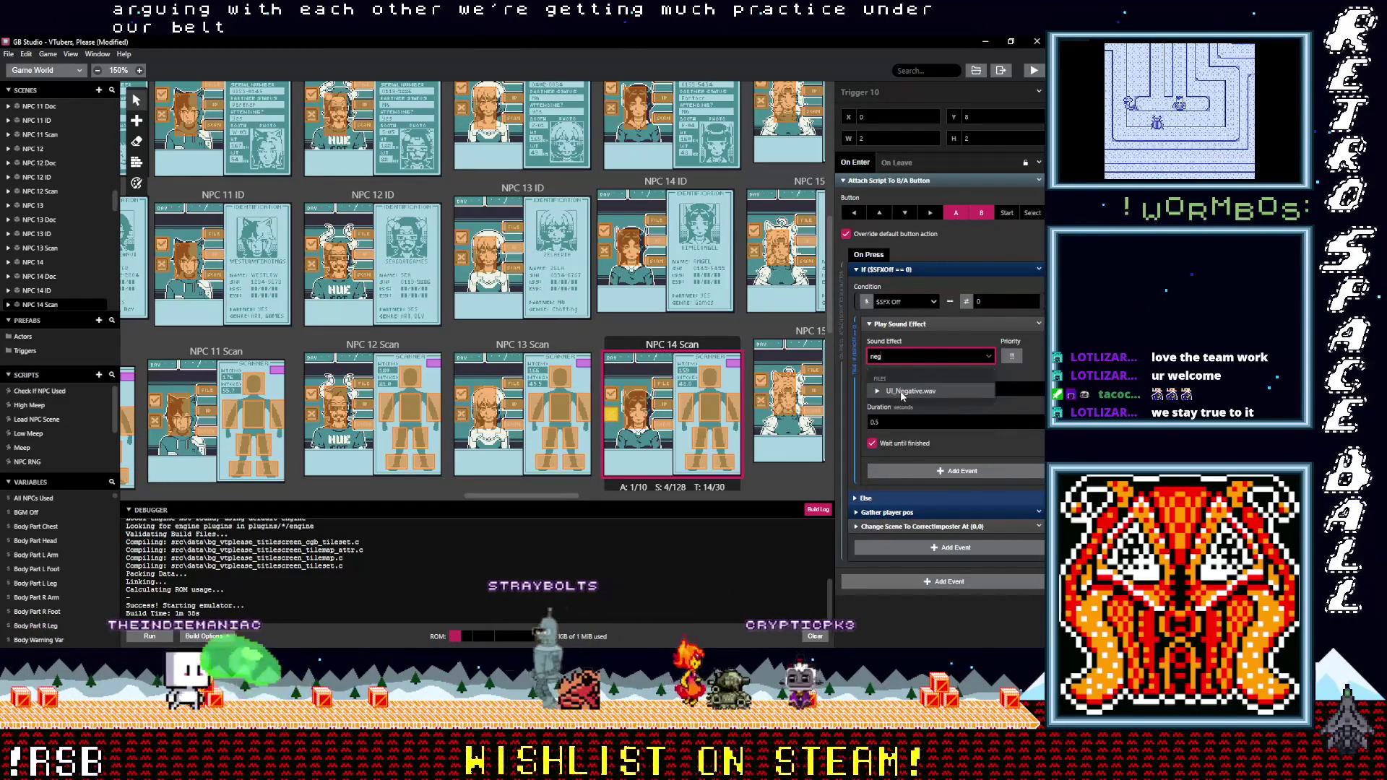
{"action": "left_click", "coordinate": [903, 391]}
{"action": "left_click", "coordinate": [612, 396]}
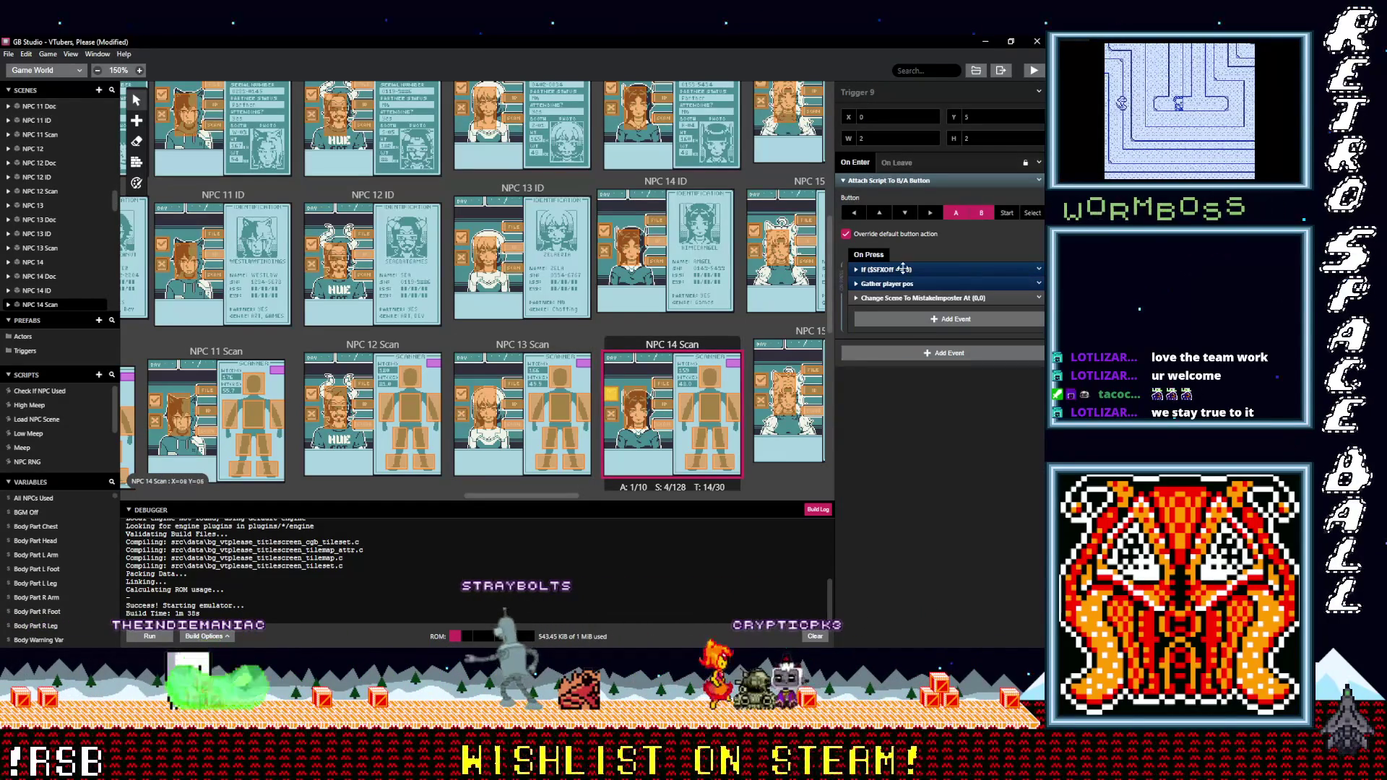
{"action": "left_click", "coordinate": [904, 269]}
{"action": "left_click", "coordinate": [902, 356]}
{"action": "type", "text": "po"}
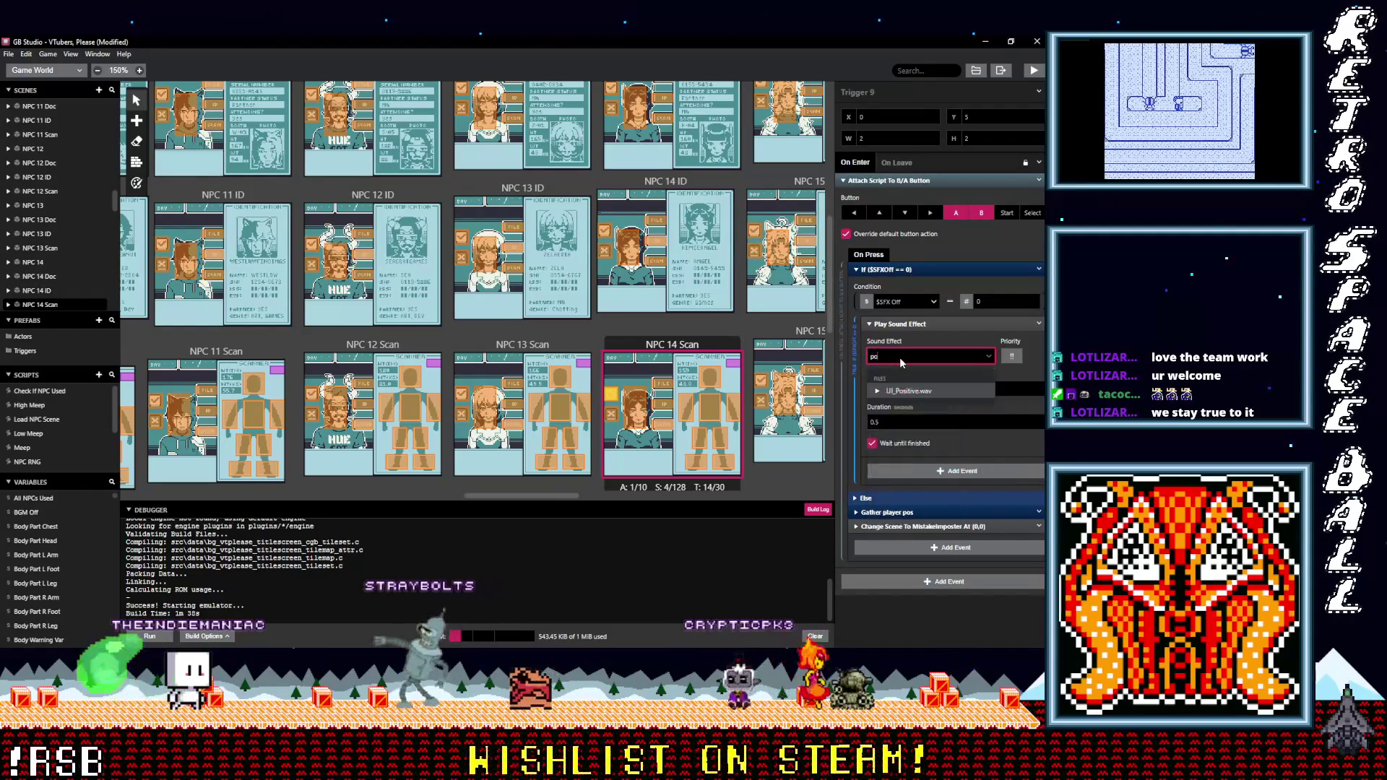
{"action": "left_click", "coordinate": [908, 392]}
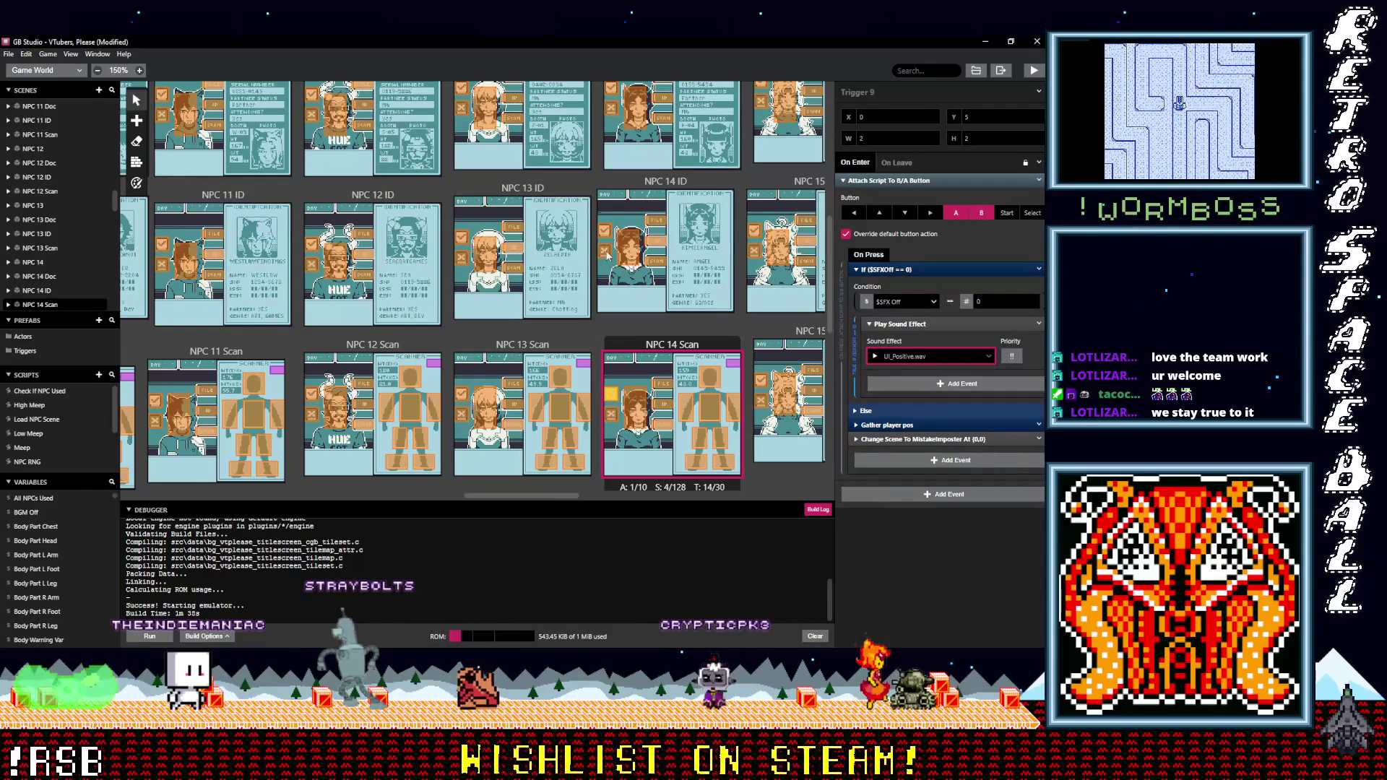
Set NPC 14 ID's Trigger 4 to UI_Negative.wav and Trigger 3 to UI_Positive.wav
{"action": "left_click", "coordinate": [605, 253]}
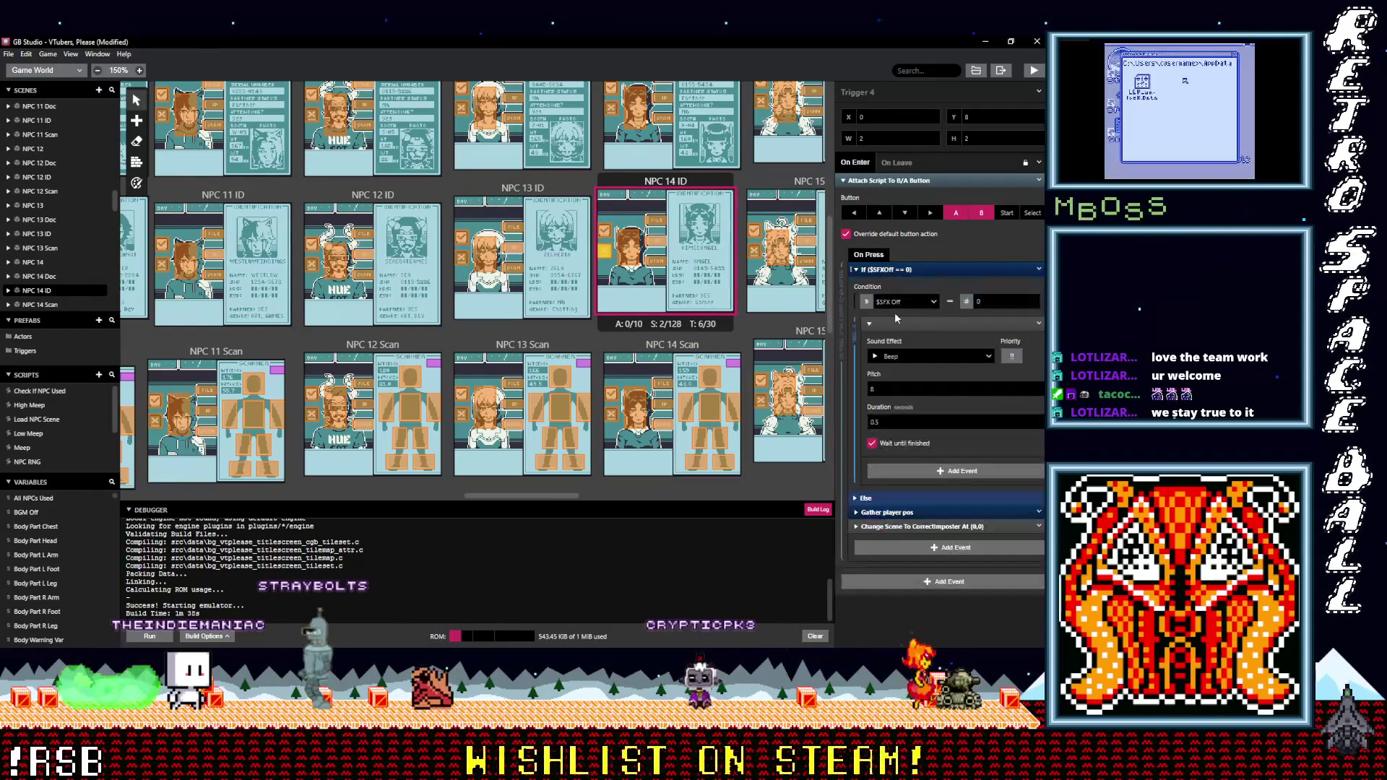
{"action": "left_click", "coordinate": [913, 357]}
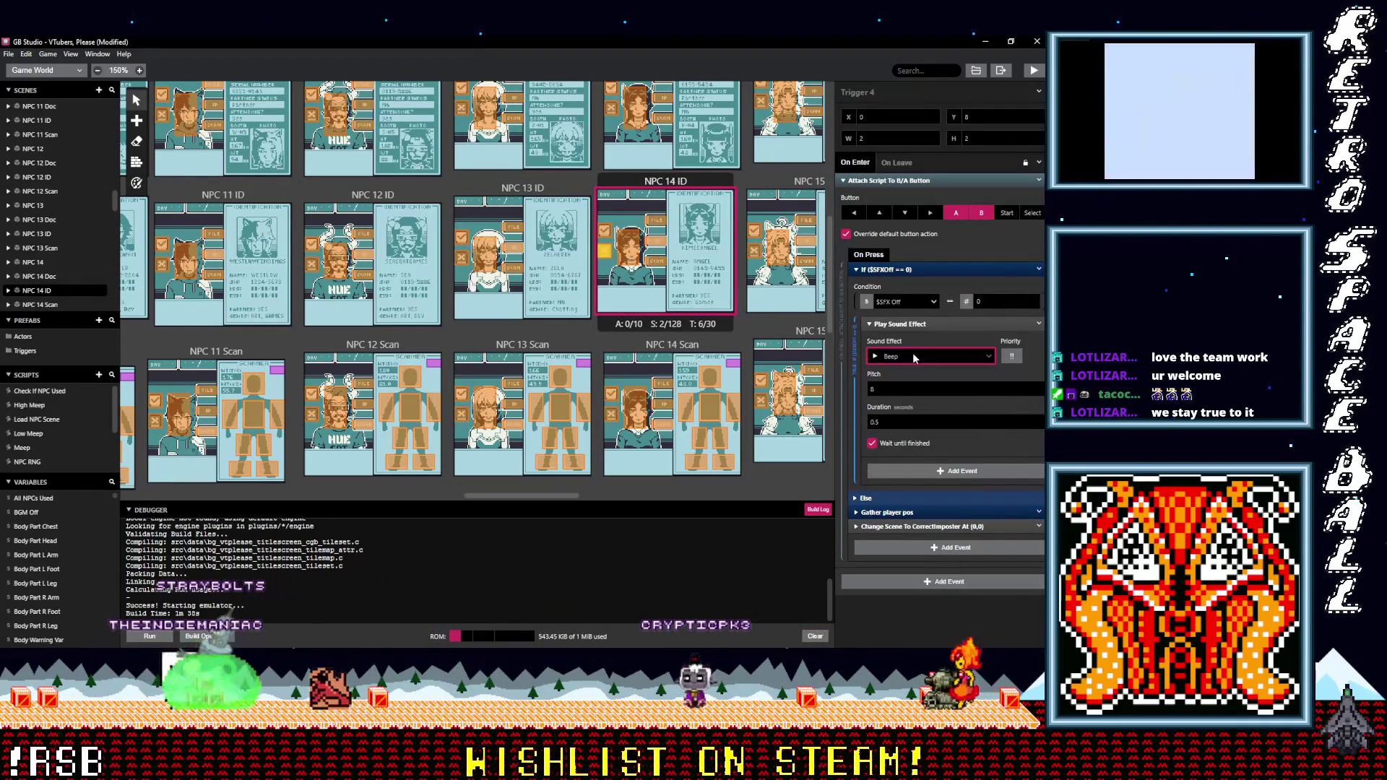
{"action": "left_click", "coordinate": [914, 357]}
{"action": "type", "text": "eg"}
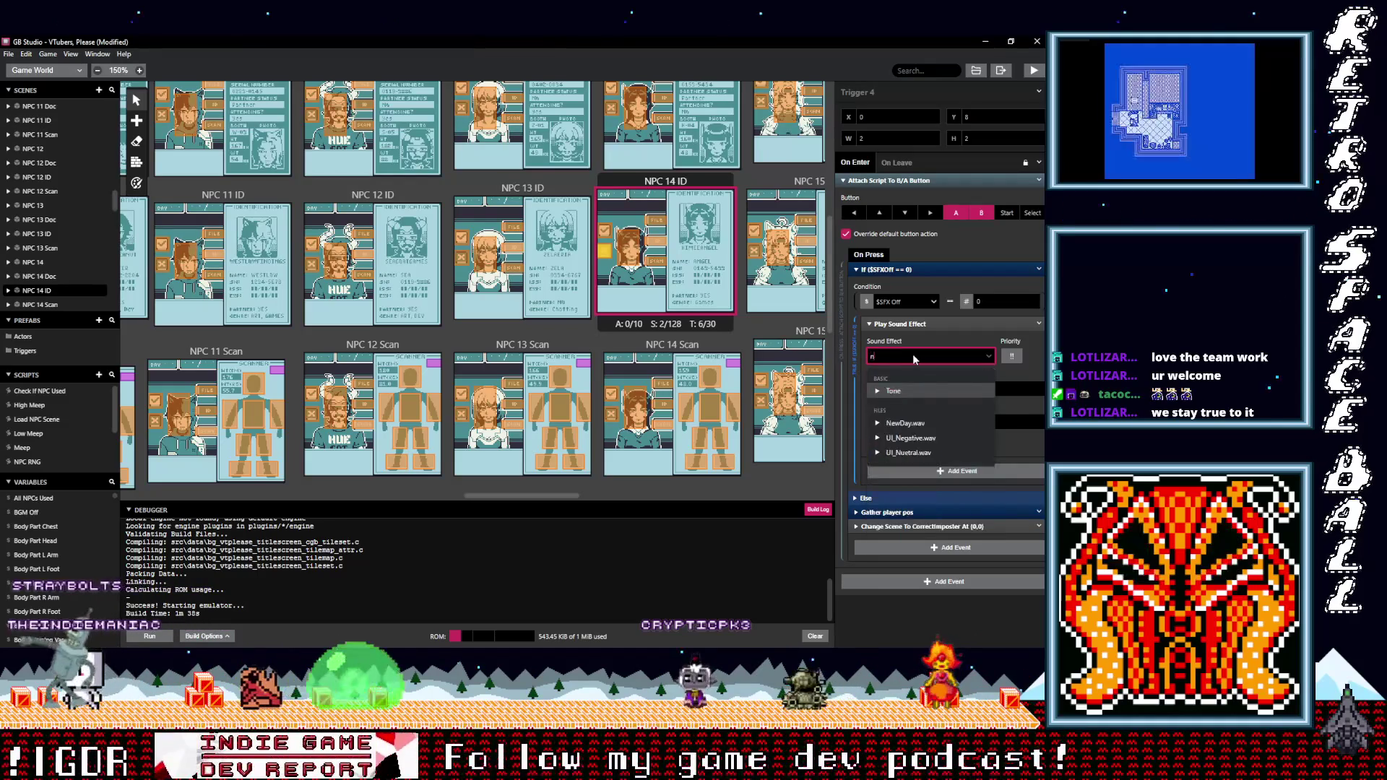
{"action": "left_click", "coordinate": [909, 391]}
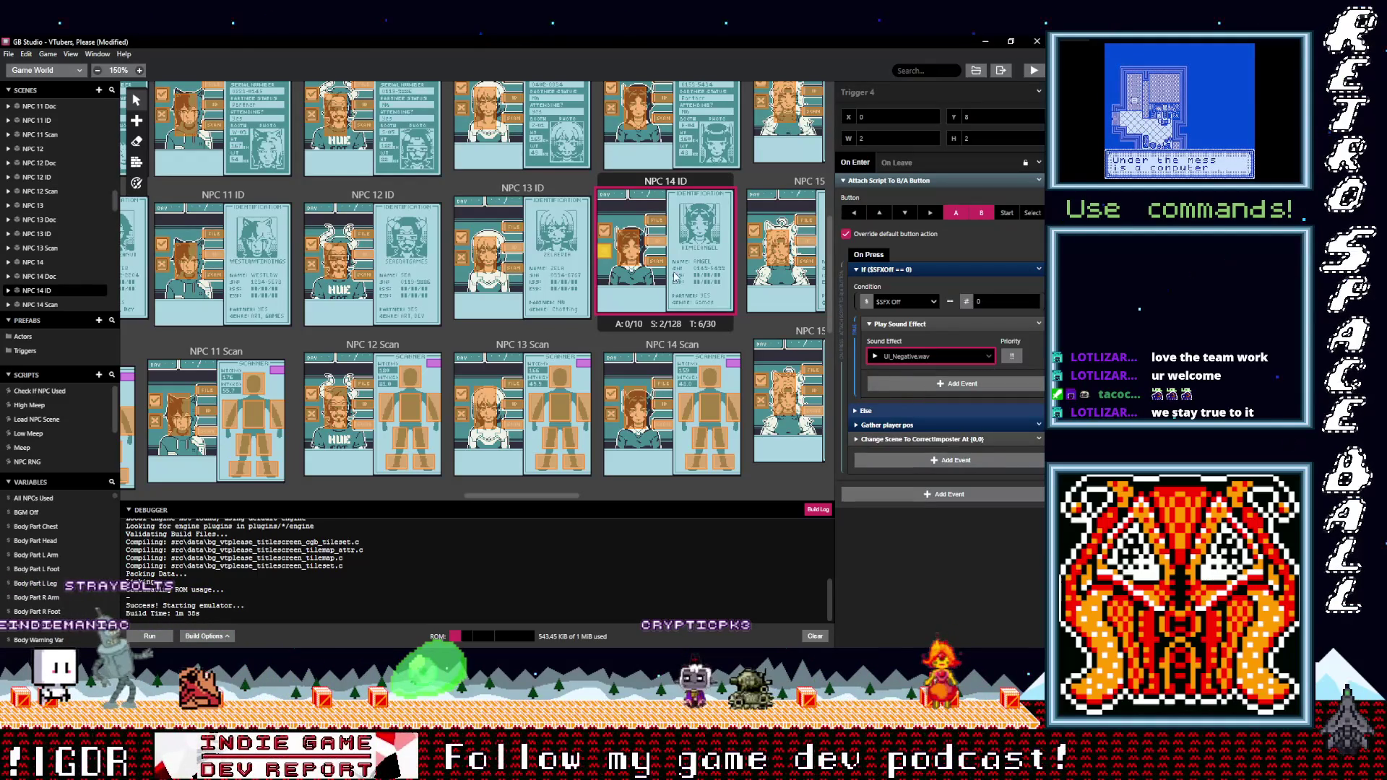
{"action": "left_click", "coordinate": [604, 234]}
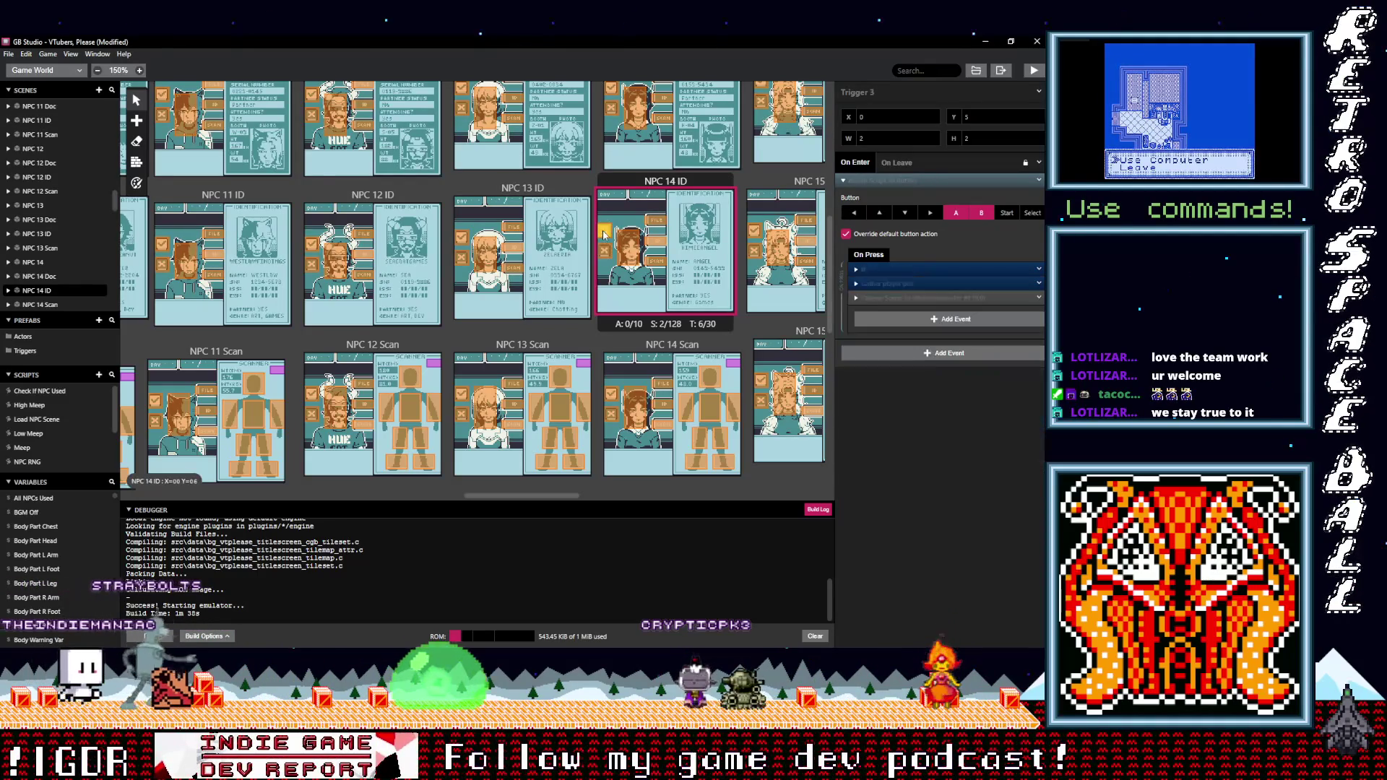
{"action": "left_click", "coordinate": [897, 271]}
{"action": "left_click", "coordinate": [915, 357]}
{"action": "type", "text": "po"}
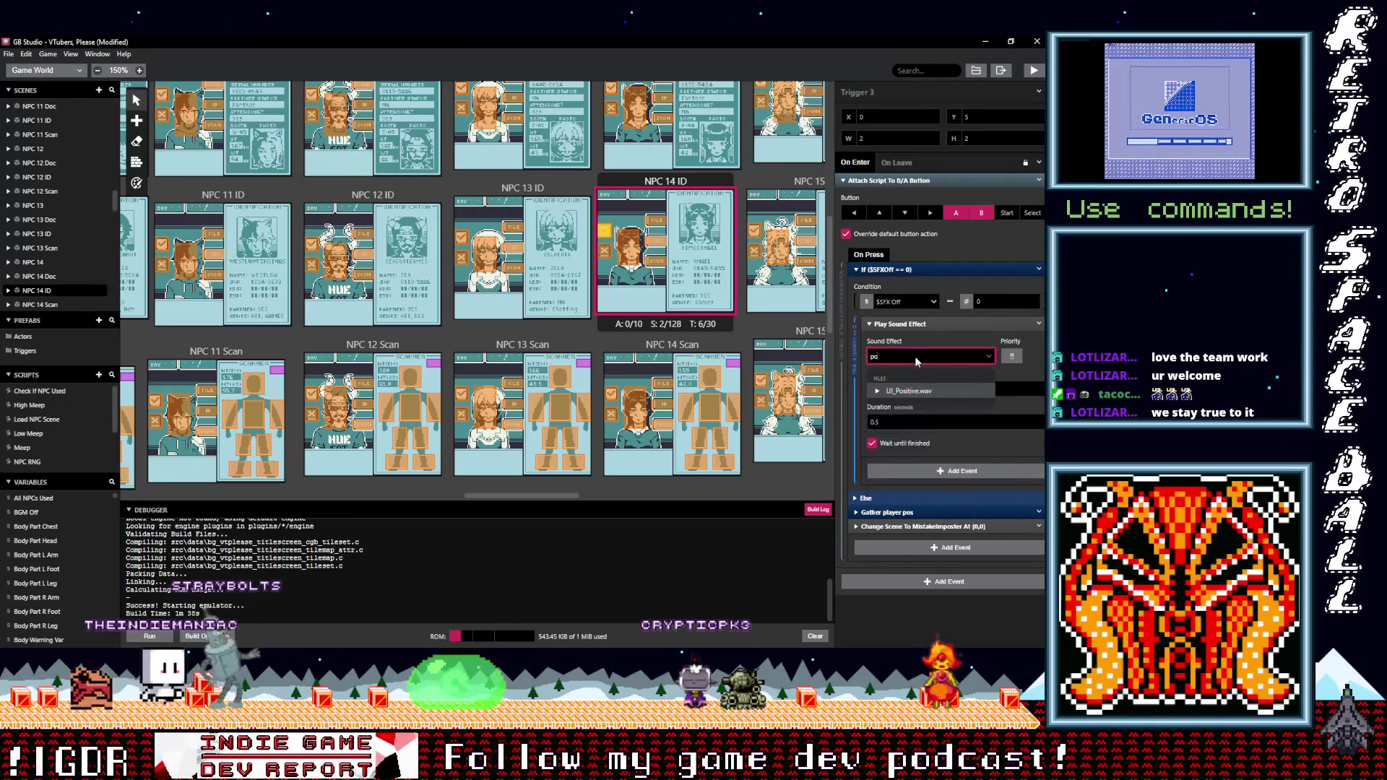
{"action": "left_click", "coordinate": [912, 391]}
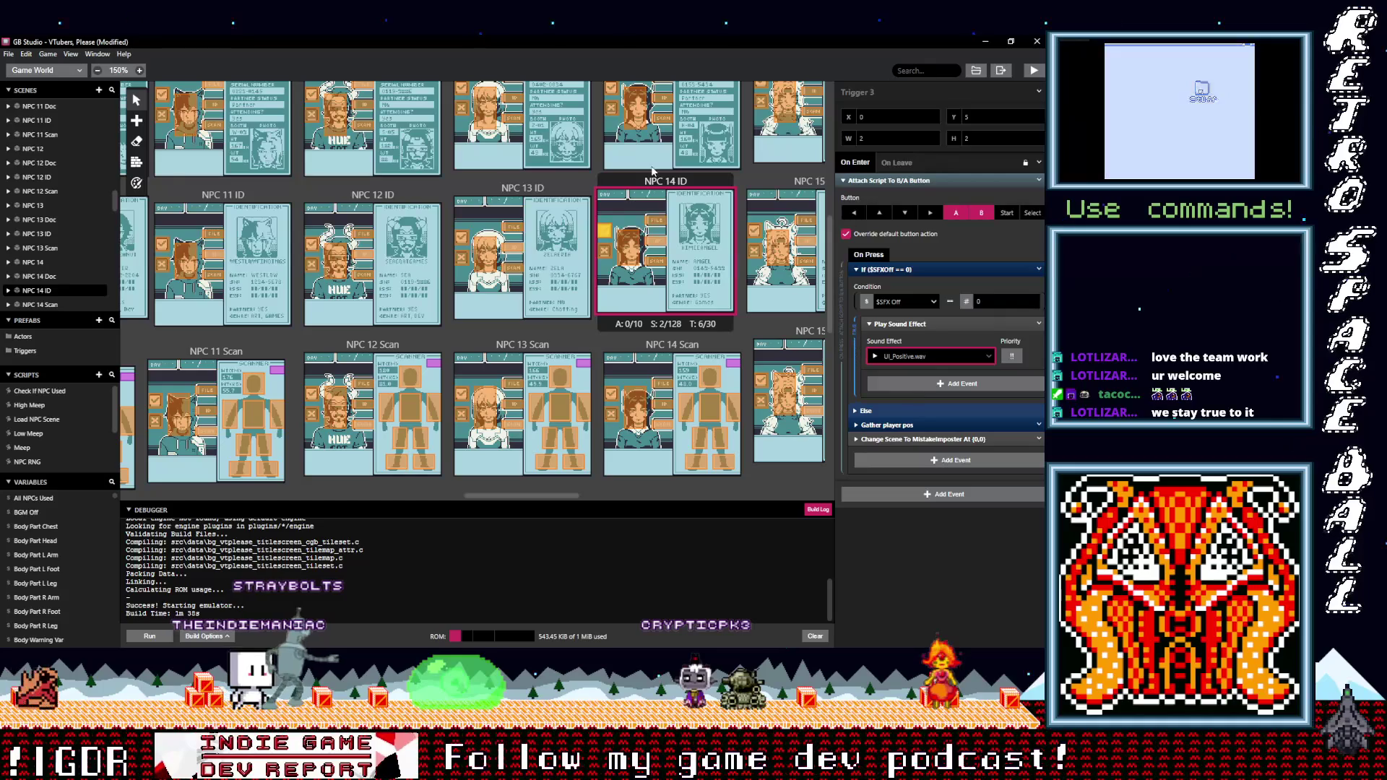
Set NPC 14 Doc's Trigger 4 to UI_Negative.wav and Trigger 3 to UI_Positive.wav
{"action": "left_click", "coordinate": [614, 112]}
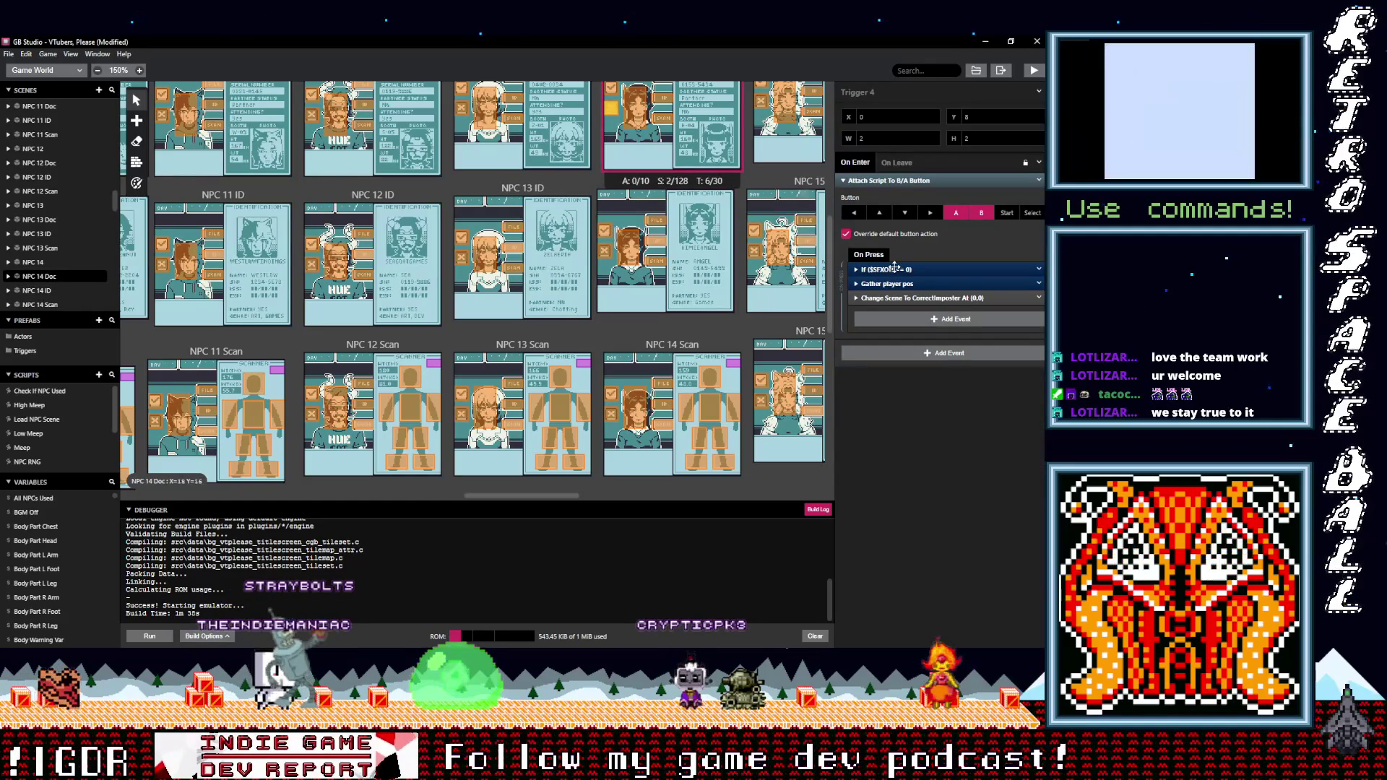
{"action": "left_click", "coordinate": [895, 269]}
{"action": "left_click", "coordinate": [903, 355]}
{"action": "type", "text": "neg"}
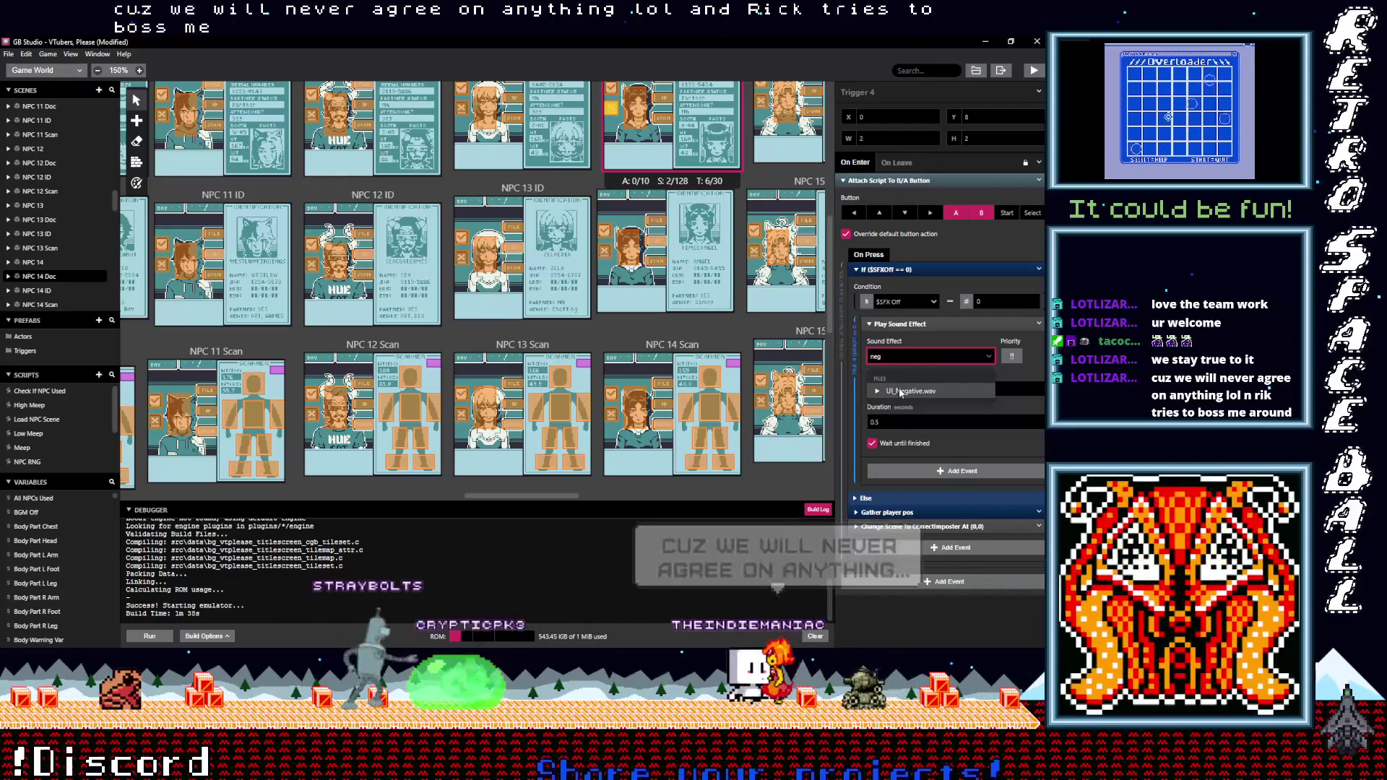
{"action": "left_click", "coordinate": [901, 391]}
{"action": "scroll", "coordinate": [691, 252], "scroll_direction": "up", "scroll_amount": 2}
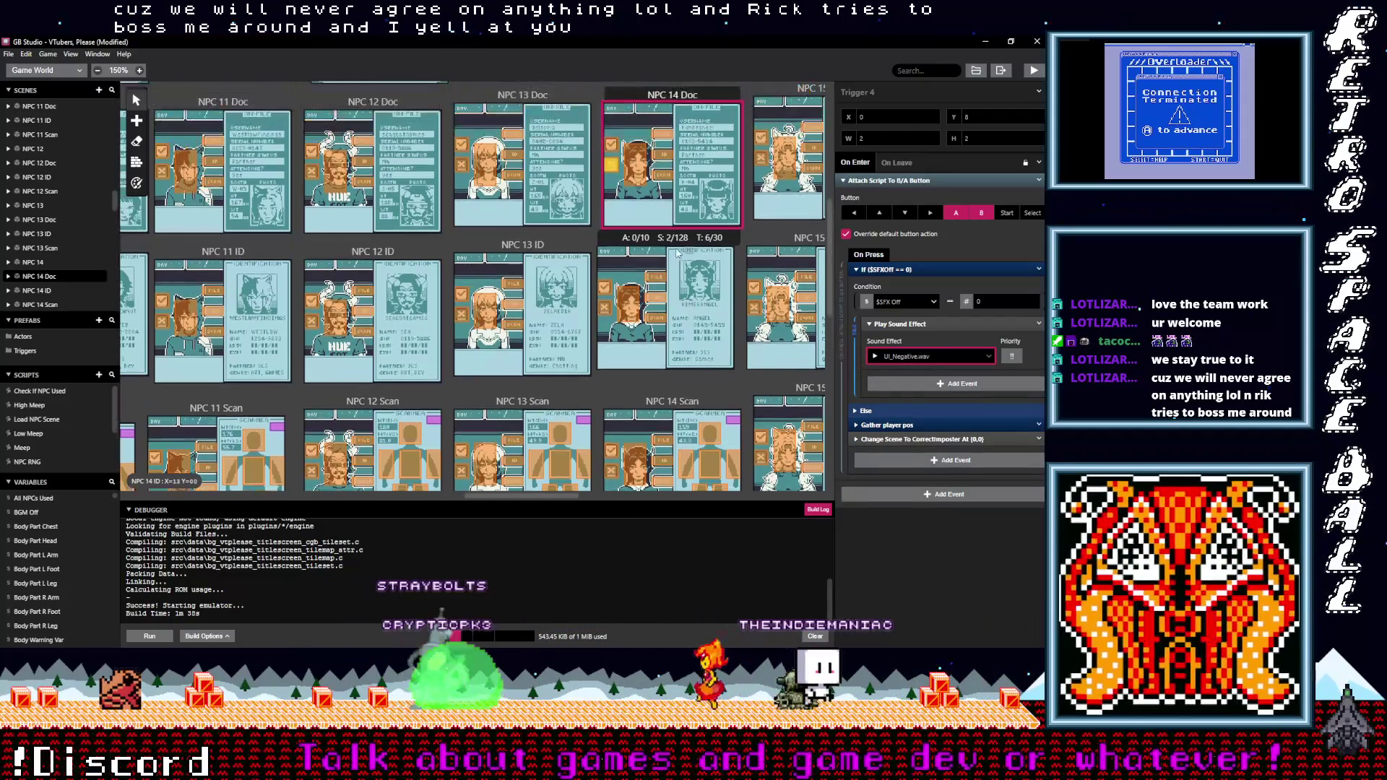
{"action": "left_click", "coordinate": [613, 148]}
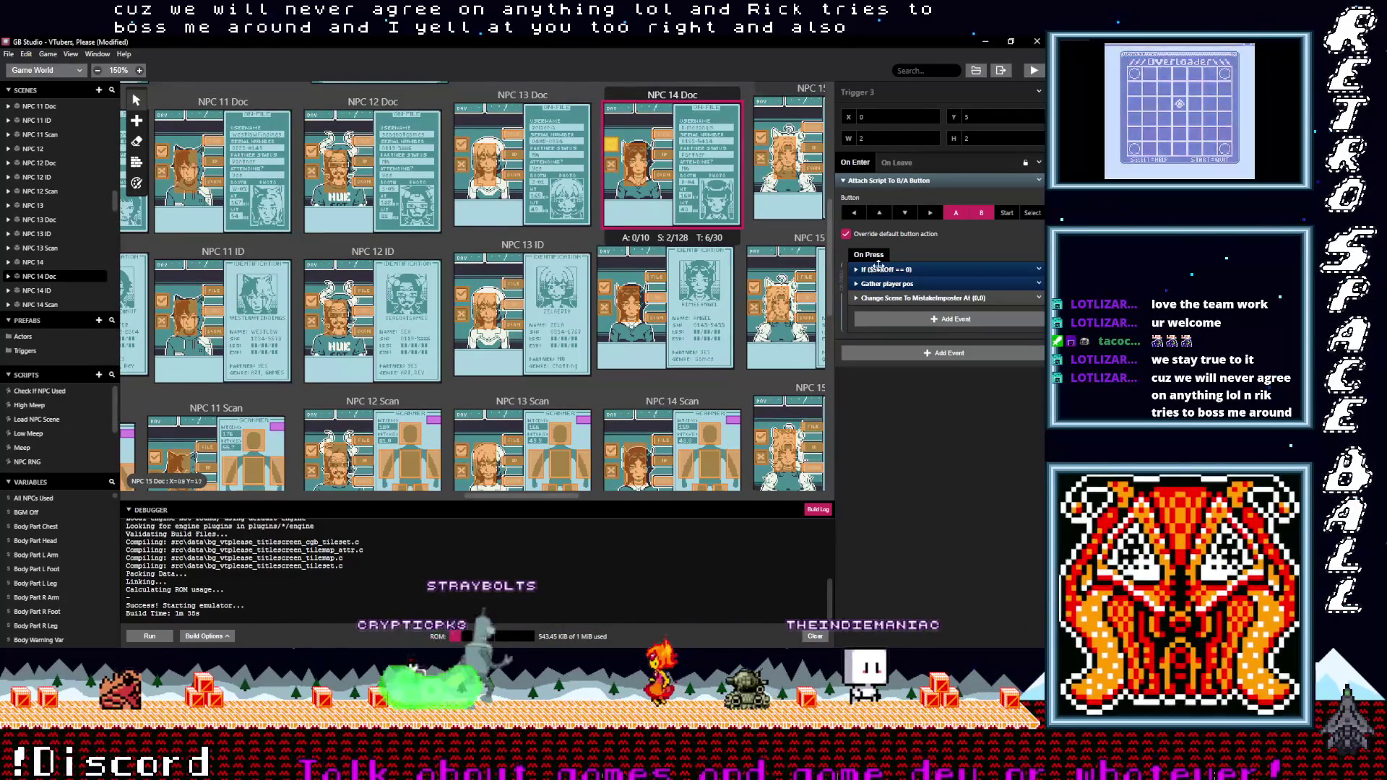
{"action": "left_click", "coordinate": [900, 357]}
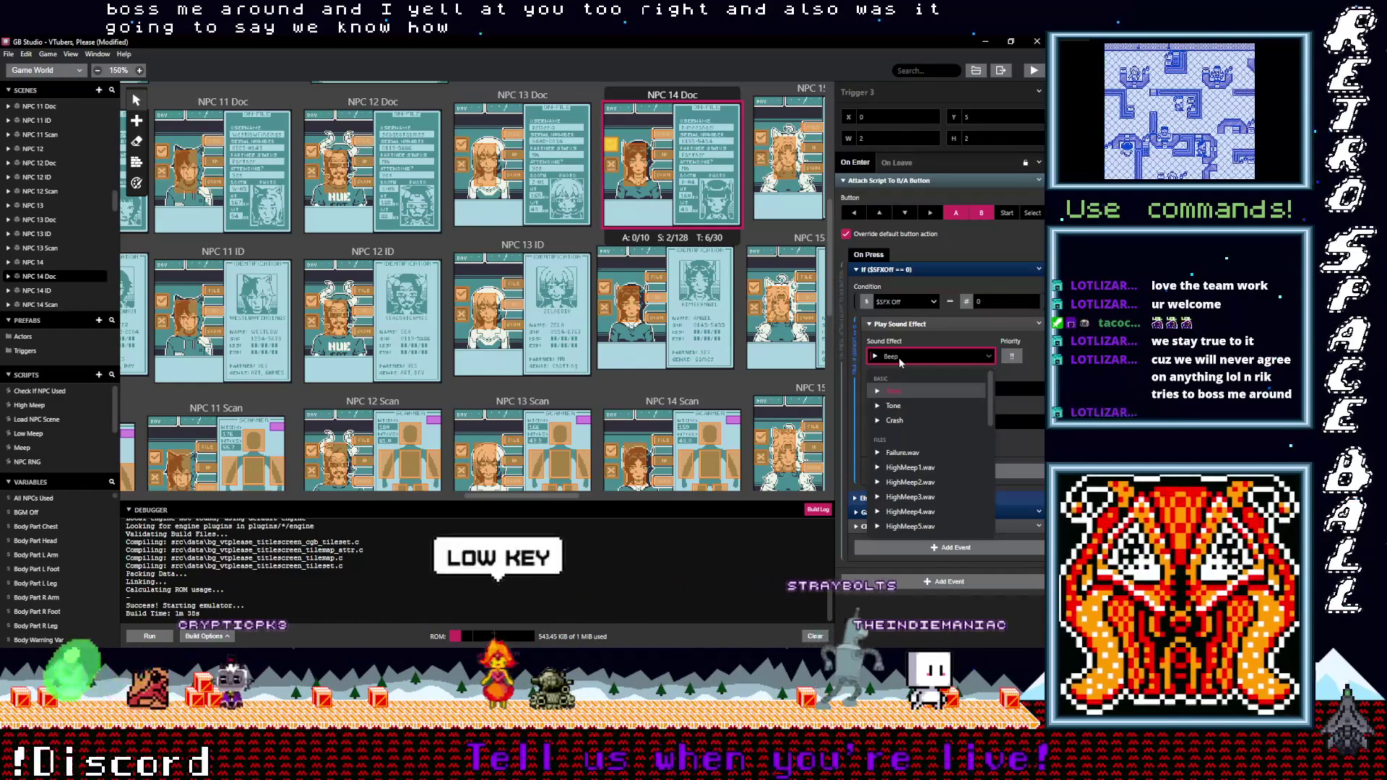
{"action": "type", "text": "po"}
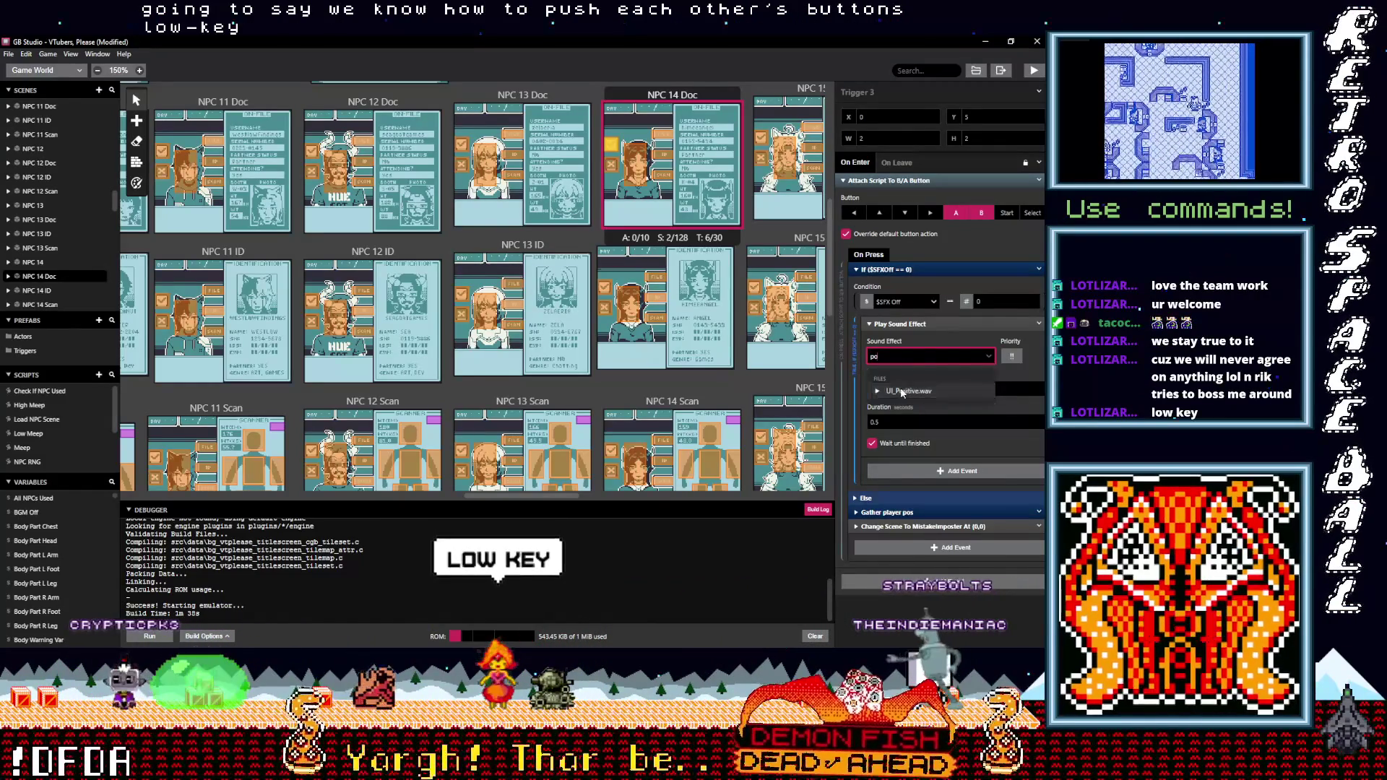
{"action": "key", "text": "Return"}
Change NPC 14's Trigger 2 sound effect from Beep to UI_Negative.wav
{"action": "scroll", "coordinate": [628, 258], "scroll_direction": "up", "scroll_amount": 2}
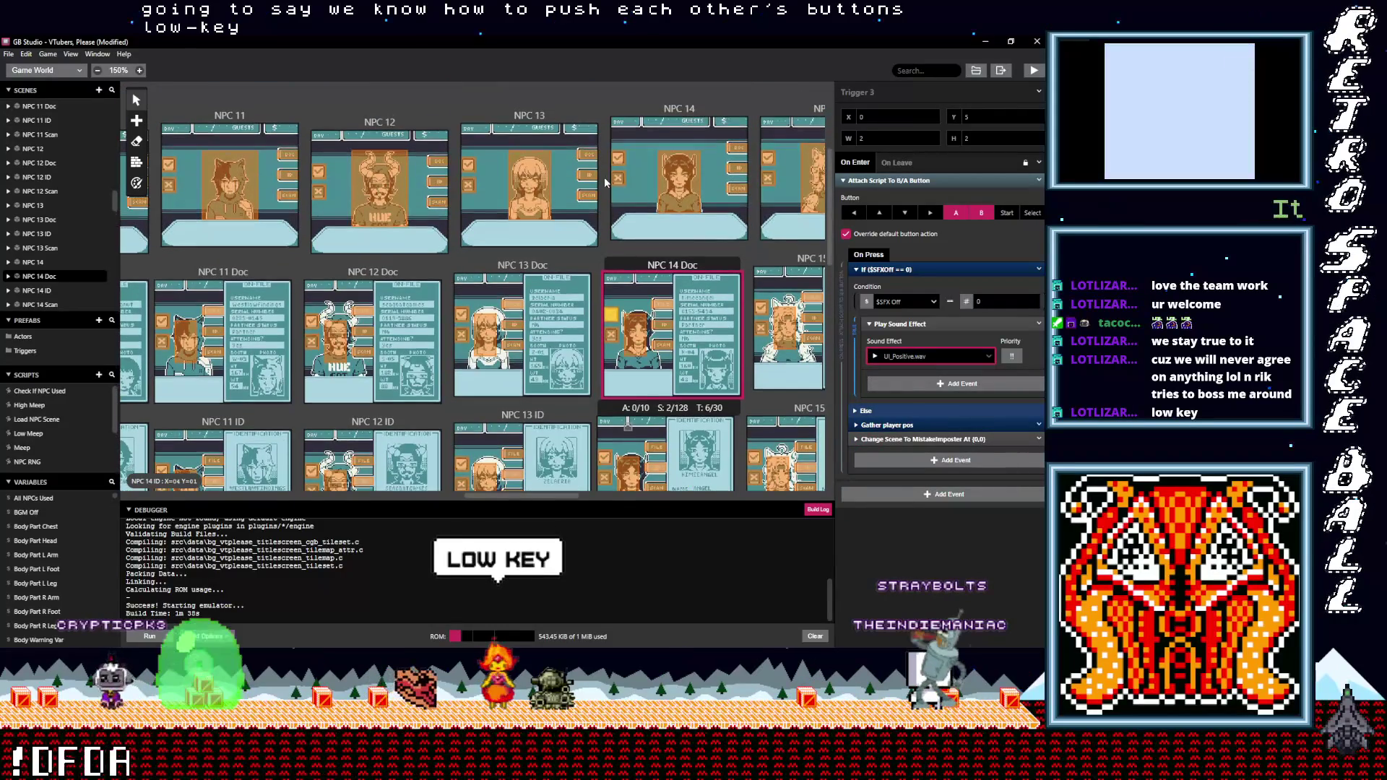
{"action": "left_click", "coordinate": [618, 180]}
{"action": "left_click", "coordinate": [875, 268]}
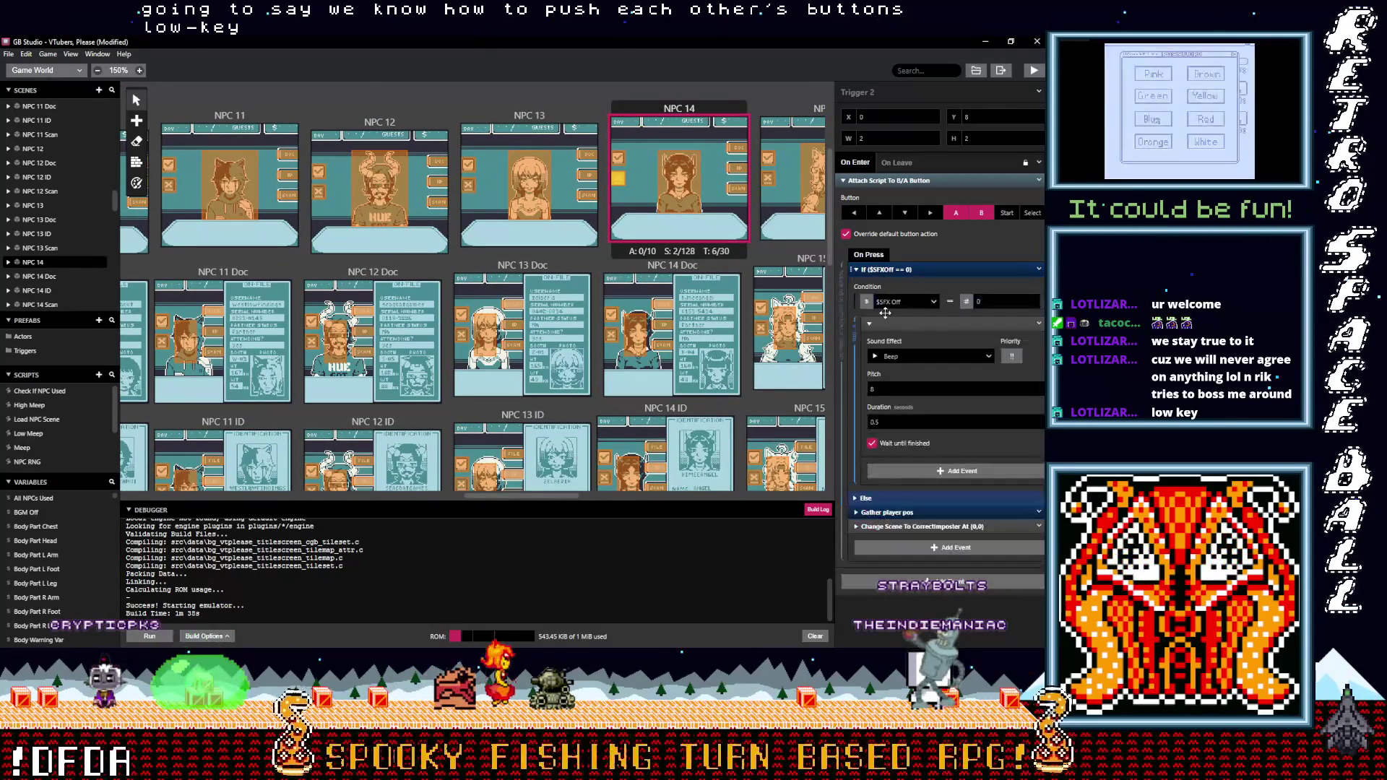
{"action": "left_click", "coordinate": [909, 359]}
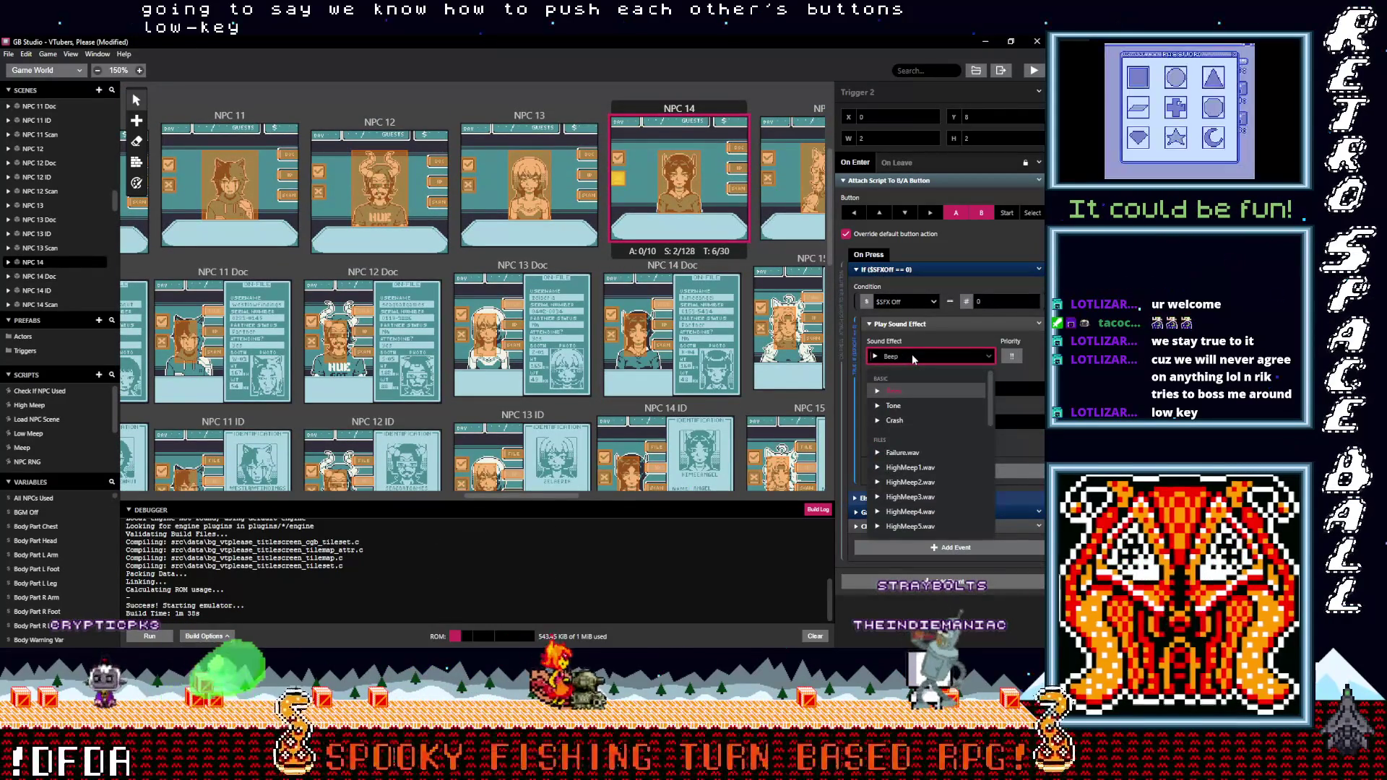
{"action": "type", "text": "neg"}
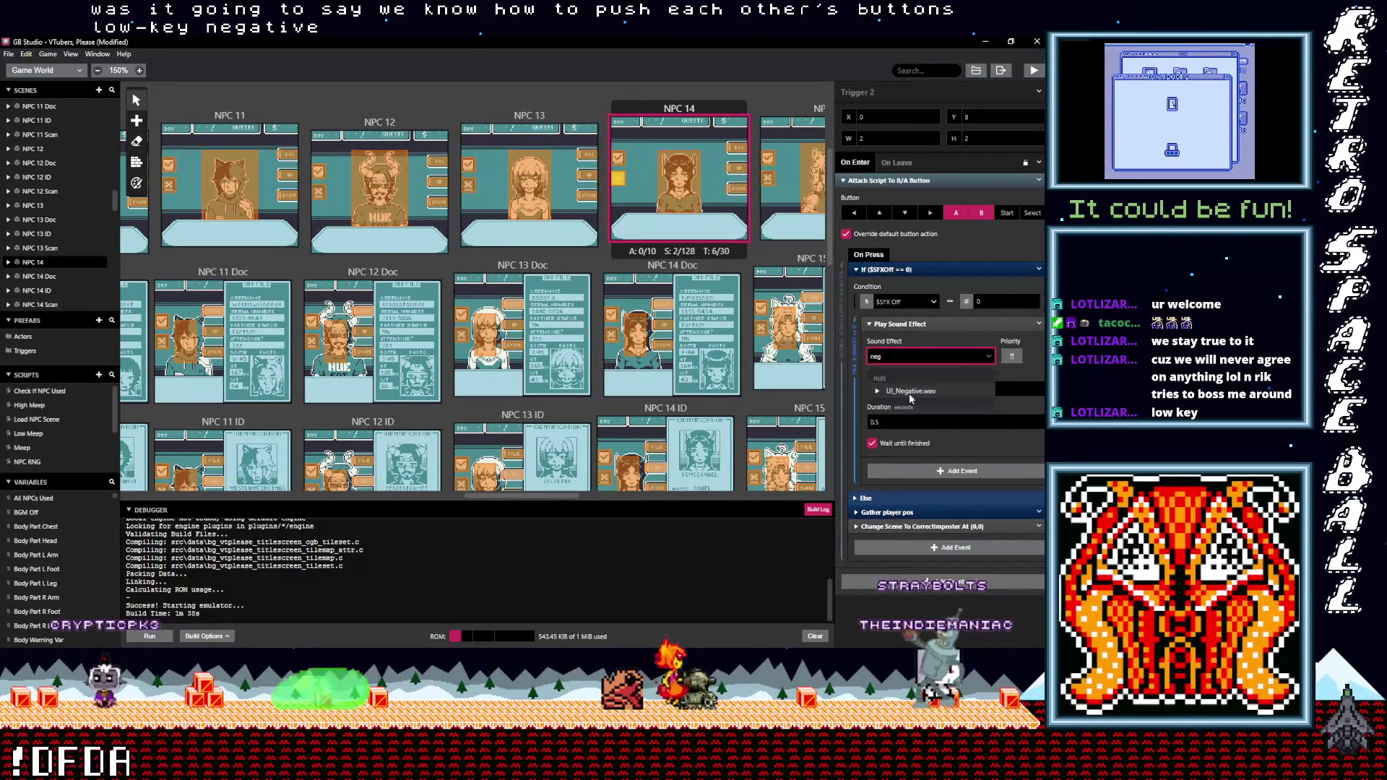
{"action": "left_click", "coordinate": [911, 438]}
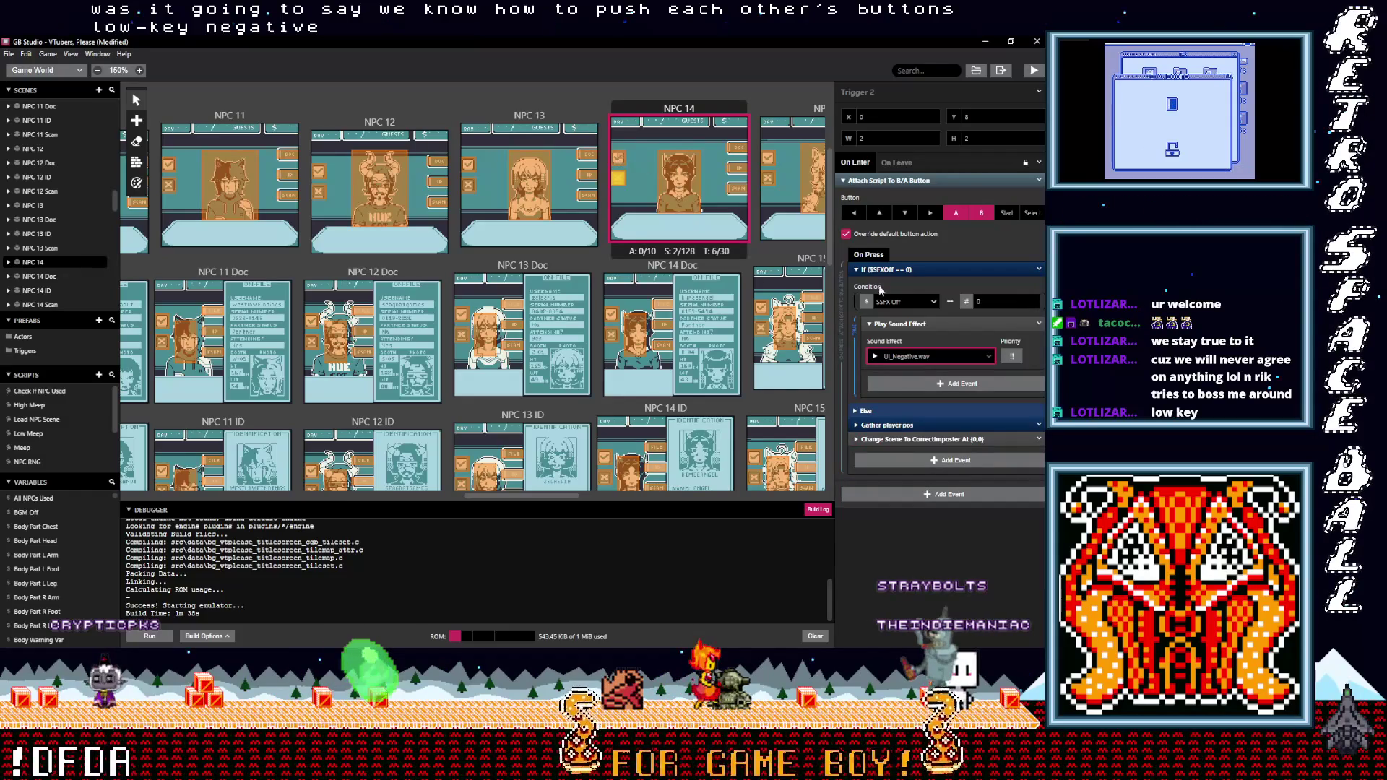
Change NPC 14's Trigger 1 sound effect from Beep to UI_Positive.wav
{"action": "left_click", "coordinate": [618, 158]}
{"action": "left_click", "coordinate": [894, 284]}
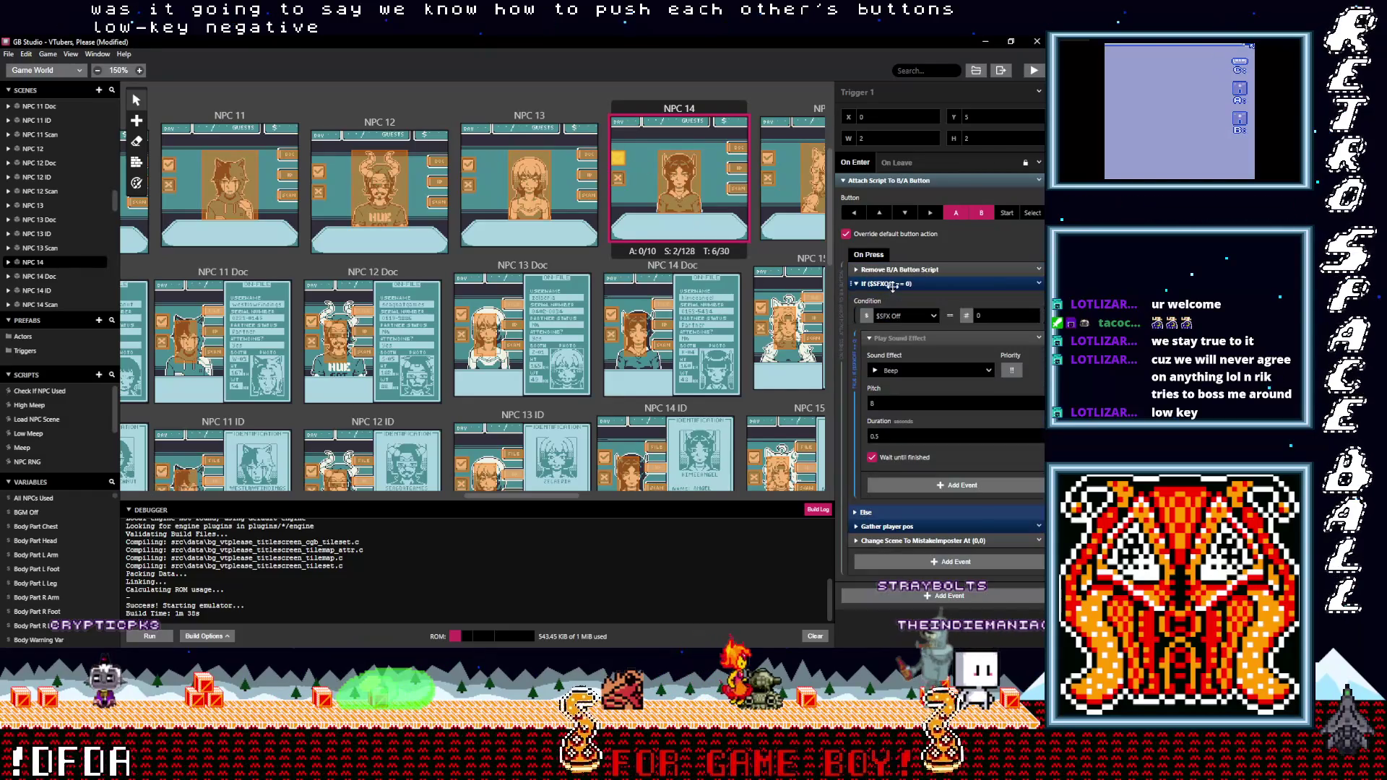
{"action": "left_click", "coordinate": [908, 371]}
{"action": "type", "text": "po"}
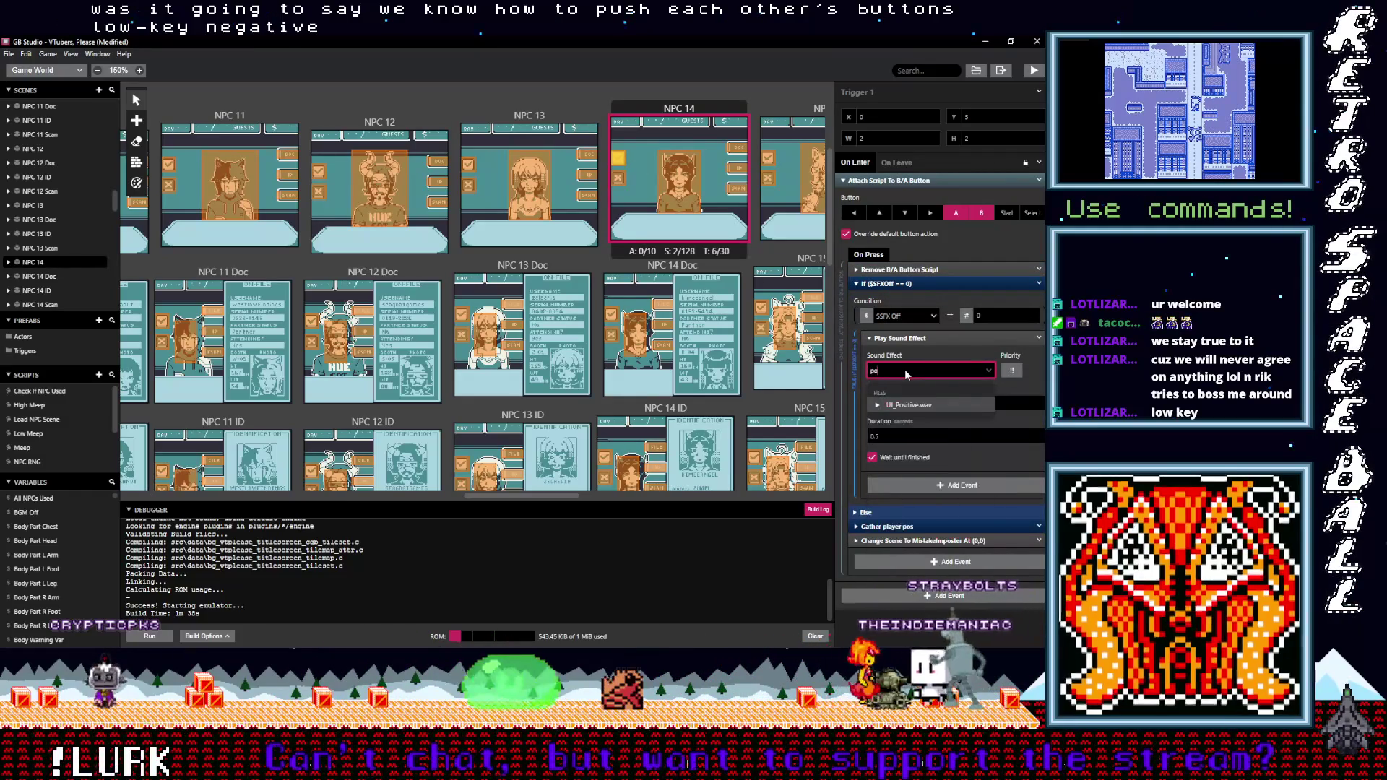
{"action": "left_click", "coordinate": [910, 405]}
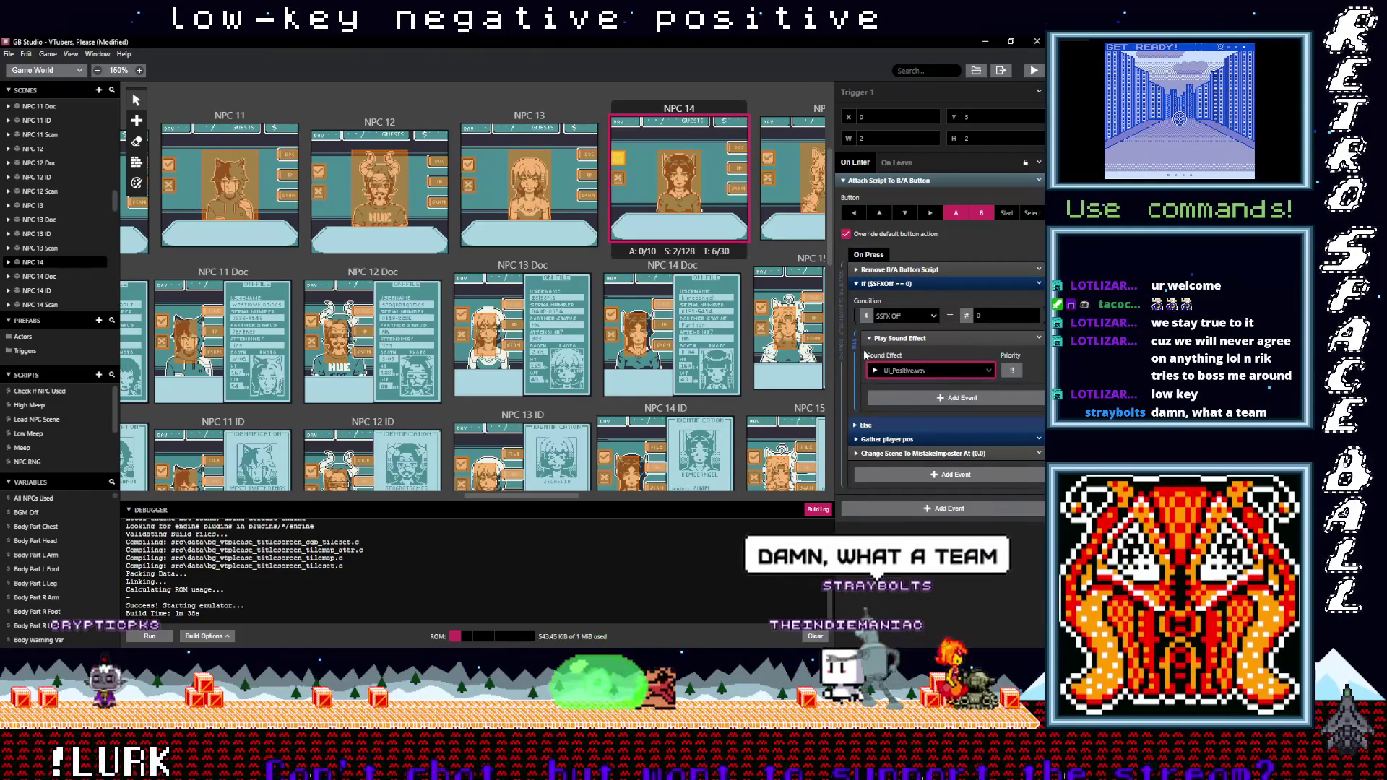
{"action": "scroll", "coordinate": [717, 303], "scroll_direction": "up", "scroll_amount": 3}
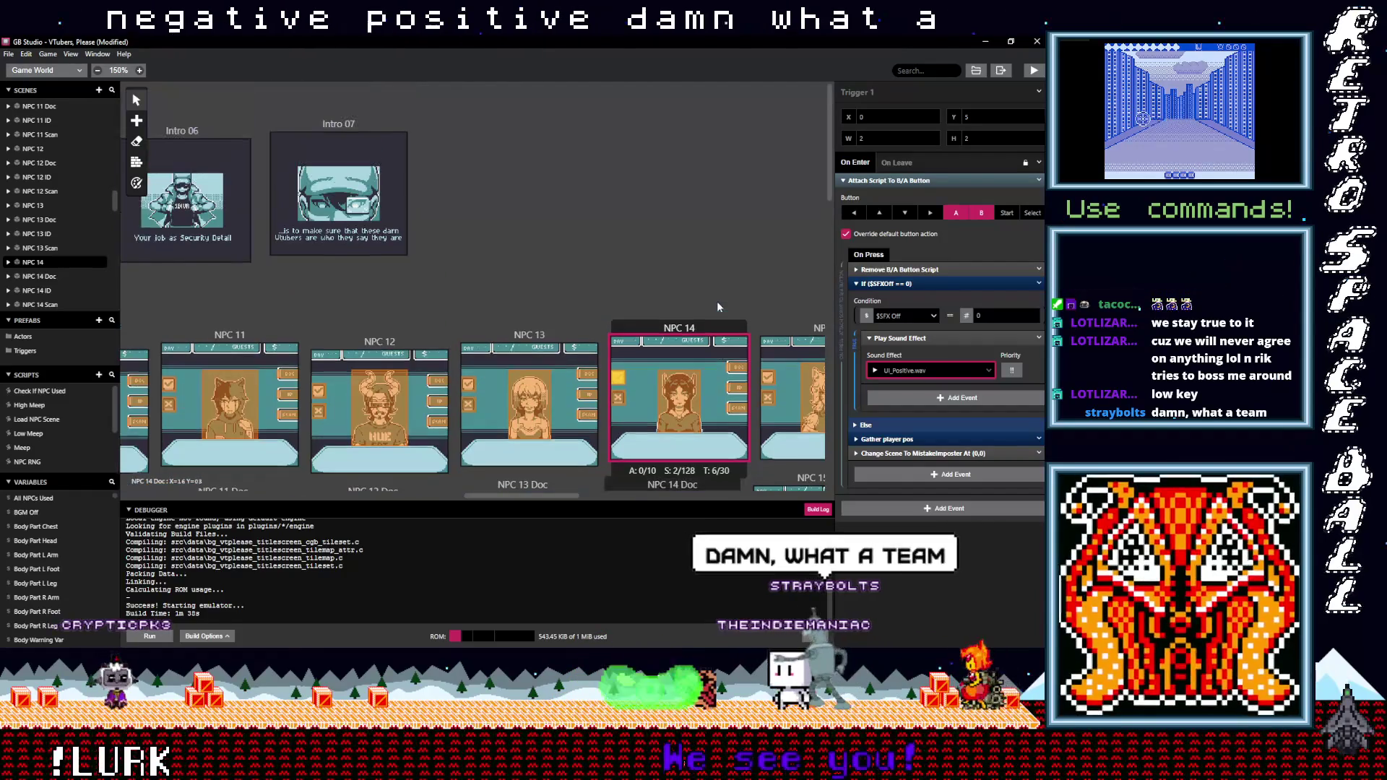
{"action": "scroll", "coordinate": [717, 309], "scroll_direction": "down", "scroll_amount": 2}
Set the first NPC 15 trigger's sound effect to UI_Positive.wav
{"action": "left_click_drag", "start_coordinate": [536, 495], "coordinate": [600, 495]}
{"action": "left_click", "coordinate": [470, 217]}
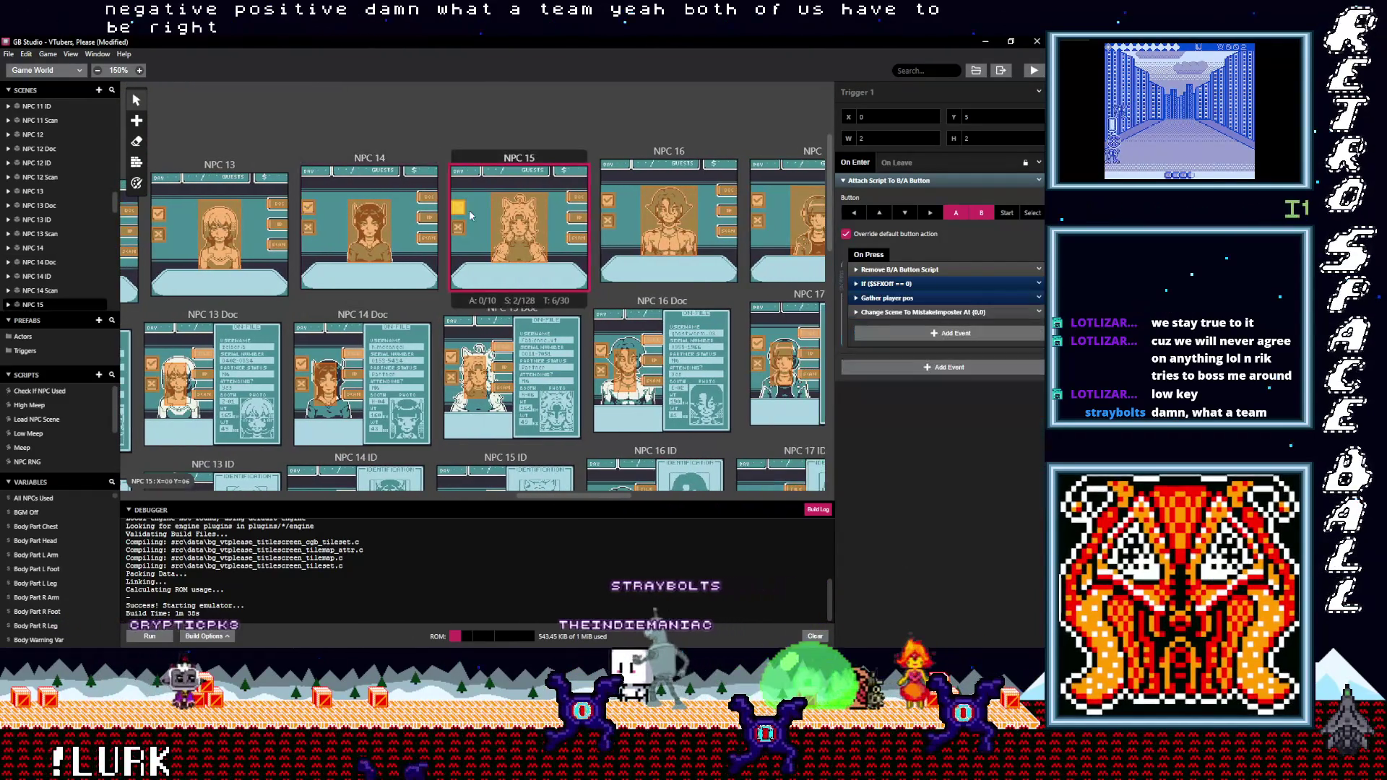
{"action": "left_click", "coordinate": [902, 282]}
{"action": "left_click", "coordinate": [908, 370]}
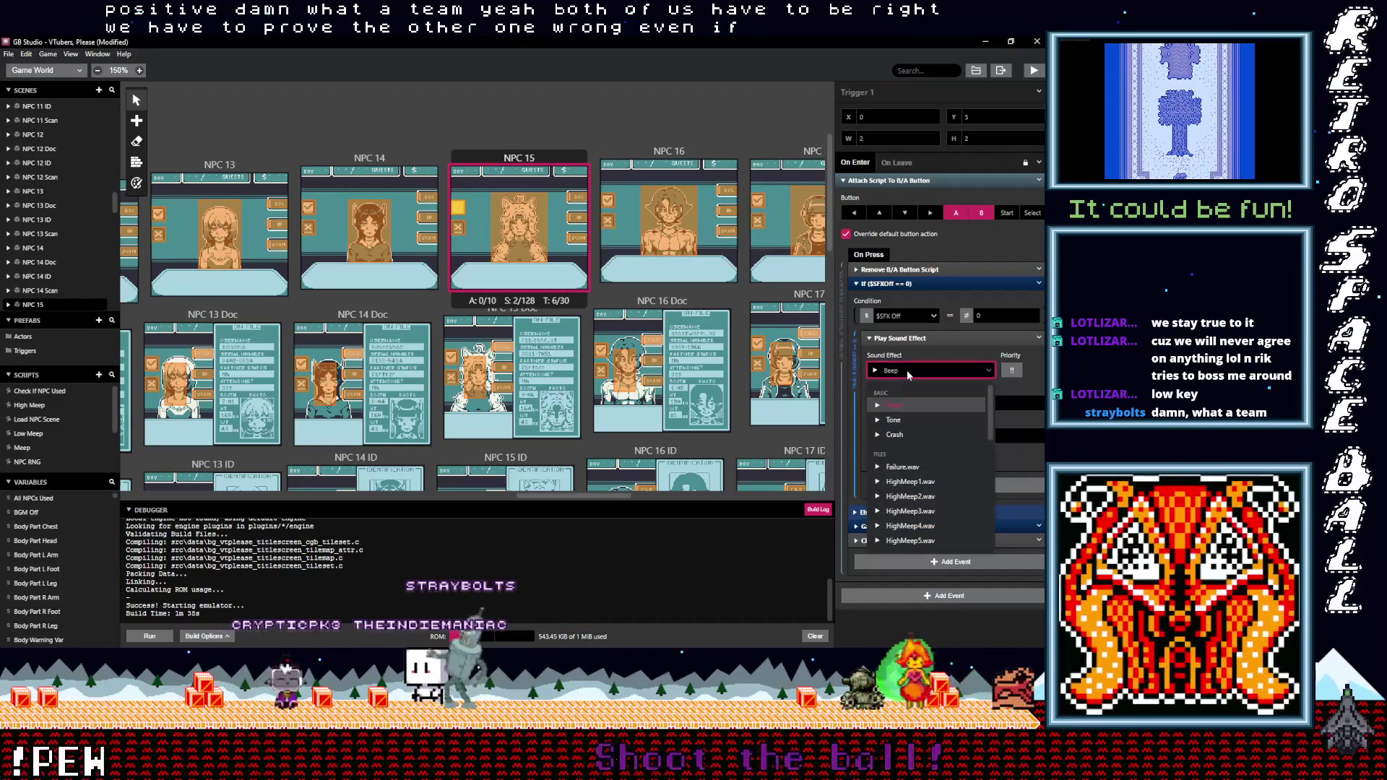
{"action": "type", "text": "po"}
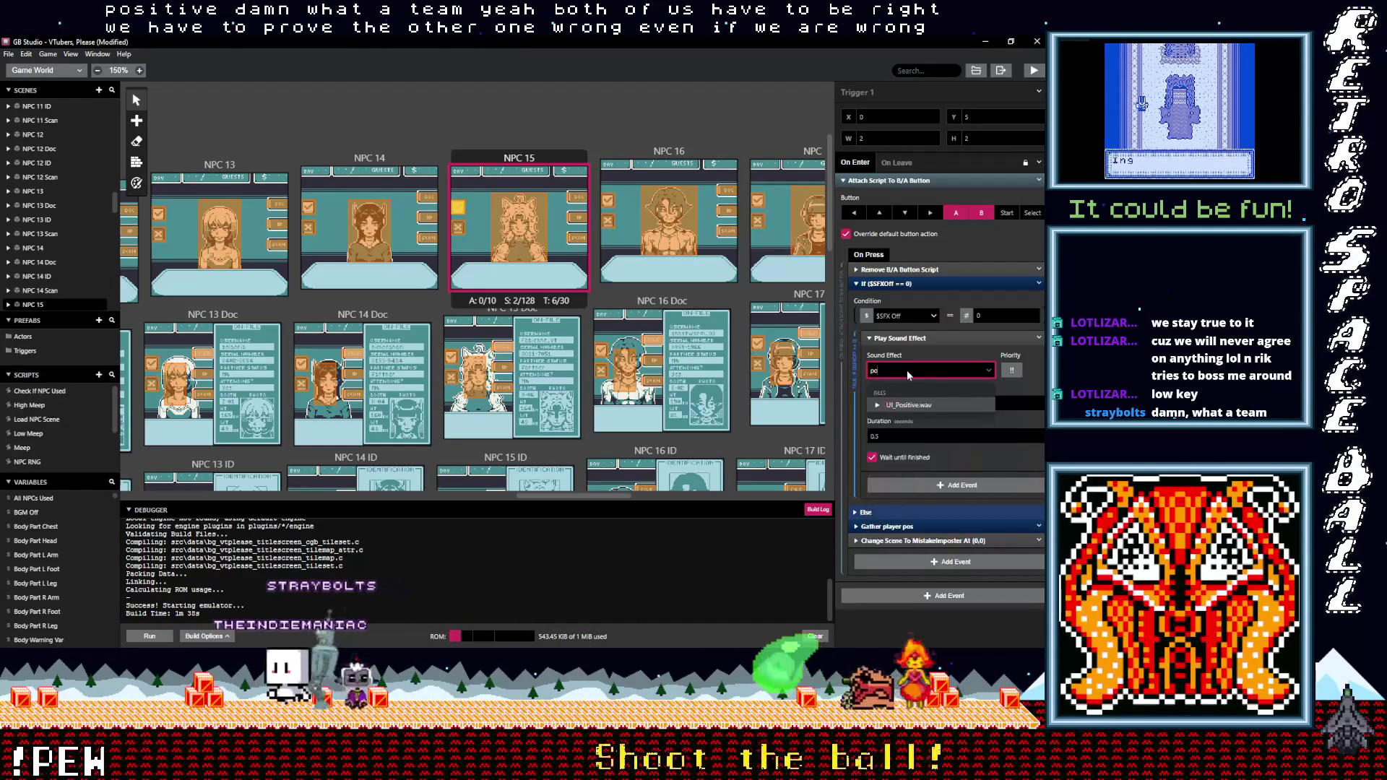
{"action": "key", "text": "Return"}
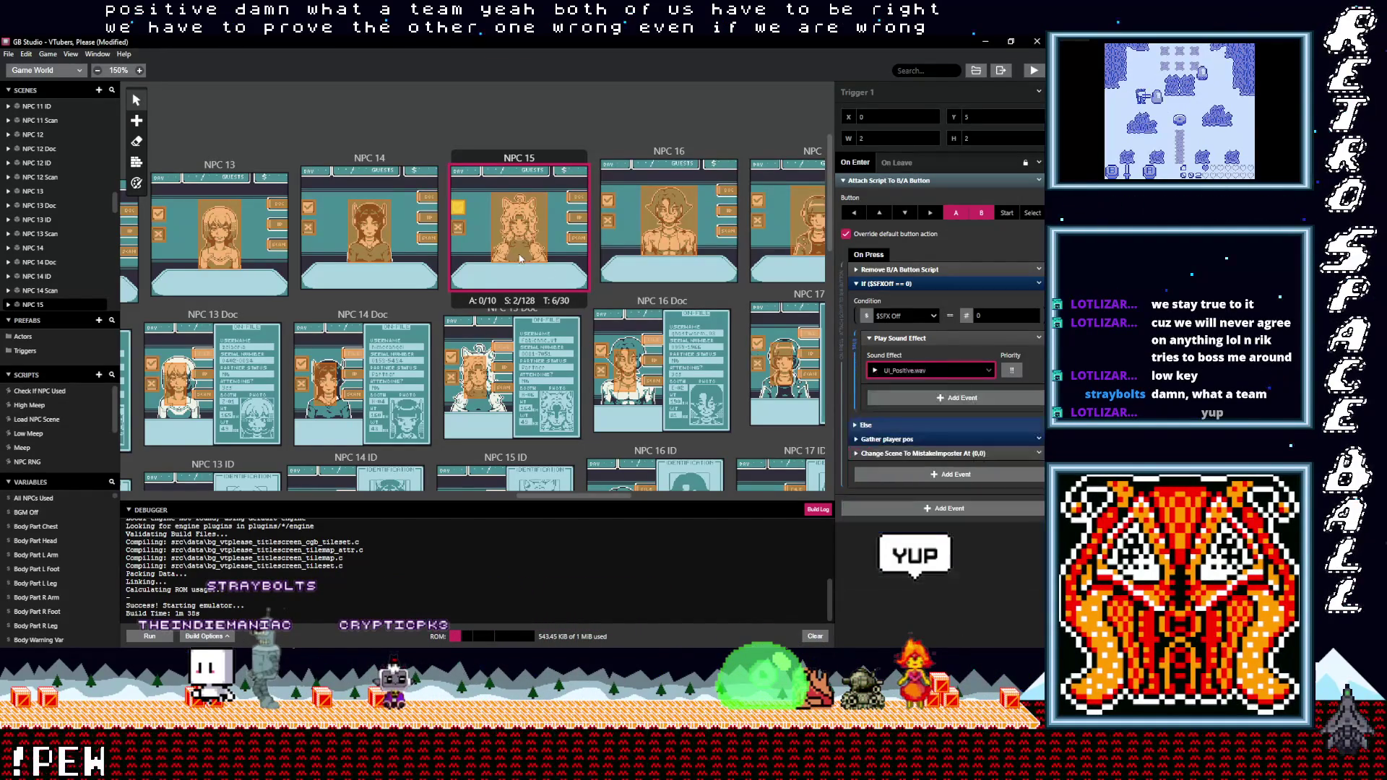
Set NPC 15's Trigger 2 to UI_Negative.wav, then bring up NPC 15 Doc's Trigger 3
{"action": "left_click", "coordinate": [459, 229]}
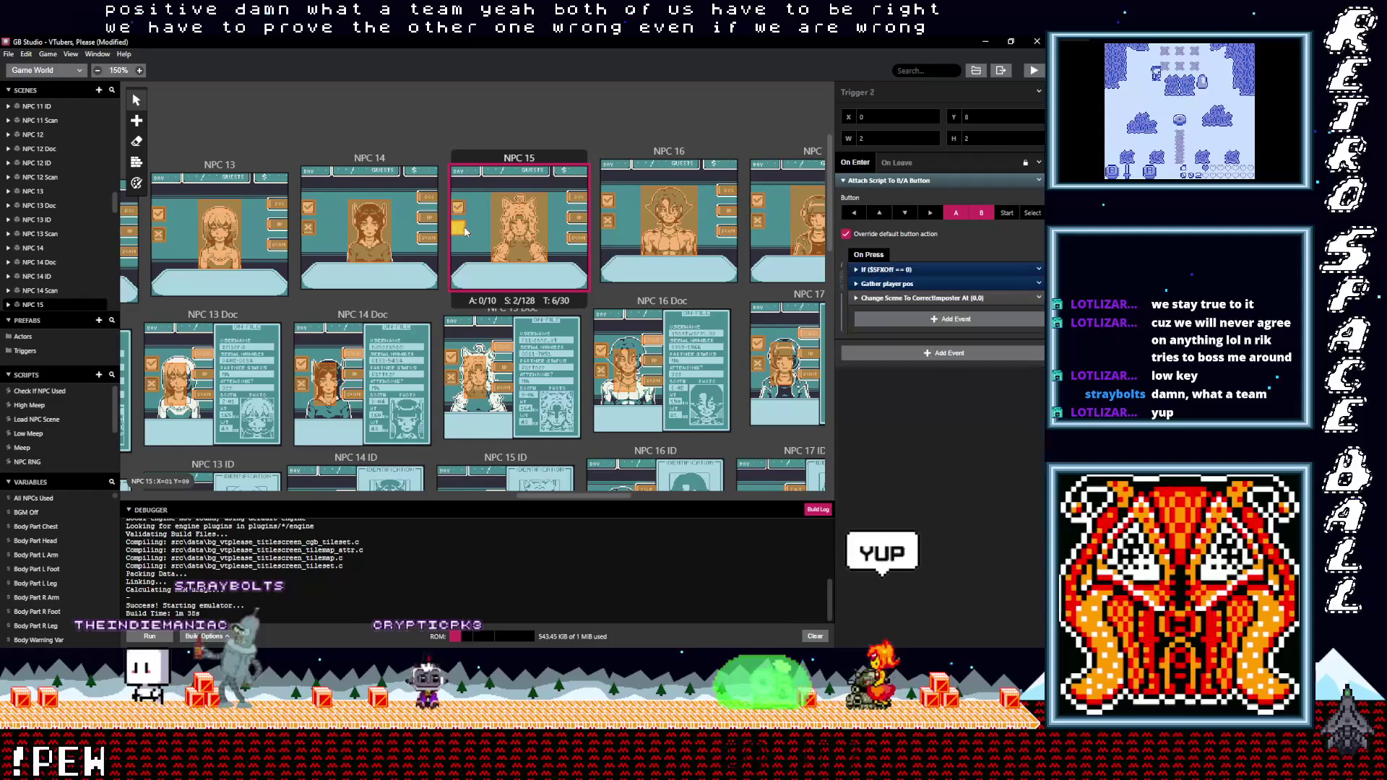
{"action": "left_click", "coordinate": [891, 267]}
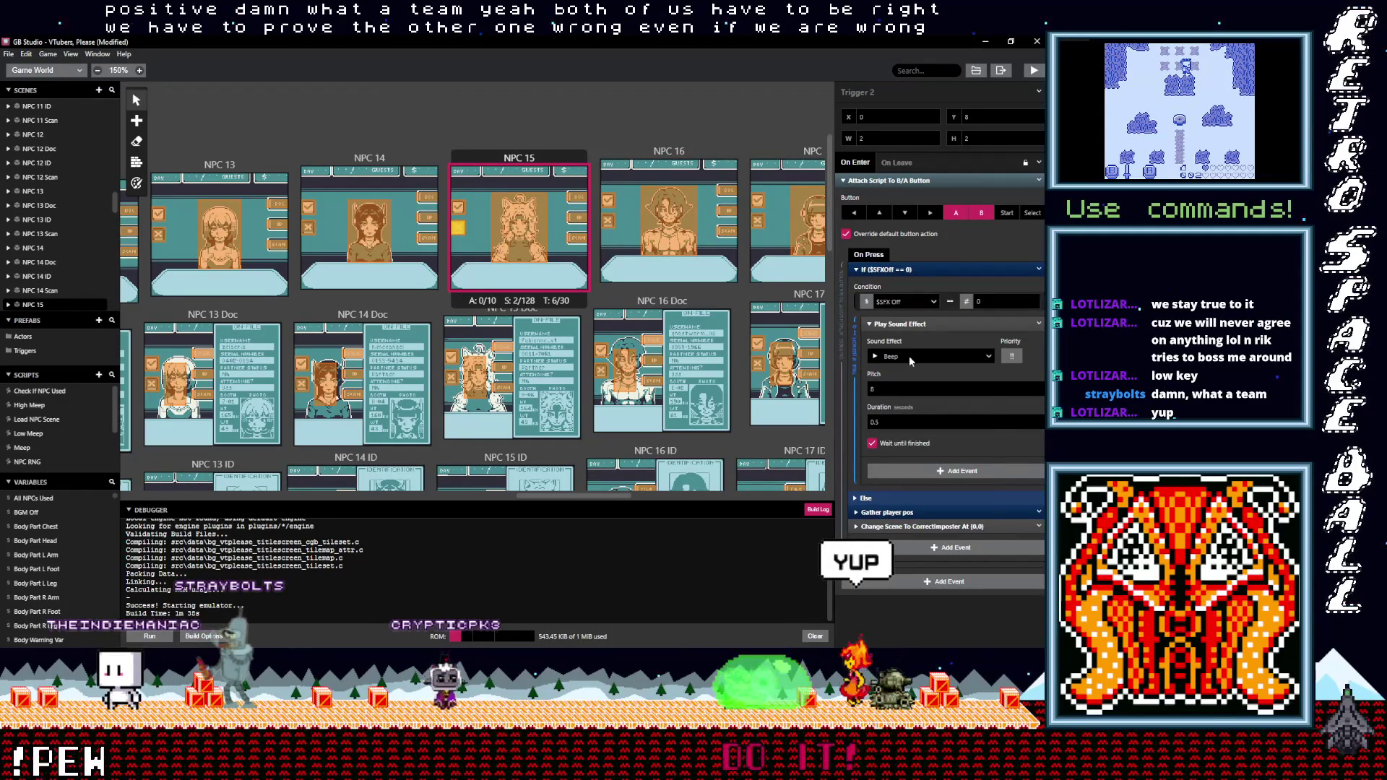
{"action": "left_click", "coordinate": [911, 357]}
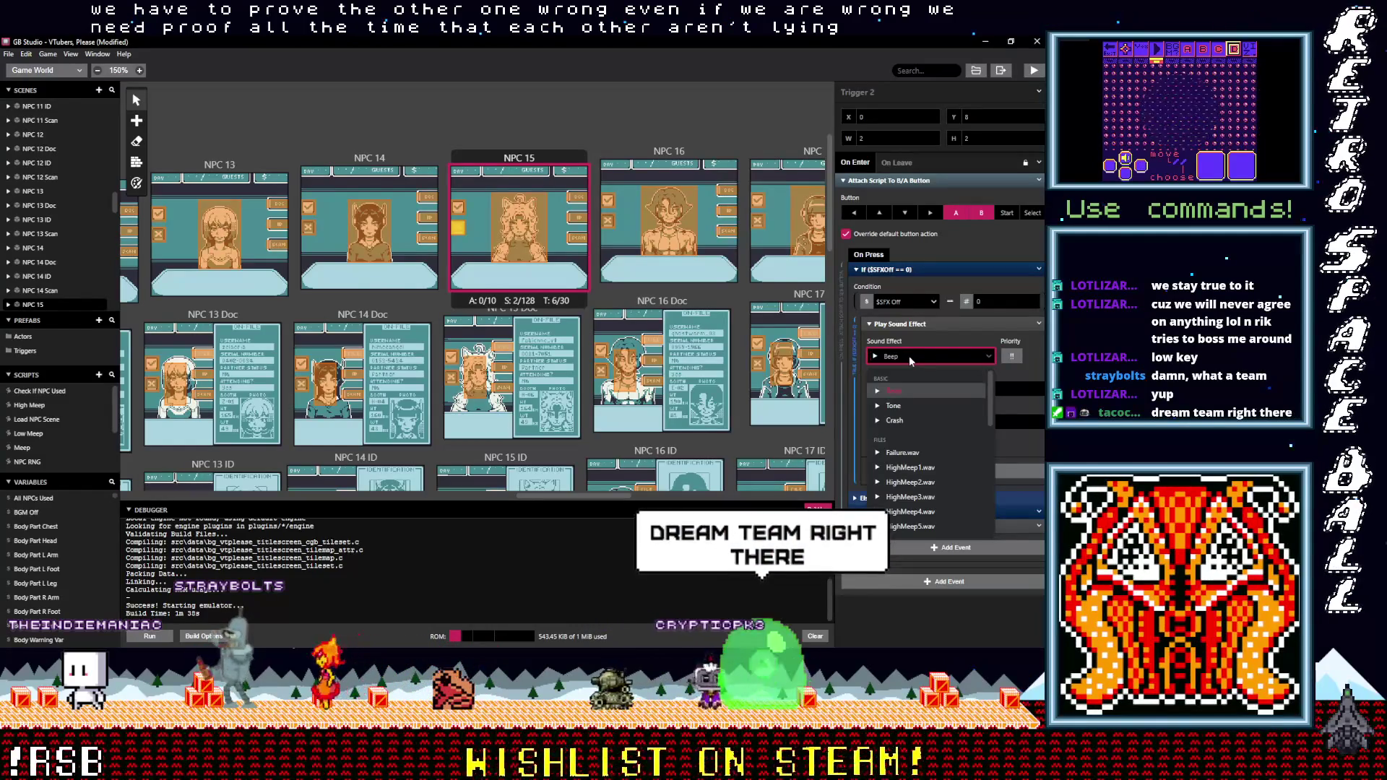
{"action": "type", "text": "neg"}
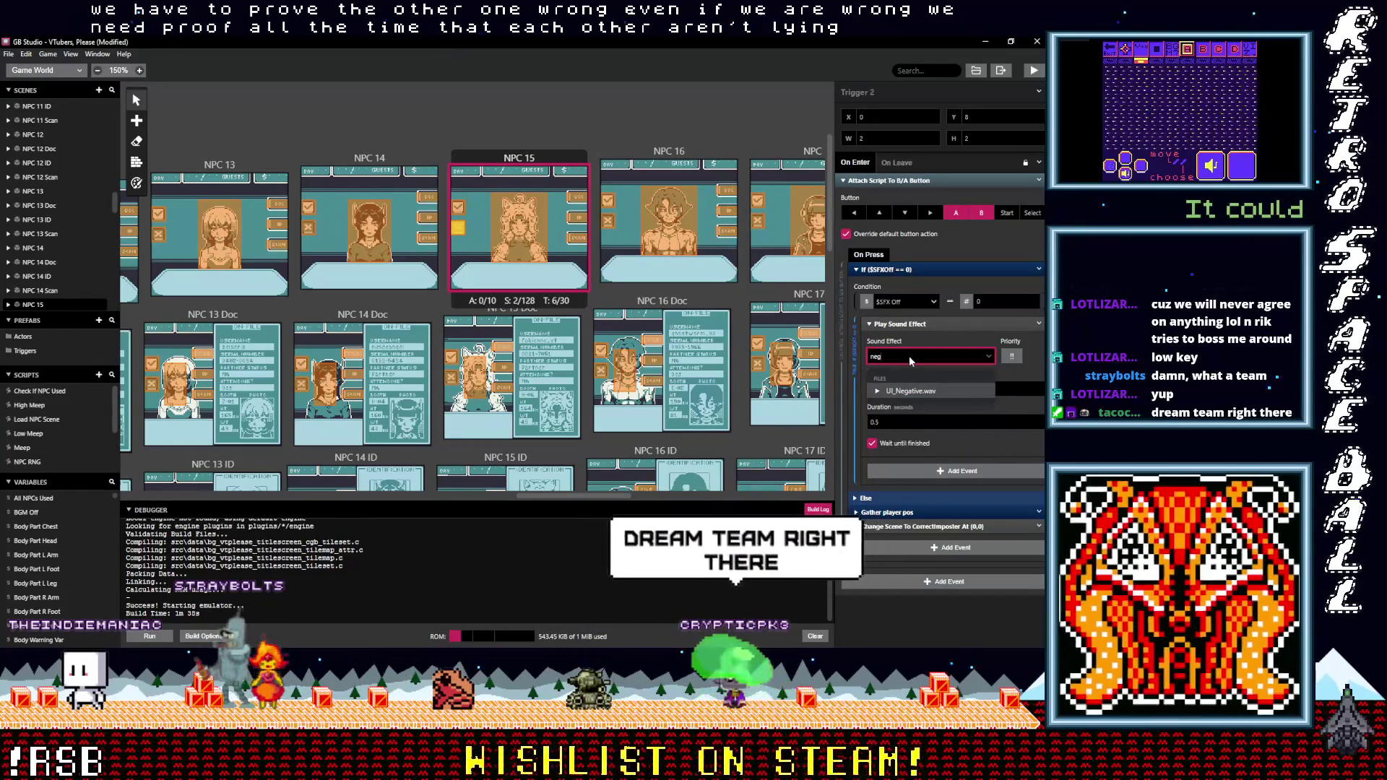
{"action": "left_click", "coordinate": [908, 390]}
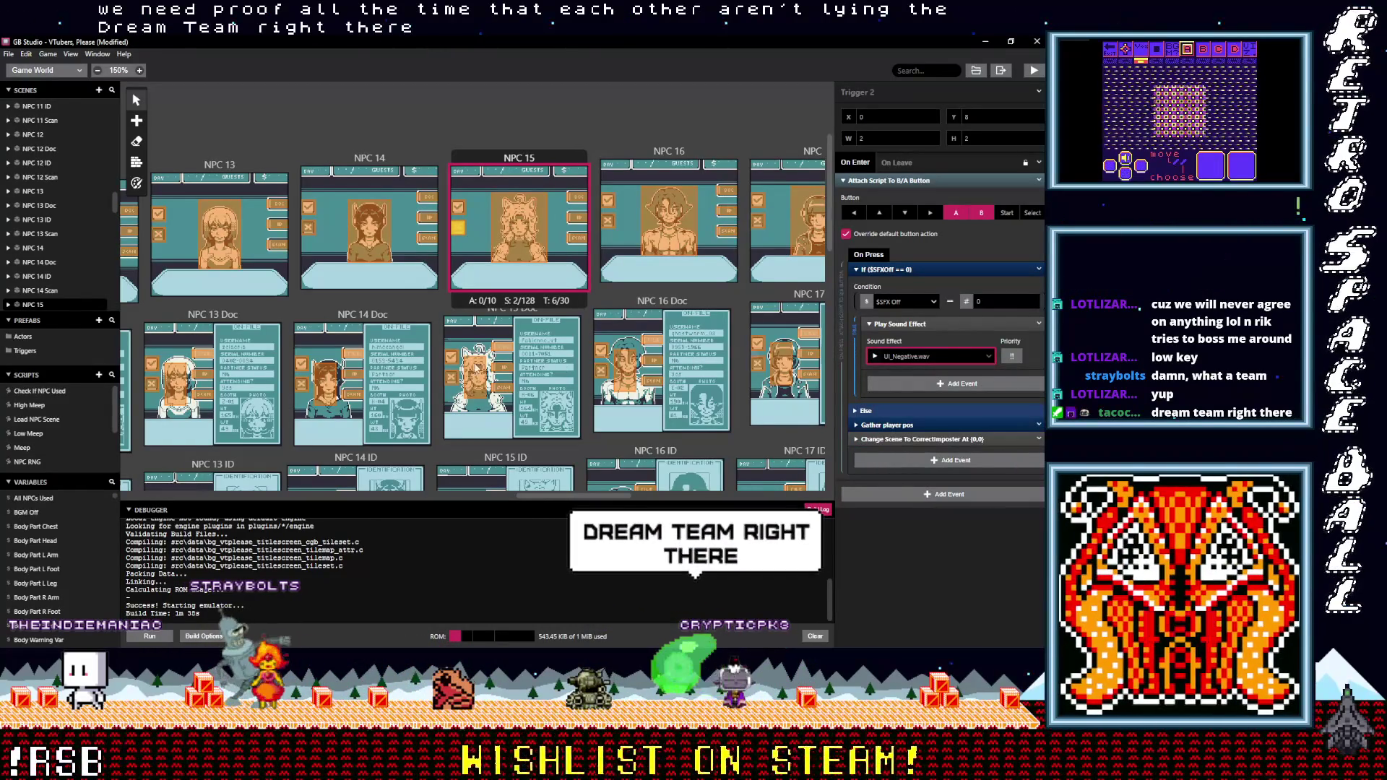
{"action": "left_click", "coordinate": [453, 359]}
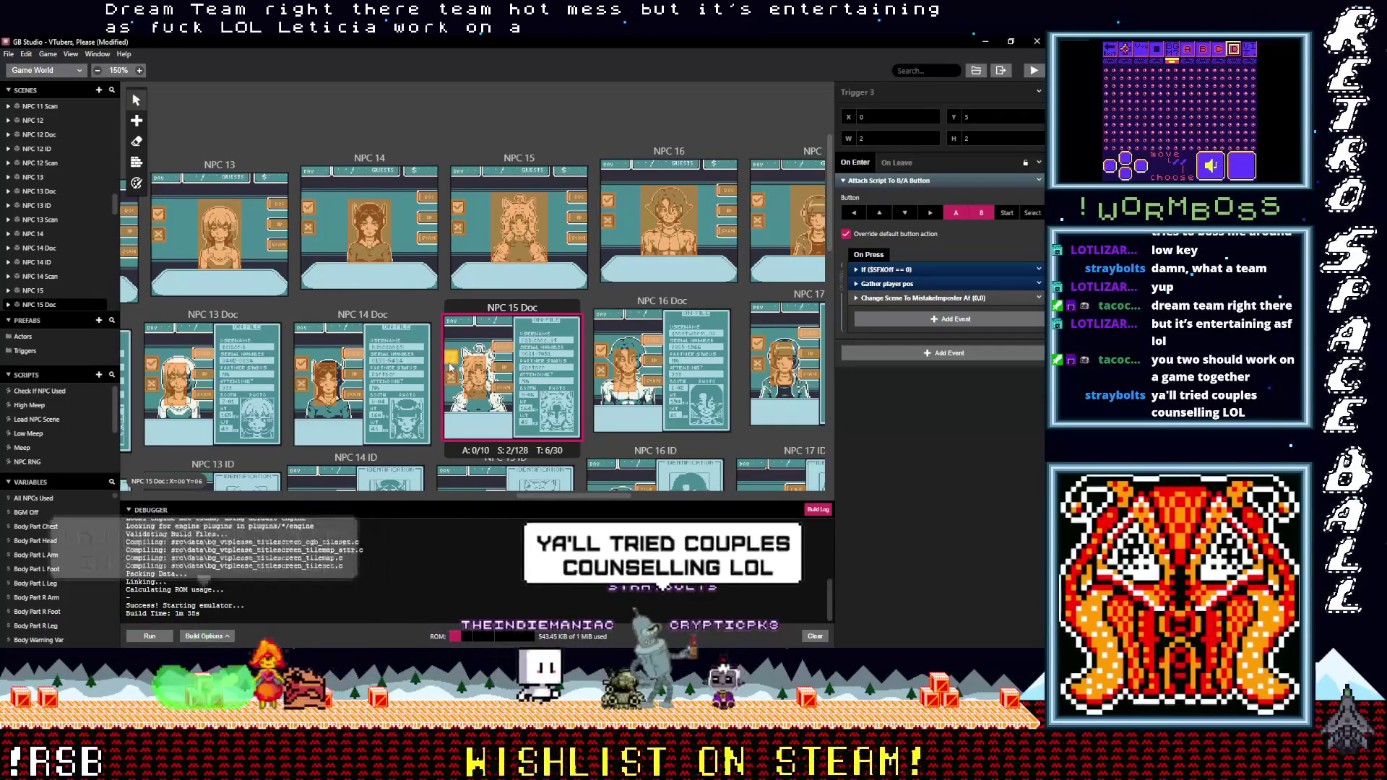
Set NPC 15 Doc's Trigger 3 to UI_Positive.wav and Trigger 4 to UI_Negative.wav
{"action": "left_click", "coordinate": [882, 269]}
{"action": "left_click", "coordinate": [900, 357]}
{"action": "type", "text": "pos"}
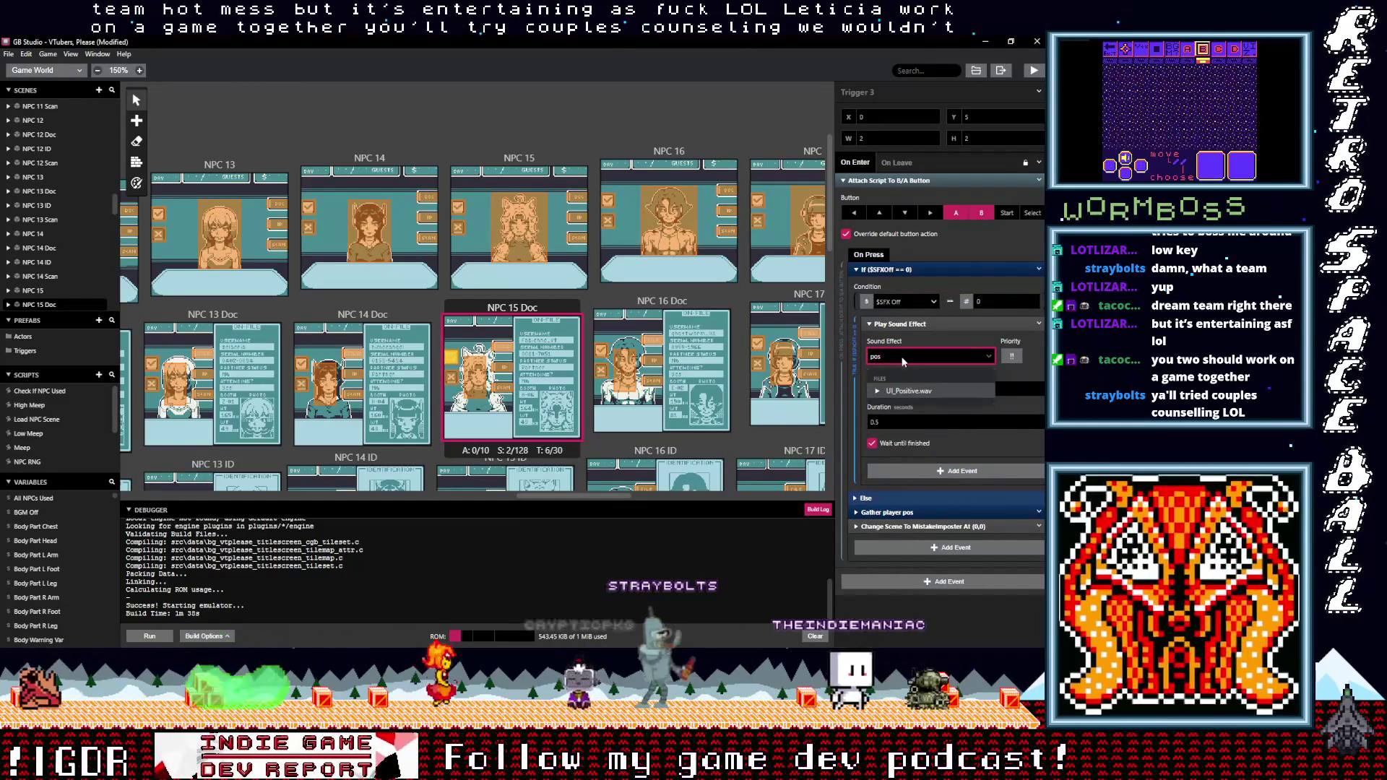
{"action": "left_click", "coordinate": [896, 390]}
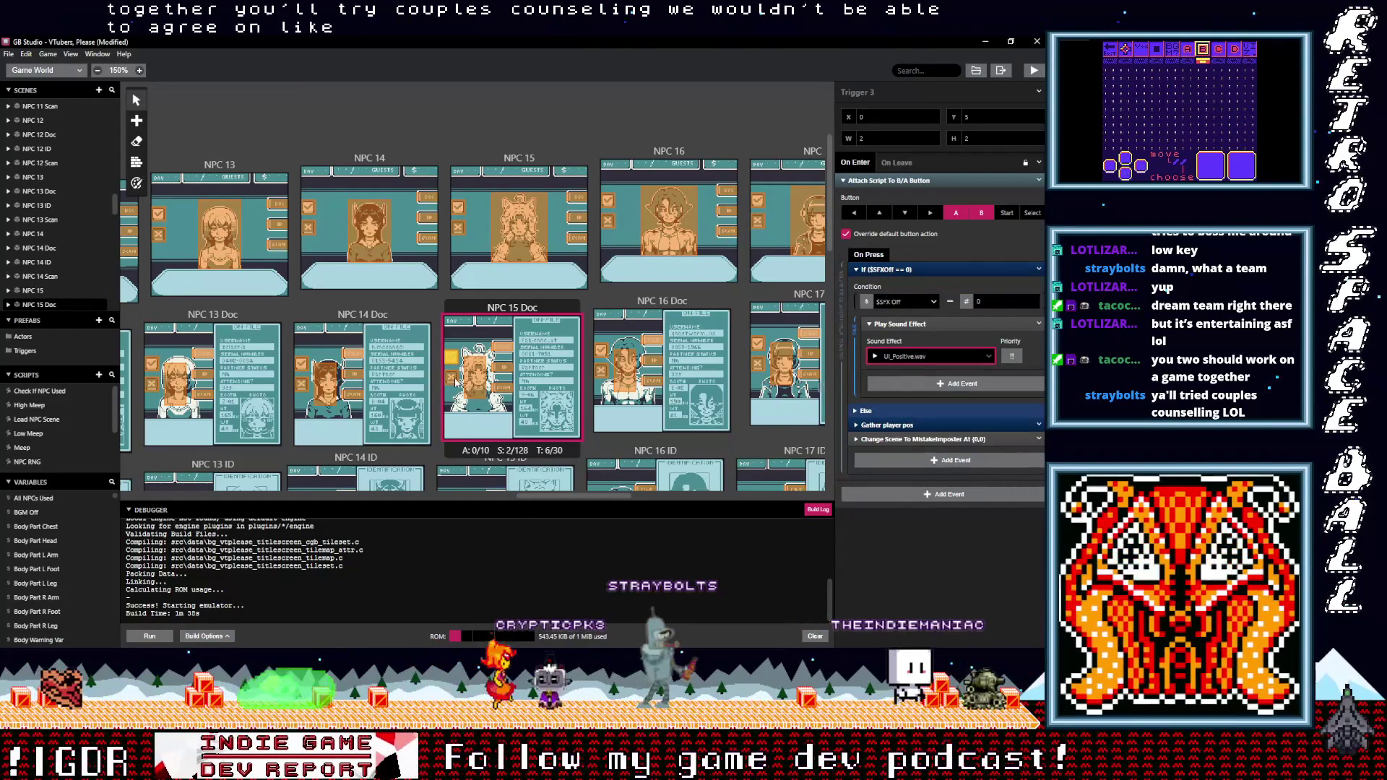
{"action": "left_click", "coordinate": [454, 380]}
{"action": "left_click", "coordinate": [894, 267]}
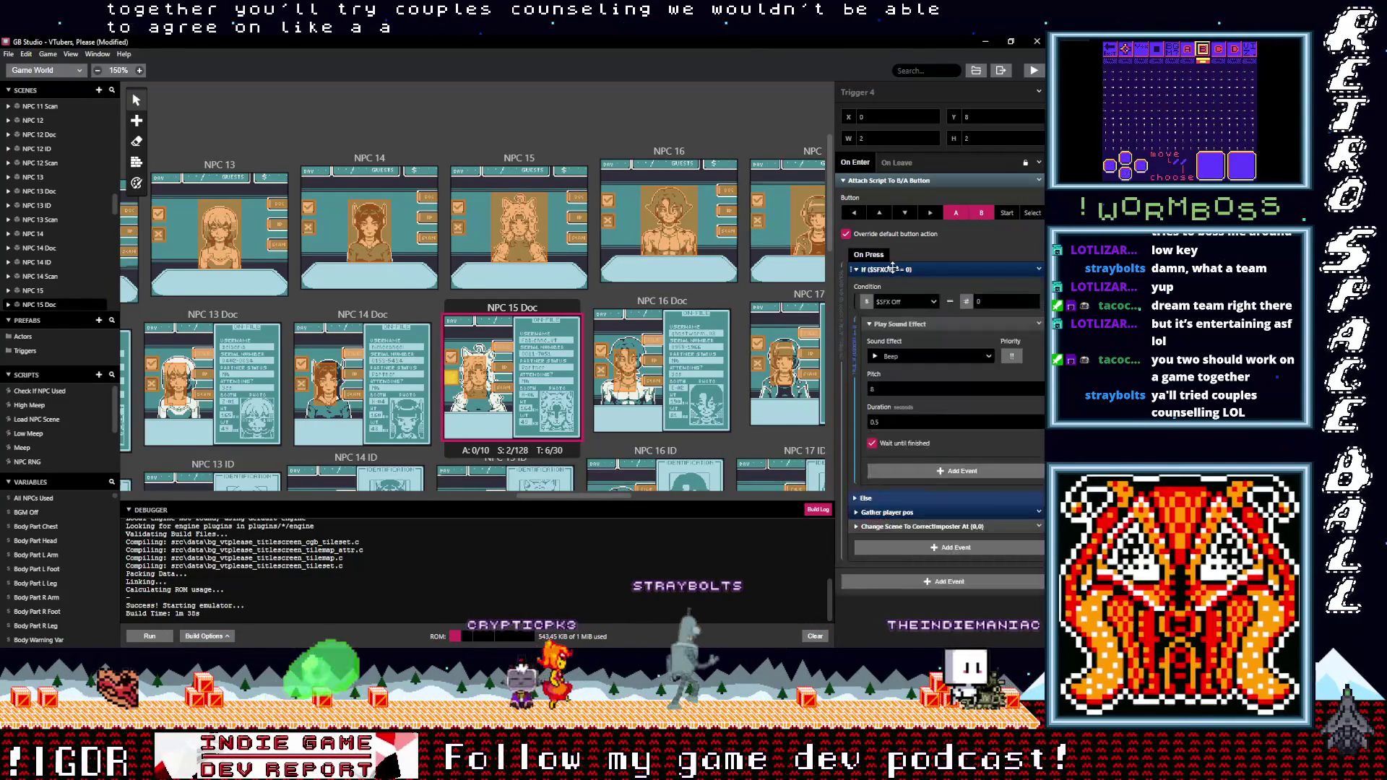
{"action": "left_click", "coordinate": [904, 356]}
{"action": "type", "text": "neg"}
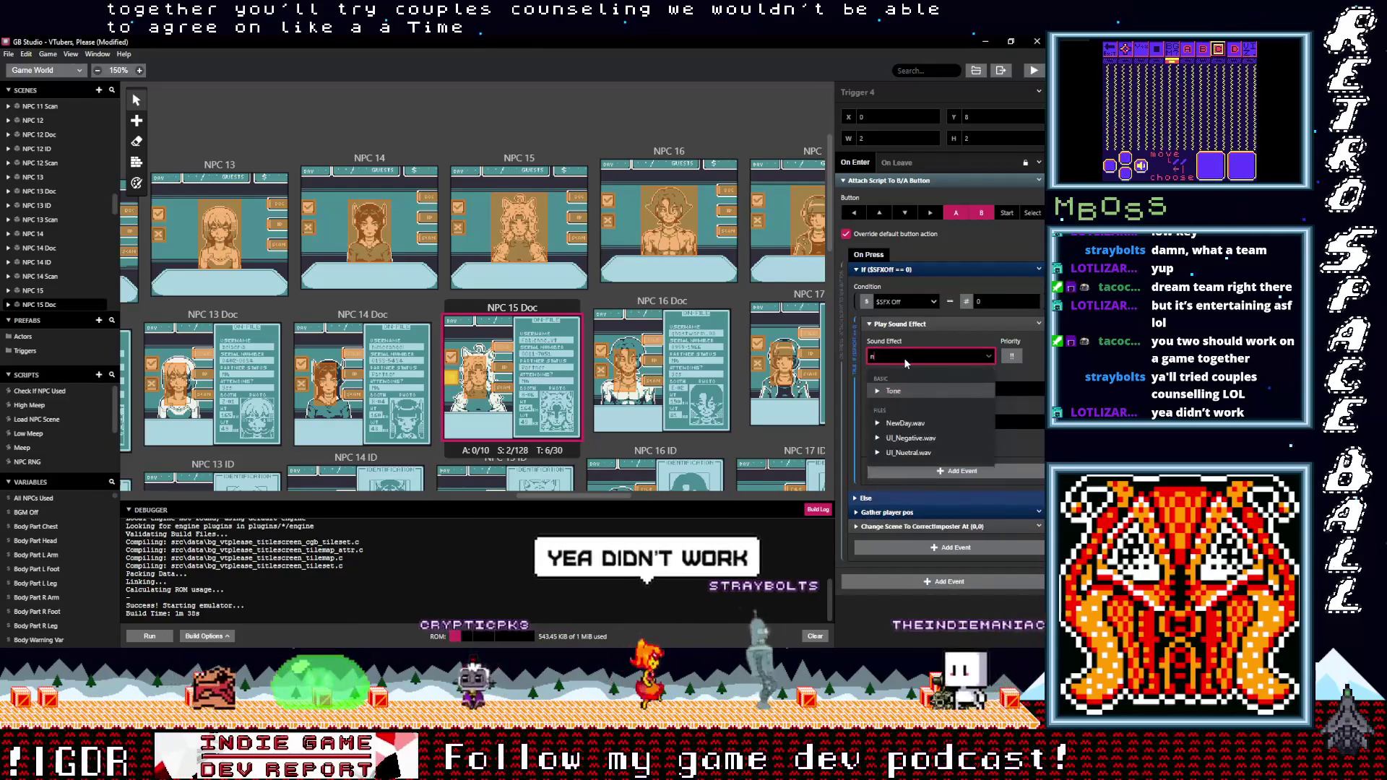
{"action": "left_click", "coordinate": [912, 392]}
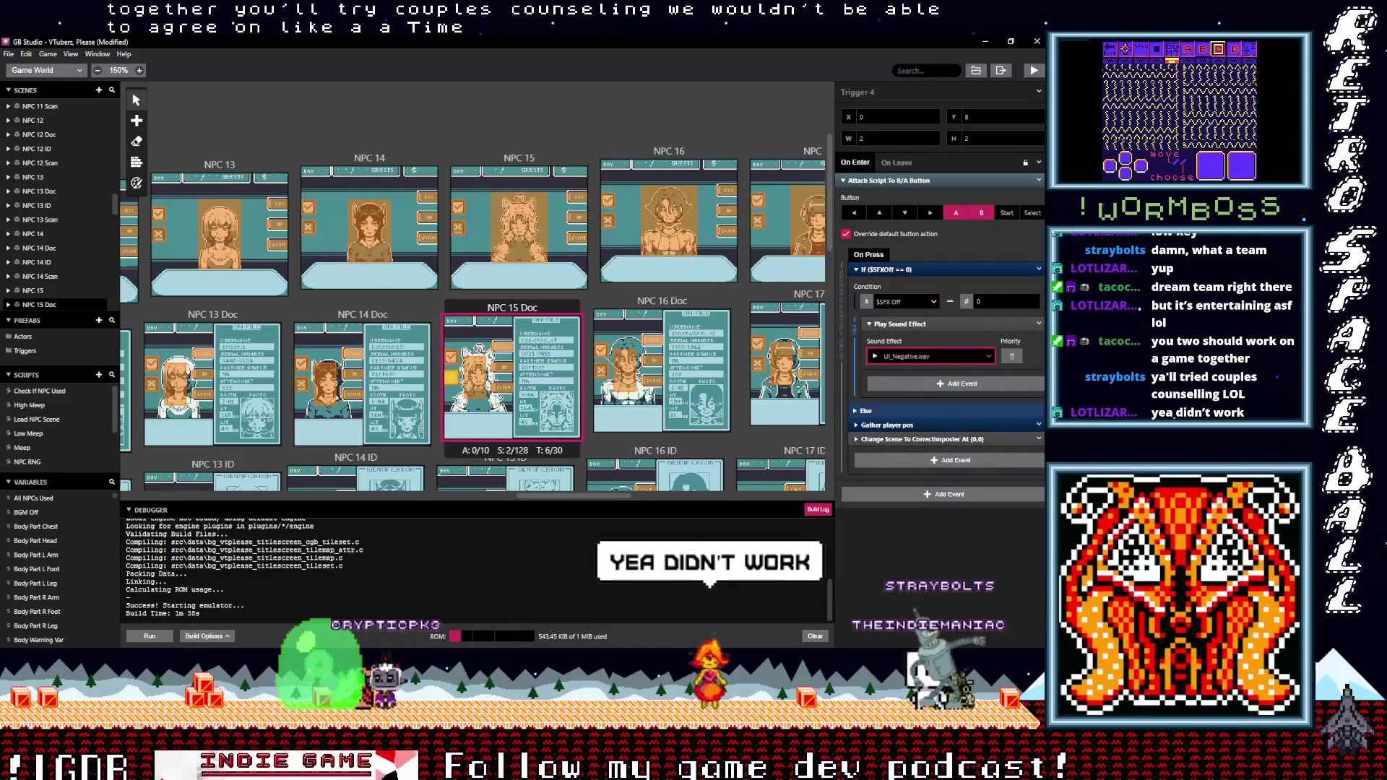
Set NPC 15 ID's Trigger 3 to UI_Positive.wav and Trigger 4 to UI_Negative.wav
{"action": "scroll", "coordinate": [505, 398], "scroll_direction": "down", "scroll_amount": 3}
{"action": "left_click", "coordinate": [446, 394]}
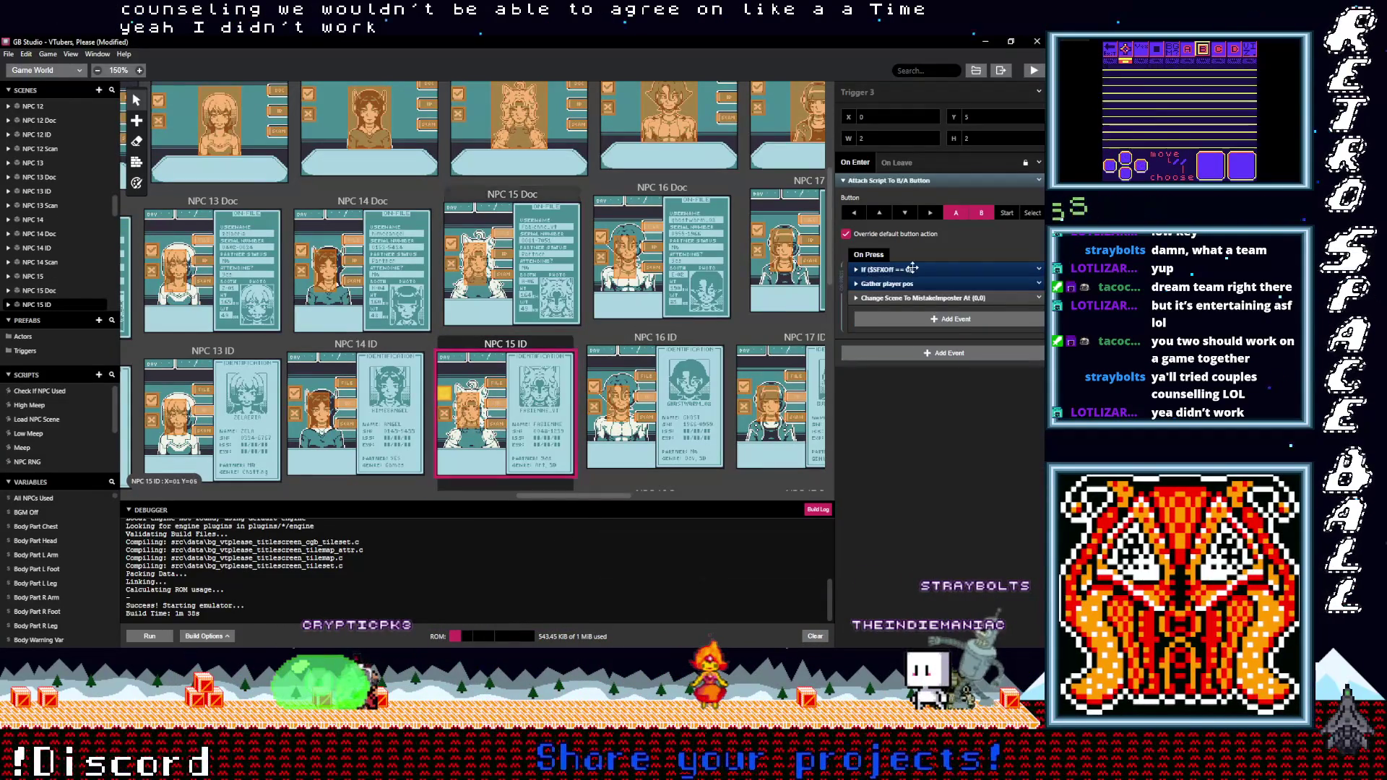
{"action": "left_click", "coordinate": [906, 354]}
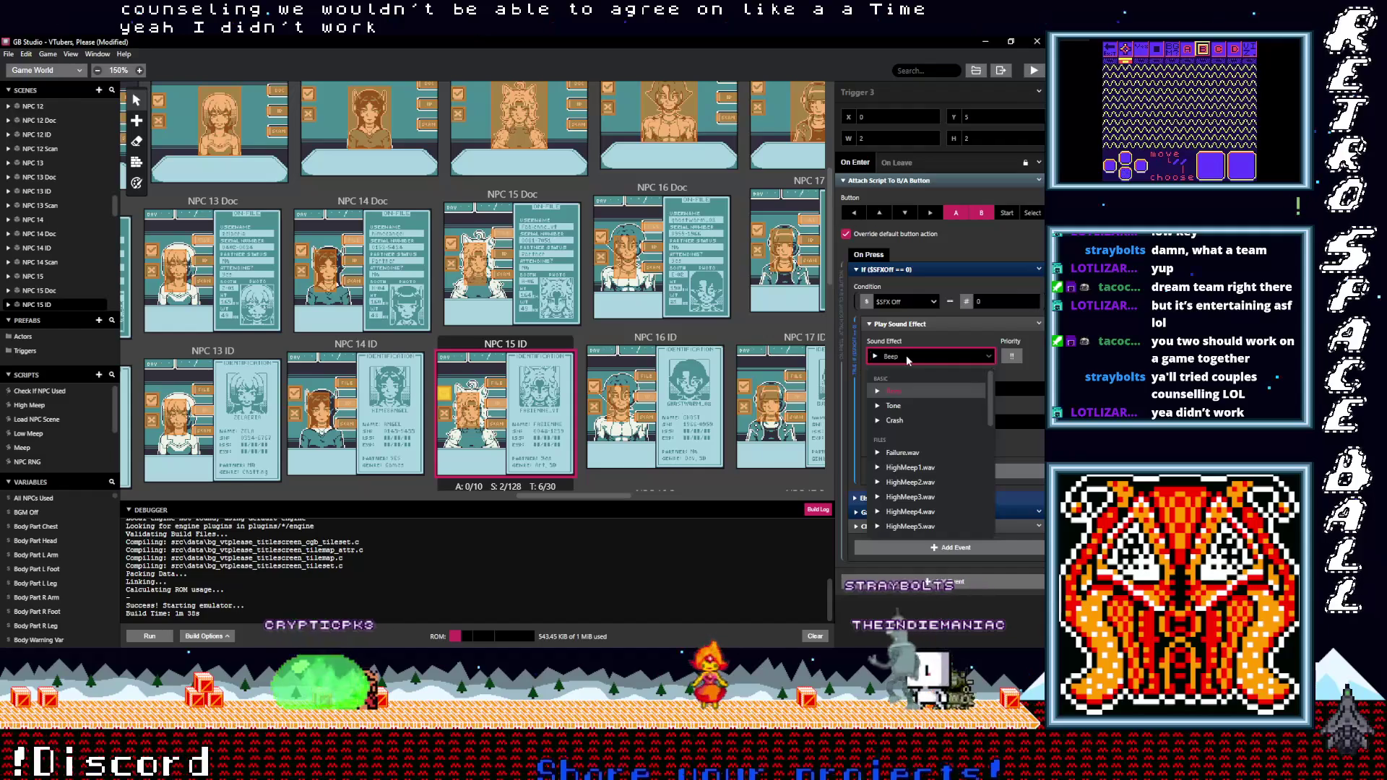
{"action": "type", "text": "po"}
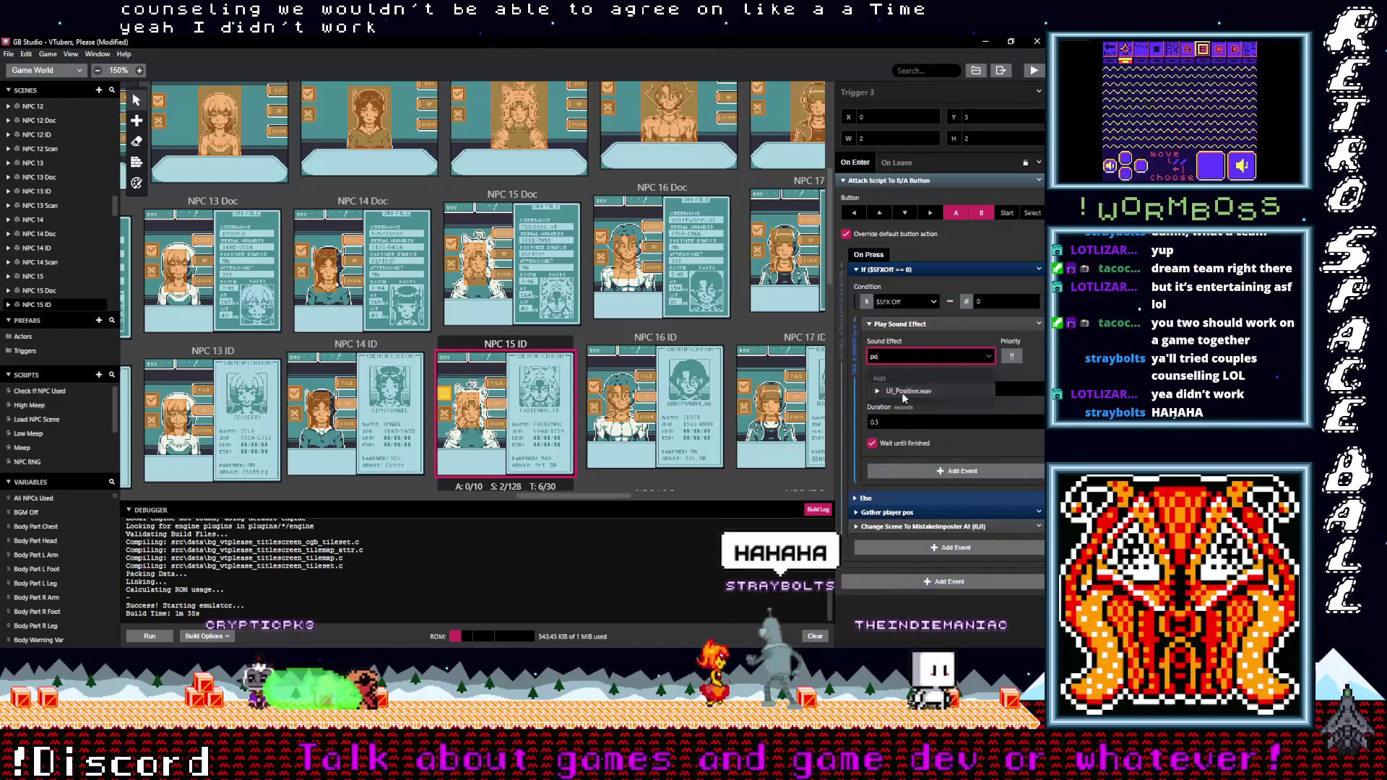
{"action": "left_click", "coordinate": [901, 391]}
{"action": "left_click", "coordinate": [446, 418]}
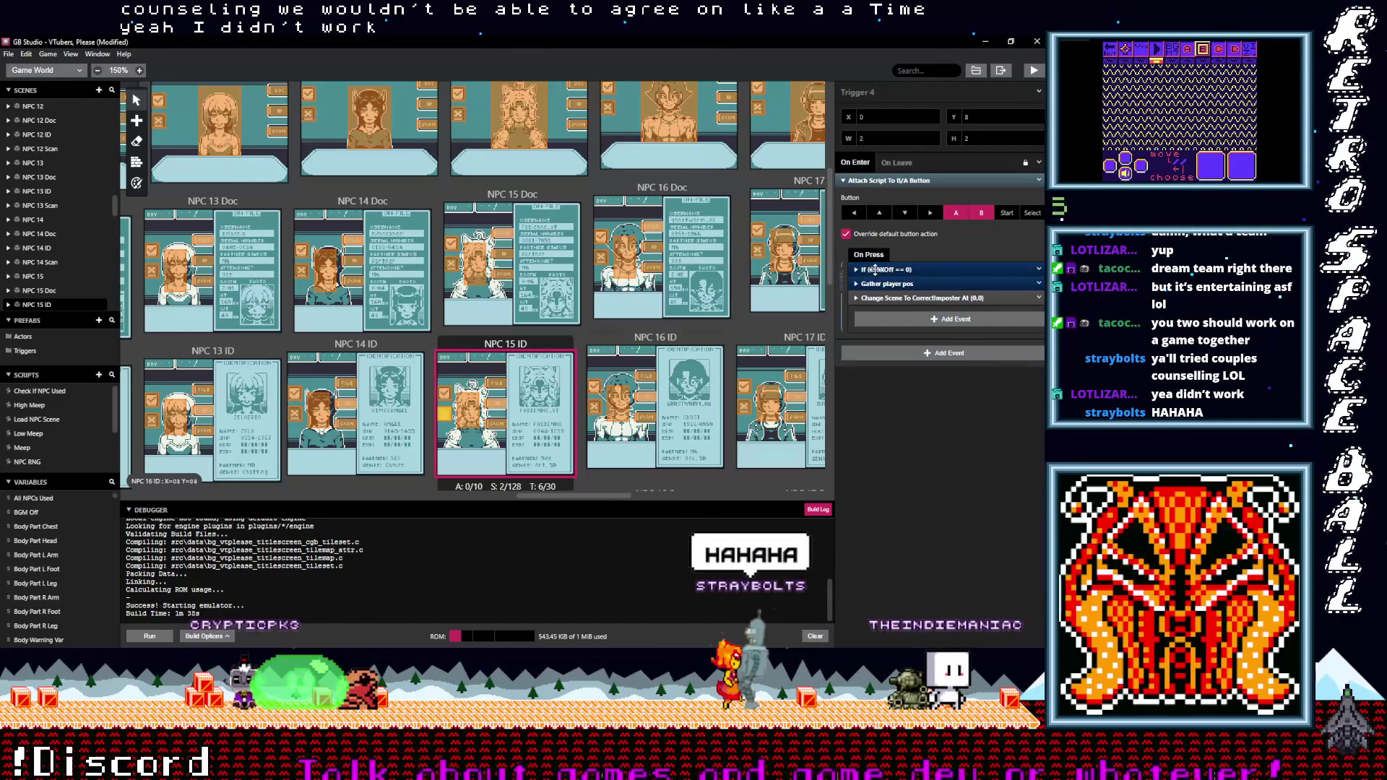
{"action": "left_click", "coordinate": [875, 269]}
{"action": "left_click", "coordinate": [899, 357]}
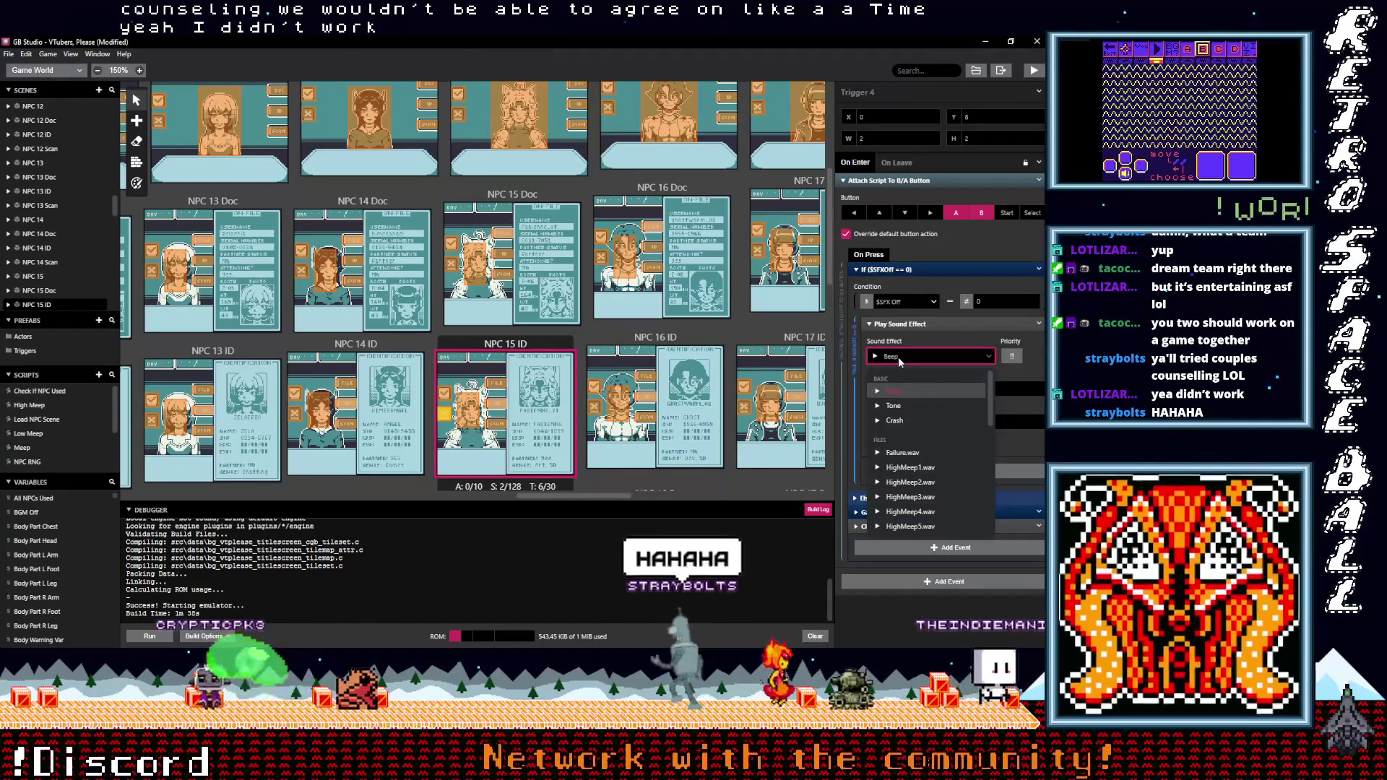
{"action": "type", "text": "neg"}
{"action": "left_click", "coordinate": [912, 390]}
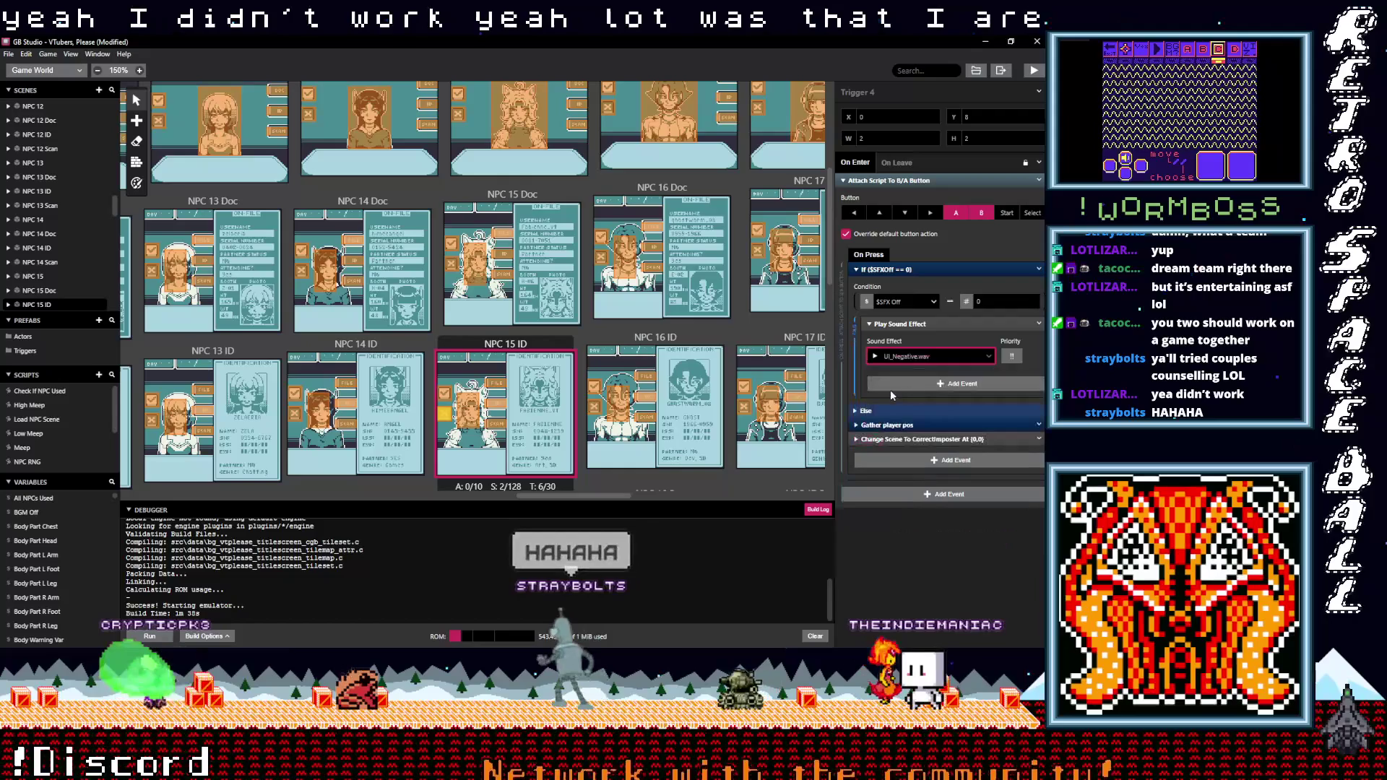
{"action": "scroll", "coordinate": [518, 371], "scroll_direction": "down", "scroll_amount": 1}
{"action": "scroll", "coordinate": [518, 371], "scroll_direction": "down", "scroll_amount": 2}
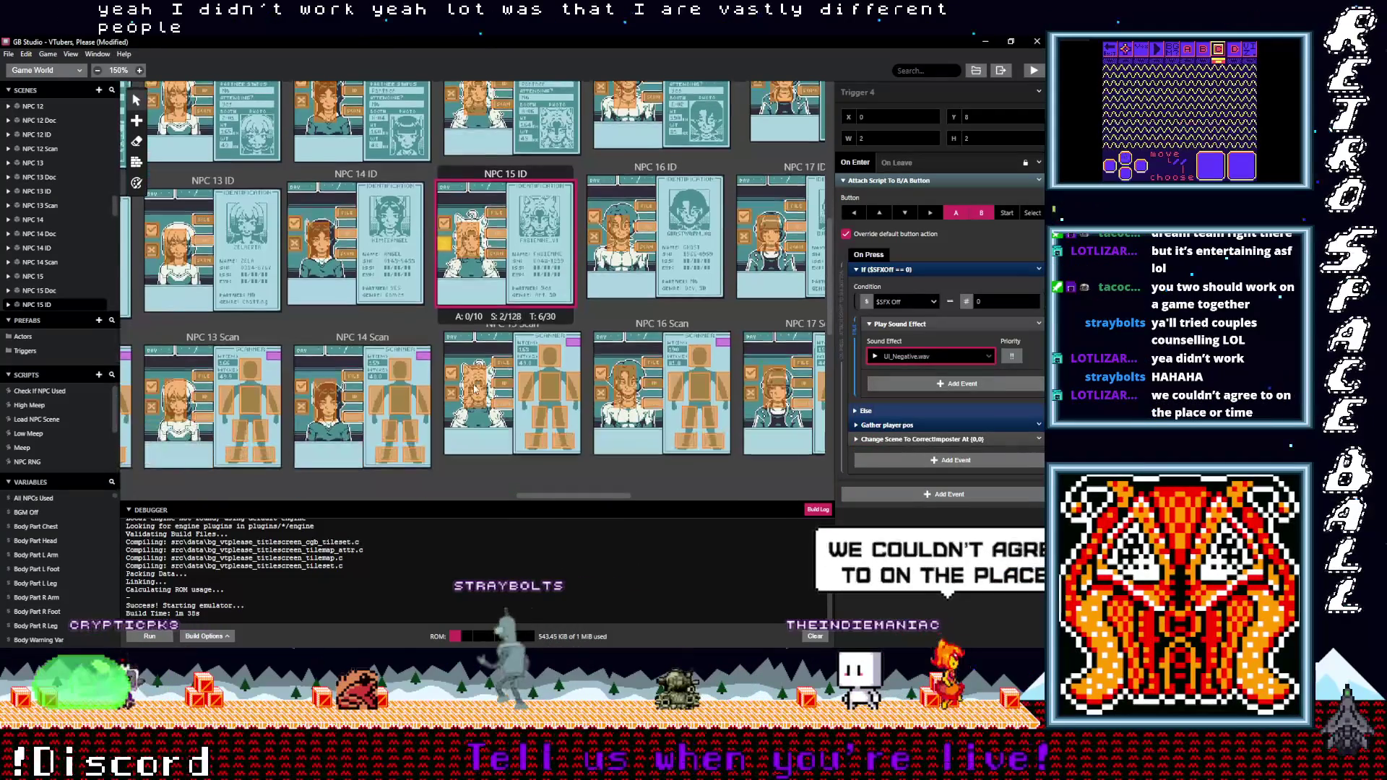
{"action": "left_click", "coordinate": [451, 372]}
Set NPC 15 Scan's Trigger 9 sound effect to UI_Positive.wav
{"action": "left_click", "coordinate": [896, 269]}
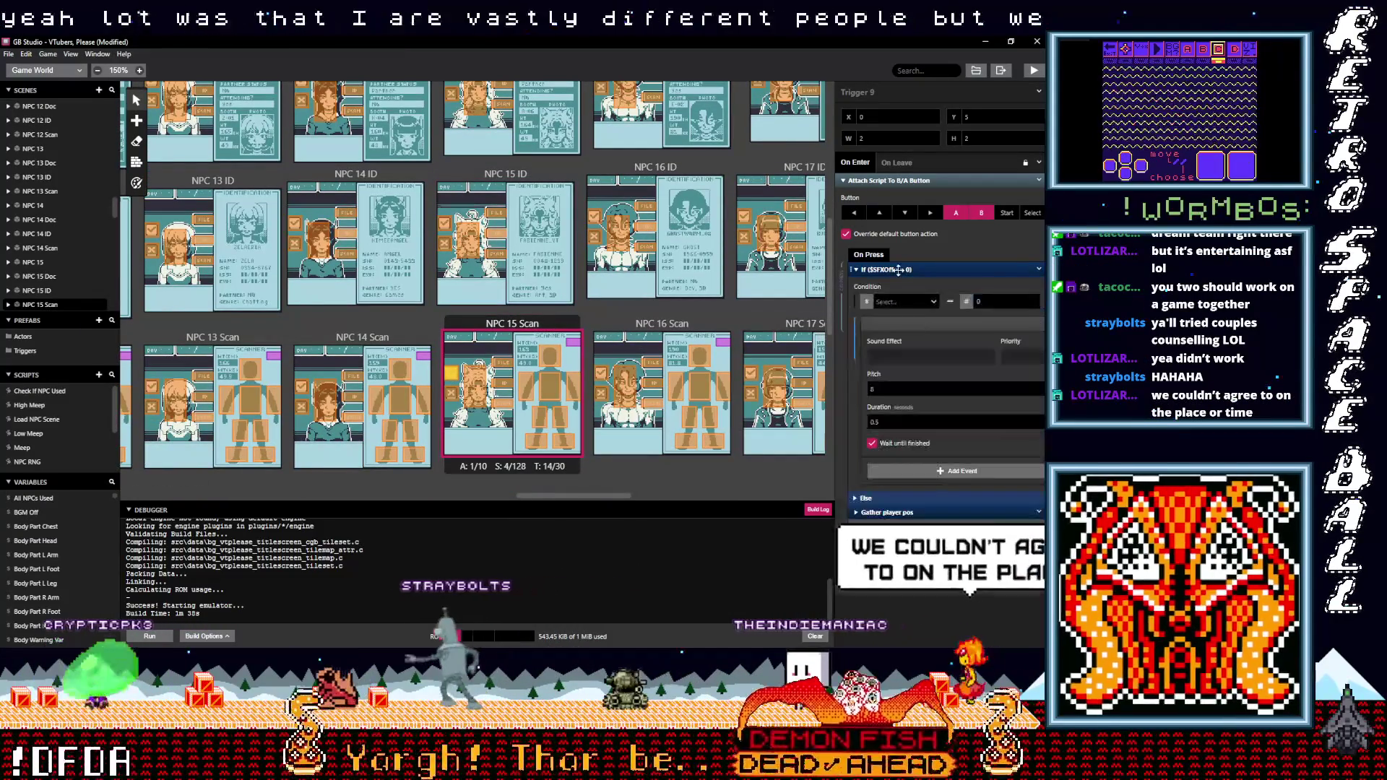
{"action": "left_click", "coordinate": [897, 357]}
{"action": "type", "text": "po"}
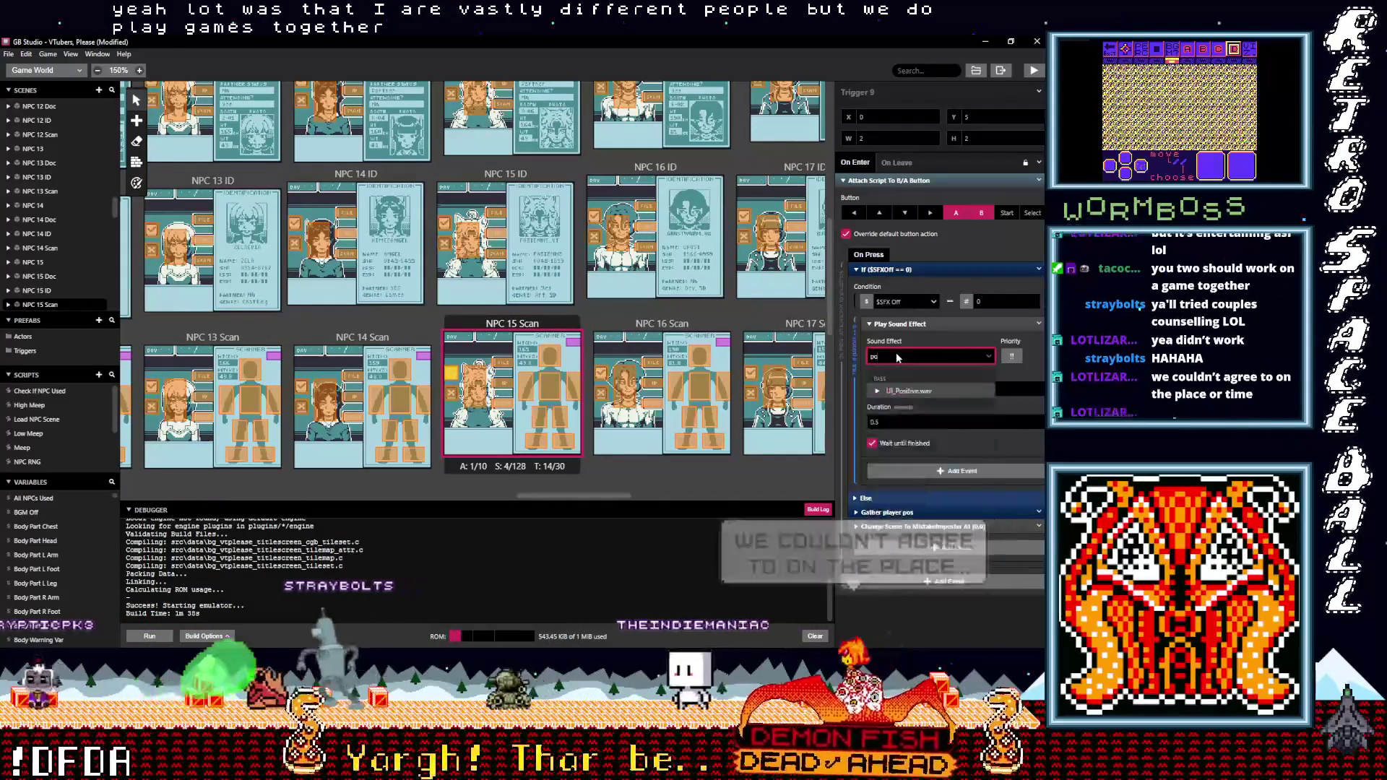
{"action": "left_click", "coordinate": [897, 391]}
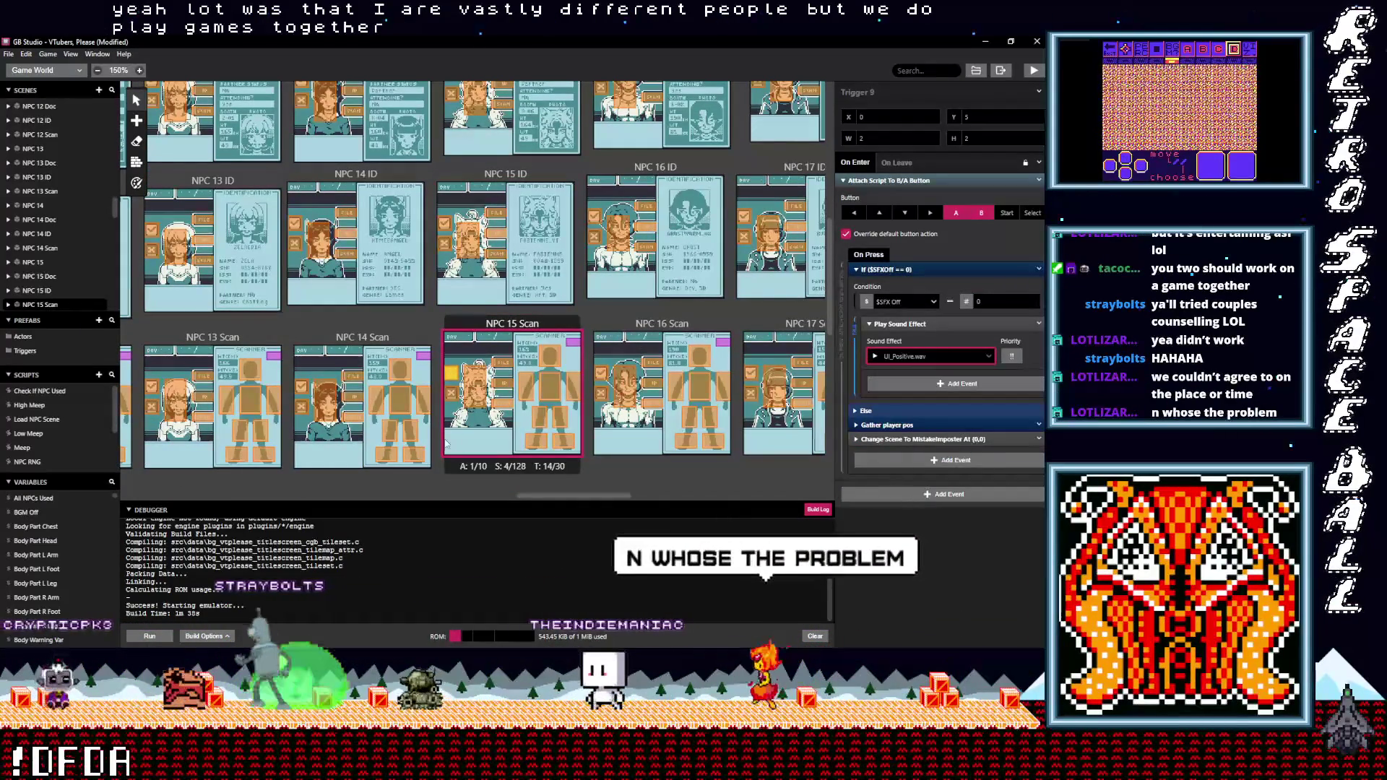
Set NPC 15 Scan's Trigger 10 to UI_Negative.wav, then bring up NPC 16 Scan's Trigger 10
{"action": "left_click", "coordinate": [569, 400]}
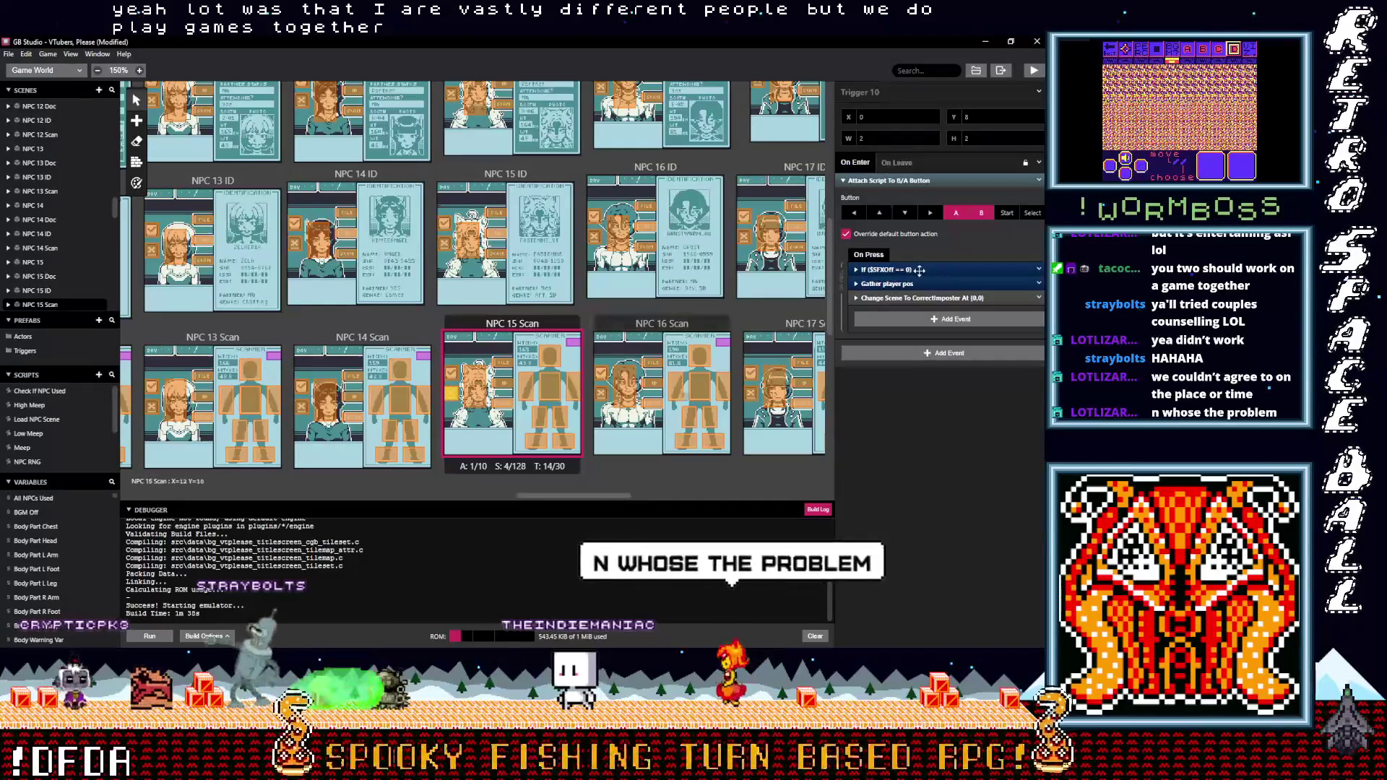
{"action": "left_click", "coordinate": [896, 270]}
{"action": "left_click", "coordinate": [910, 357]}
{"action": "type", "text": "neg"}
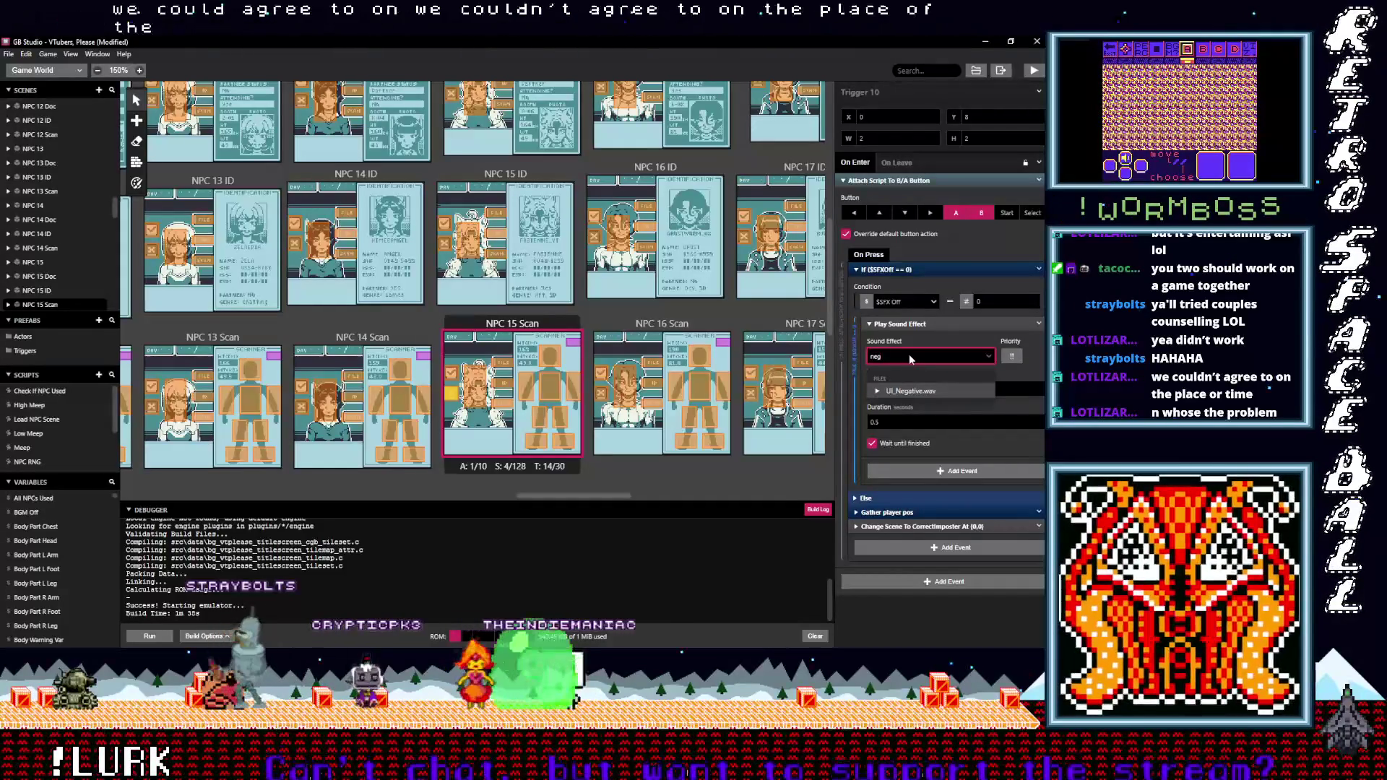
{"action": "left_click", "coordinate": [920, 393]}
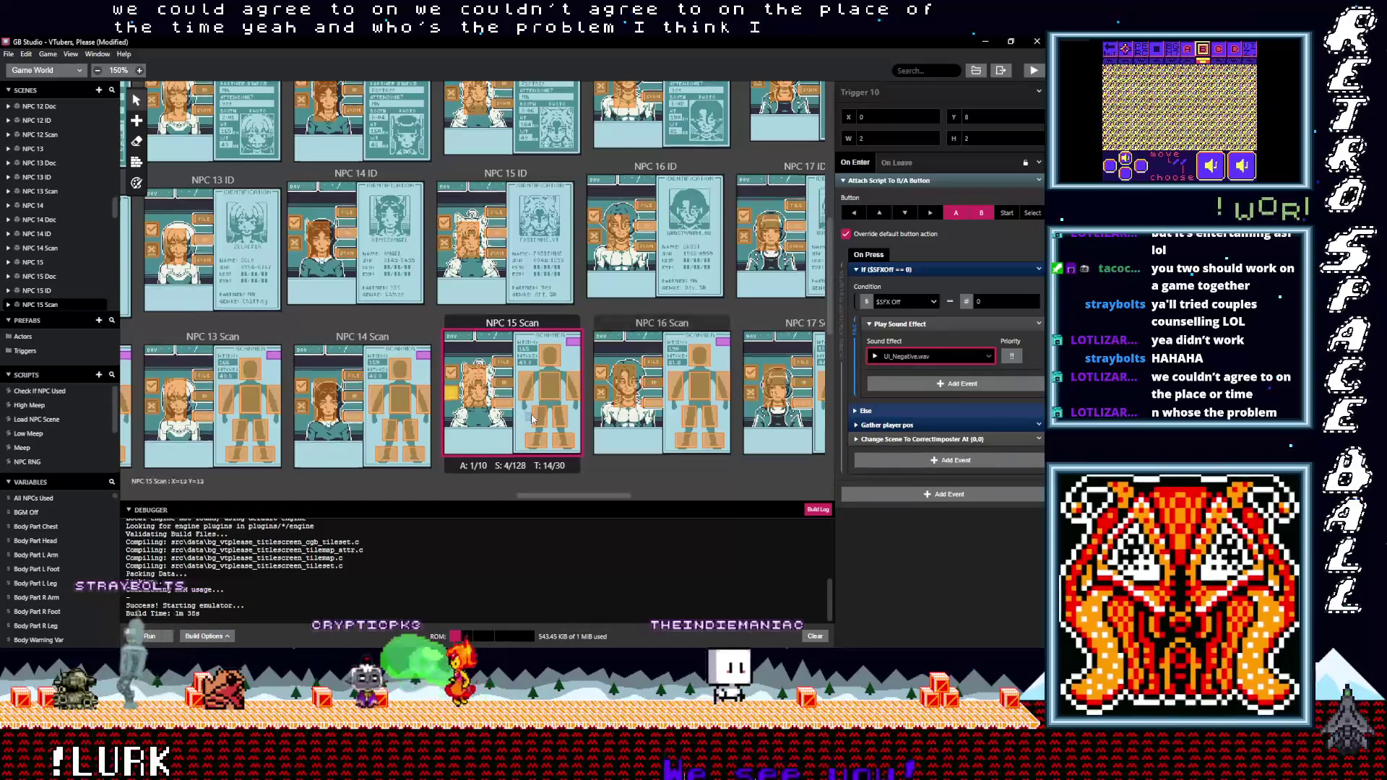
{"action": "left_click", "coordinate": [451, 378]}
{"action": "left_click", "coordinate": [600, 393]}
{"action": "left_click", "coordinate": [896, 269]}
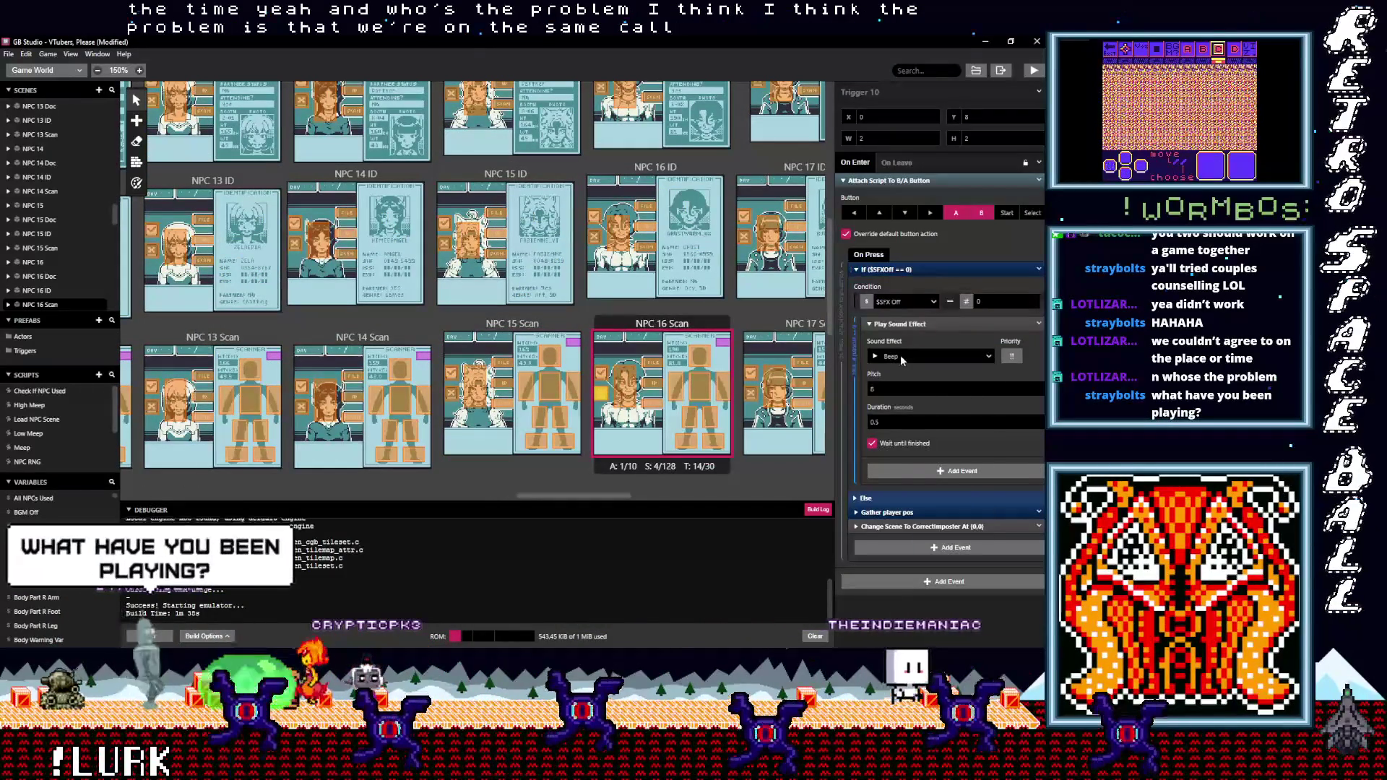
Set NPC 16 Scan's Trigger 10 sound effect to UI_Negative.wav
{"action": "left_click", "coordinate": [900, 354]}
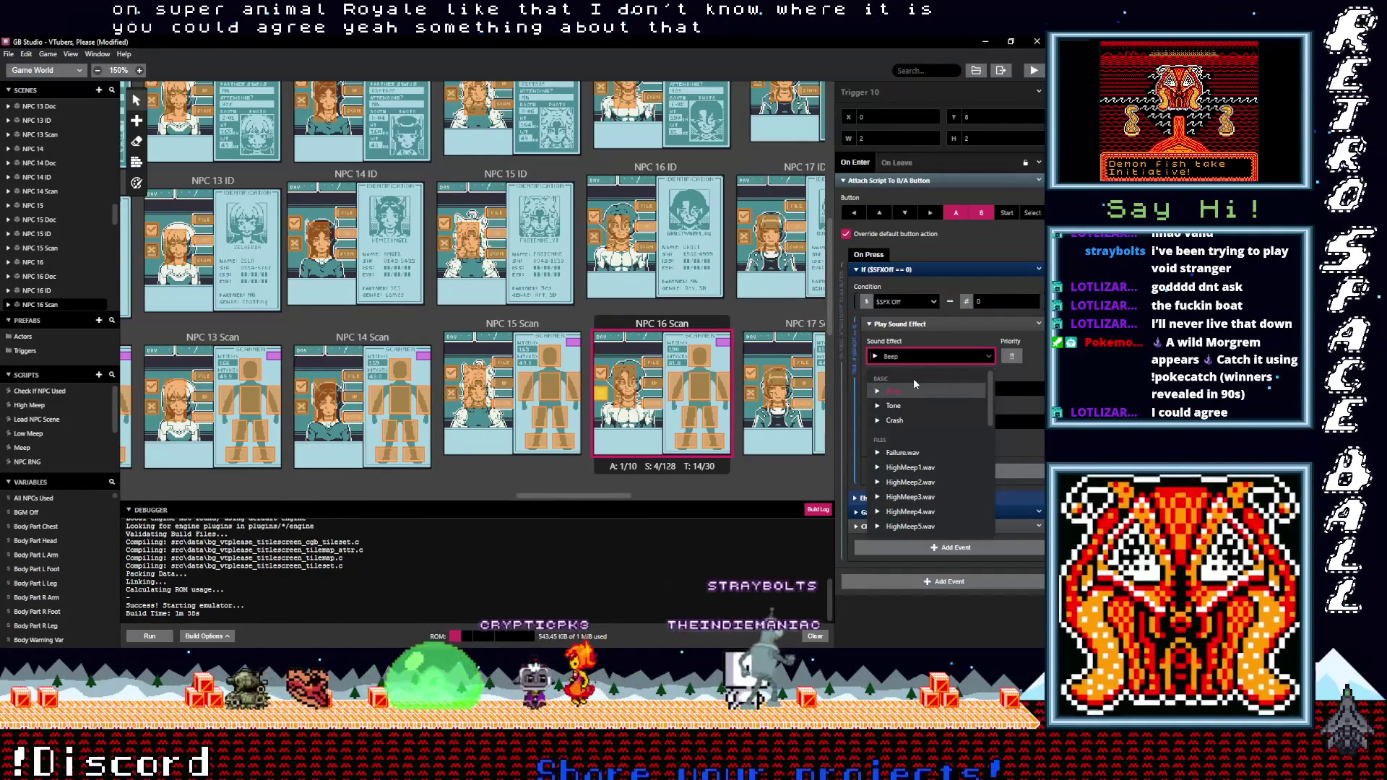
{"action": "type", "text": "neg"}
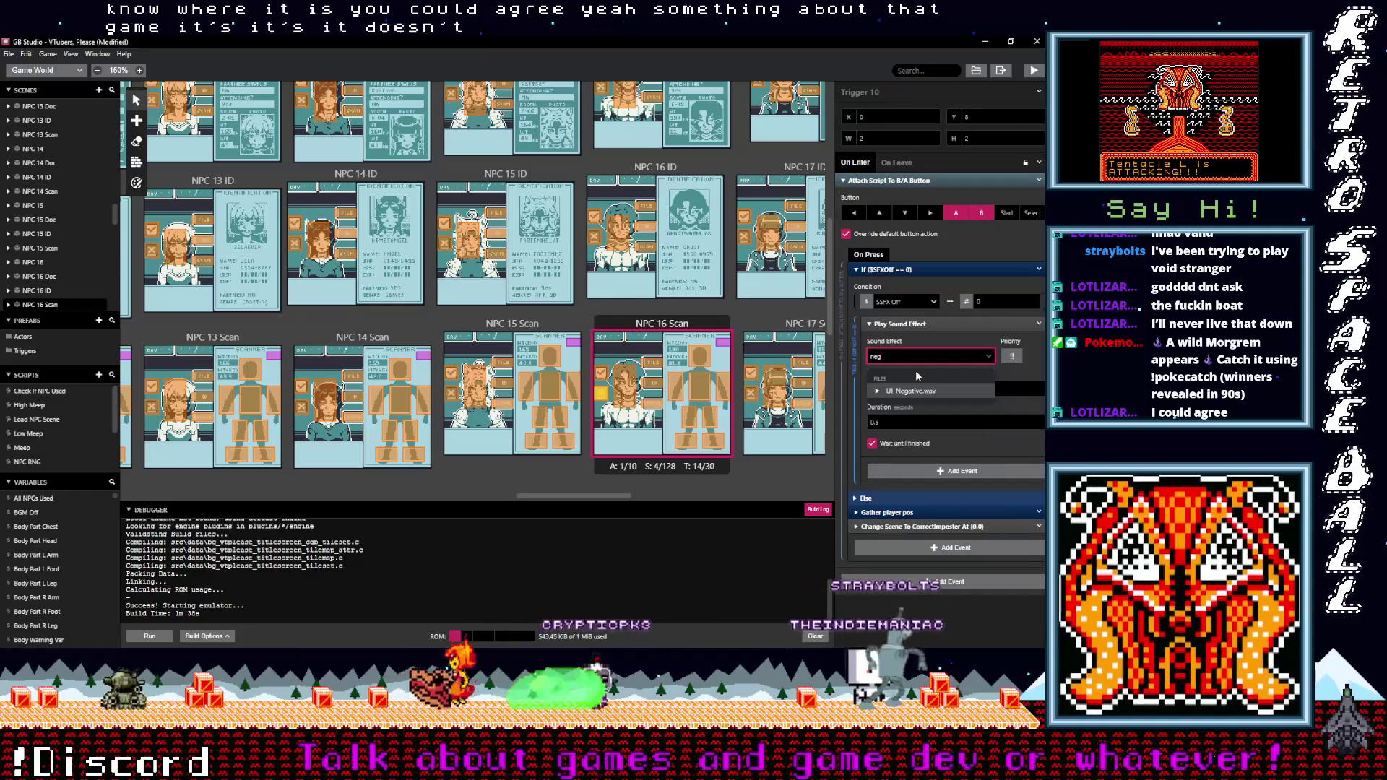
{"action": "key", "text": "Return"}
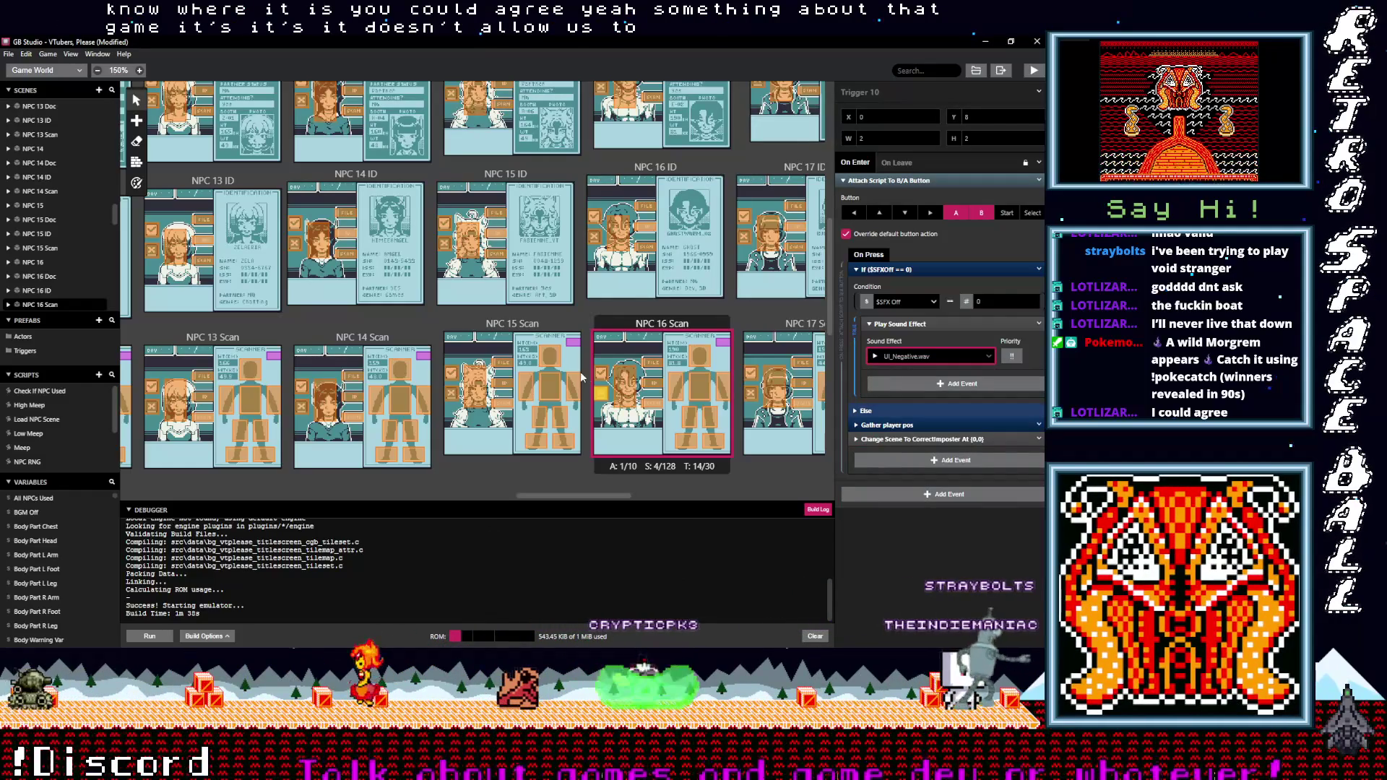
Set NPC 16 Scan's Trigger 9 to UI_Positive.wav, then bring up NPC 16 ID's trigger
{"action": "left_click", "coordinate": [604, 376]}
{"action": "left_click", "coordinate": [905, 272]}
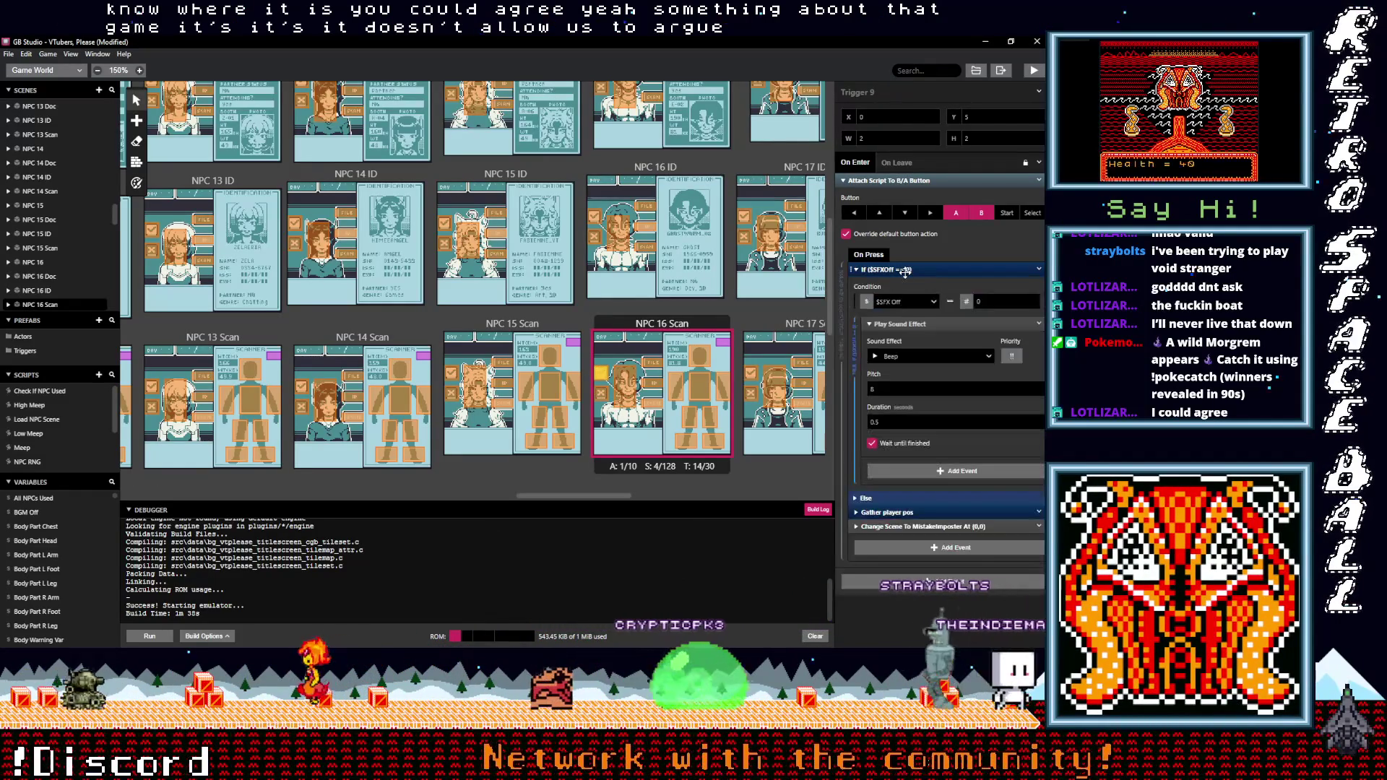
{"action": "left_click", "coordinate": [900, 357]}
{"action": "type", "text": "pos"}
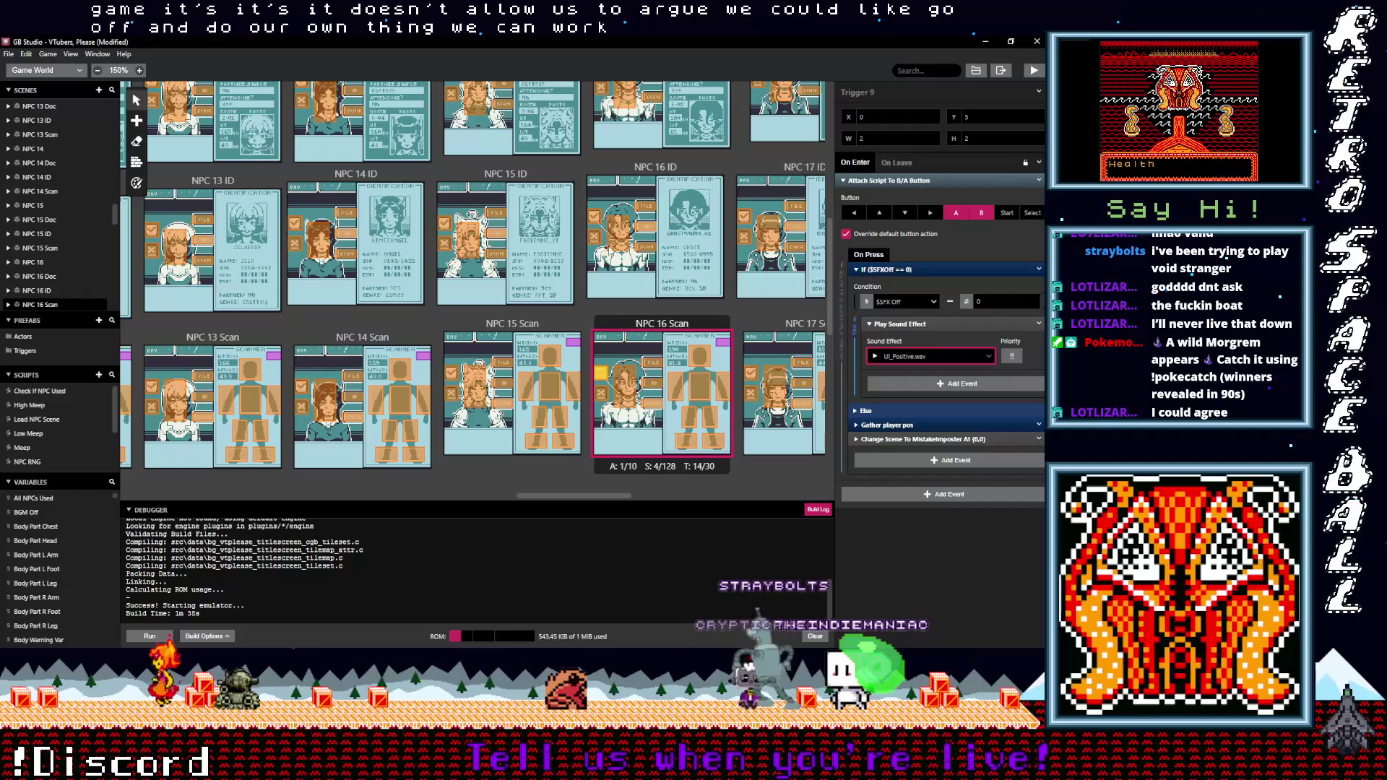
{"action": "left_click", "coordinate": [597, 237]}
{"action": "left_click", "coordinate": [900, 357]}
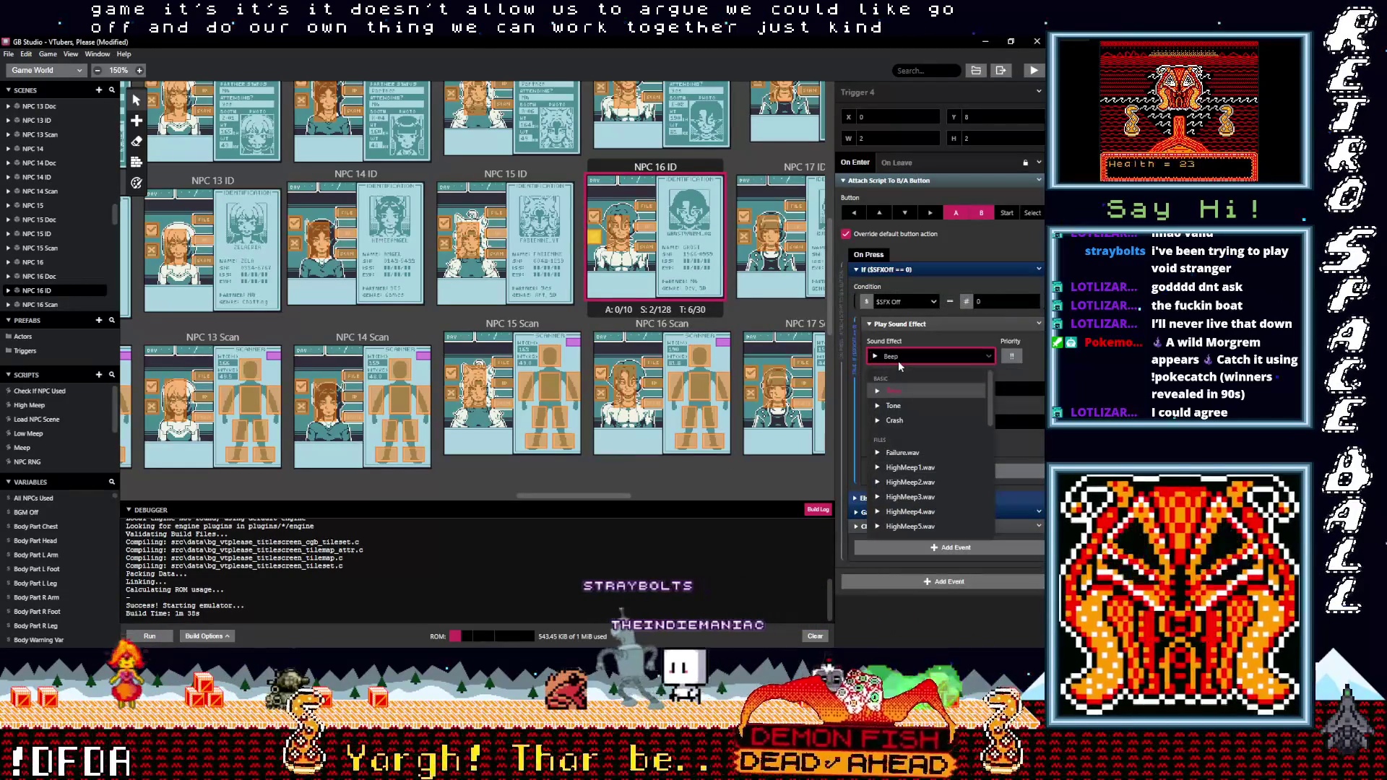
Set NPC 16 ID's Trigger 4 sound to UI_Negative.wav and Trigger 3's to UI_Positive.wav
{"action": "type", "text": "neg"}
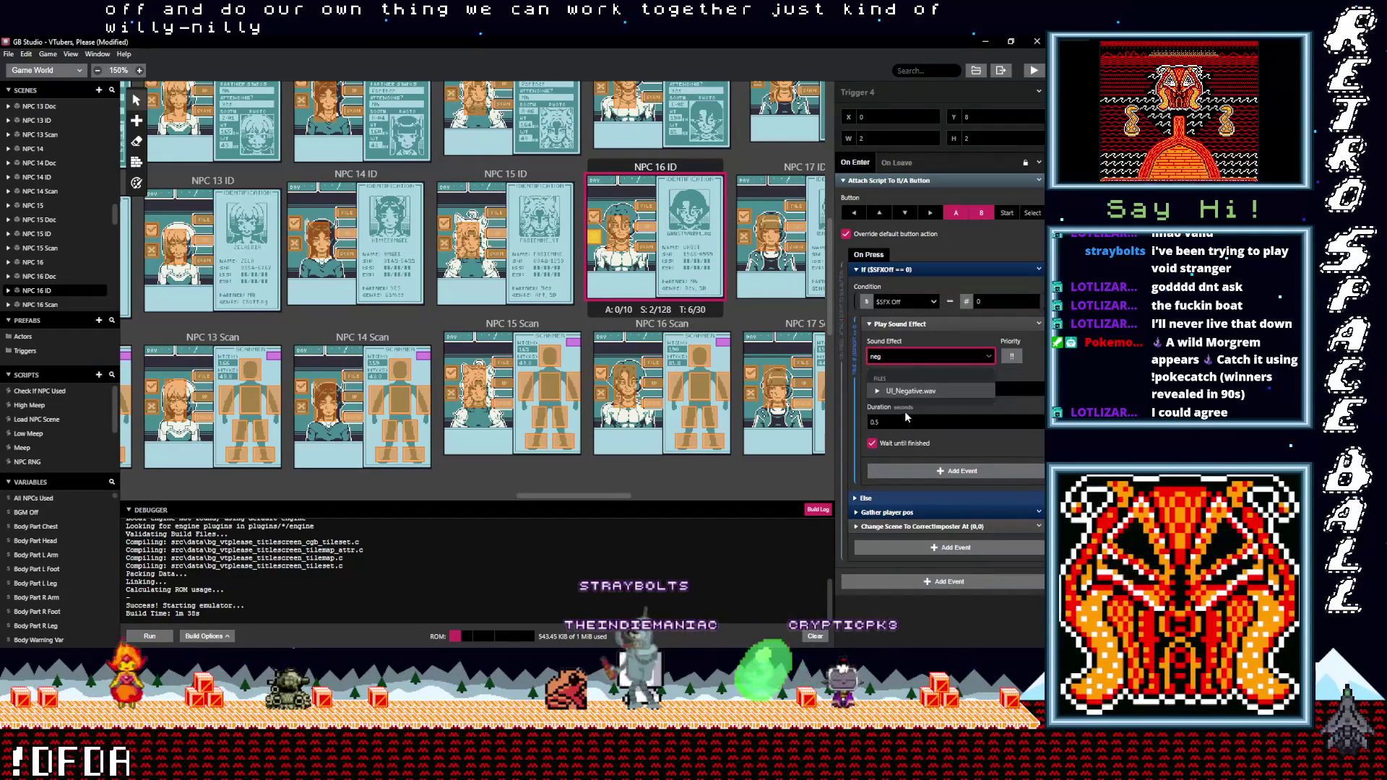
{"action": "left_click", "coordinate": [909, 391]}
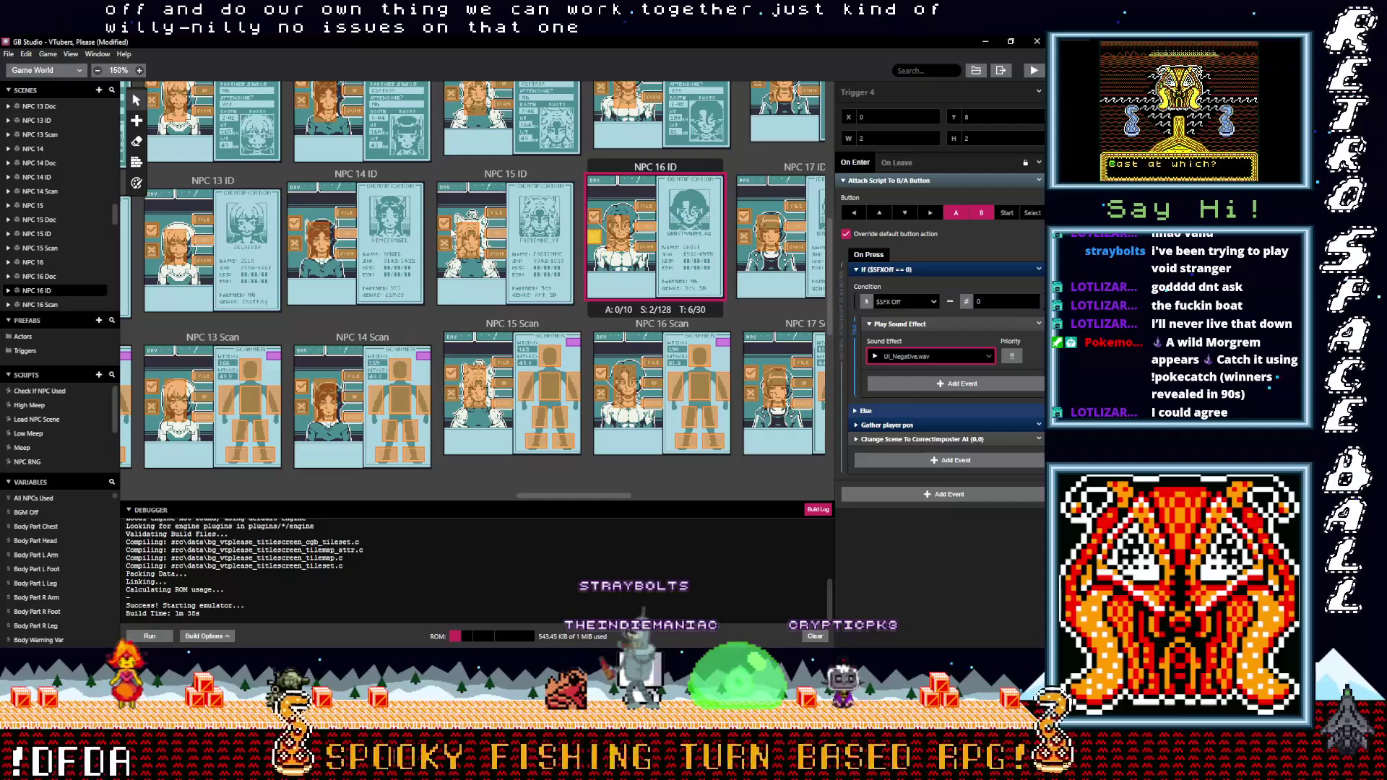
{"action": "left_click", "coordinate": [594, 215]}
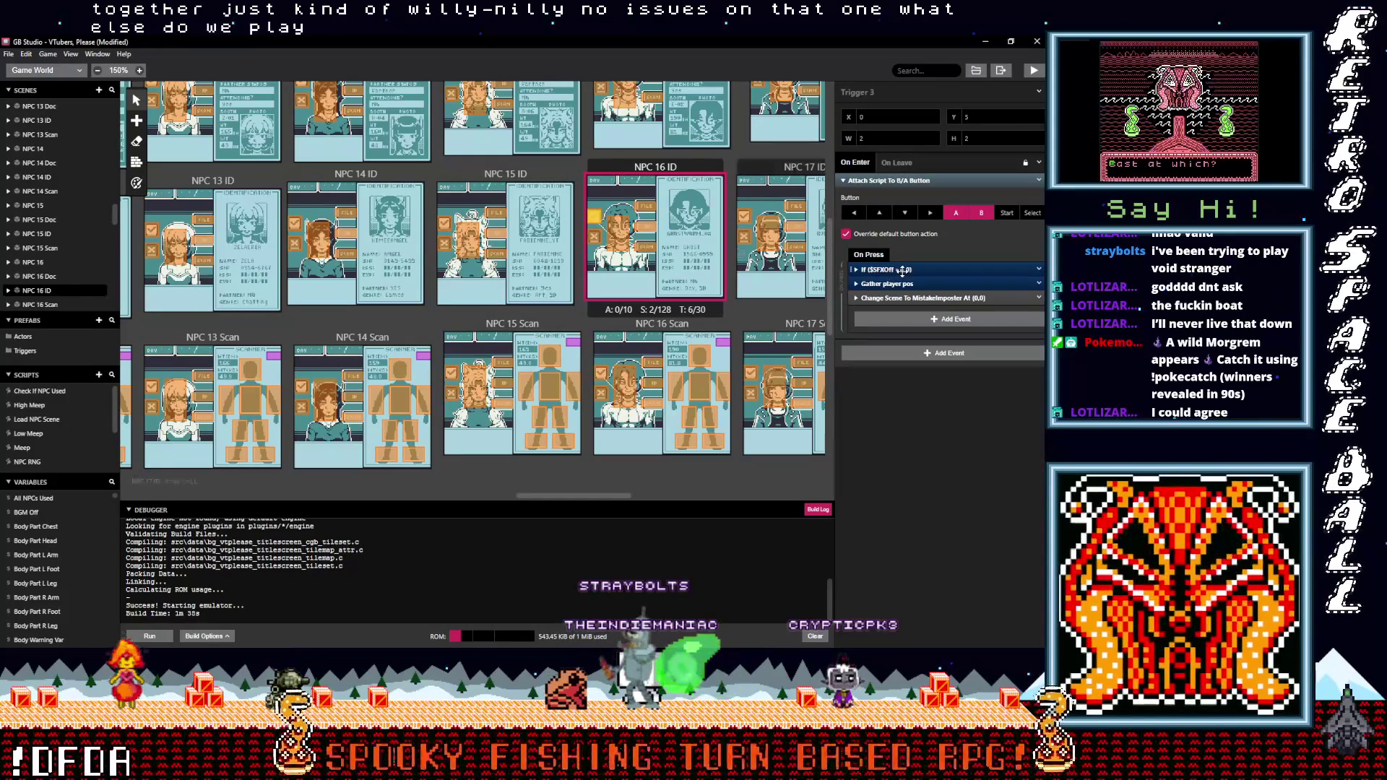
{"action": "left_click", "coordinate": [907, 359]}
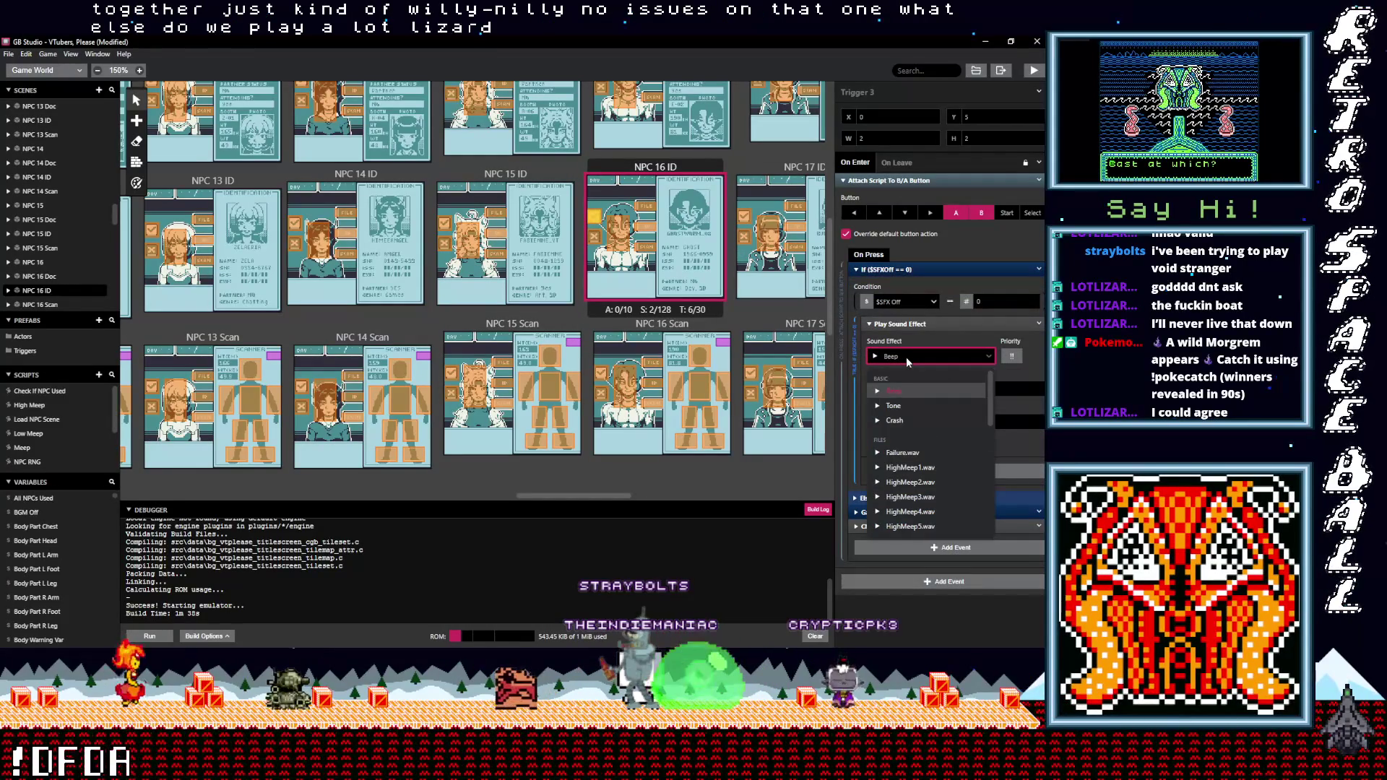
{"action": "type", "text": "po"}
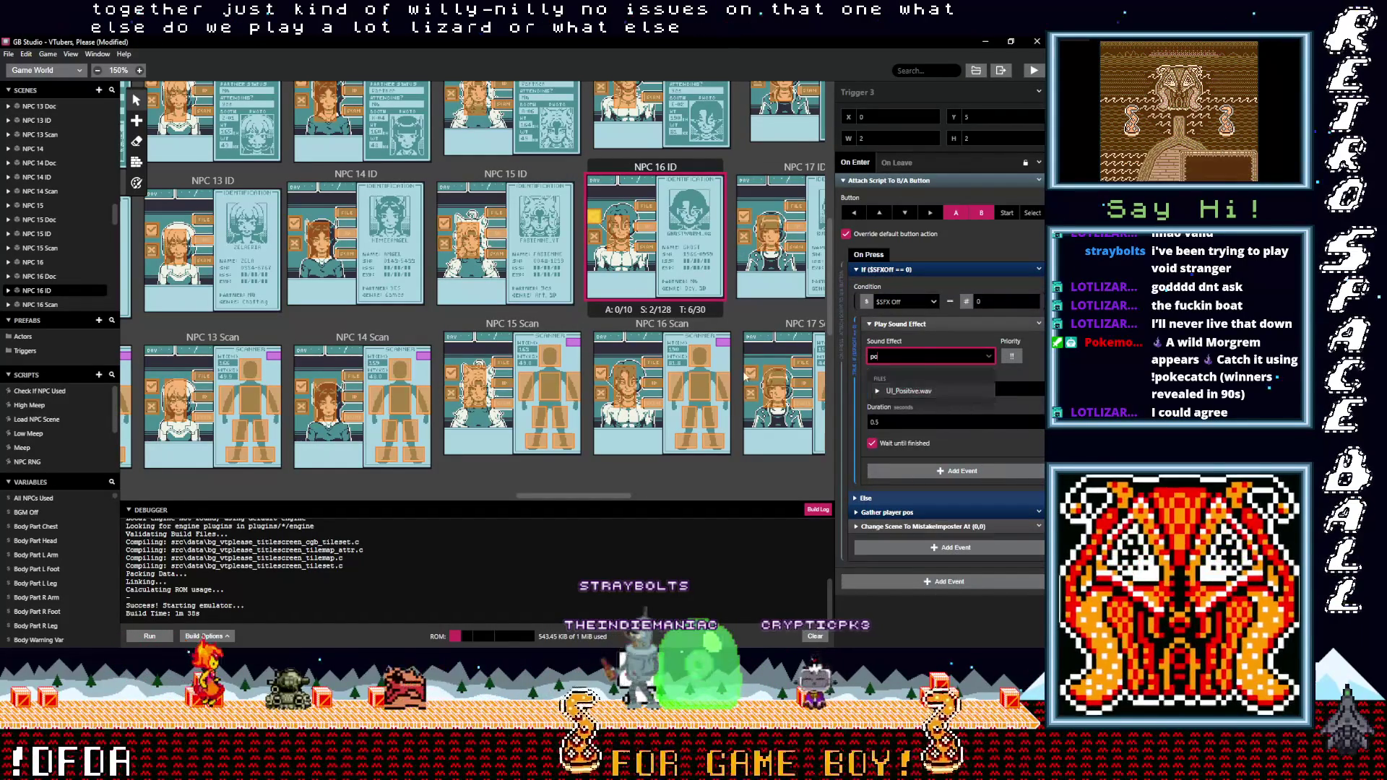
{"action": "left_click", "coordinate": [910, 391]}
{"action": "scroll", "coordinate": [657, 354], "scroll_direction": "up", "scroll_amount": 3}
Make NPC 16 Doc's Trigger 4 play UI_Negative.wav instead of Beep
{"action": "scroll", "coordinate": [657, 359], "scroll_direction": "up", "scroll_amount": 1}
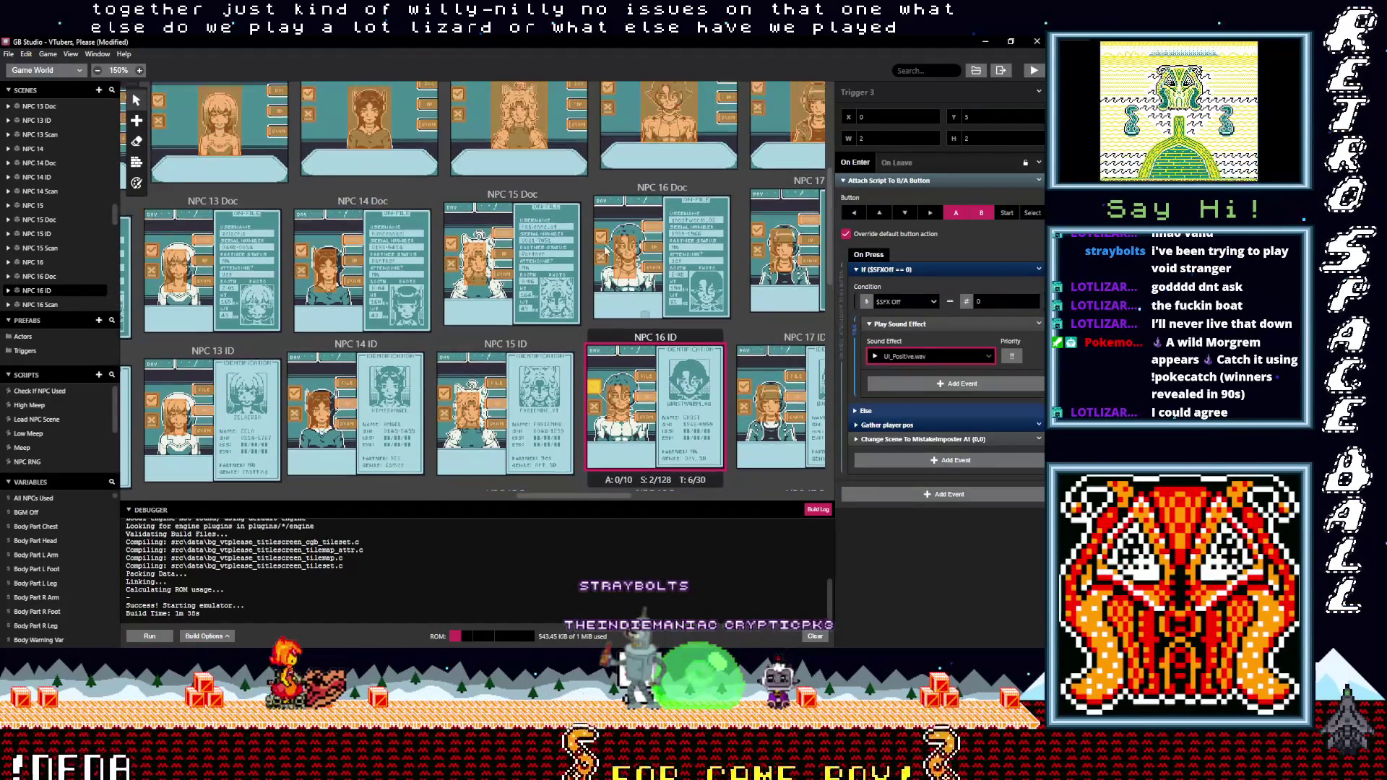
{"action": "left_click", "coordinate": [600, 257]}
{"action": "left_click", "coordinate": [908, 269]}
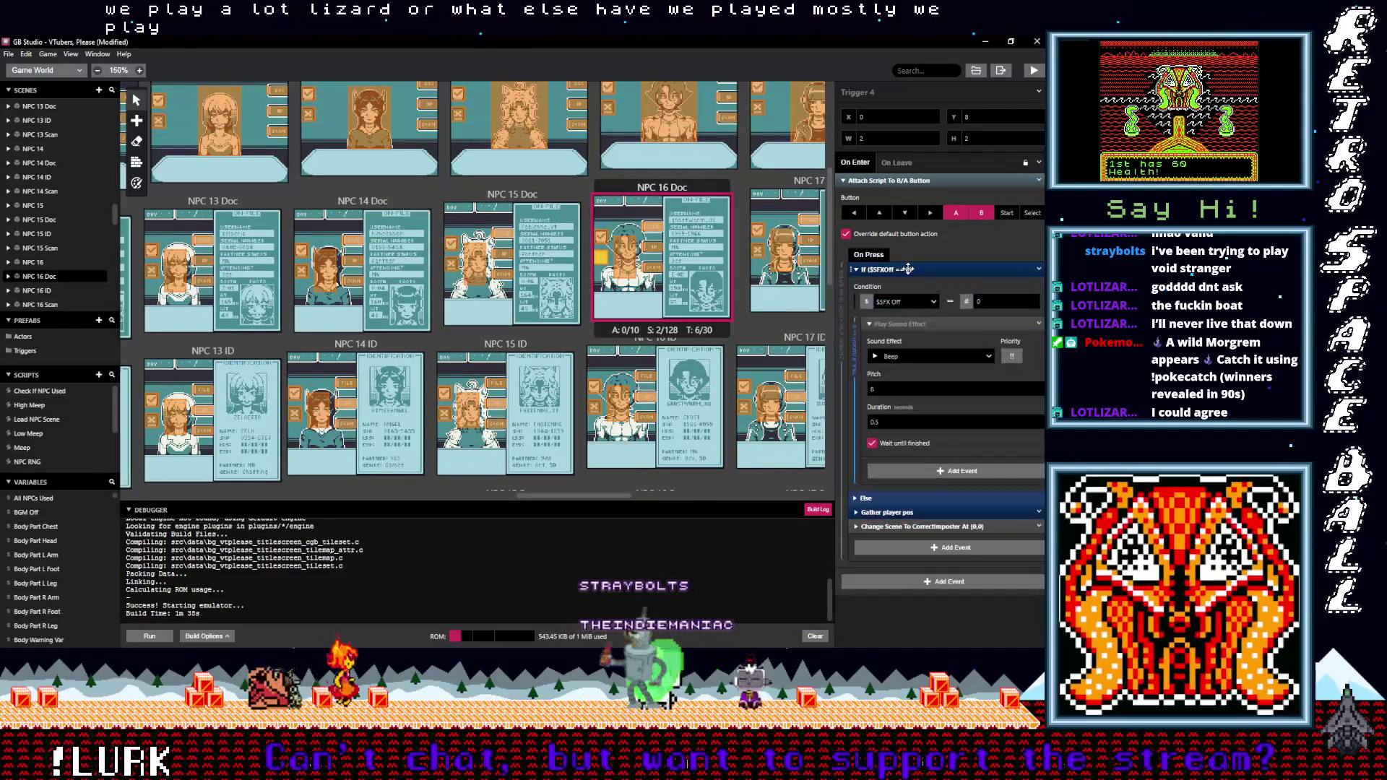
{"action": "left_click", "coordinate": [901, 357]}
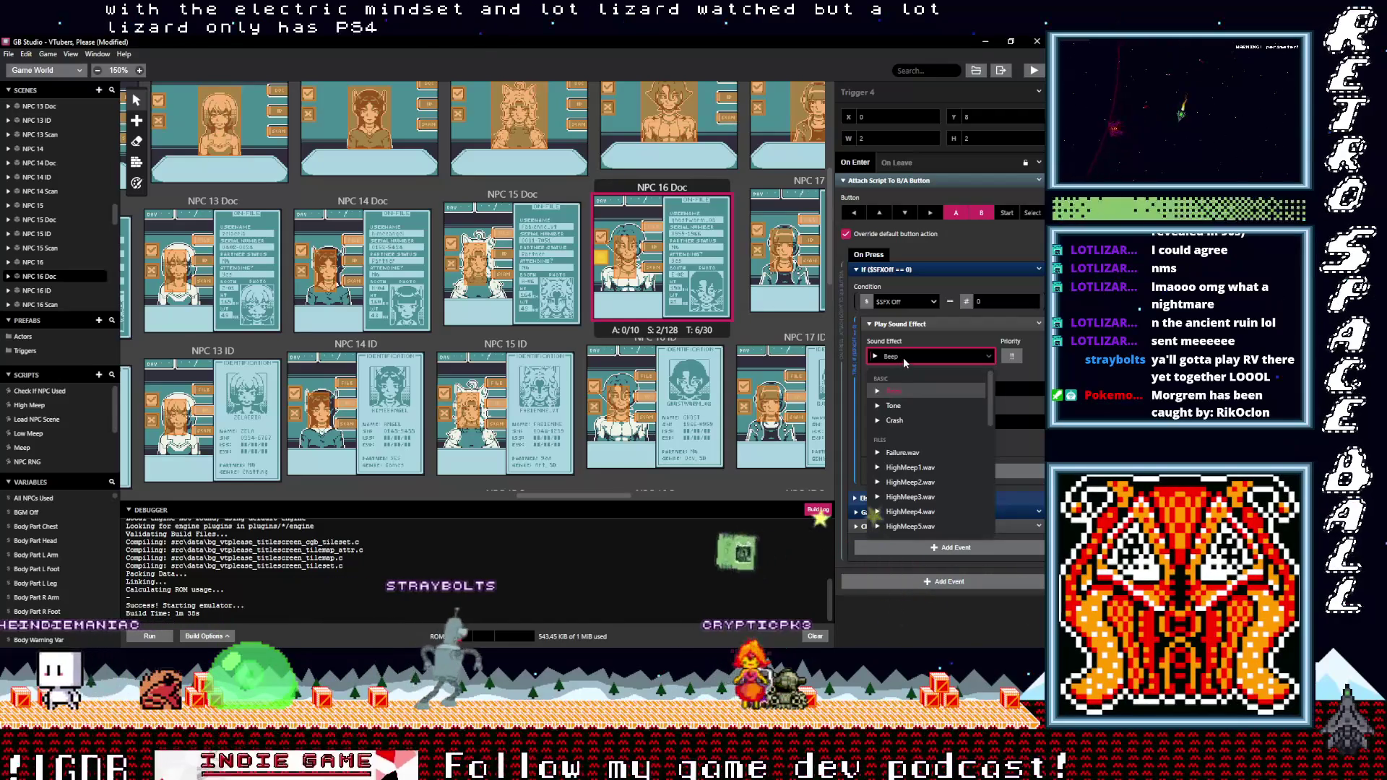
{"action": "type", "text": "neg"}
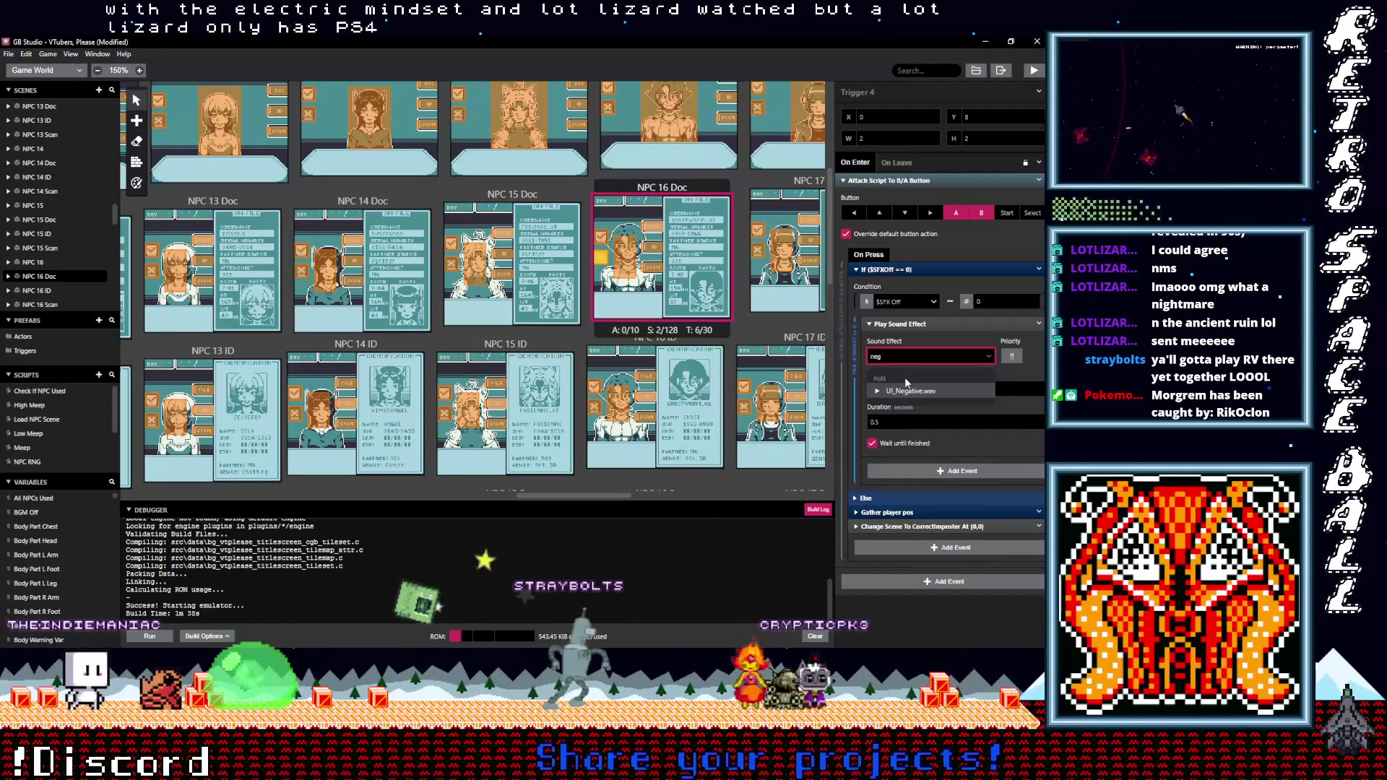
{"action": "left_click", "coordinate": [920, 393]}
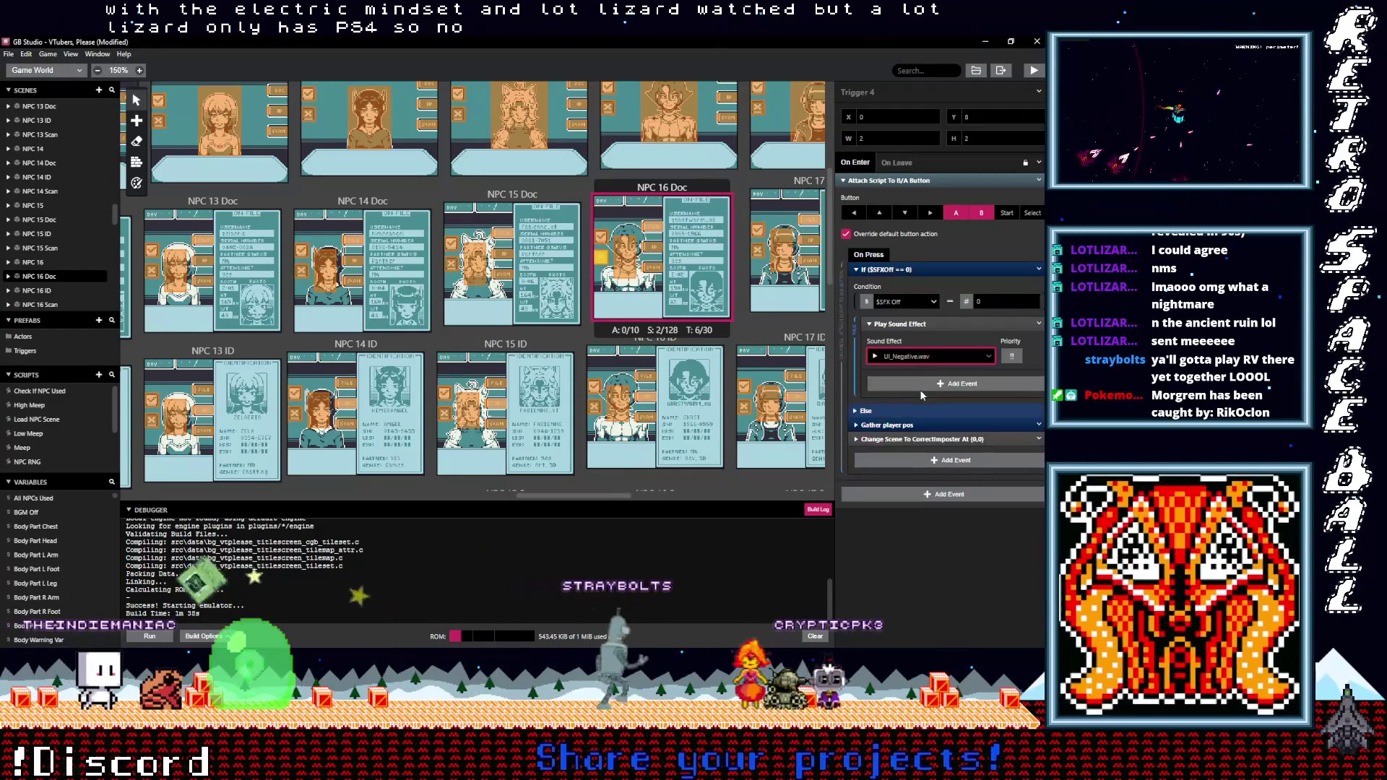
Make NPC 16 Doc's Trigger 3 play UI_Positive.wav instead of Beep
{"action": "left_click", "coordinate": [601, 237]}
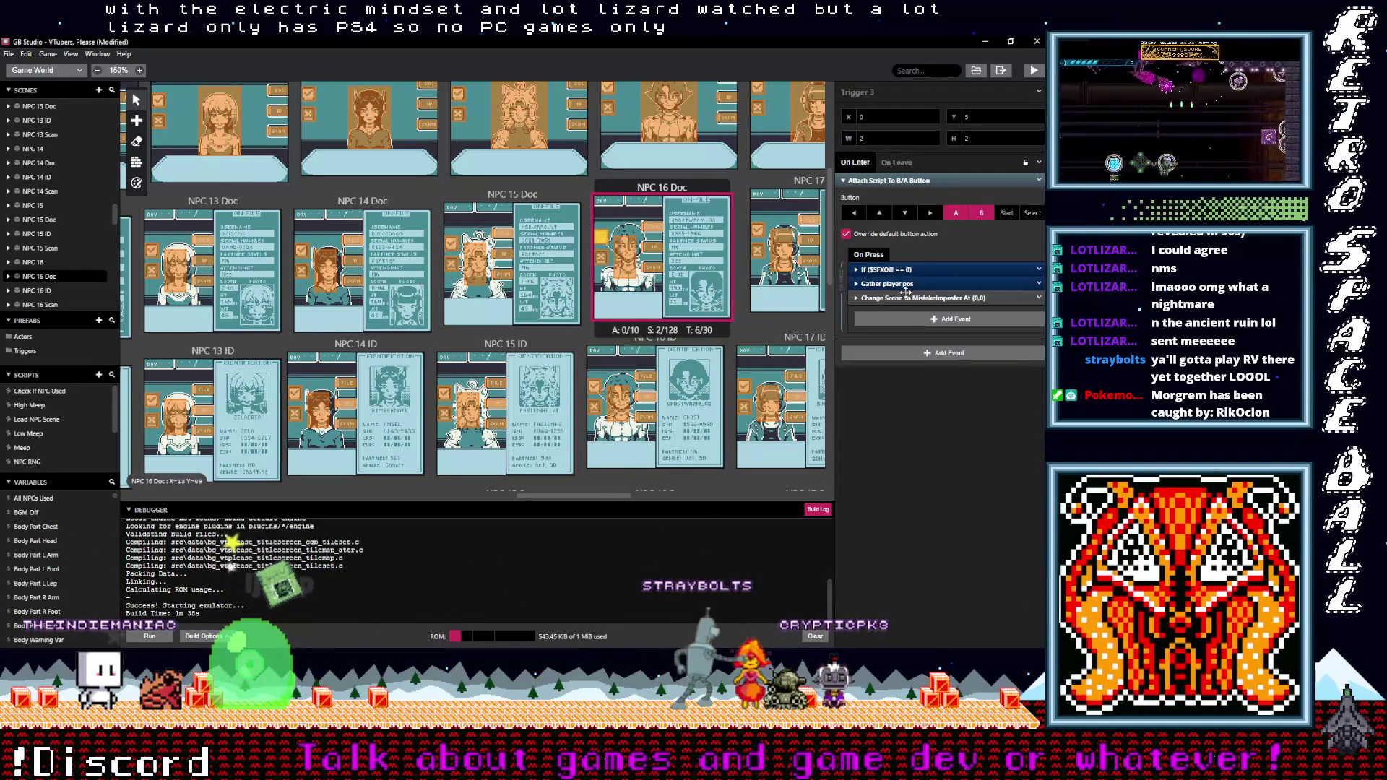
{"action": "left_click", "coordinate": [894, 270]}
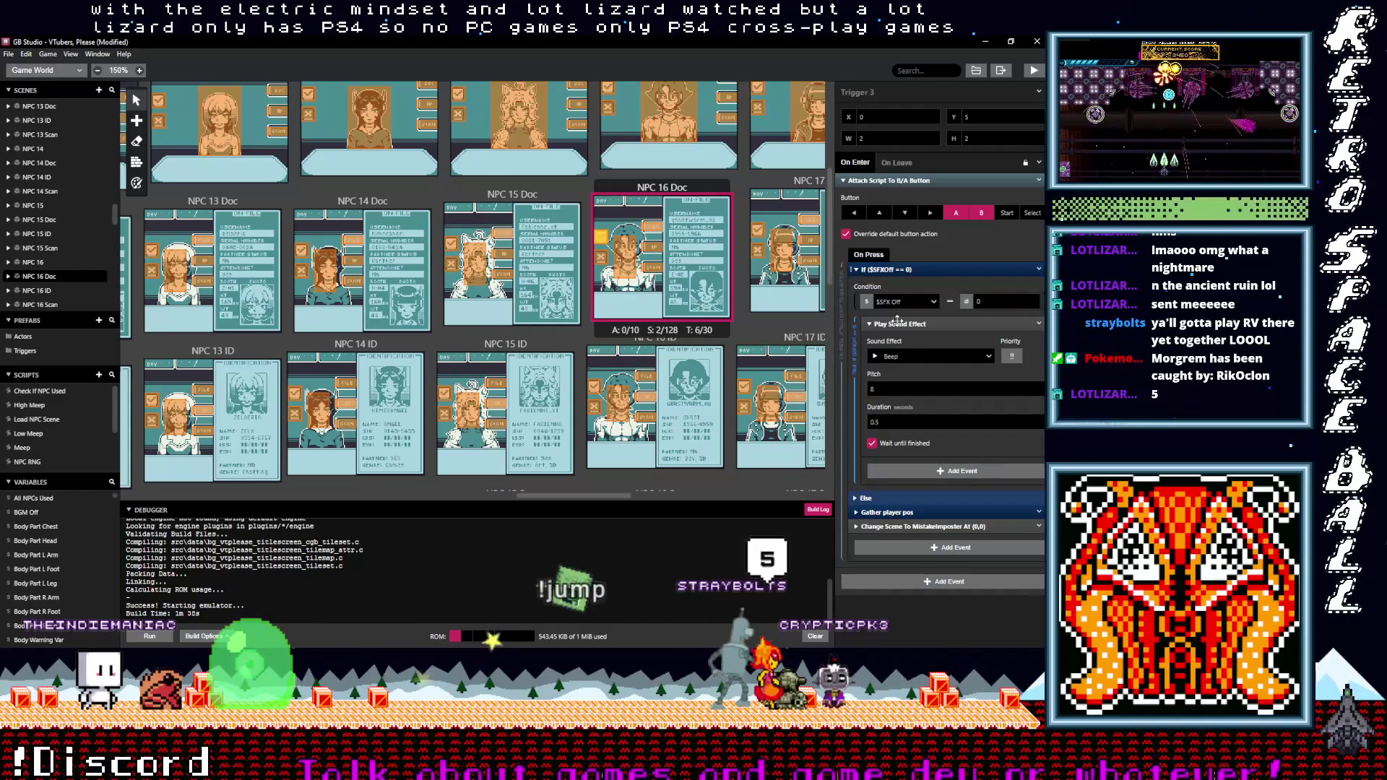
{"action": "left_click", "coordinate": [917, 357]}
{"action": "type", "text": "pos"}
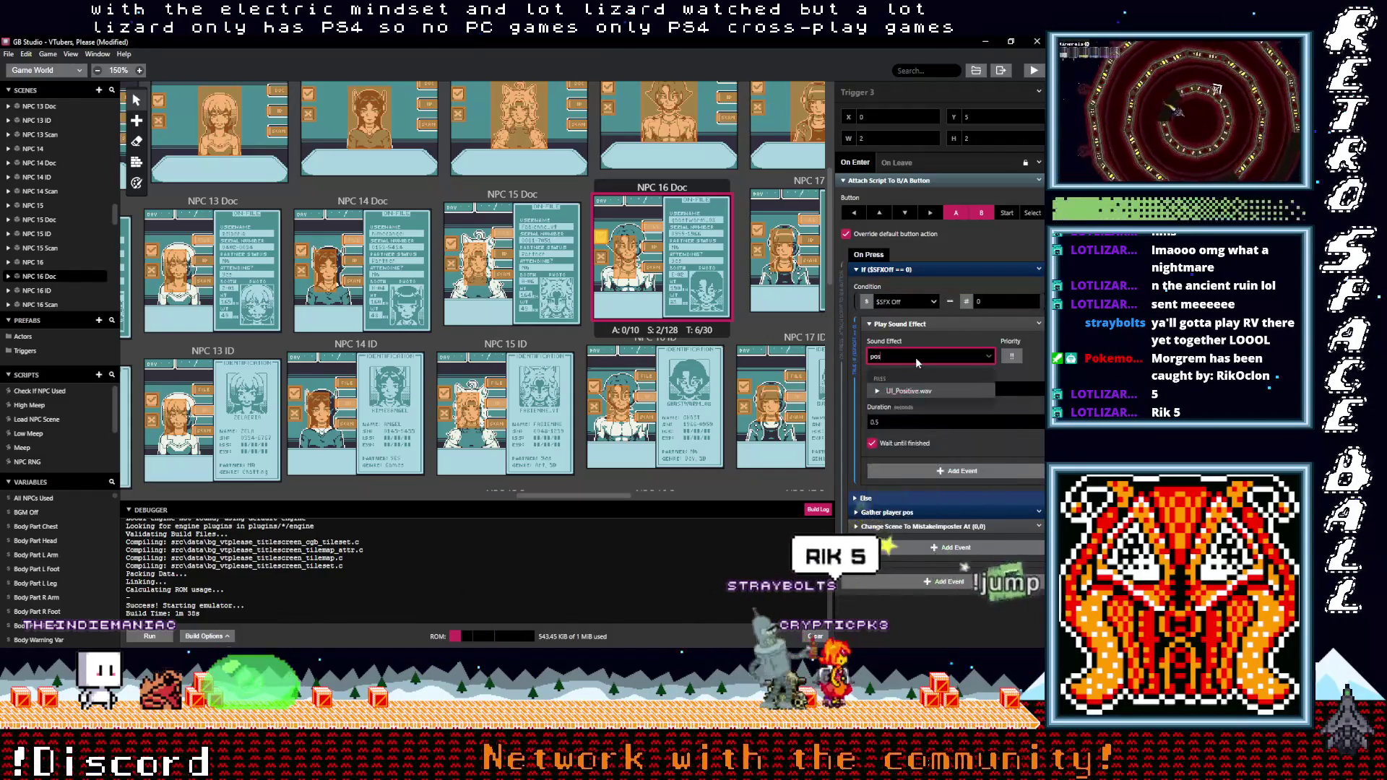
{"action": "left_click", "coordinate": [904, 391]}
Recheck NPC 16 Doc's trigger and inspect the NPC 16 ID and NPC 16 Scan triggers
{"action": "left_click", "coordinate": [601, 259]}
{"action": "left_click", "coordinate": [597, 388]}
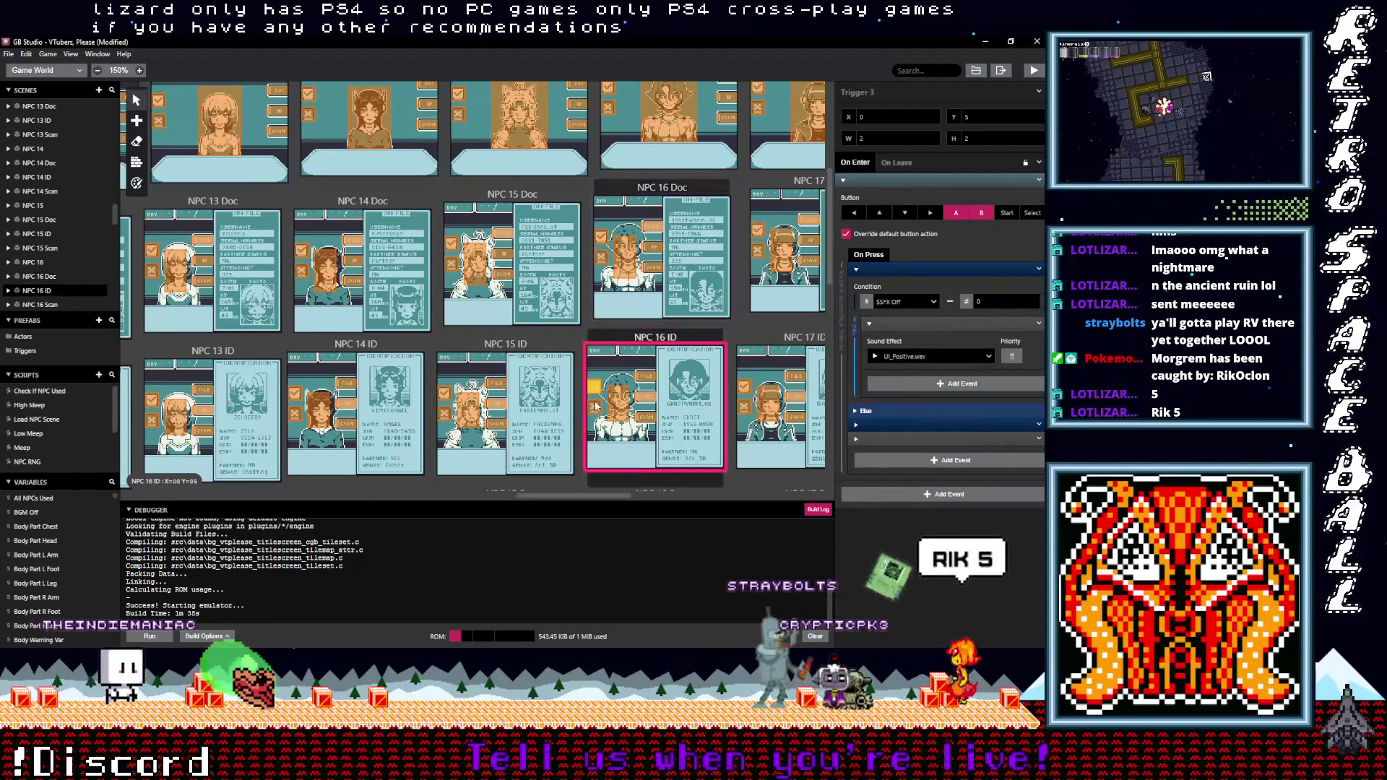
{"action": "scroll", "coordinate": [597, 388], "scroll_direction": "down", "scroll_amount": 3}
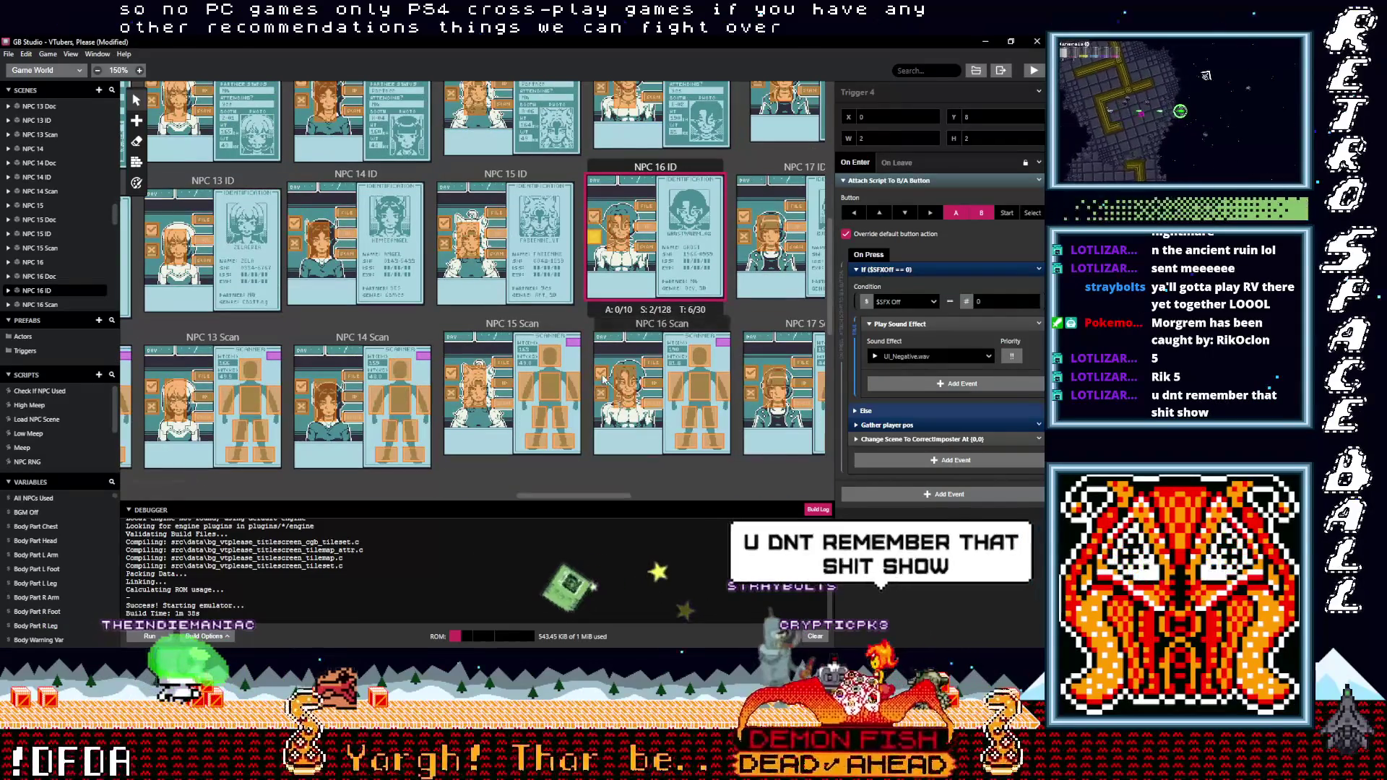
{"action": "left_click", "coordinate": [604, 396]}
{"action": "left_click", "coordinate": [603, 395]}
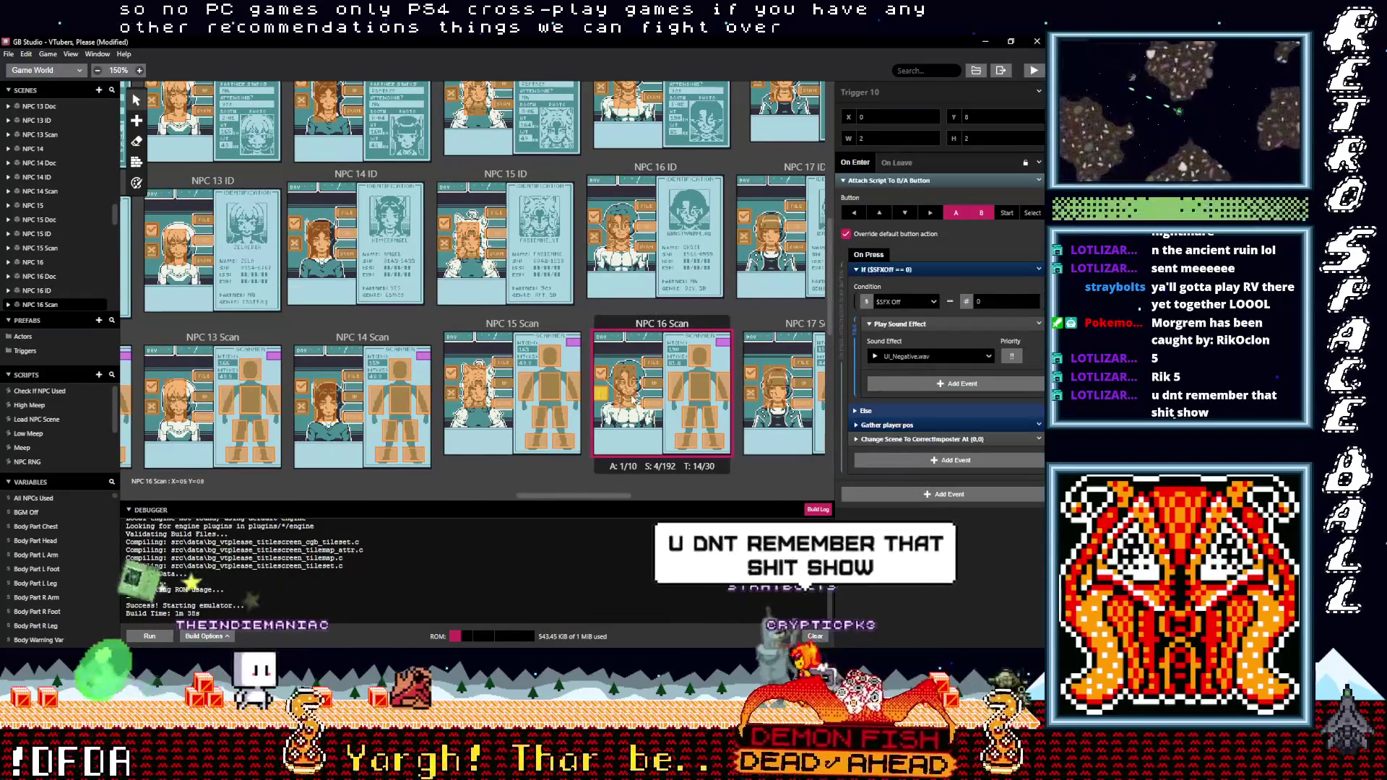
{"action": "scroll", "coordinate": [607, 347], "scroll_direction": "up", "scroll_amount": 6}
Set the NPC 16 scene's Trigger 2 sound effect to UI_Negative.wav
{"action": "left_click", "coordinate": [614, 278]}
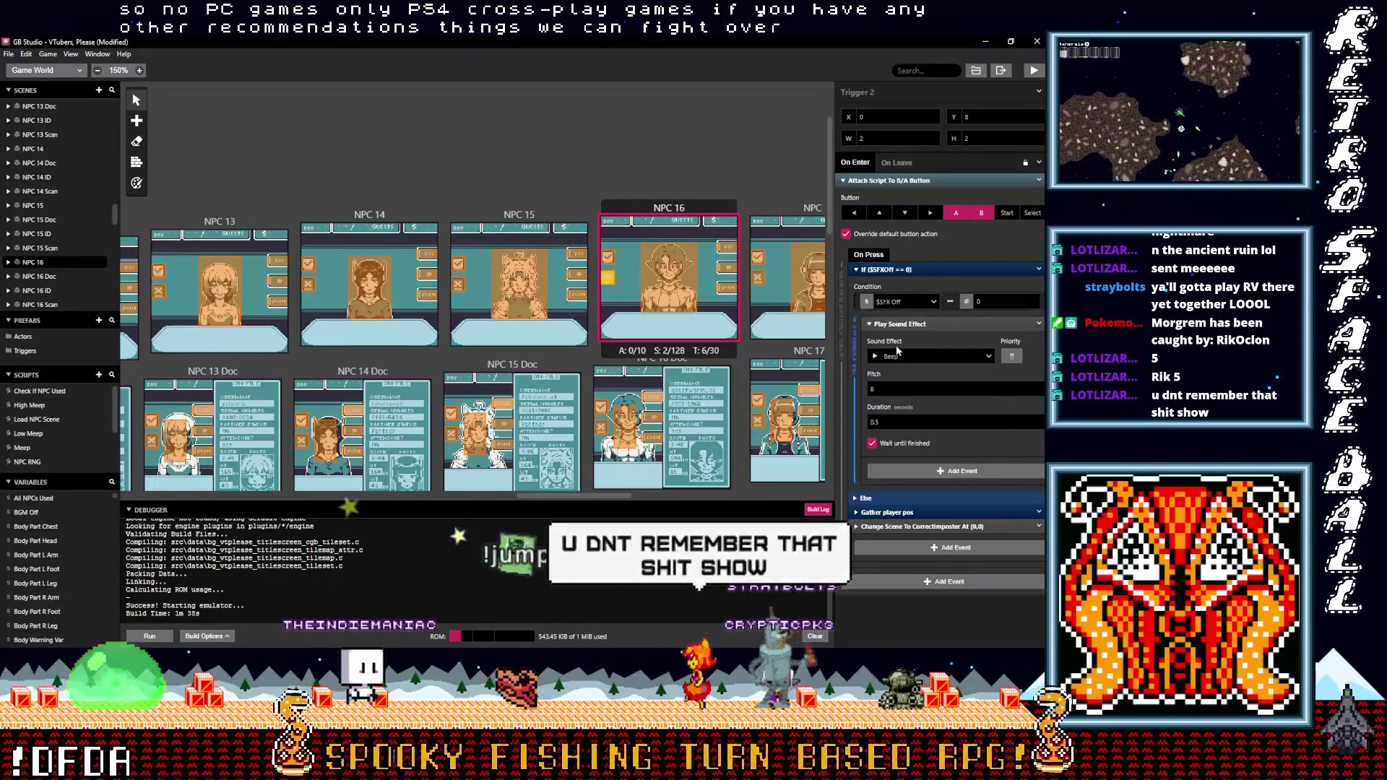
{"action": "left_click", "coordinate": [903, 357]}
{"action": "scroll", "coordinate": [908, 392], "scroll_direction": "down", "scroll_amount": 5}
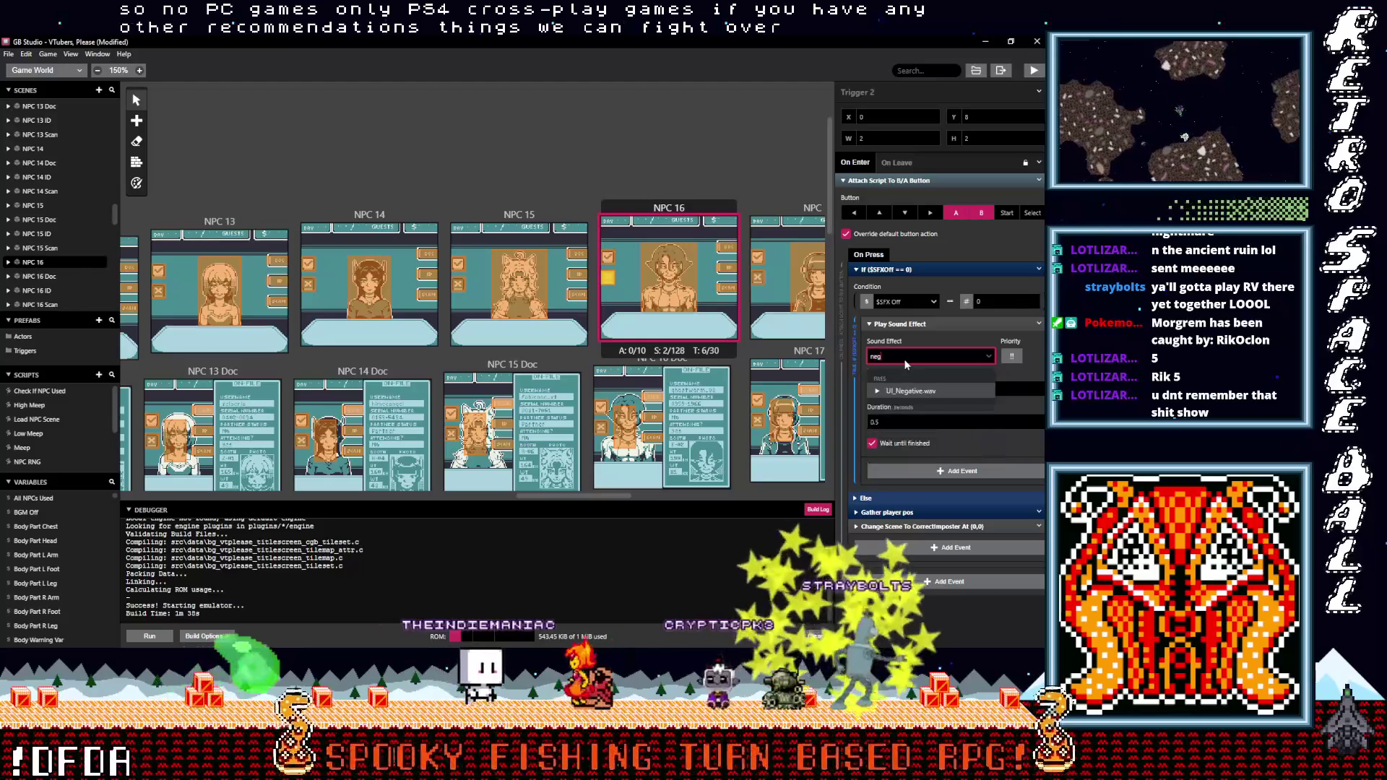
{"action": "left_click", "coordinate": [909, 392]}
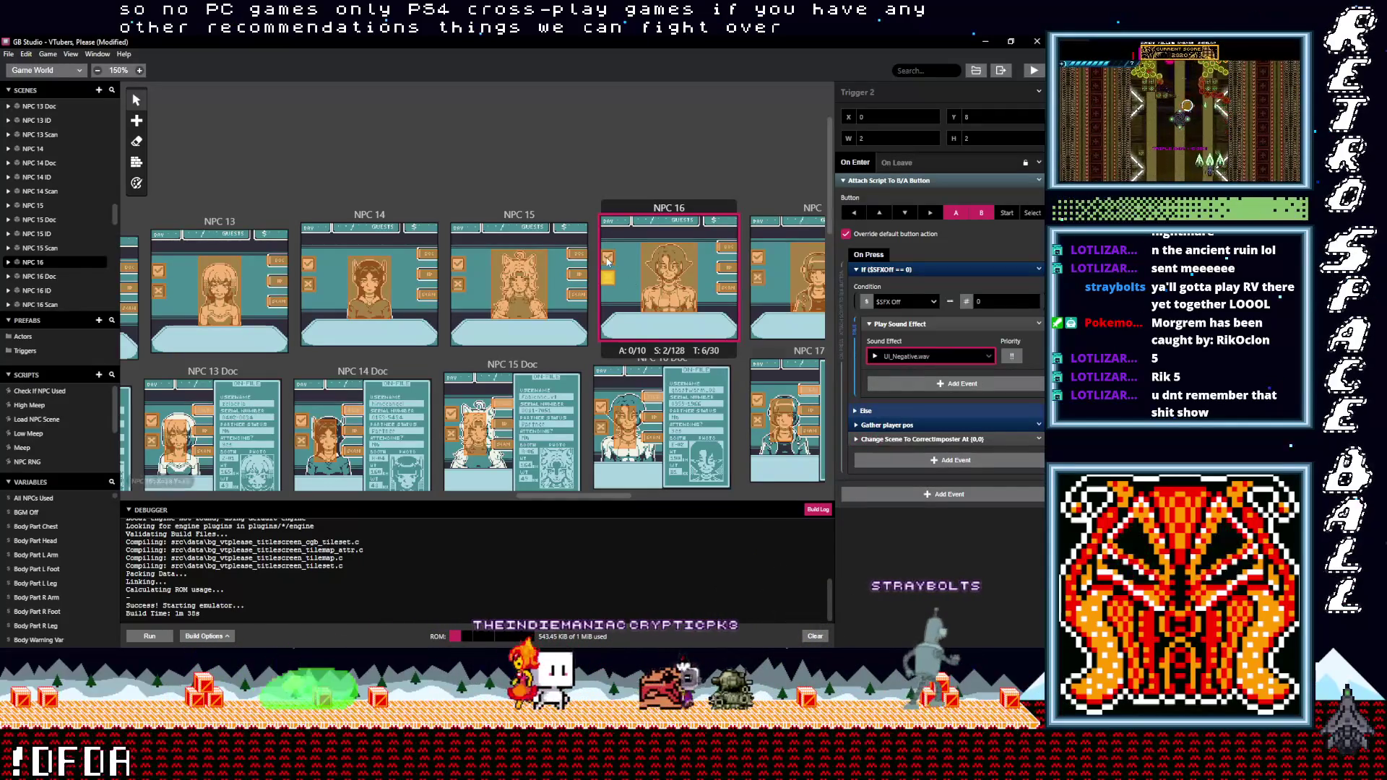
Set the NPC 16 scene's Trigger 1 sound effect to UI_Positive.wav
{"action": "left_click", "coordinate": [609, 256]}
{"action": "left_click", "coordinate": [887, 283]}
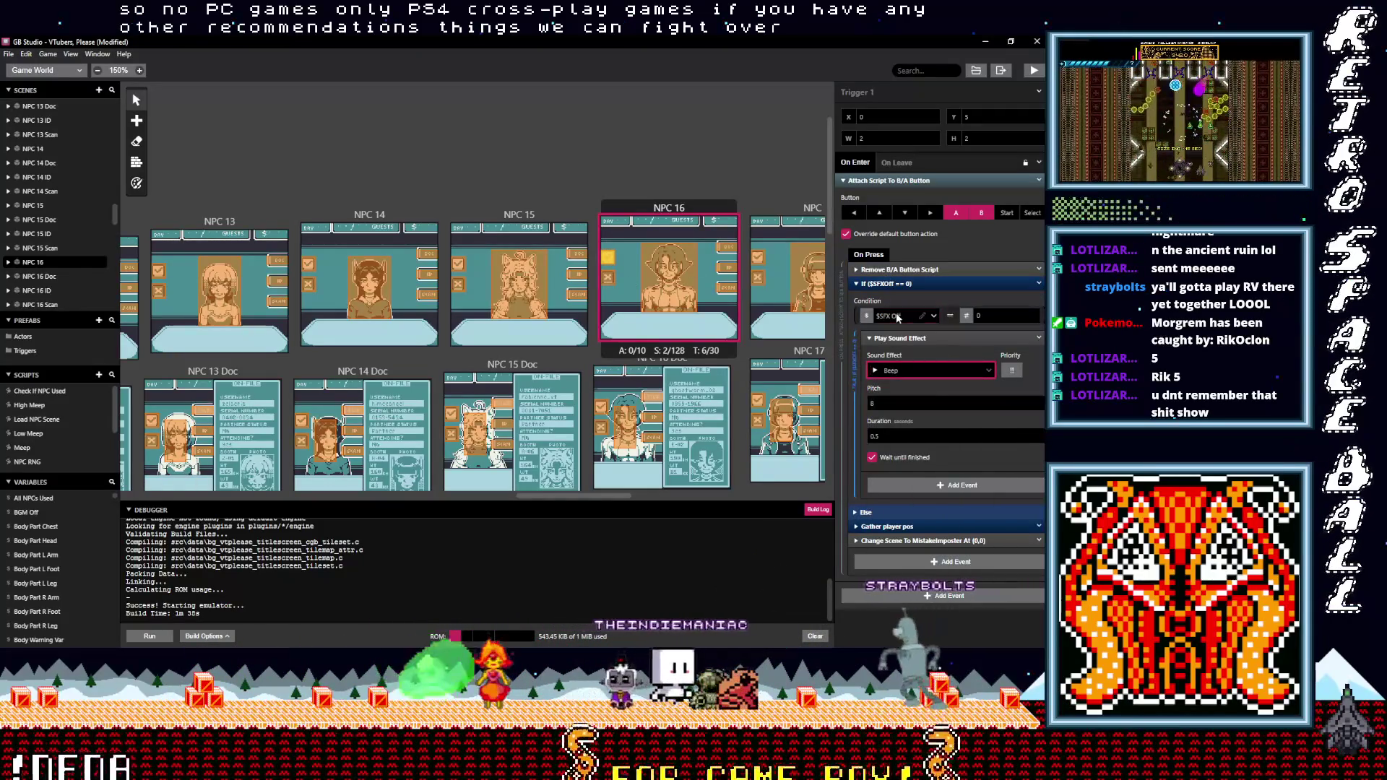
{"action": "left_click", "coordinate": [898, 317]}
{"action": "type", "text": "po"}
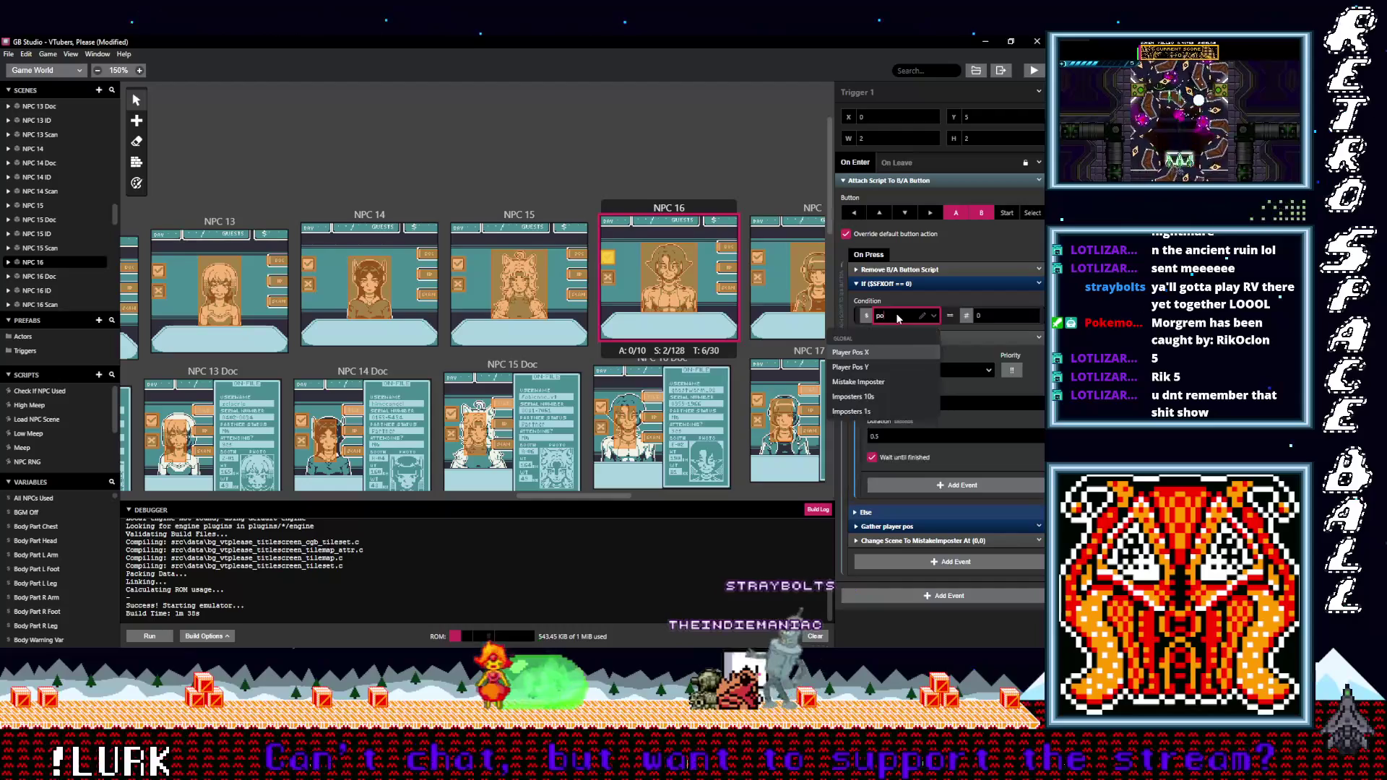
{"action": "key", "text": "Escape"}
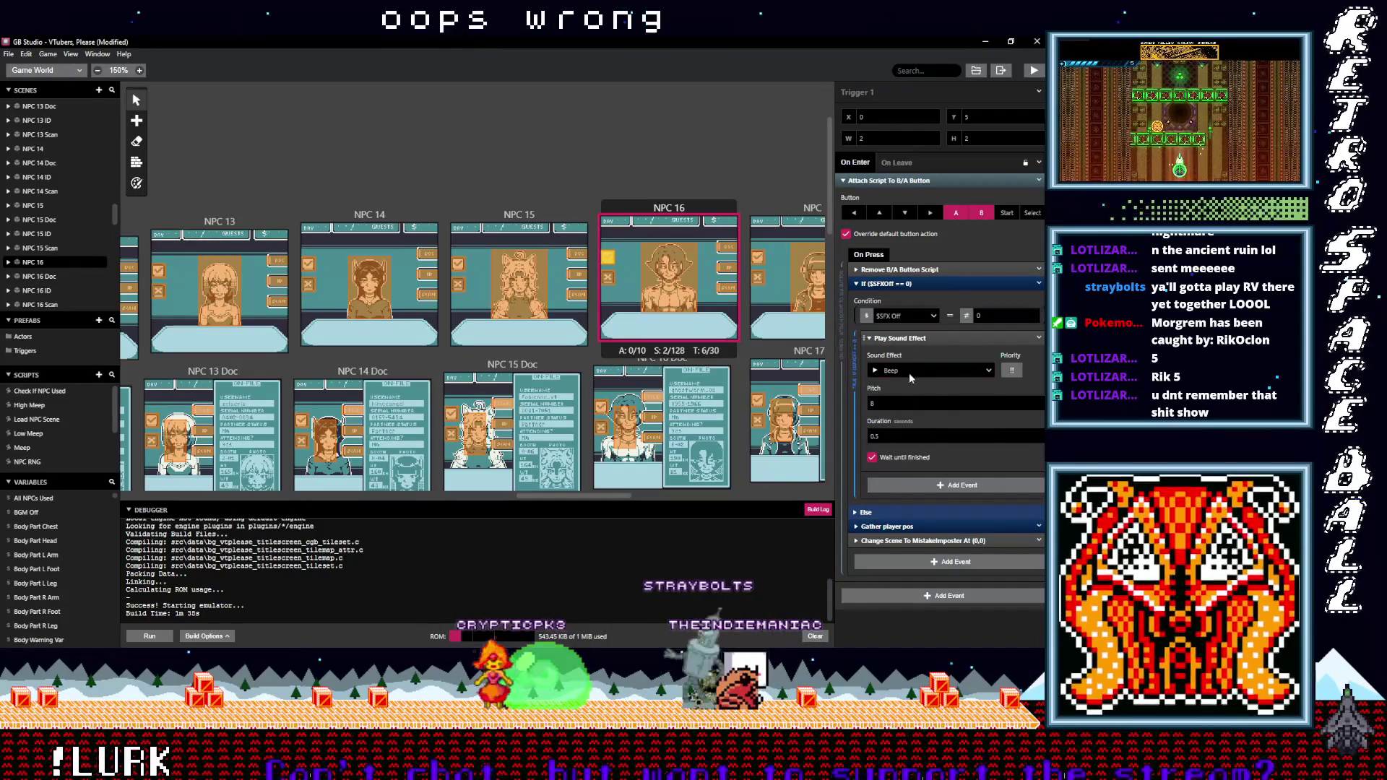
{"action": "left_click", "coordinate": [913, 371]}
{"action": "type", "text": "pos"}
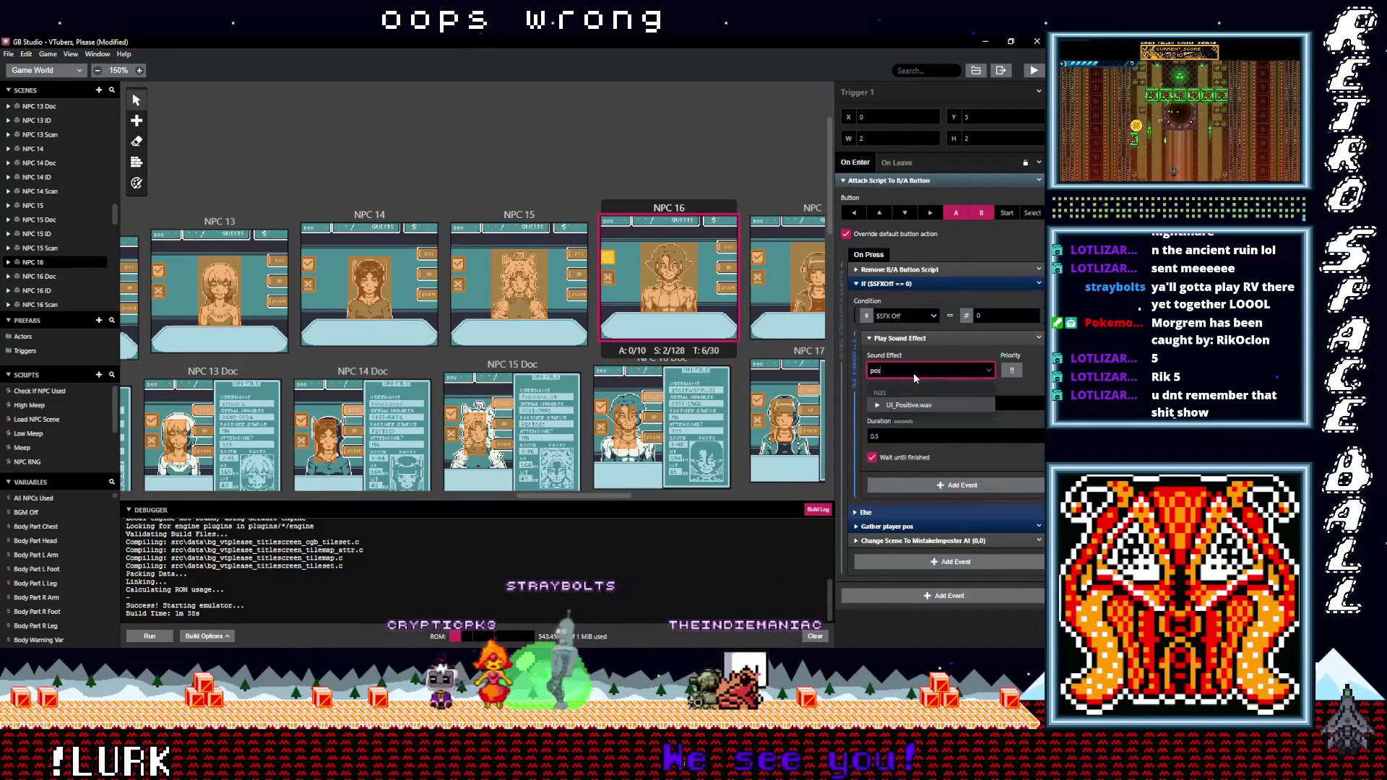
{"action": "left_click", "coordinate": [909, 407]}
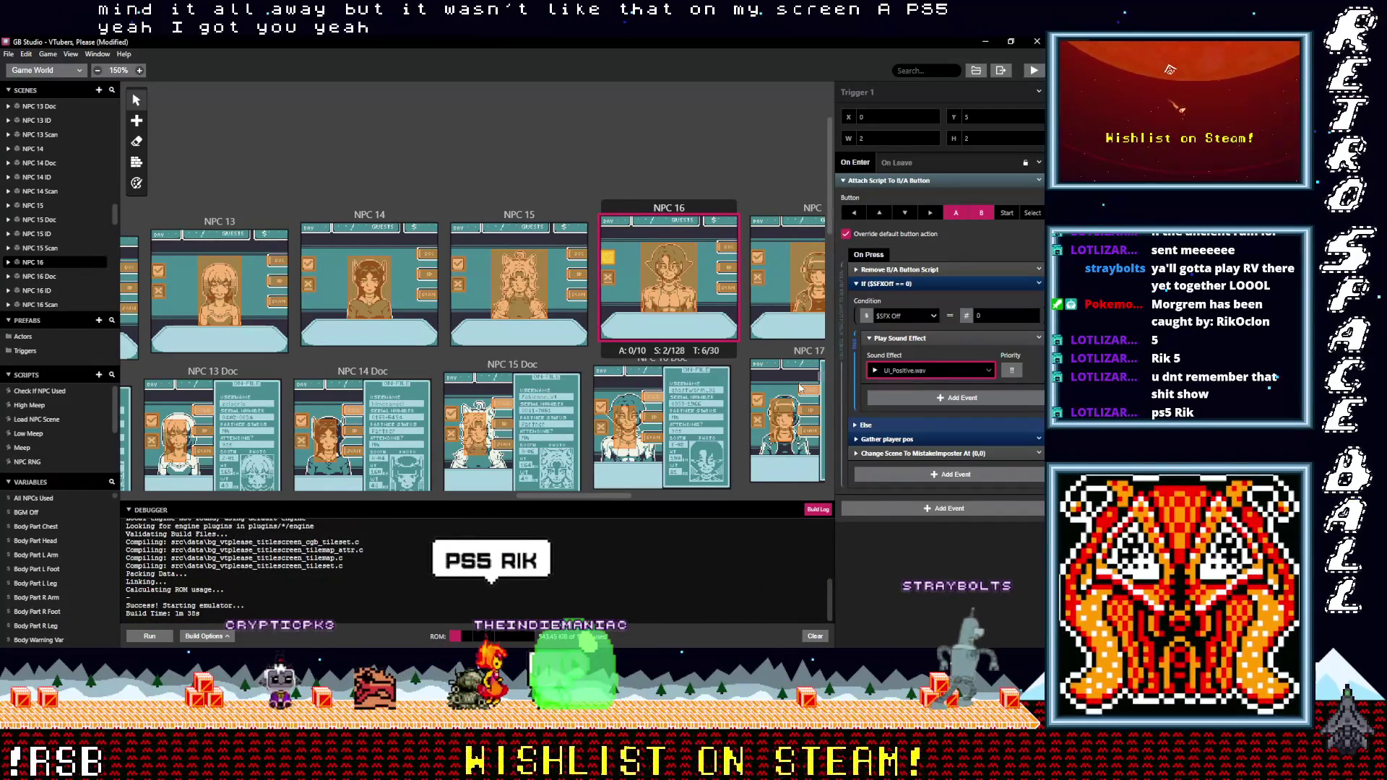
{"action": "left_click_drag", "start_coordinate": [596, 498], "coordinate": [627, 499]}
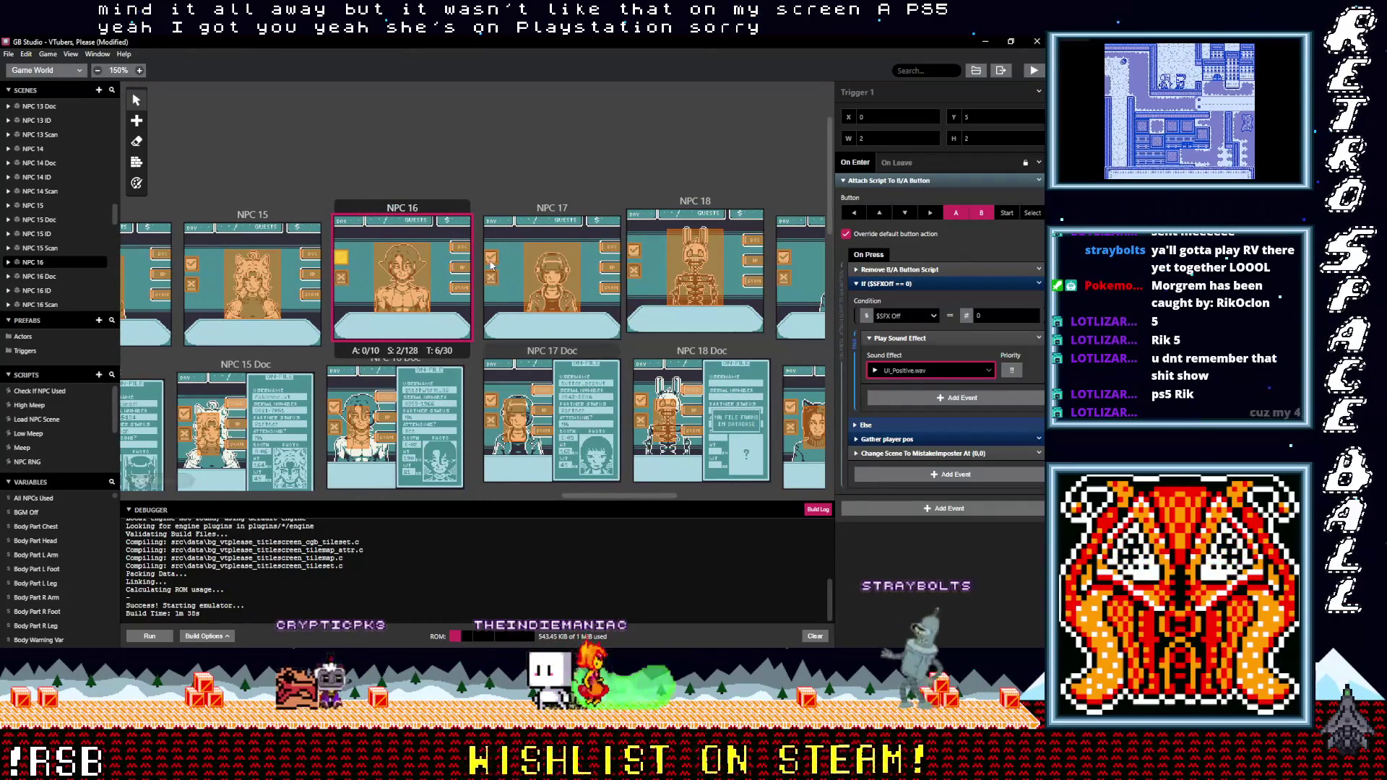
Set NPC 17's first trigger to UI_Positive.wav and its other trigger to UI_Negative.wav
{"action": "left_click", "coordinate": [494, 261]}
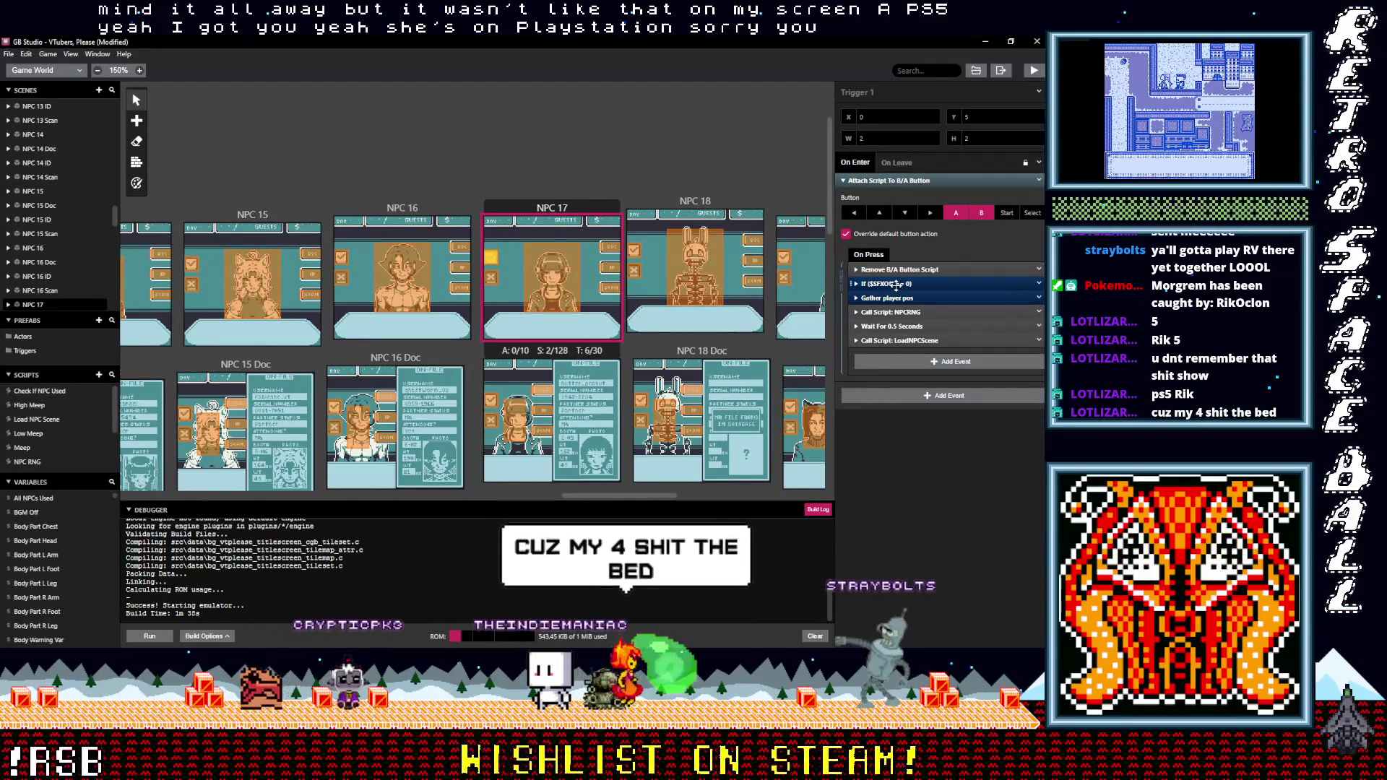
{"action": "left_click", "coordinate": [896, 285]}
{"action": "left_click", "coordinate": [902, 371]}
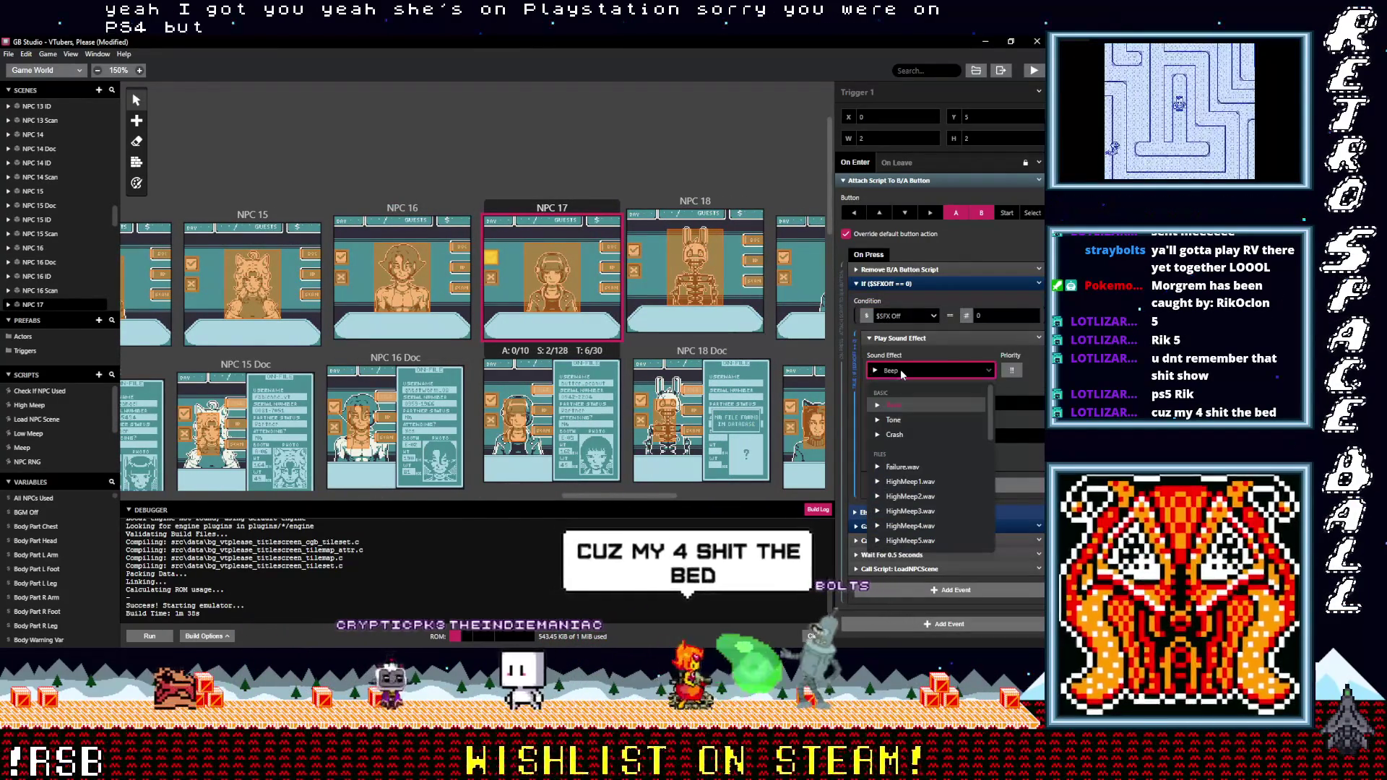
{"action": "type", "text": "po"}
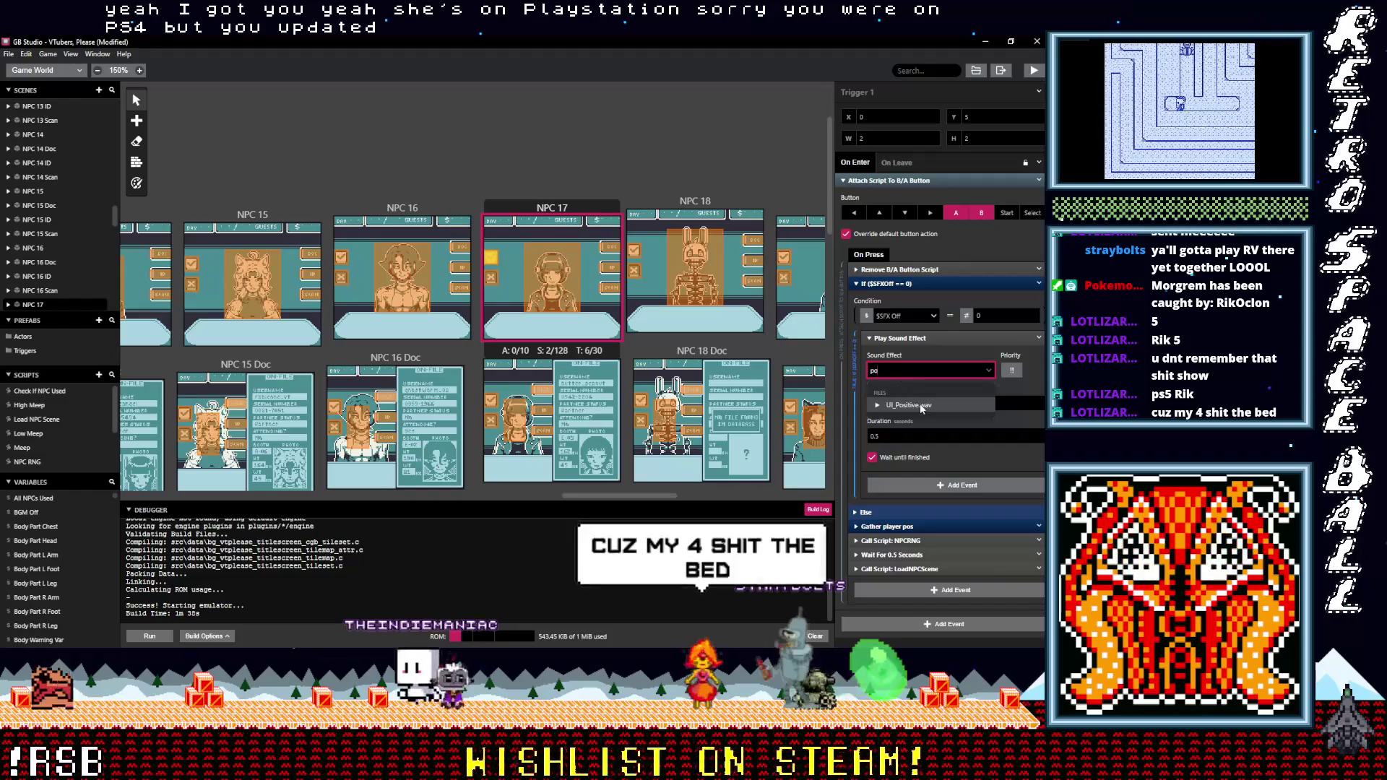
{"action": "left_click", "coordinate": [921, 403]}
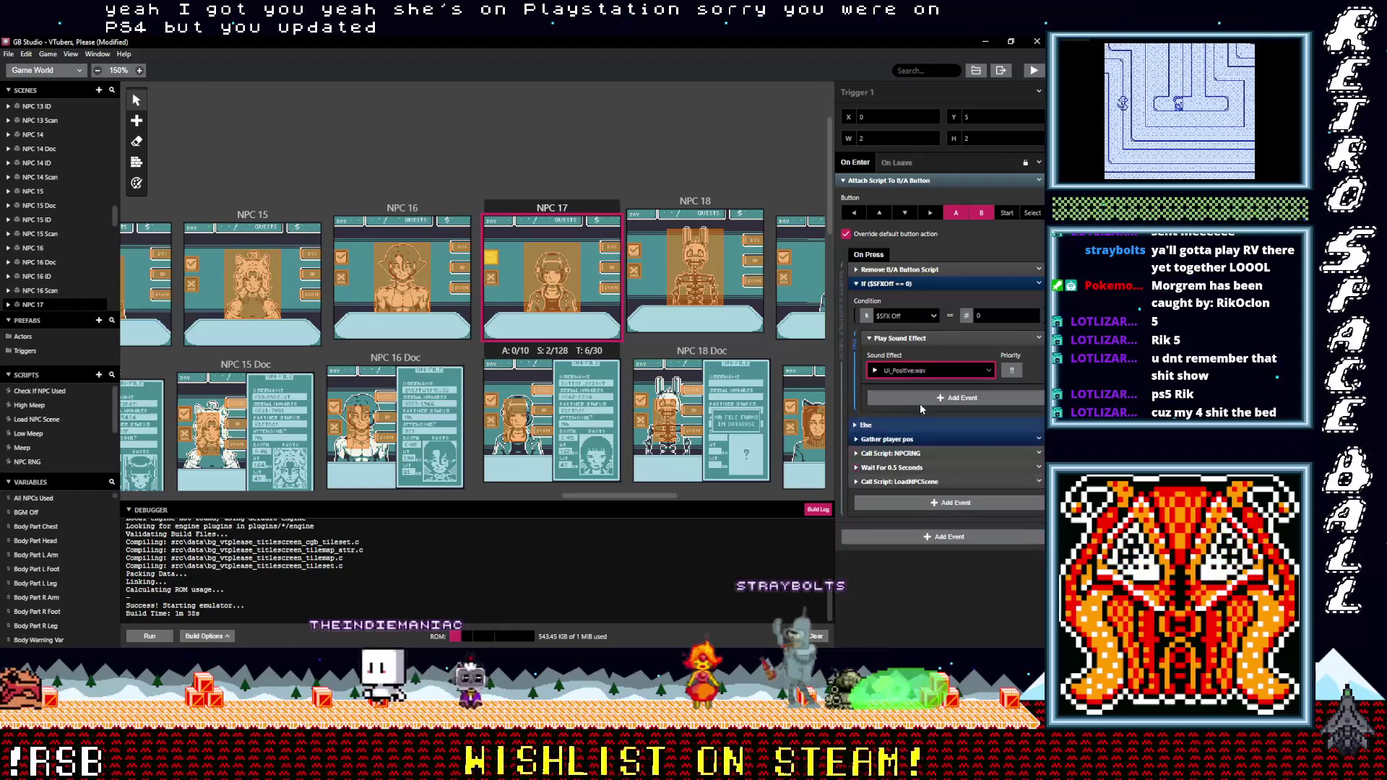
{"action": "left_click", "coordinate": [494, 279]}
{"action": "left_click", "coordinate": [894, 270]}
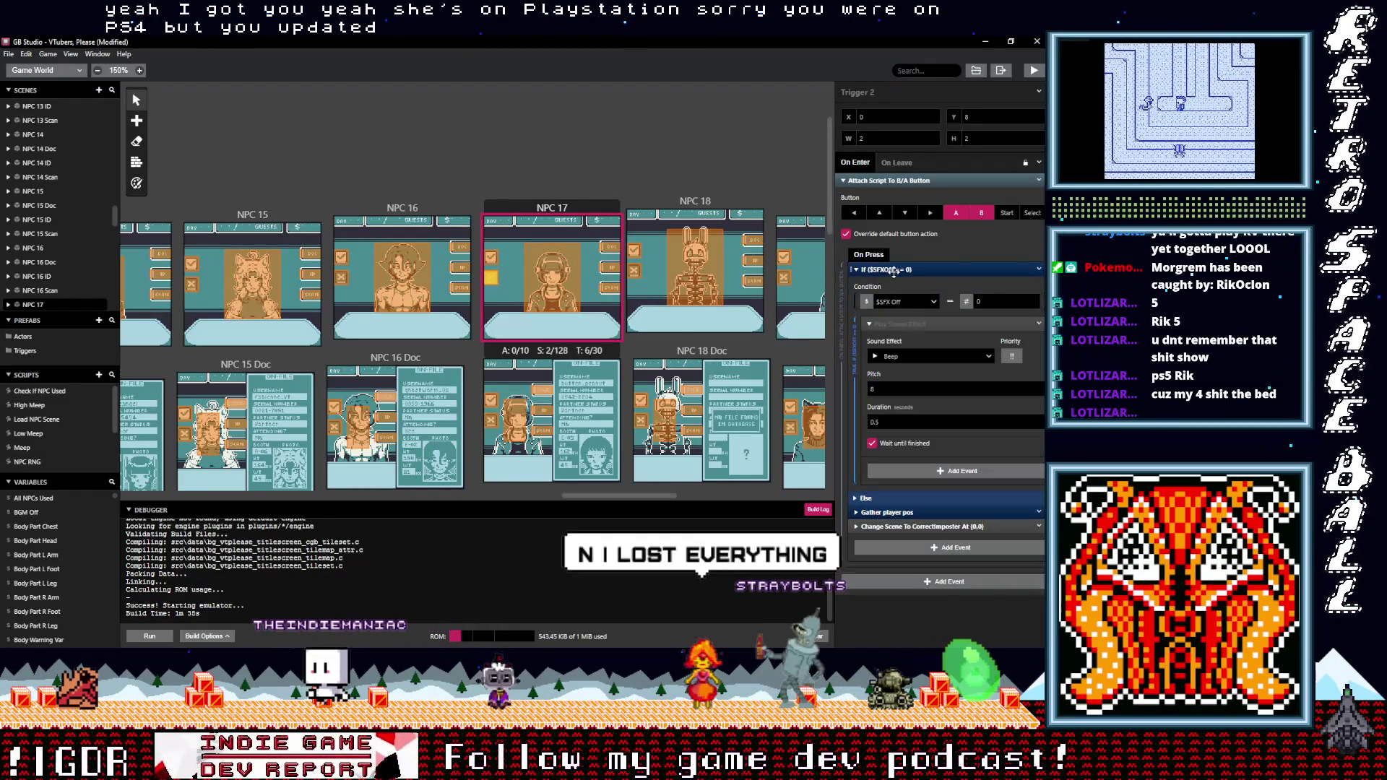
{"action": "left_click", "coordinate": [904, 357]}
{"action": "type", "text": "neg"}
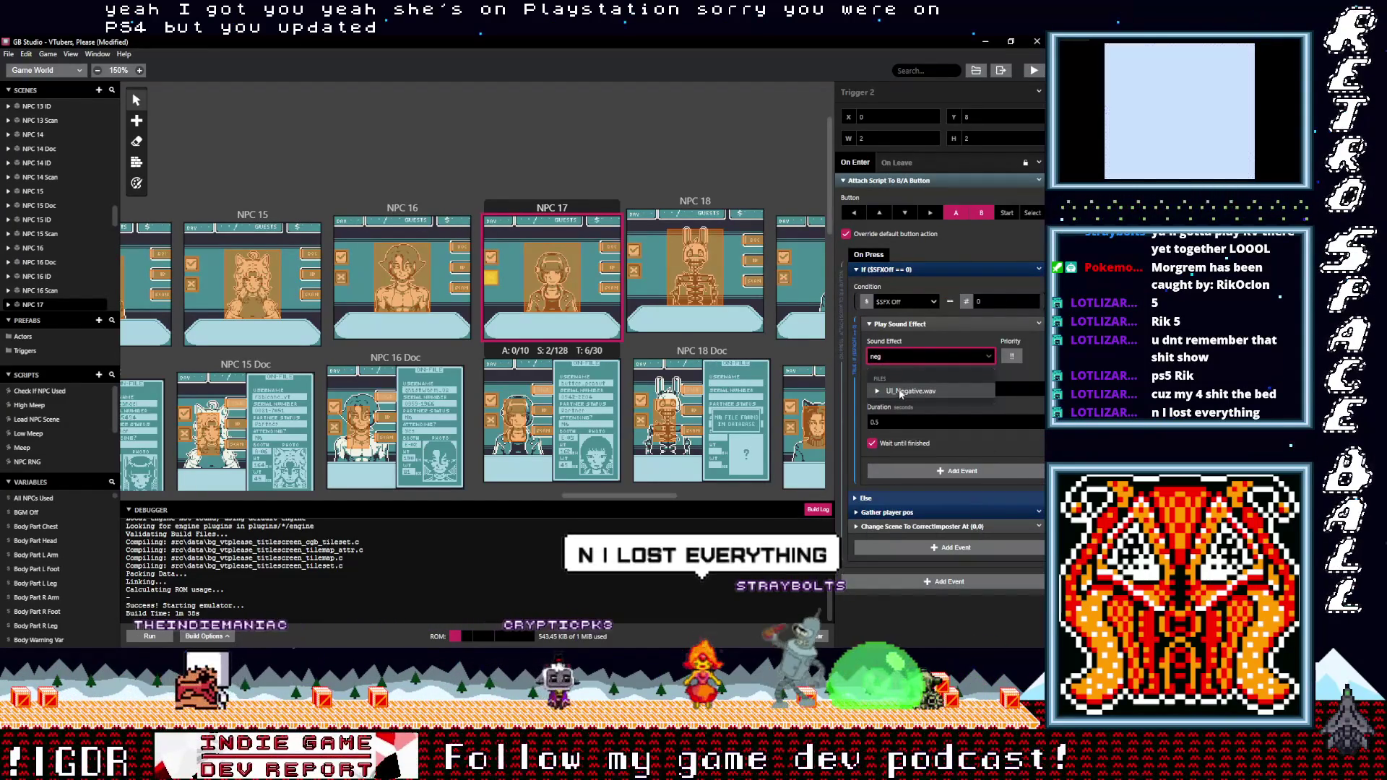
{"action": "left_click", "coordinate": [907, 390]}
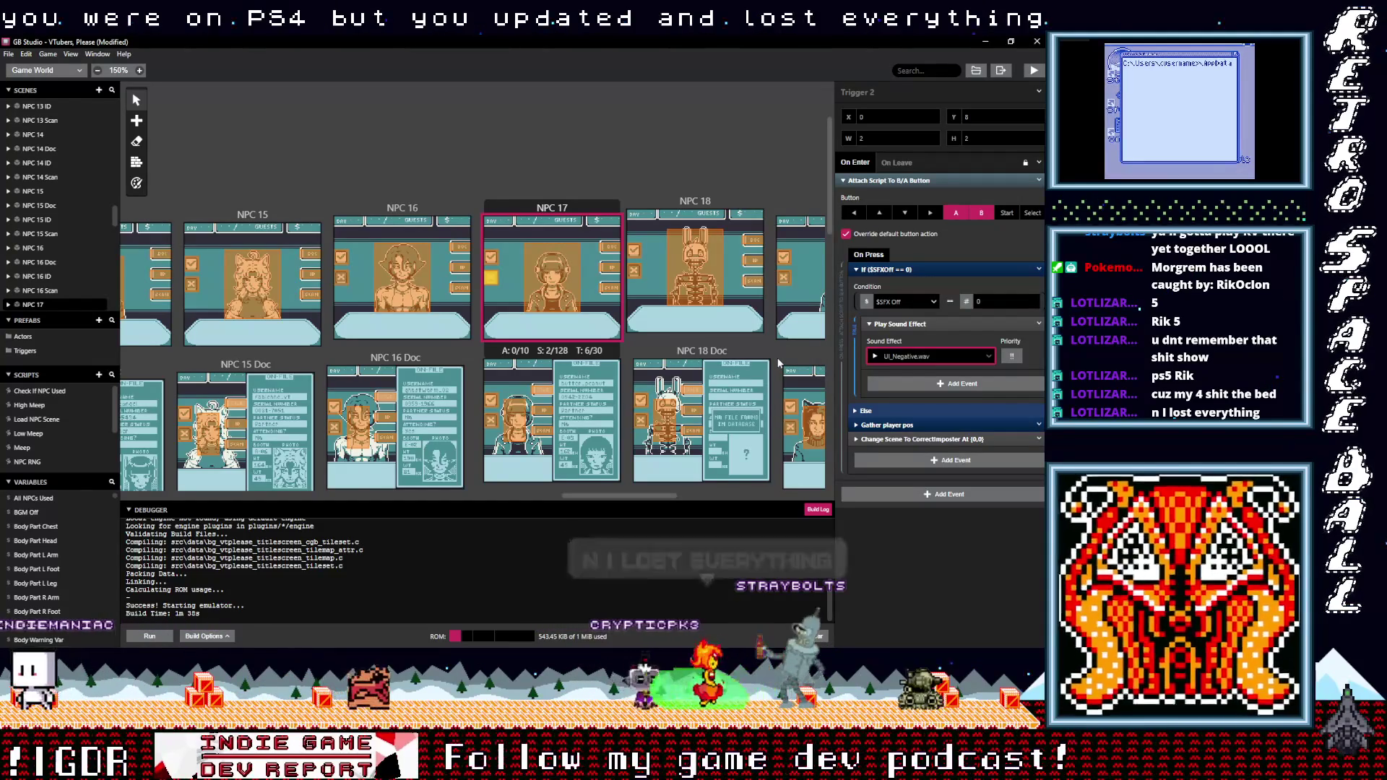
Set NPC 17 Doc's Trigger 3 to UI_Positive.wav and Trigger 4 to UI_Negative.wav
{"action": "scroll", "coordinate": [494, 351], "scroll_direction": "down", "scroll_amount": 1}
{"action": "left_click", "coordinate": [493, 347]}
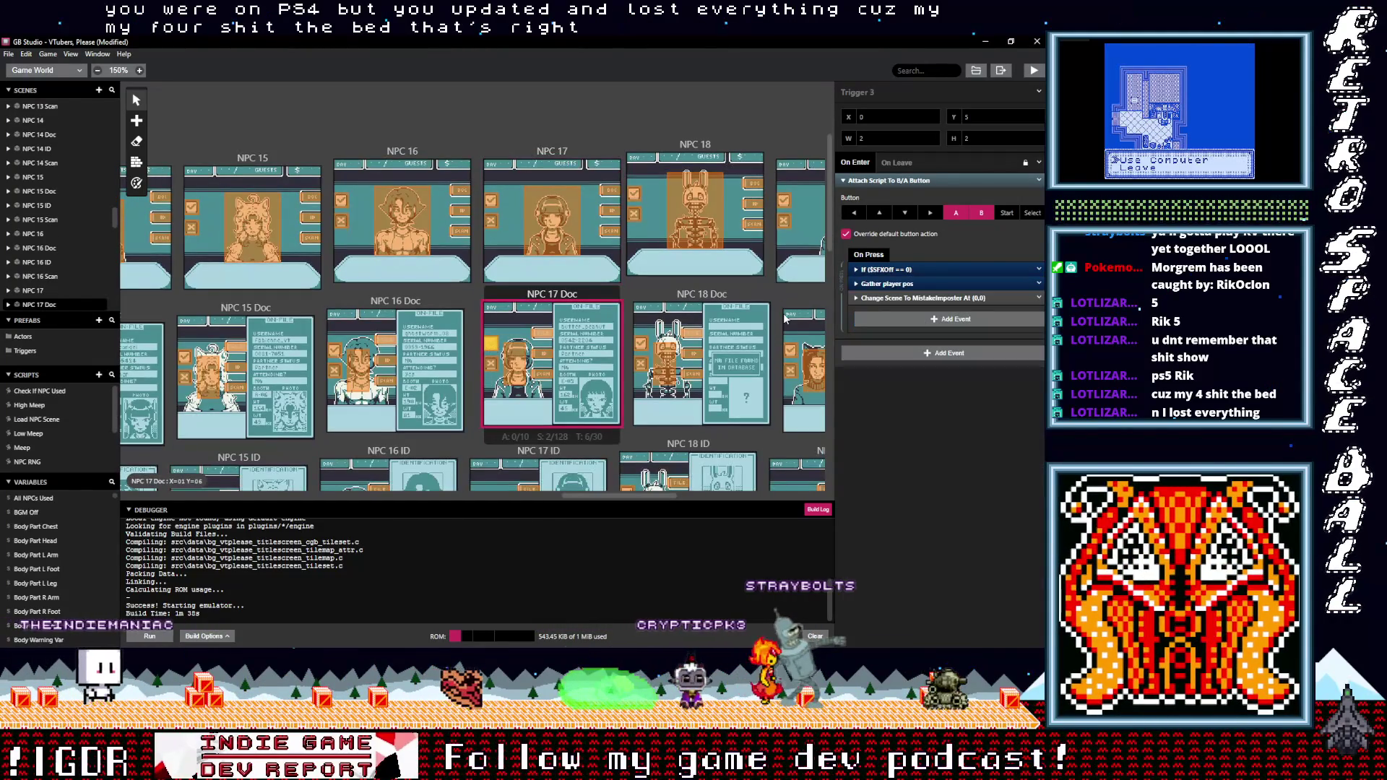
{"action": "left_click", "coordinate": [912, 268]}
{"action": "left_click", "coordinate": [907, 358]}
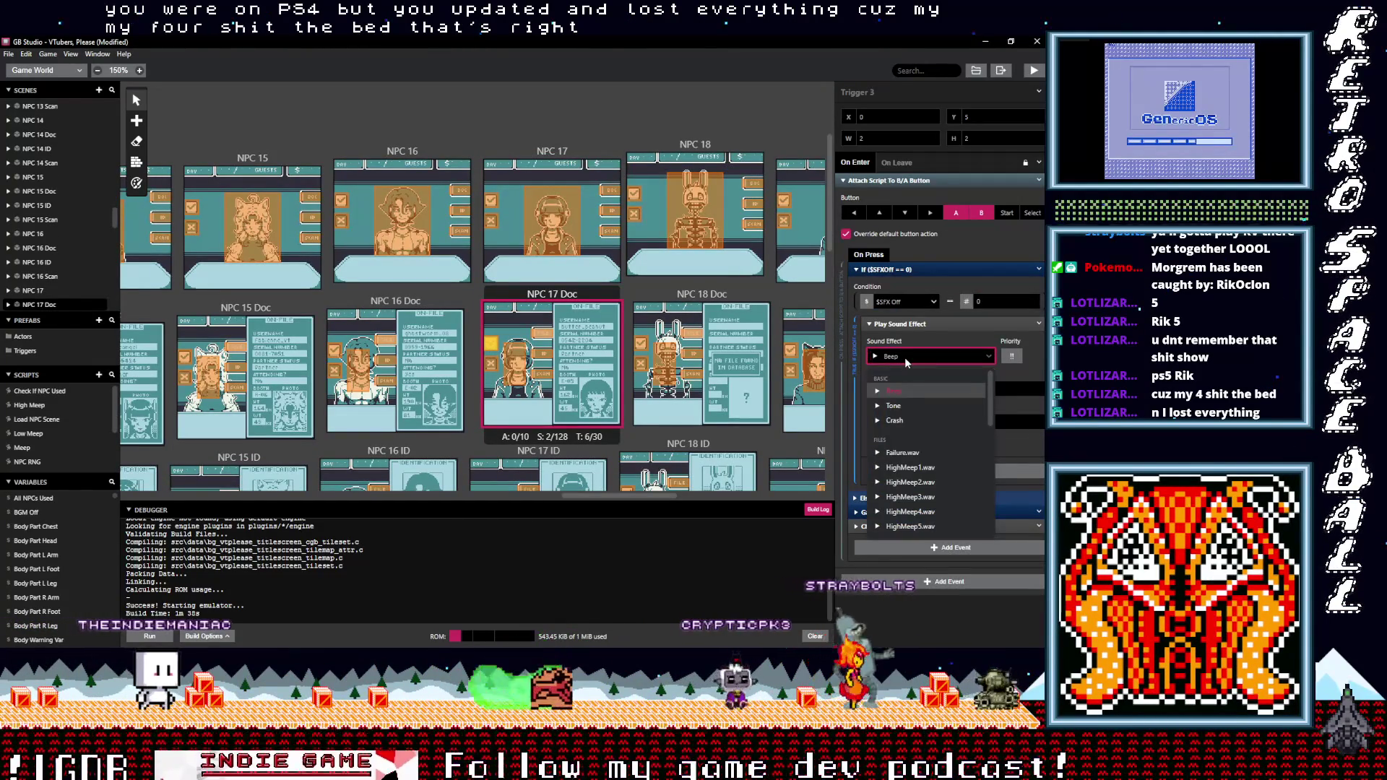
{"action": "scroll", "coordinate": [910, 448], "scroll_direction": "down", "scroll_amount": 5}
{"action": "left_click", "coordinate": [911, 470]}
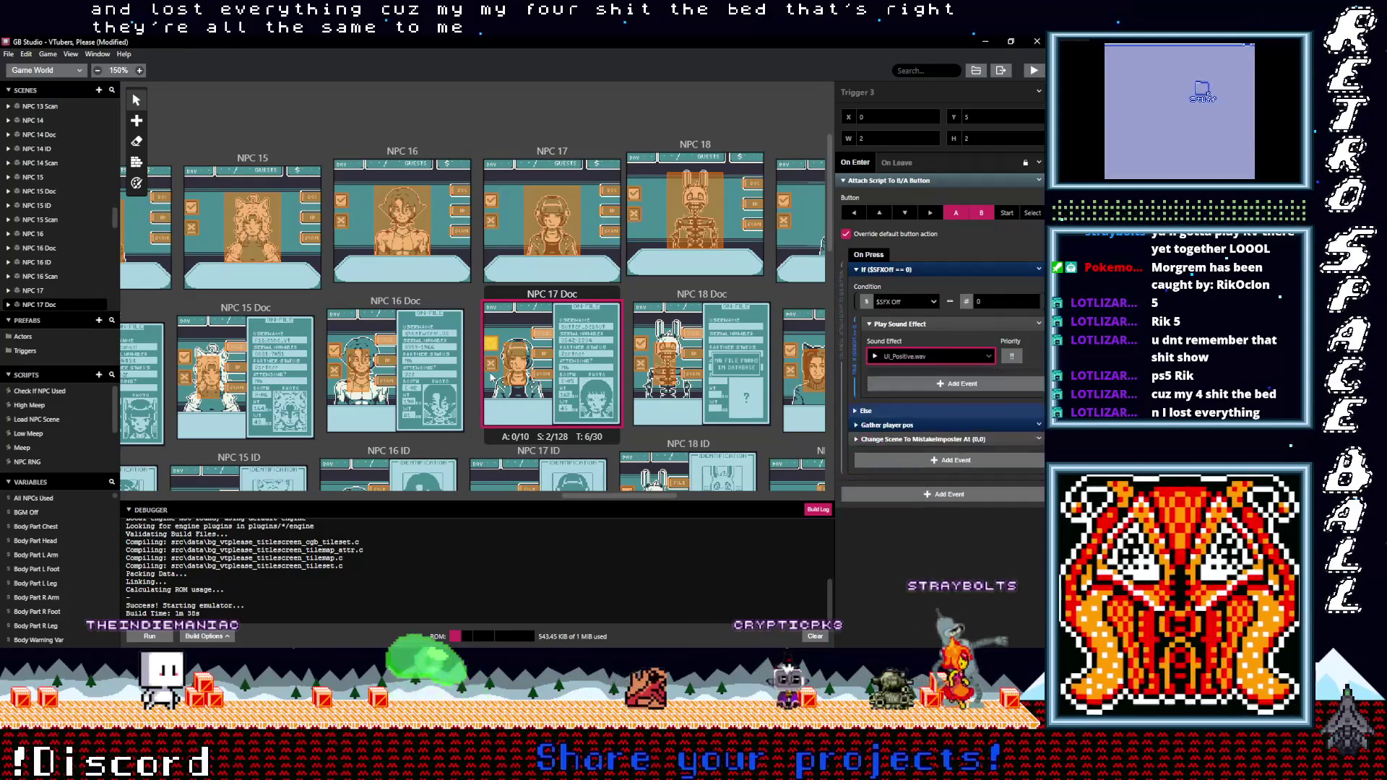
{"action": "left_click", "coordinate": [491, 364]}
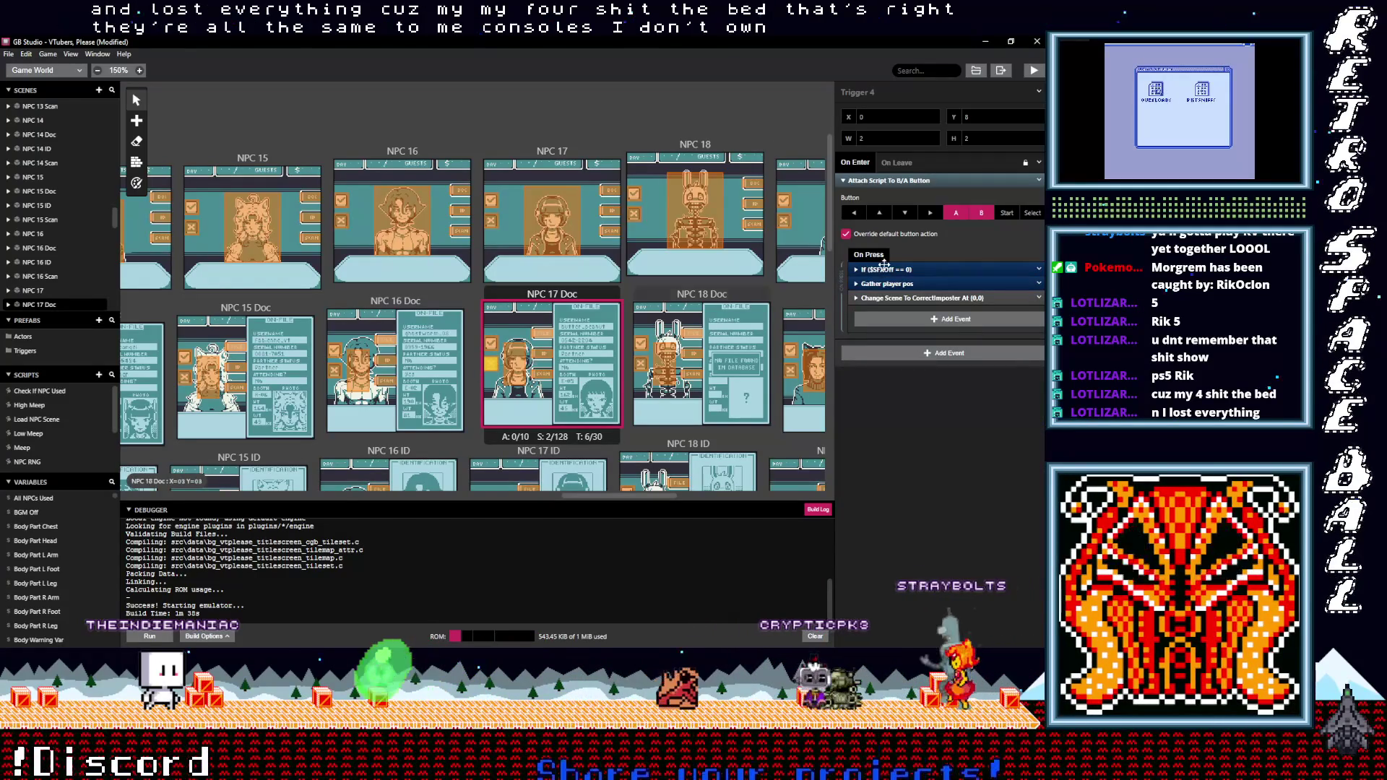
{"action": "left_click", "coordinate": [884, 269]}
{"action": "left_click", "coordinate": [907, 357]}
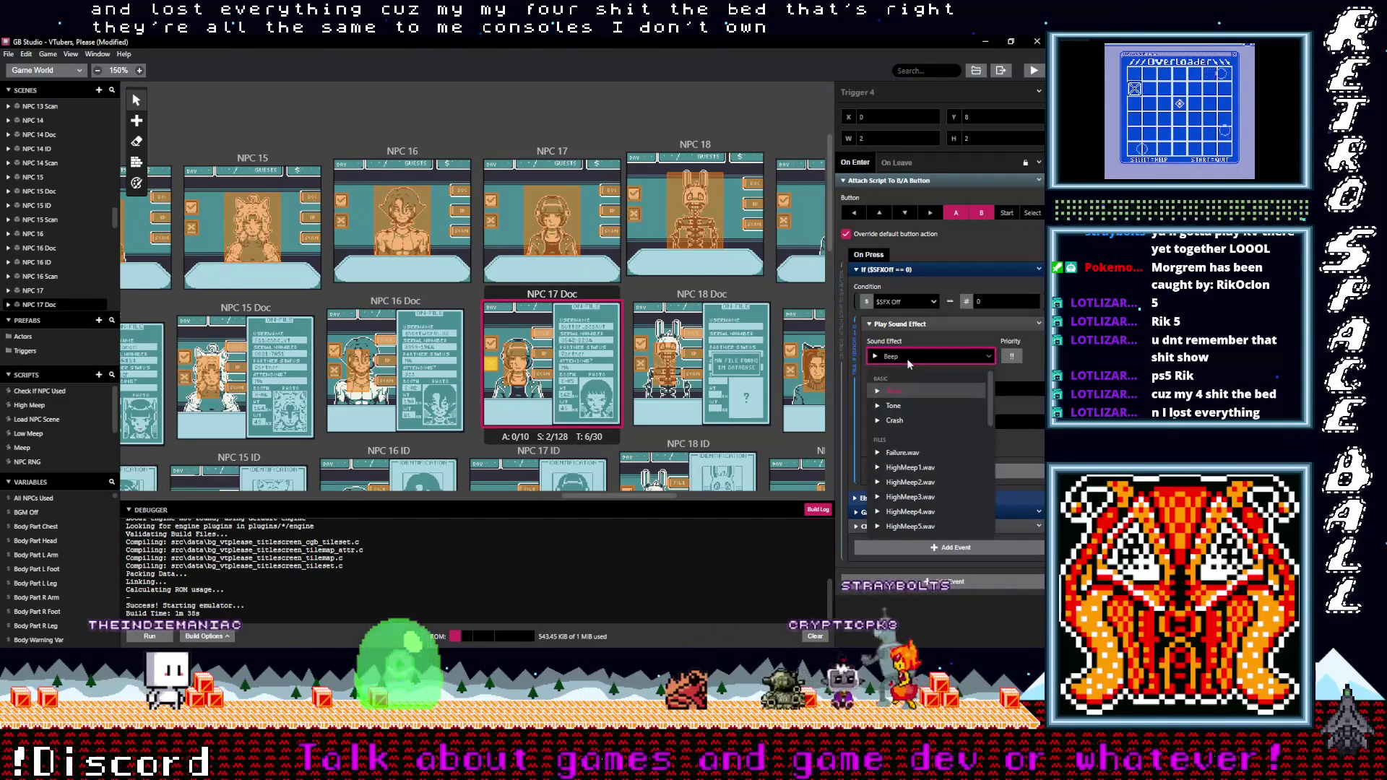
{"action": "type", "text": "neg"}
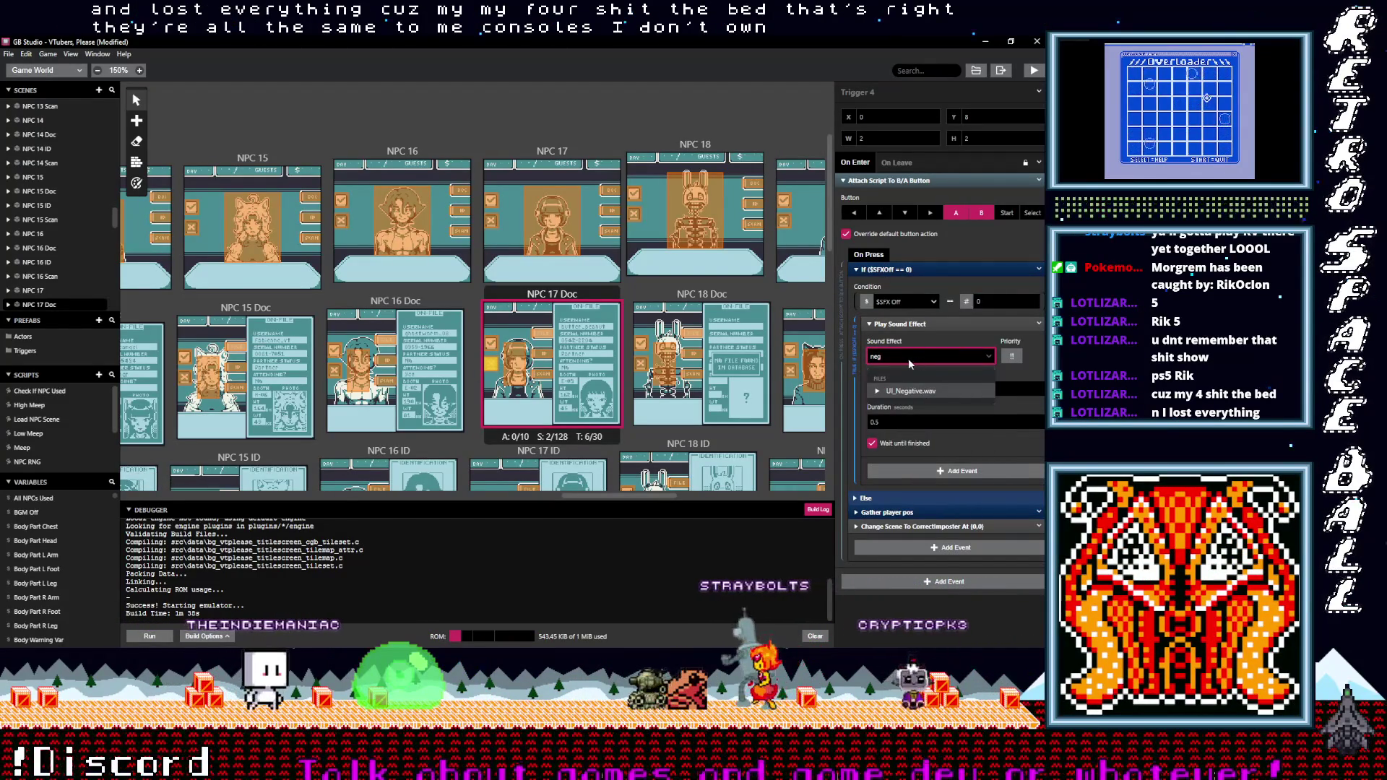
{"action": "left_click", "coordinate": [912, 391]}
{"action": "scroll", "coordinate": [475, 376], "scroll_direction": "down", "scroll_amount": 3}
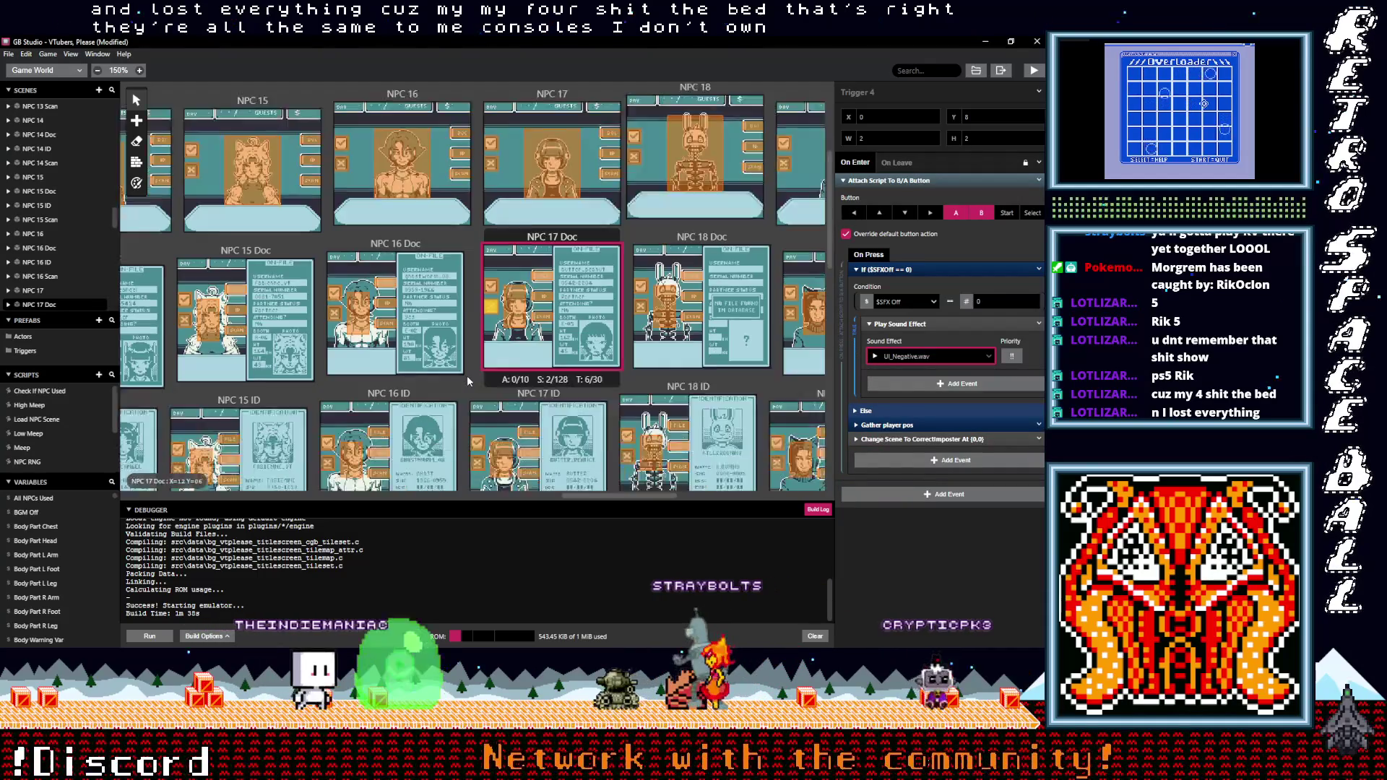
Make NPC 17 ID's Trigger 3 play UI_Positive.wav instead of Beep
{"action": "left_click", "coordinate": [480, 331]}
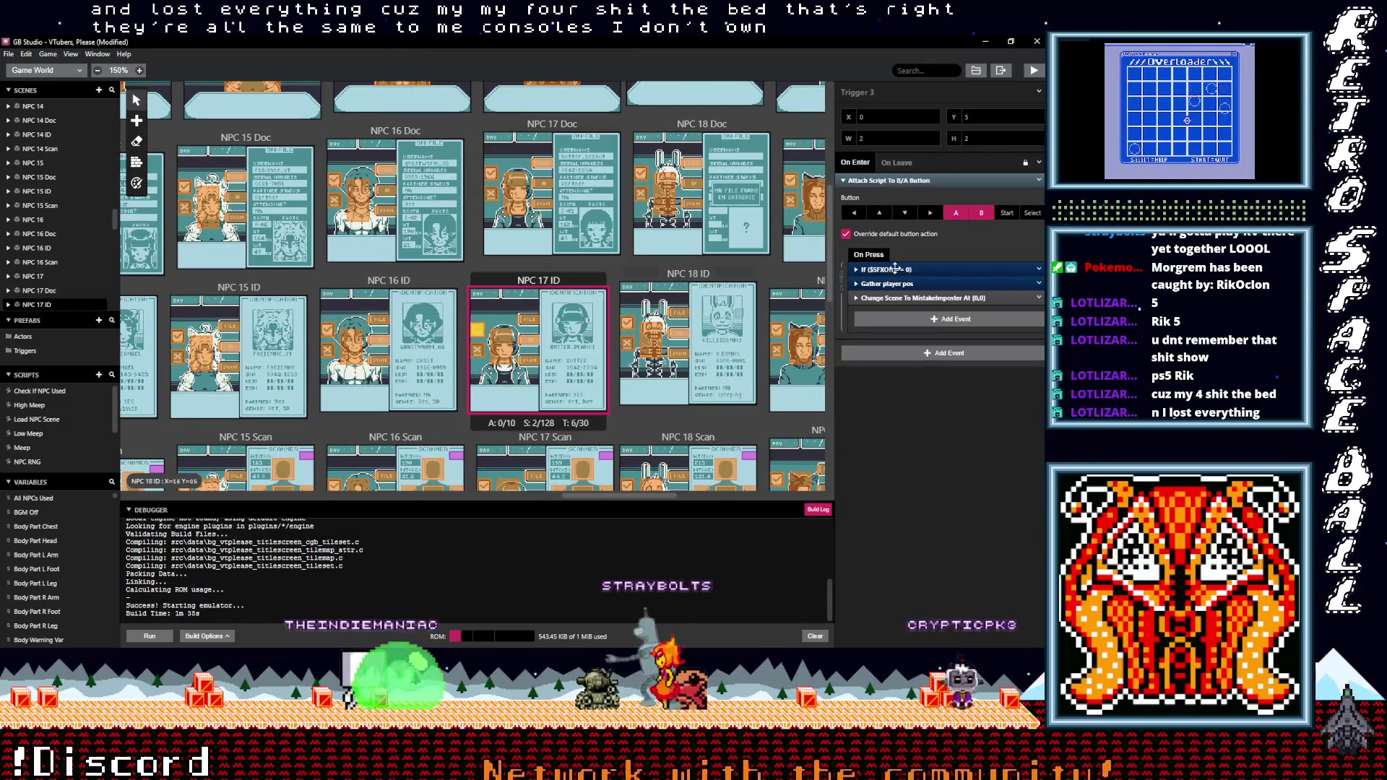
{"action": "left_click", "coordinate": [896, 269]}
{"action": "left_click", "coordinate": [901, 358]}
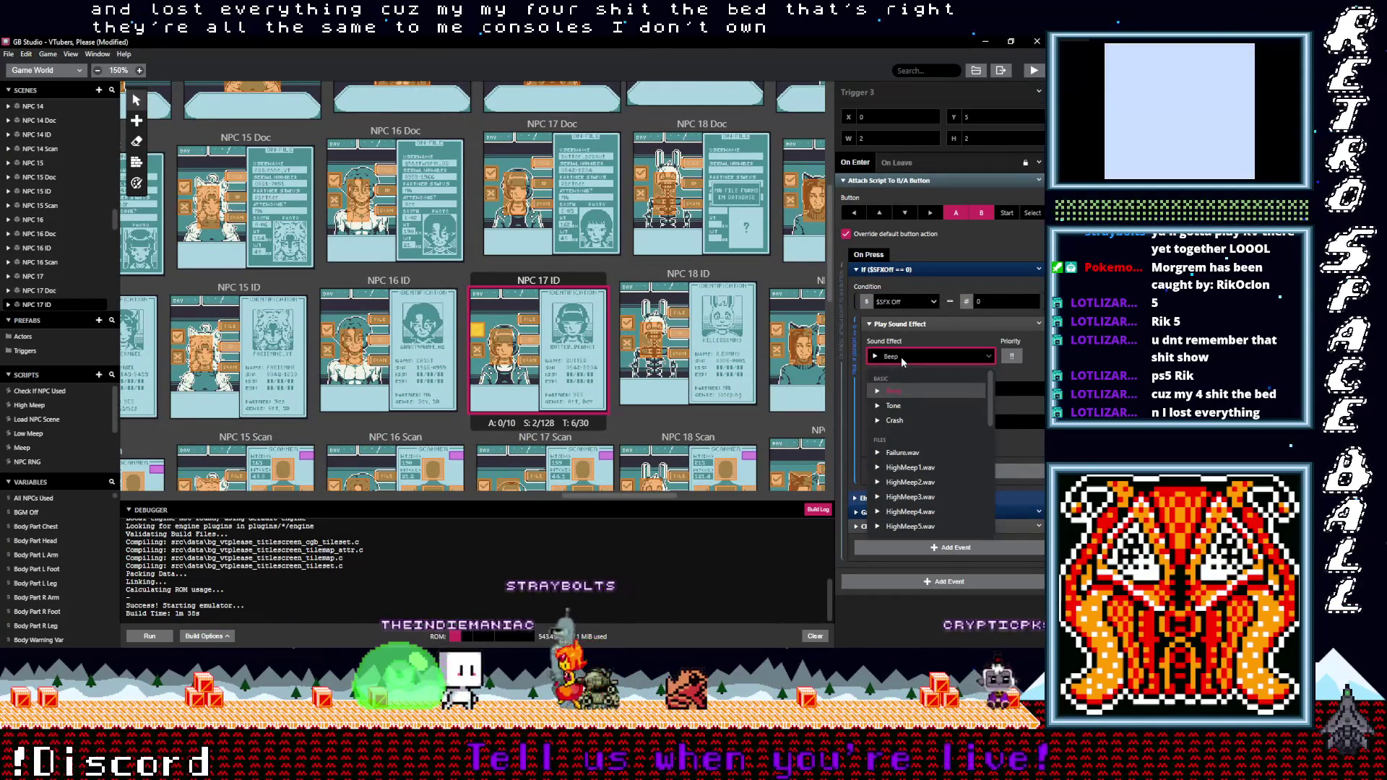
{"action": "type", "text": "po"}
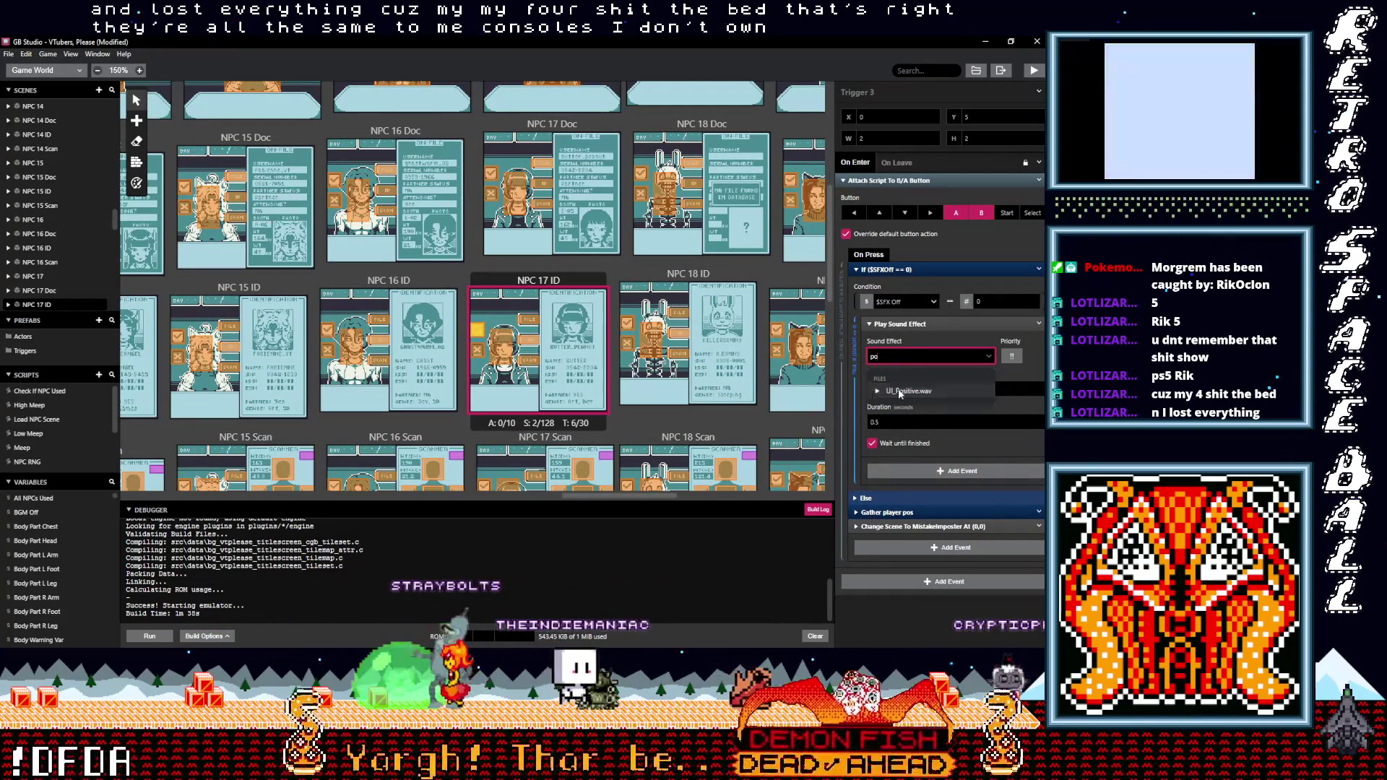
{"action": "left_click", "coordinate": [900, 391]}
Make NPC 17 ID's Trigger 4 play UI_Negative.wav instead of Beep
{"action": "left_click", "coordinate": [478, 352]}
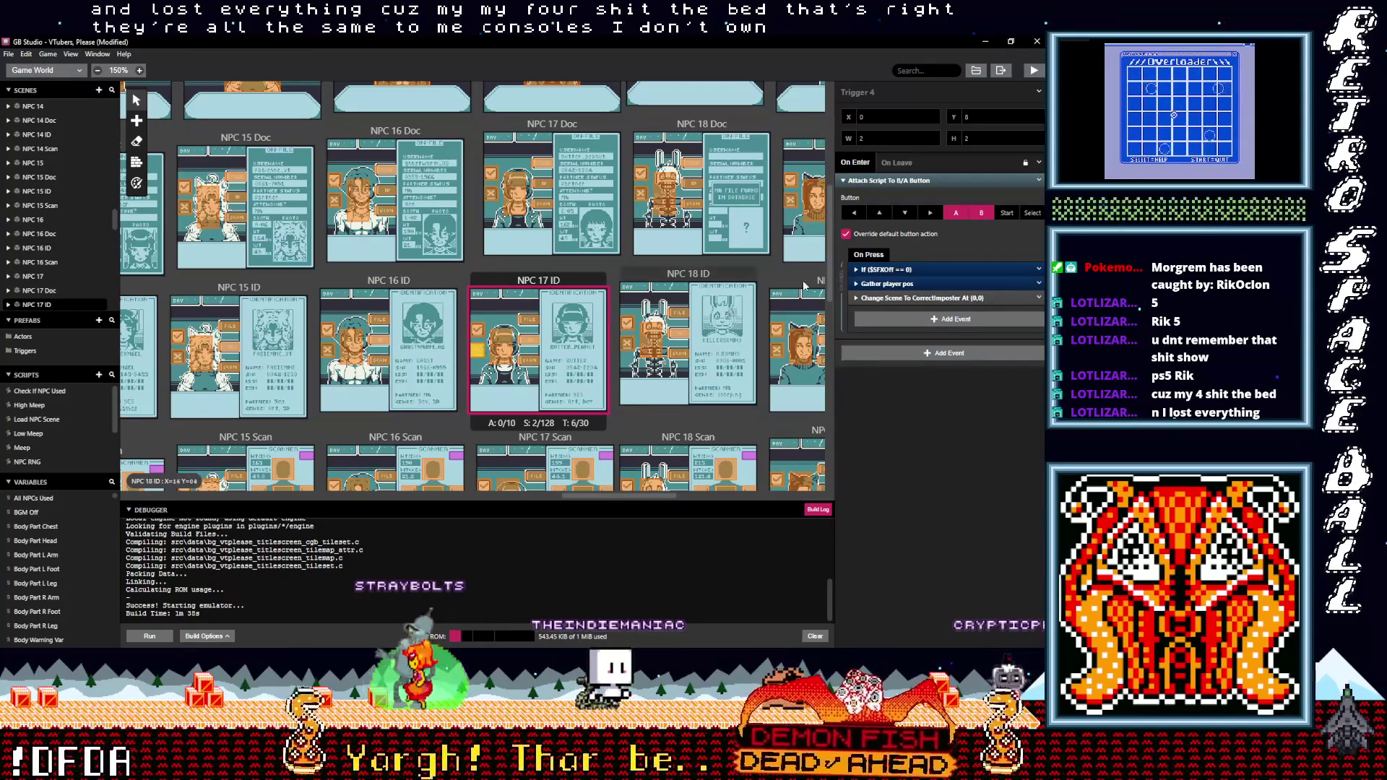
{"action": "left_click", "coordinate": [876, 270]}
{"action": "left_click", "coordinate": [894, 358]}
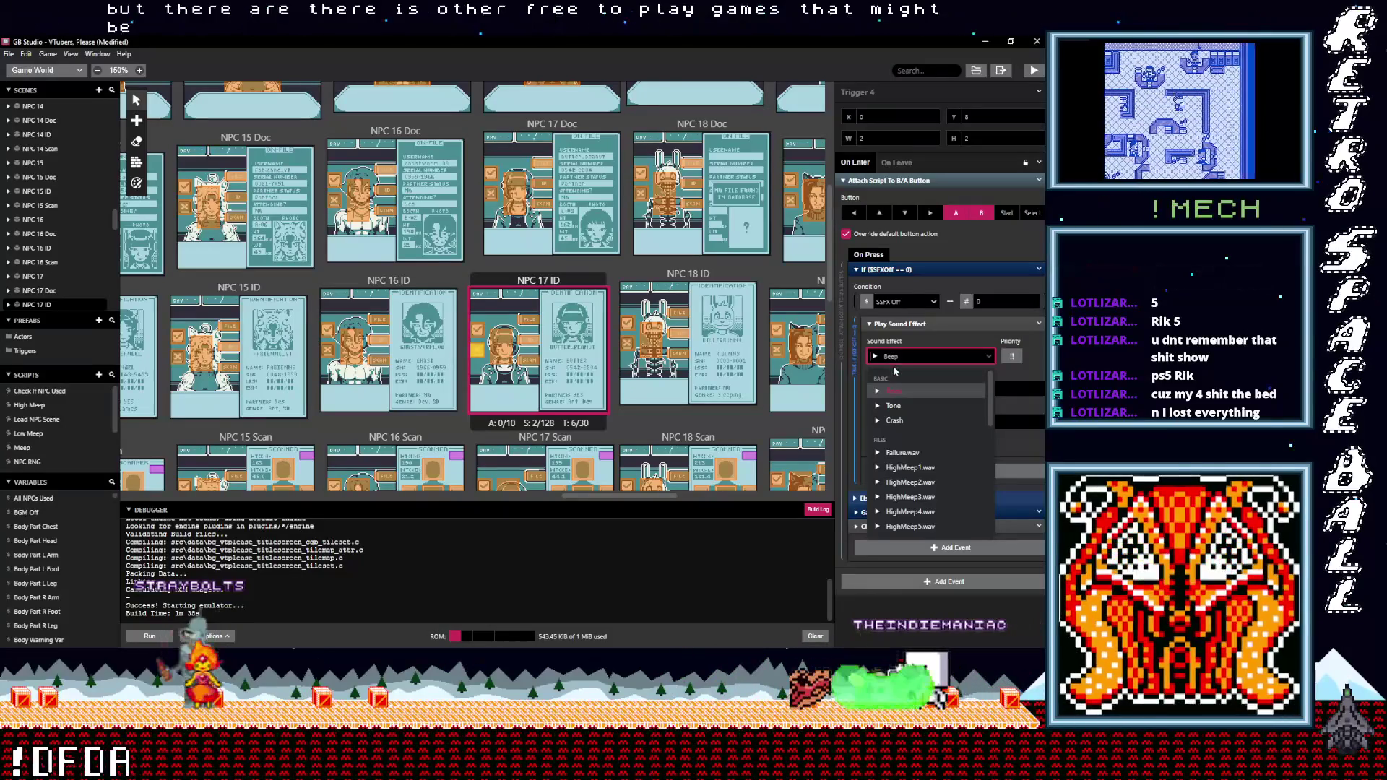
{"action": "left_click", "coordinate": [901, 358]}
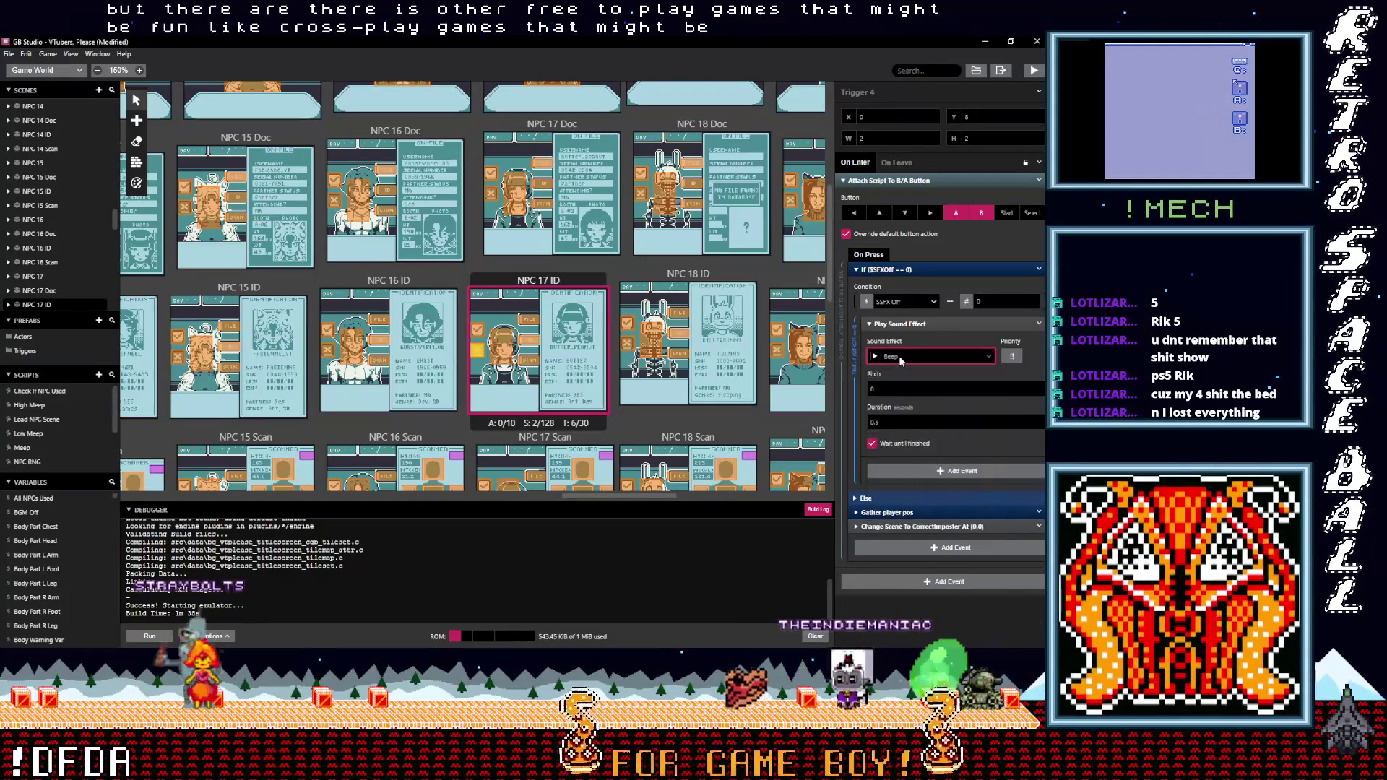
{"action": "left_click", "coordinate": [901, 358]}
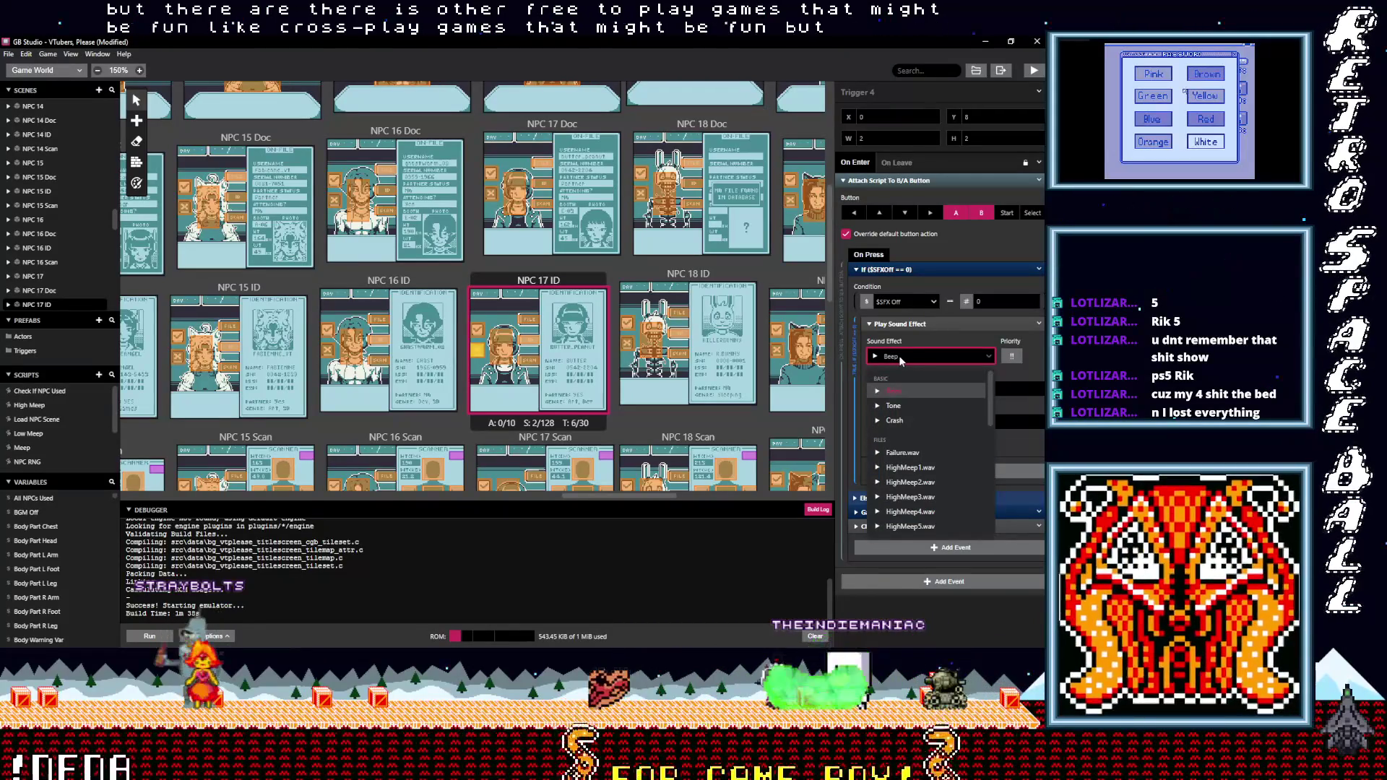
{"action": "type", "text": "neg"}
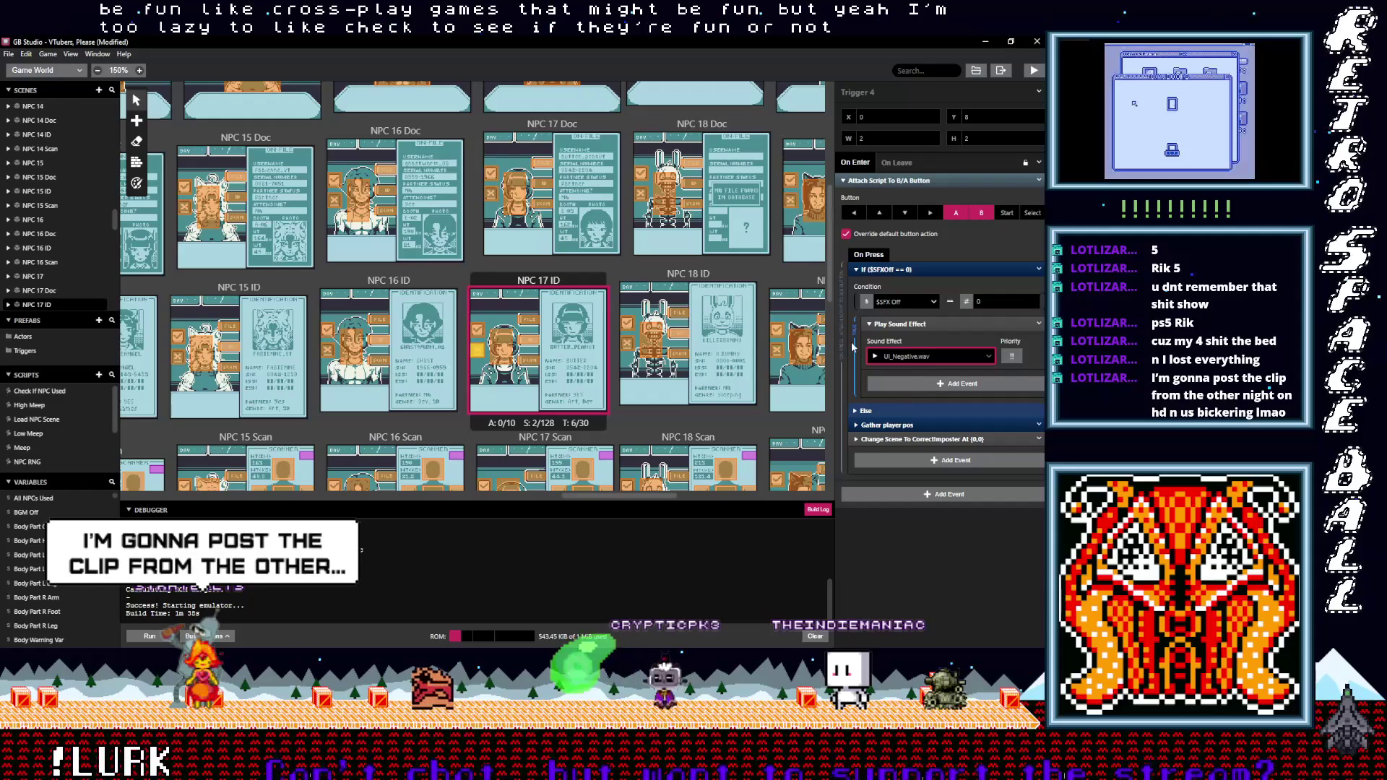
{"action": "scroll", "coordinate": [512, 355], "scroll_direction": "down", "scroll_amount": 2}
{"action": "scroll", "coordinate": [512, 355], "scroll_direction": "down", "scroll_amount": 1}
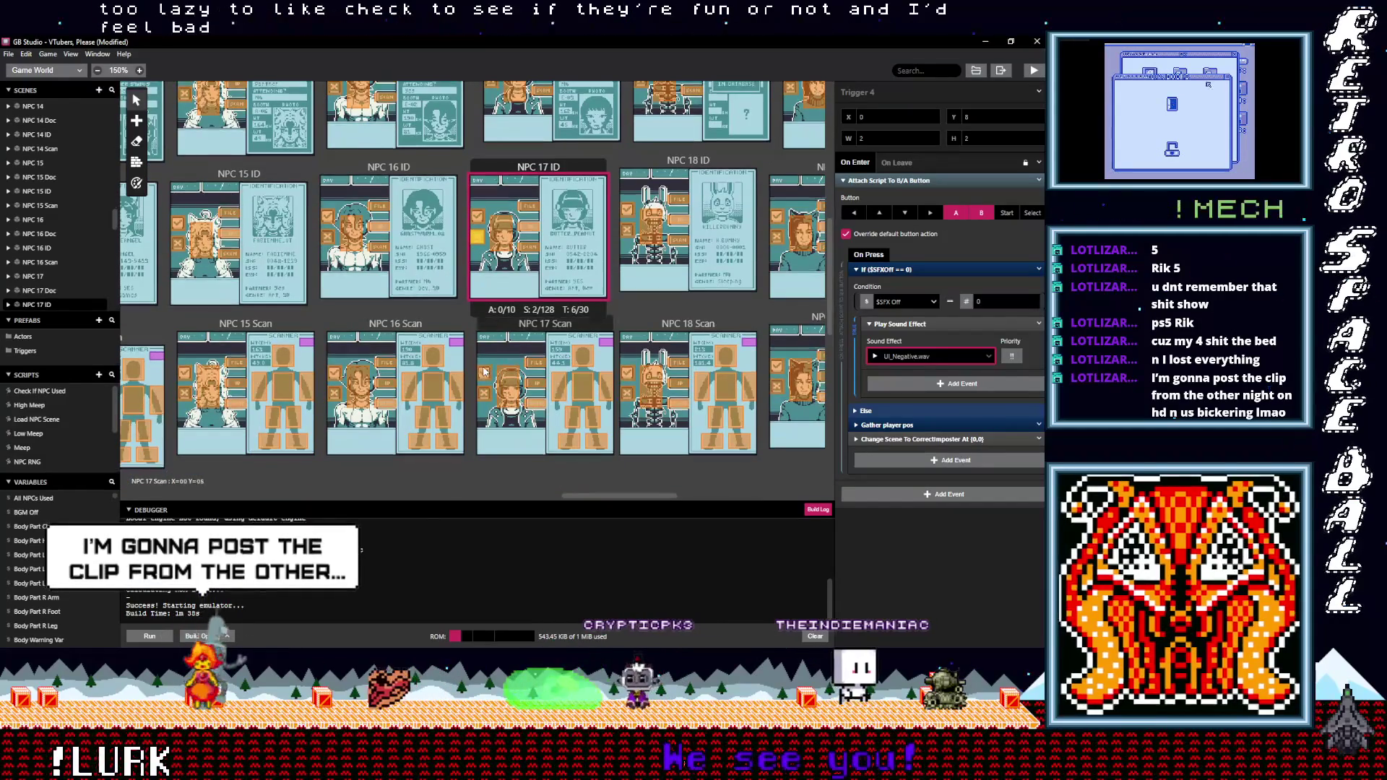
Set NPC 17 Scan's Trigger 9 sound effect to UI_Positive.wav
{"action": "left_click", "coordinate": [484, 373]}
{"action": "left_click", "coordinate": [876, 271]}
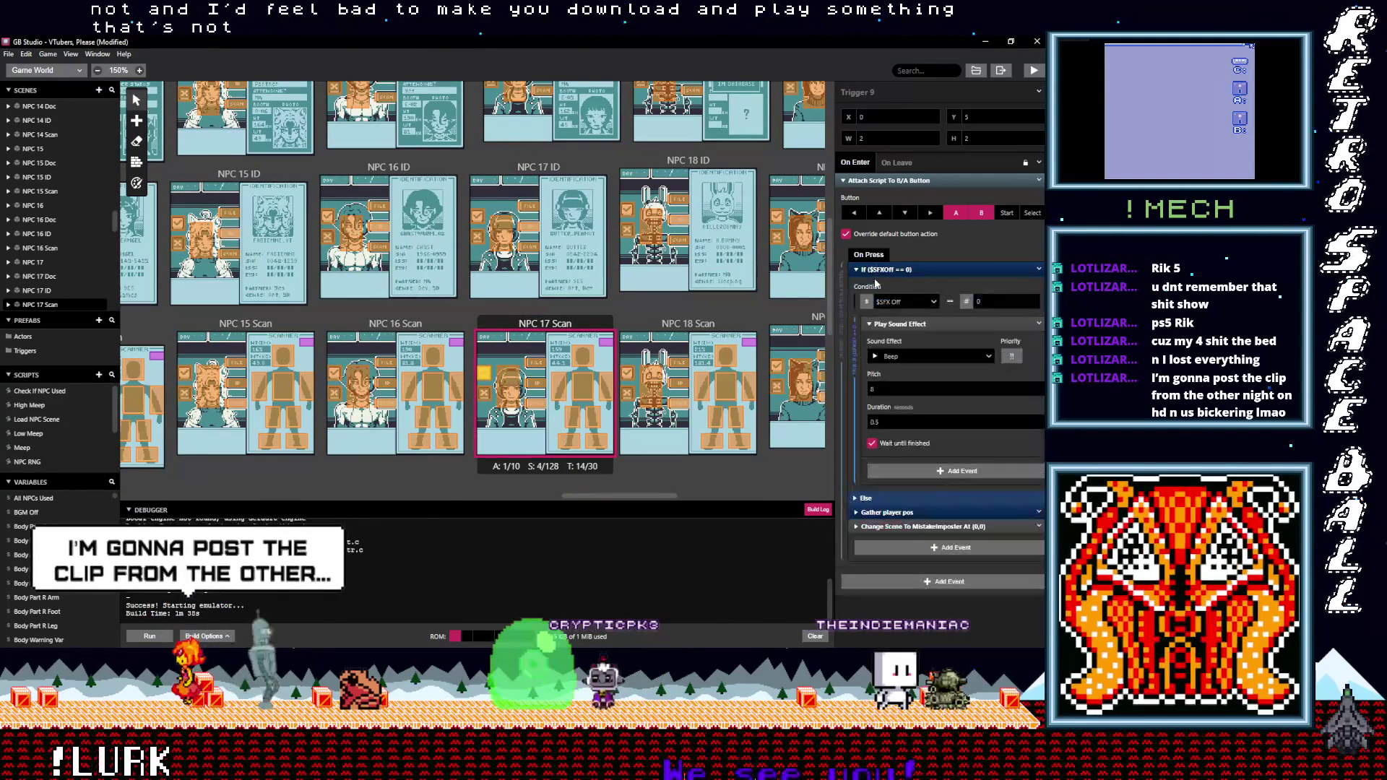
{"action": "left_click", "coordinate": [899, 358]}
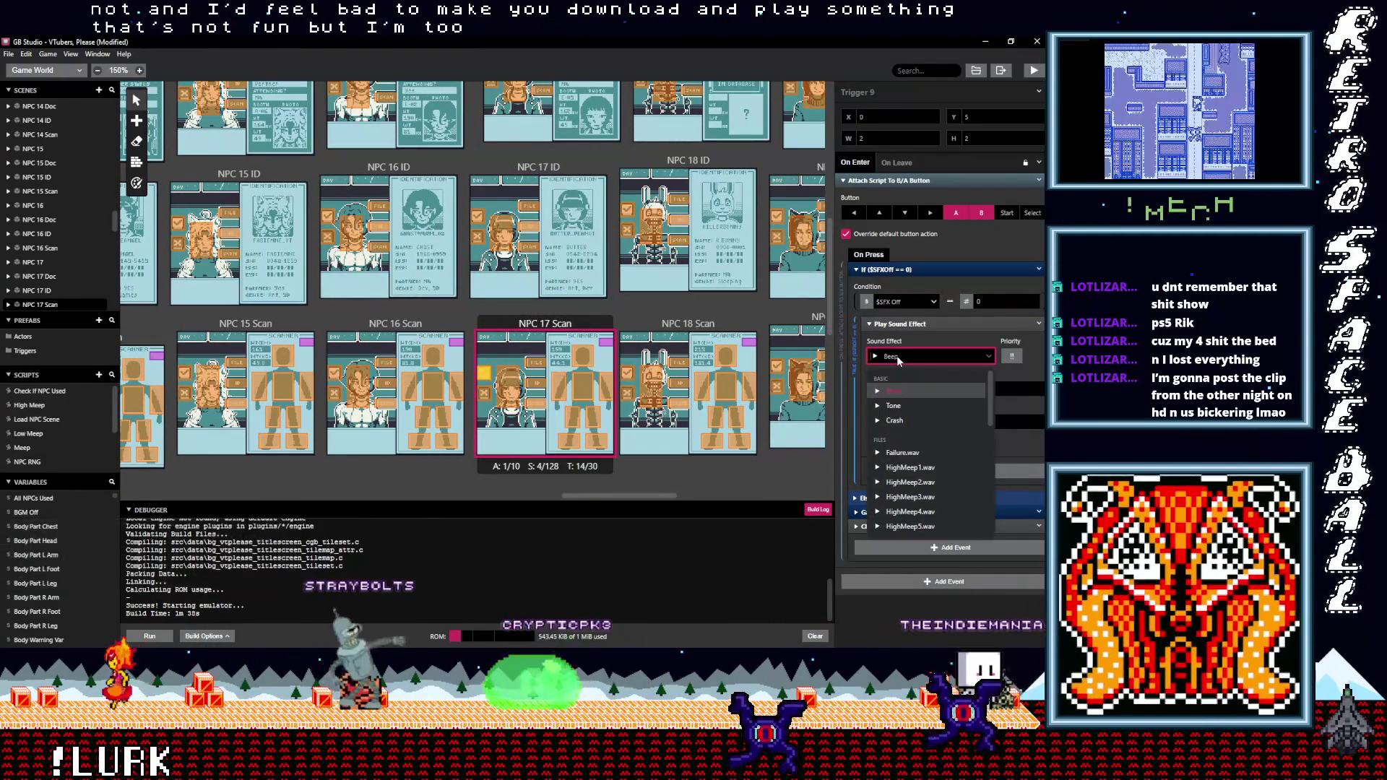
{"action": "type", "text": "po"}
{"action": "left_click", "coordinate": [905, 391]}
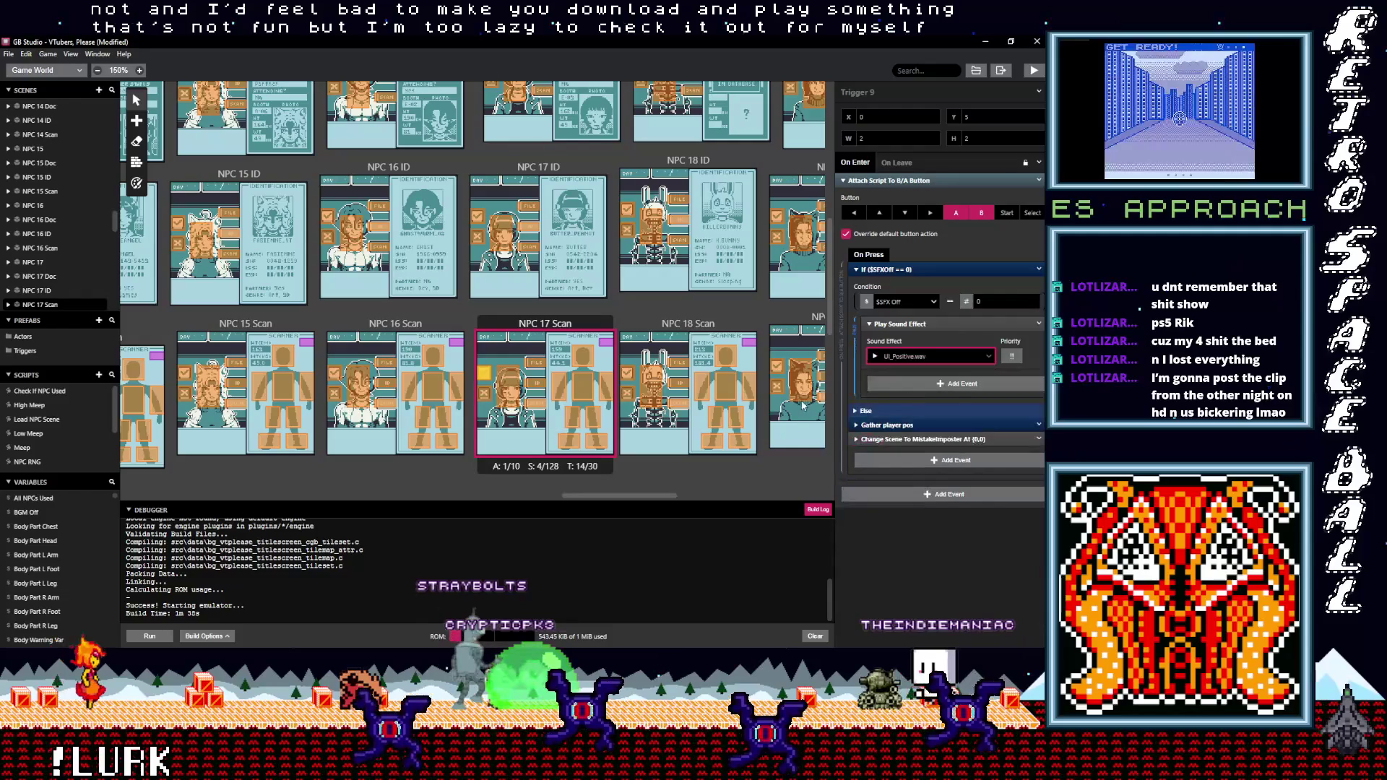
Set NPC 17 Scan's Trigger 10 sound effect to UI_Negative.wav
{"action": "left_click", "coordinate": [489, 398]}
{"action": "left_click", "coordinate": [883, 270]}
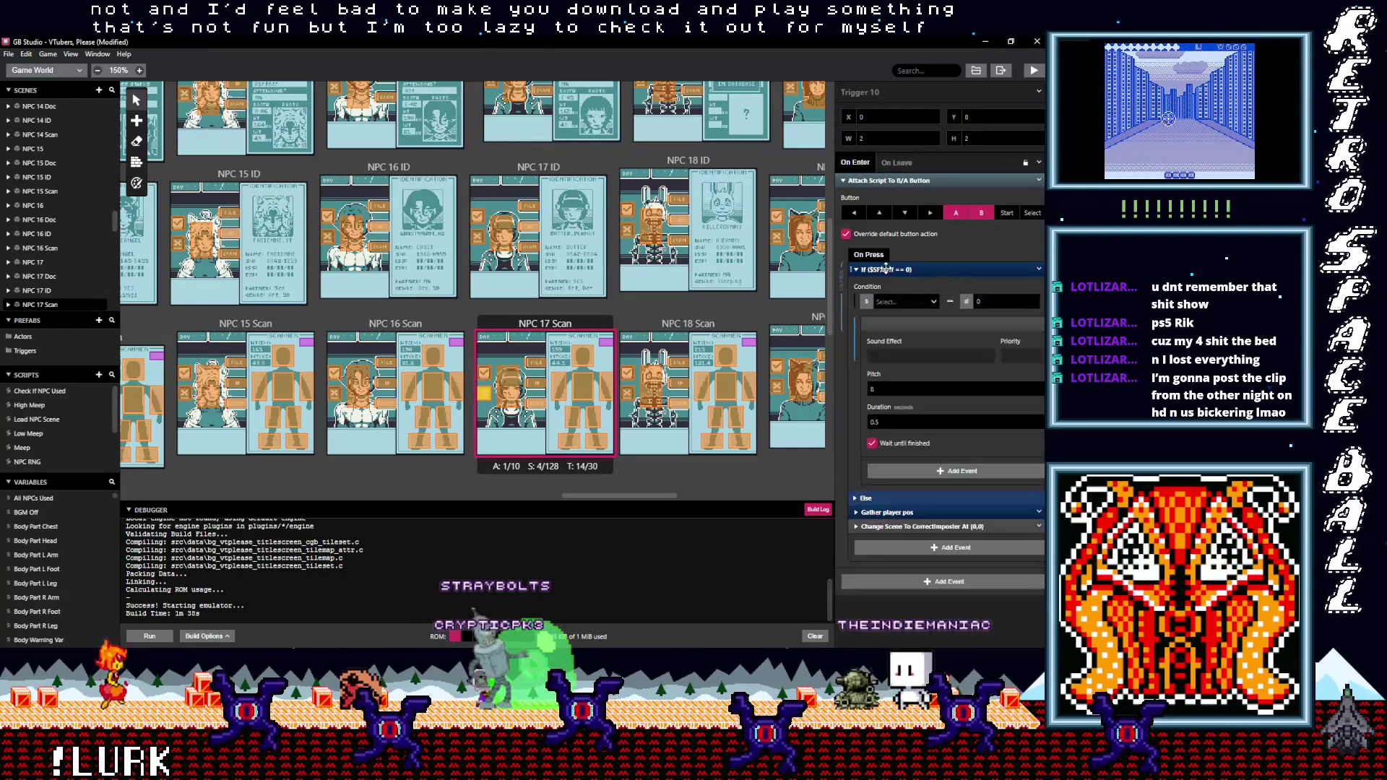
{"action": "left_click", "coordinate": [902, 358]}
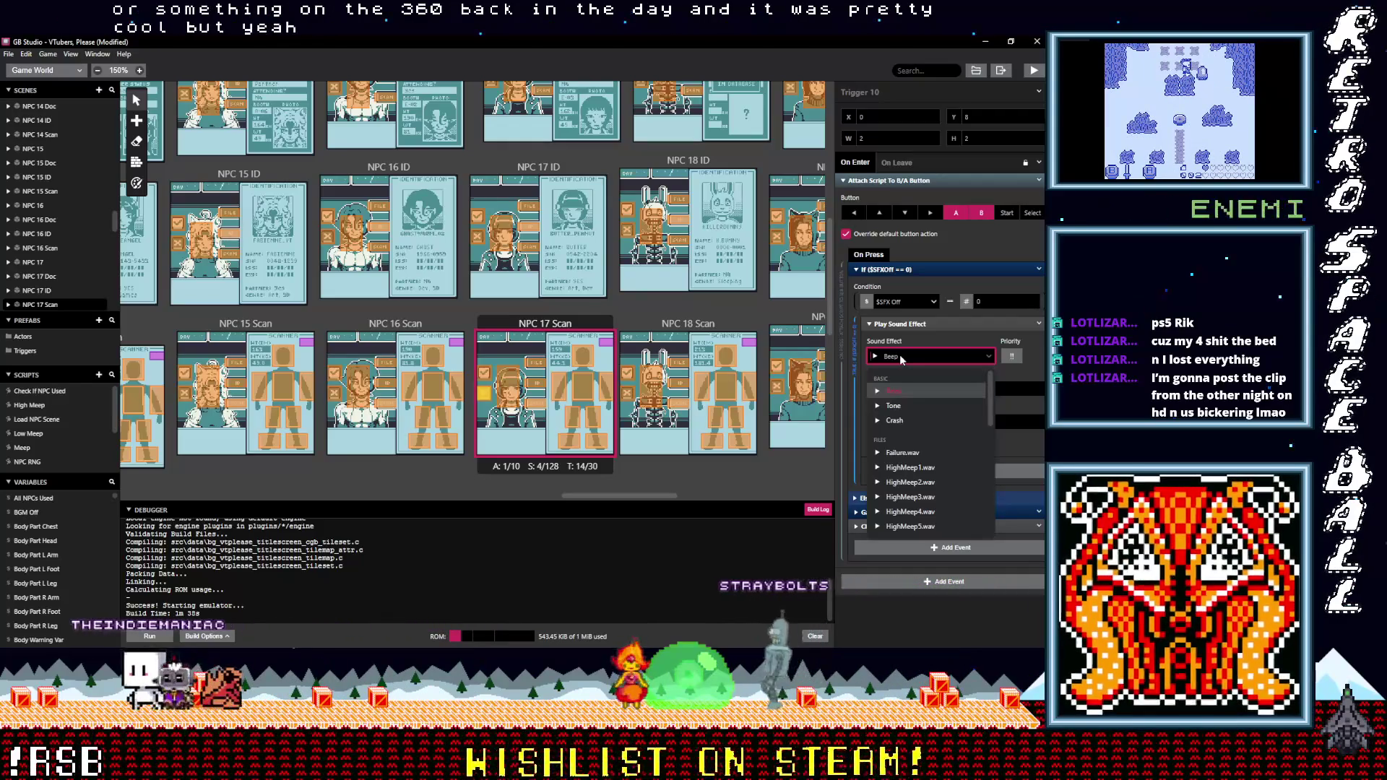
{"action": "type", "text": "po"}
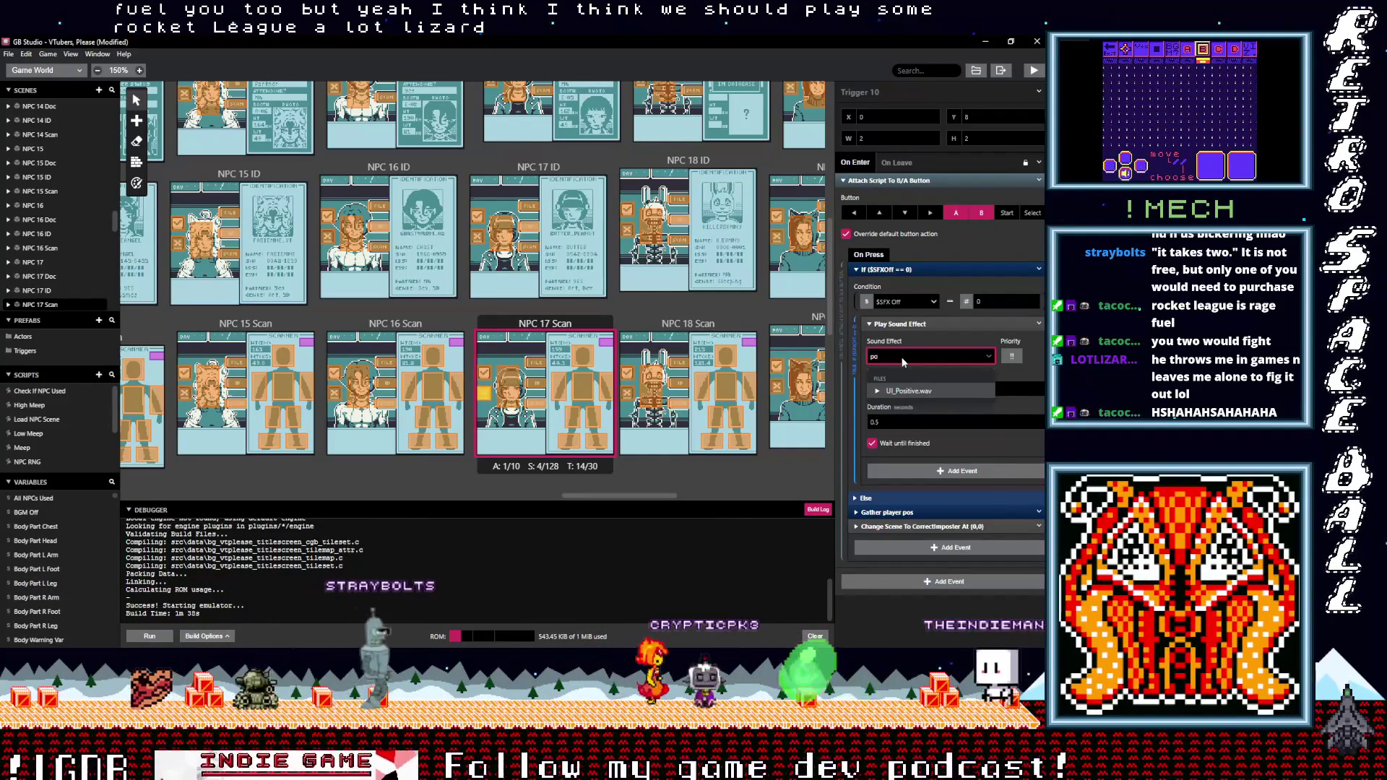
{"action": "key", "text": "BackSpace"}
{"action": "key", "text": "BackSpace"}
{"action": "type", "text": "ne"}
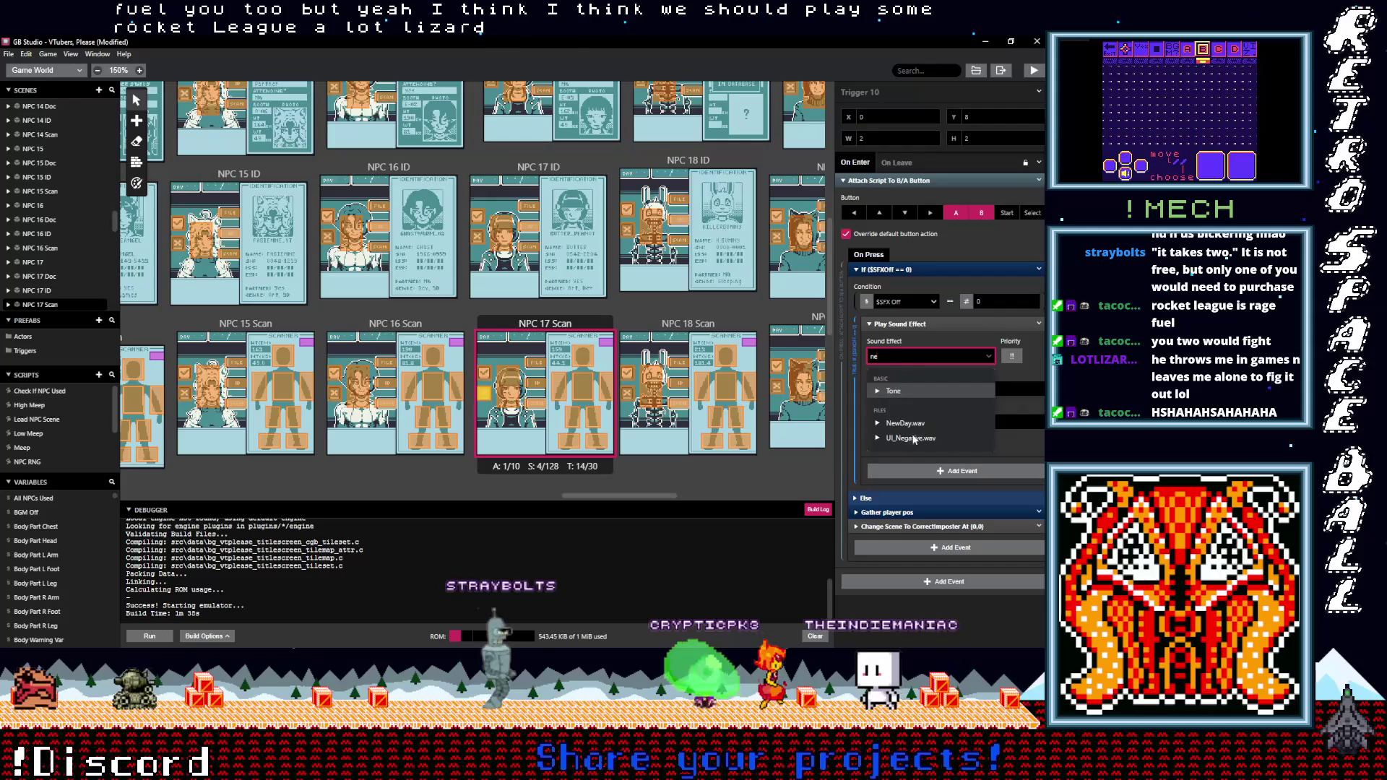
{"action": "left_click", "coordinate": [914, 439]}
{"action": "left_click", "coordinate": [484, 373]}
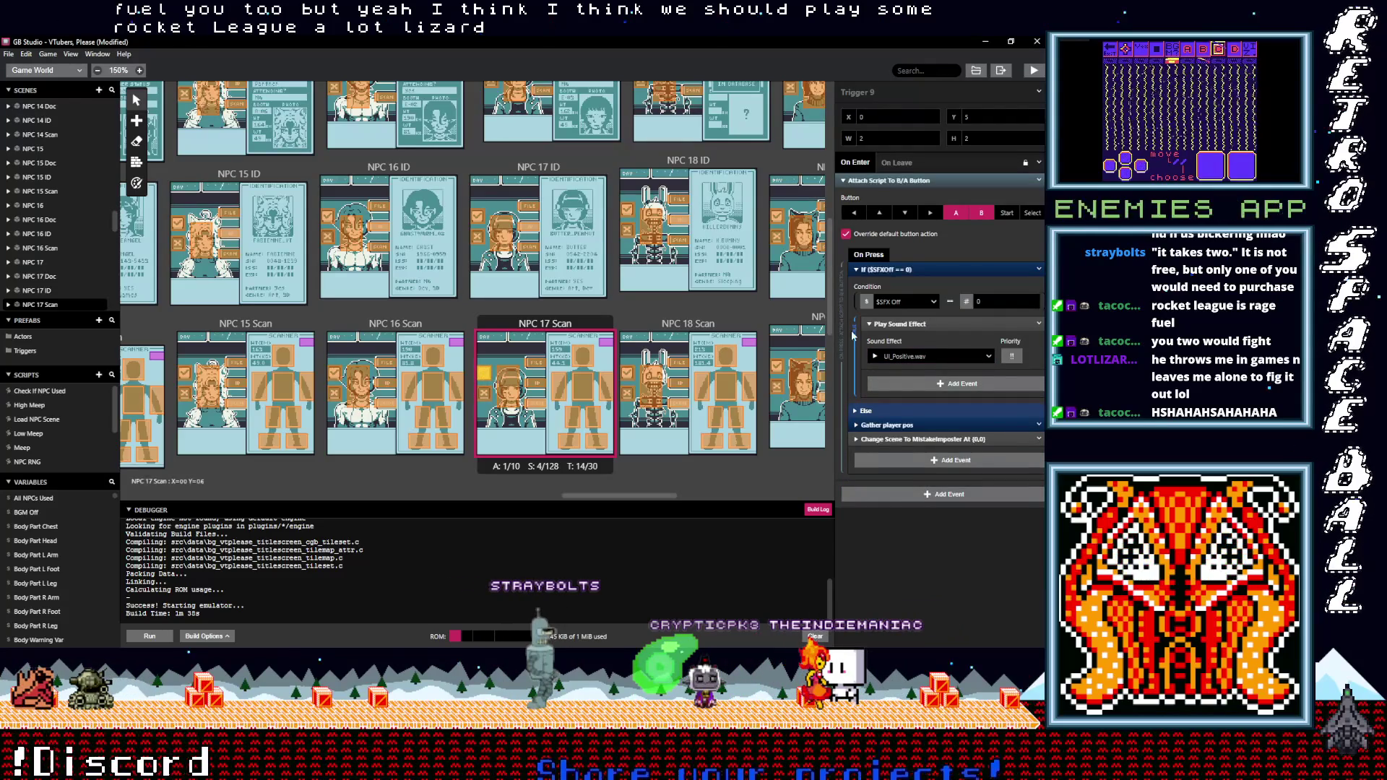
{"action": "scroll", "coordinate": [619, 387], "scroll_direction": "down", "scroll_amount": 3}
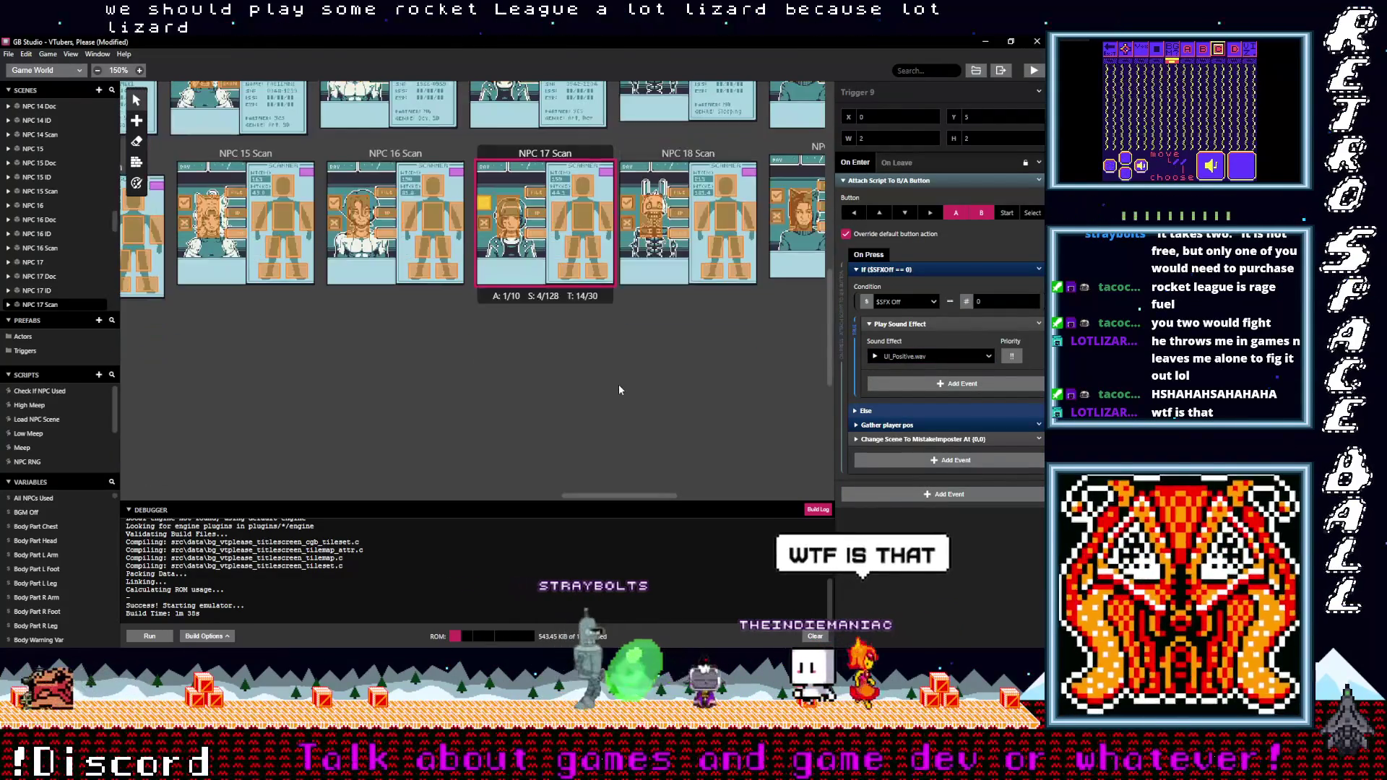
Compare the NPC 17 Scan and NPC 18 Scan scenes, then show NPC 18 Scan's Trigger 10 script
{"action": "scroll", "coordinate": [620, 391], "scroll_direction": "up", "scroll_amount": 2}
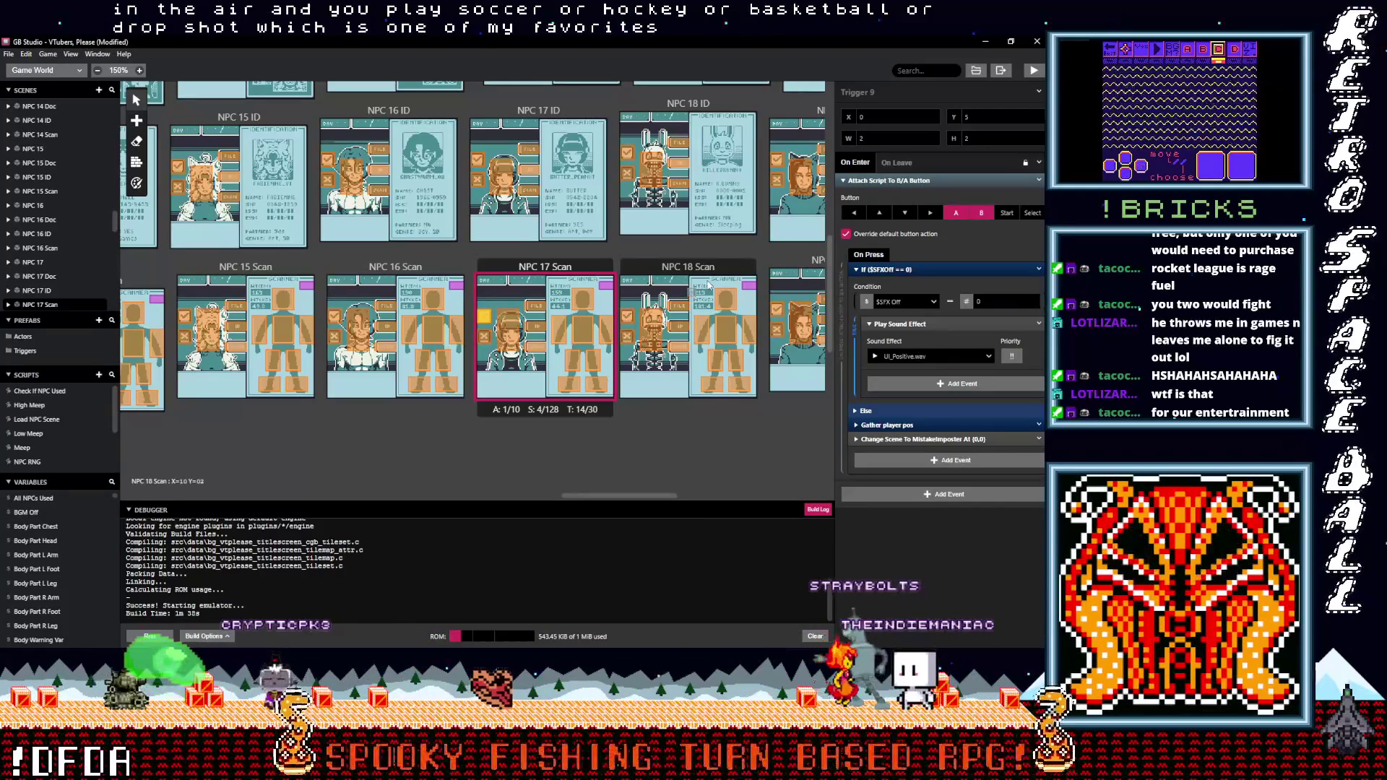
{"action": "left_click", "coordinate": [685, 267]}
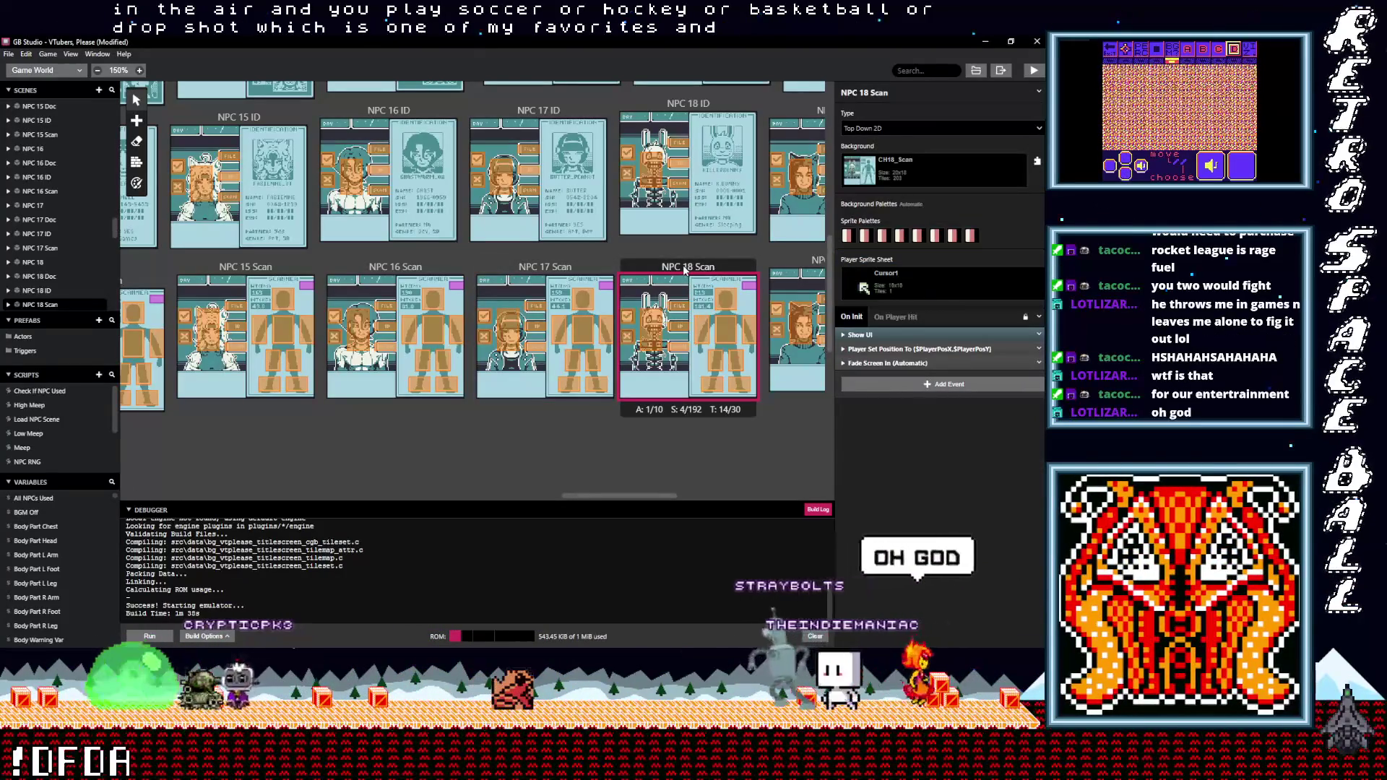
{"action": "left_click", "coordinate": [534, 269]}
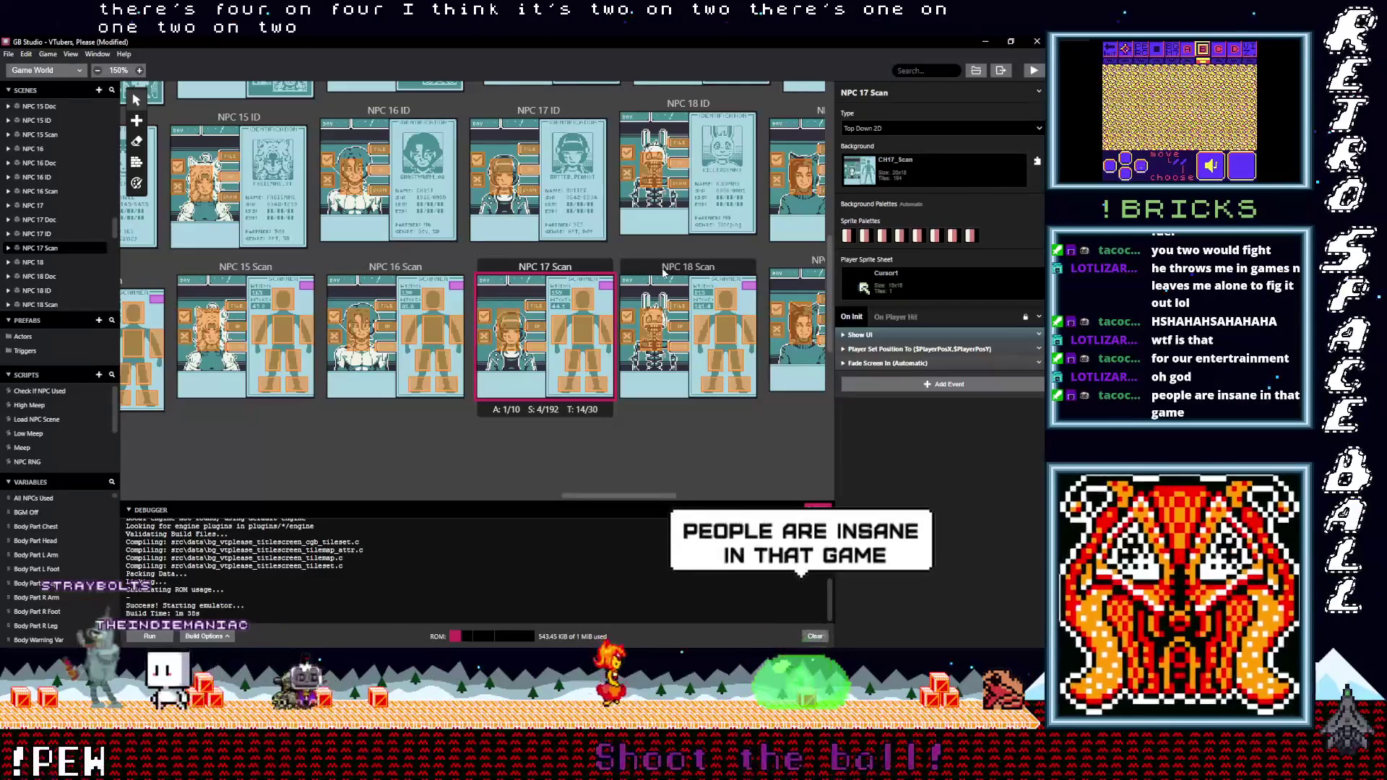
{"action": "left_click", "coordinate": [663, 271]}
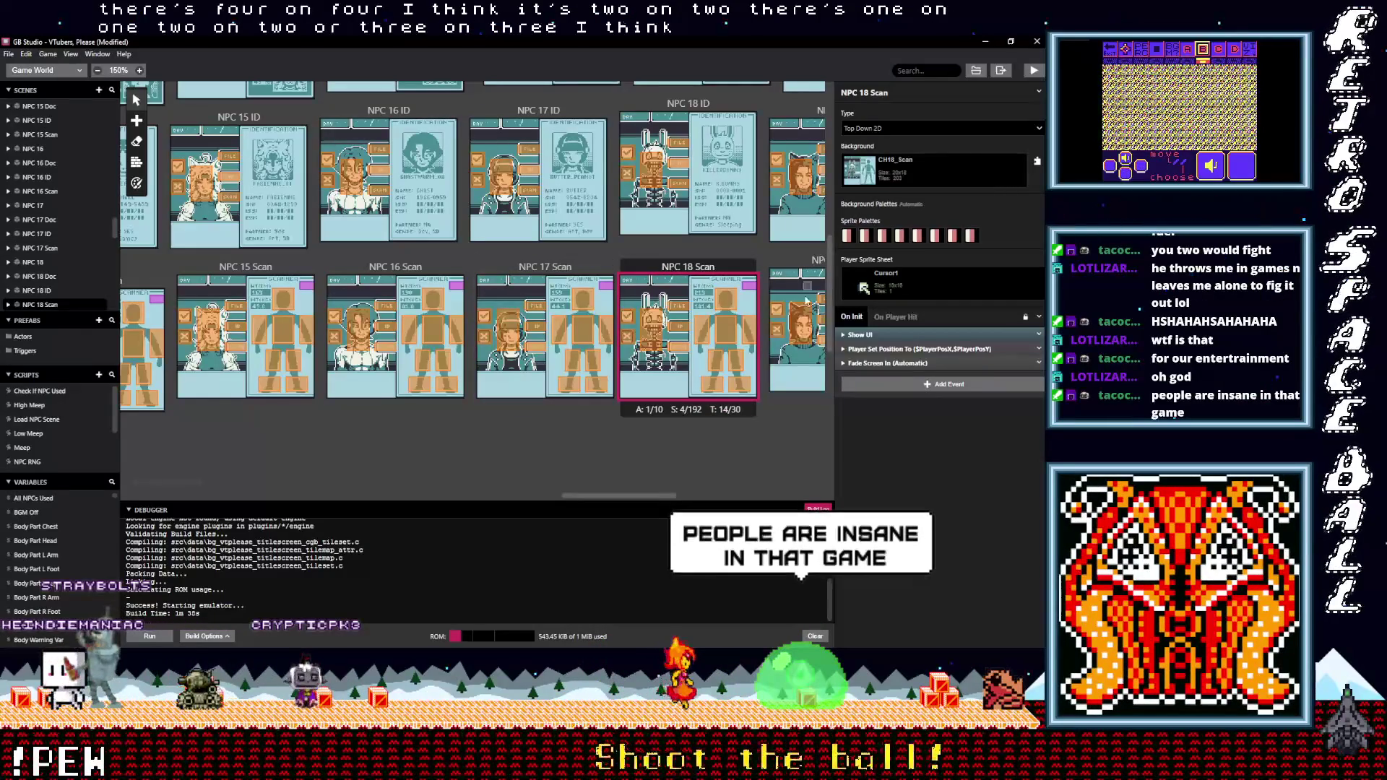
{"action": "left_click", "coordinate": [485, 315]}
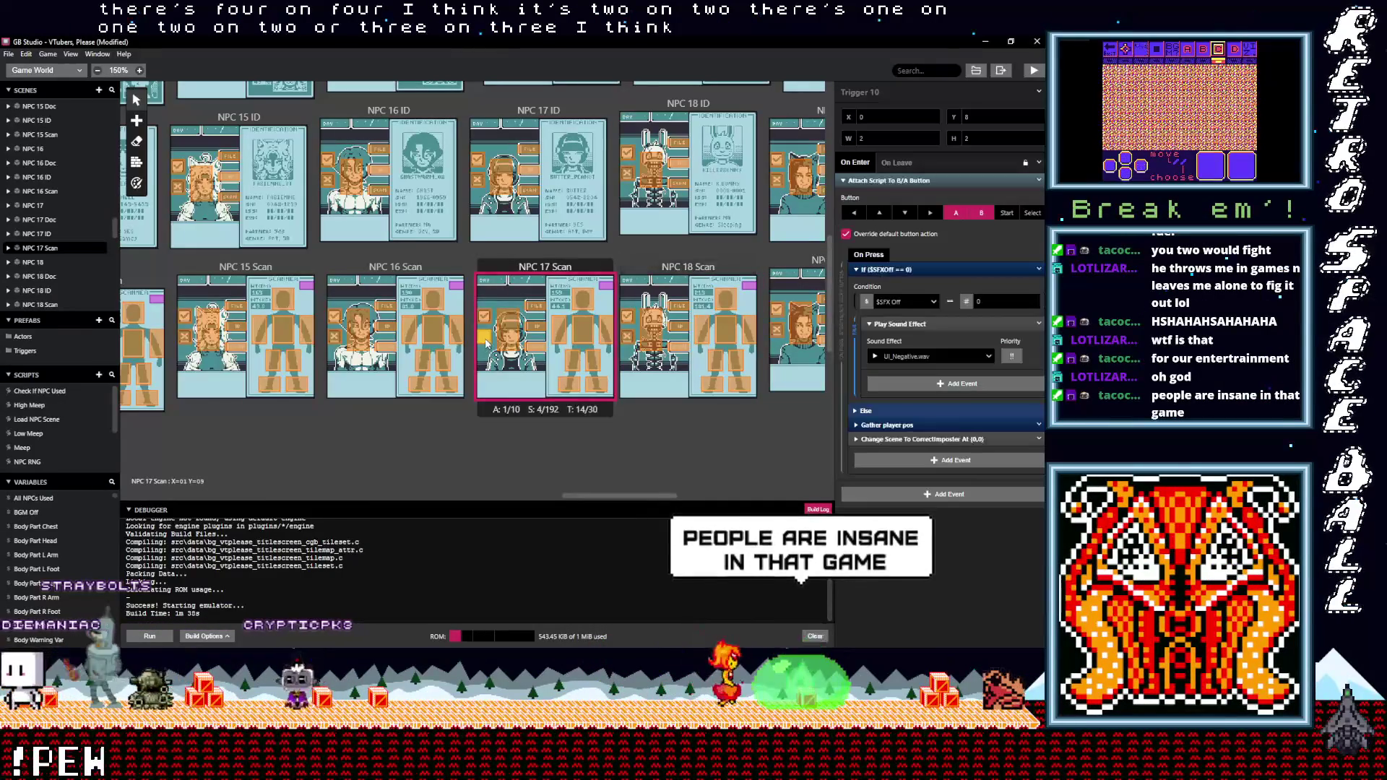
{"action": "left_click", "coordinate": [627, 336]}
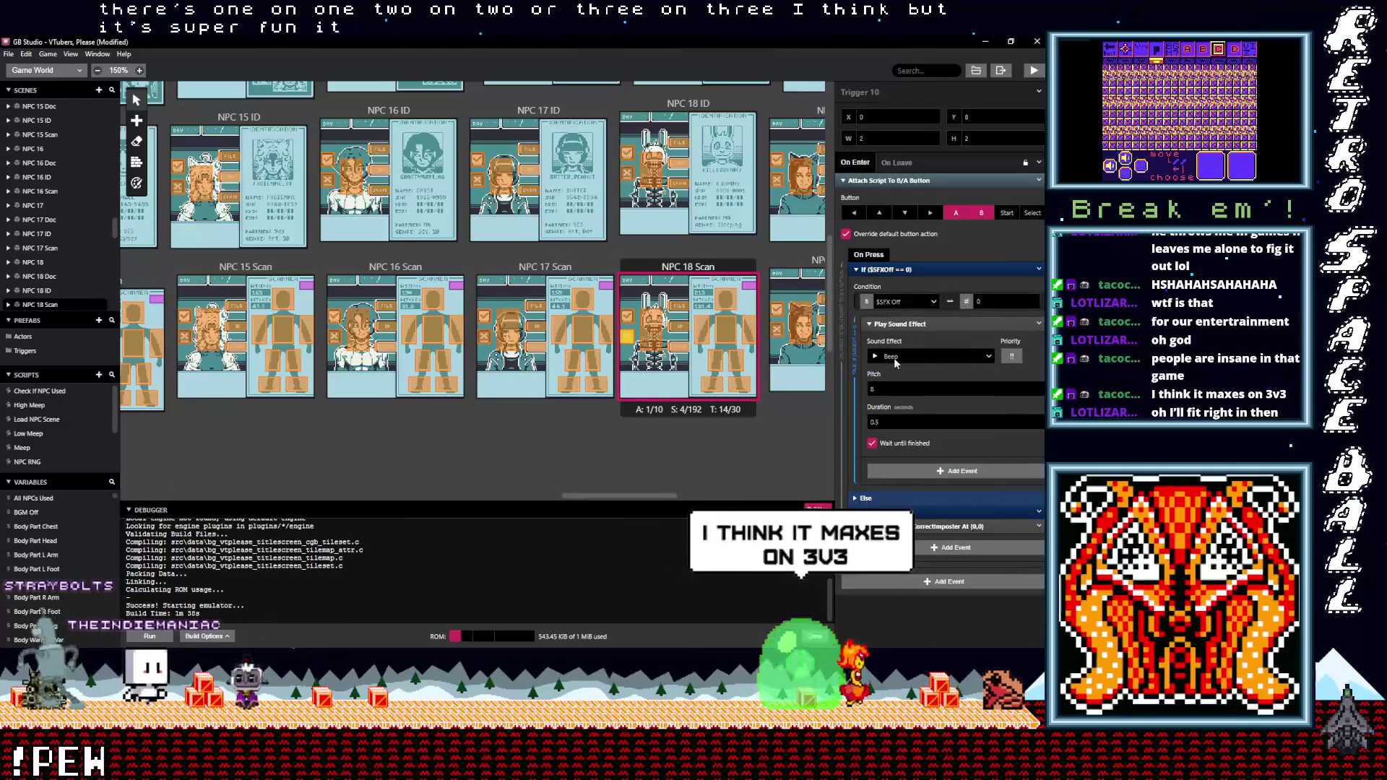
Set NPC 18 Scan's Trigger 10 sound effect to UI_Negative.wav
{"action": "left_click", "coordinate": [898, 357]}
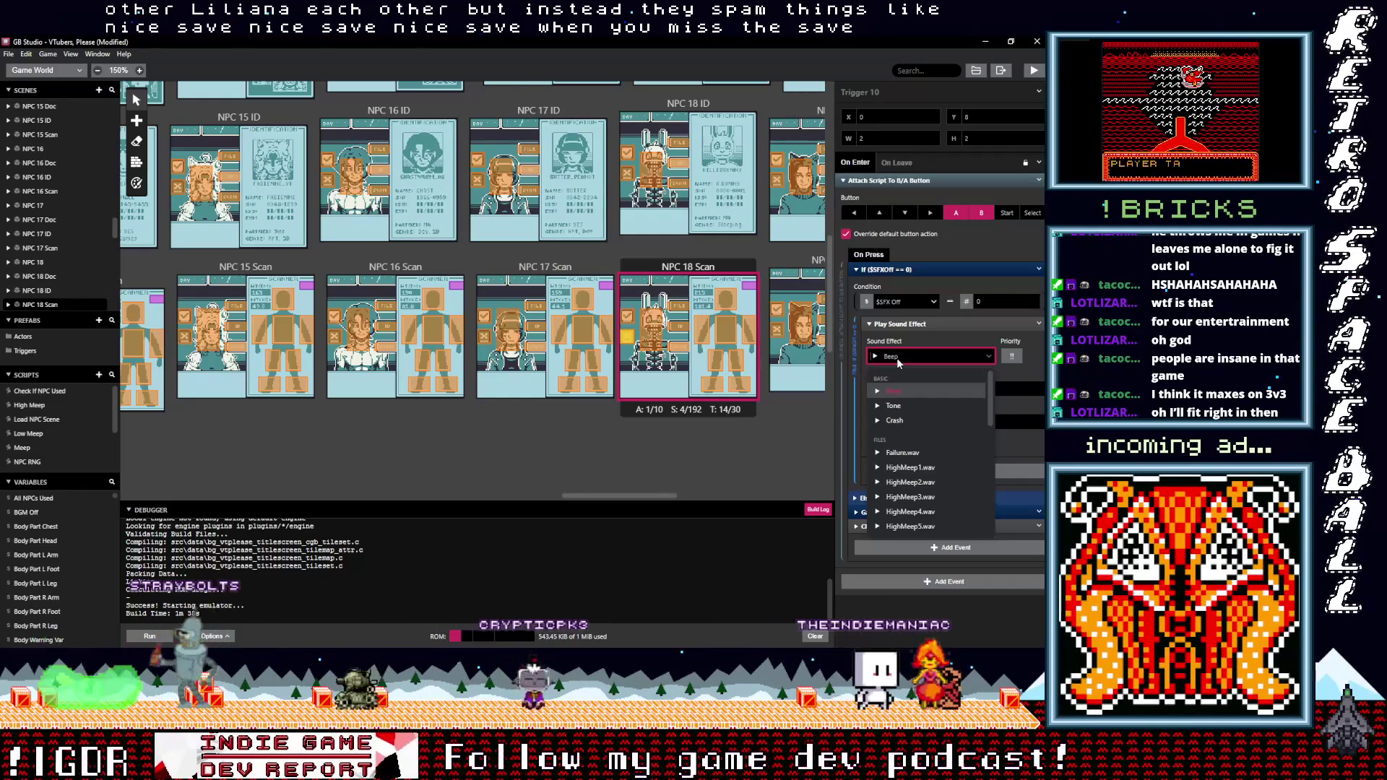
{"action": "type", "text": "neg"}
{"action": "left_click", "coordinate": [899, 392]}
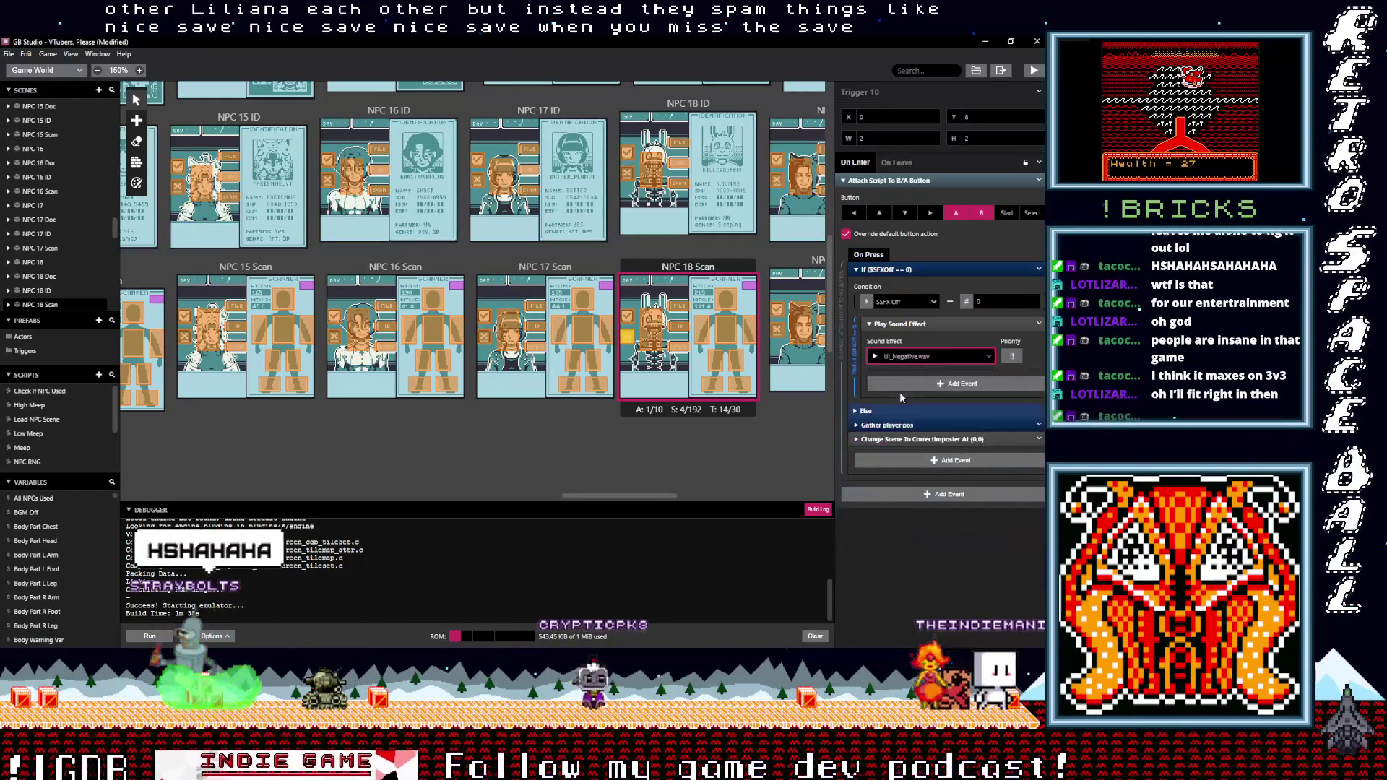
Set NPC 18 Scan's Trigger 9 sound effect to UI_Positive.wav
{"action": "left_click", "coordinate": [626, 318]}
{"action": "left_click", "coordinate": [909, 270]}
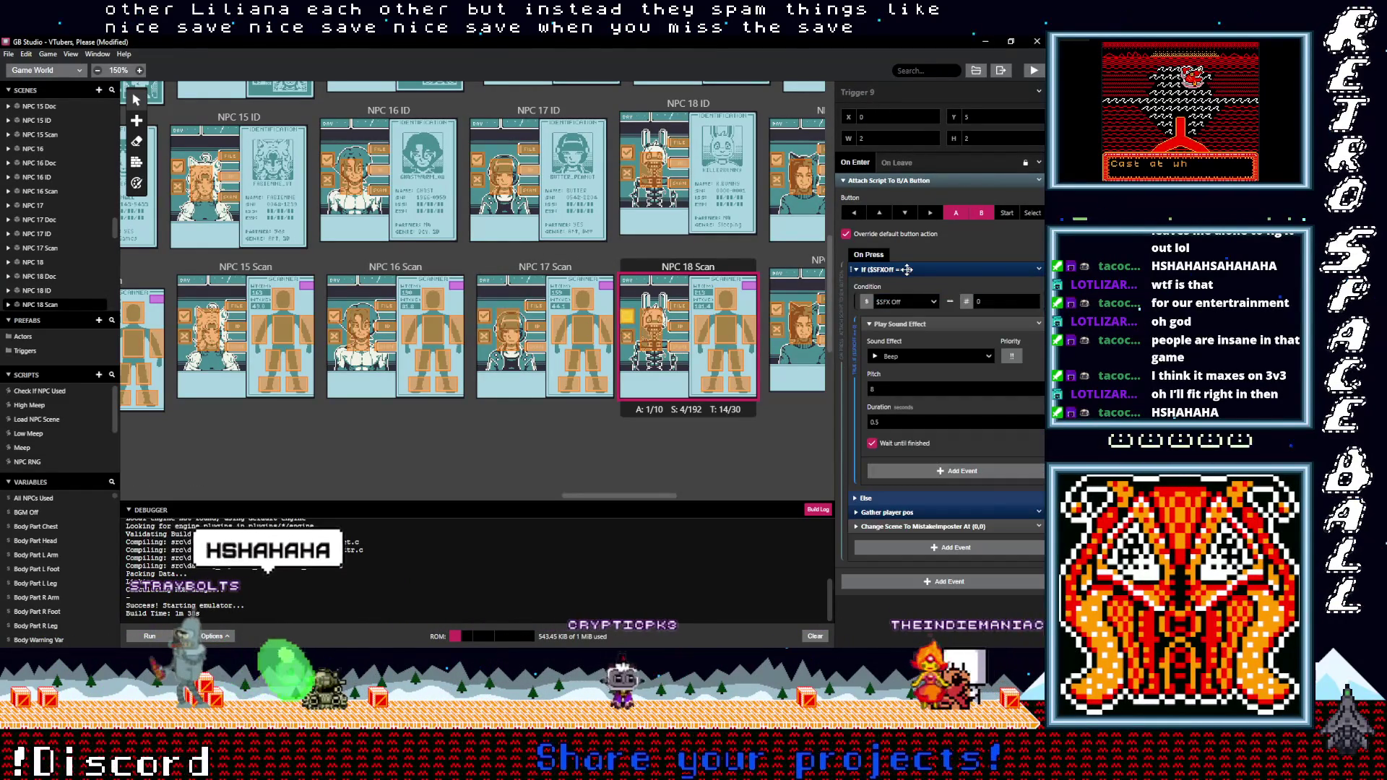
{"action": "left_click", "coordinate": [912, 357]}
{"action": "type", "text": "pos"}
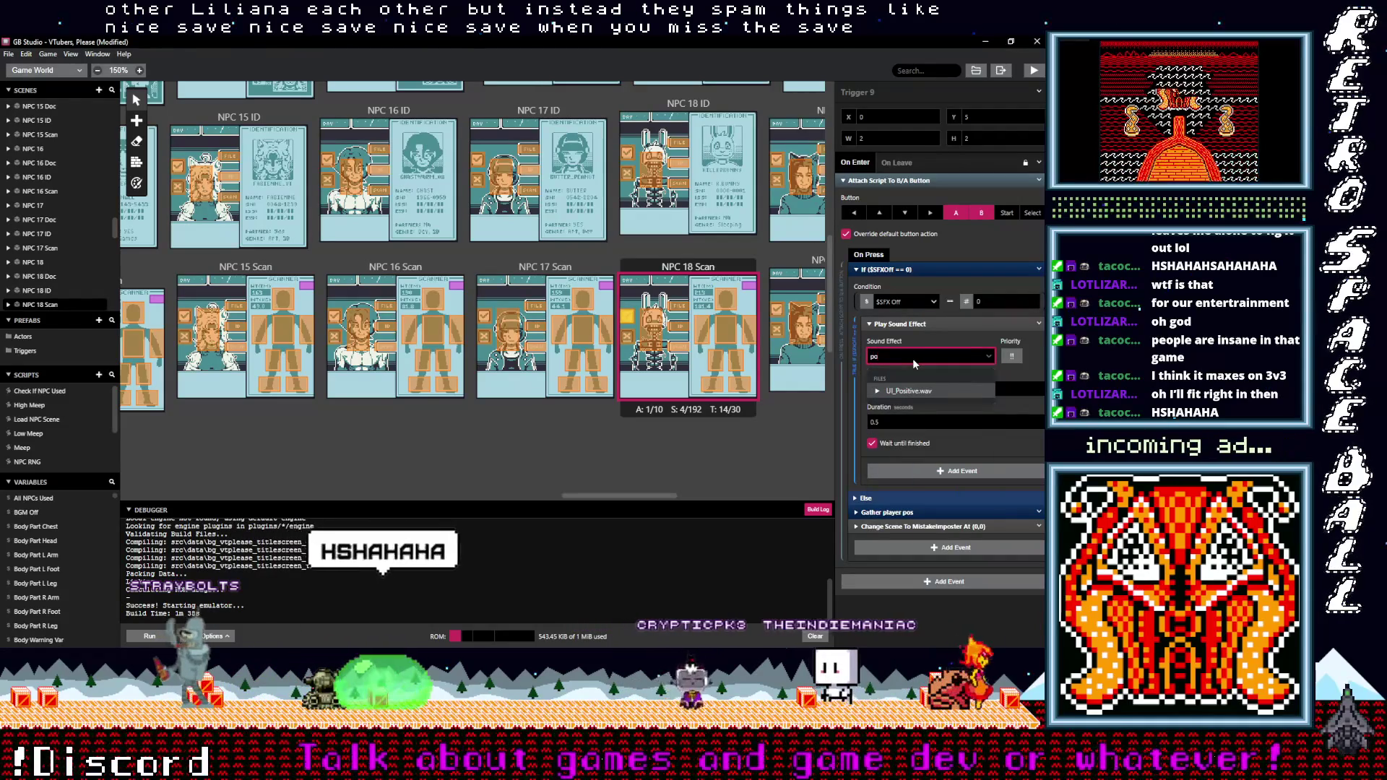
{"action": "left_click", "coordinate": [935, 387]}
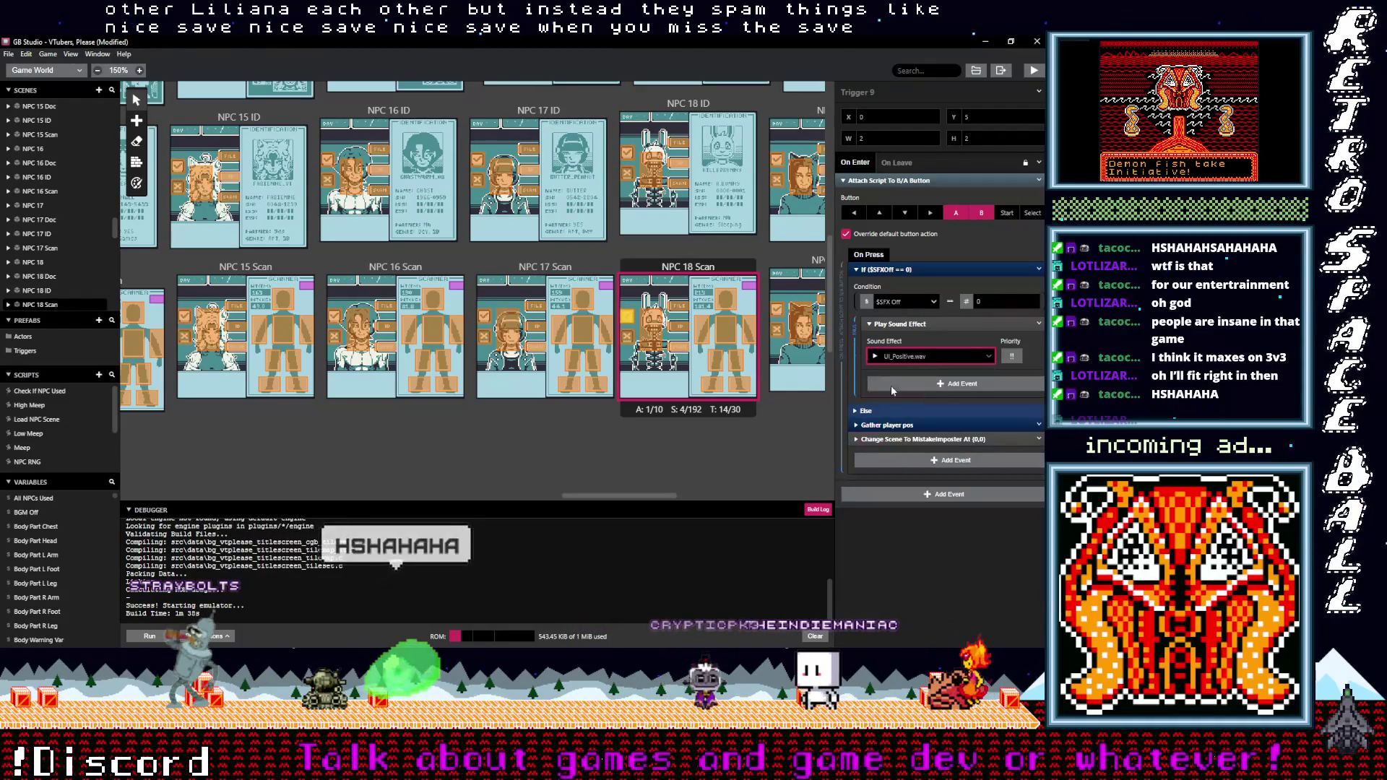
{"action": "left_click", "coordinate": [628, 175]}
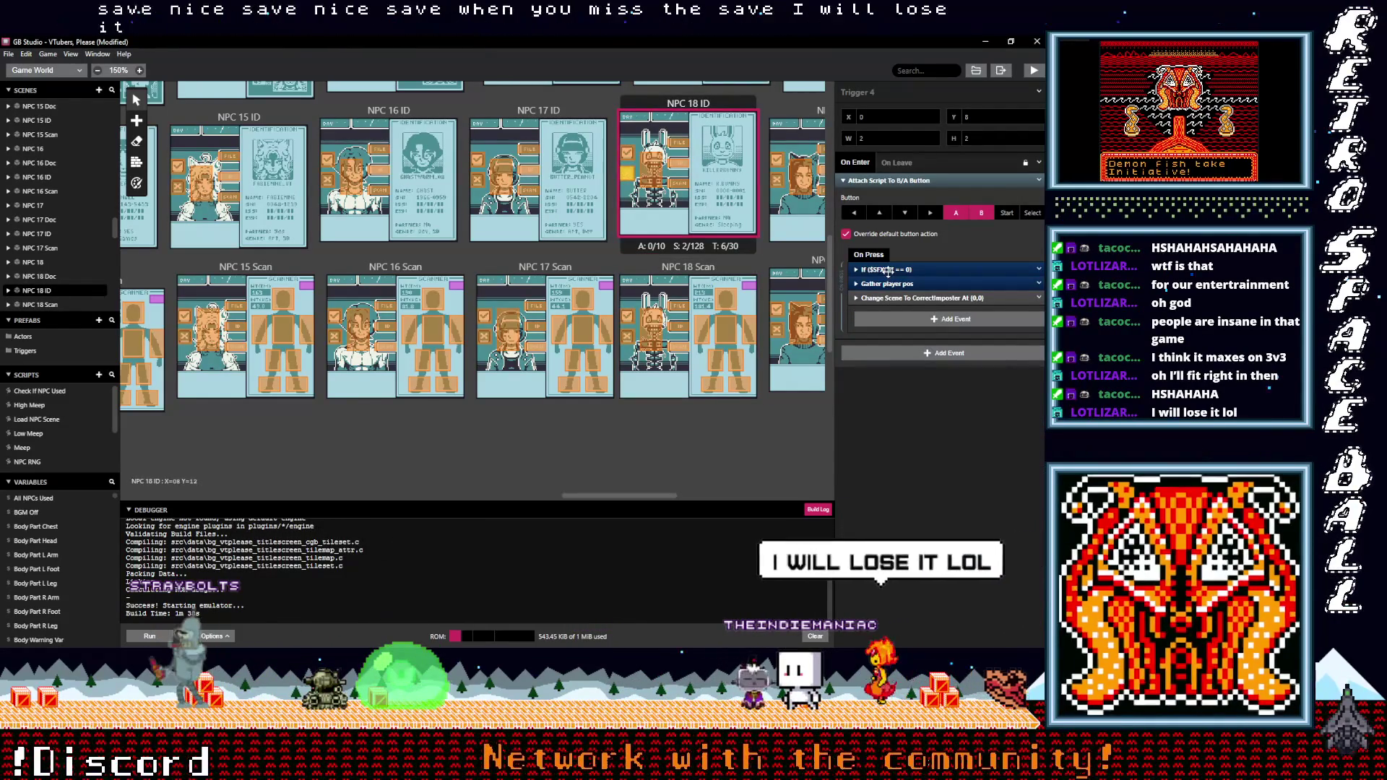
Make NPC 18 ID's Trigger 4 play UI_Negative.wav instead of Beep
{"action": "left_click", "coordinate": [889, 270]}
{"action": "left_click", "coordinate": [896, 357]}
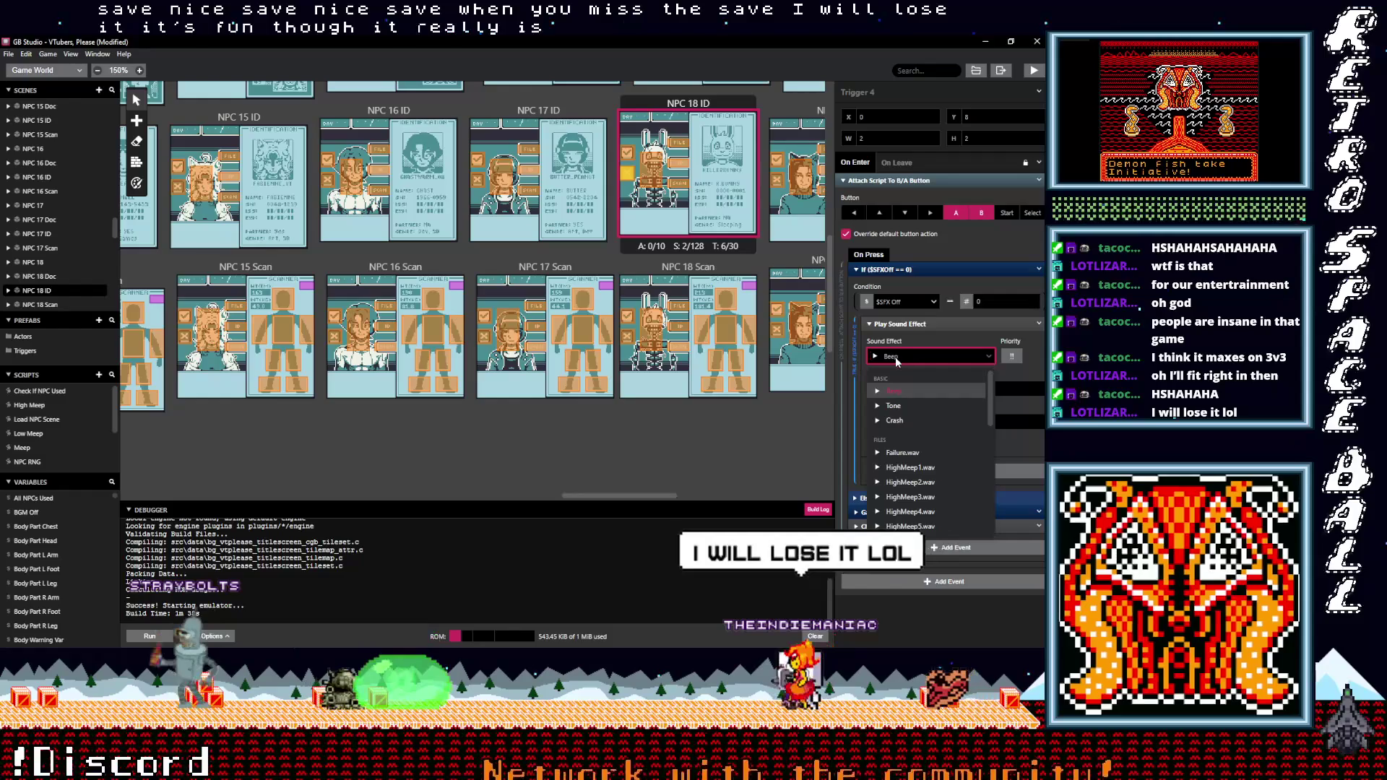
{"action": "type", "text": "n"}
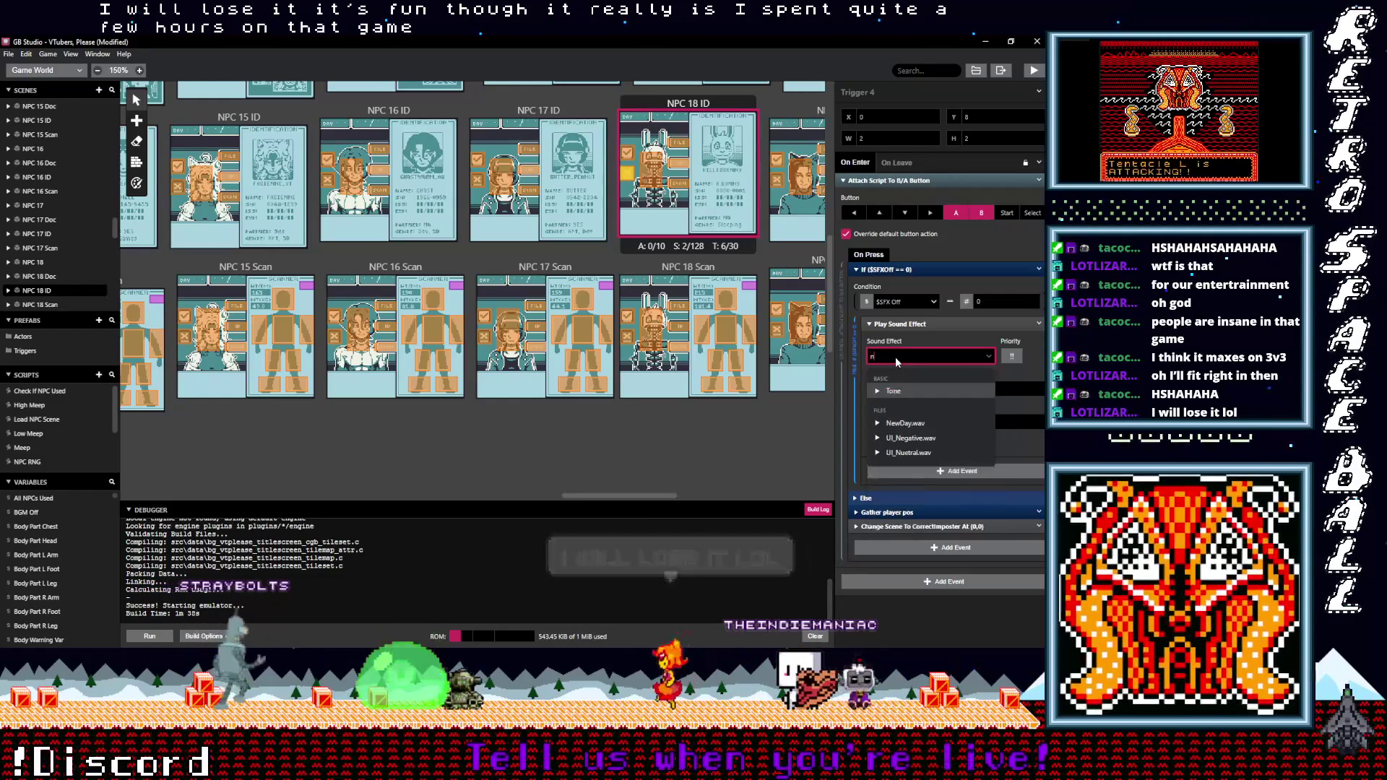
{"action": "type", "text": "egative.wav"}
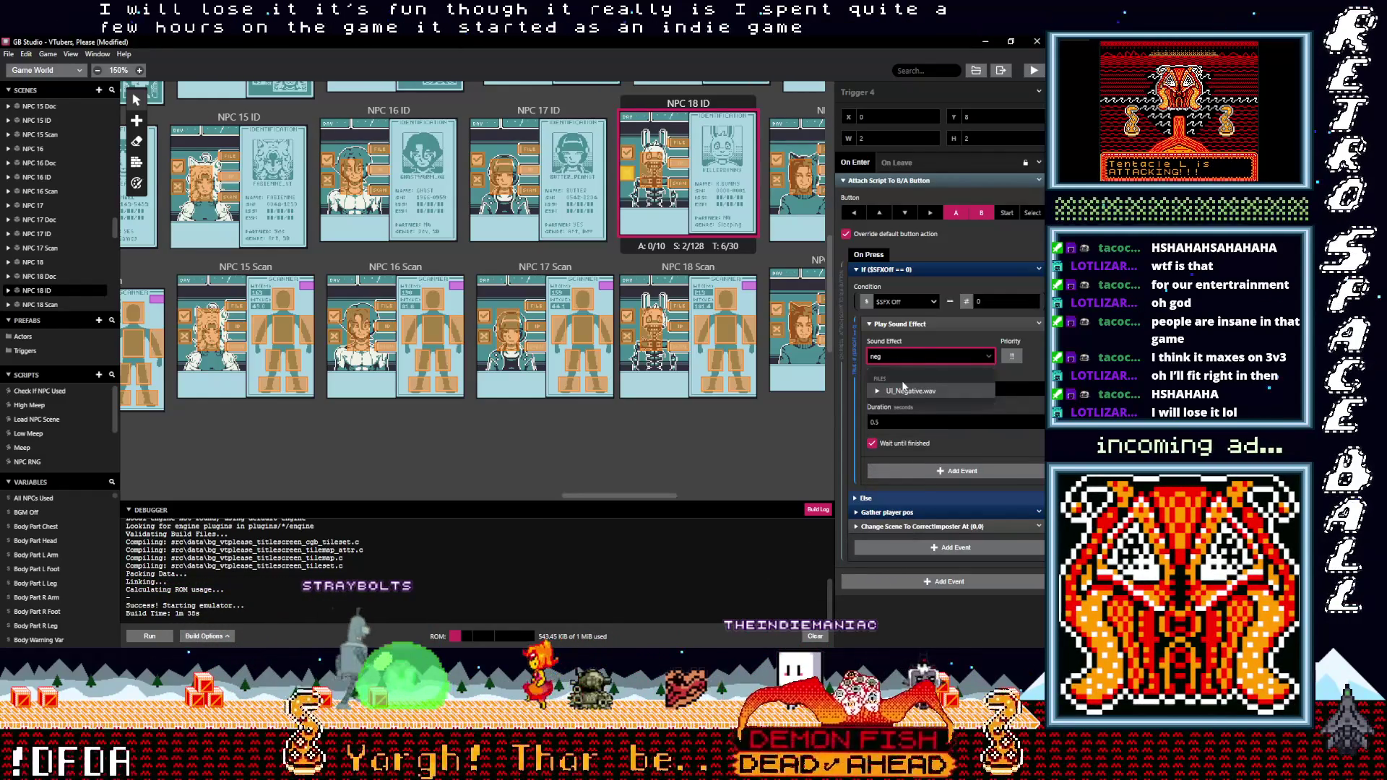
{"action": "left_click", "coordinate": [905, 391]}
Make NPC 18 ID's Trigger 3 play UI_Positive.wav instead of Beep
{"action": "left_click", "coordinate": [627, 154]}
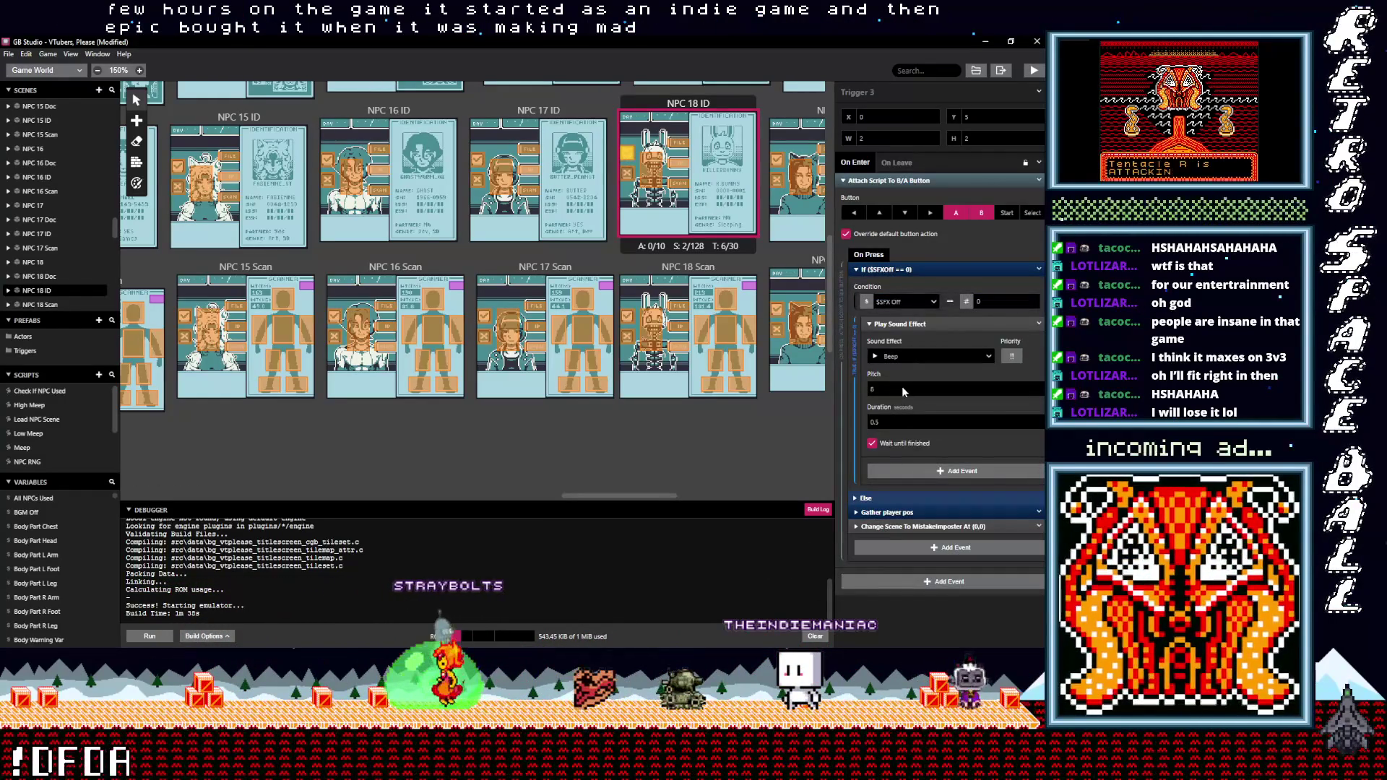
{"action": "left_click", "coordinate": [904, 357]}
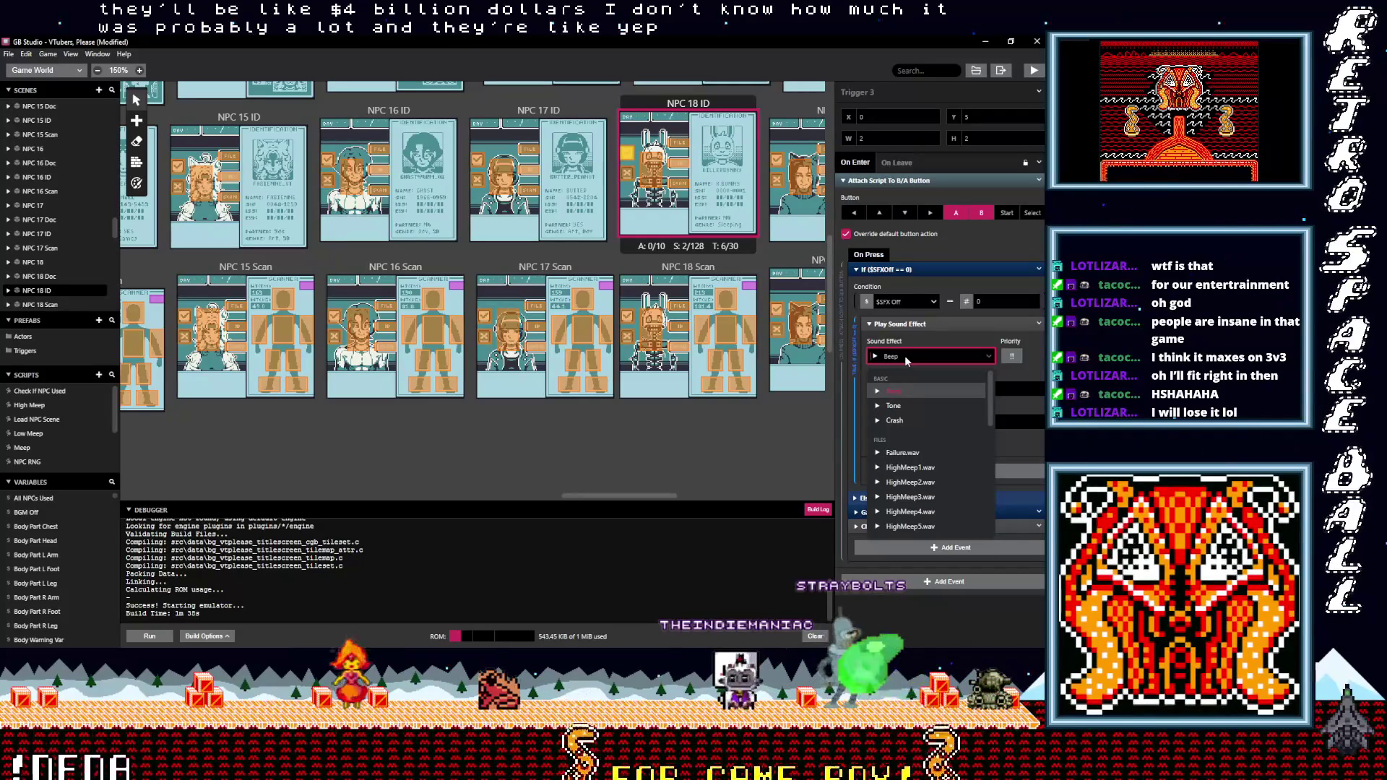
{"action": "type", "text": "po"}
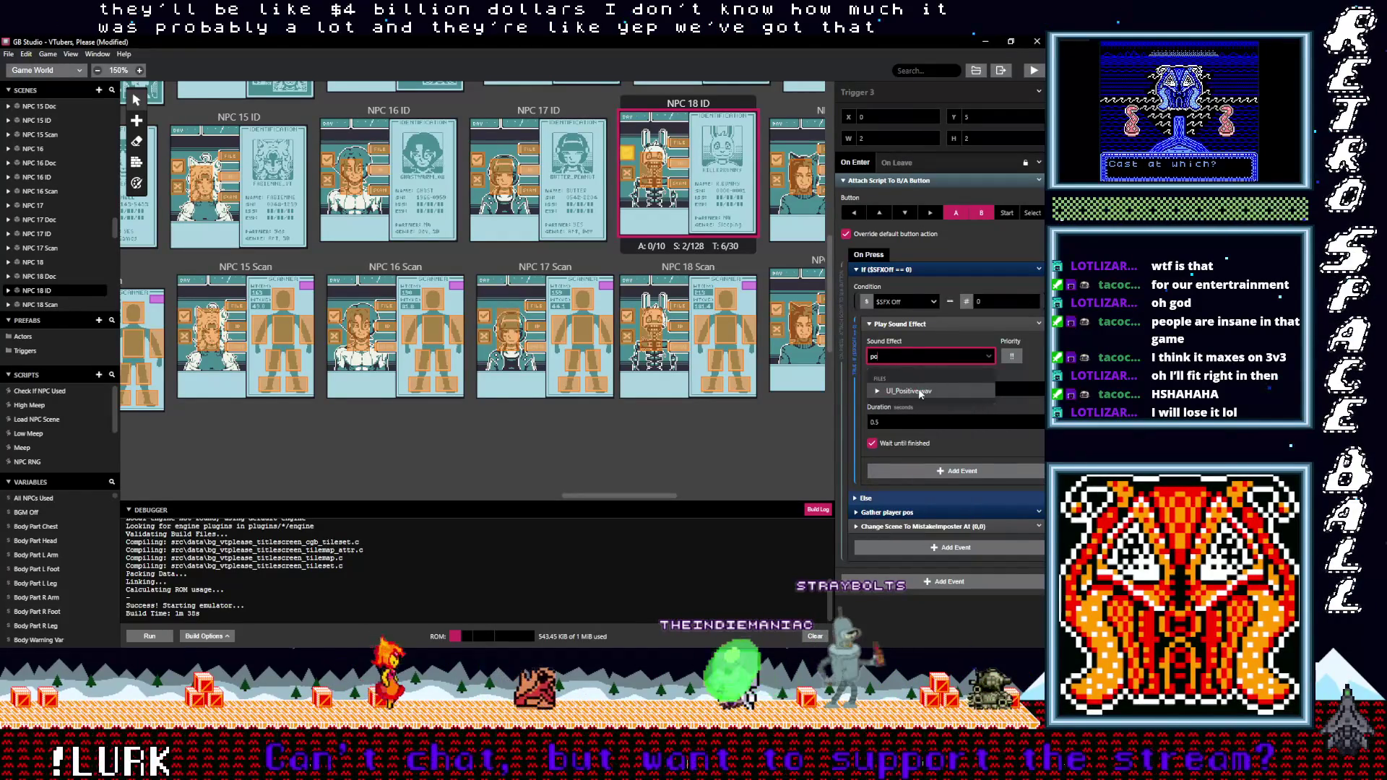
{"action": "left_click", "coordinate": [896, 390]}
{"action": "scroll", "coordinate": [702, 317], "scroll_direction": "up", "scroll_amount": 3}
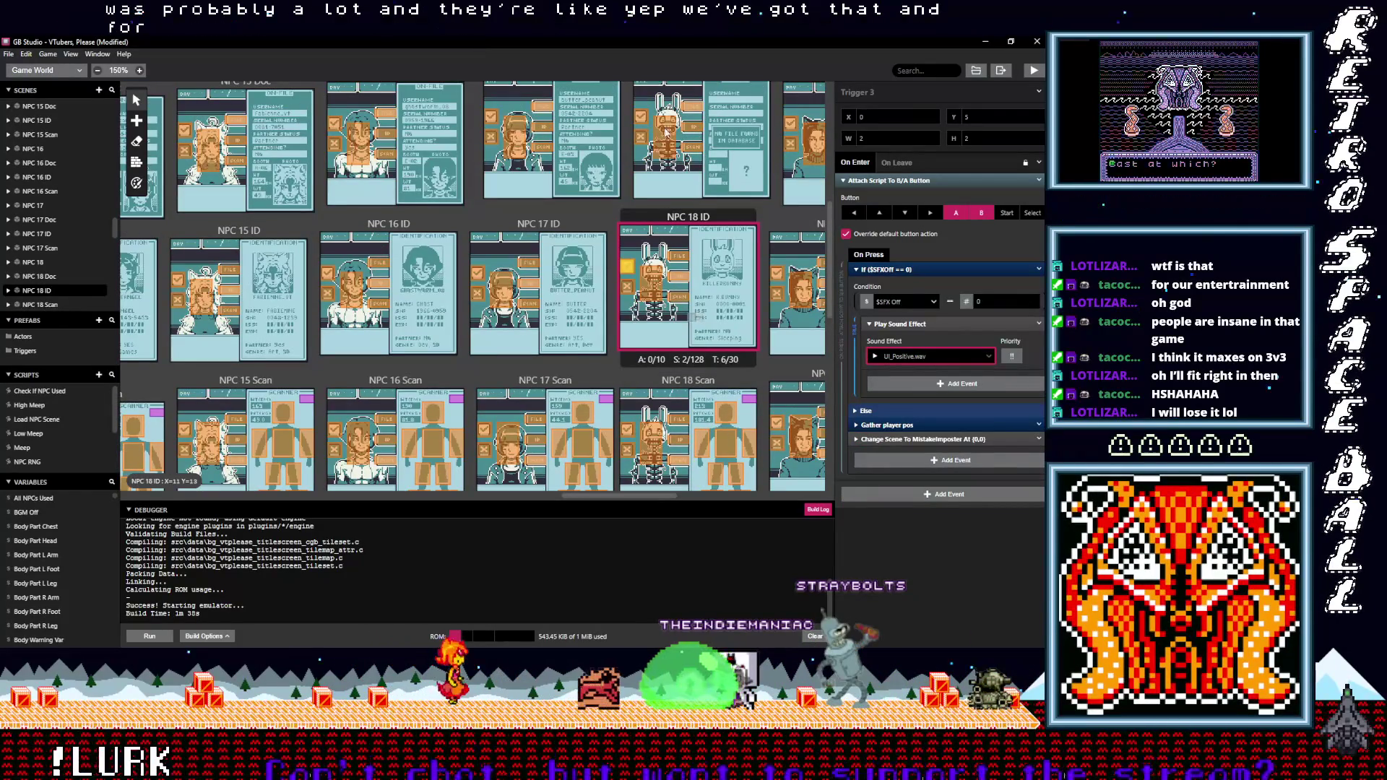
Set NPC 18 Doc's Trigger 4 sound effect to UI_Negative.wav
{"action": "left_click", "coordinate": [643, 141]}
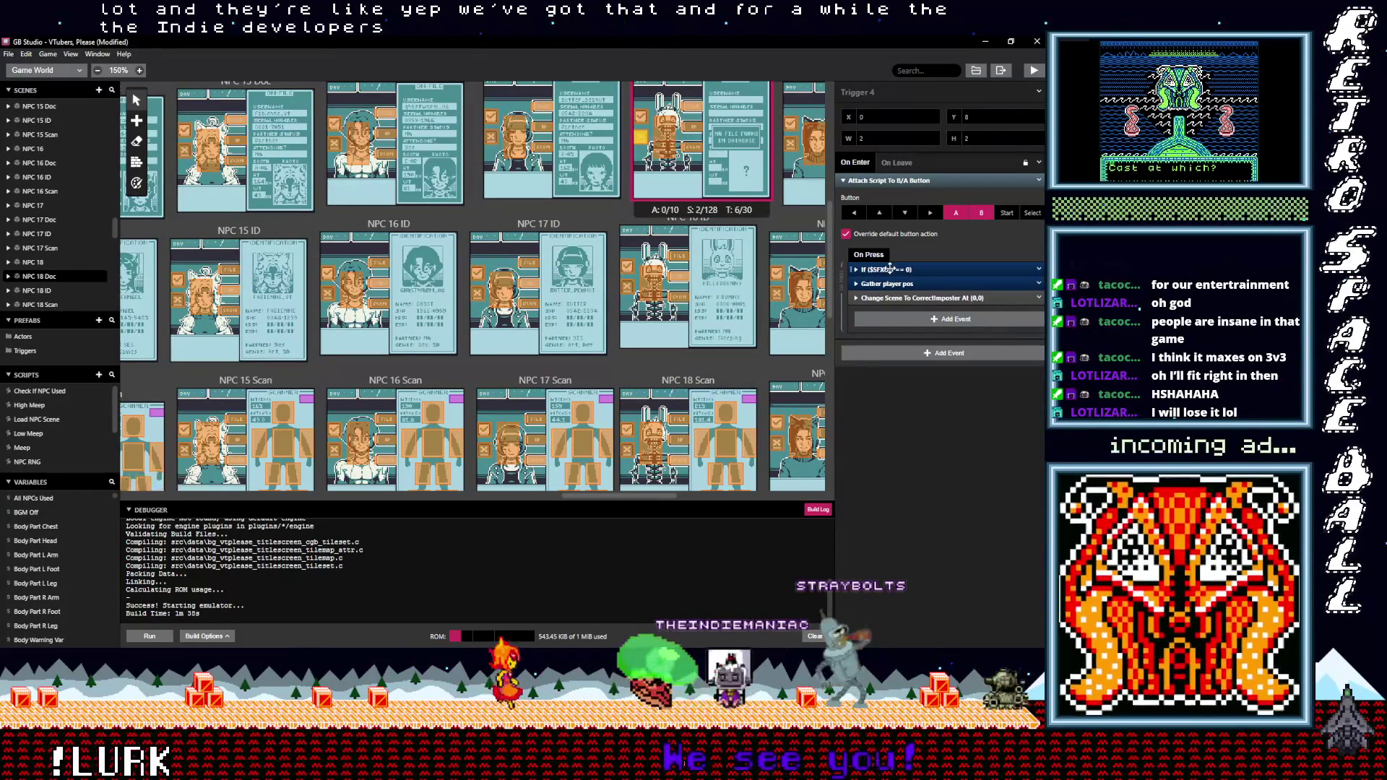
{"action": "left_click", "coordinate": [890, 268]}
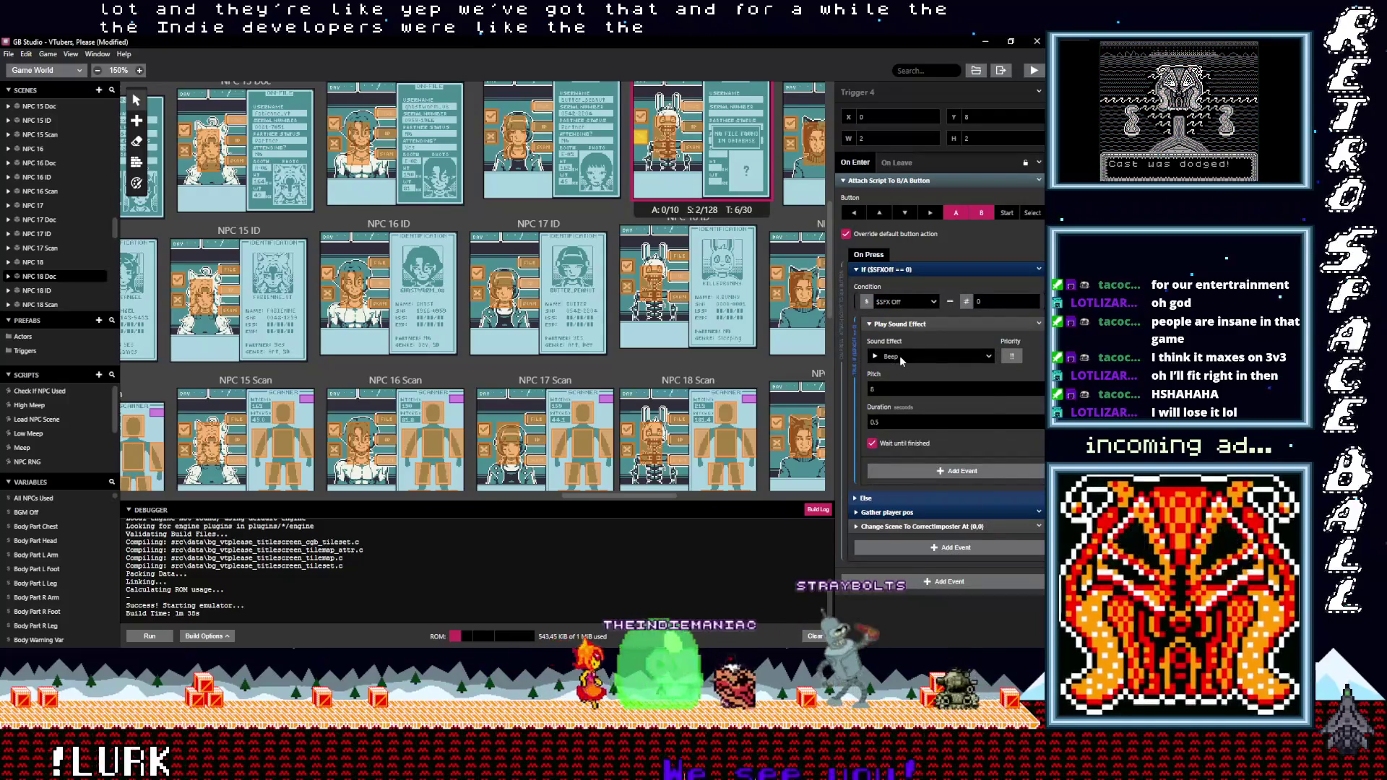
{"action": "left_click", "coordinate": [901, 357]}
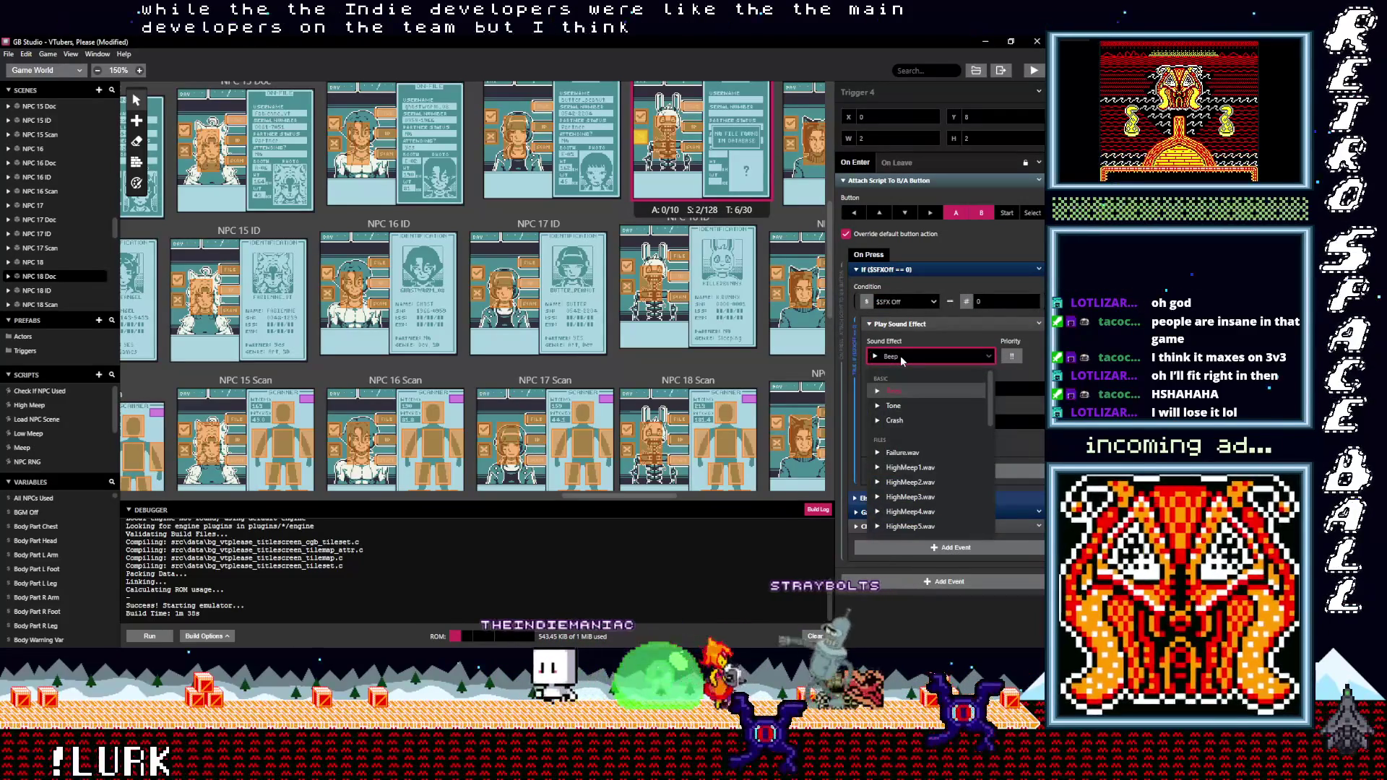
{"action": "type", "text": "p"}
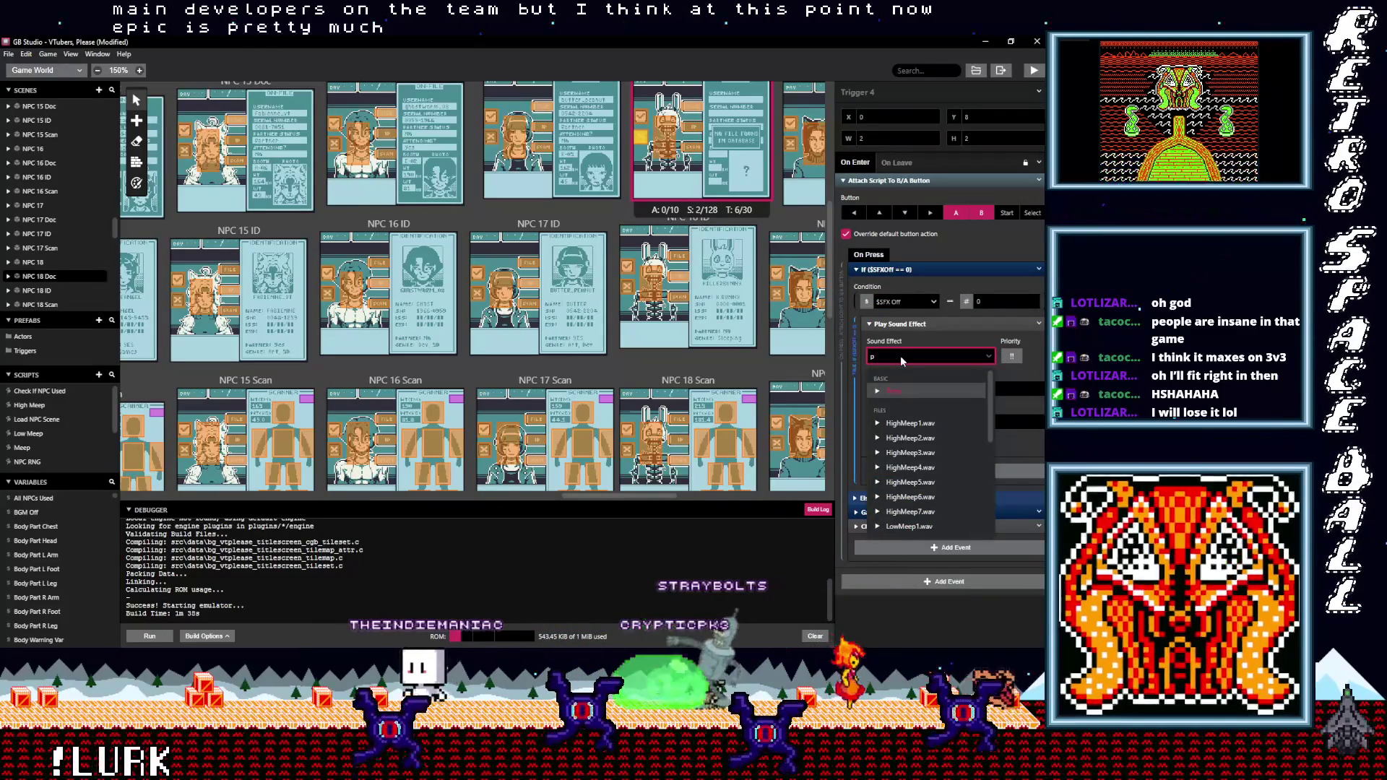
{"action": "key", "text": "BackSpace"}
{"action": "type", "text": "neg"}
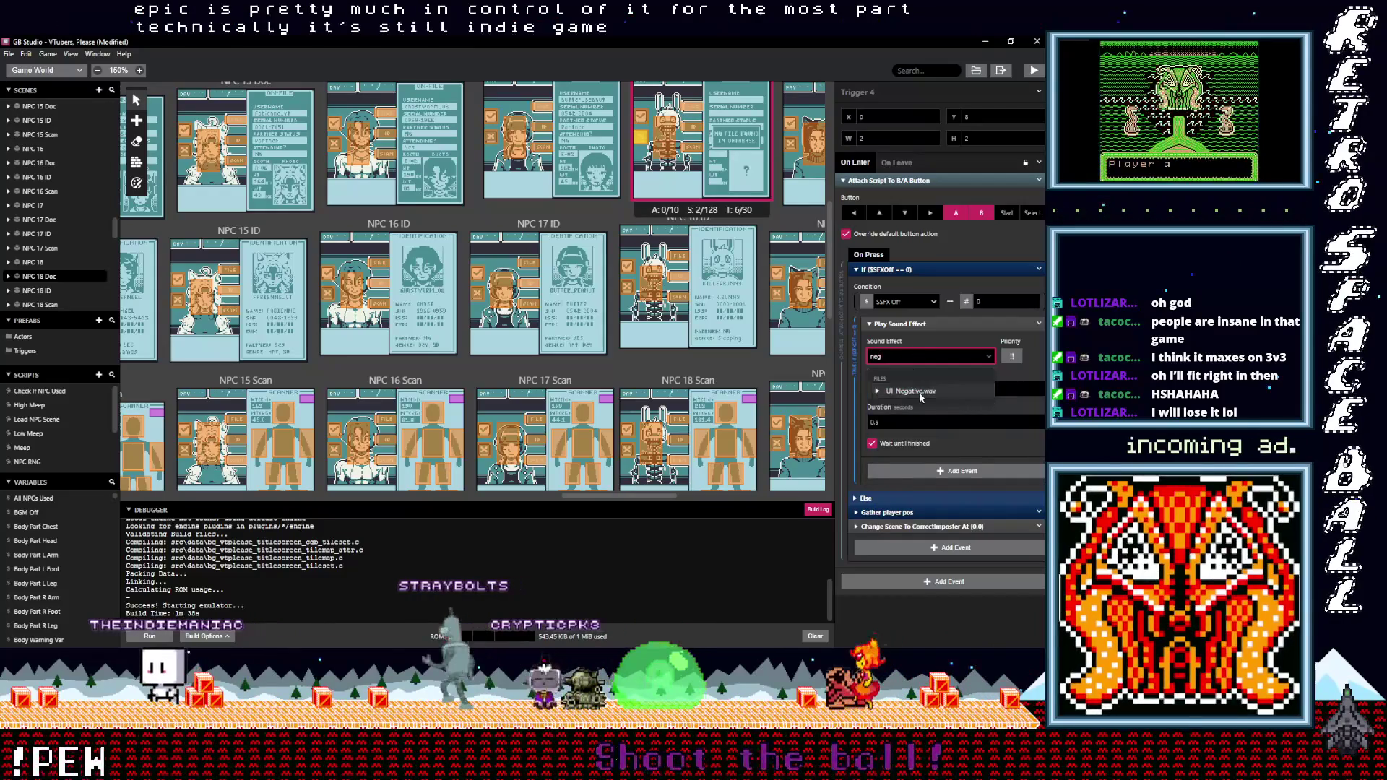
{"action": "left_click", "coordinate": [919, 391]}
Set NPC 18 Doc's Trigger 3 sound effect to UI_Positive.wav
{"action": "left_click", "coordinate": [641, 117]}
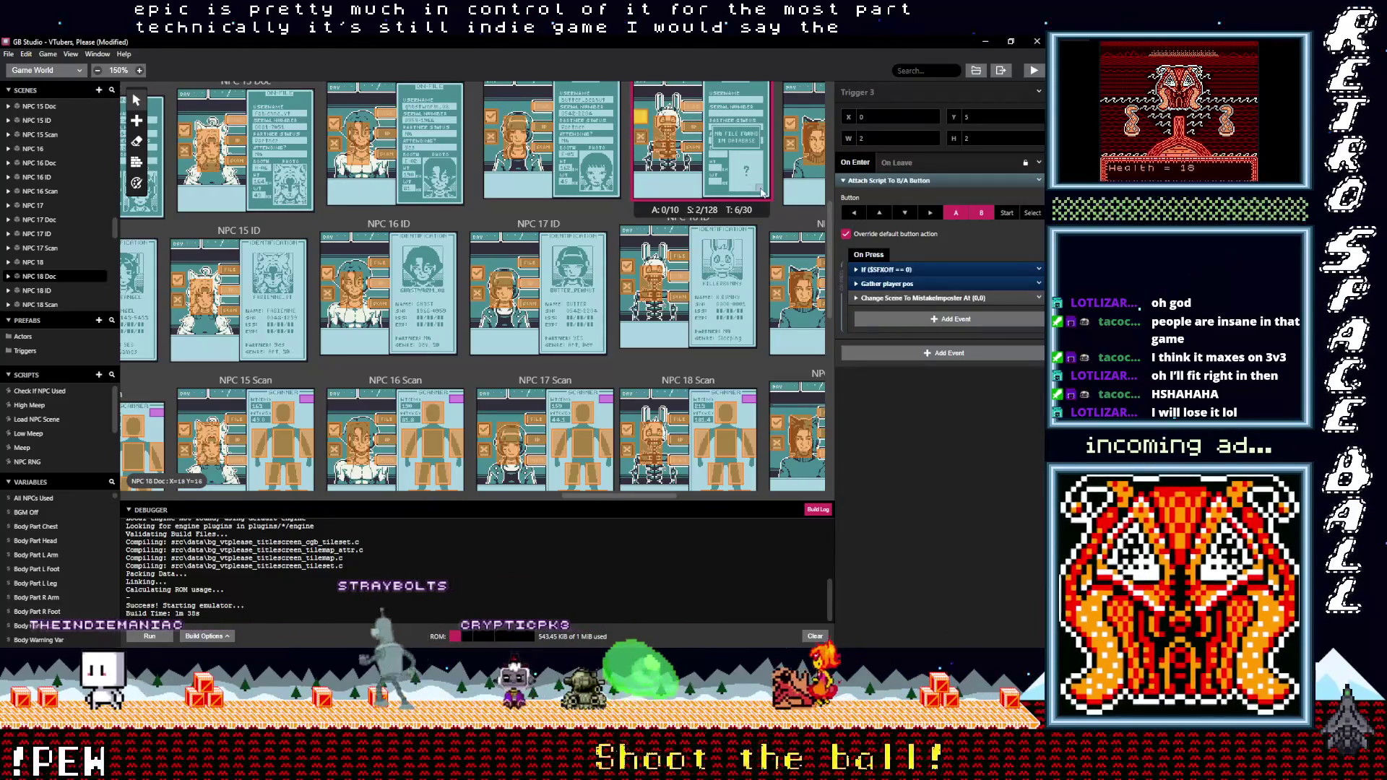
{"action": "left_click", "coordinate": [878, 269]}
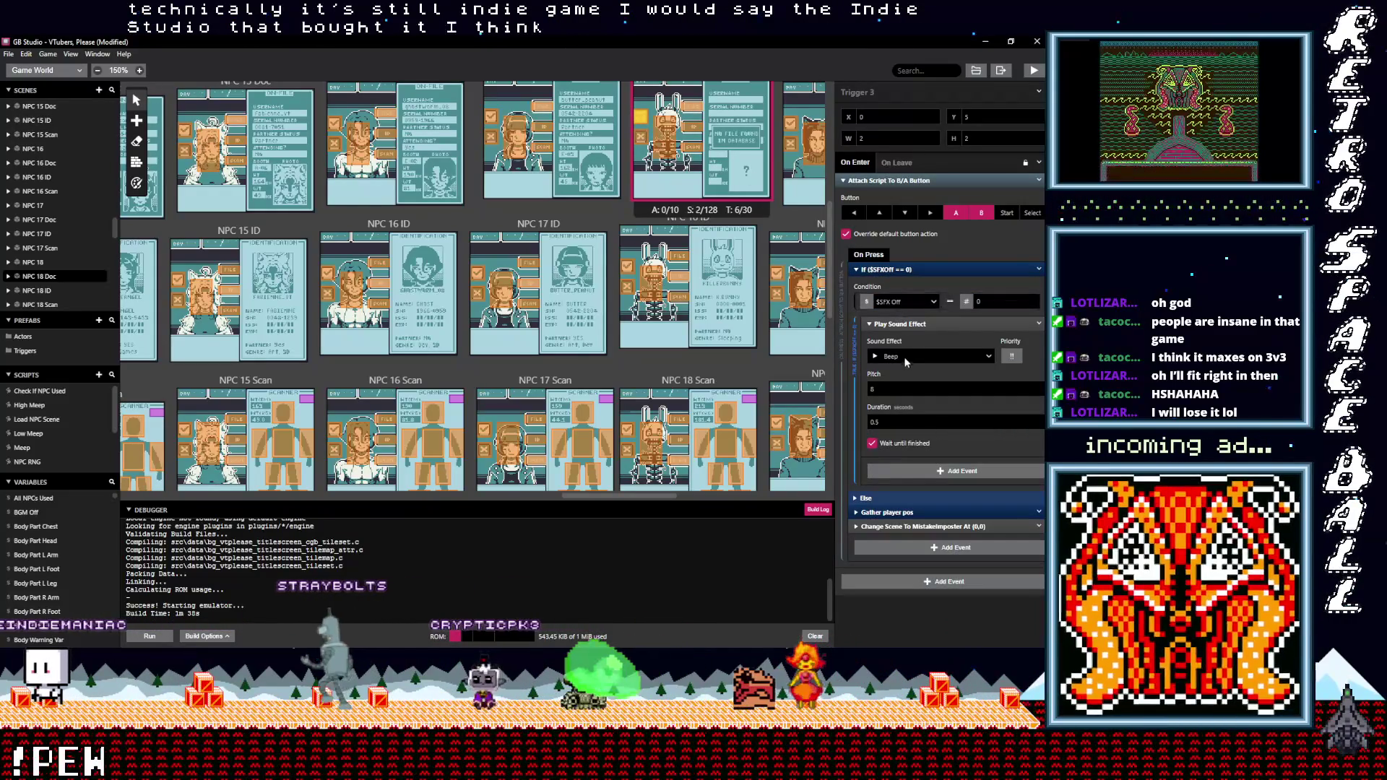
{"action": "left_click", "coordinate": [902, 357]}
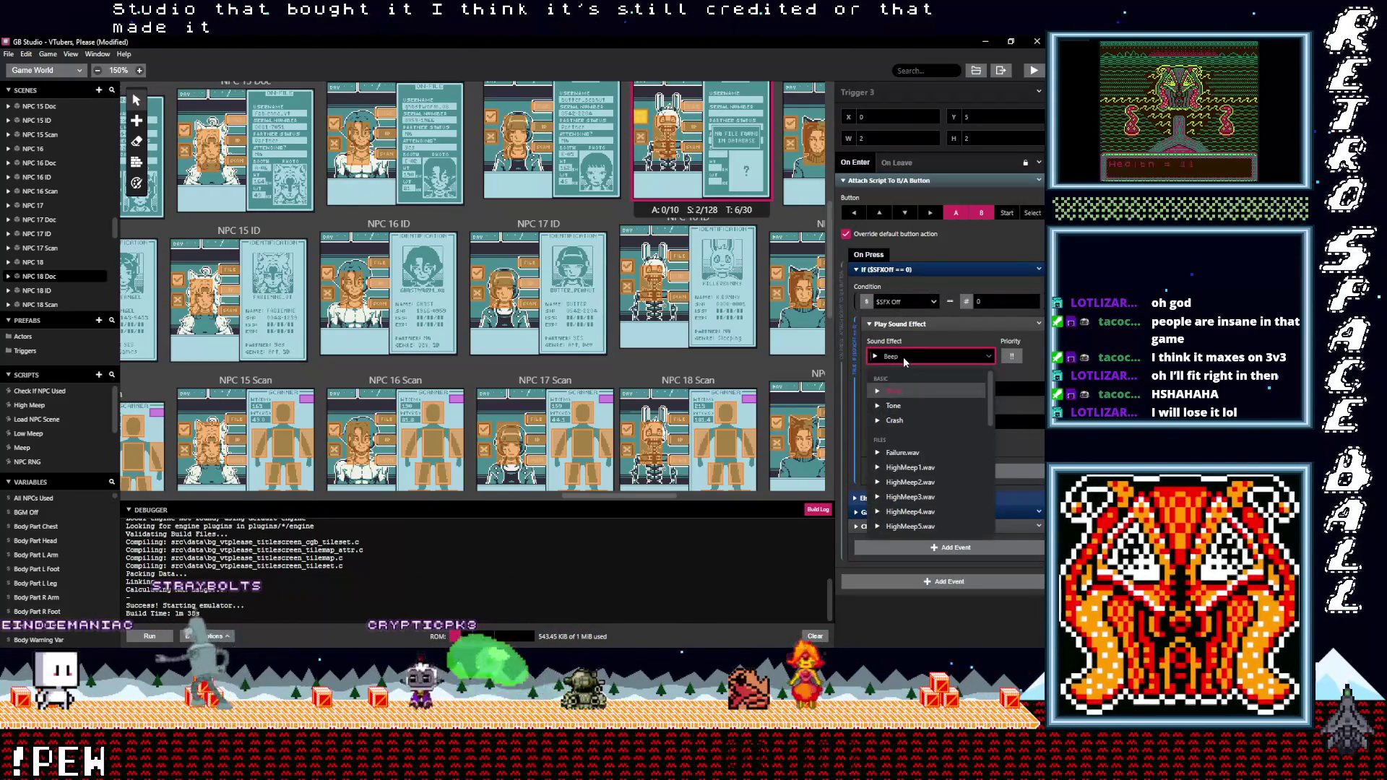
{"action": "type", "text": "po"}
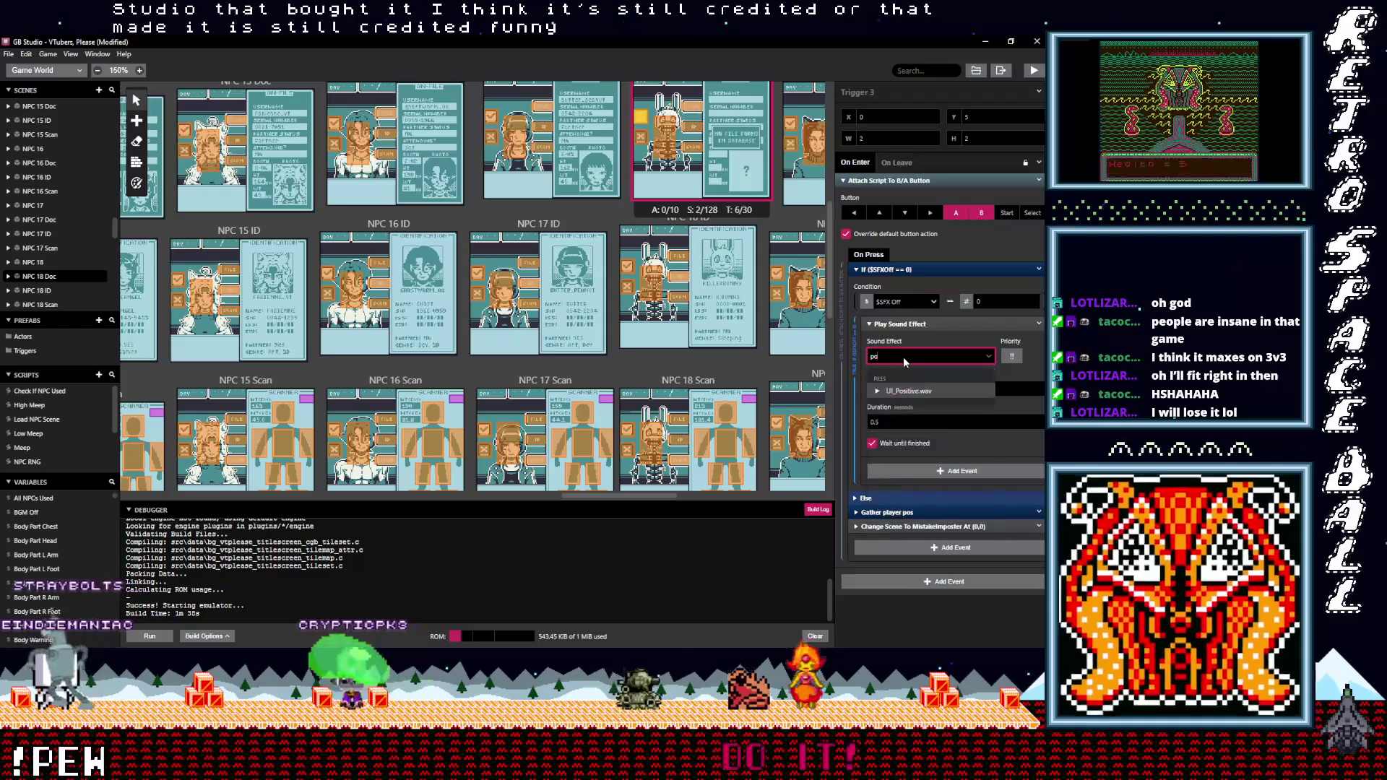
{"action": "left_click", "coordinate": [908, 391]}
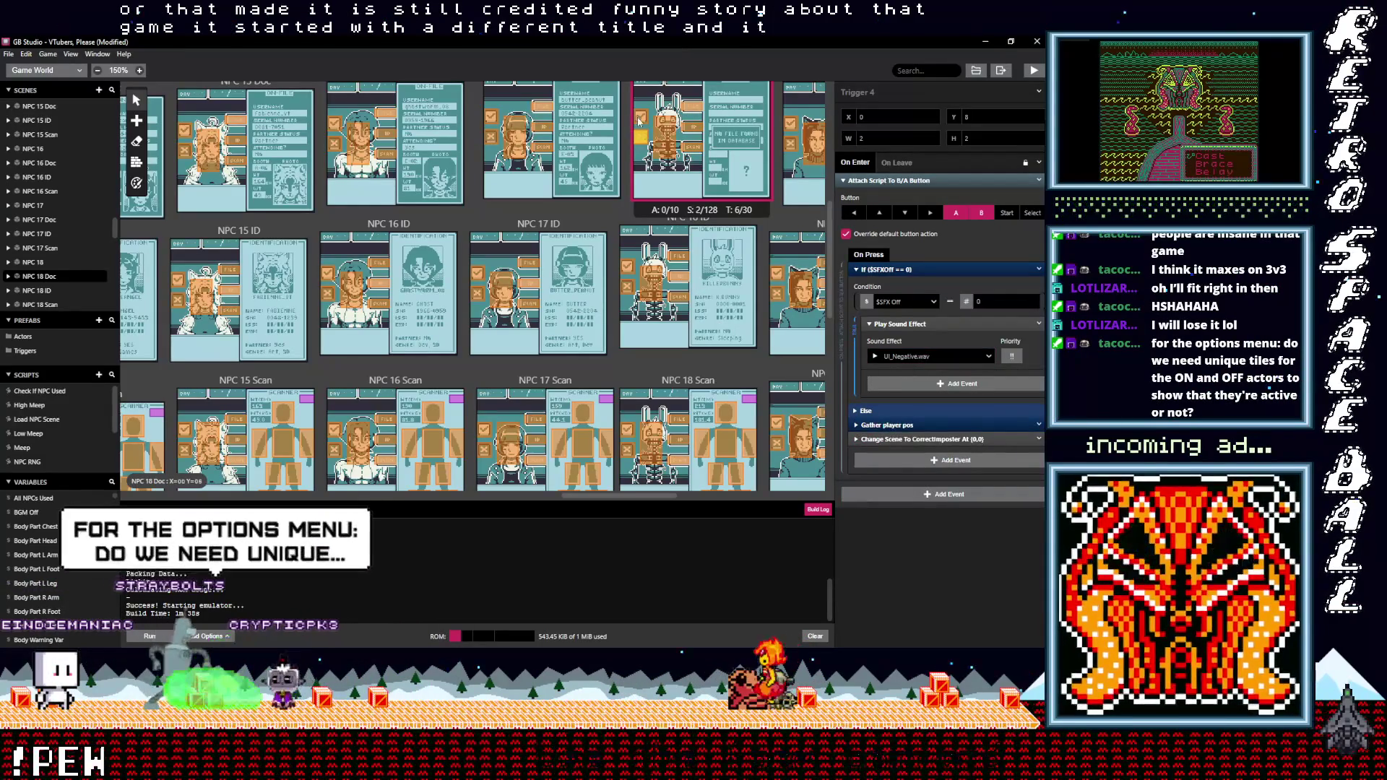
{"action": "scroll", "coordinate": [657, 208], "scroll_direction": "up", "scroll_amount": 3}
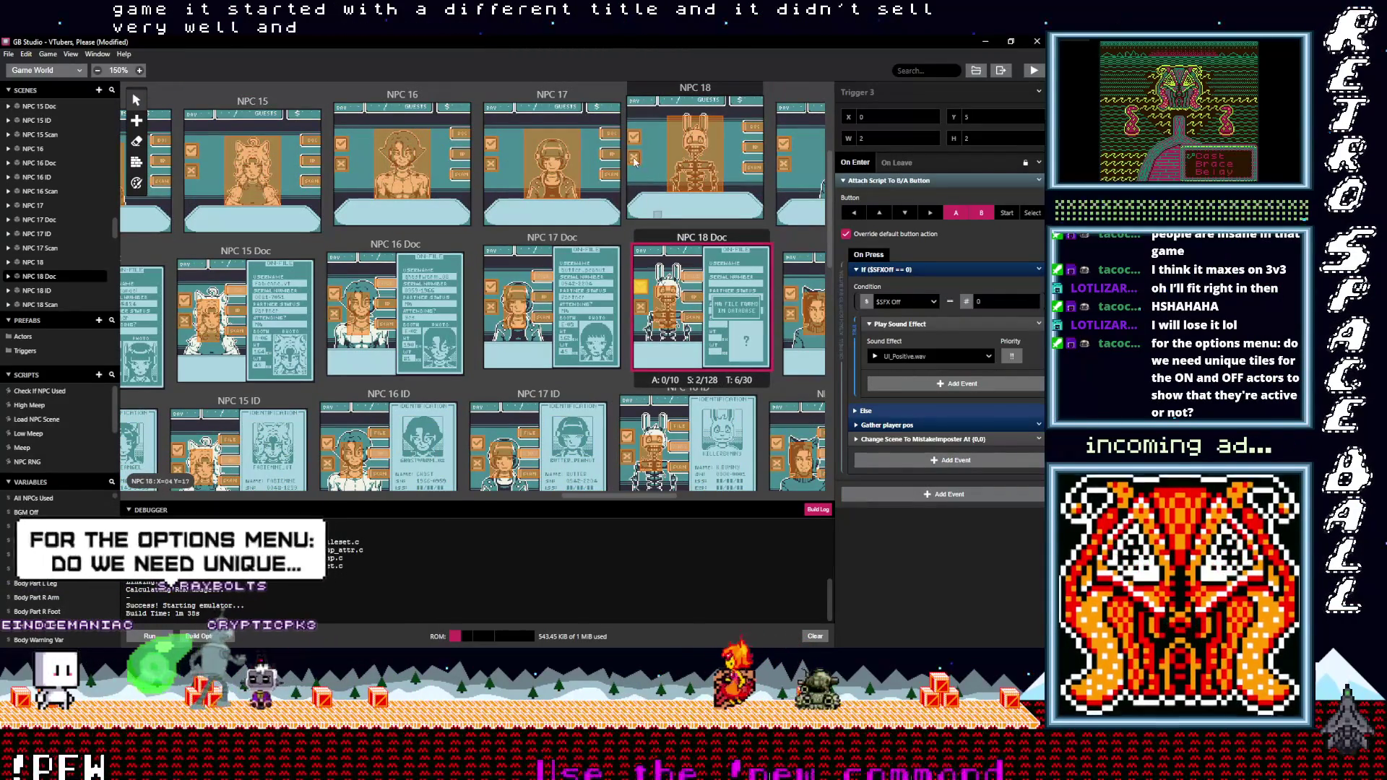
Set the first selected NPC 18 trigger's sound effect to UI_Positive.wav
{"action": "left_click", "coordinate": [637, 159]}
{"action": "left_click", "coordinate": [889, 270]}
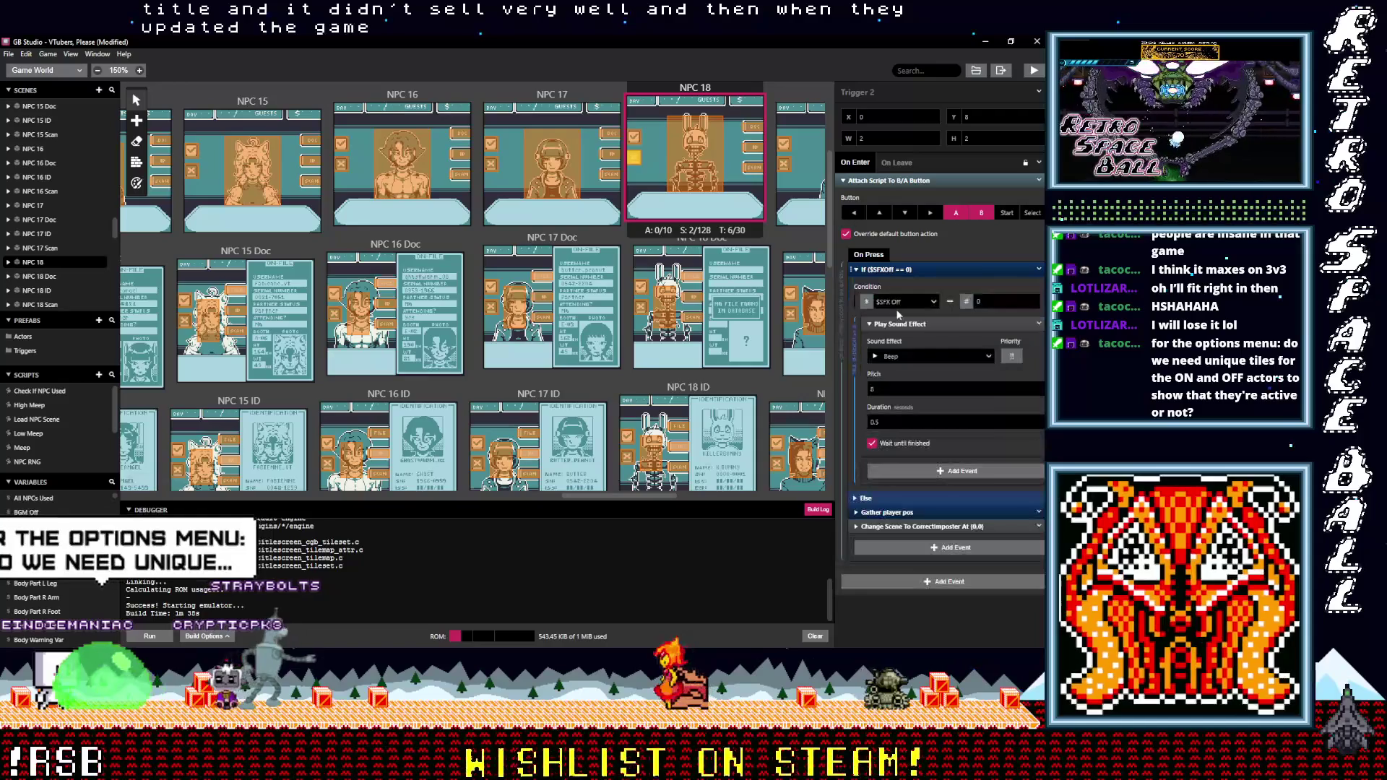
{"action": "left_click", "coordinate": [901, 357]}
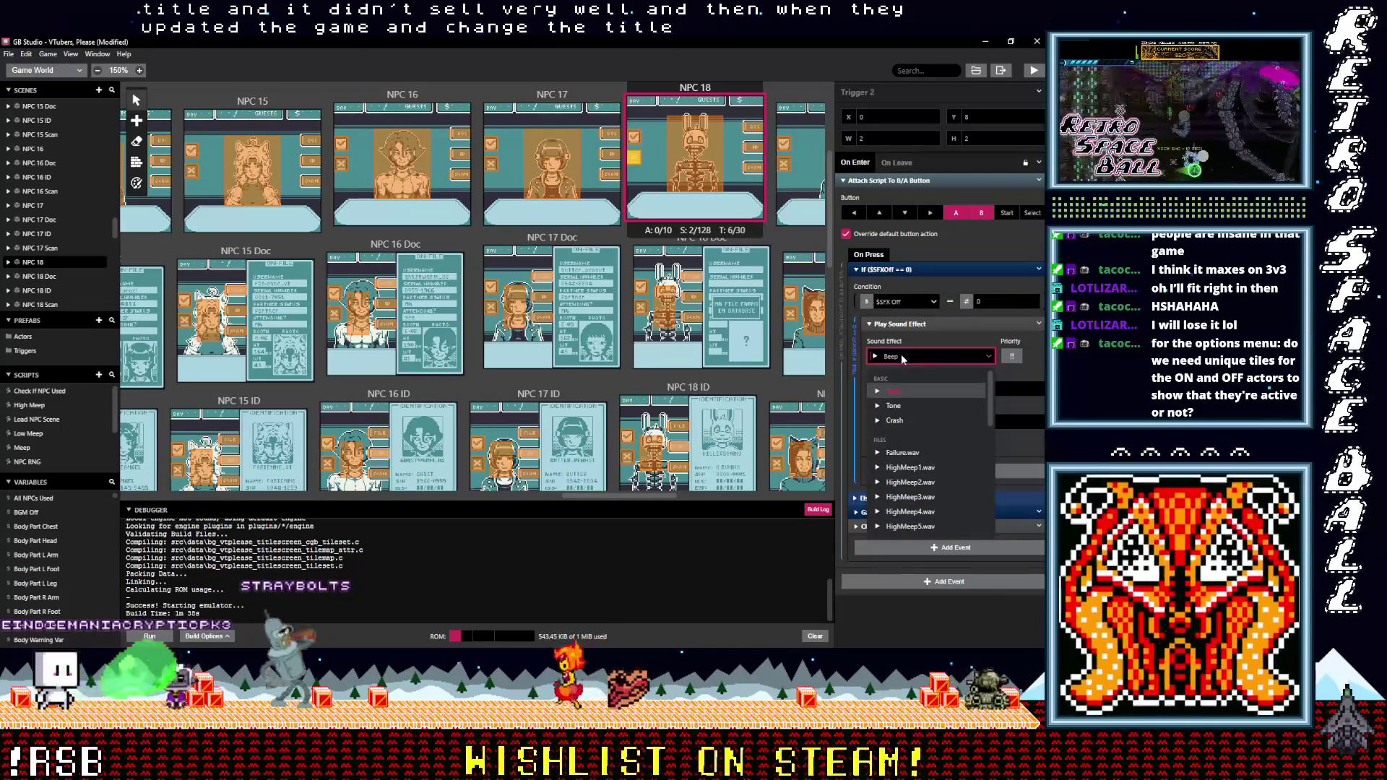
{"action": "type", "text": "po"}
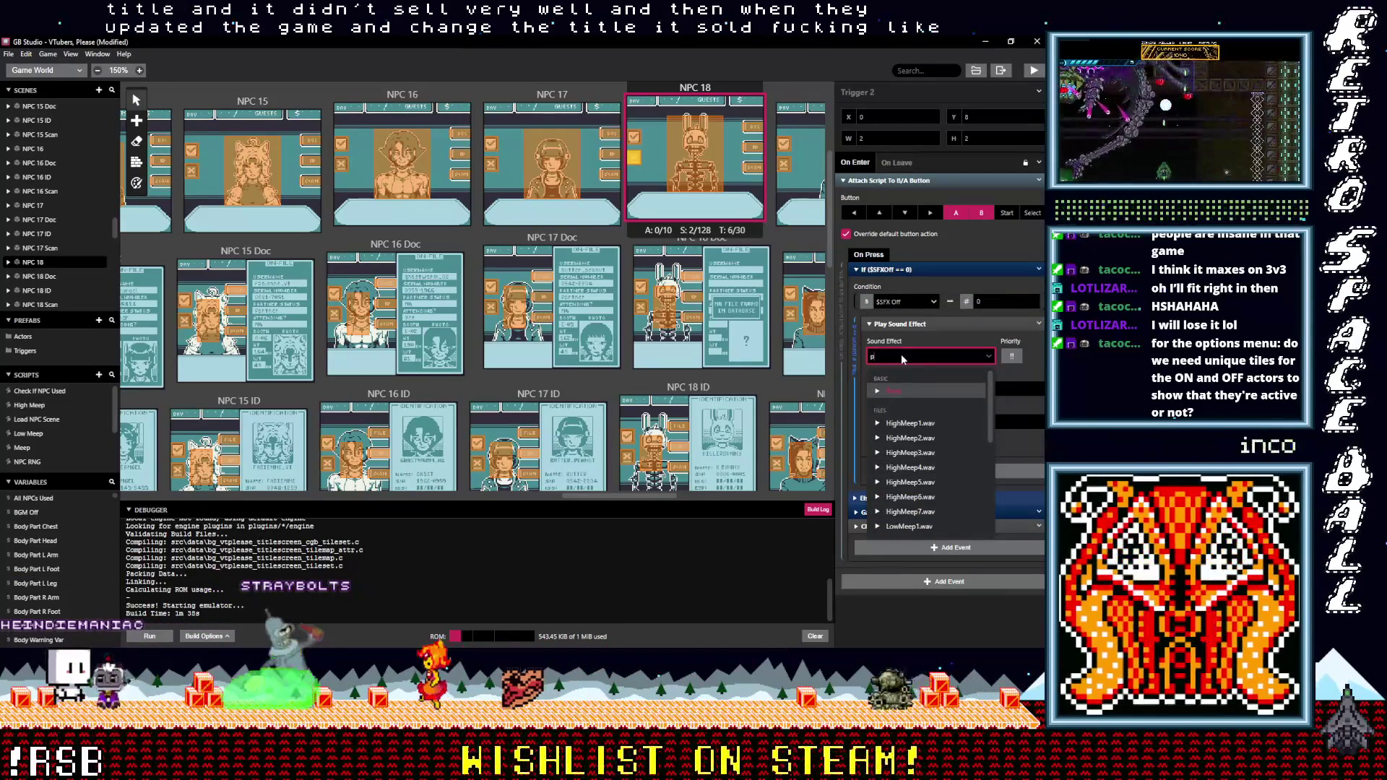
{"action": "left_click", "coordinate": [908, 391]}
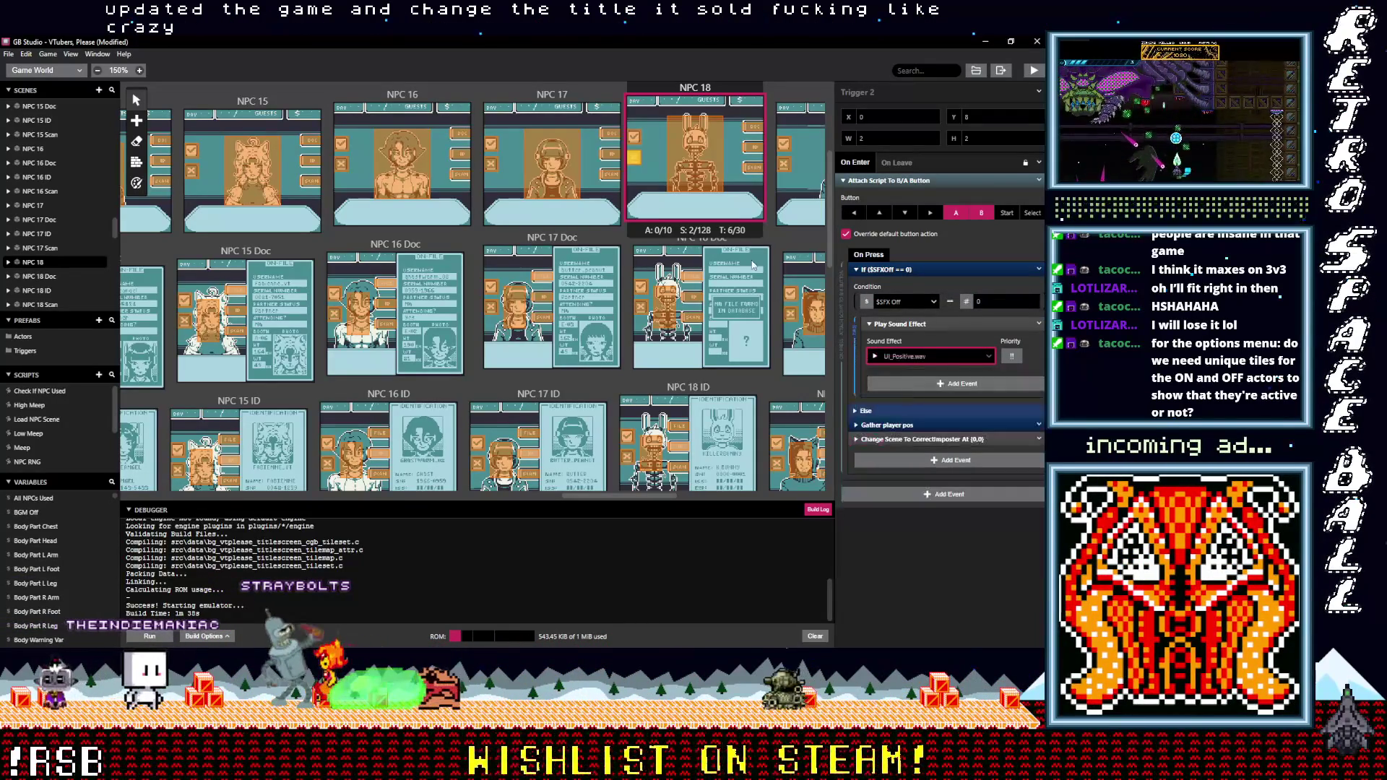
Assign UI_Positive.wav as Trigger 1's Play Sound Effect in NPC 18
{"action": "left_click", "coordinate": [639, 143]}
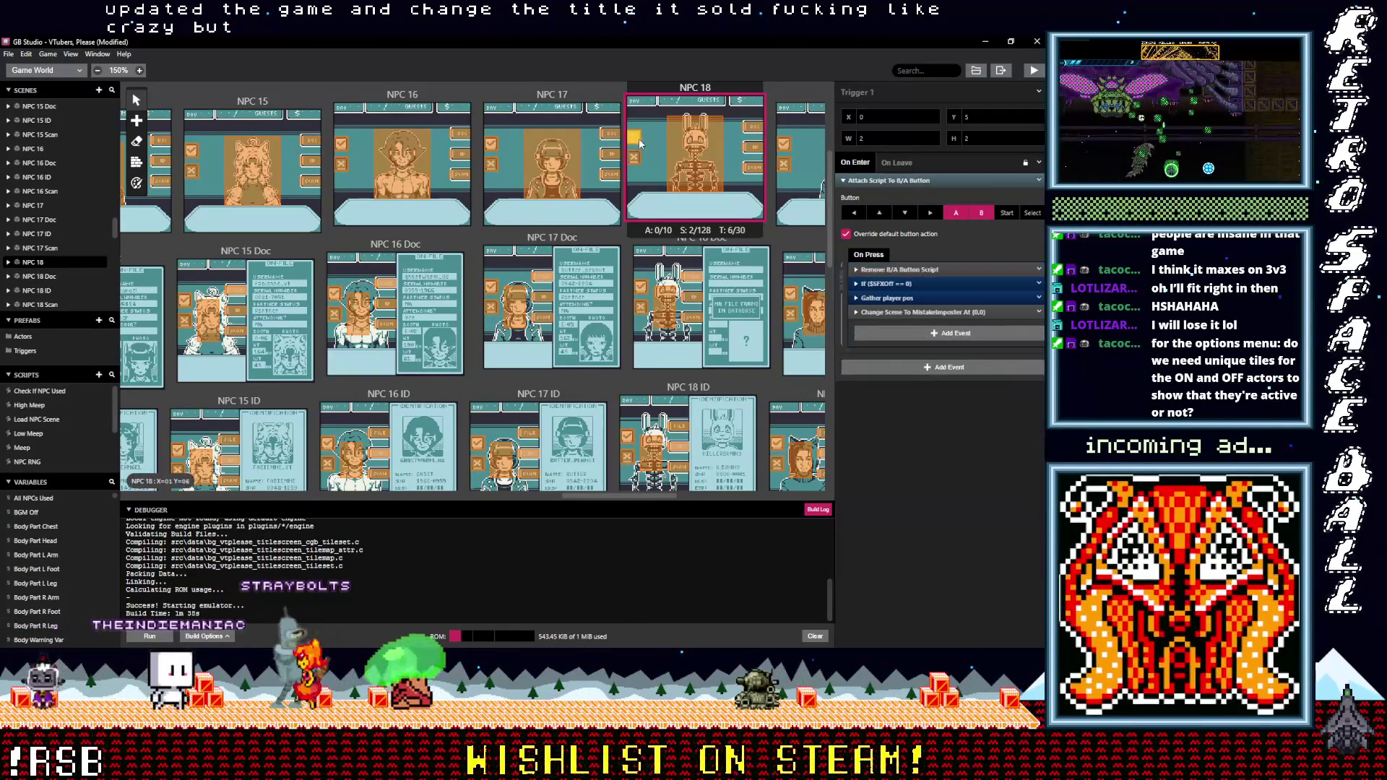
{"action": "left_click", "coordinate": [888, 283]}
{"action": "left_click", "coordinate": [902, 371]}
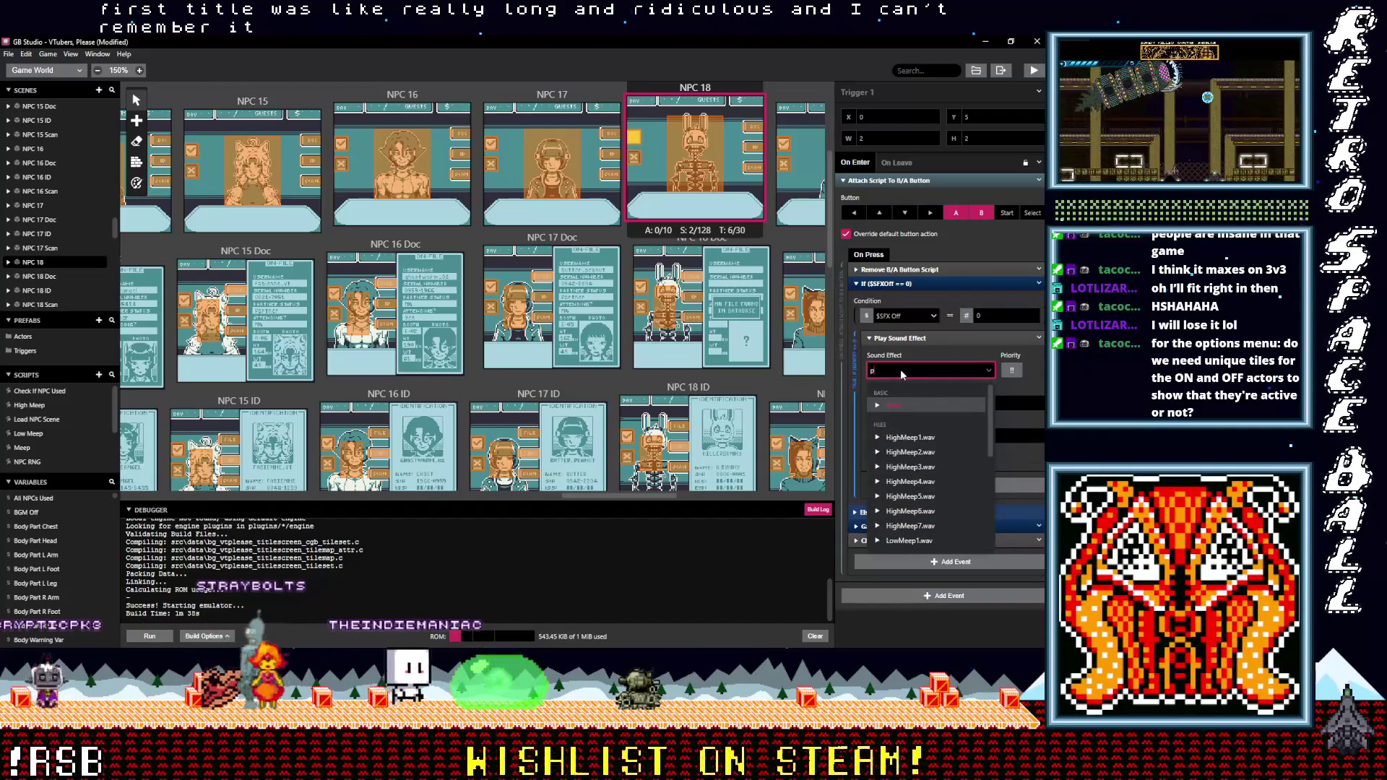
{"action": "type", "text": "o"}
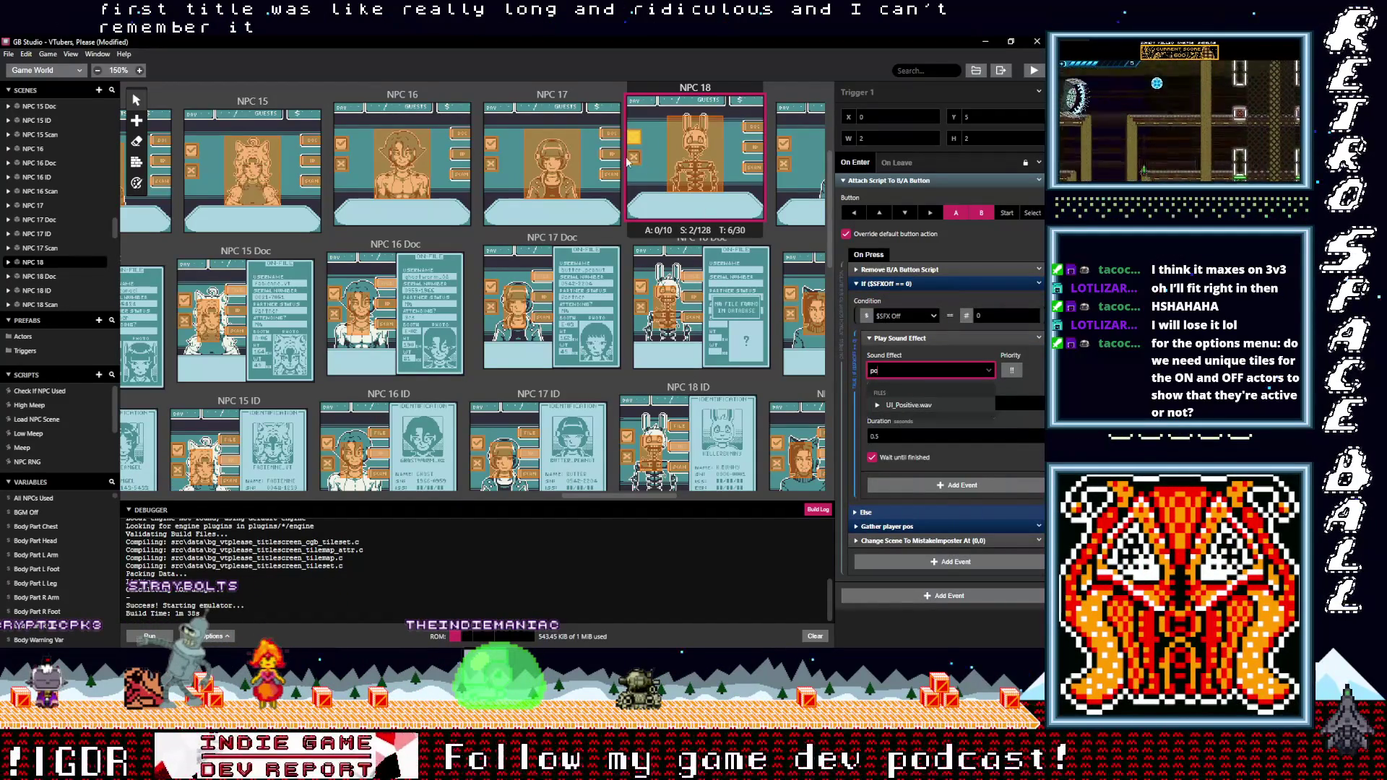
{"action": "key", "text": "Return"}
Give NPC 18's Trigger 2 the UI_Negative.wav sound effect
{"action": "left_click", "coordinate": [636, 159]}
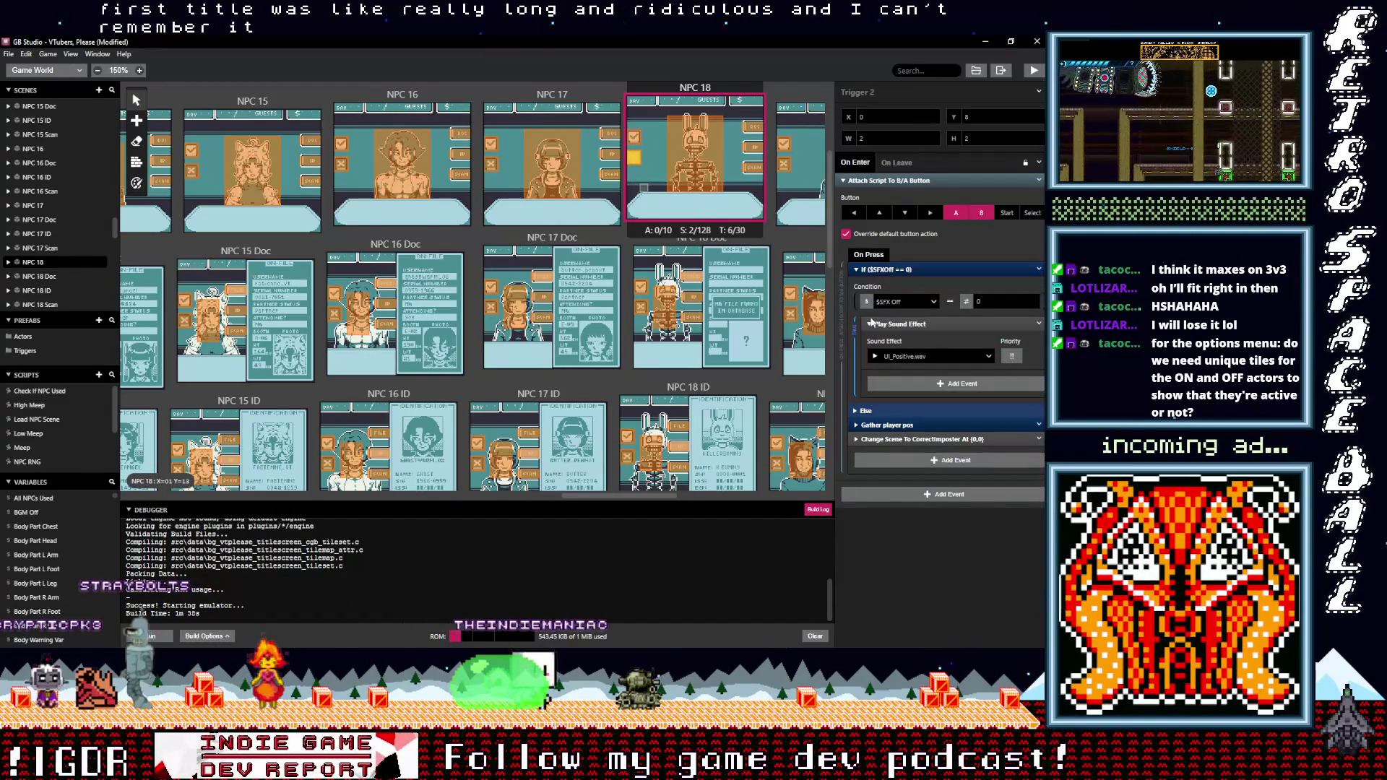
{"action": "left_click", "coordinate": [917, 357]}
{"action": "type", "text": "neg"}
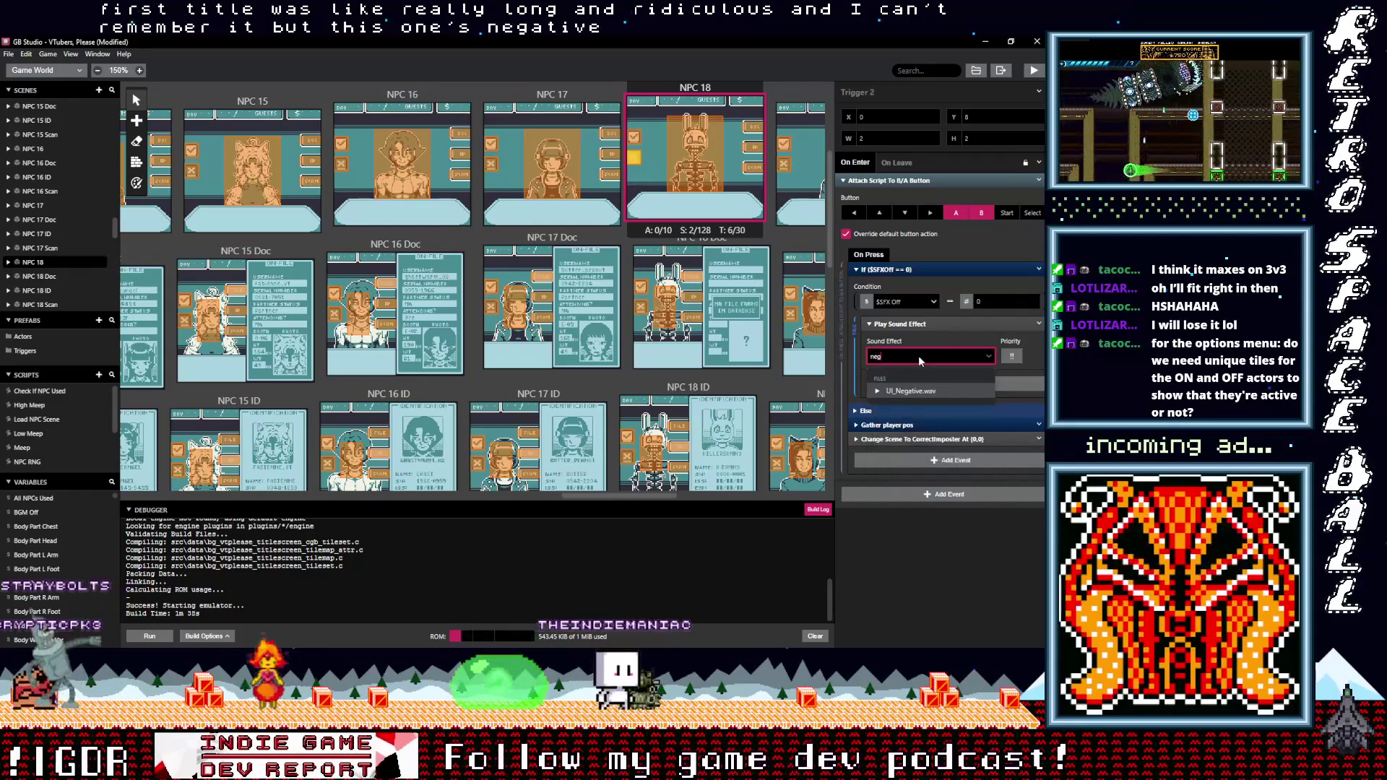
{"action": "key", "text": "Return"}
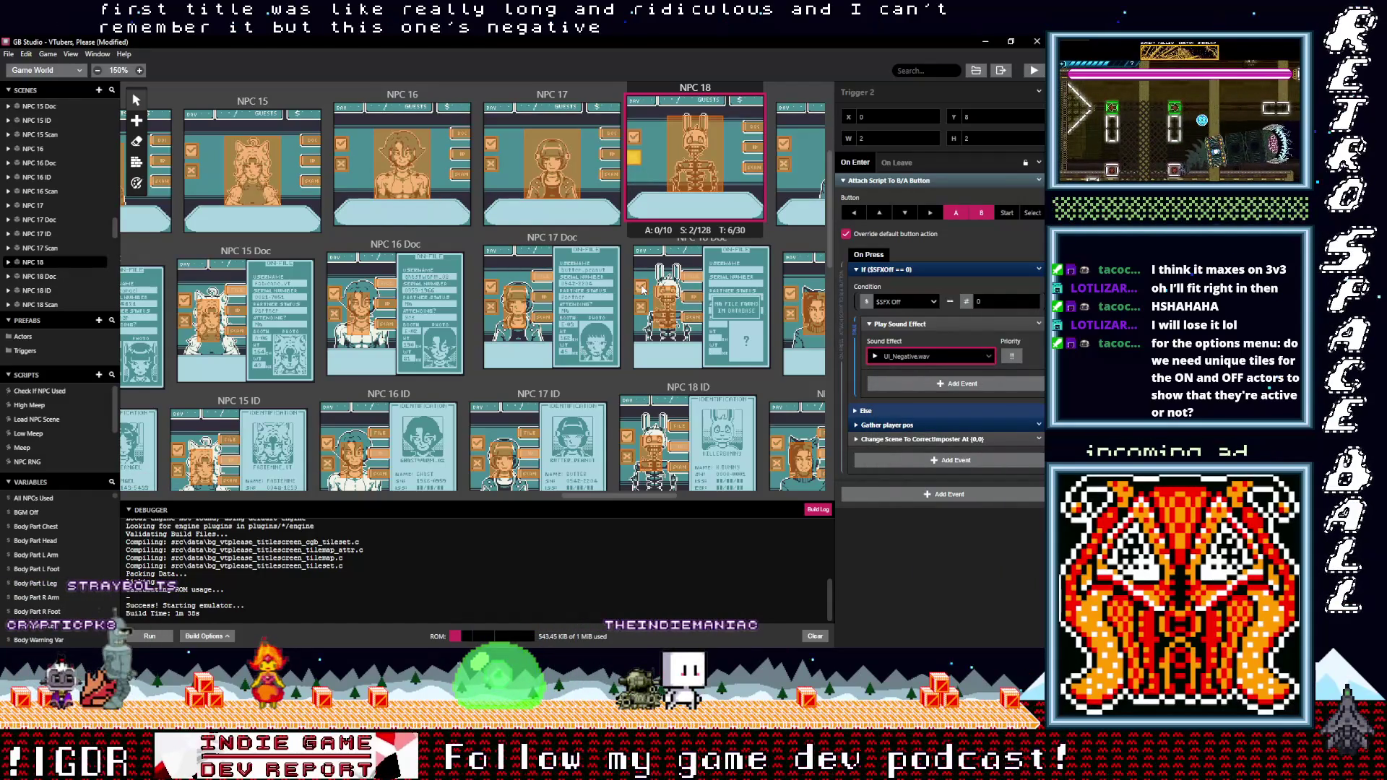
{"action": "left_click", "coordinate": [640, 305]}
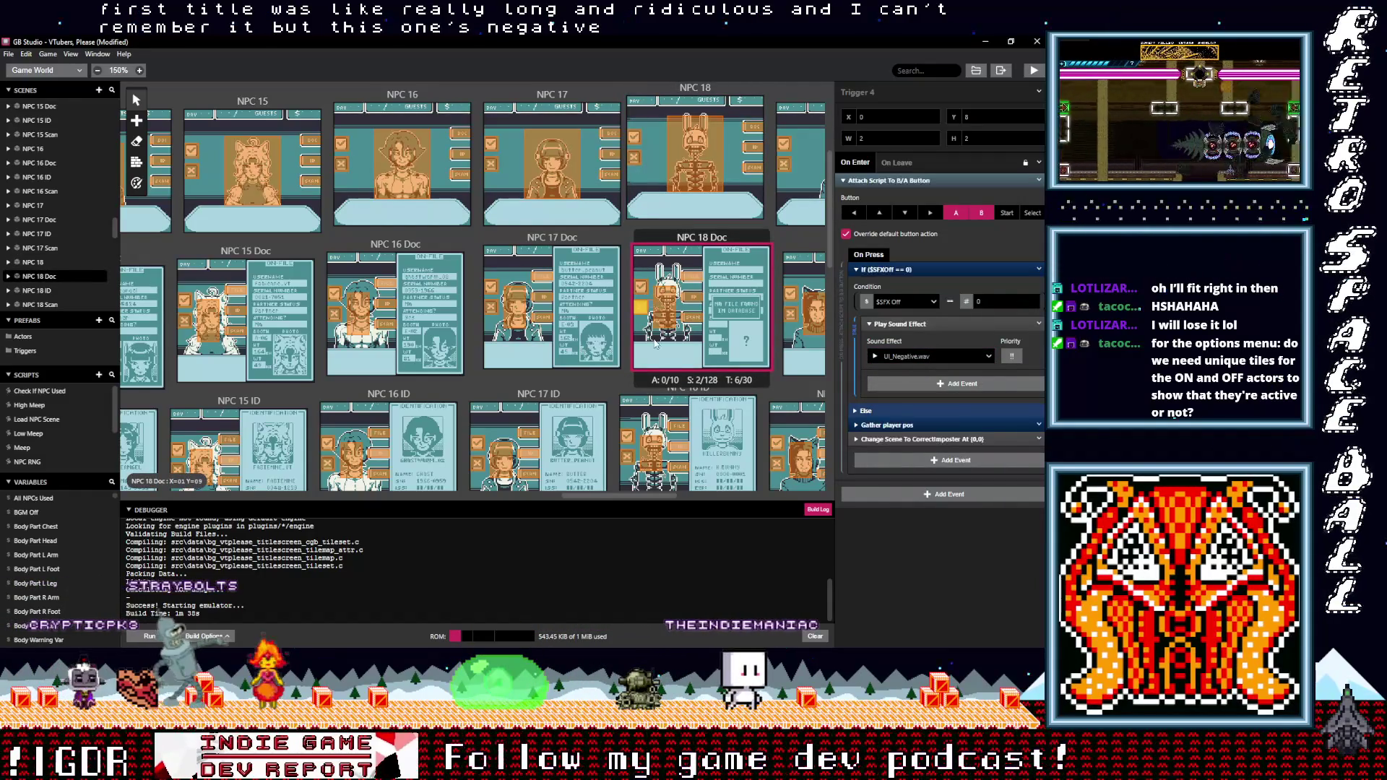
{"action": "scroll", "coordinate": [655, 344], "scroll_direction": "down", "scroll_amount": 2}
Inspect the sound setup of the NPC 18 ID and NPC 17 Doc triggers
{"action": "left_click", "coordinate": [635, 369]}
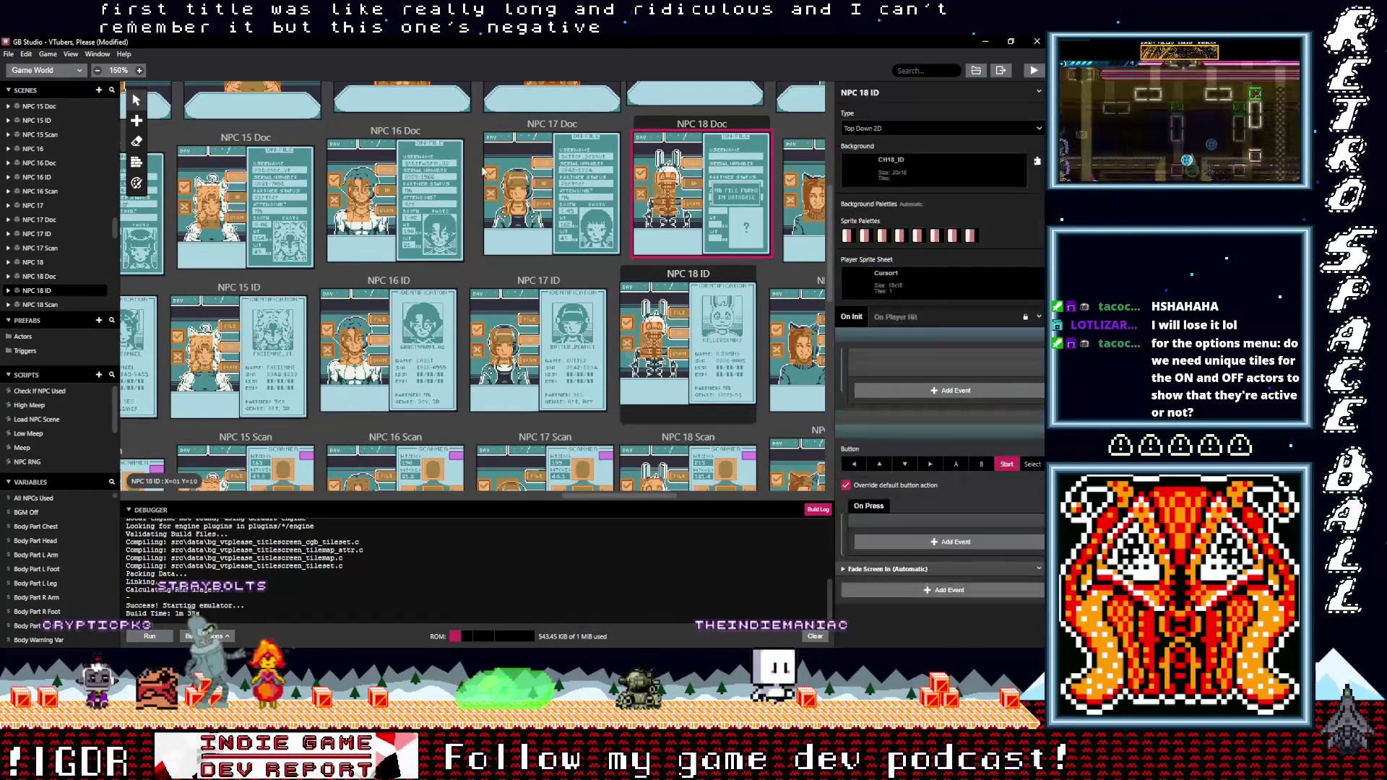
{"action": "left_click", "coordinate": [493, 194]}
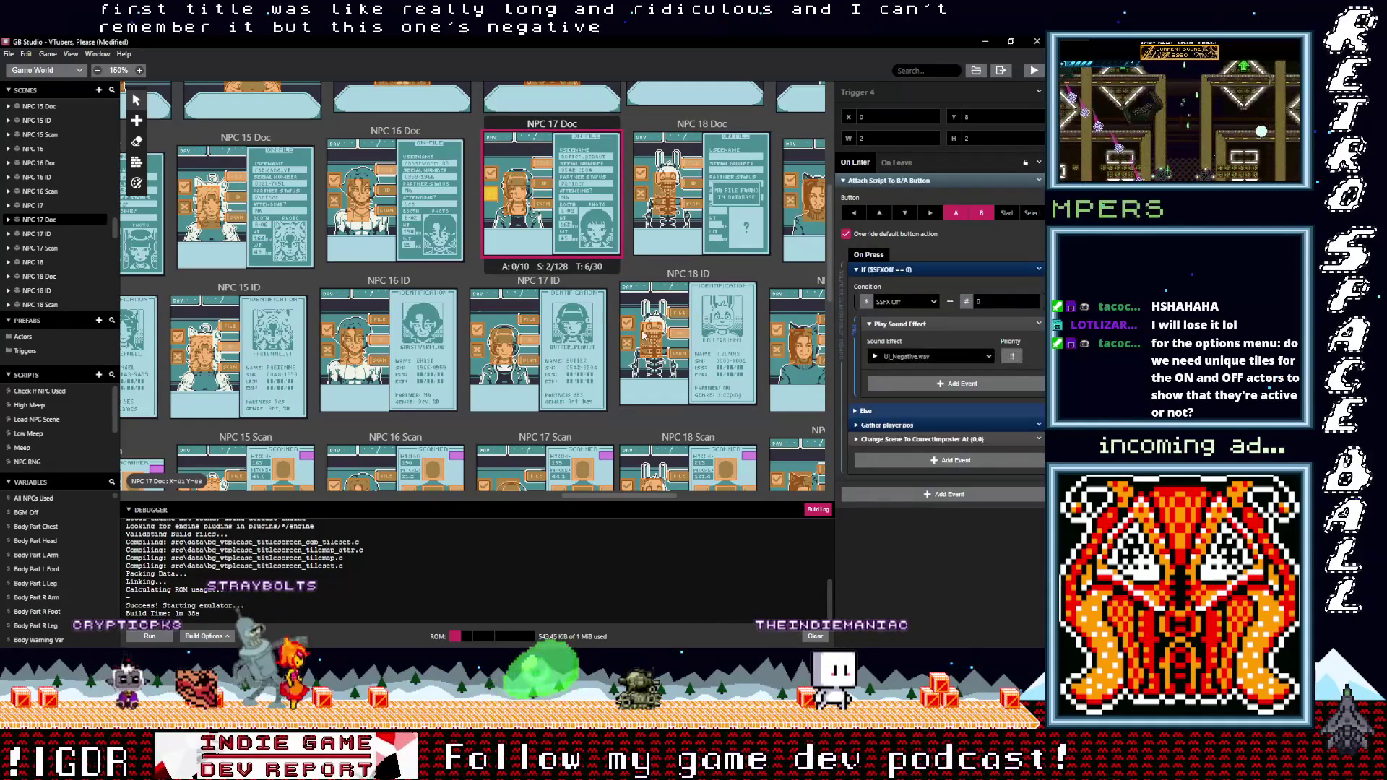
{"action": "left_click", "coordinate": [630, 348]}
{"action": "left_click", "coordinate": [629, 345]}
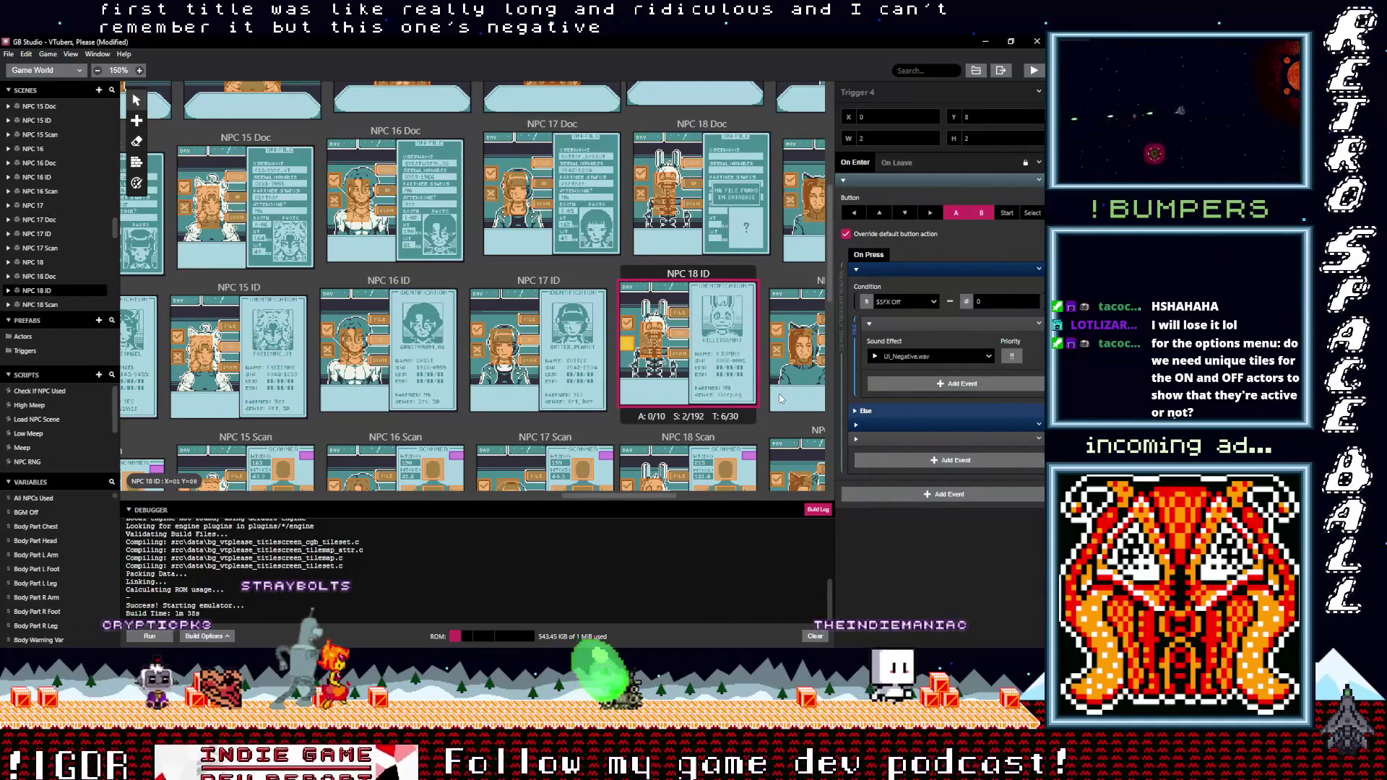
{"action": "scroll", "coordinate": [672, 496], "scroll_direction": "right", "scroll_amount": 5}
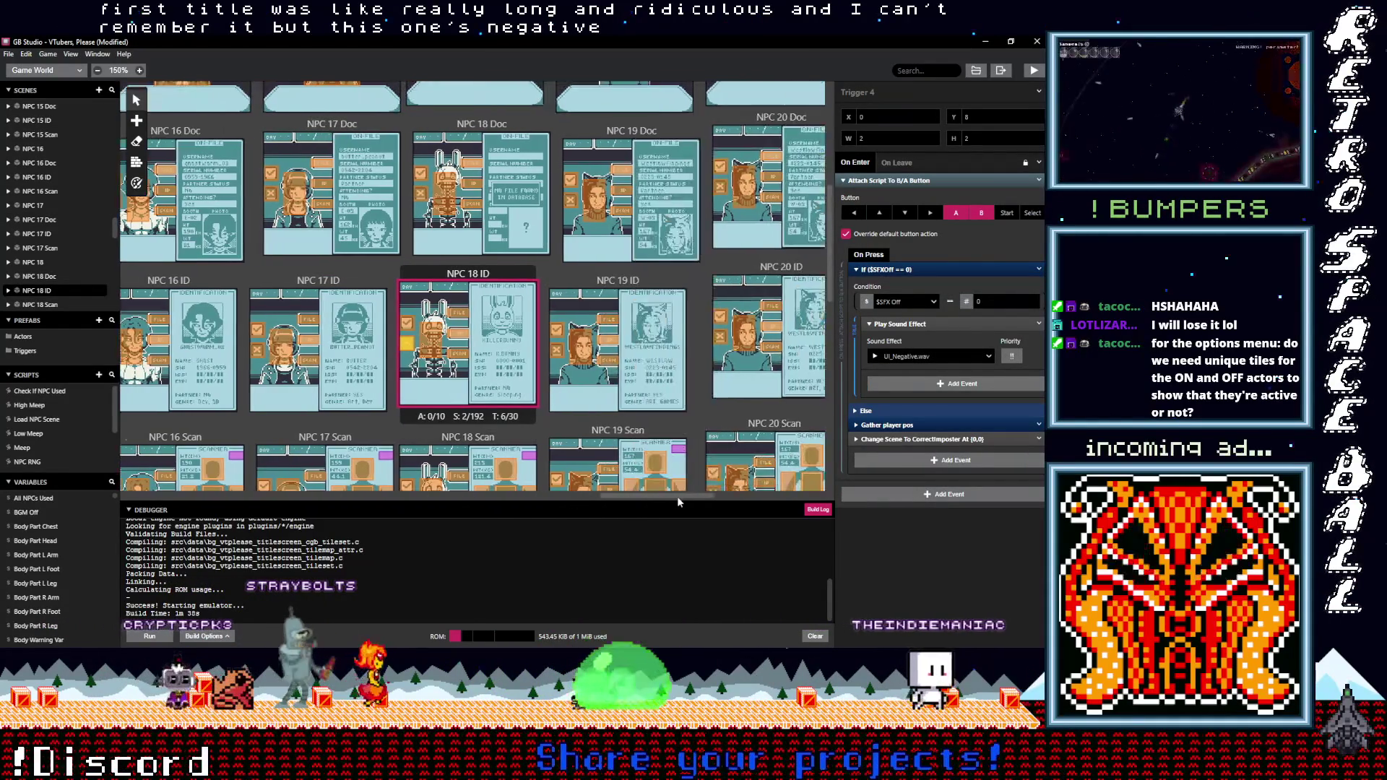
{"action": "scroll", "coordinate": [575, 412], "scroll_direction": "down", "scroll_amount": 2}
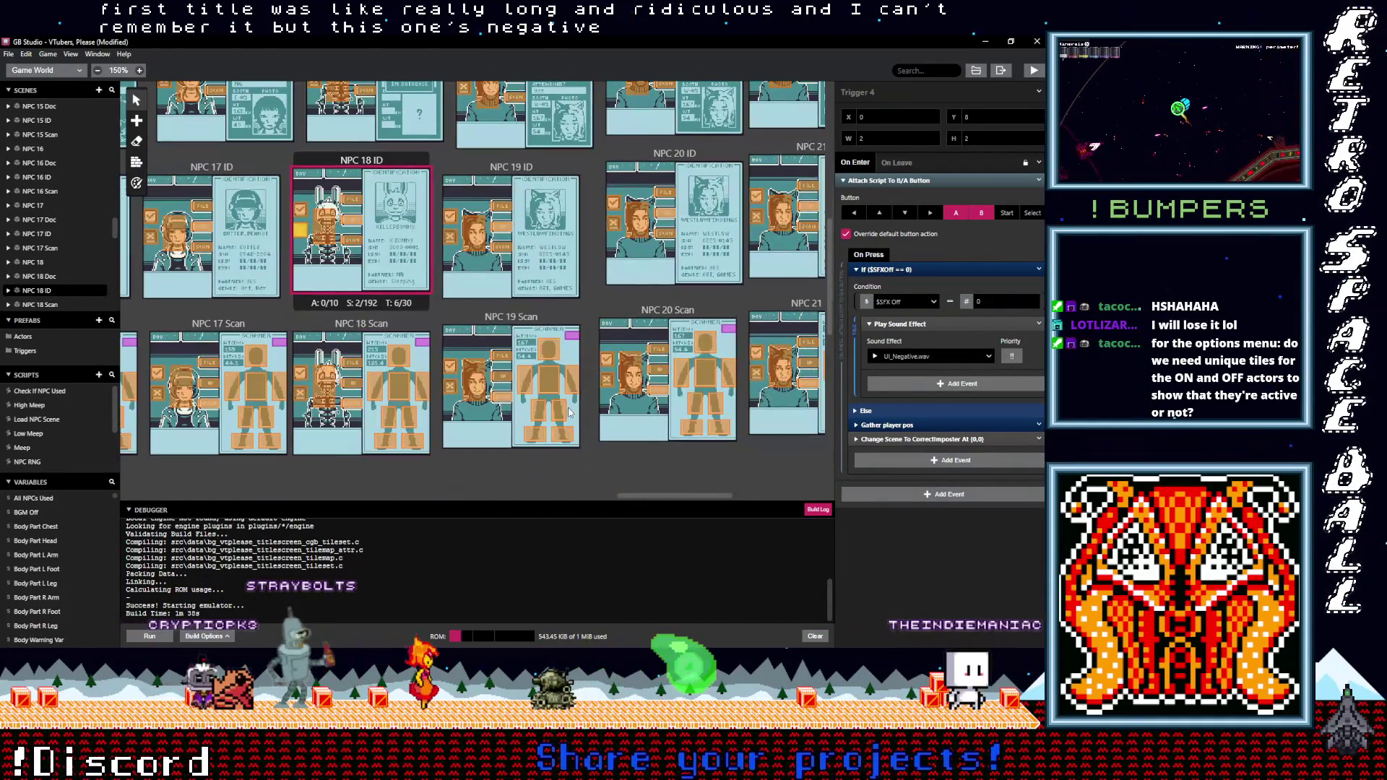
Change NPC 19 Scan's Trigger 10 sound effect from Beep to UI_Negative.wav
{"action": "left_click", "coordinate": [449, 389]}
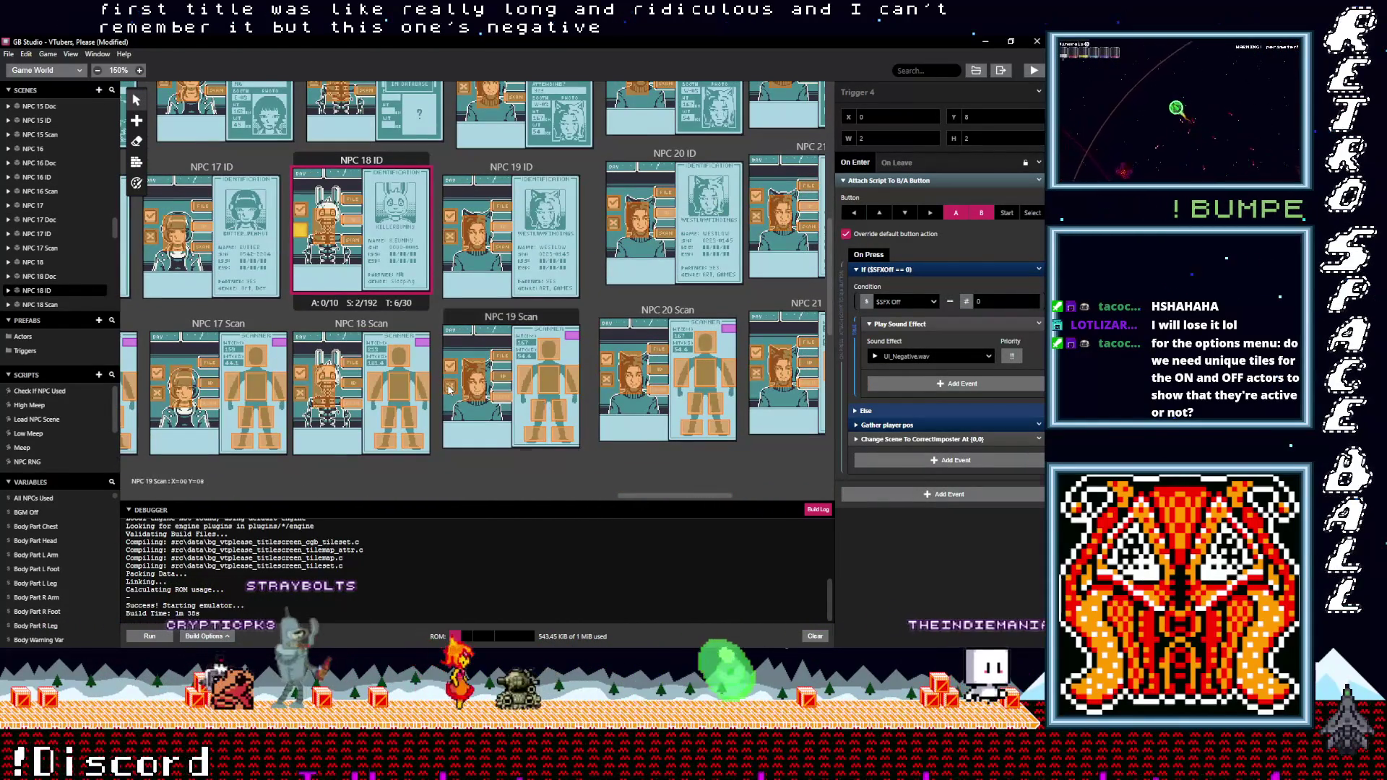
{"action": "left_click", "coordinate": [886, 270]}
{"action": "left_click", "coordinate": [907, 357]}
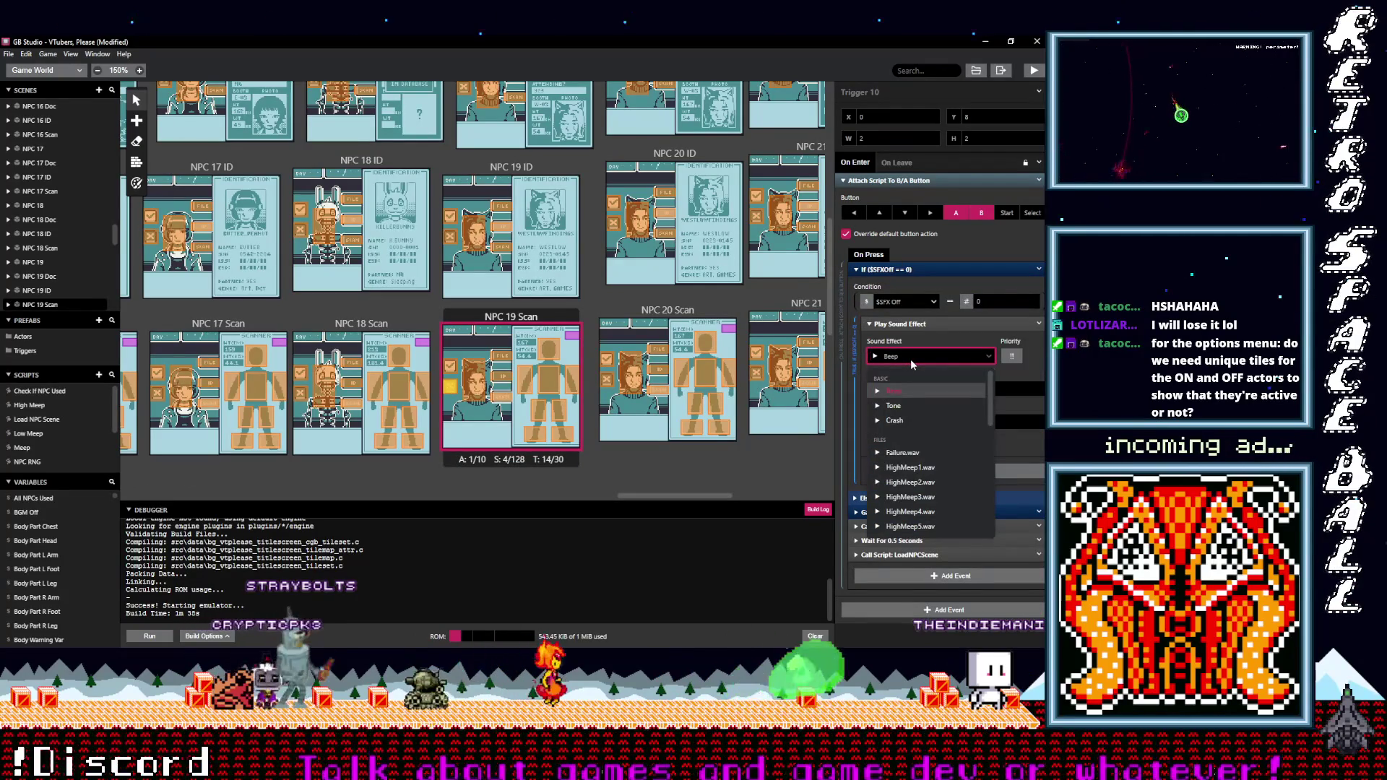
{"action": "type", "text": "neg"}
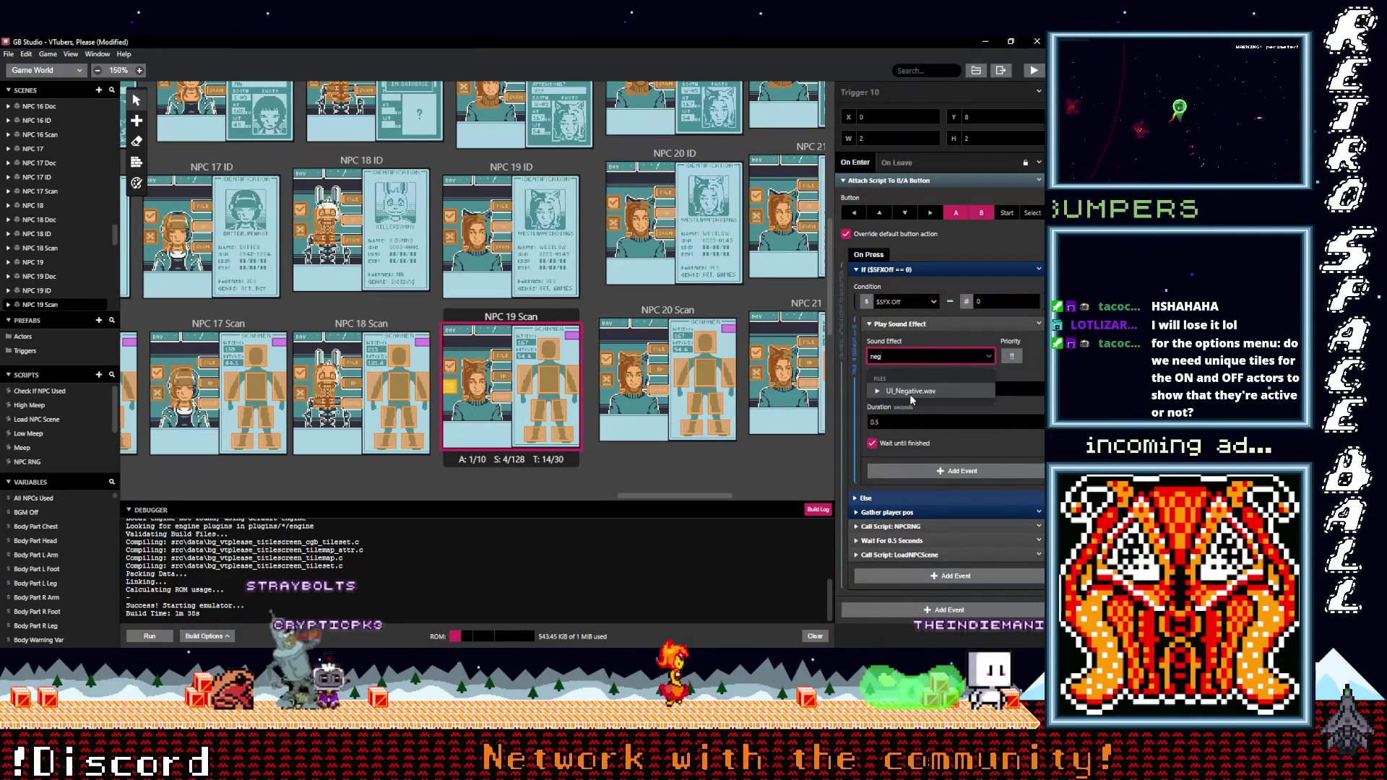
Select Trigger 9 in NPC 19 Scan and bring Aseprite's pause menu sprite forward
{"action": "left_click", "coordinate": [455, 369]}
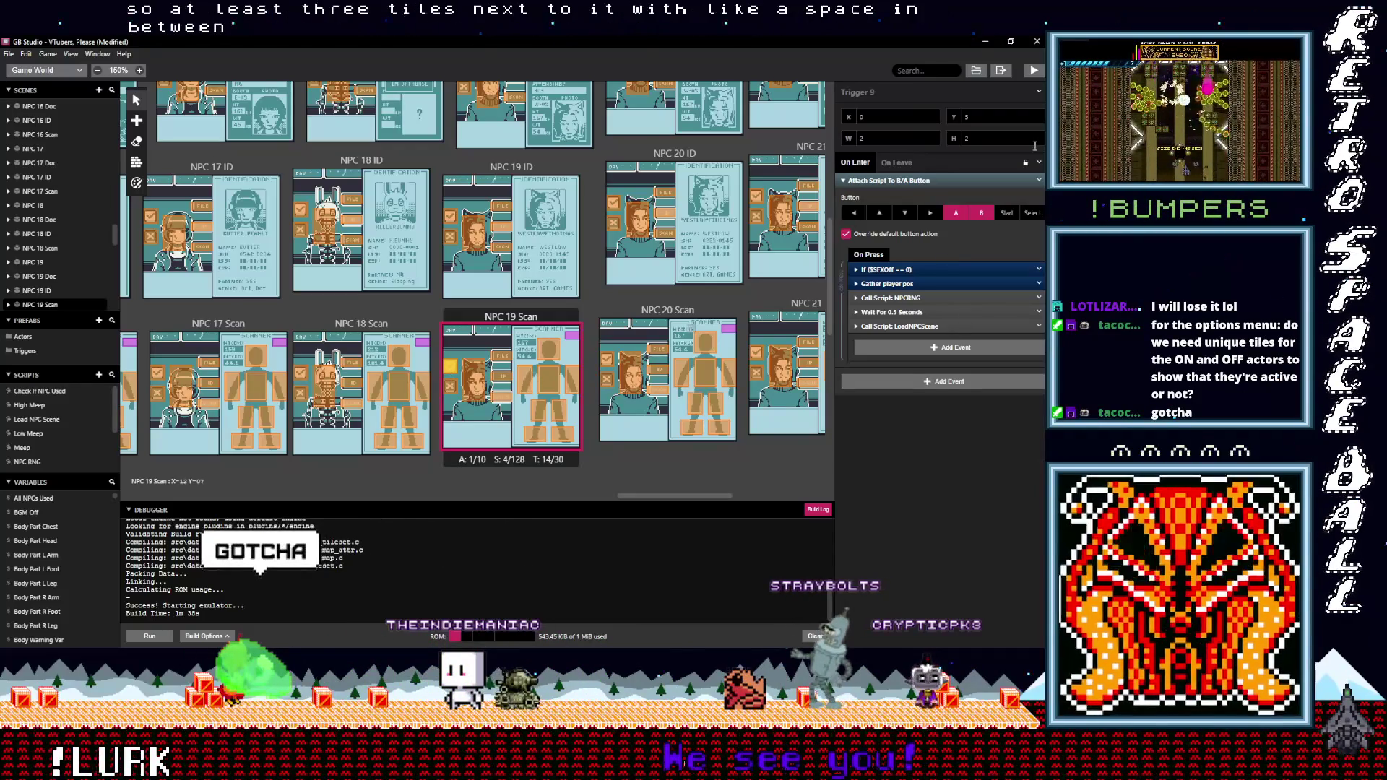
{"action": "mouse_move", "coordinate": [1040, 173]}
{"action": "left_click", "coordinate": [989, 113]}
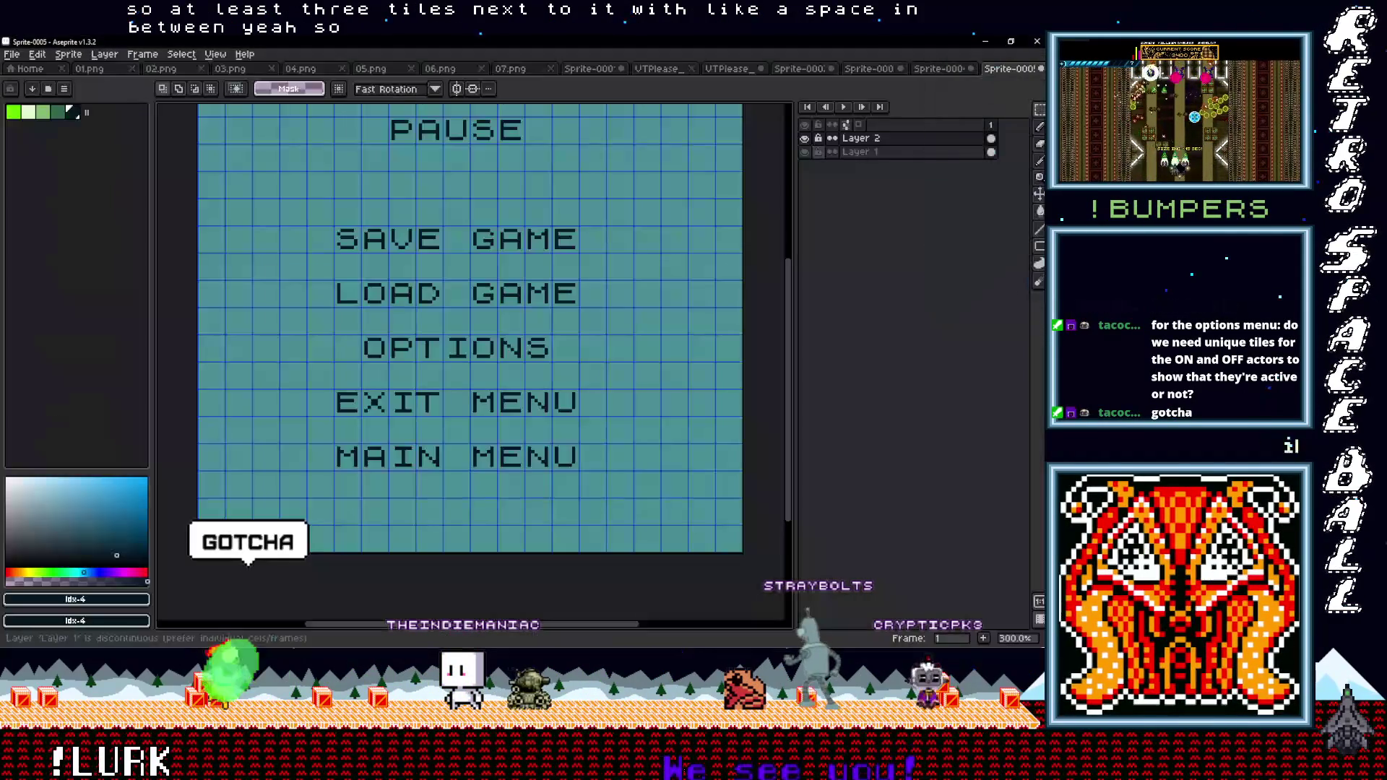
Zoom in on the OPTIONS sprite's BGM OFF and SFX entries, then minimize Aseprite
{"action": "left_click", "coordinate": [869, 68]}
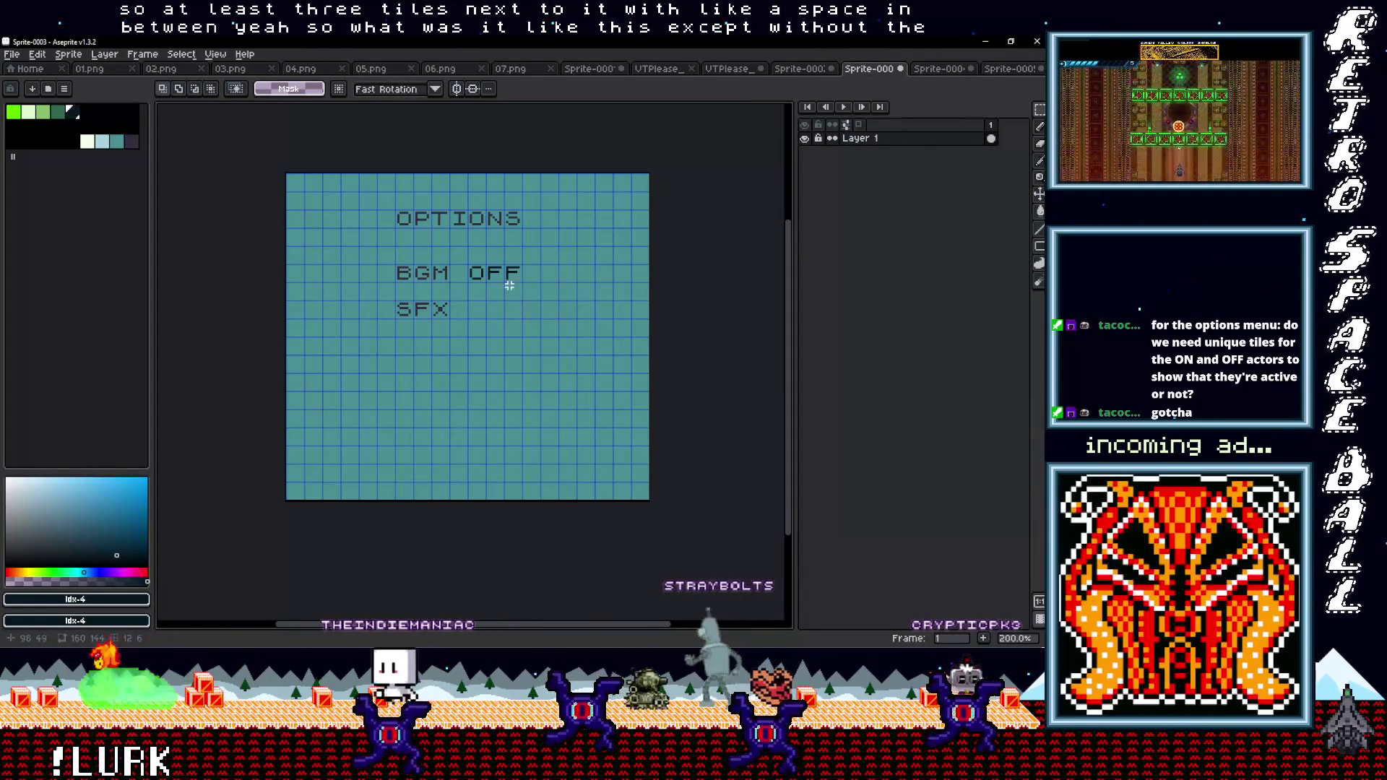
{"action": "scroll", "coordinate": [466, 308], "scroll_direction": "up", "scroll_amount": 1}
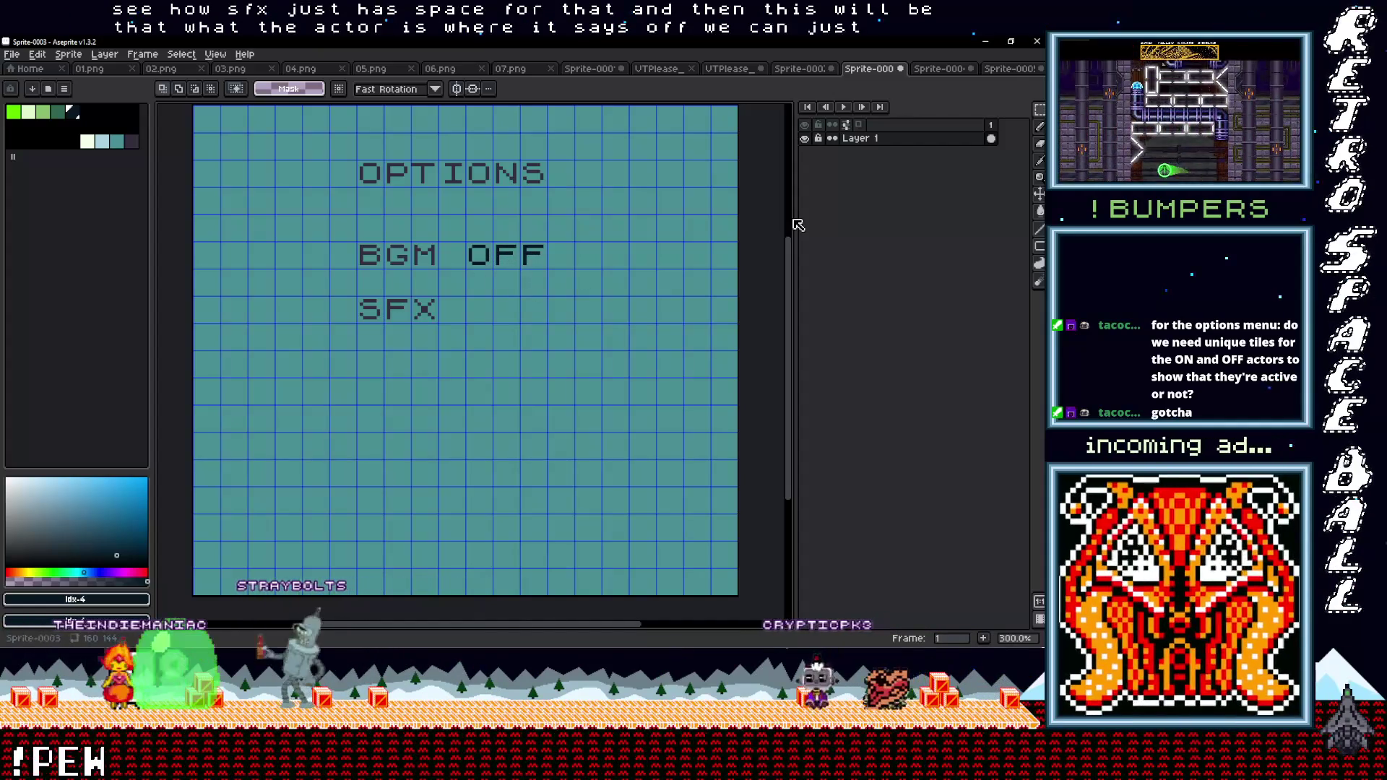
{"action": "left_click", "coordinate": [983, 48]}
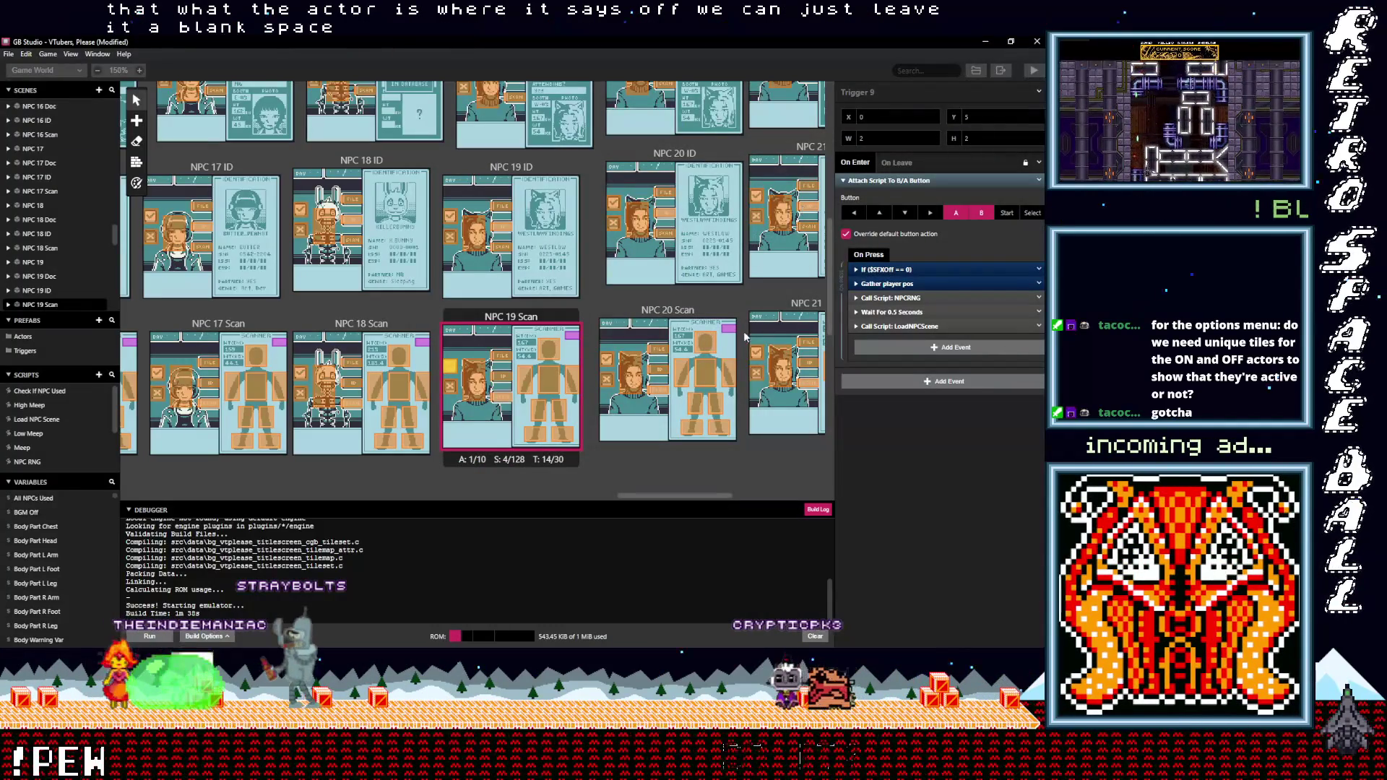
Replace Beep with UI_Positive.wav as Trigger 9's sound effect in NPC 19 Scan
{"action": "left_click", "coordinate": [889, 271]}
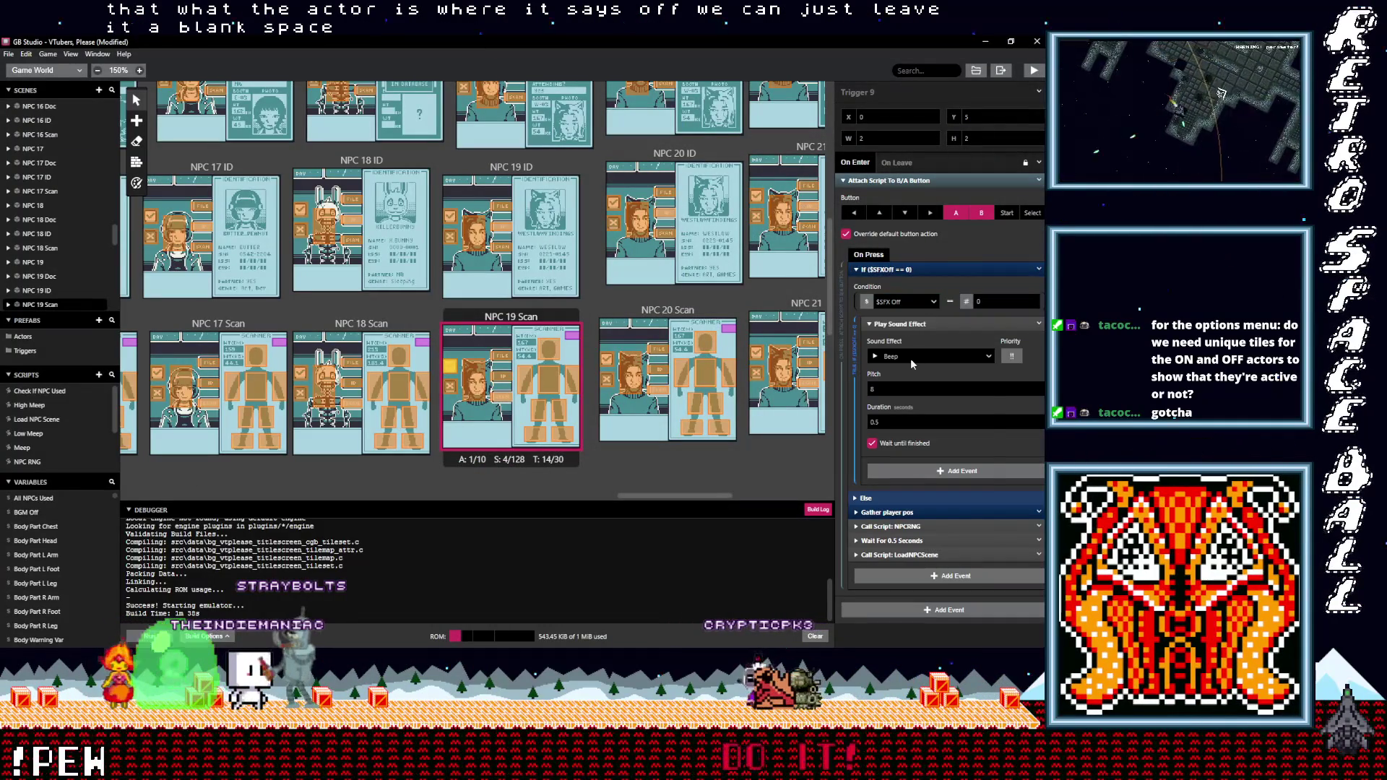
{"action": "left_click", "coordinate": [912, 357]}
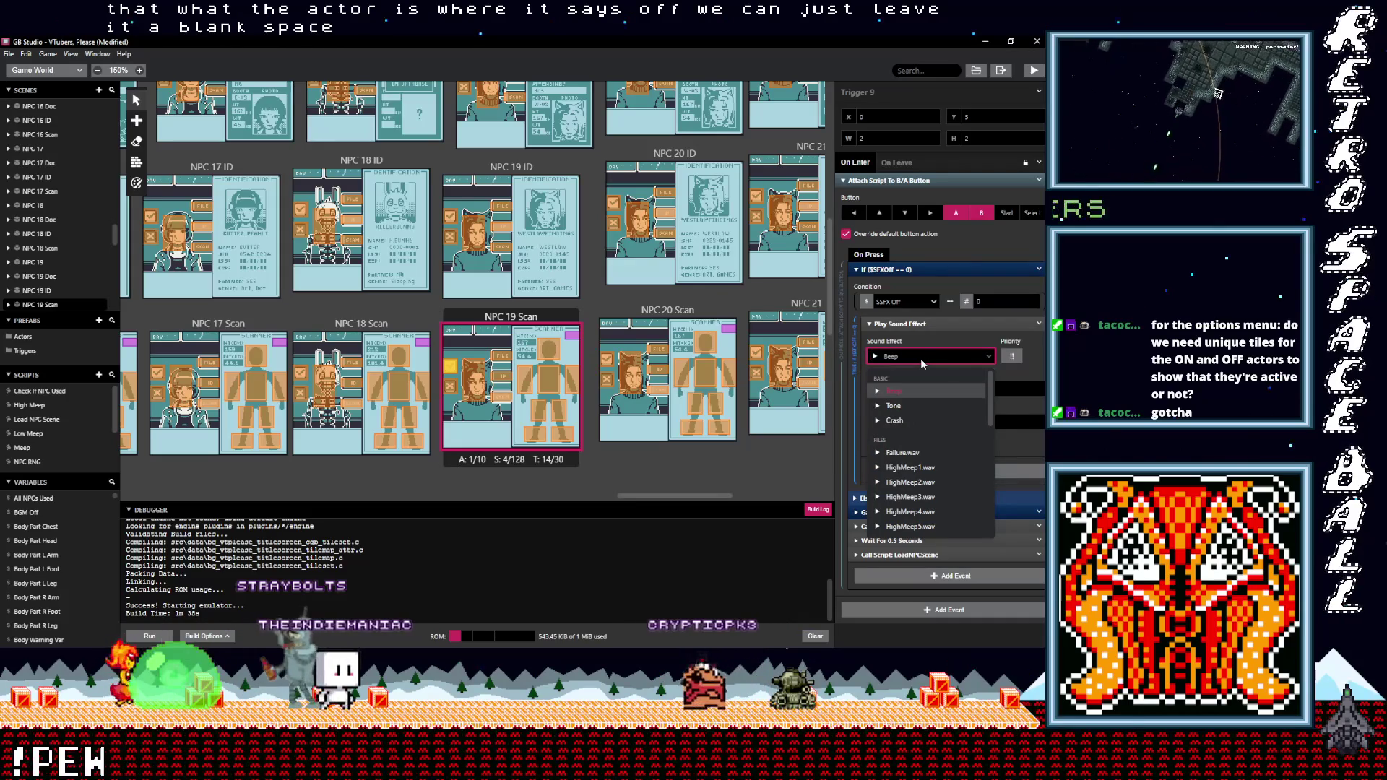
{"action": "type", "text": "po"}
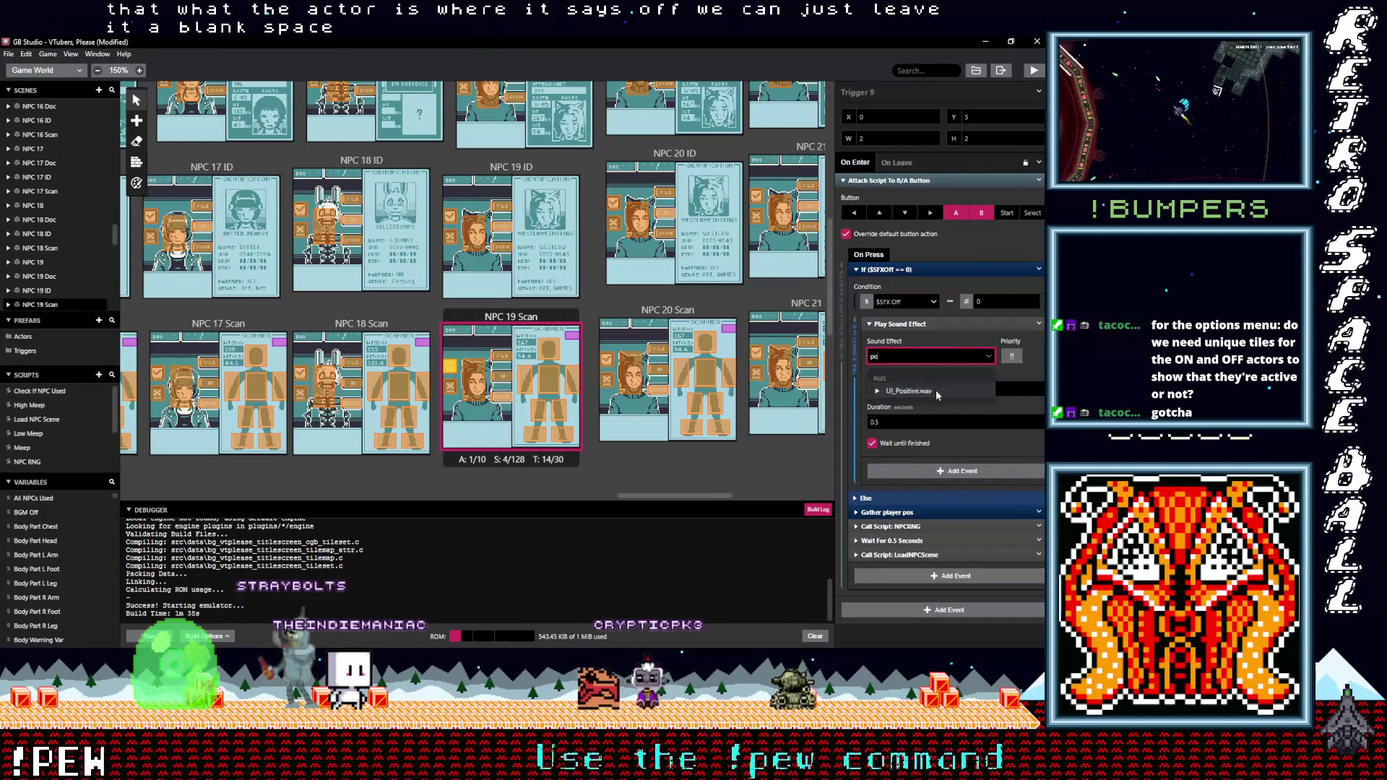
{"action": "left_click", "coordinate": [935, 390]}
Select NPC 19 ID's trigger and expand its $SFXOff condition, leaving the variable unchanged
{"action": "left_click", "coordinate": [451, 239]}
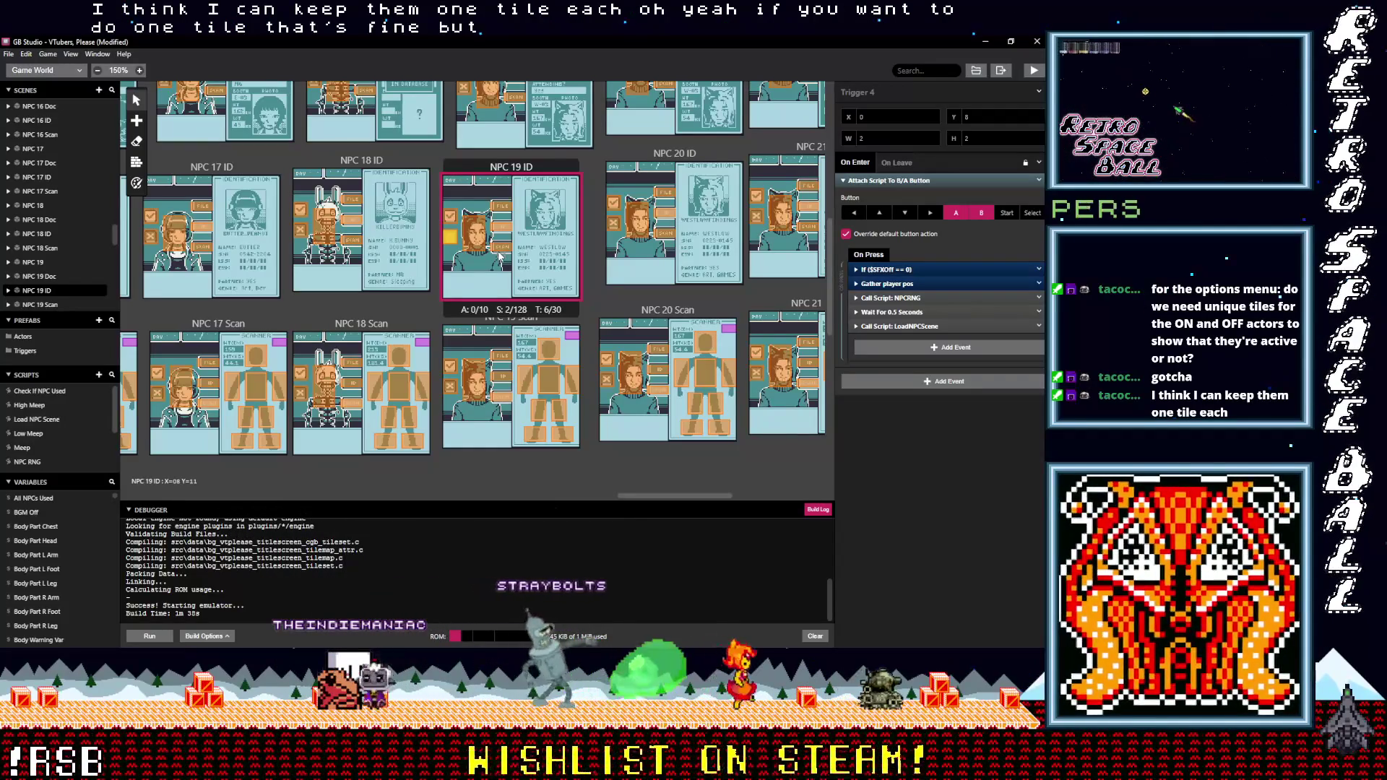
{"action": "left_click", "coordinate": [893, 271]}
{"action": "left_click", "coordinate": [900, 303]}
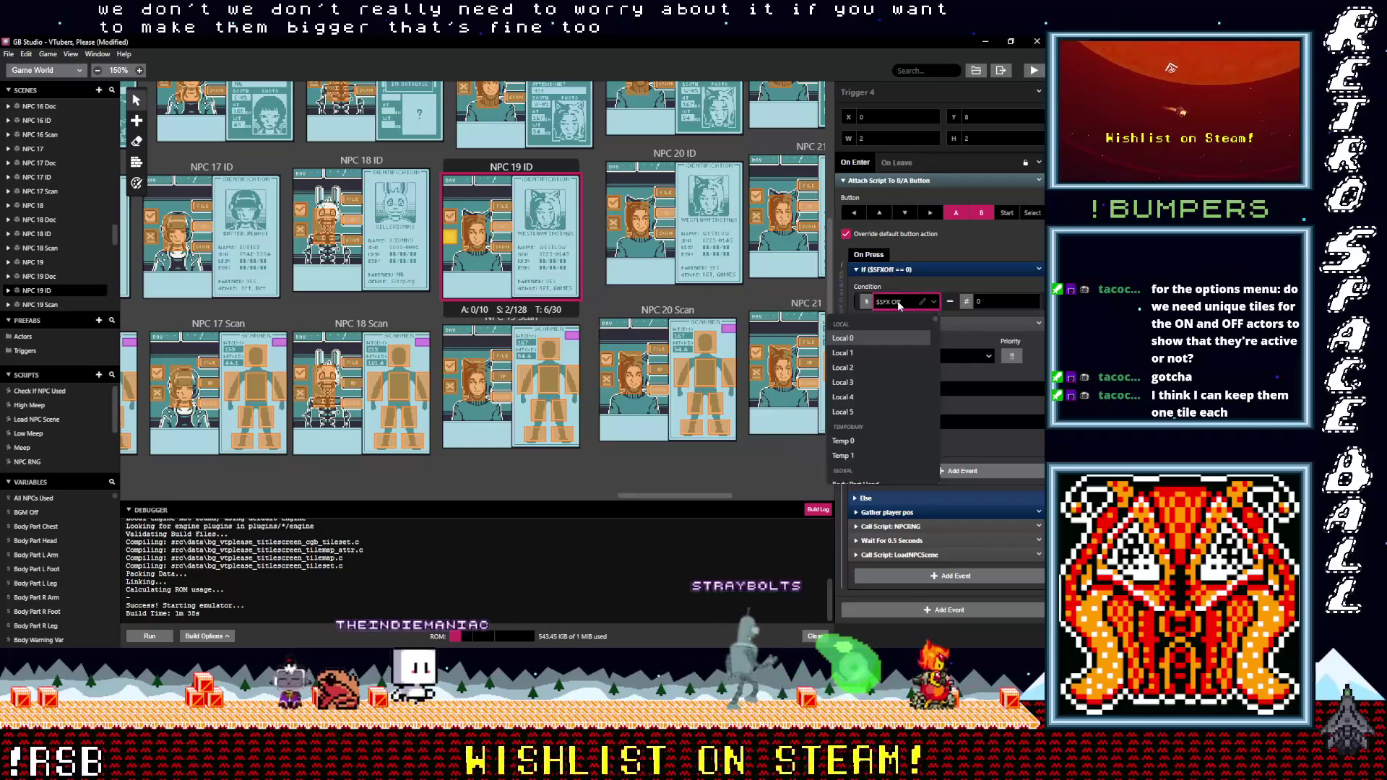
{"action": "left_click", "coordinate": [899, 305]}
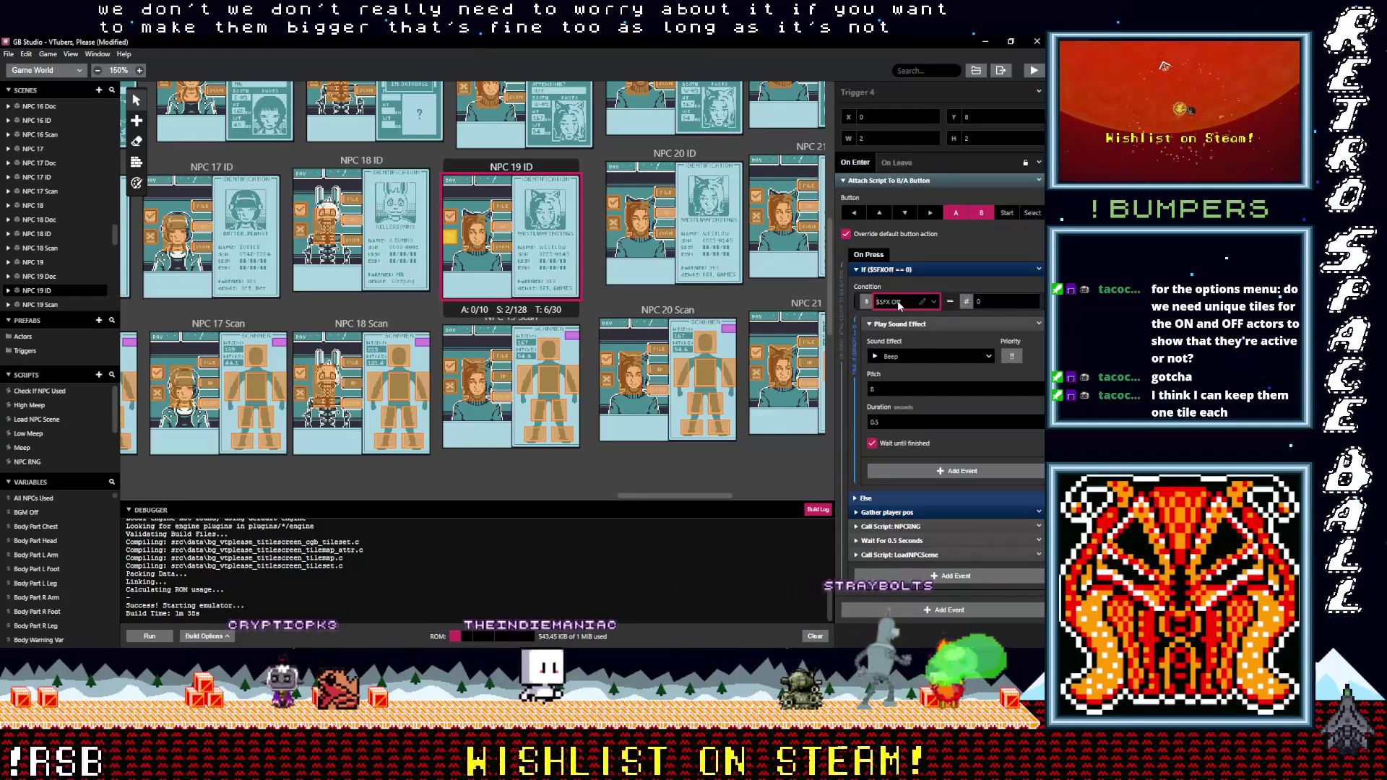
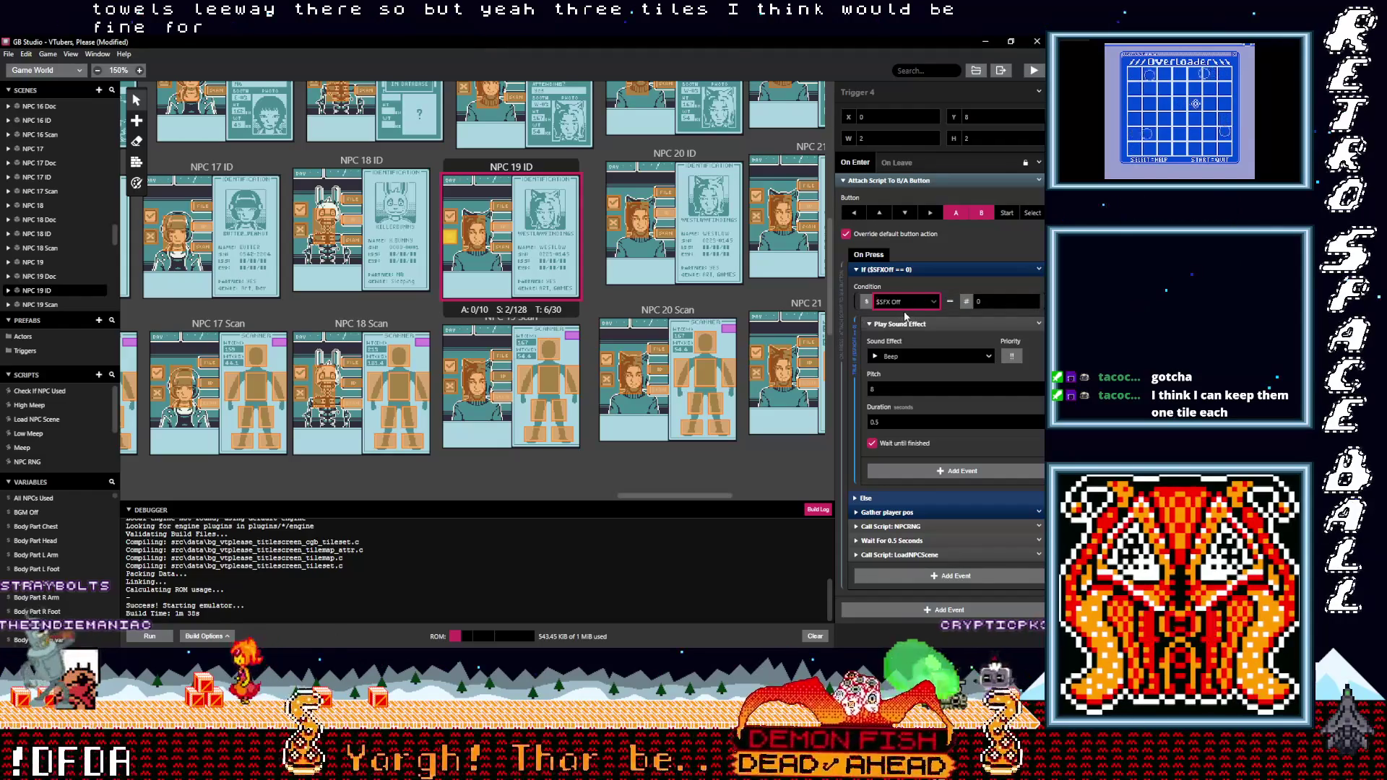
In NPC 19 ID, set Trigger 4's sound to UI_Negative.wav and Trigger 3's to UI_Positive.wav
{"action": "left_click", "coordinate": [911, 356]}
{"action": "type", "text": "neg"}
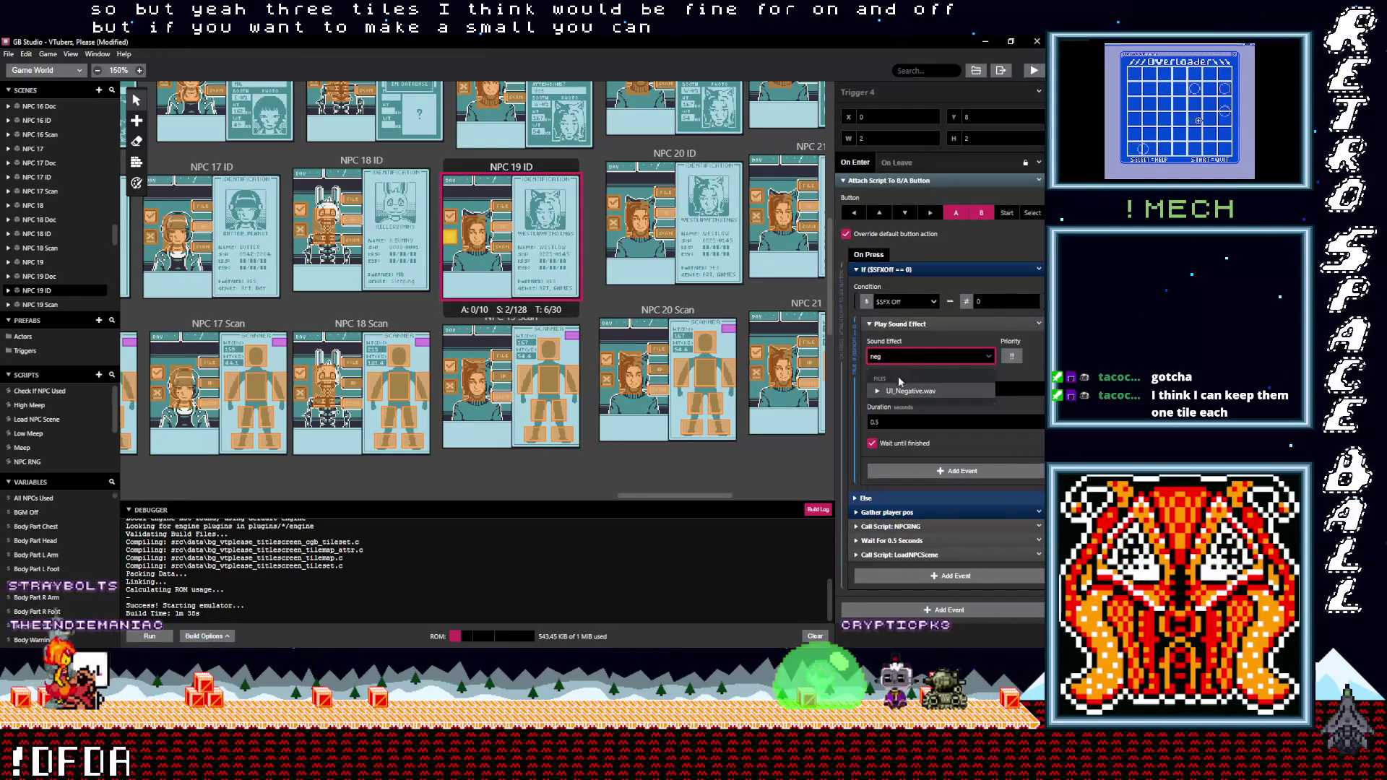
{"action": "left_click", "coordinate": [902, 392]}
{"action": "left_click", "coordinate": [453, 218]}
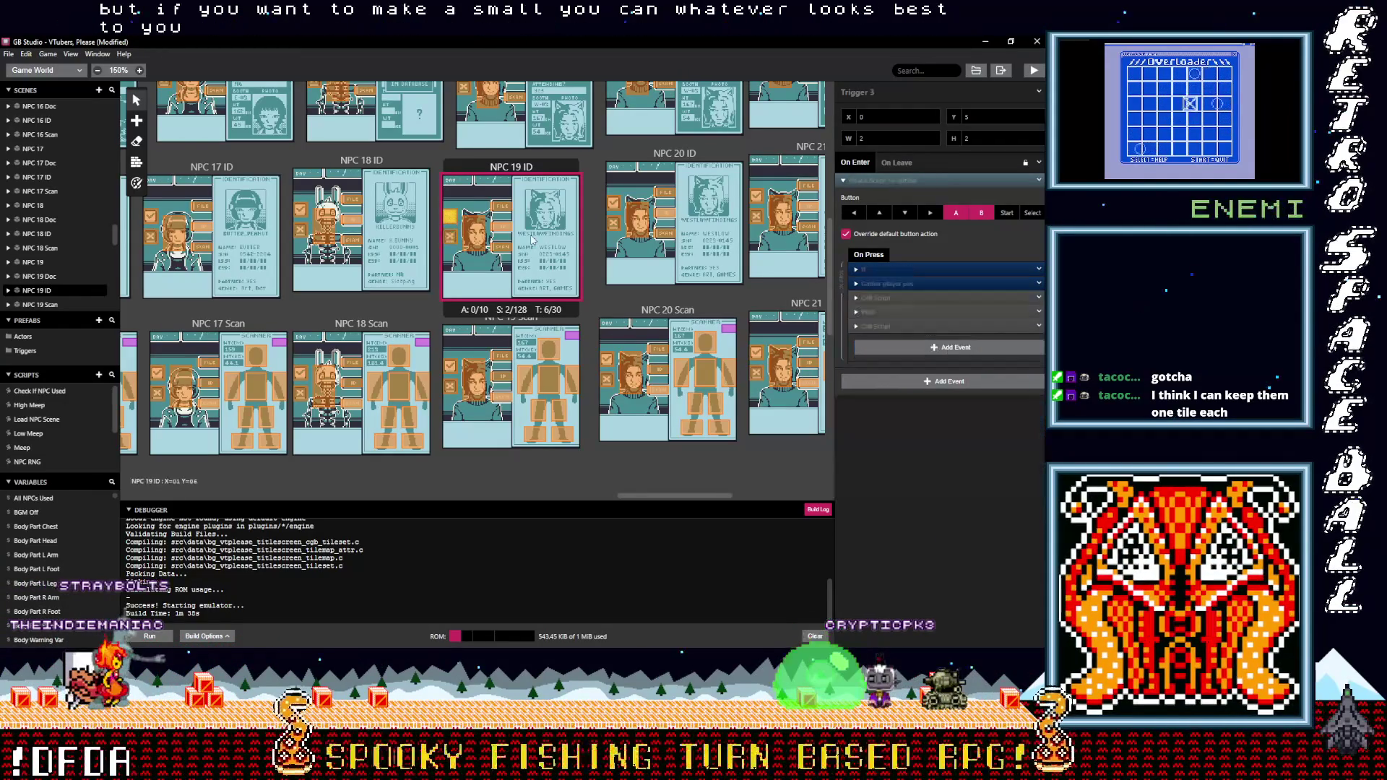
{"action": "left_click", "coordinate": [891, 270]}
{"action": "left_click", "coordinate": [899, 358]}
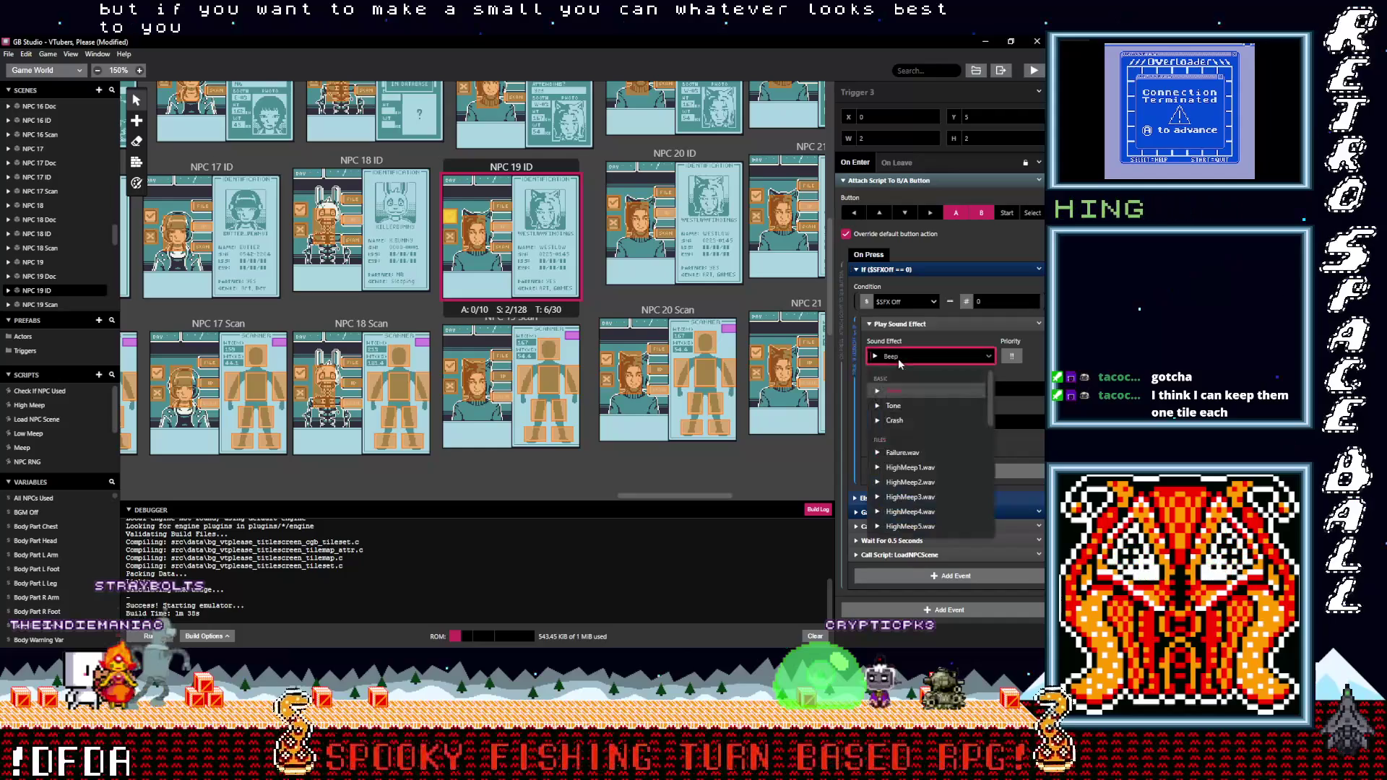
{"action": "type", "text": "pos"}
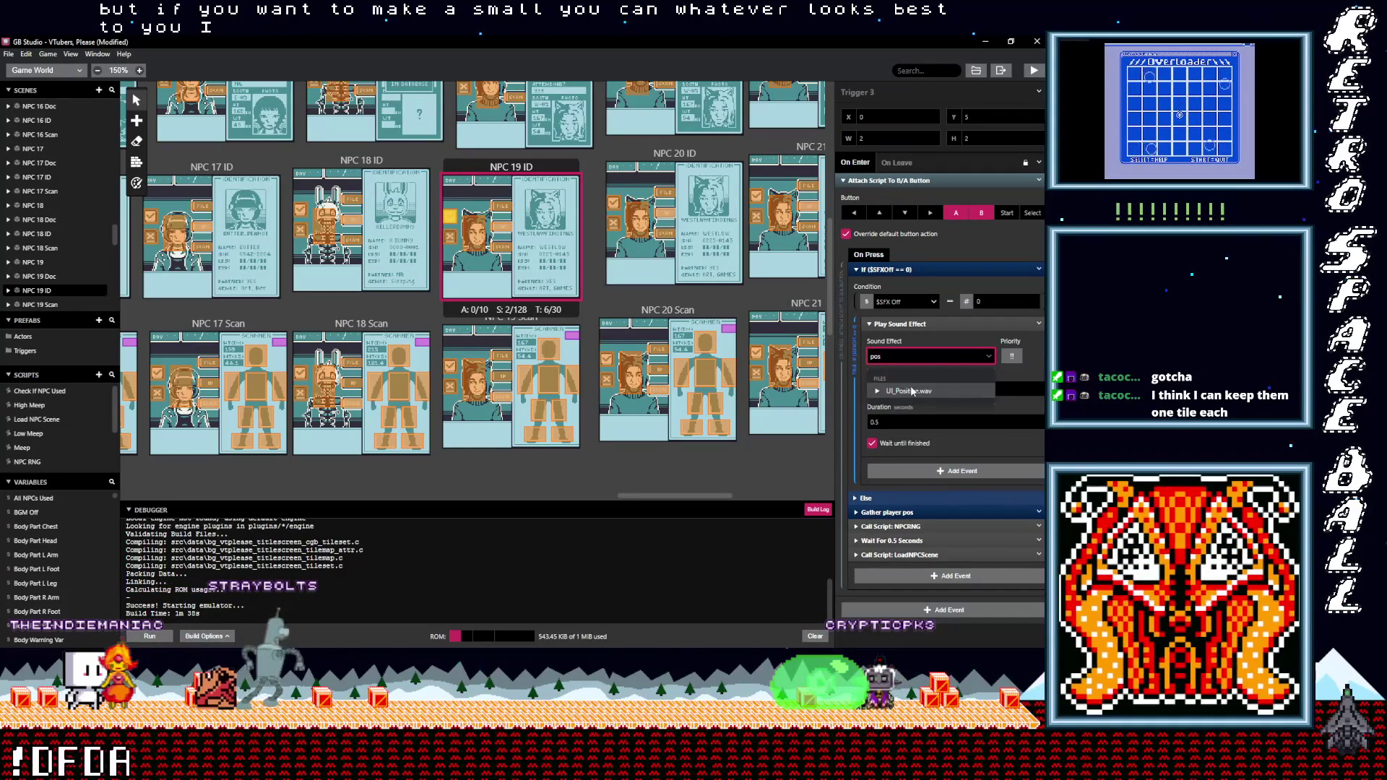
{"action": "left_click", "coordinate": [912, 391]}
Set NPC 19 Doc Trigger 4's Play Sound Effect to UI_Negative.wav
{"action": "scroll", "coordinate": [487, 237], "scroll_direction": "up", "scroll_amount": 3}
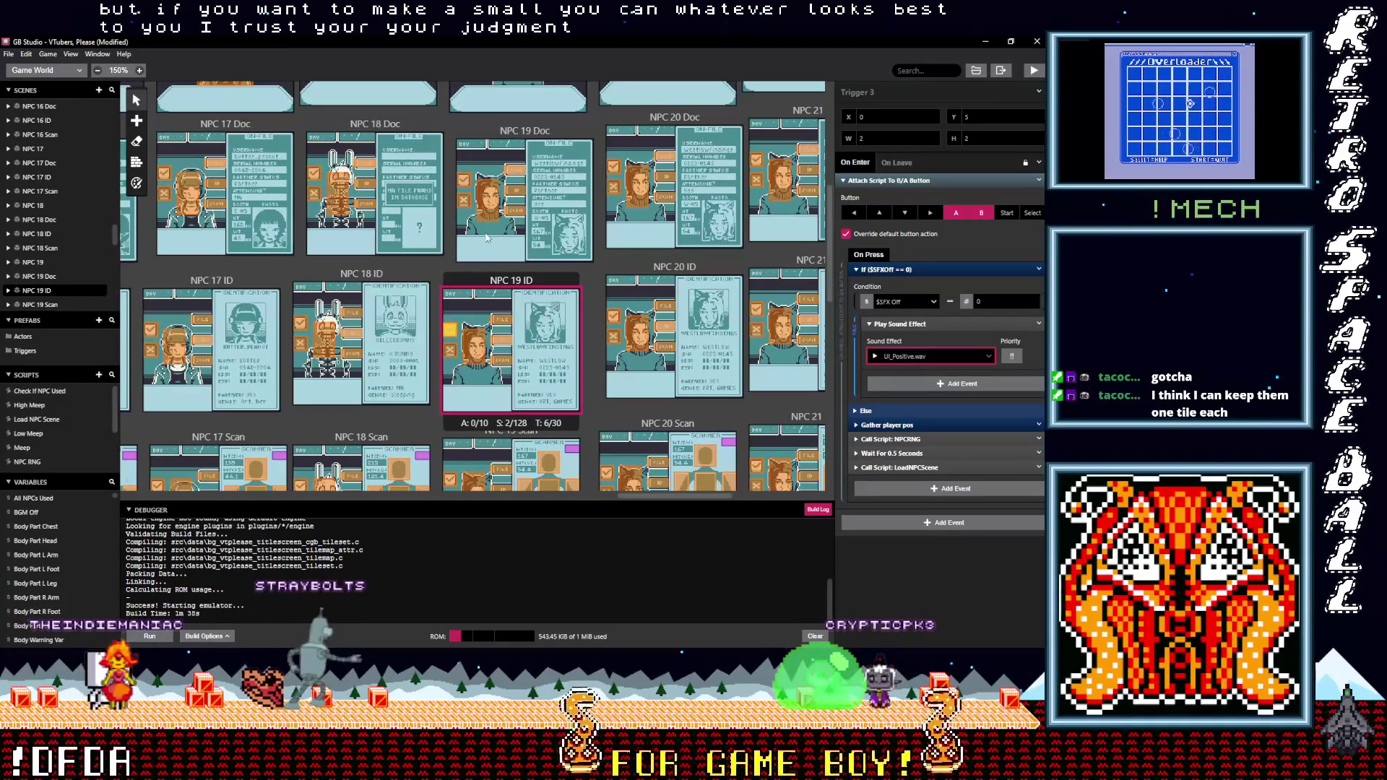
{"action": "left_click", "coordinate": [464, 203]}
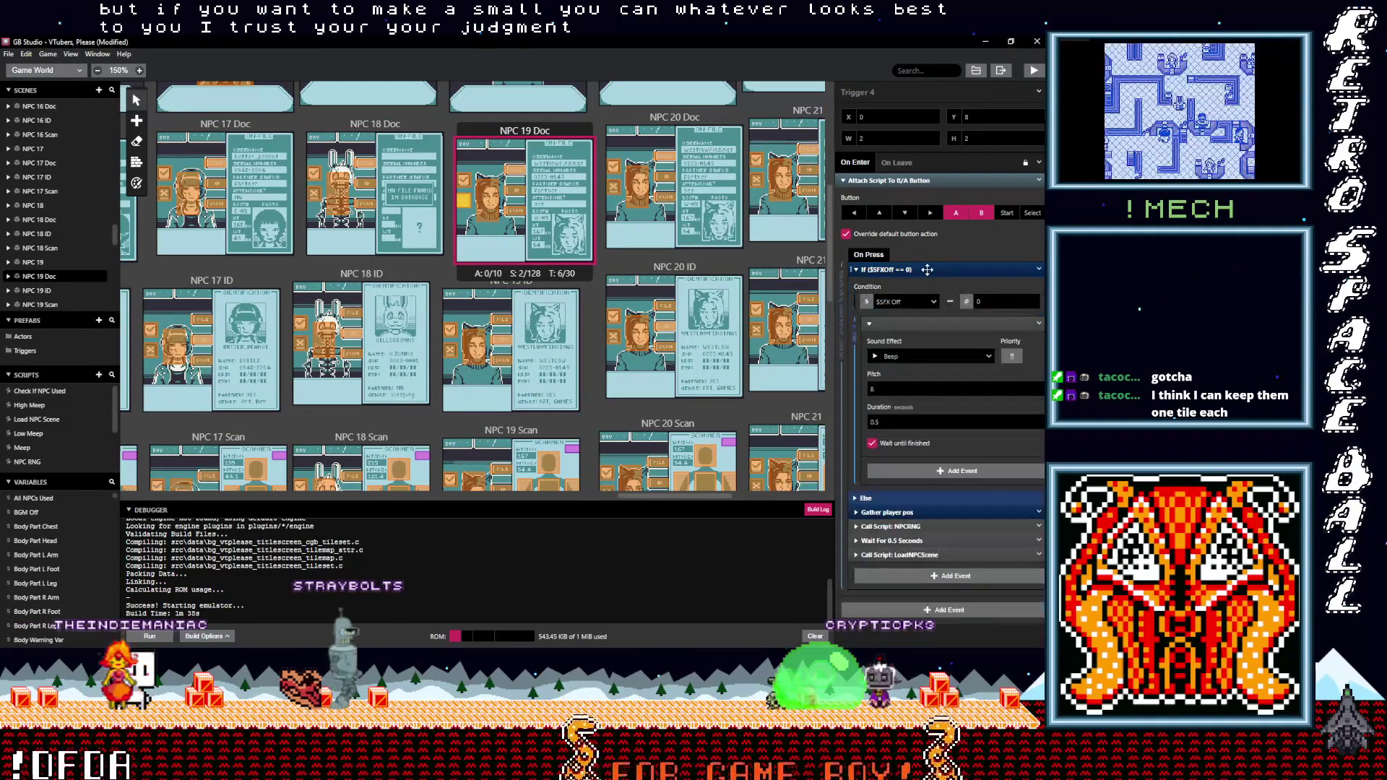
{"action": "left_click", "coordinate": [922, 356]}
{"action": "type", "text": "neg"}
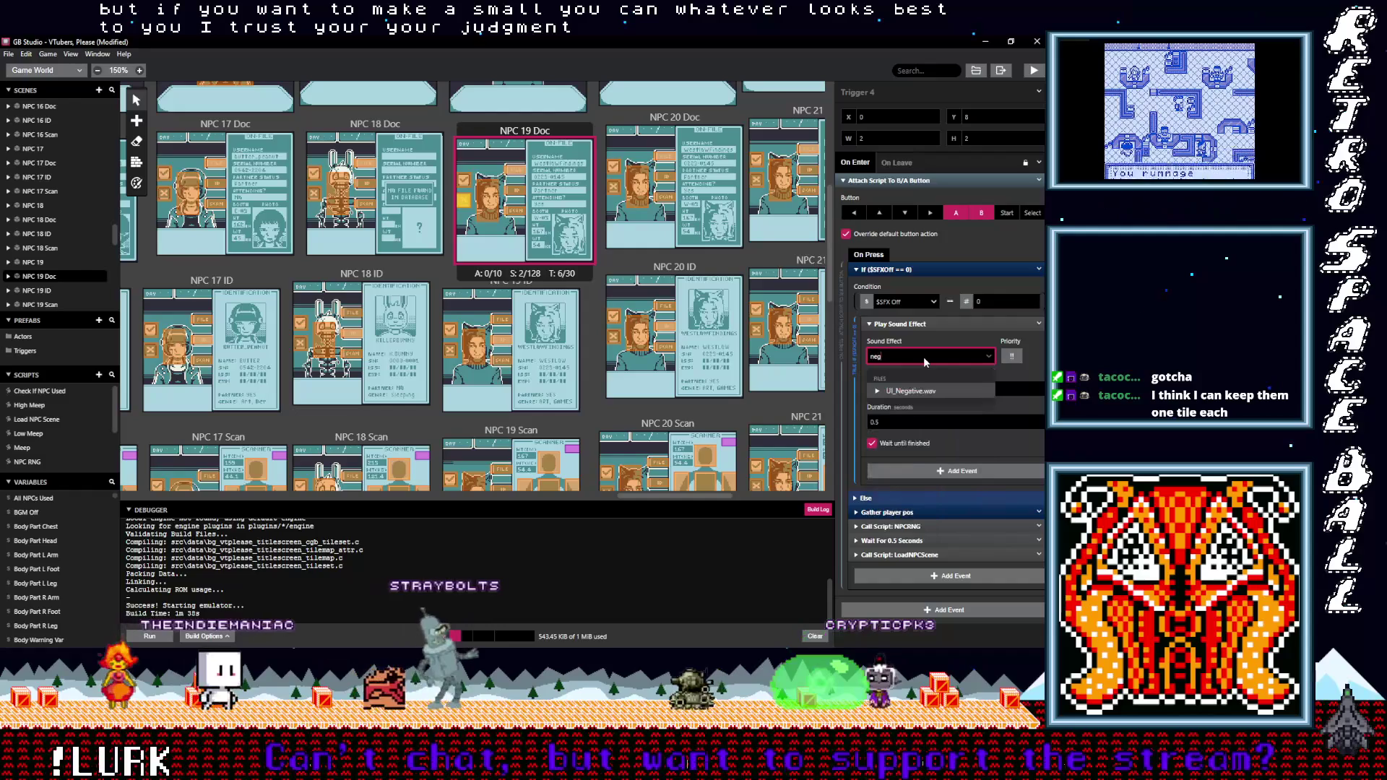
{"action": "left_click", "coordinate": [924, 391]}
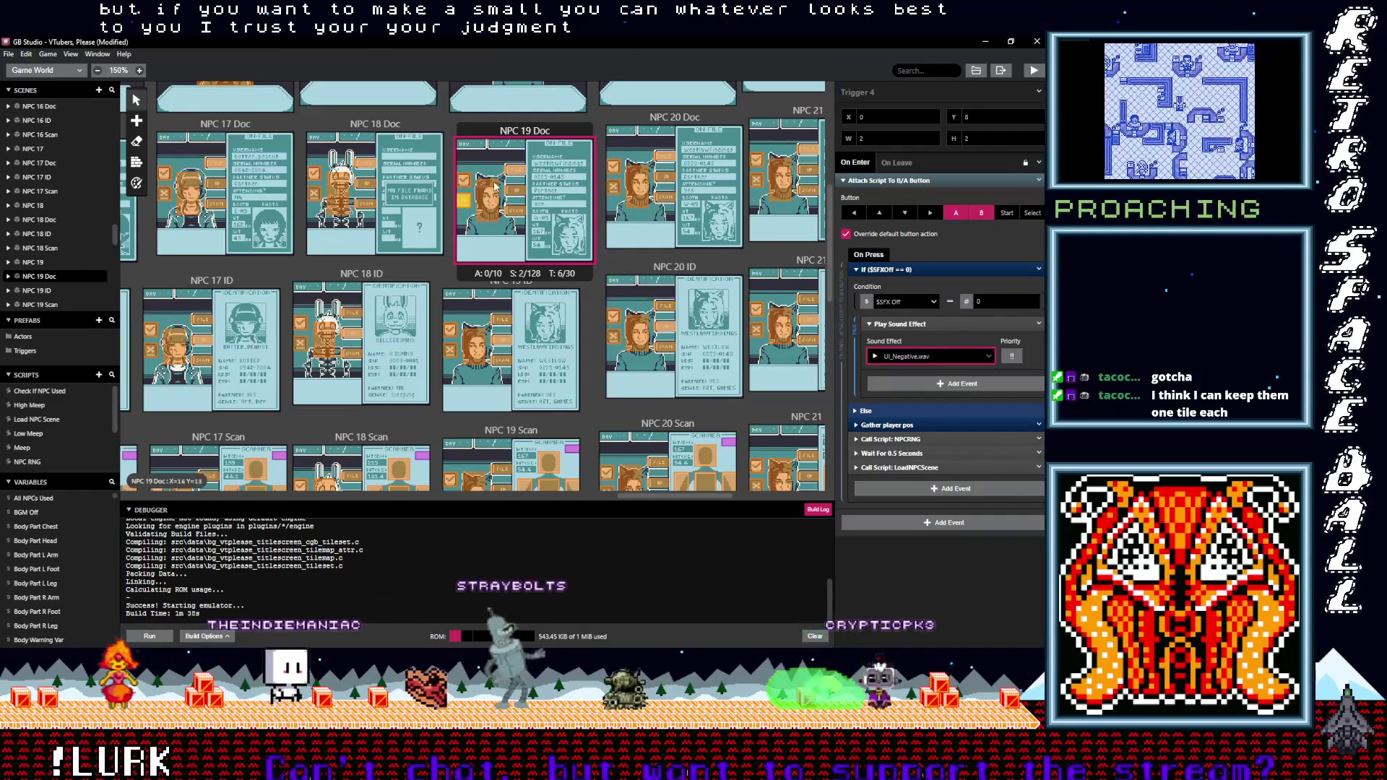
Select NPC 19 Doc's Trigger 3, then switch briefly to another window and back
{"action": "left_click", "coordinate": [468, 184]}
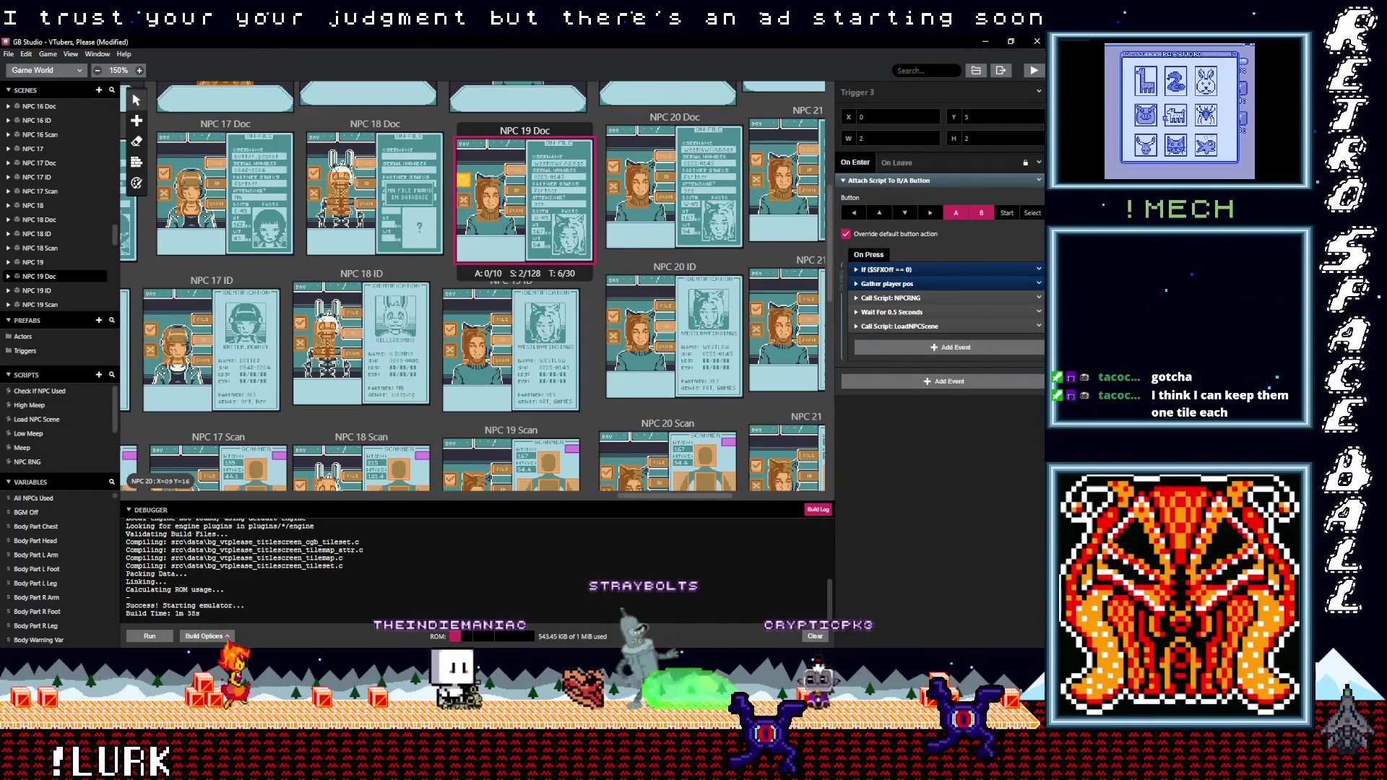
{"action": "key", "text": "alt+Tab"}
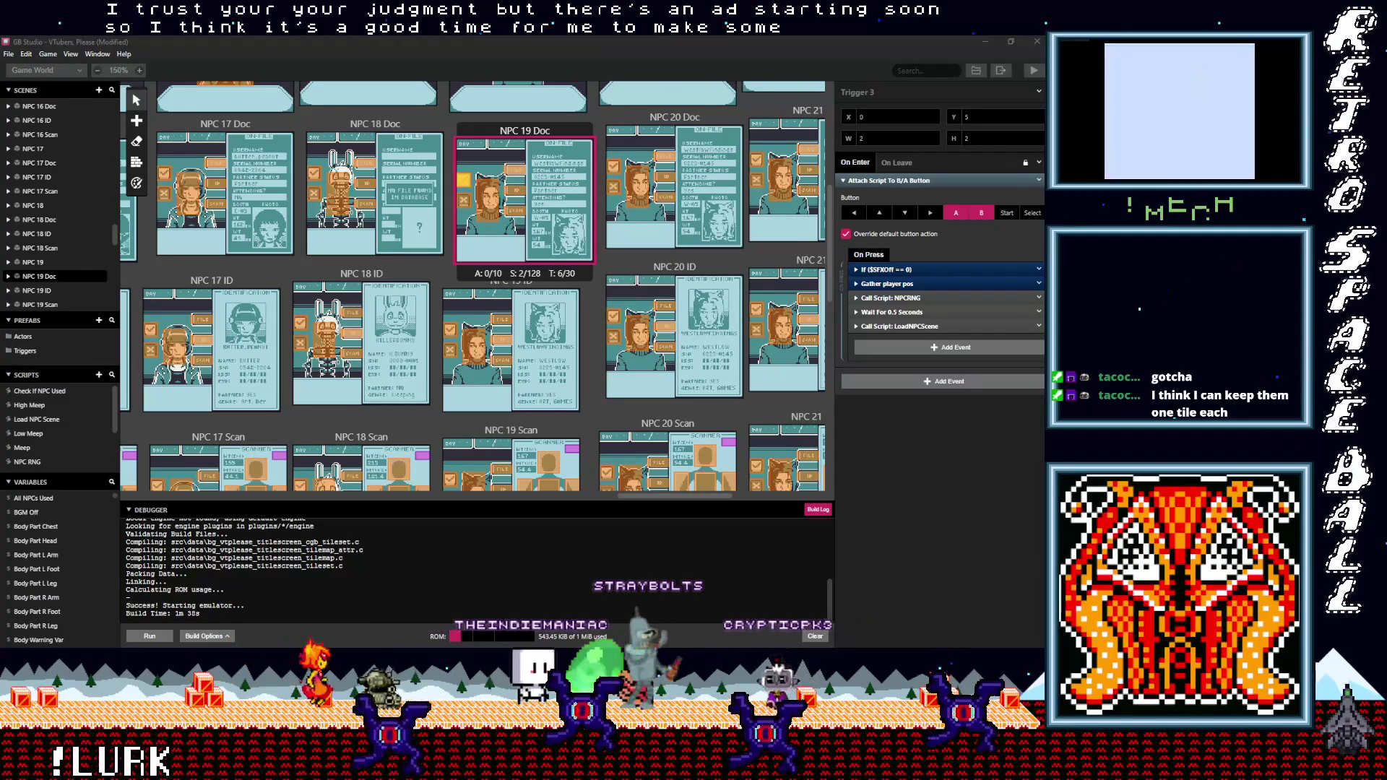
{"action": "key", "text": "alt+Tab"}
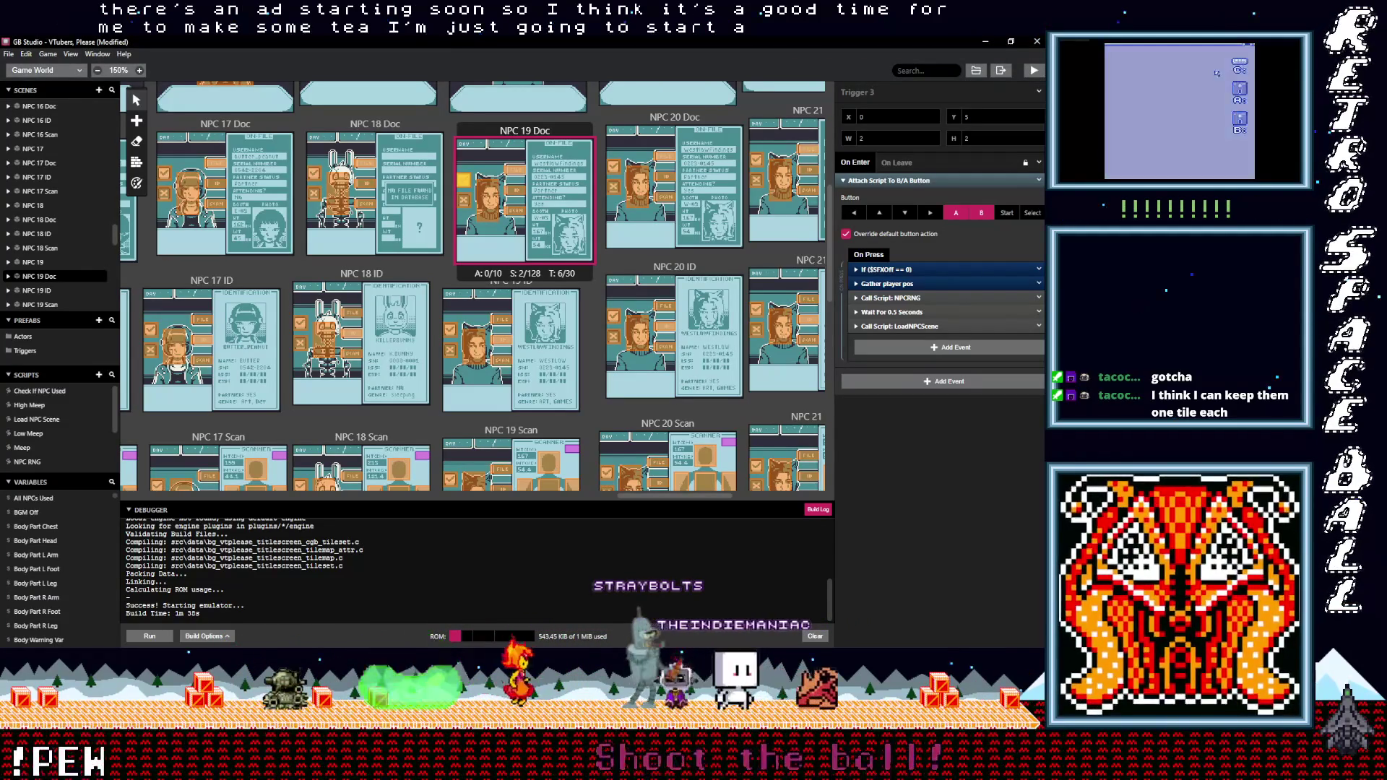
{"action": "key", "text": "alt+Tab"}
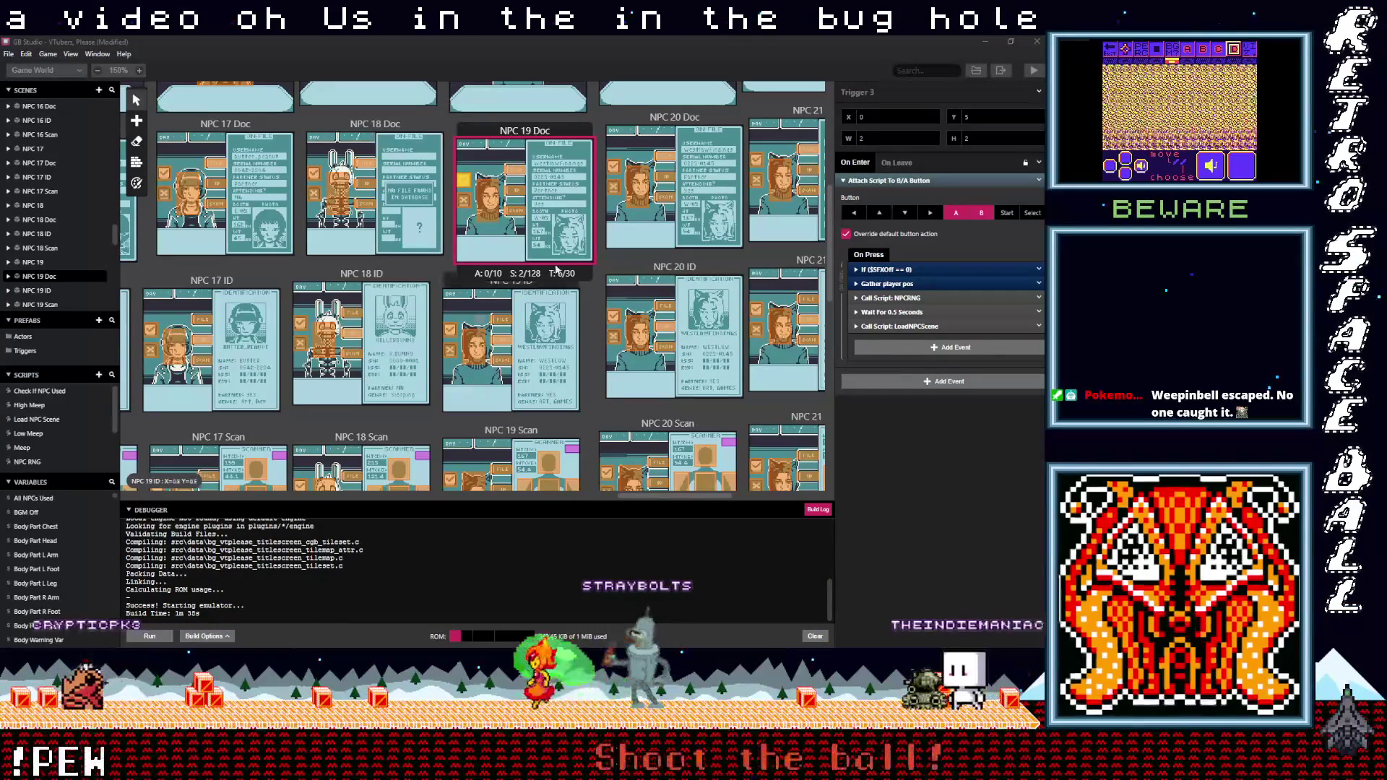
Set NPC 19 Doc Trigger 3's sound to UI_Positive.wav and recheck Trigger 4's sound
{"action": "left_click", "coordinate": [894, 269]}
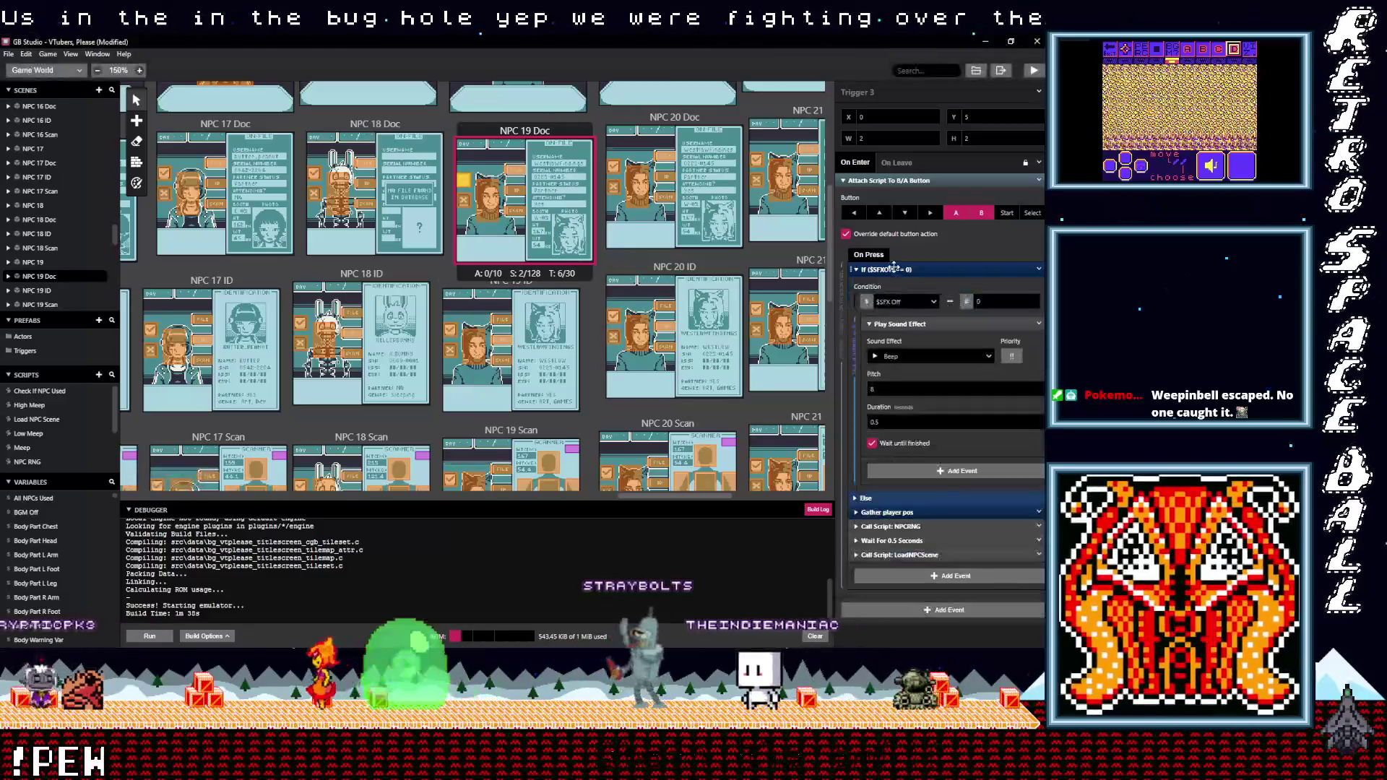
{"action": "left_click", "coordinate": [913, 358]}
{"action": "type", "text": "posi"}
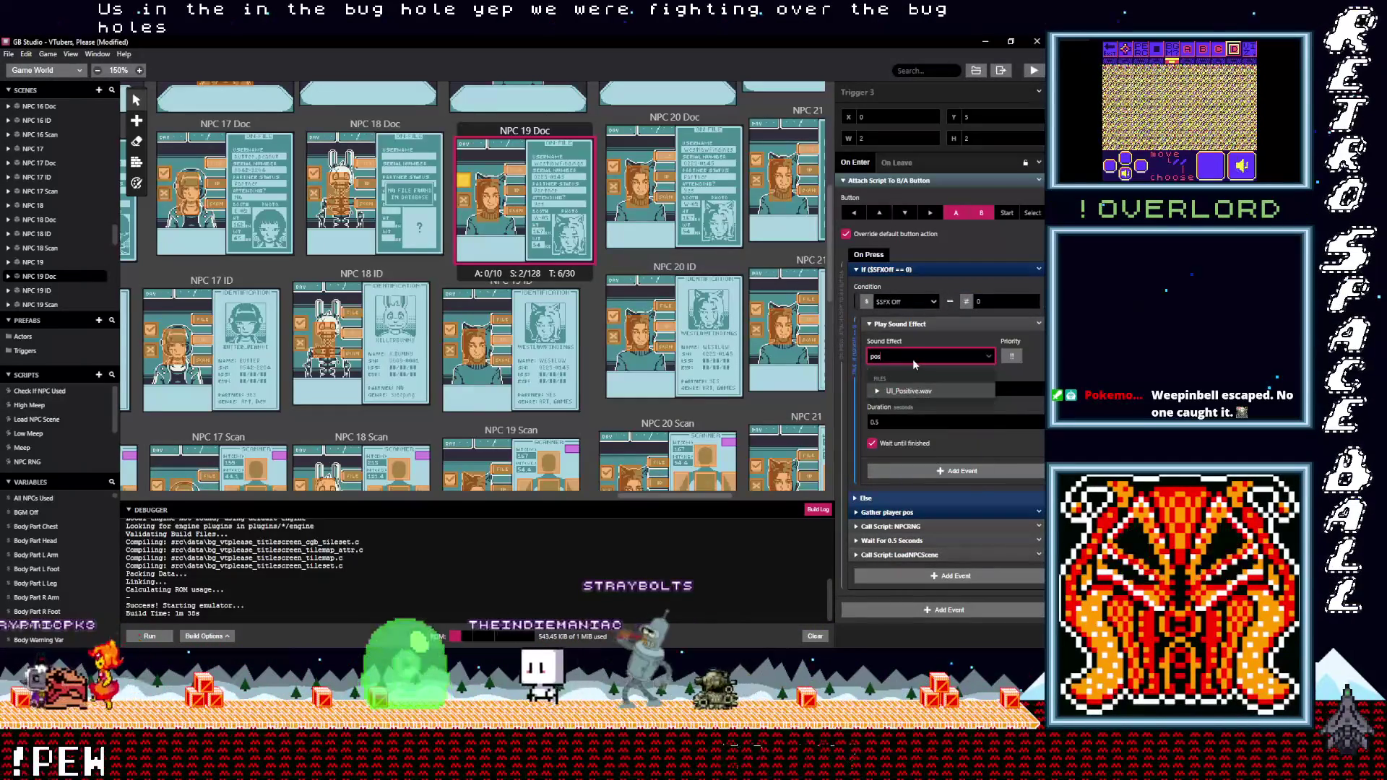
{"action": "left_click", "coordinate": [914, 391]}
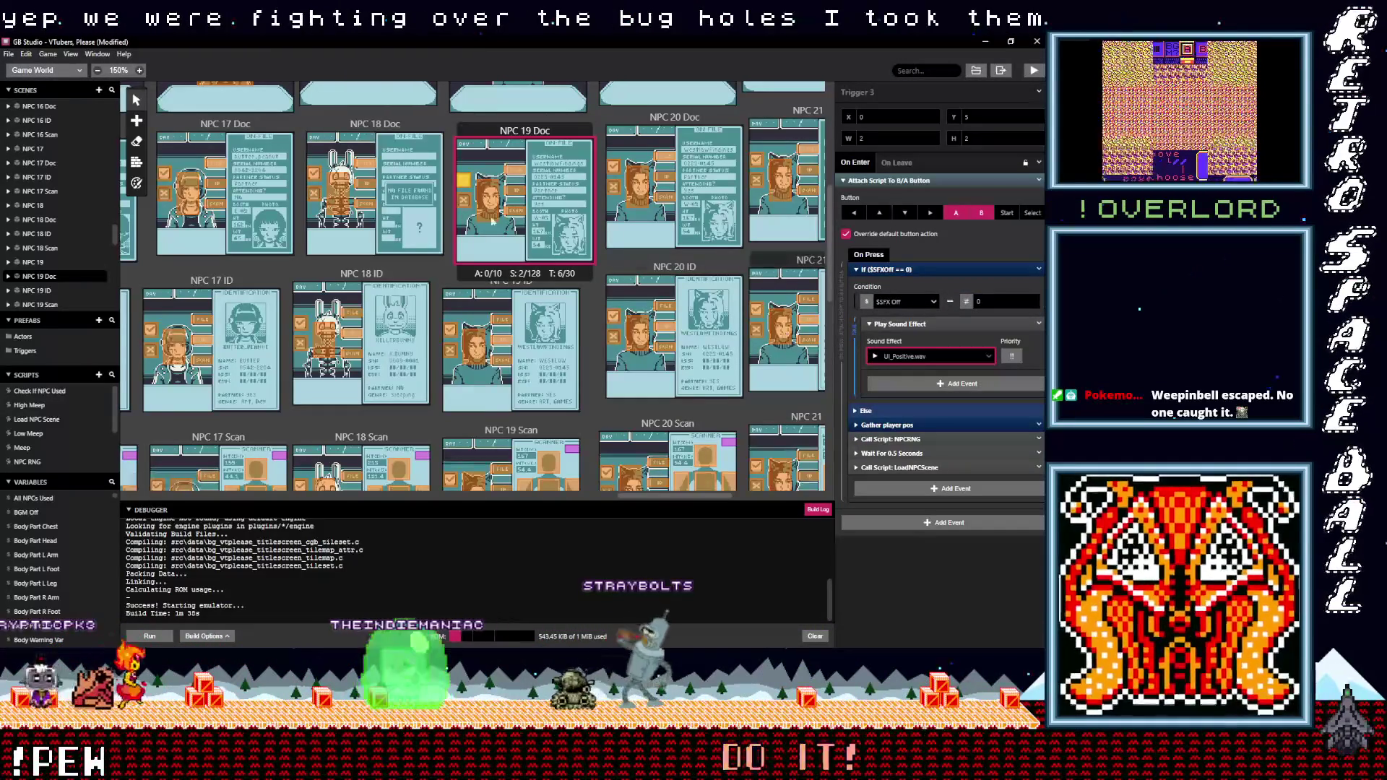
{"action": "left_click", "coordinate": [464, 200]}
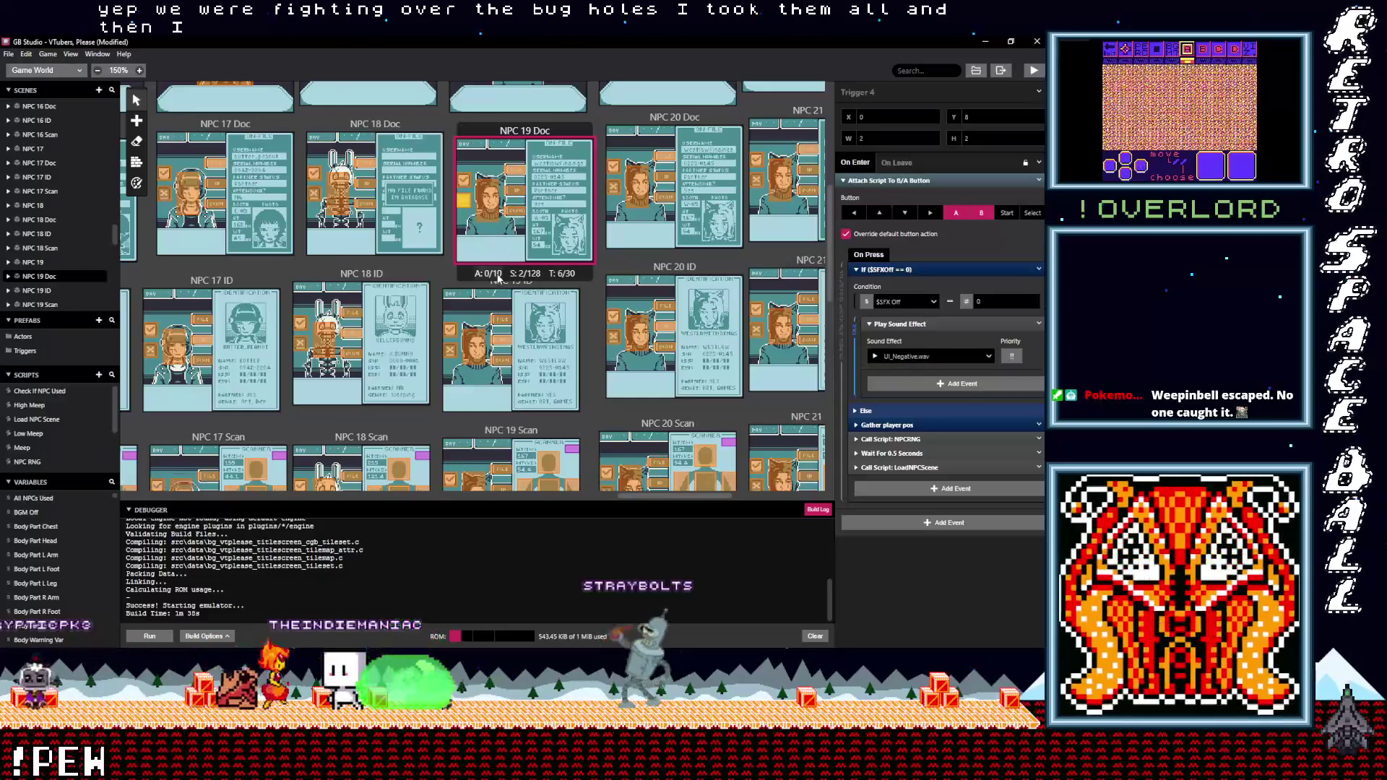
{"action": "scroll", "coordinate": [511, 182], "scroll_direction": "up", "scroll_amount": 3}
Make NPC 19's Trigger 1 play UI_Positive.wav
{"action": "left_click", "coordinate": [457, 144]}
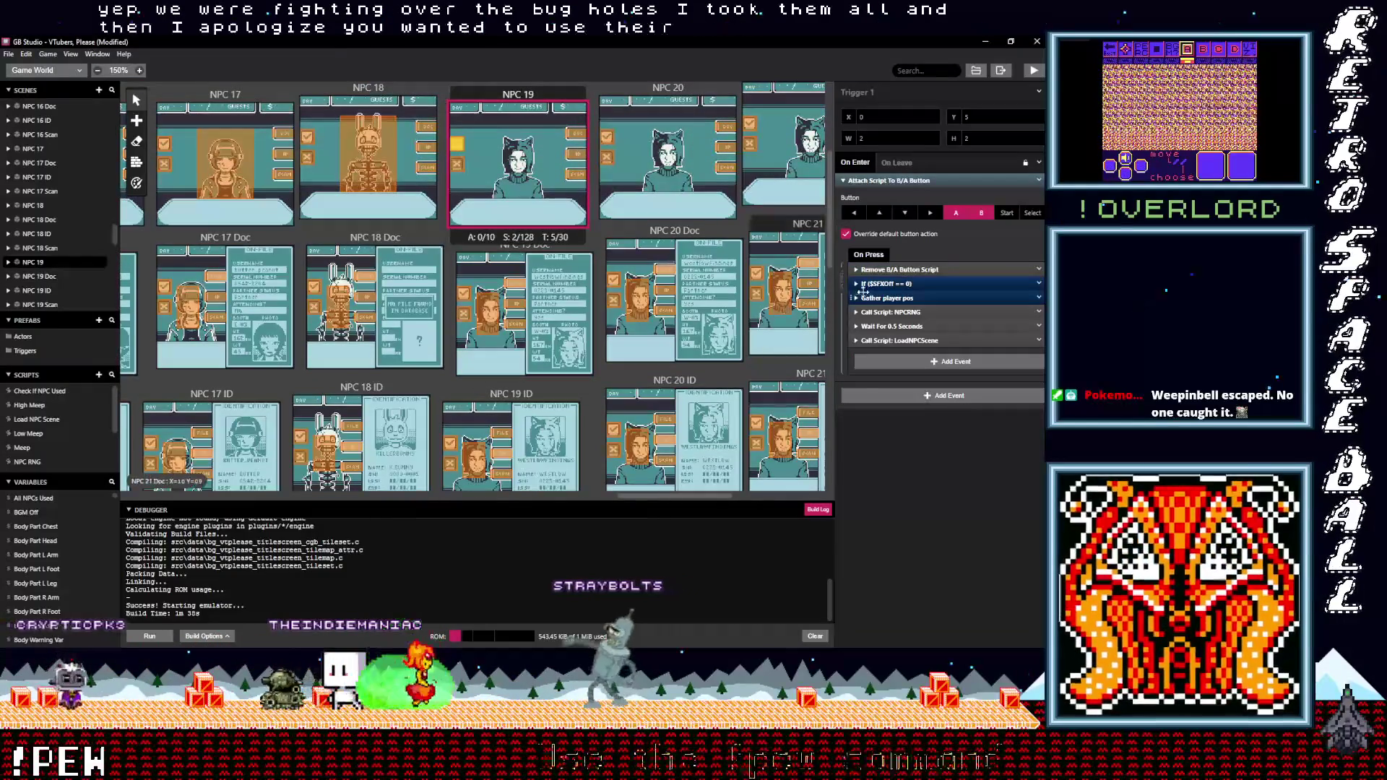
{"action": "left_click", "coordinate": [885, 284]}
{"action": "left_click", "coordinate": [909, 371]}
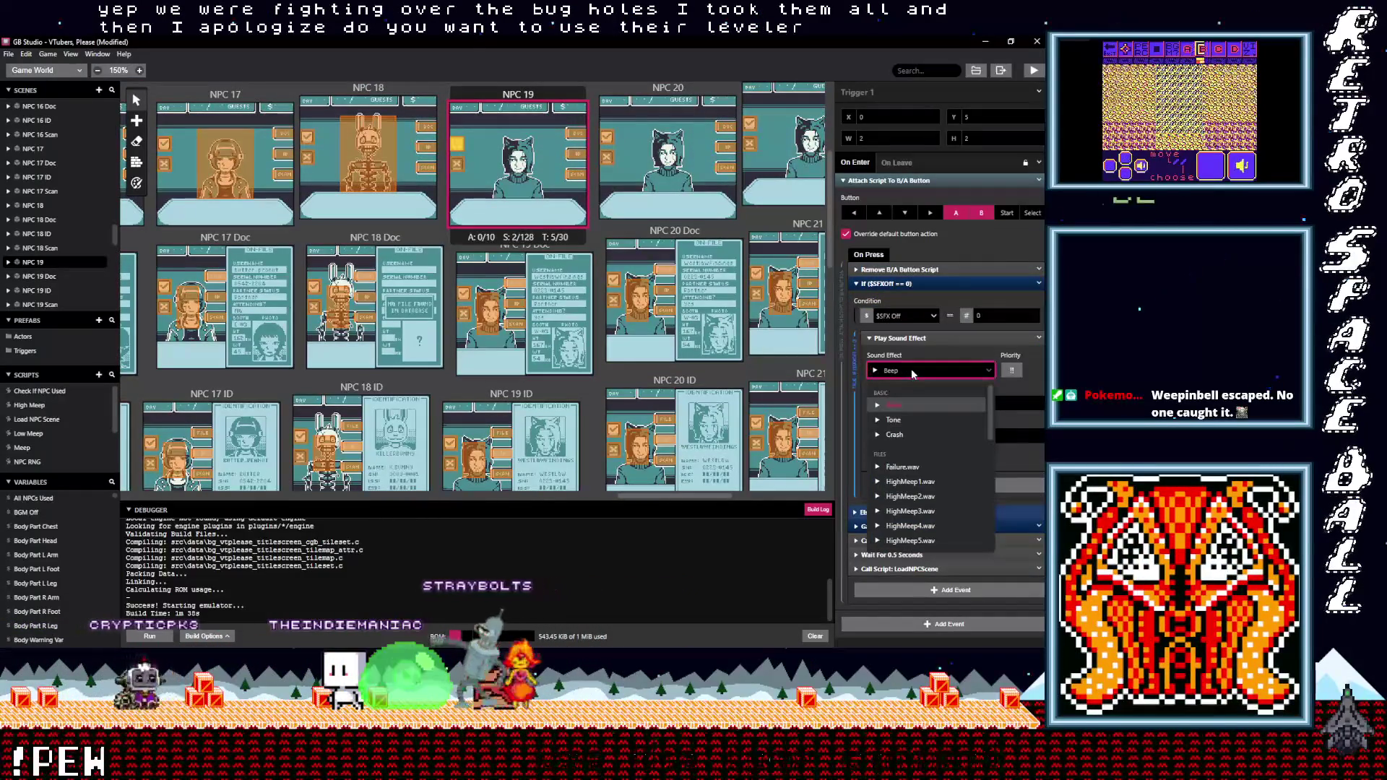
{"action": "type", "text": "po"}
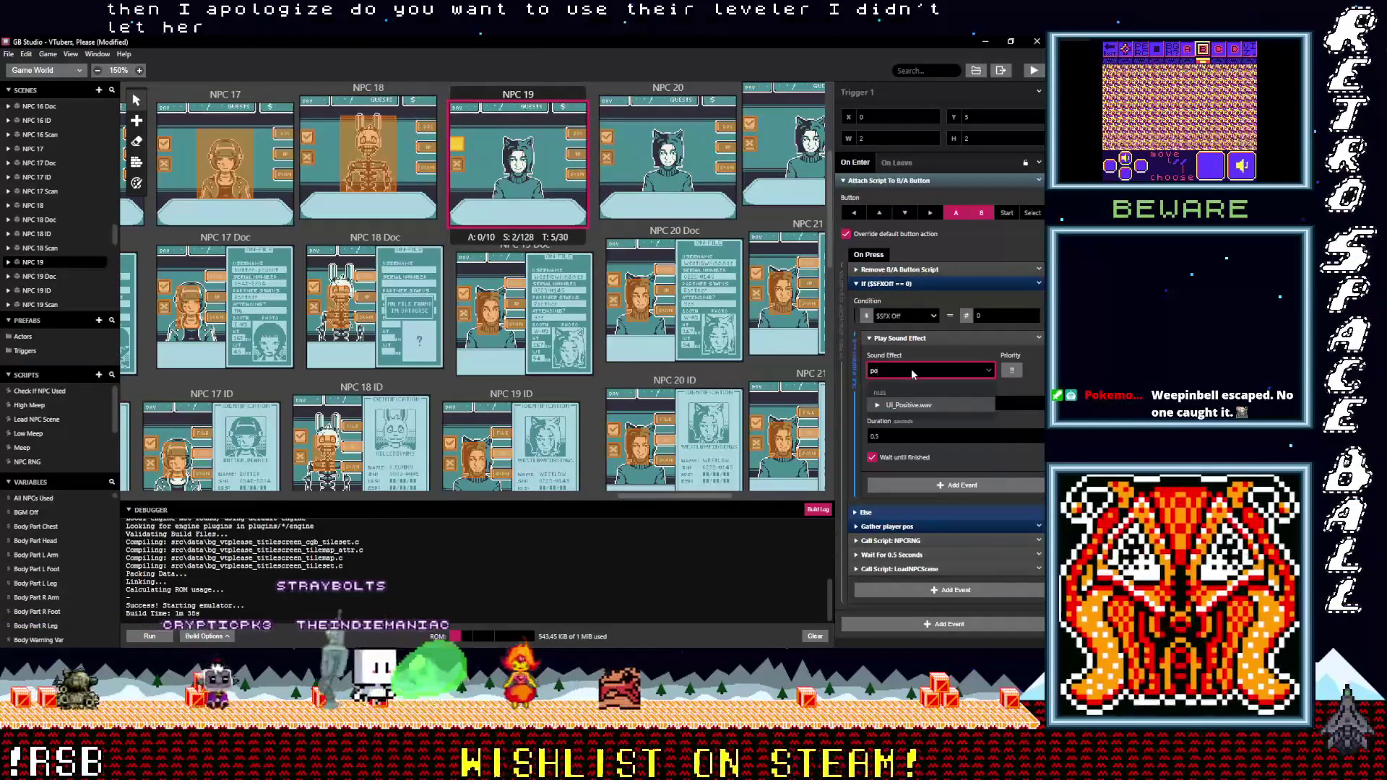
{"action": "left_click", "coordinate": [909, 405]}
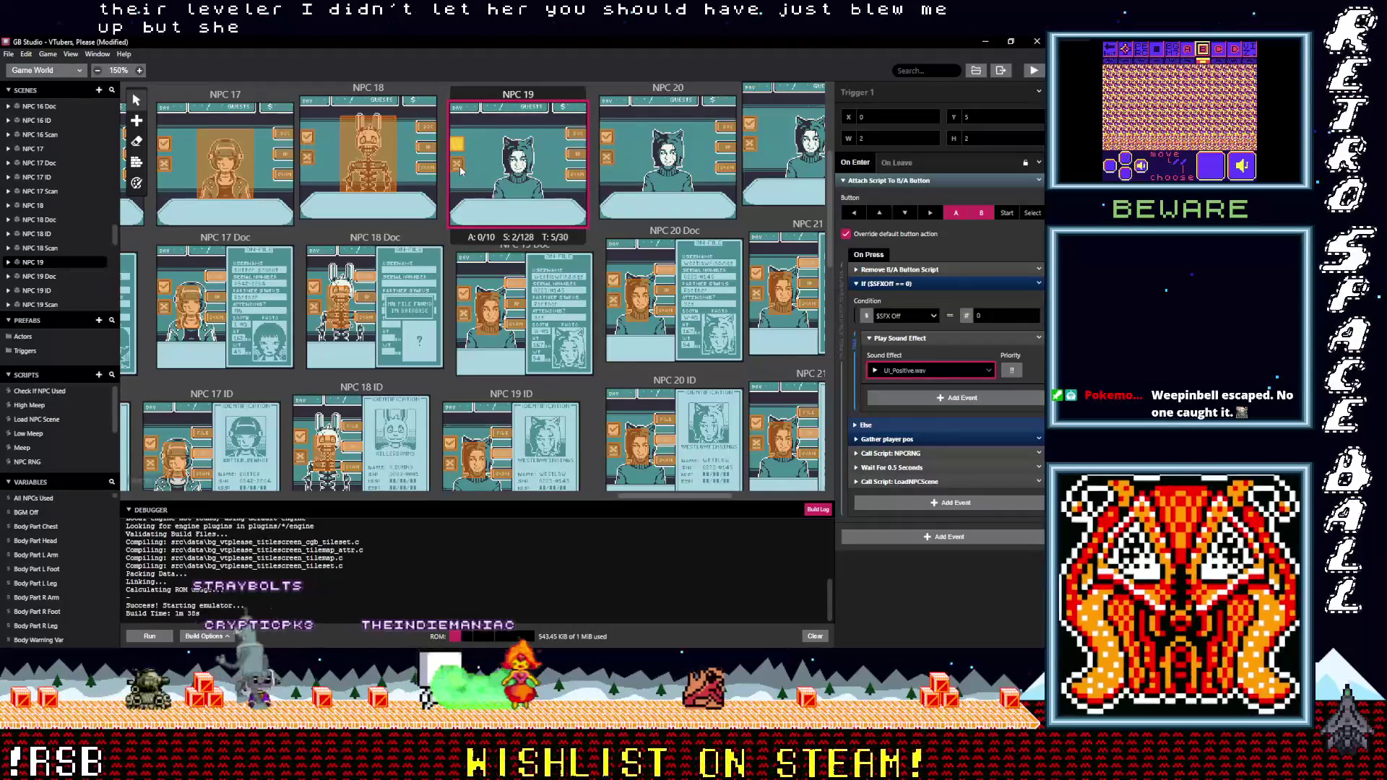
Make NPC 19's Trigger 2 play UI_Negative.wav instead of Beep
{"action": "left_click", "coordinate": [460, 166]}
{"action": "left_click", "coordinate": [894, 269]}
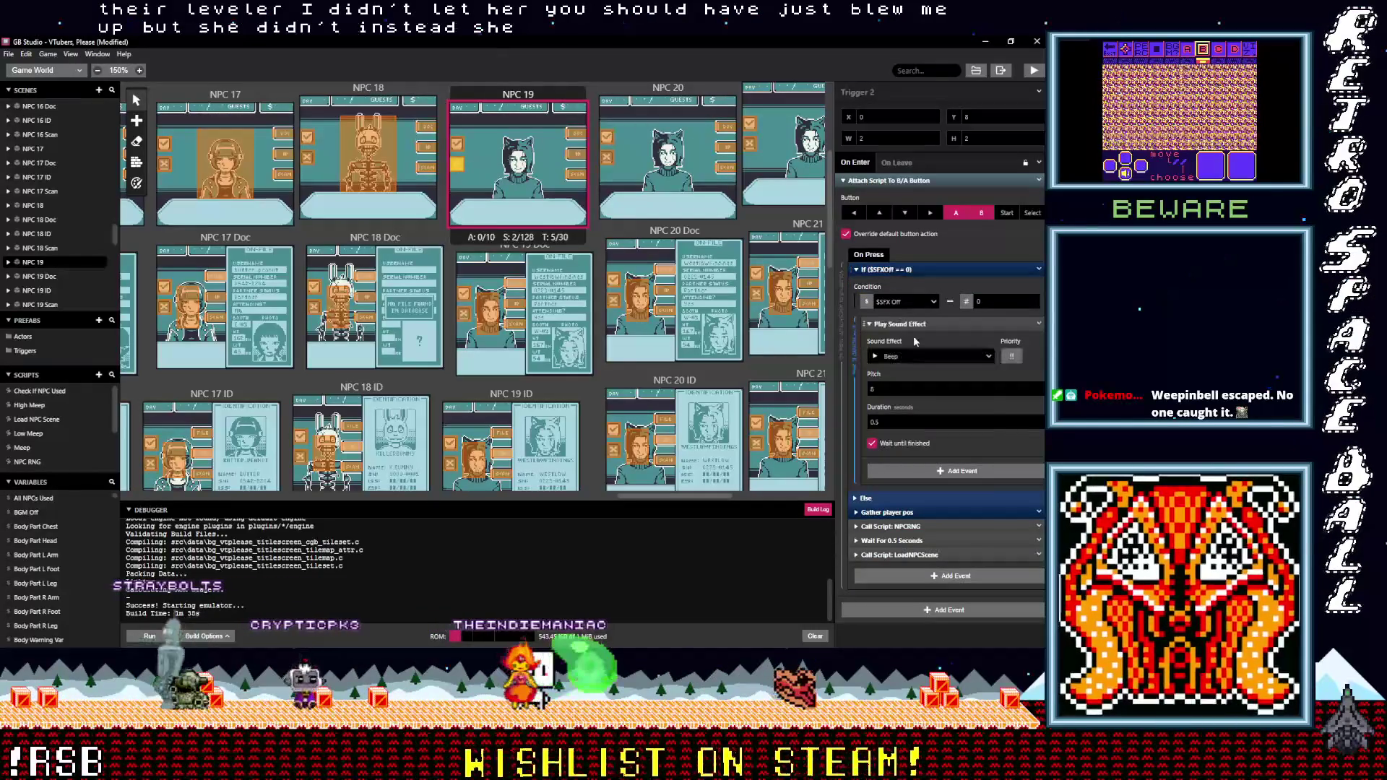
{"action": "left_click", "coordinate": [922, 357]}
{"action": "type", "text": "neg"}
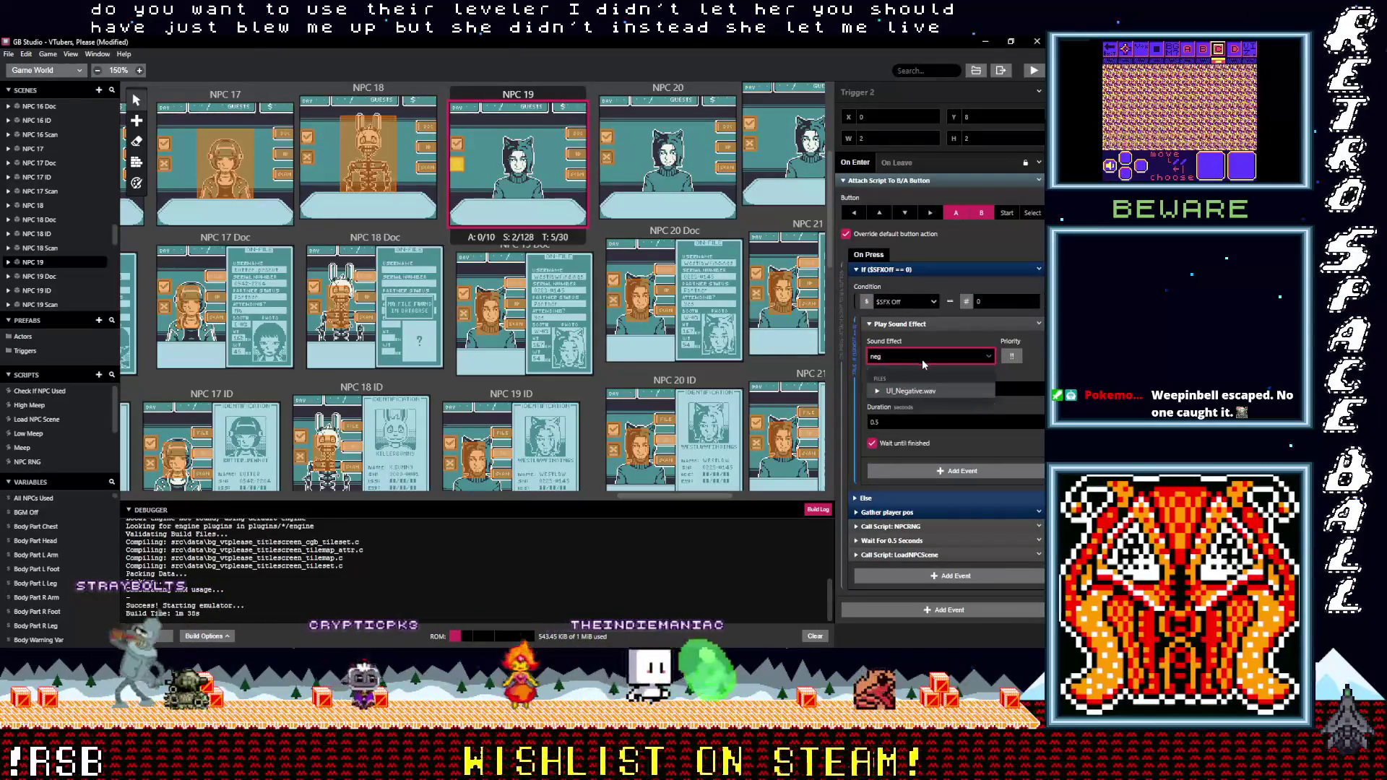
{"action": "left_click", "coordinate": [909, 391]}
Review the sound effects on the NPC 19 ID trigger and both NPC 19 Scan triggers
{"action": "scroll", "coordinate": [495, 332], "scroll_direction": "down", "scroll_amount": 3}
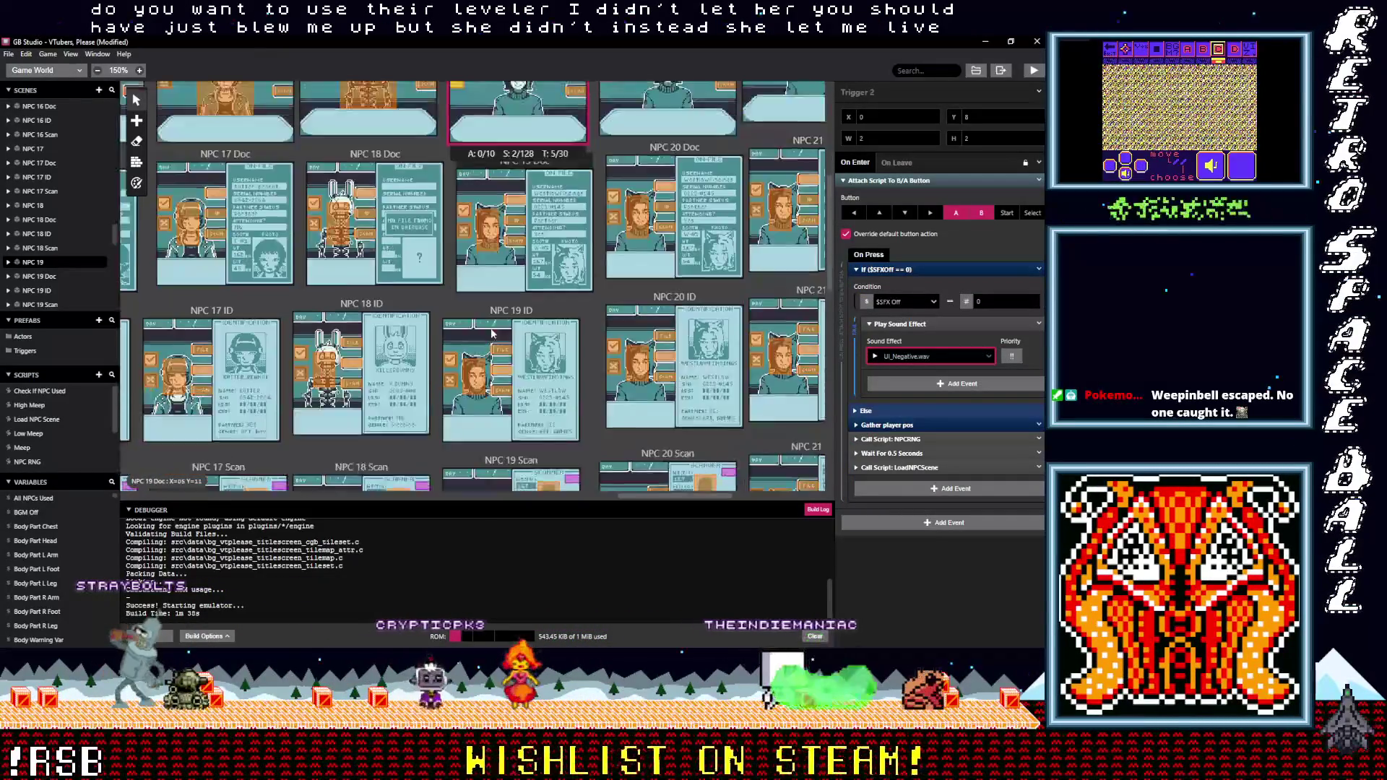
{"action": "left_click", "coordinate": [451, 289]}
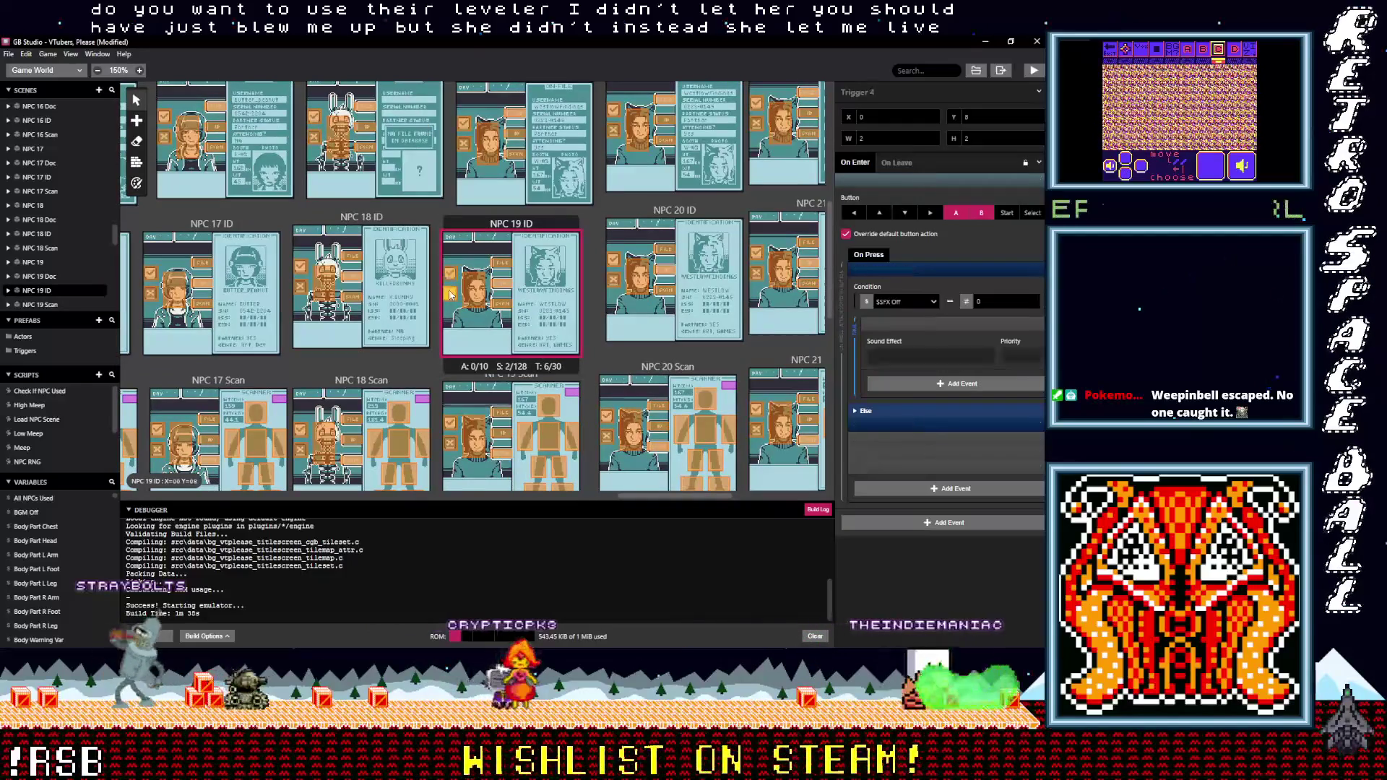
{"action": "scroll", "coordinate": [454, 361], "scroll_direction": "down", "scroll_amount": 1}
{"action": "left_click", "coordinate": [455, 376]}
{"action": "left_click", "coordinate": [453, 383]}
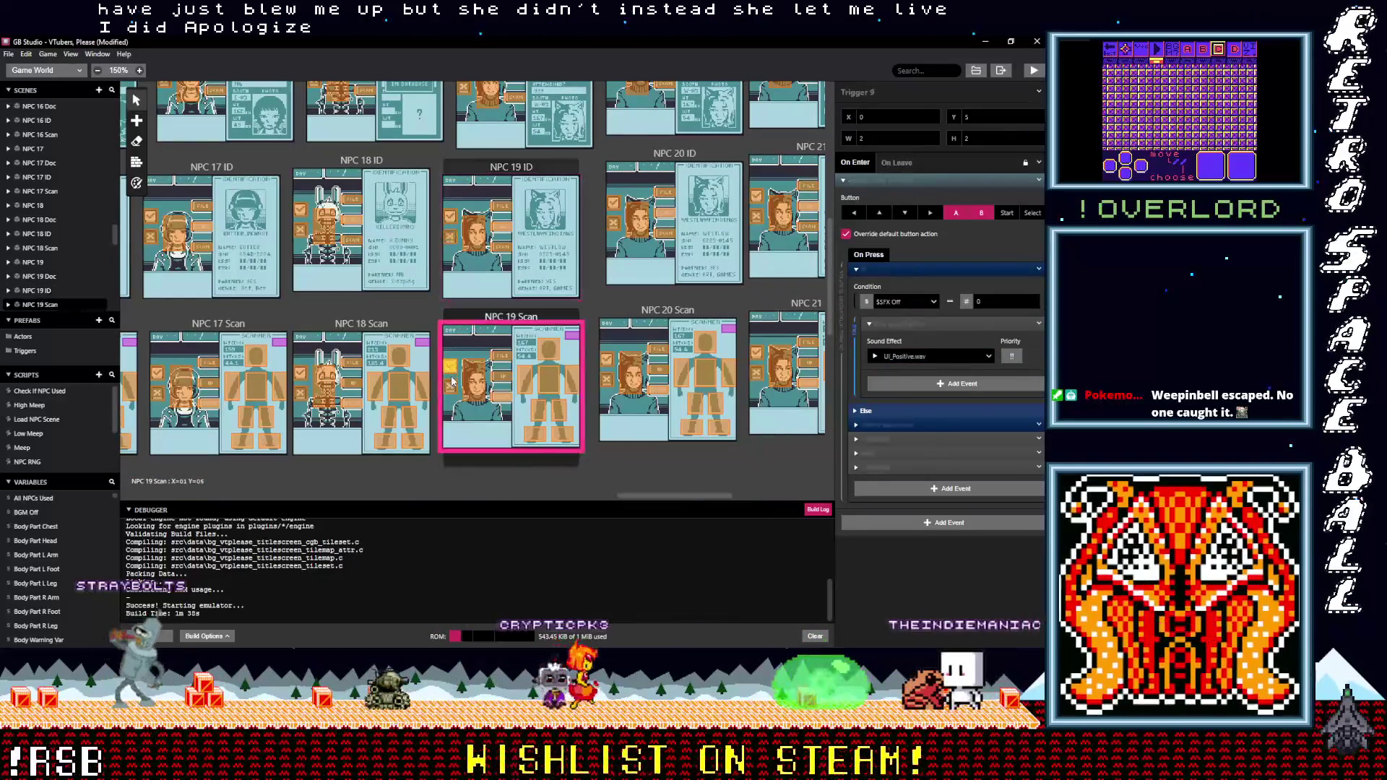
{"action": "scroll", "coordinate": [614, 400], "scroll_direction": "up", "scroll_amount": 6}
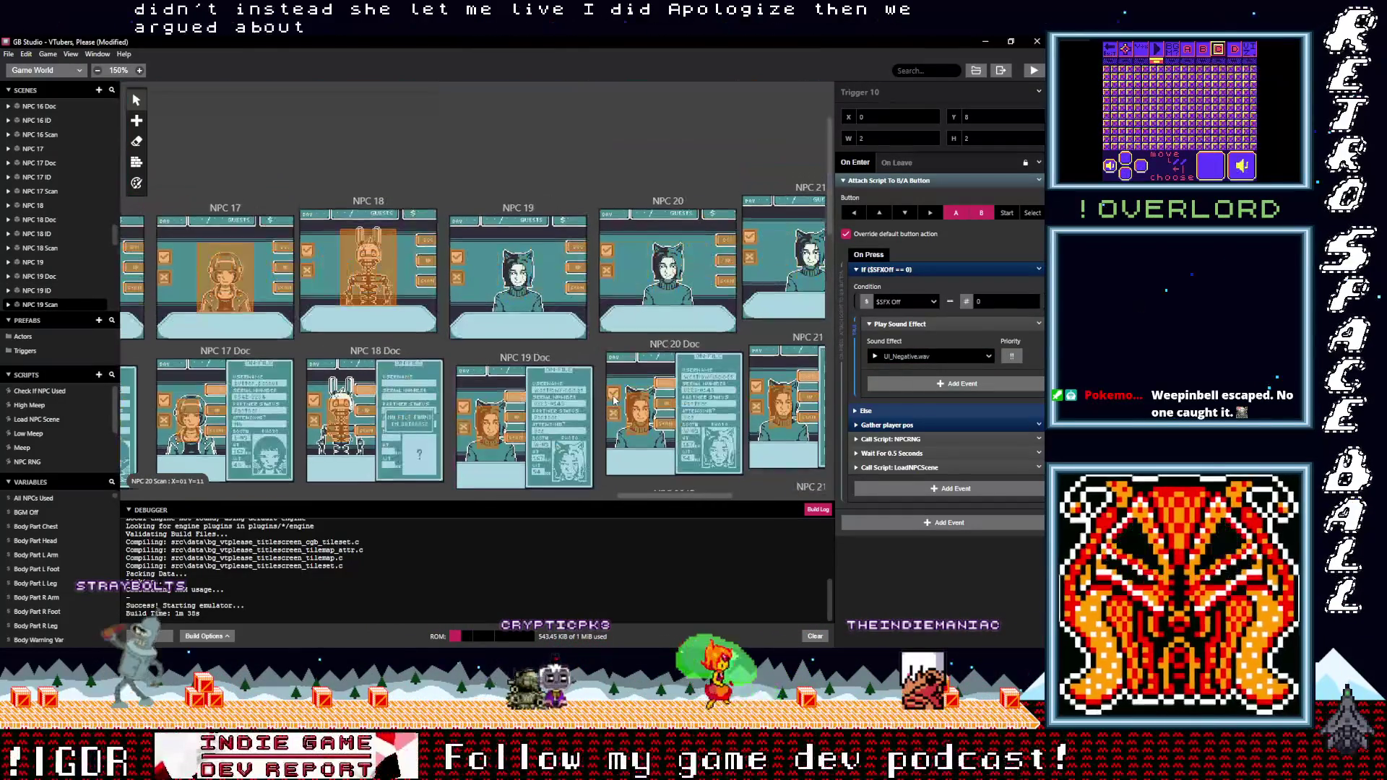
{"action": "left_click", "coordinate": [606, 250]}
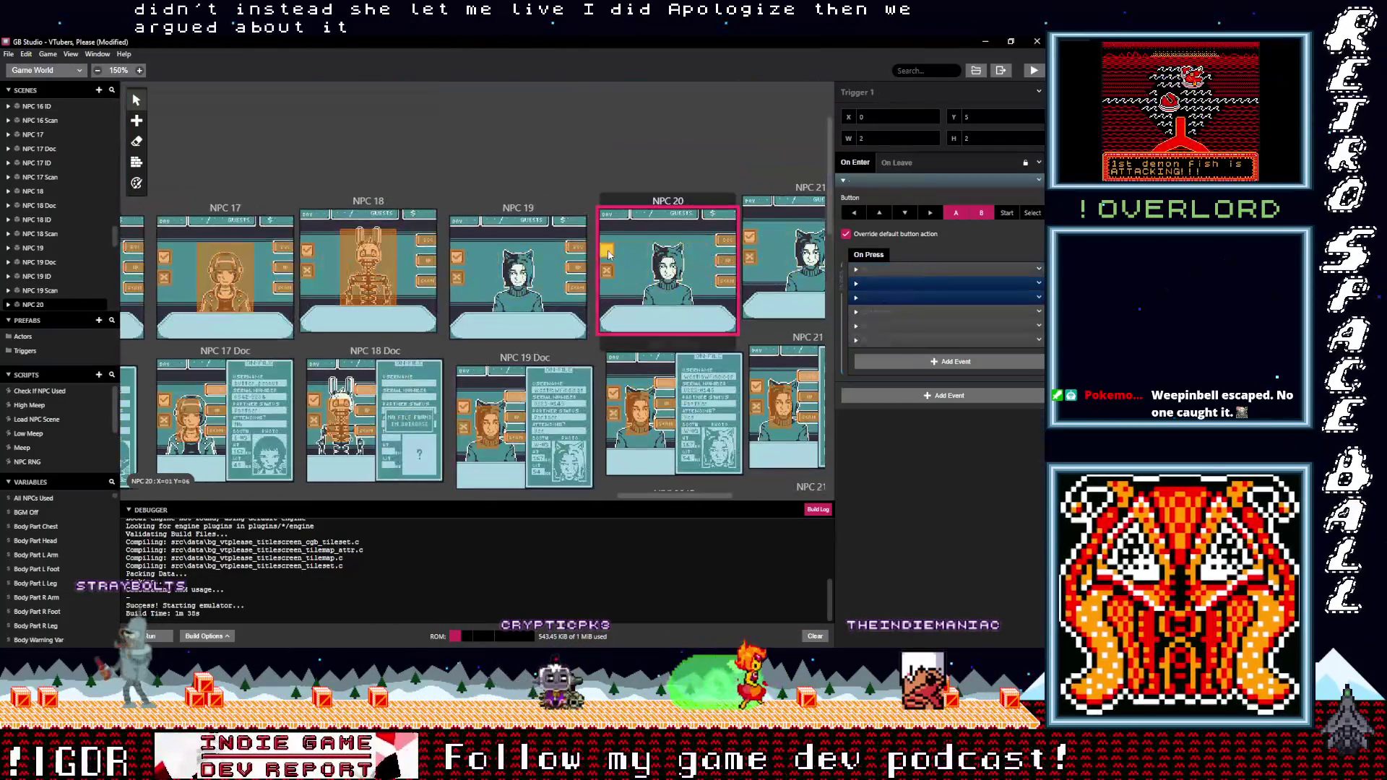
In the NPC 20 scene, set Trigger 1 to UI_Positive.wav and Trigger 2 to UI_Negative.wav
{"action": "left_click", "coordinate": [888, 284]}
{"action": "left_click", "coordinate": [909, 373]}
{"action": "type", "text": "pos"}
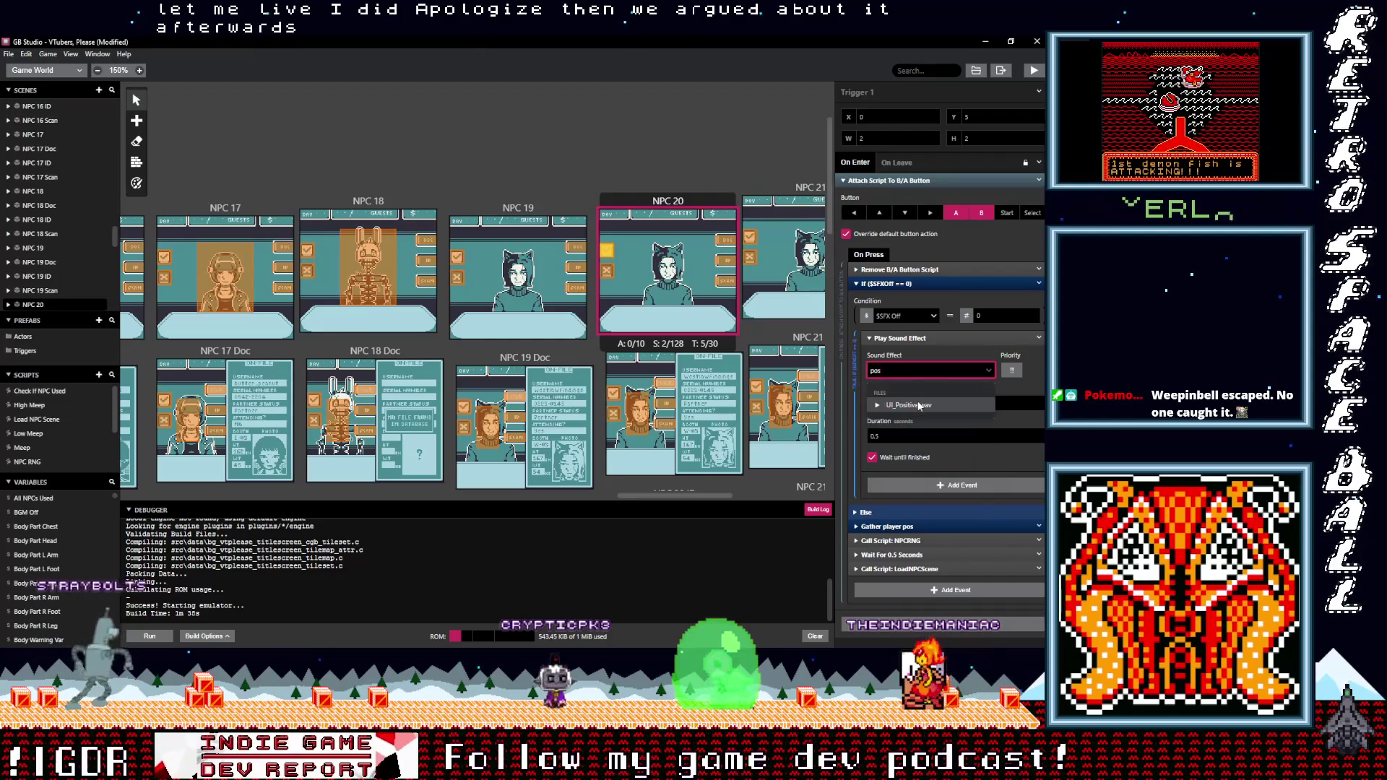
{"action": "left_click", "coordinate": [920, 406]}
{"action": "left_click", "coordinate": [606, 269]}
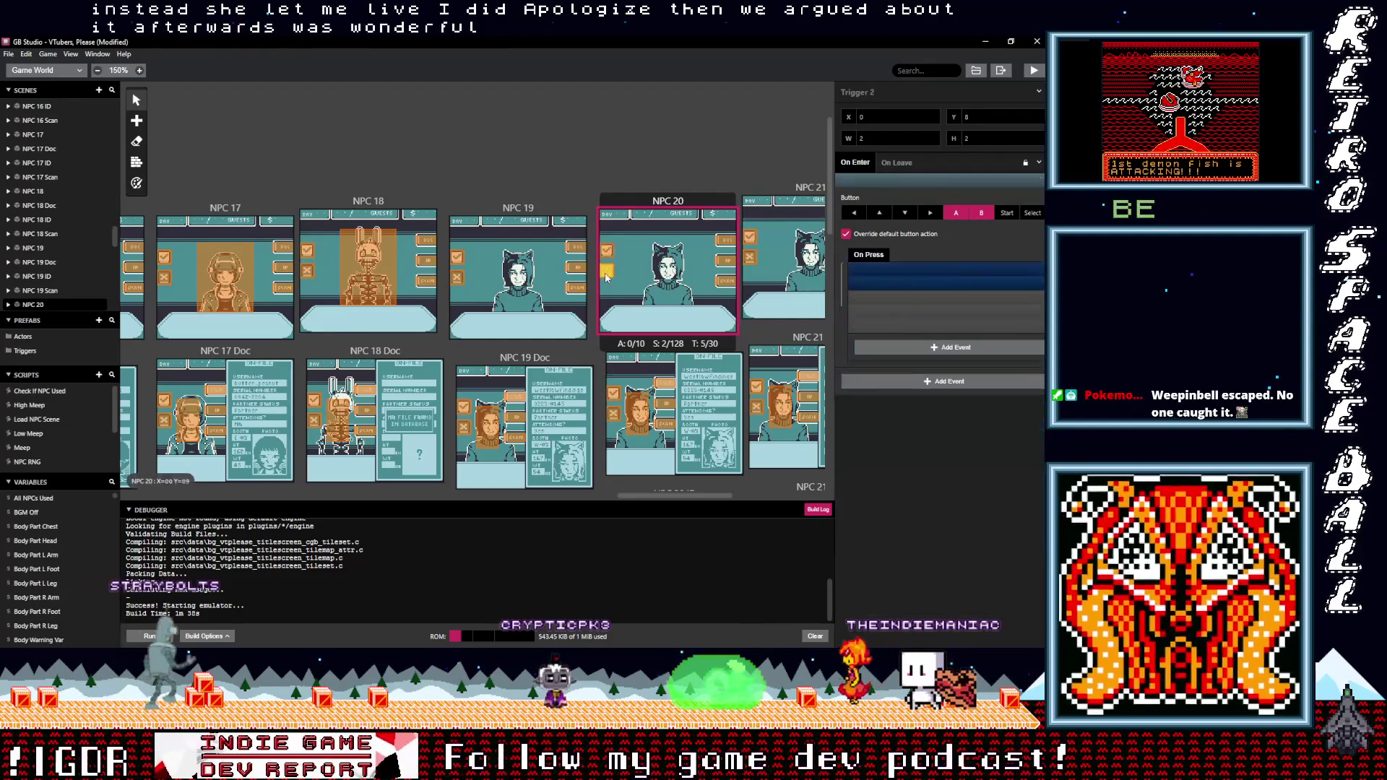
{"action": "left_click", "coordinate": [894, 270]}
{"action": "left_click", "coordinate": [909, 356]}
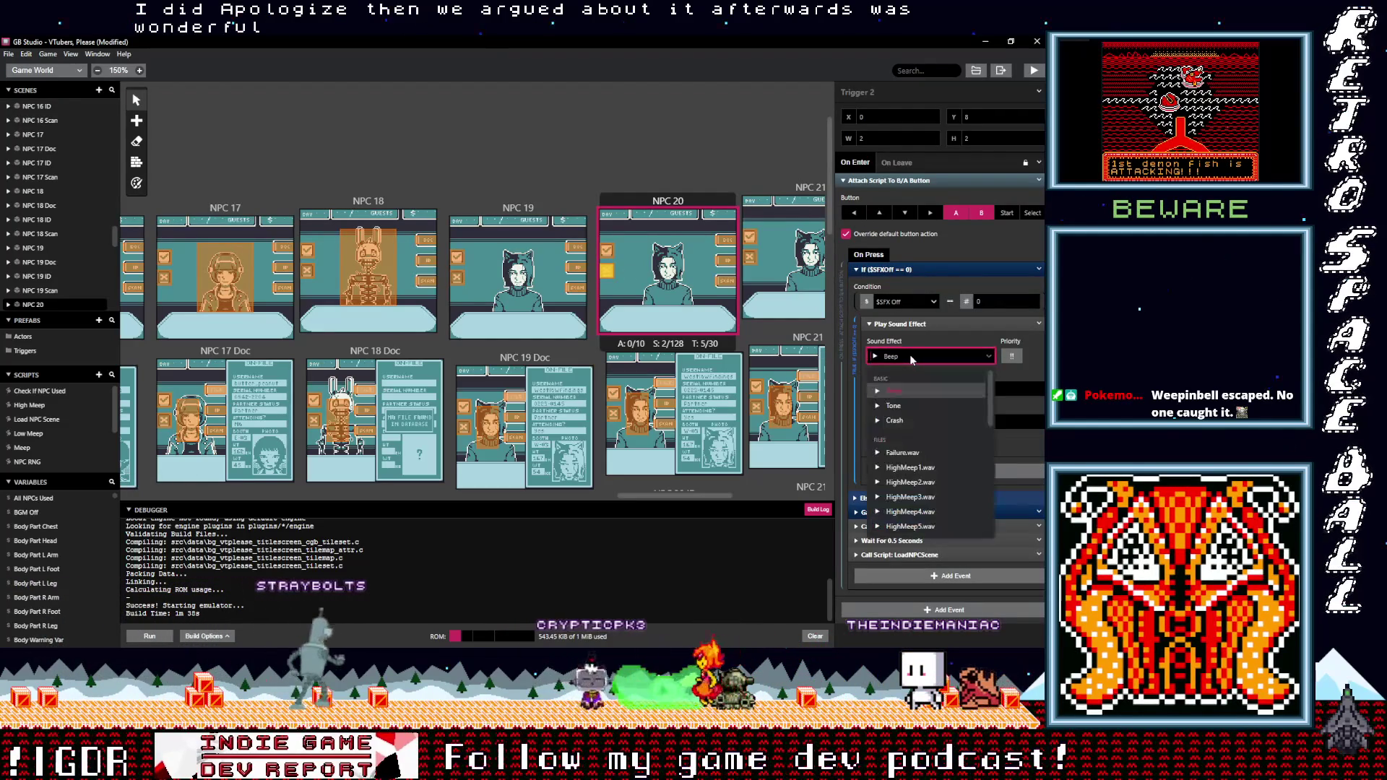
{"action": "type", "text": "neg"}
{"action": "left_click", "coordinate": [911, 391]}
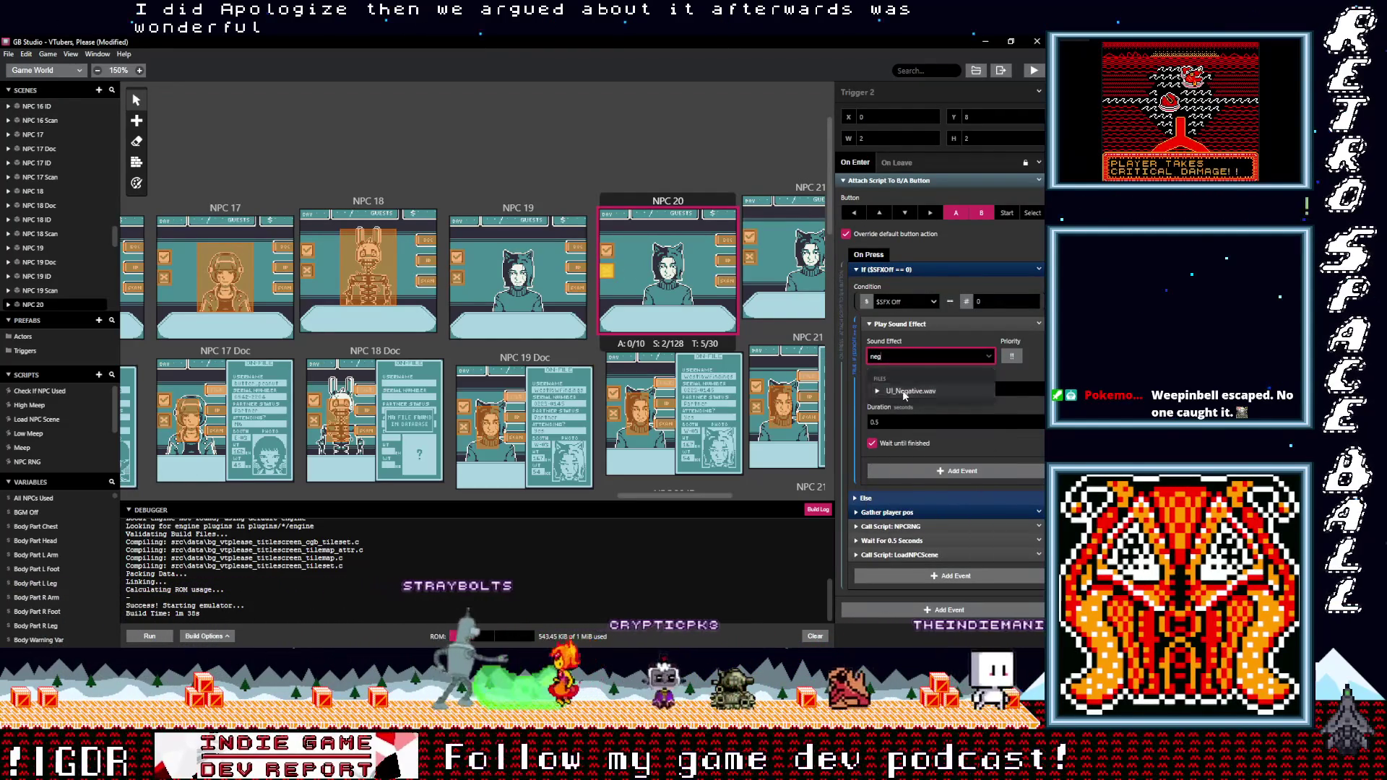
Set NPC 20 Doc Trigger 3 to UI_Positive.wav and Trigger 4 to UI_Negative.wav
{"action": "left_click", "coordinate": [613, 393]}
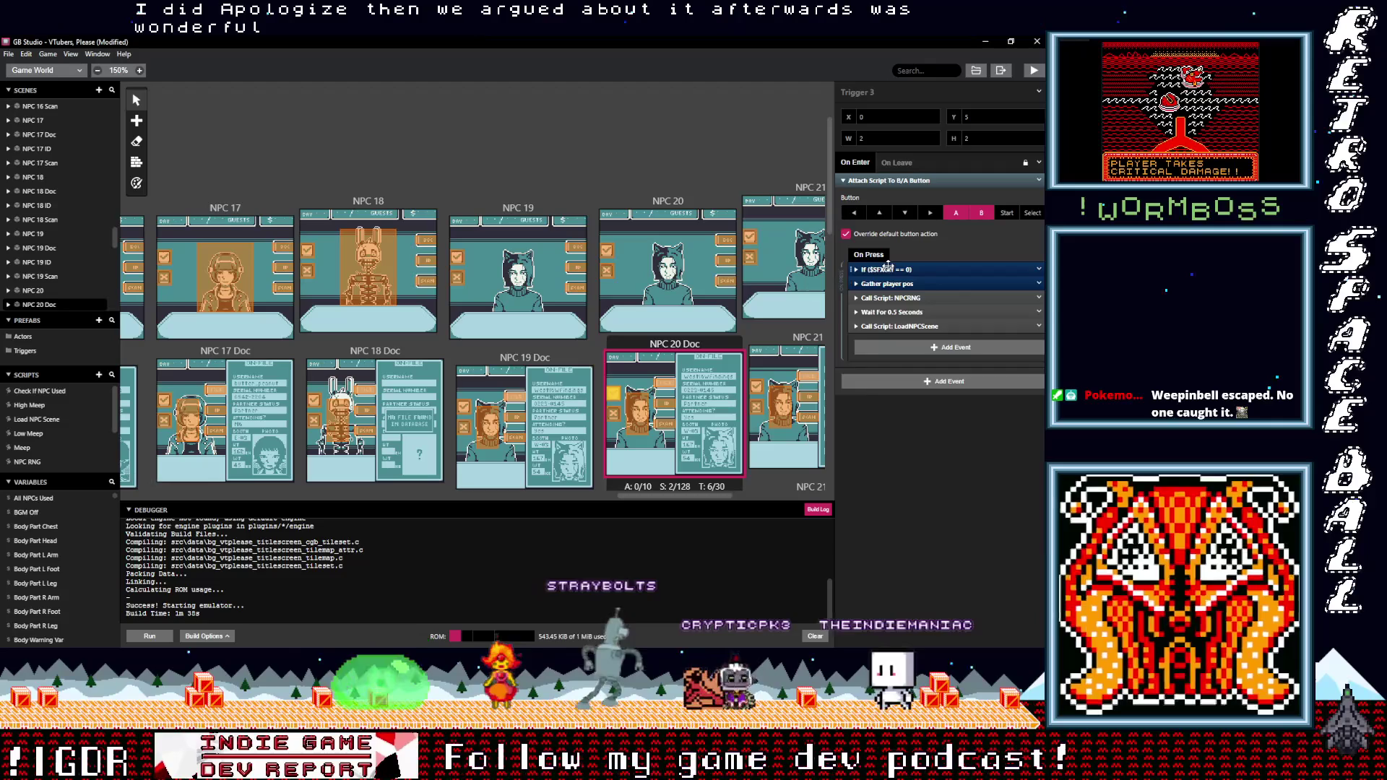
{"action": "left_click", "coordinate": [894, 269]}
{"action": "left_click", "coordinate": [908, 354]}
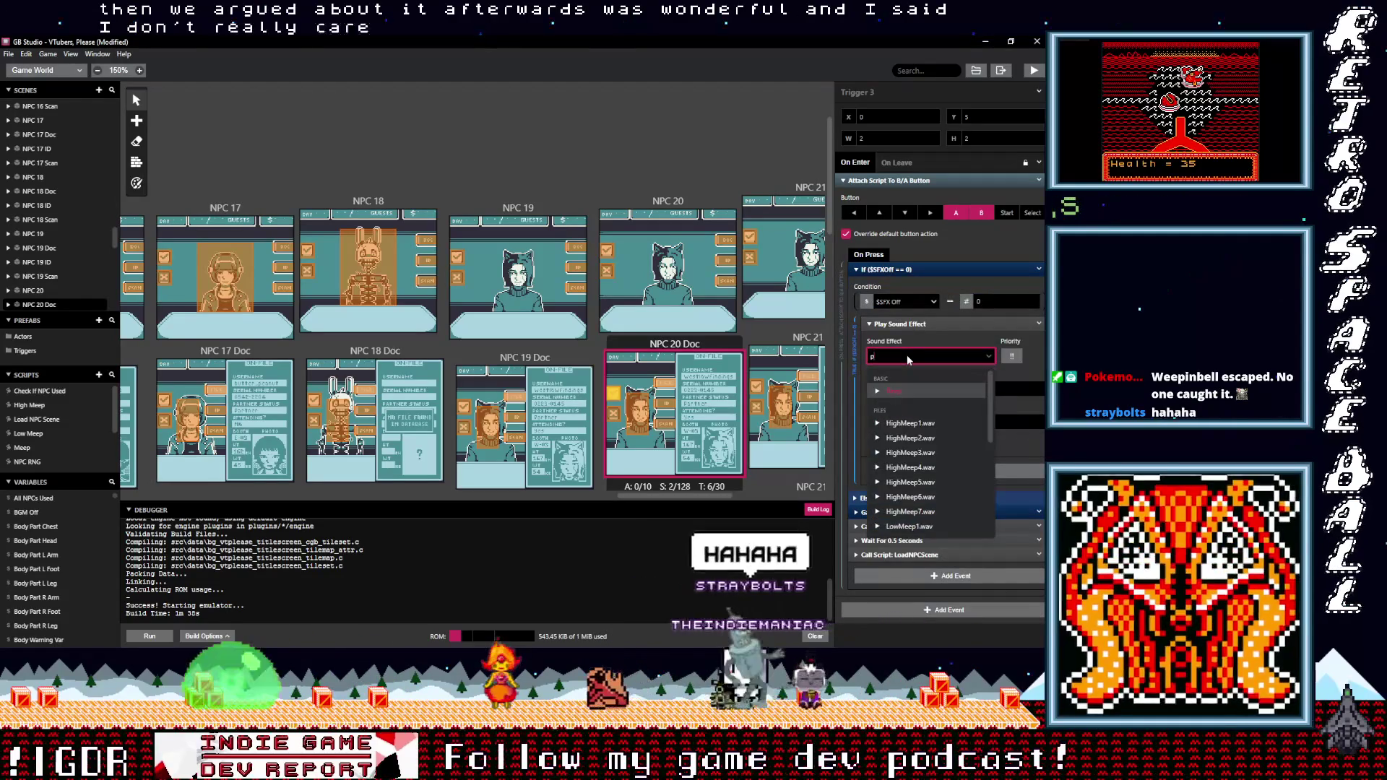
{"action": "type", "text": "pos"}
{"action": "key", "text": "Return"}
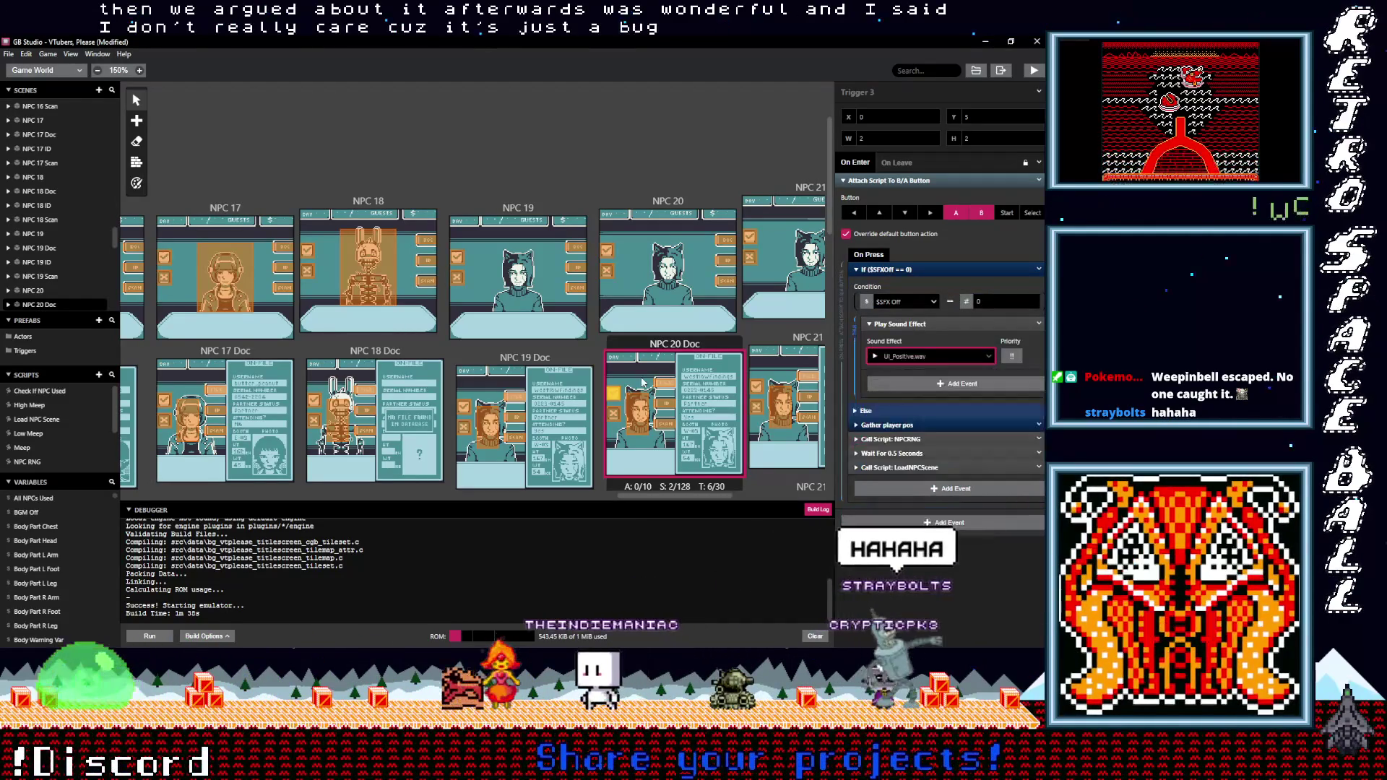
{"action": "left_click", "coordinate": [613, 414]}
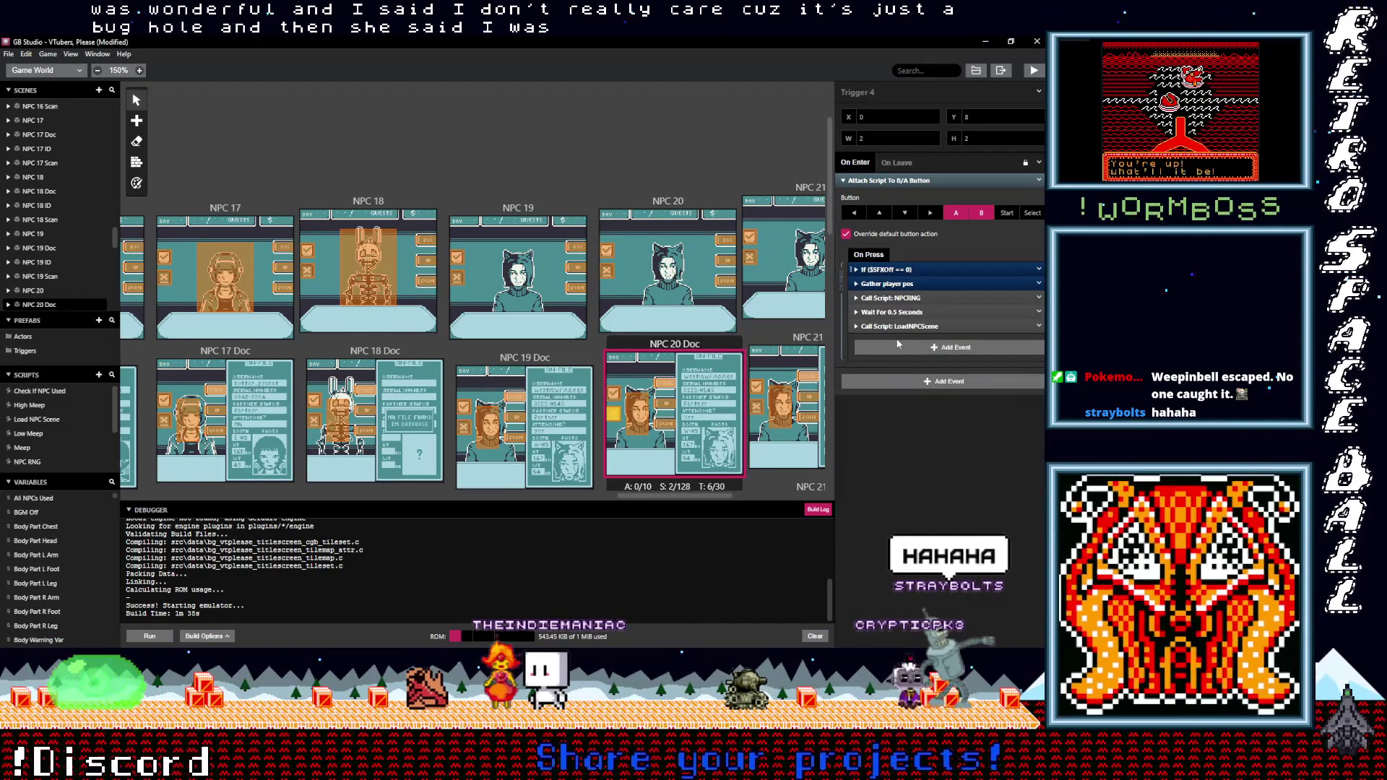
{"action": "left_click", "coordinate": [901, 270]}
{"action": "left_click", "coordinate": [903, 356]}
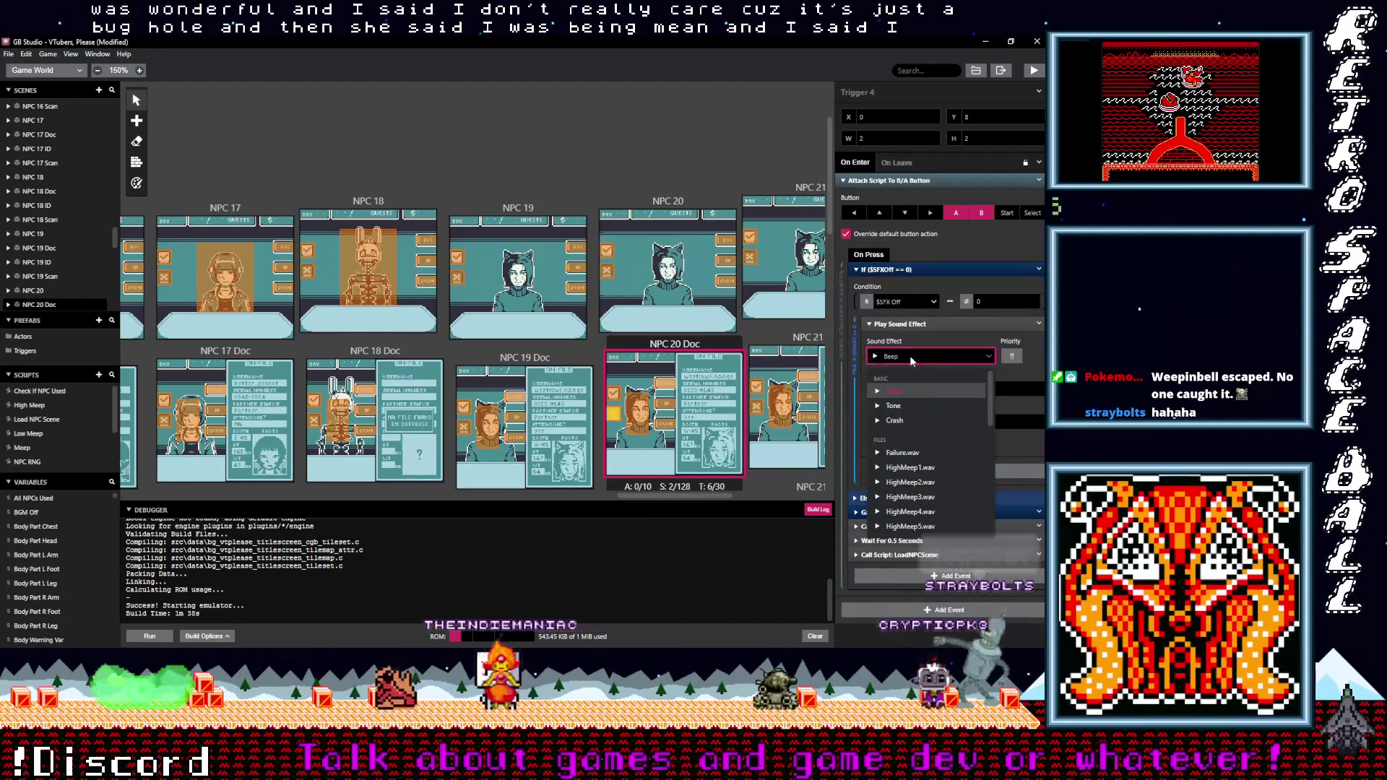
{"action": "type", "text": "neg"}
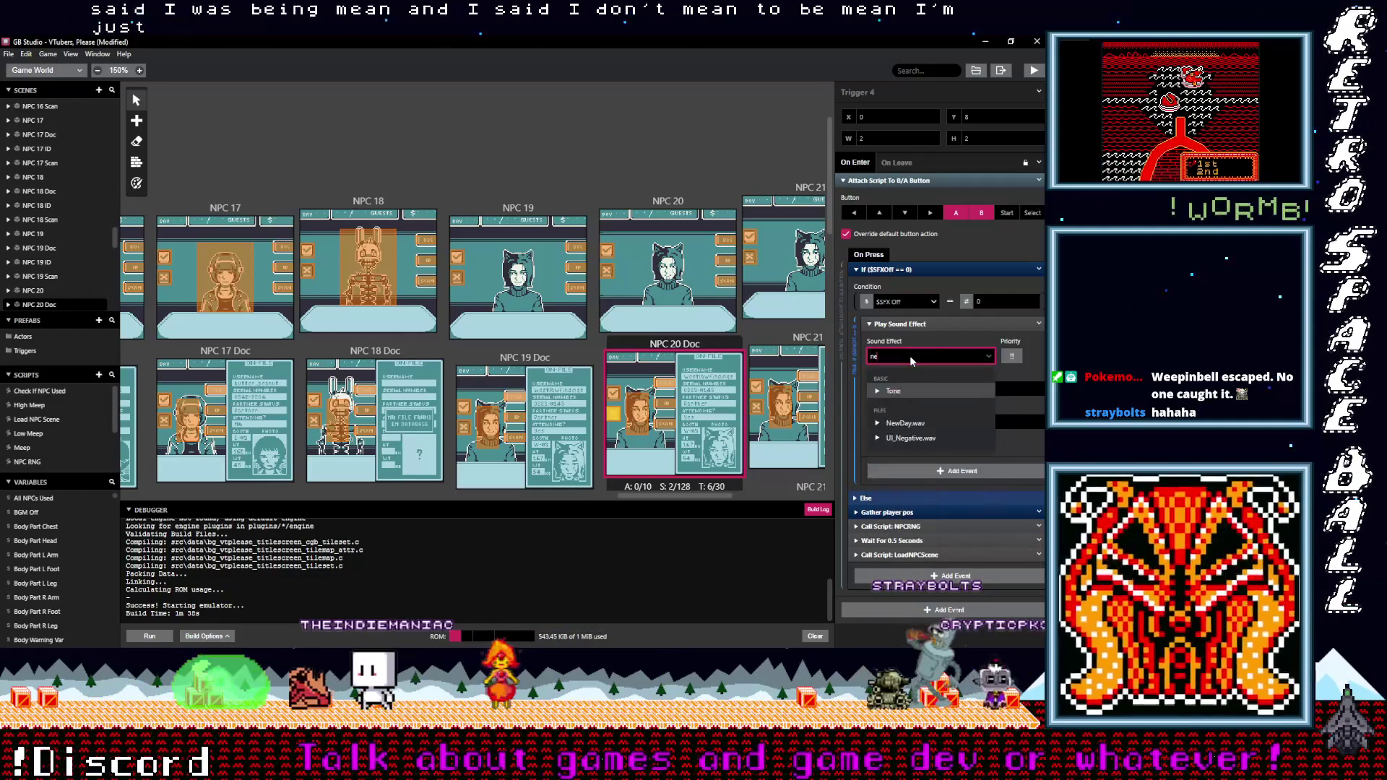
{"action": "left_click", "coordinate": [911, 391]}
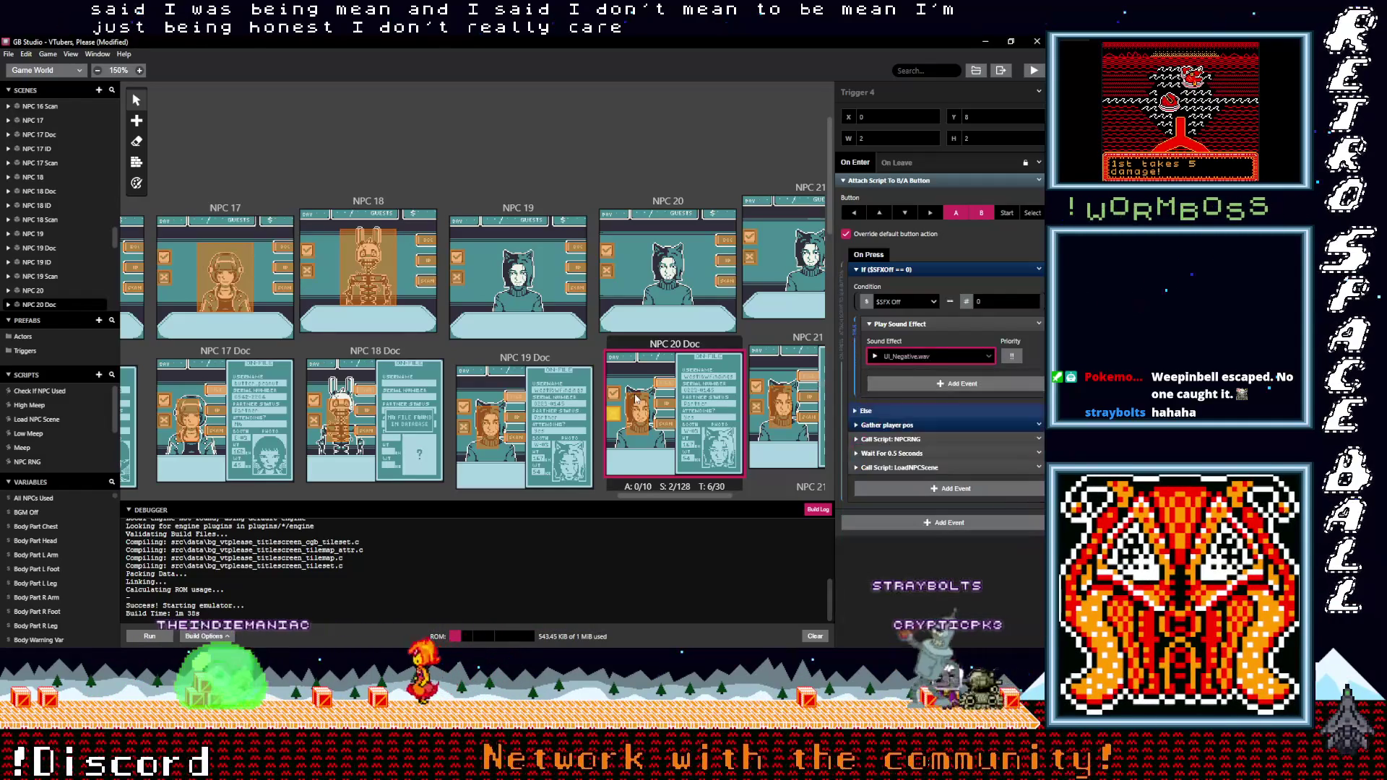
Set NPC 20 ID Trigger 3 to UI_Positive.wav and Trigger 4 to UI_Negative.wav
{"action": "scroll", "coordinate": [627, 402], "scroll_direction": "down", "scroll_amount": 1}
{"action": "scroll", "coordinate": [628, 403], "scroll_direction": "down", "scroll_amount": 3}
{"action": "left_click", "coordinate": [614, 373]}
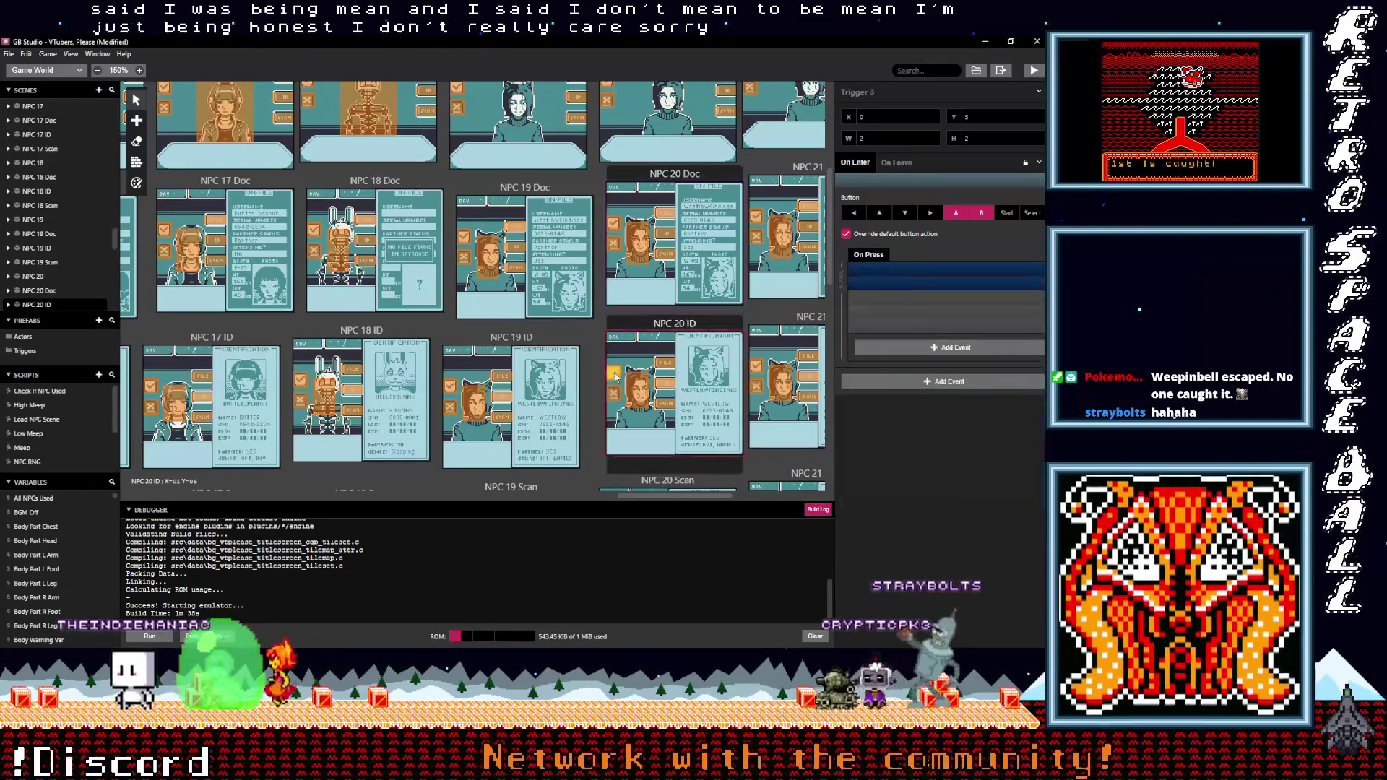
{"action": "left_click", "coordinate": [909, 269]}
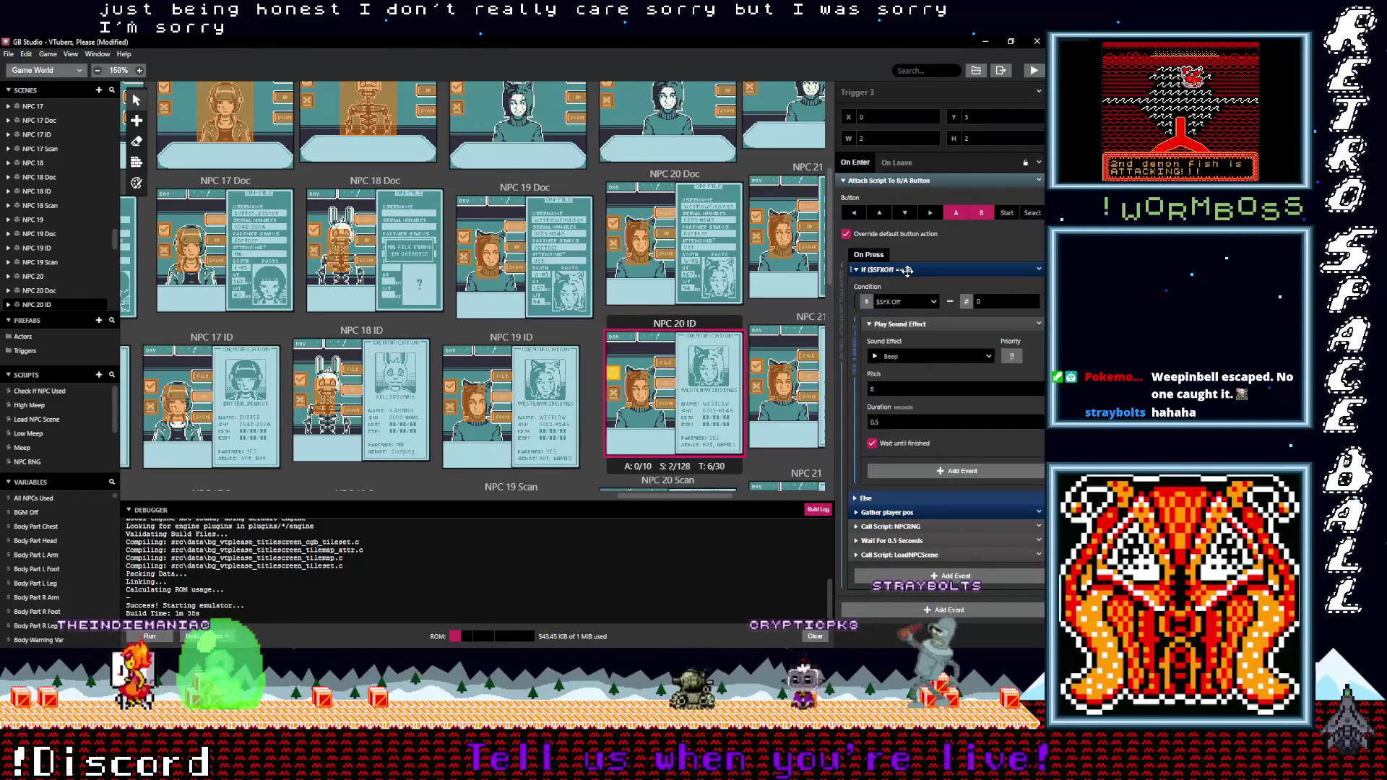
{"action": "left_click", "coordinate": [912, 356]}
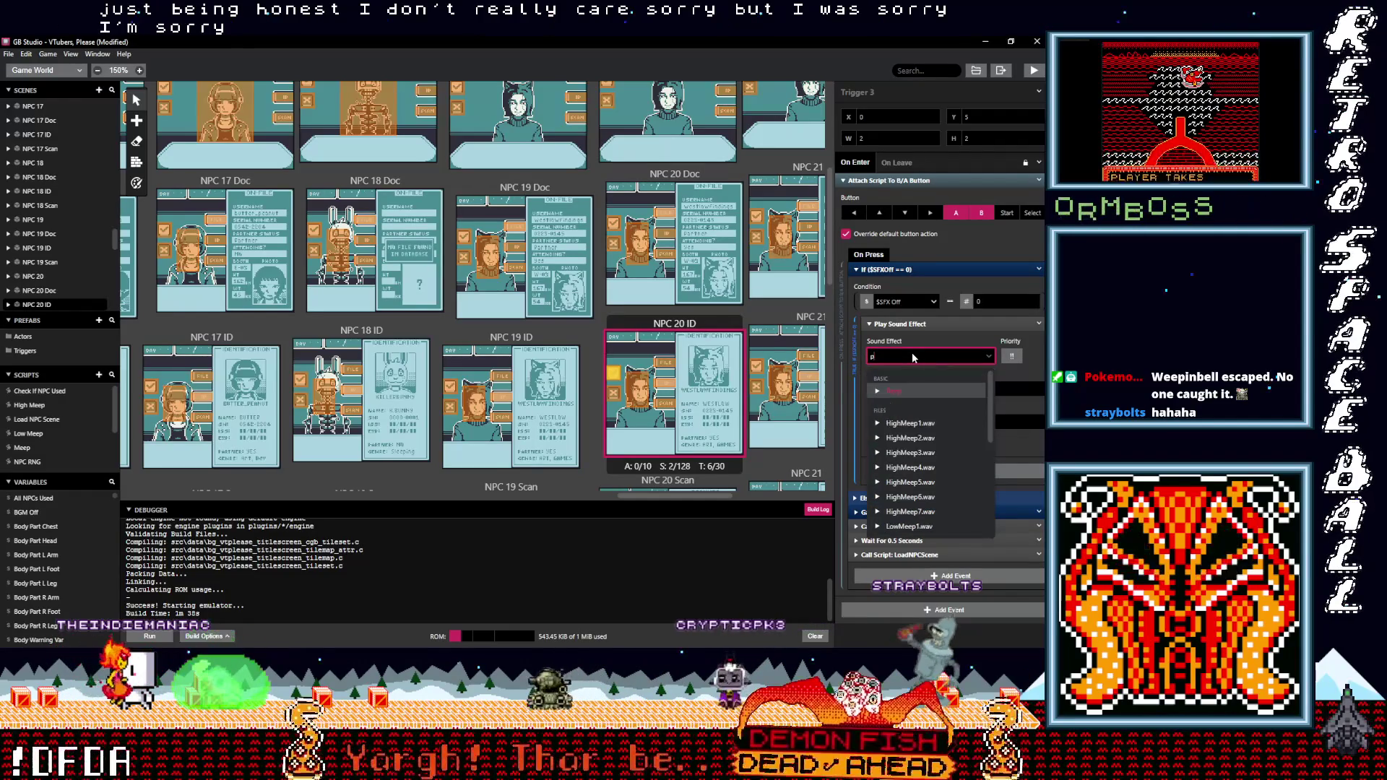
{"action": "type", "text": "posi"}
{"action": "left_click", "coordinate": [912, 391]}
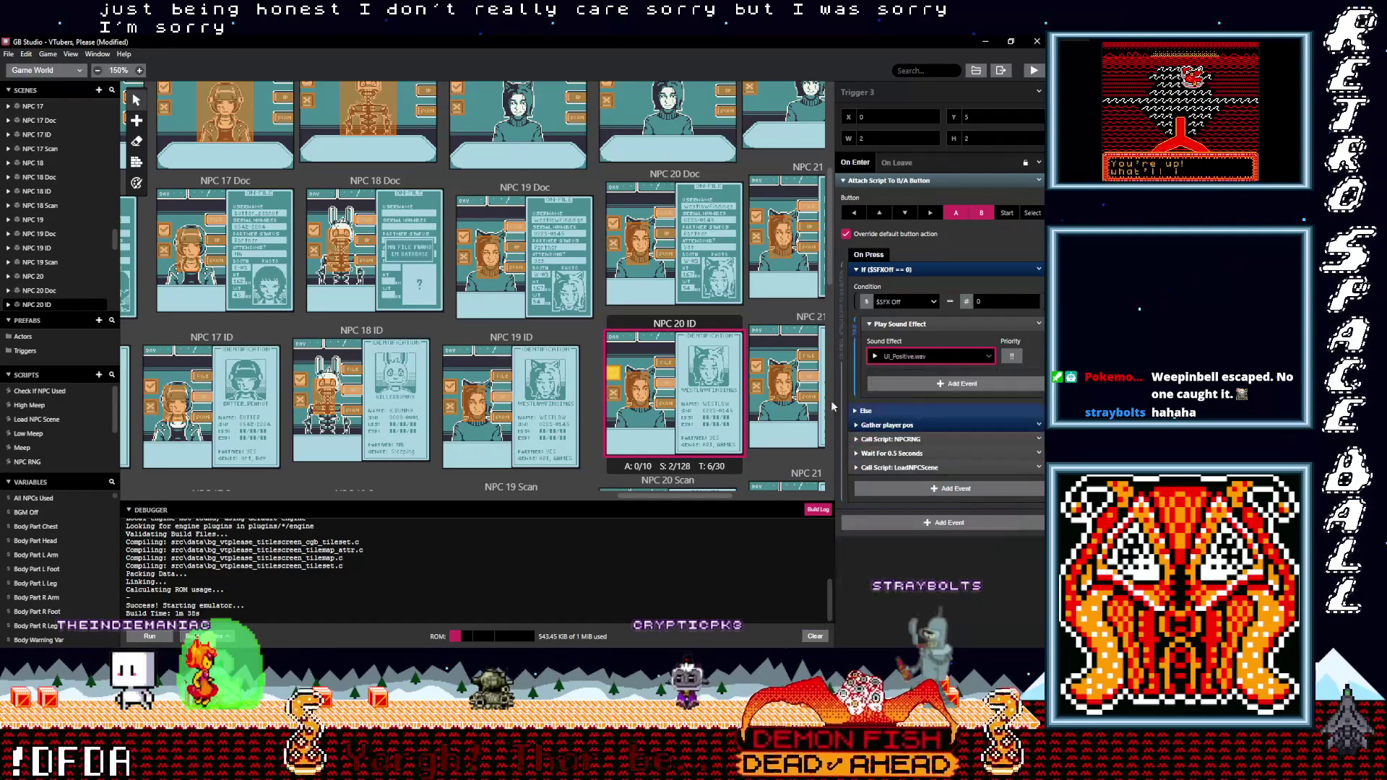
{"action": "left_click", "coordinate": [618, 395]}
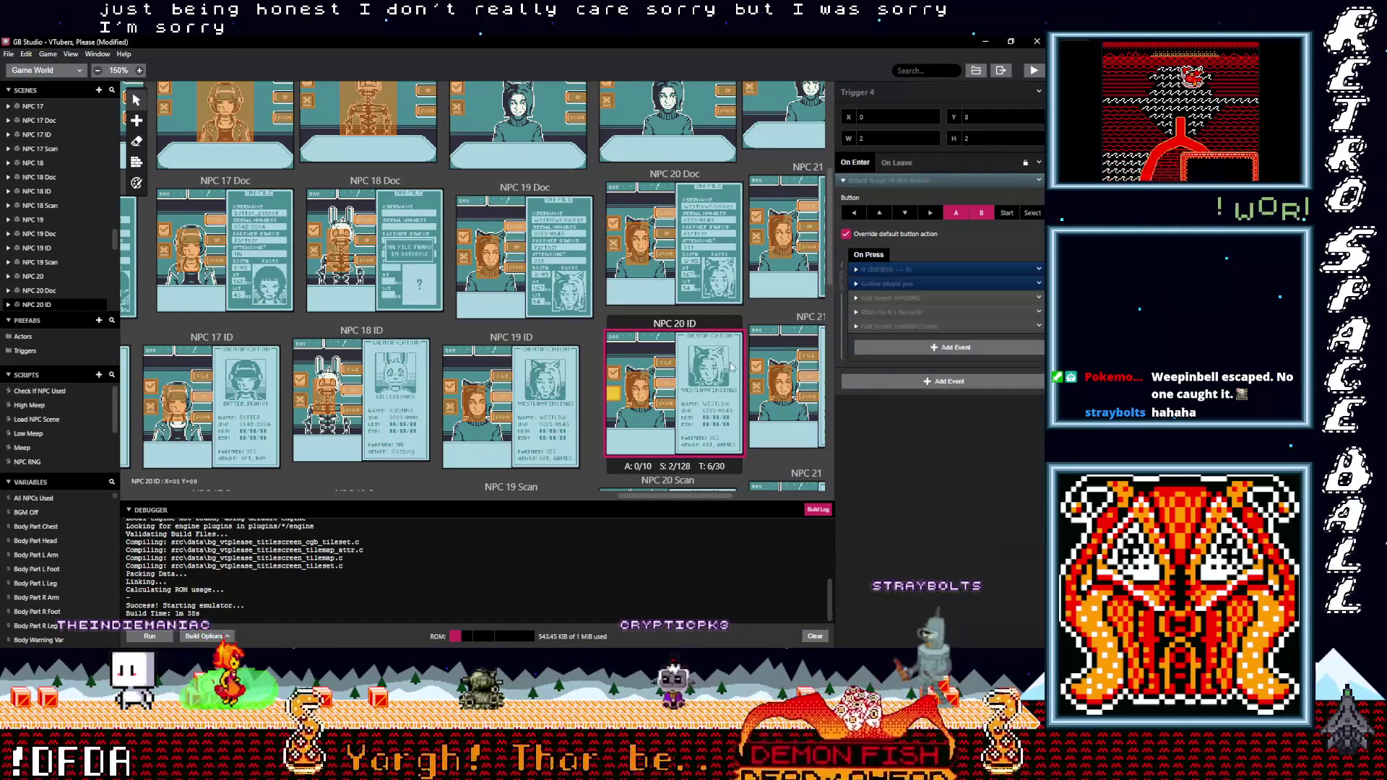
{"action": "left_click", "coordinate": [892, 271]}
{"action": "left_click", "coordinate": [911, 357]}
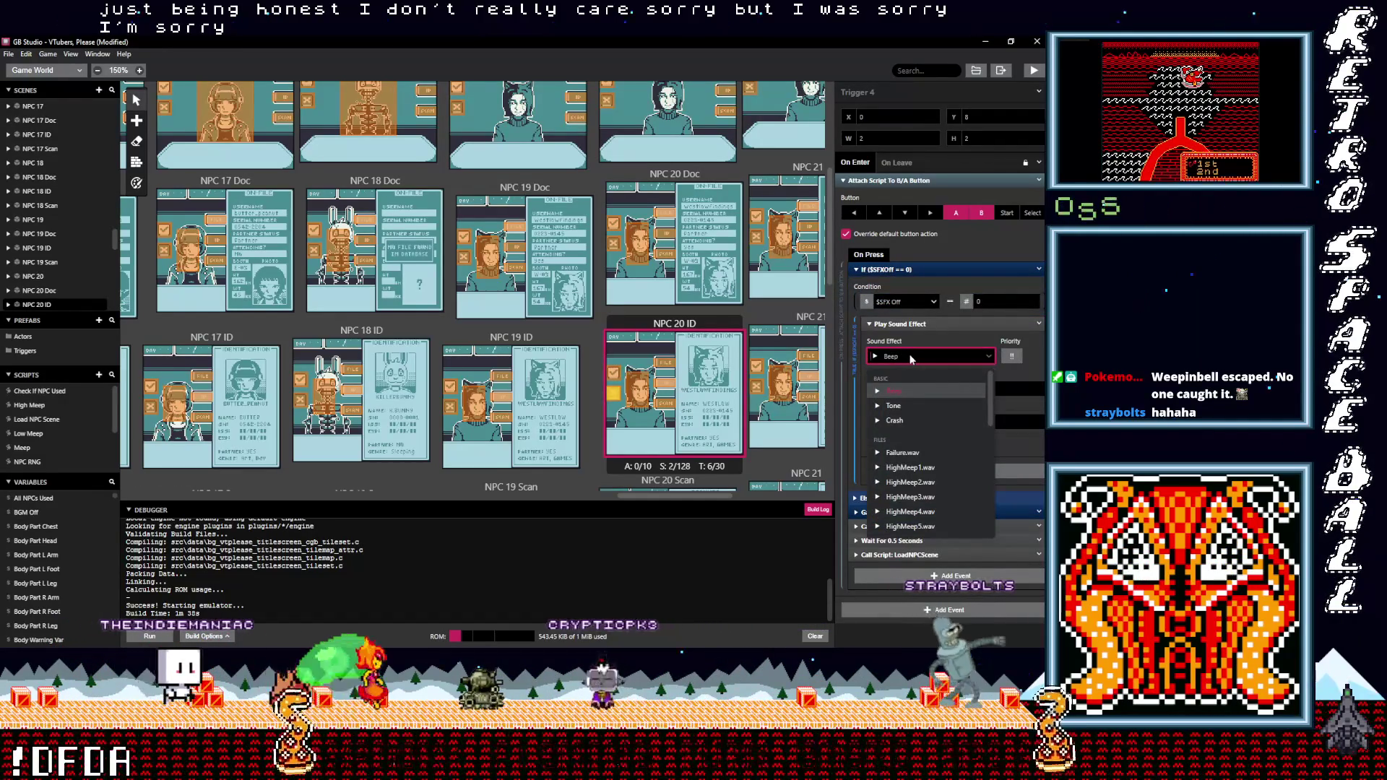
{"action": "type", "text": "neg"}
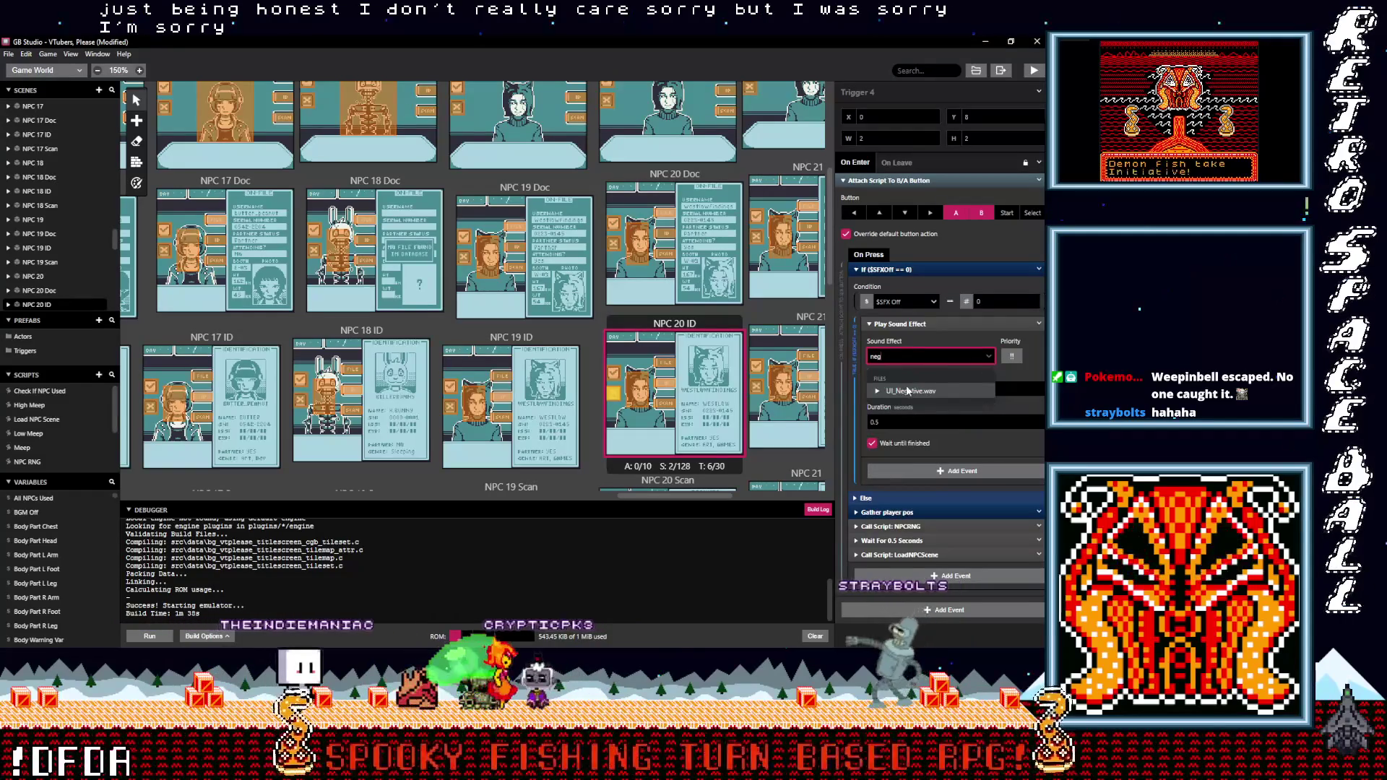
{"action": "key", "text": "Return"}
Set NPC 20 Scan Trigger 9 to UI_Positive.wav and Trigger 10 to UI_Negative.wav
{"action": "scroll", "coordinate": [596, 389], "scroll_direction": "down", "scroll_amount": 2}
{"action": "left_click", "coordinate": [646, 359]}
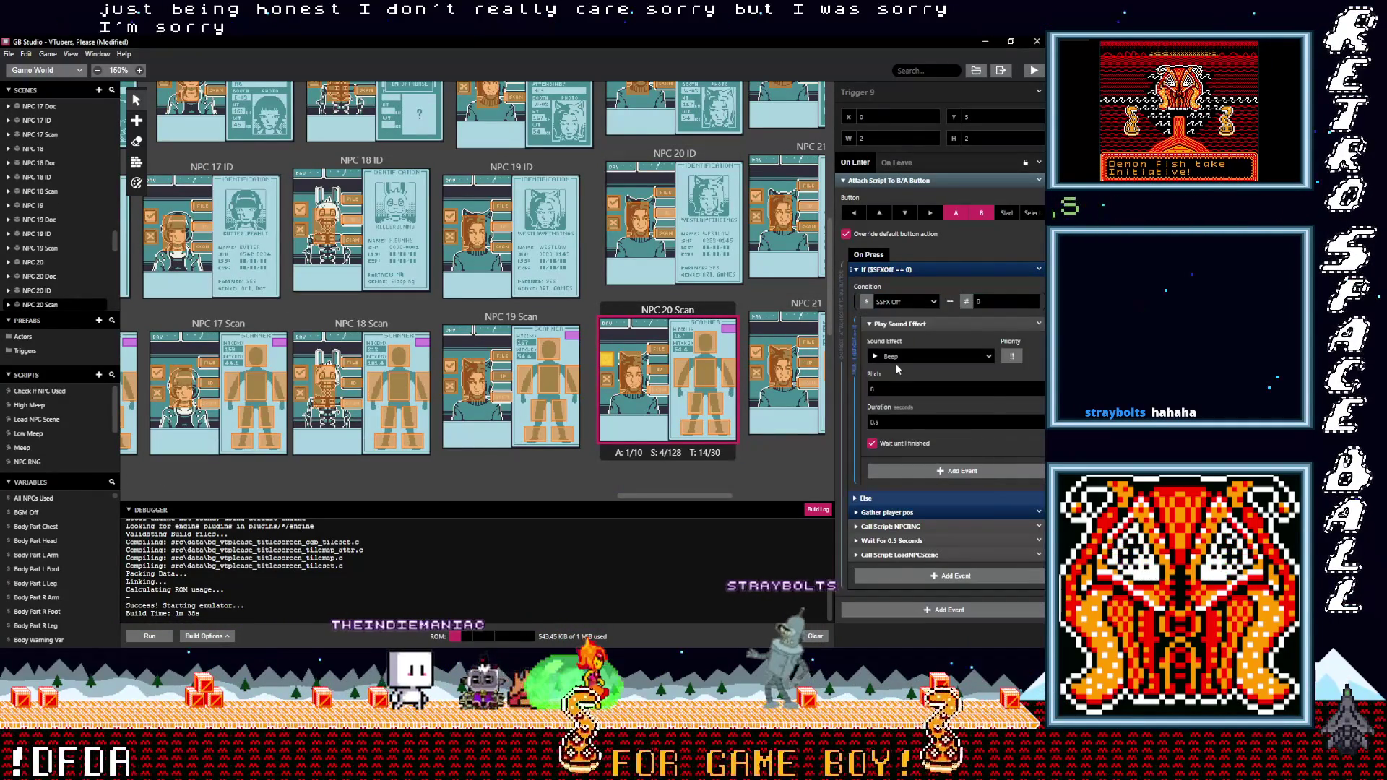
{"action": "left_click", "coordinate": [897, 356]}
{"action": "type", "text": "pos"}
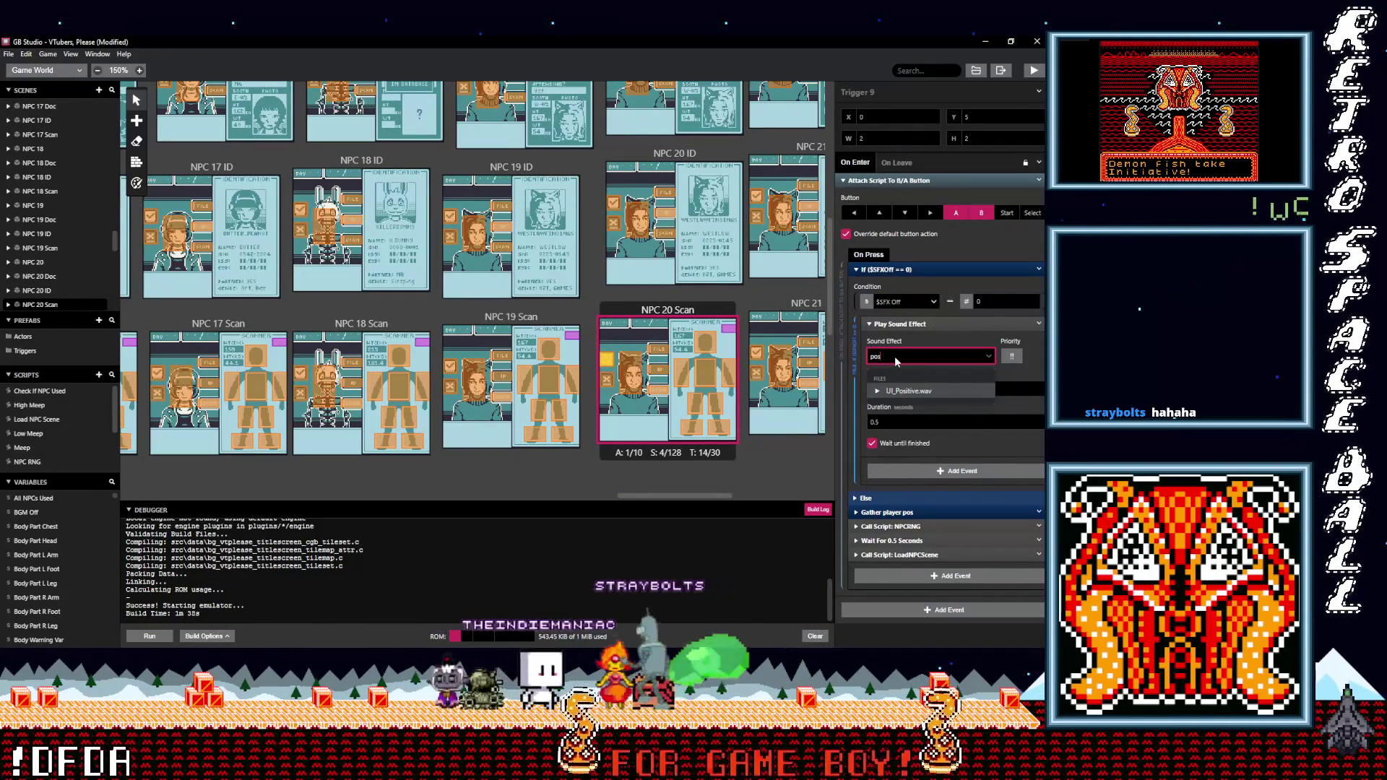
{"action": "left_click", "coordinate": [902, 388]}
{"action": "left_click", "coordinate": [611, 381]}
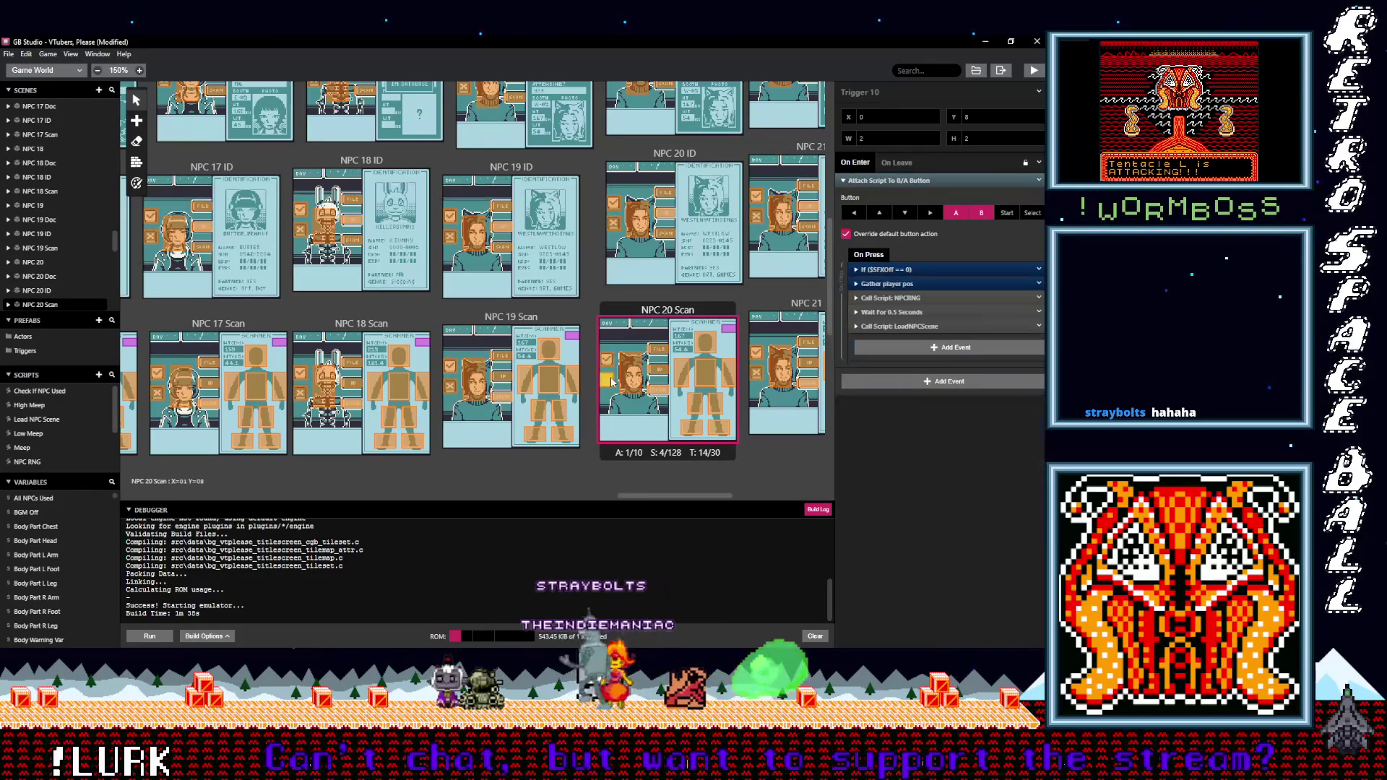
{"action": "left_click", "coordinate": [882, 269]}
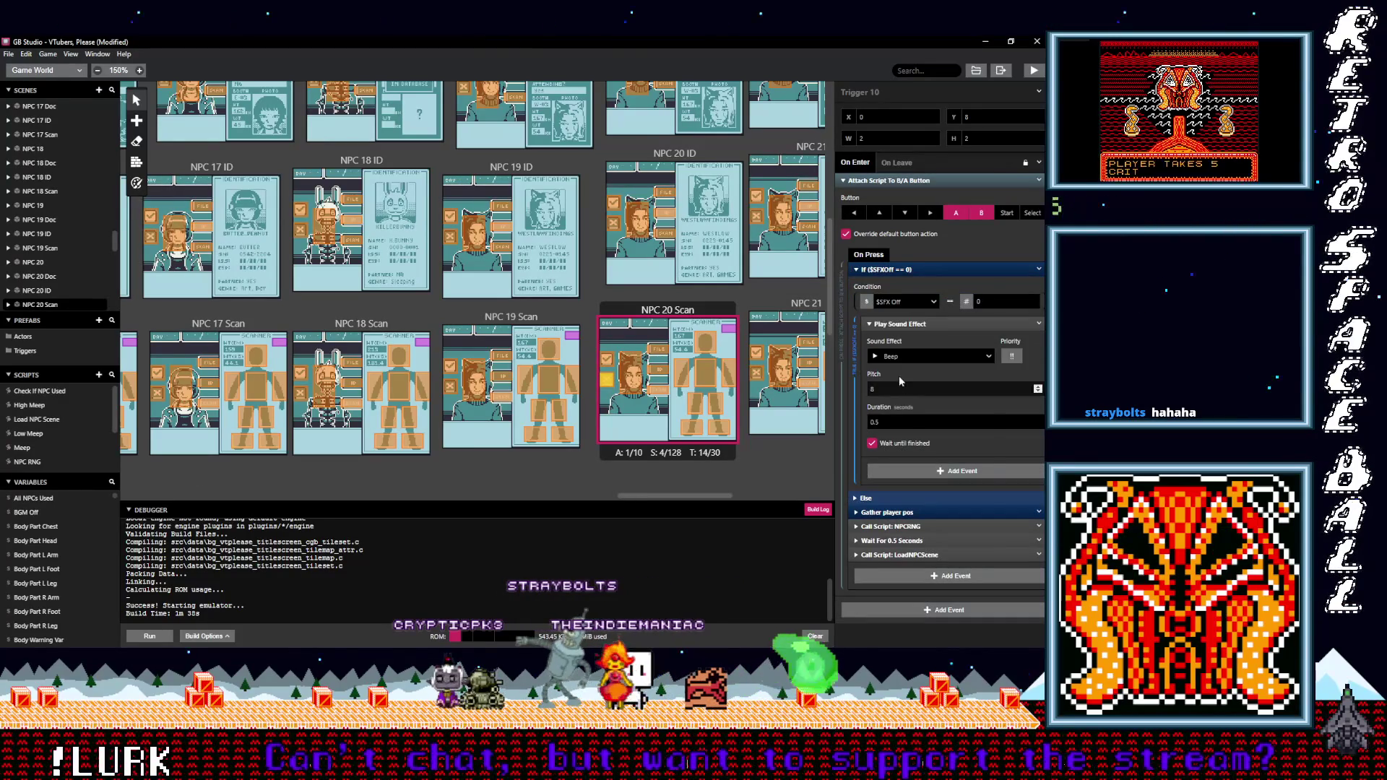
{"action": "left_click", "coordinate": [902, 357]}
{"action": "type", "text": "Neg"}
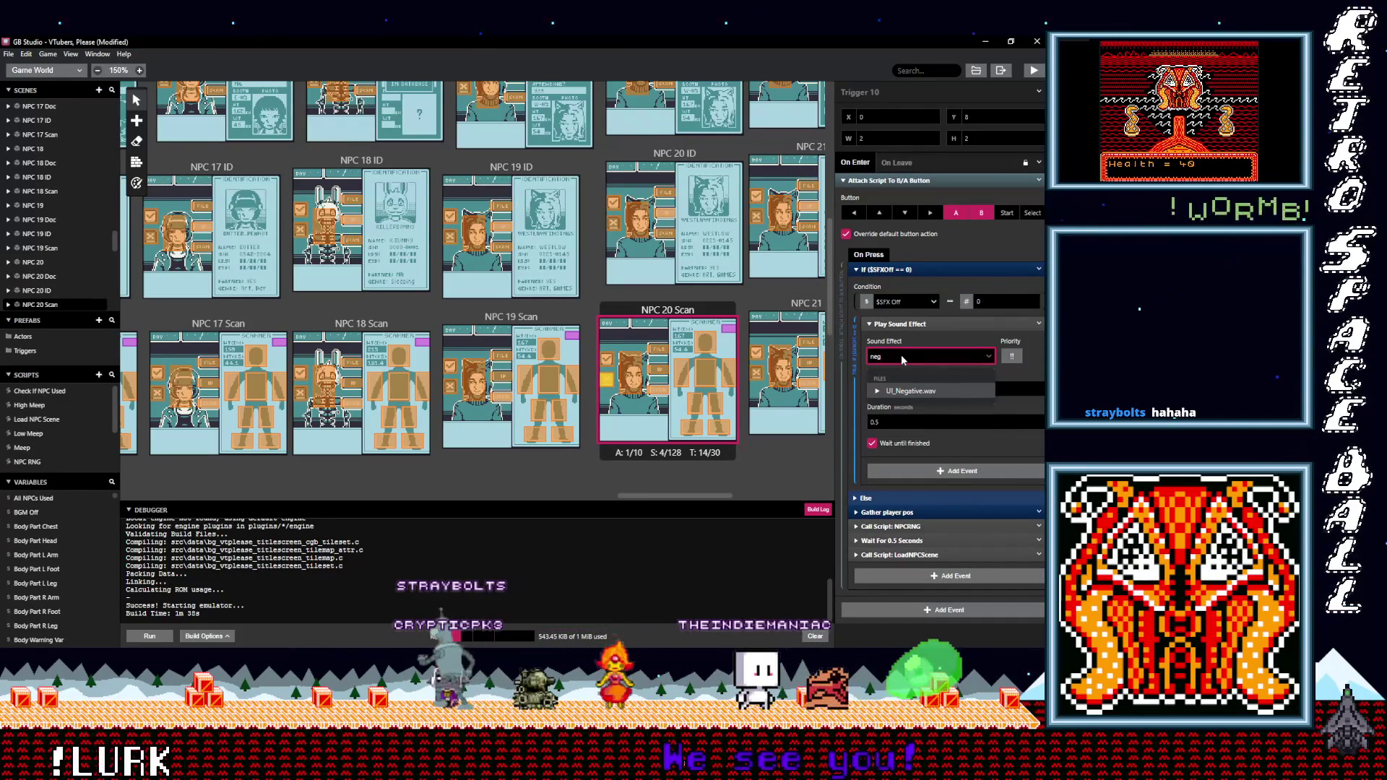
{"action": "left_click", "coordinate": [917, 384]}
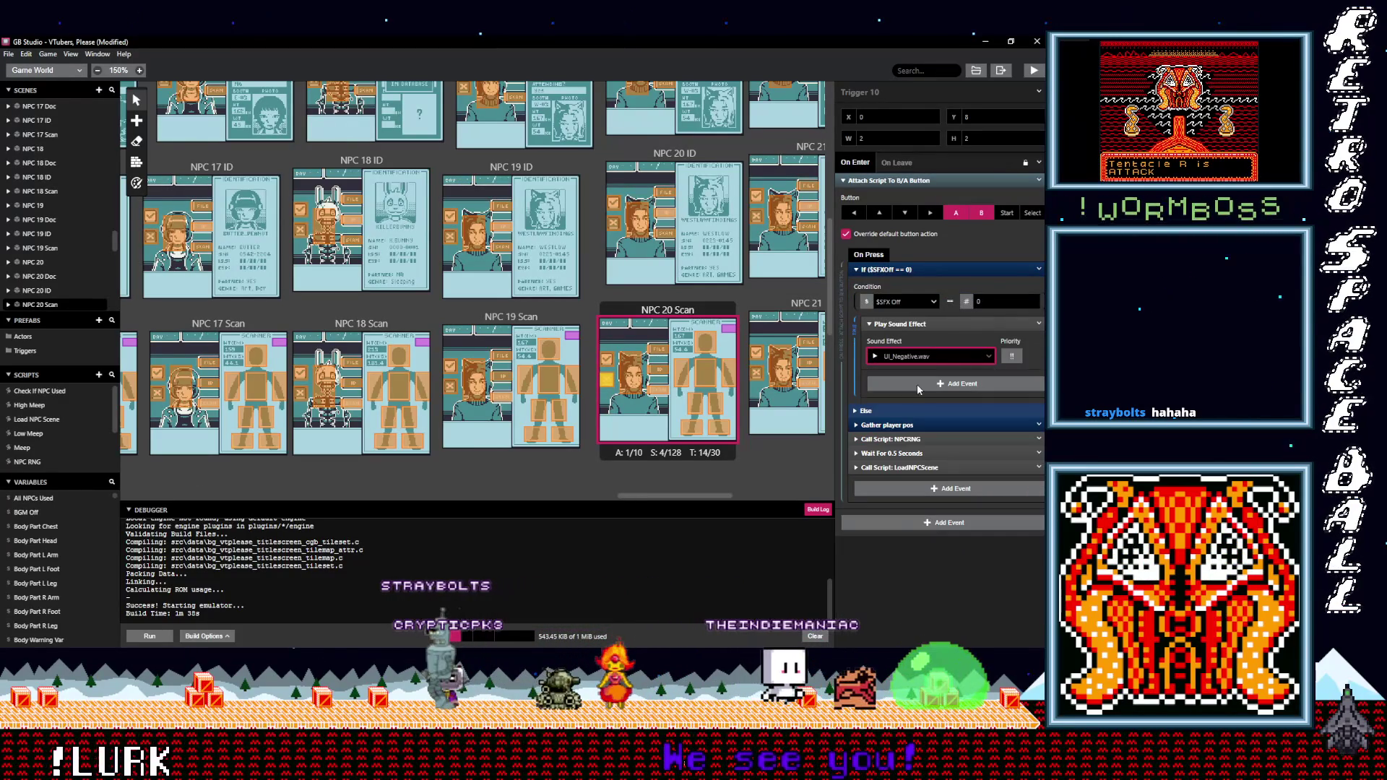
{"action": "left_click", "coordinate": [751, 376]}
{"action": "left_click", "coordinate": [885, 271]}
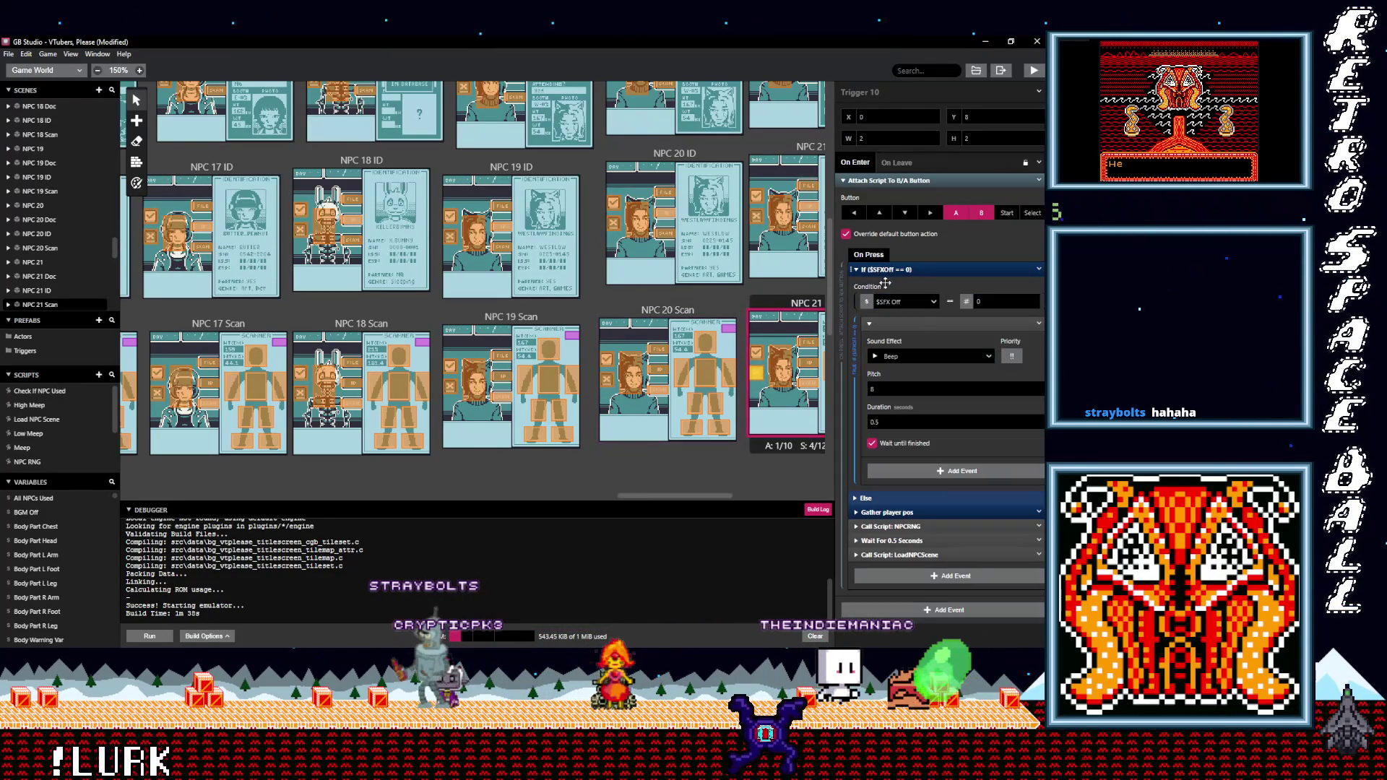
Set NPC 21 Scan Trigger 10 to UI_Negative.wav and Trigger 9 to UI_Positive.wav
{"action": "left_click", "coordinate": [903, 354]}
{"action": "type", "text": "neg"}
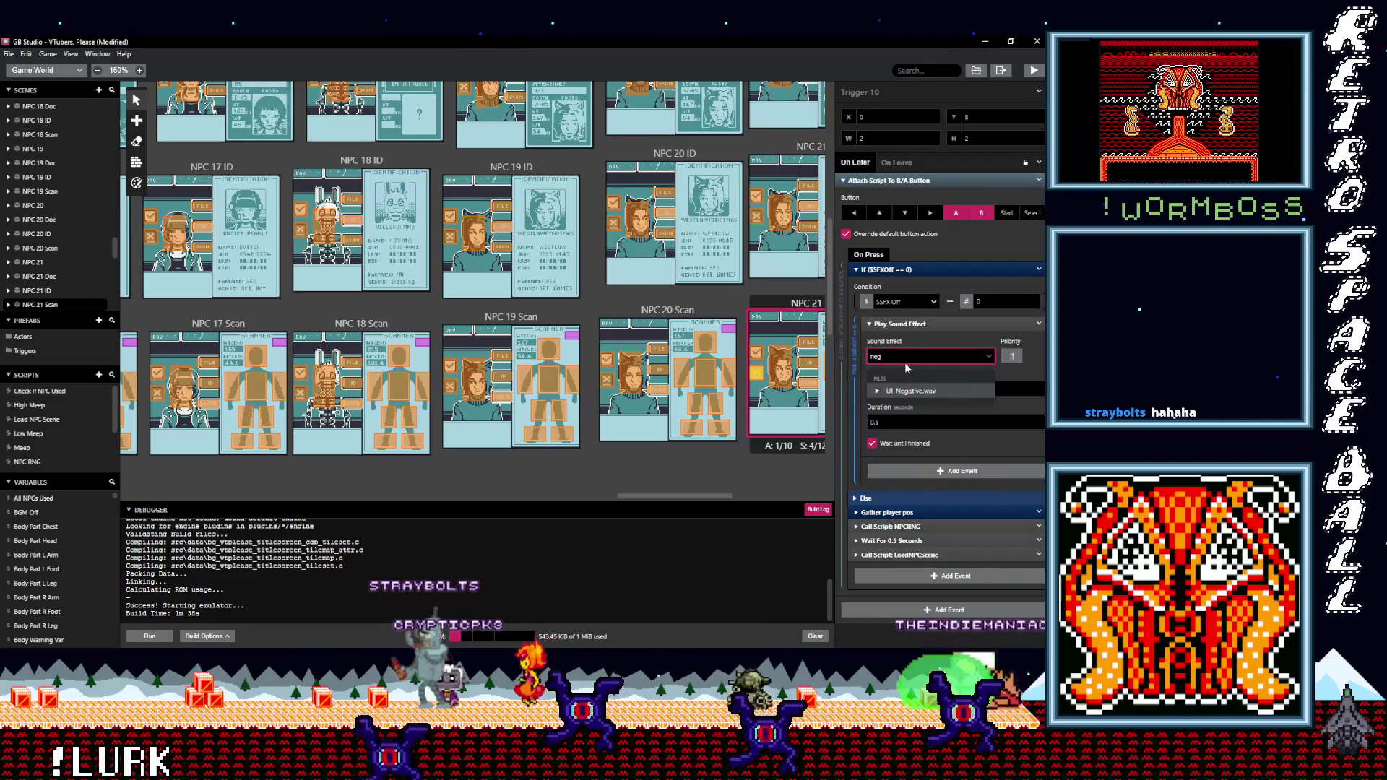
{"action": "left_click", "coordinate": [909, 391]}
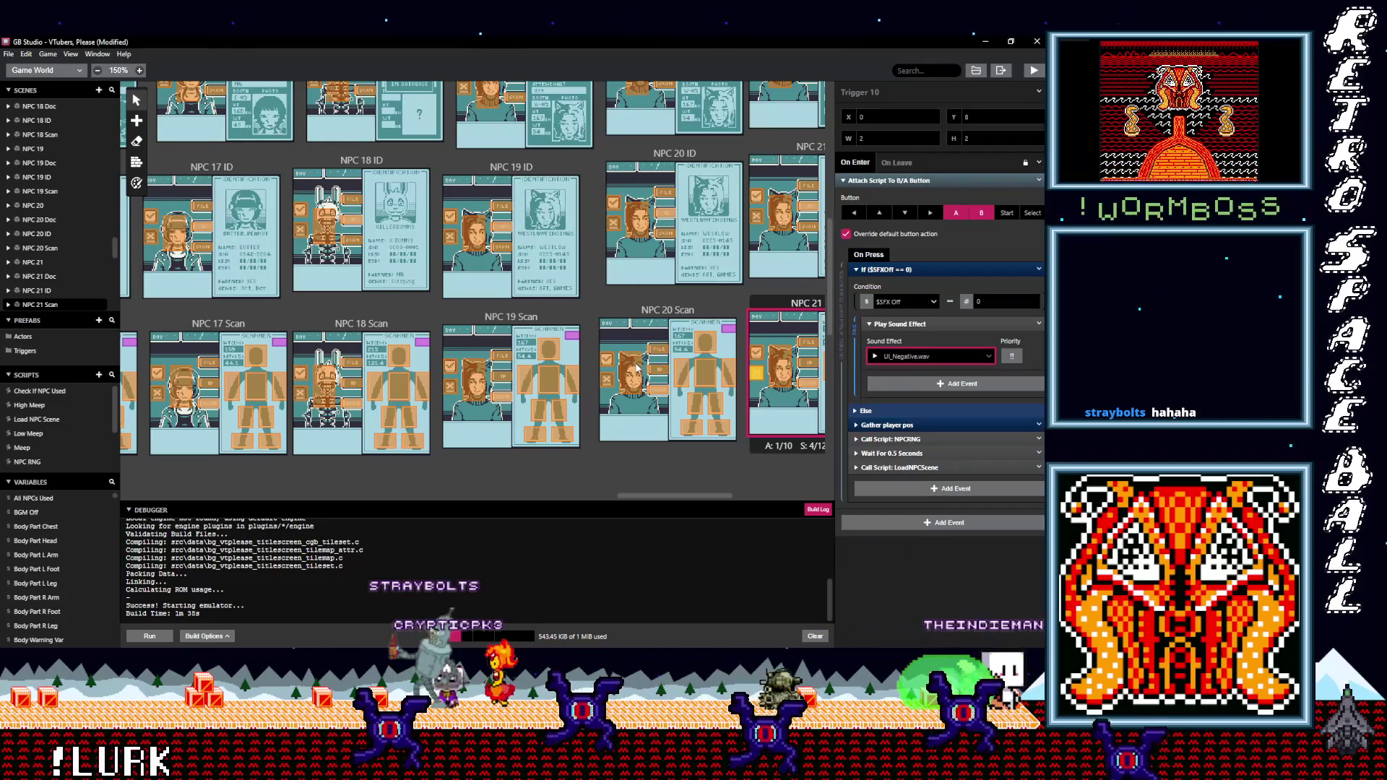
{"action": "left_click", "coordinate": [758, 354]}
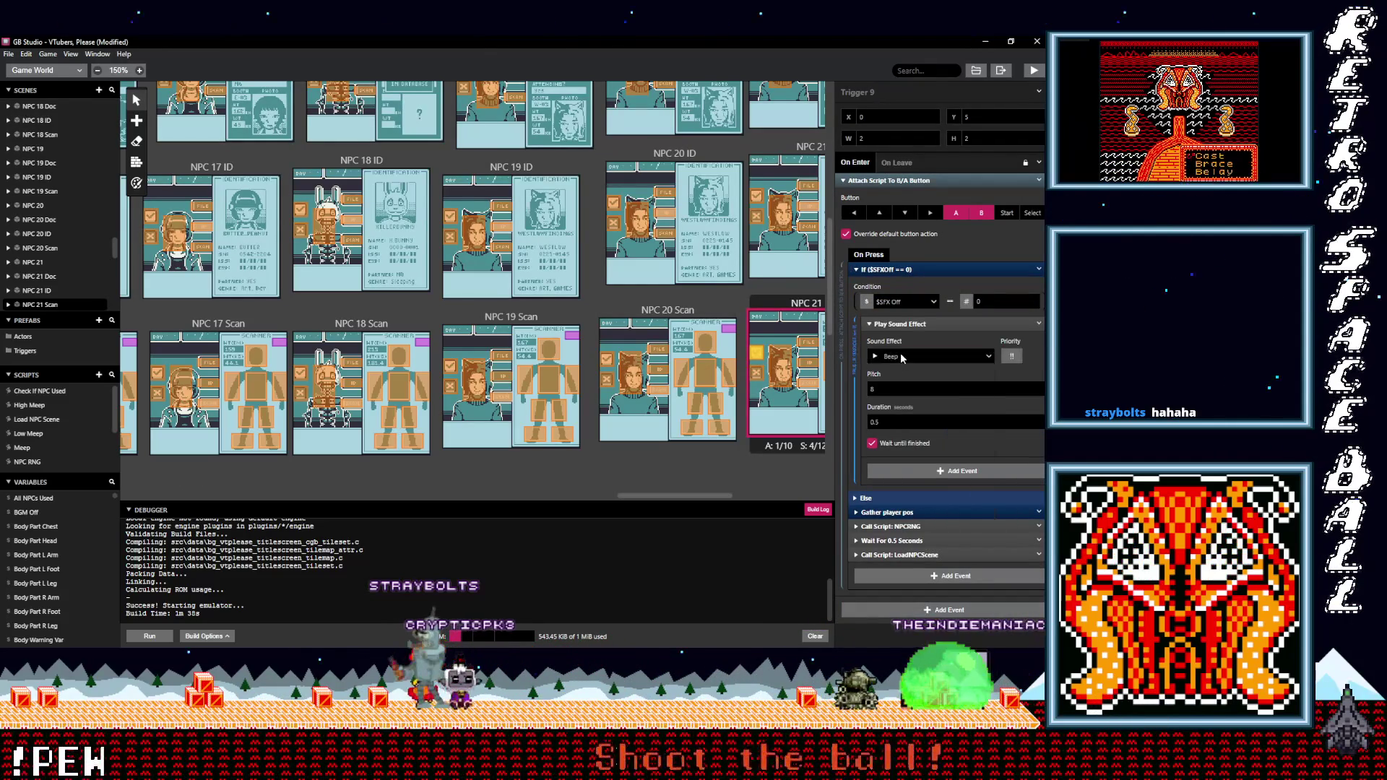
{"action": "left_click", "coordinate": [903, 358]}
{"action": "type", "text": "pos"}
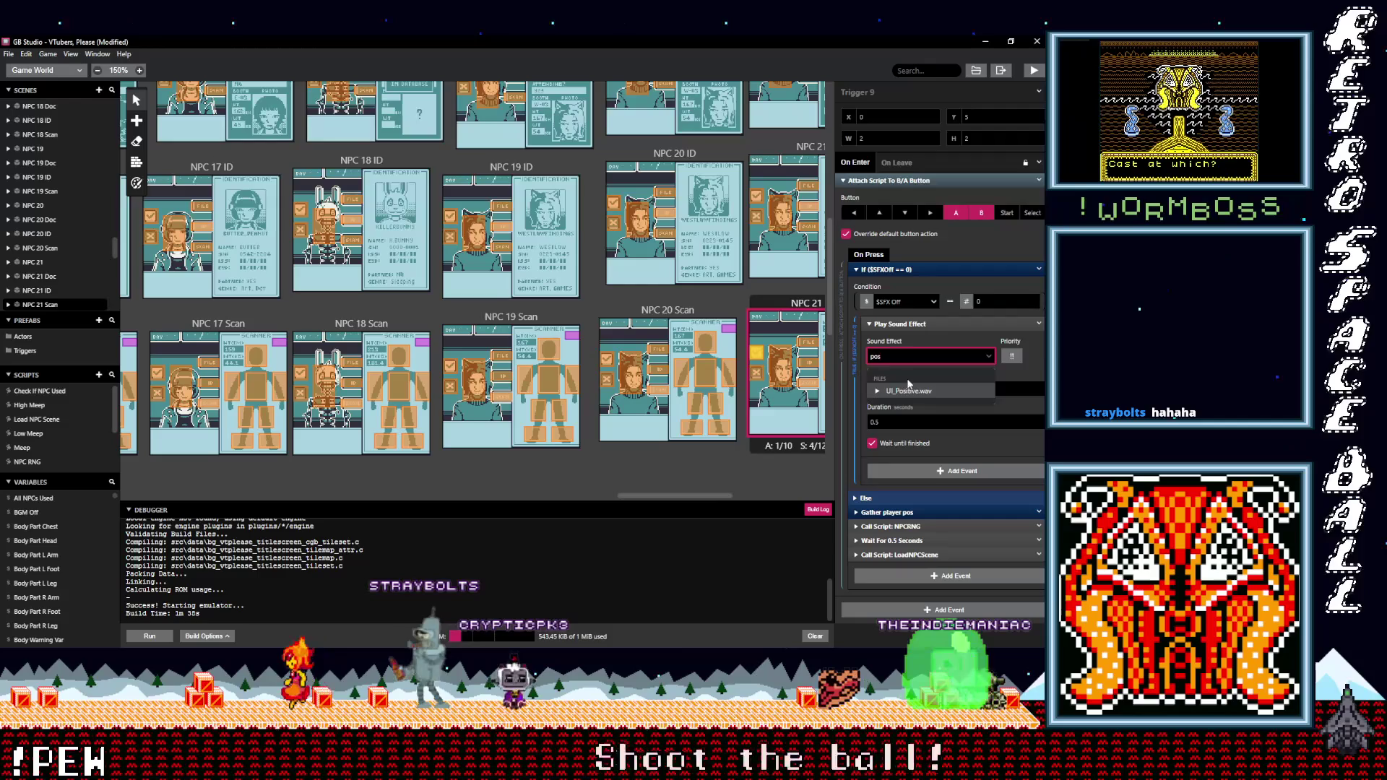
{"action": "left_click", "coordinate": [909, 391]}
Set NPC 21 ID Trigger 4 to UI_Negative.wav and Trigger 3 to UI_Positive.wav
{"action": "left_click", "coordinate": [905, 268]}
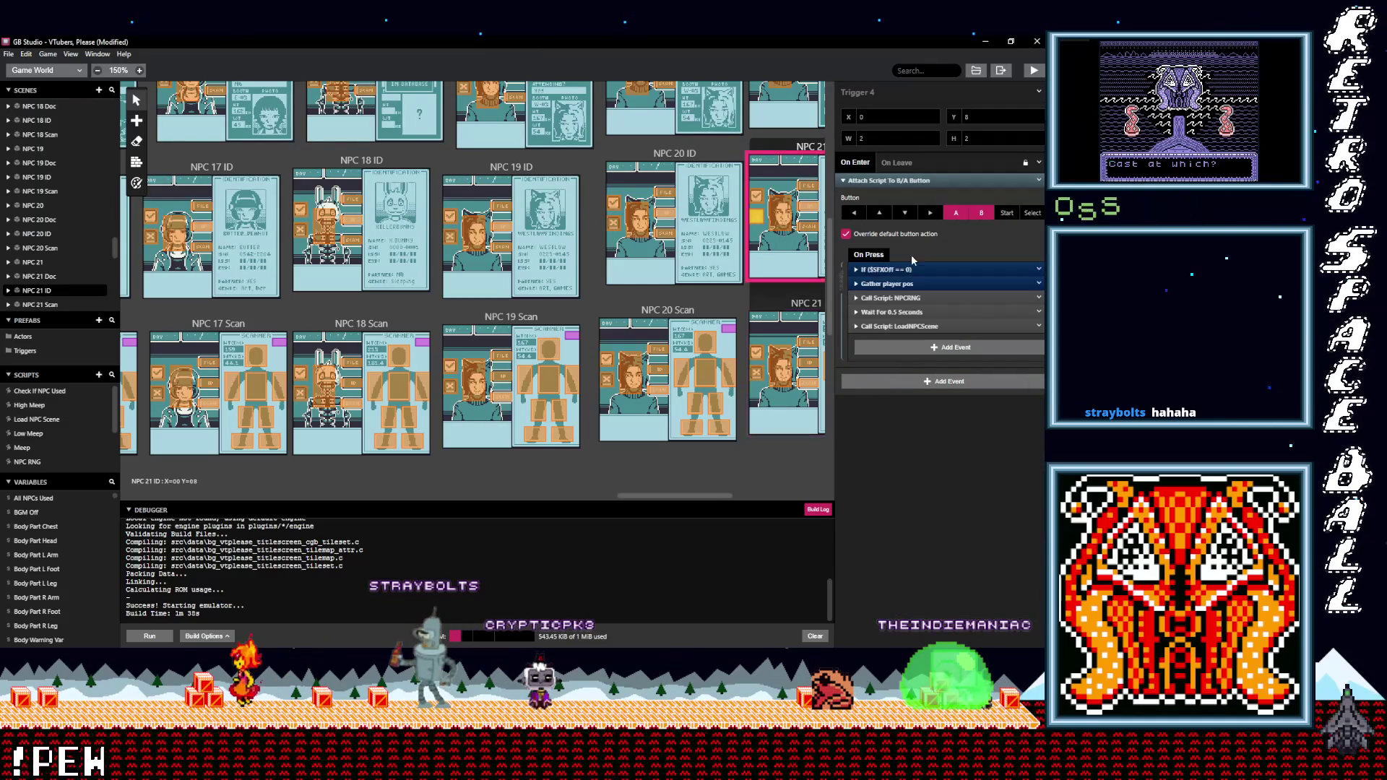
{"action": "left_click", "coordinate": [905, 269]}
{"action": "left_click", "coordinate": [902, 357]}
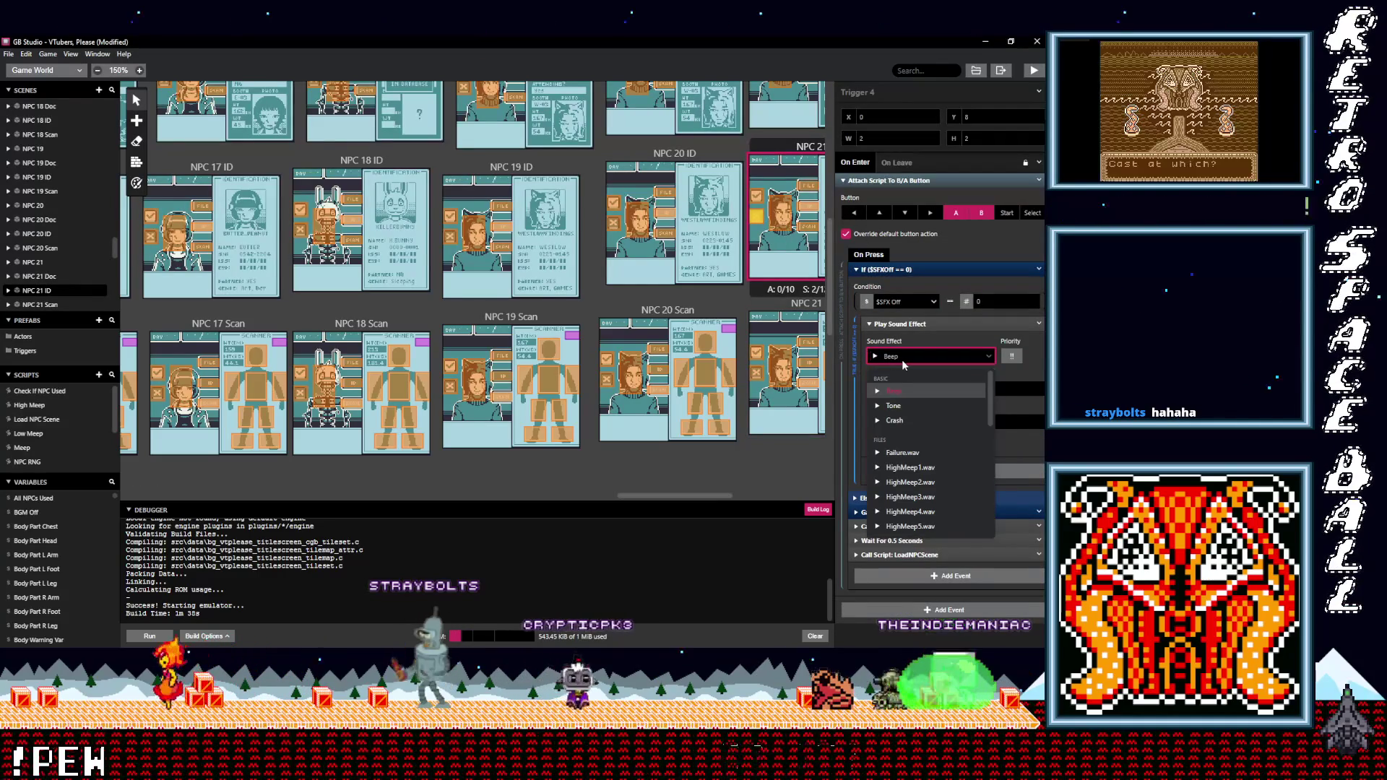
{"action": "type", "text": "neg"}
{"action": "left_click", "coordinate": [909, 391]}
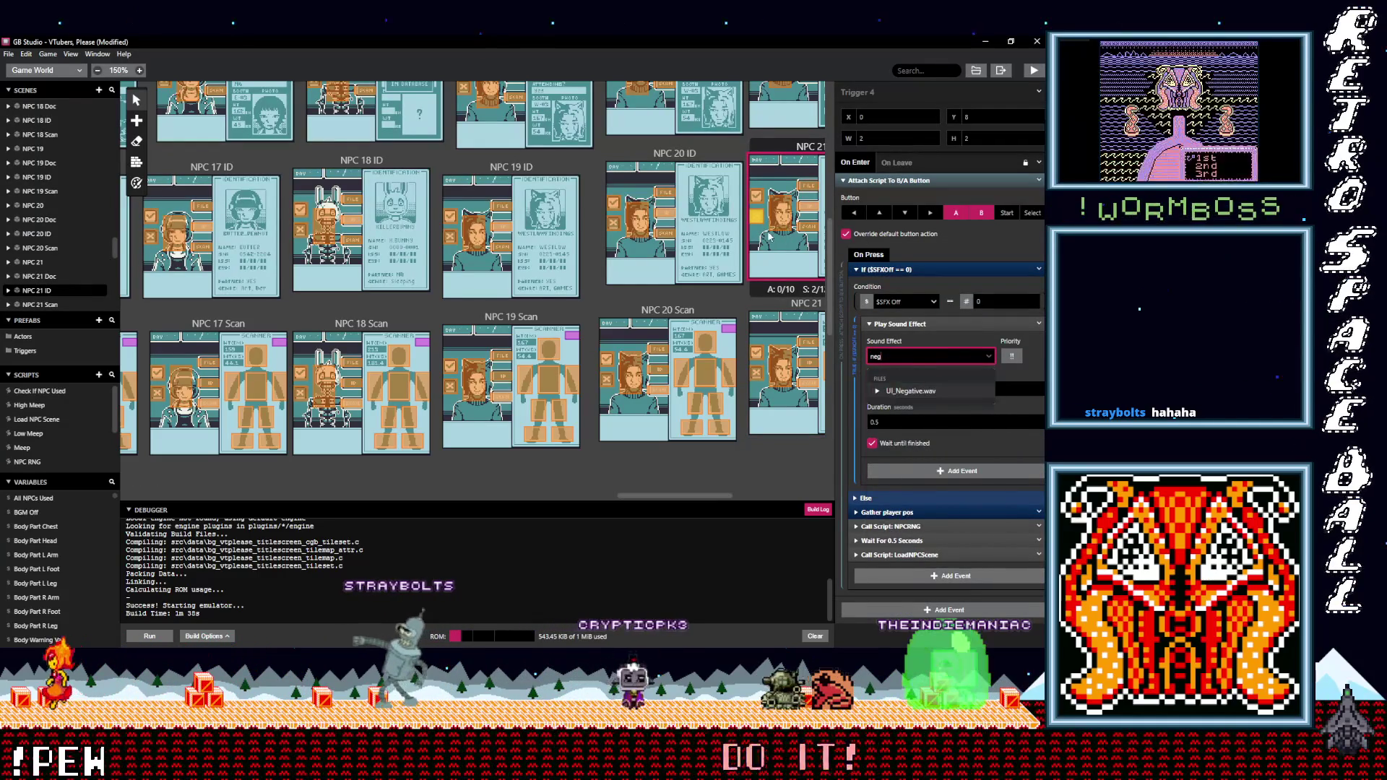
{"action": "left_click", "coordinate": [758, 197]}
{"action": "left_click", "coordinate": [905, 269]}
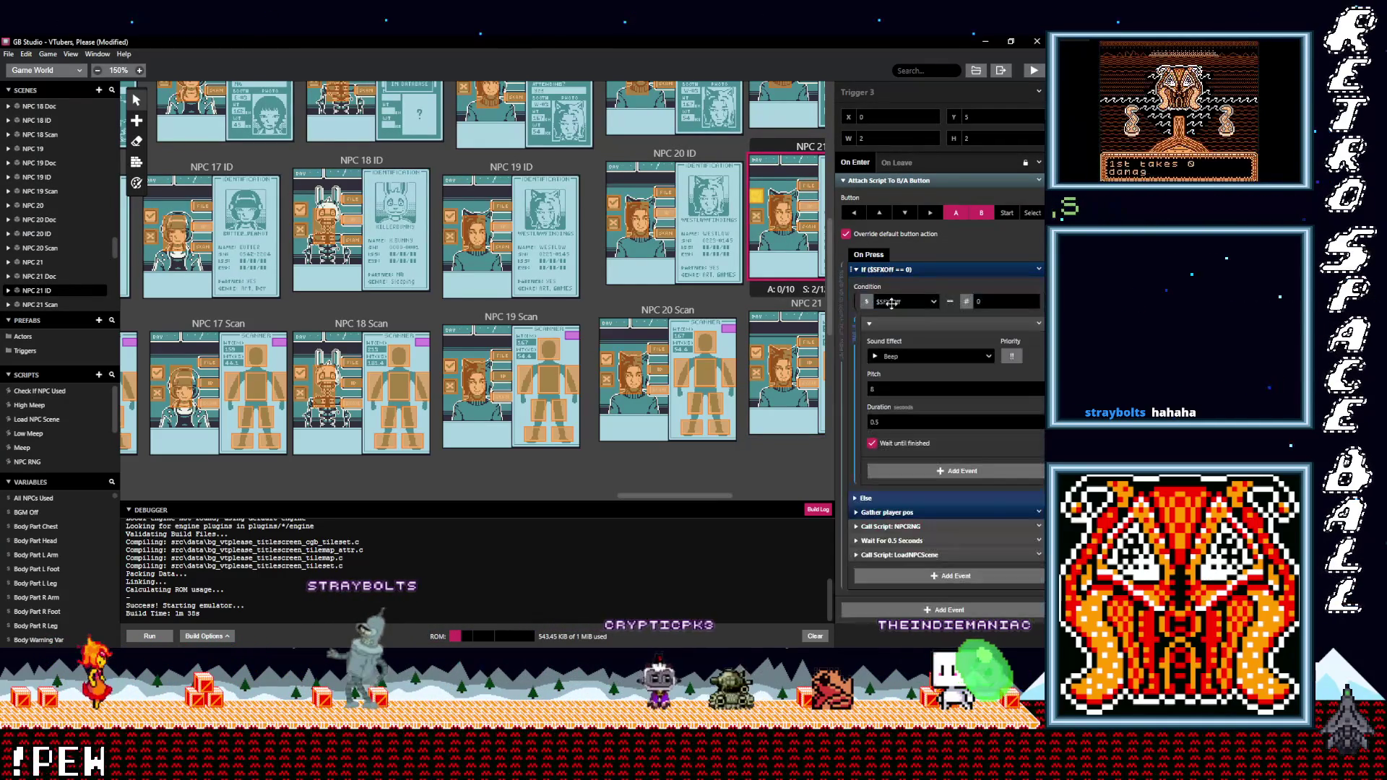
{"action": "left_click", "coordinate": [910, 357]}
{"action": "type", "text": "pos"}
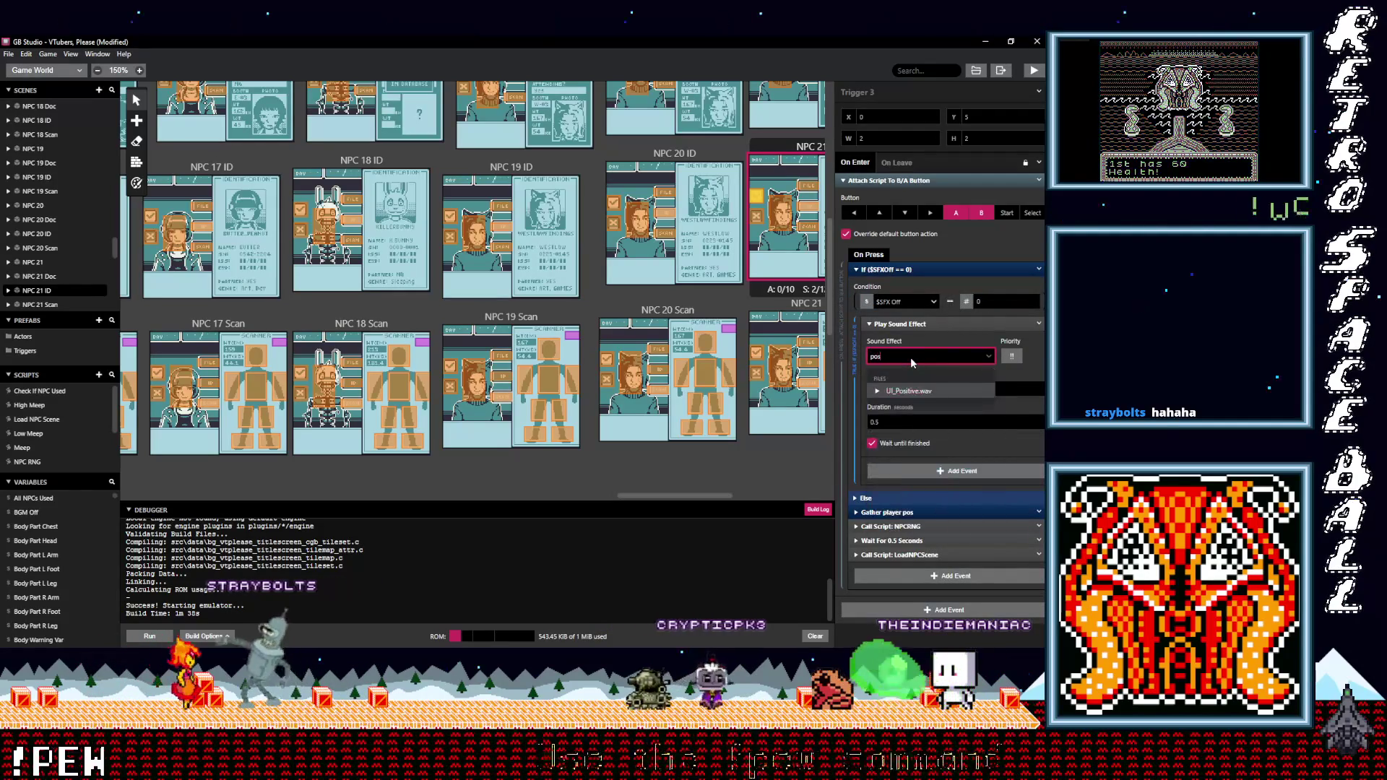
{"action": "left_click", "coordinate": [909, 391]}
Make NPC 21 Doc Trigger 4 play UI_Negative.wav
{"action": "scroll", "coordinate": [771, 312], "scroll_direction": "up", "scroll_amount": 2}
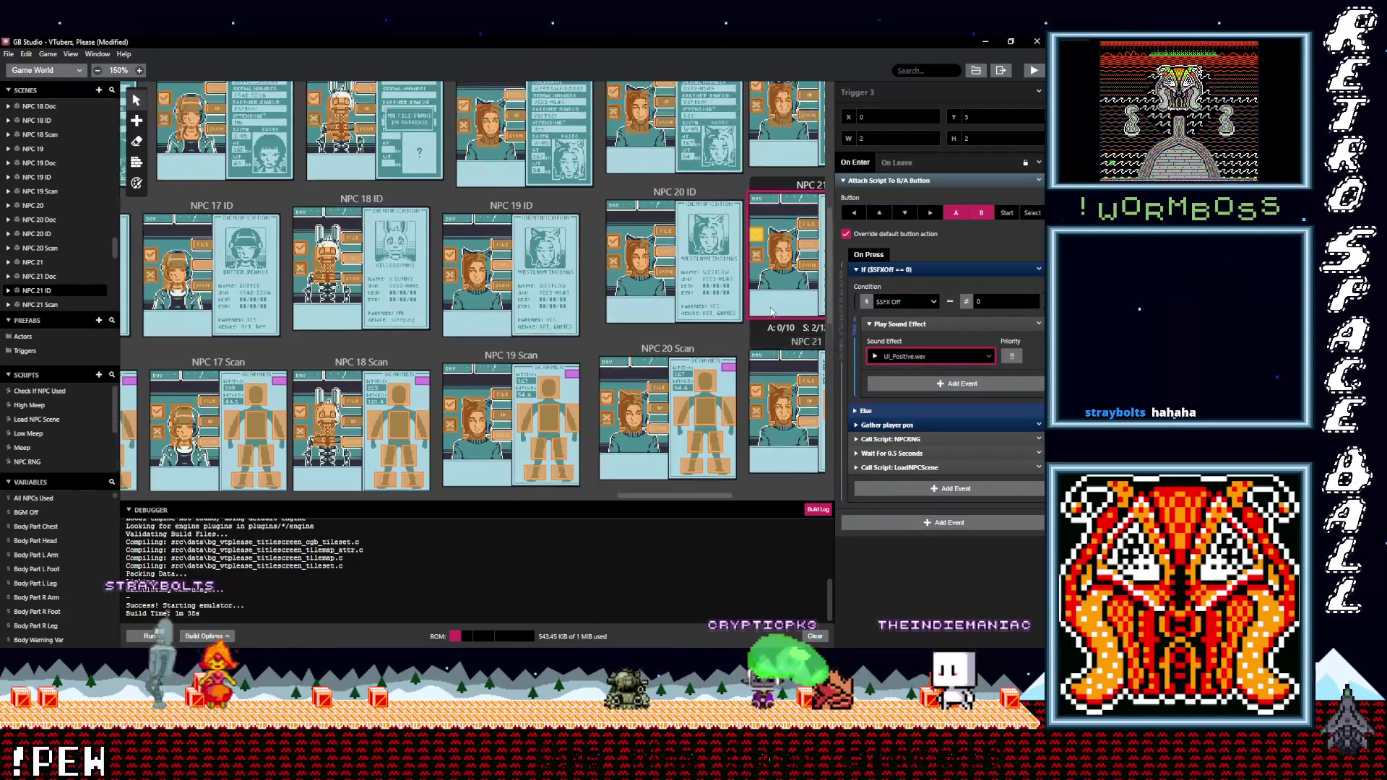
{"action": "scroll", "coordinate": [771, 312], "scroll_direction": "up", "scroll_amount": 1}
{"action": "left_click", "coordinate": [756, 237]}
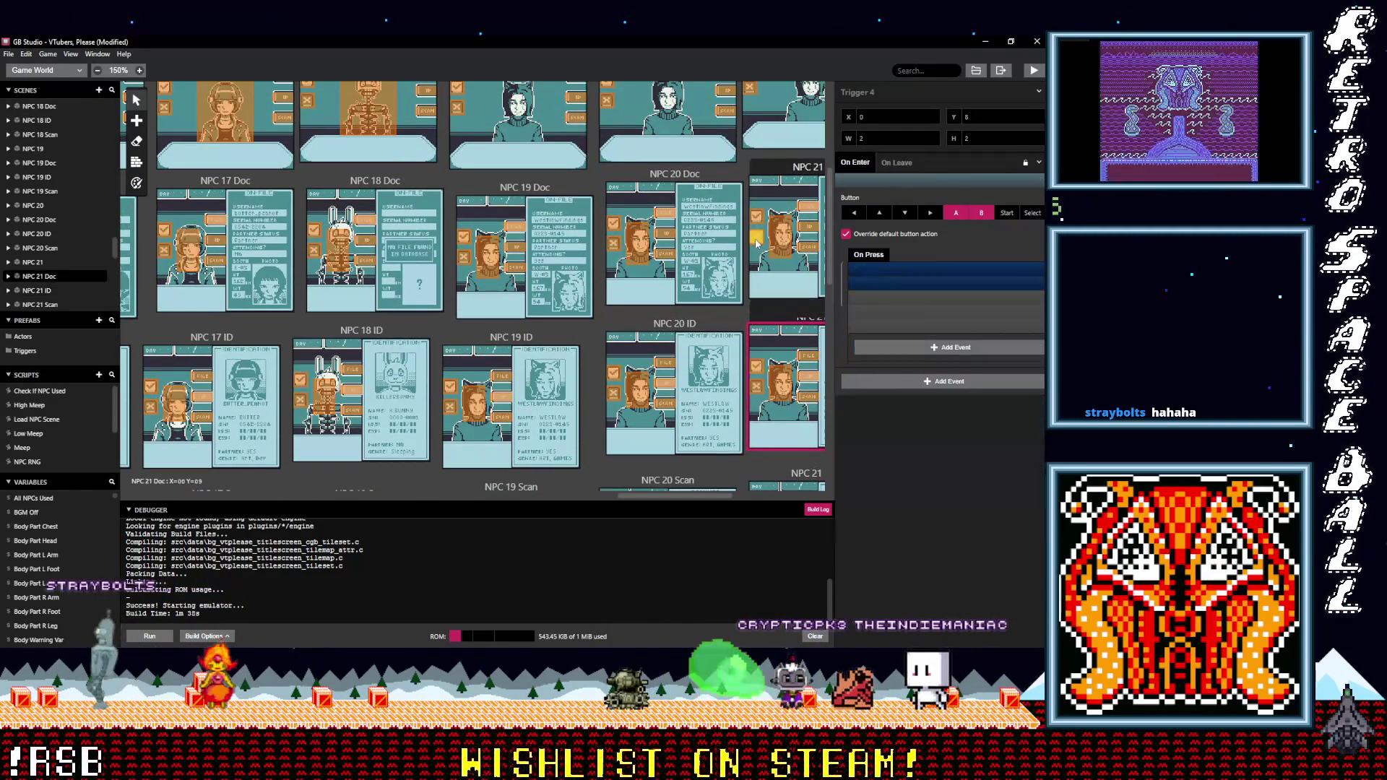
{"action": "left_click", "coordinate": [888, 269]}
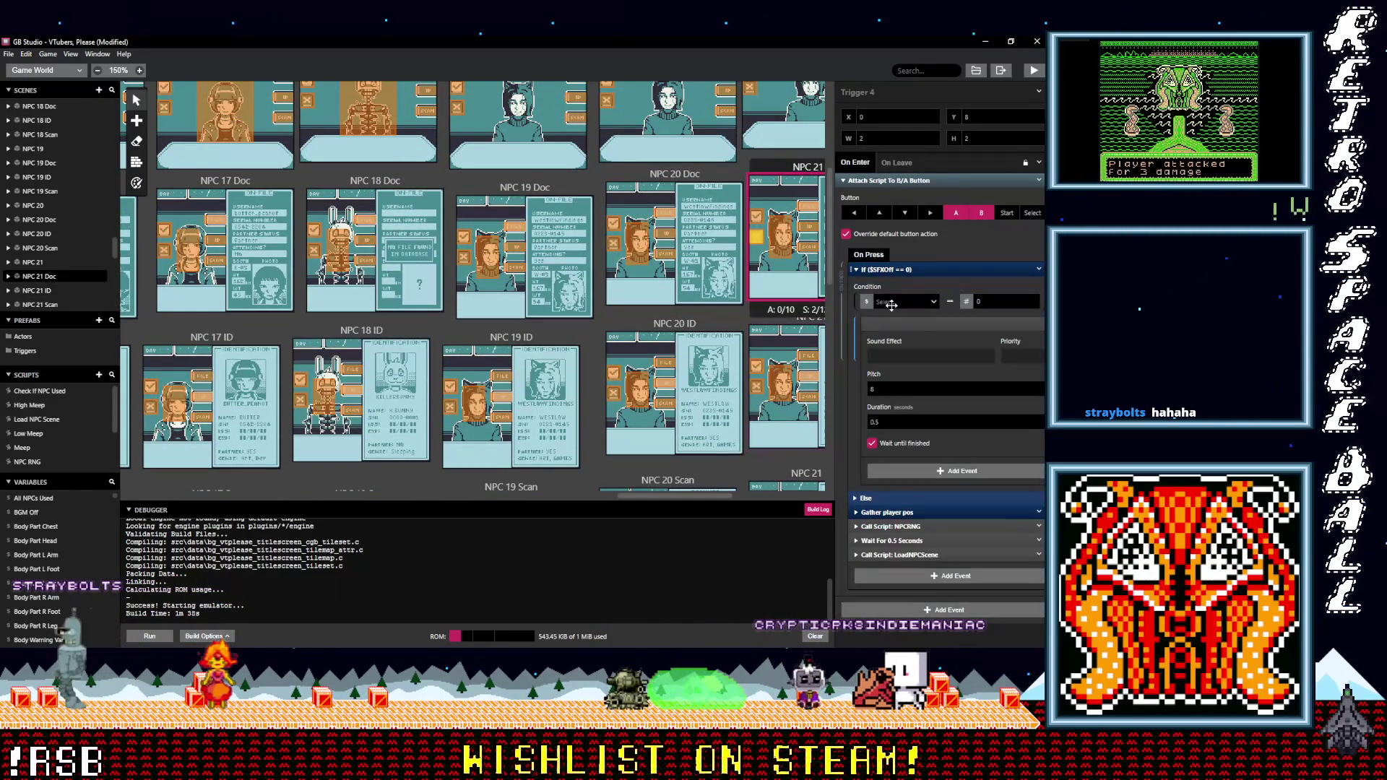
{"action": "left_click", "coordinate": [912, 356]}
{"action": "type", "text": "po"}
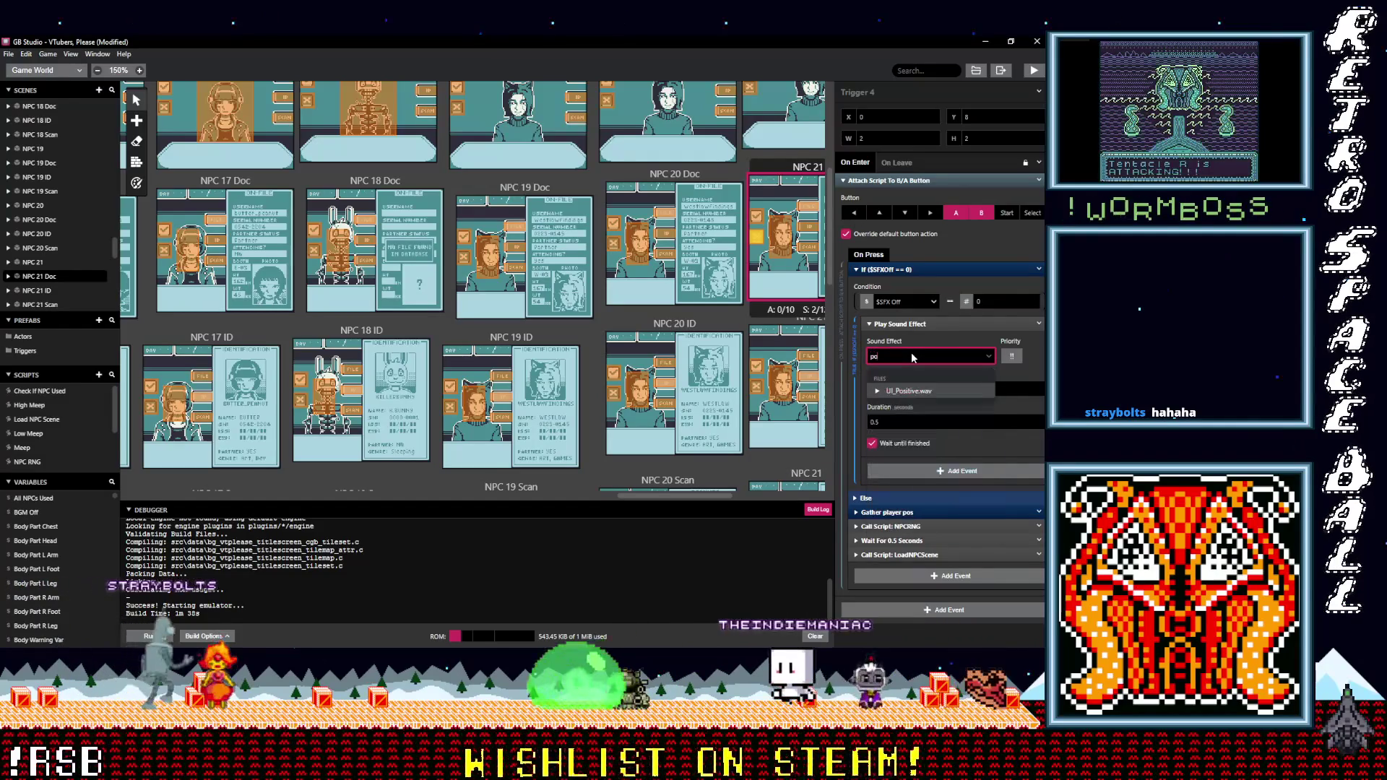
{"action": "key", "text": "BackSpace"}
{"action": "key", "text": "BackSpace"}
{"action": "type", "text": "a"}
{"action": "key", "text": "BackSpace"}
{"action": "type", "text": "neg"}
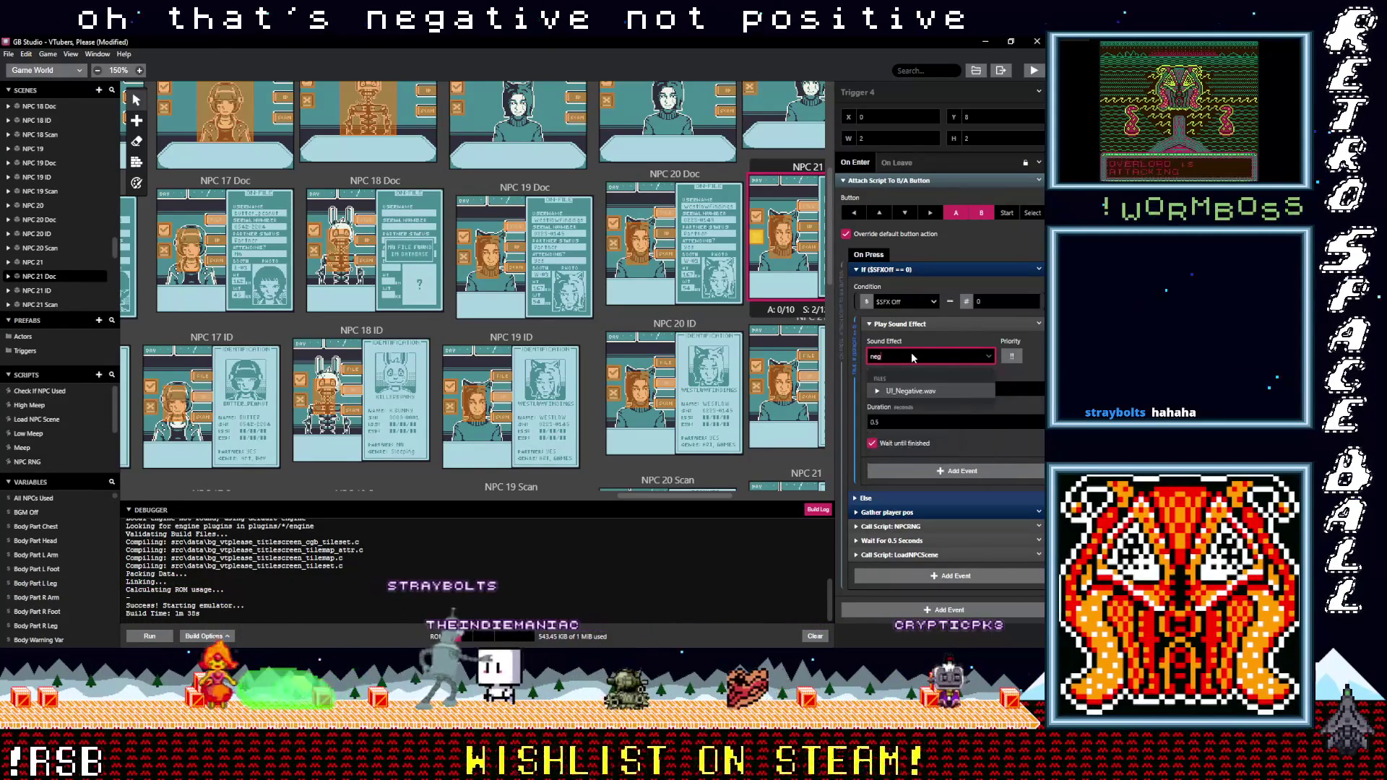
{"action": "left_click", "coordinate": [905, 391]}
Make NPC 21 Doc Trigger 3 play UI_Positive.wav
{"action": "left_click", "coordinate": [764, 224]}
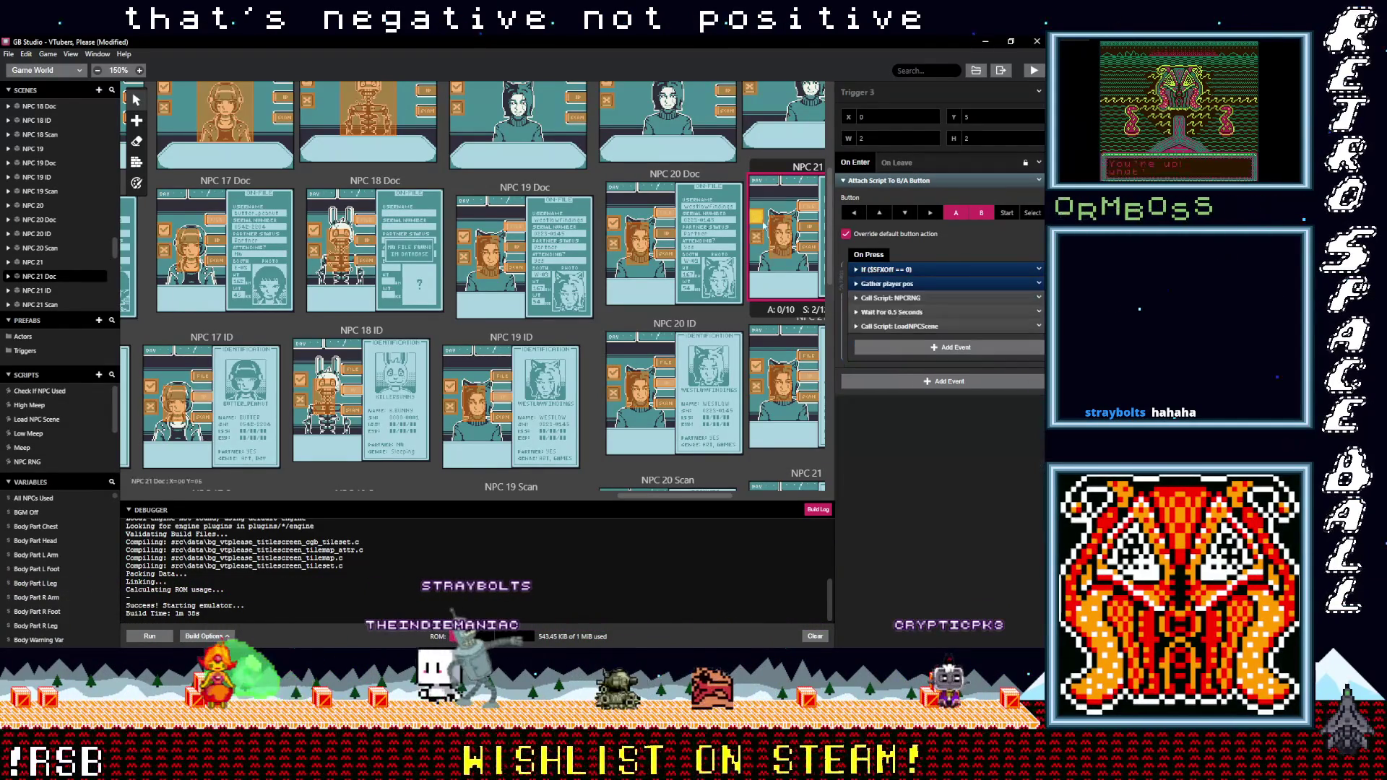
{"action": "left_click", "coordinate": [899, 269]}
{"action": "left_click", "coordinate": [917, 357]}
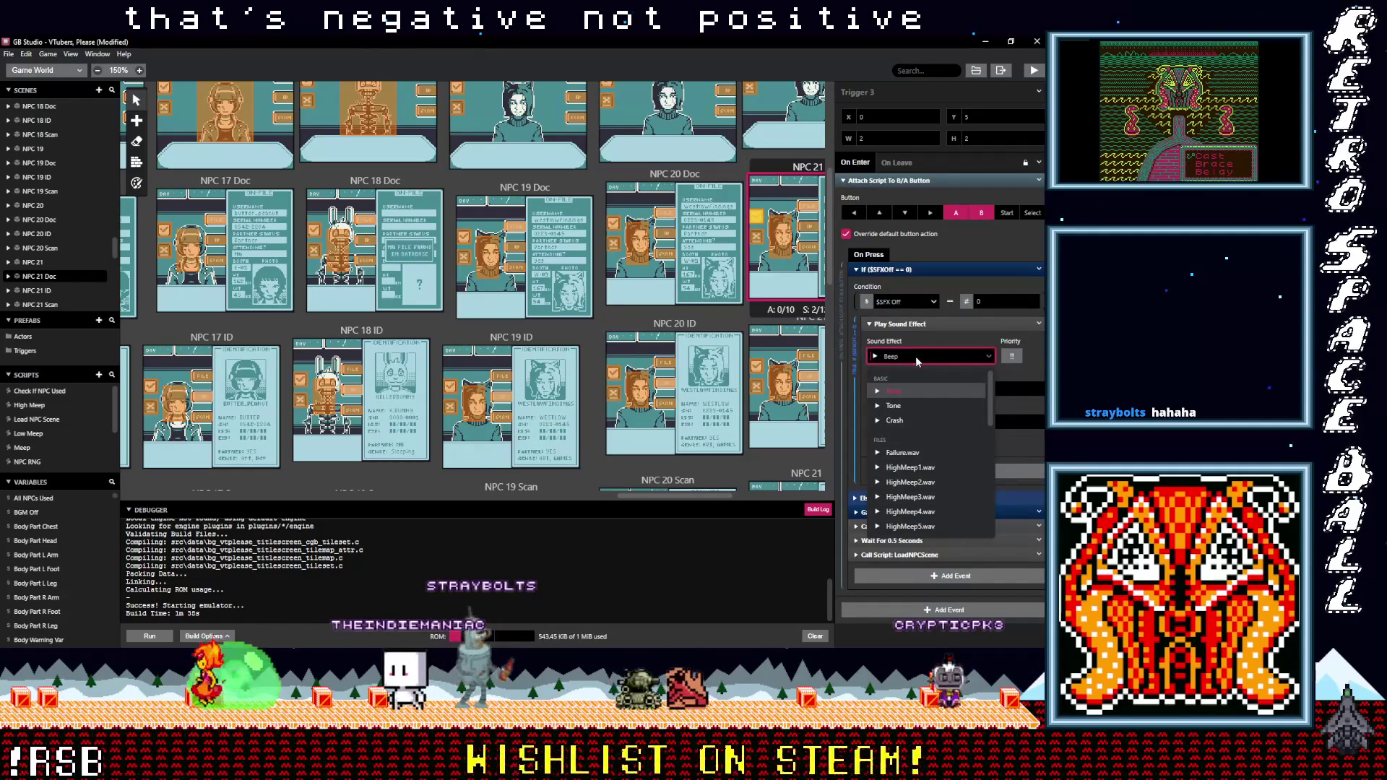
{"action": "type", "text": "pos"}
{"action": "left_click", "coordinate": [898, 388]}
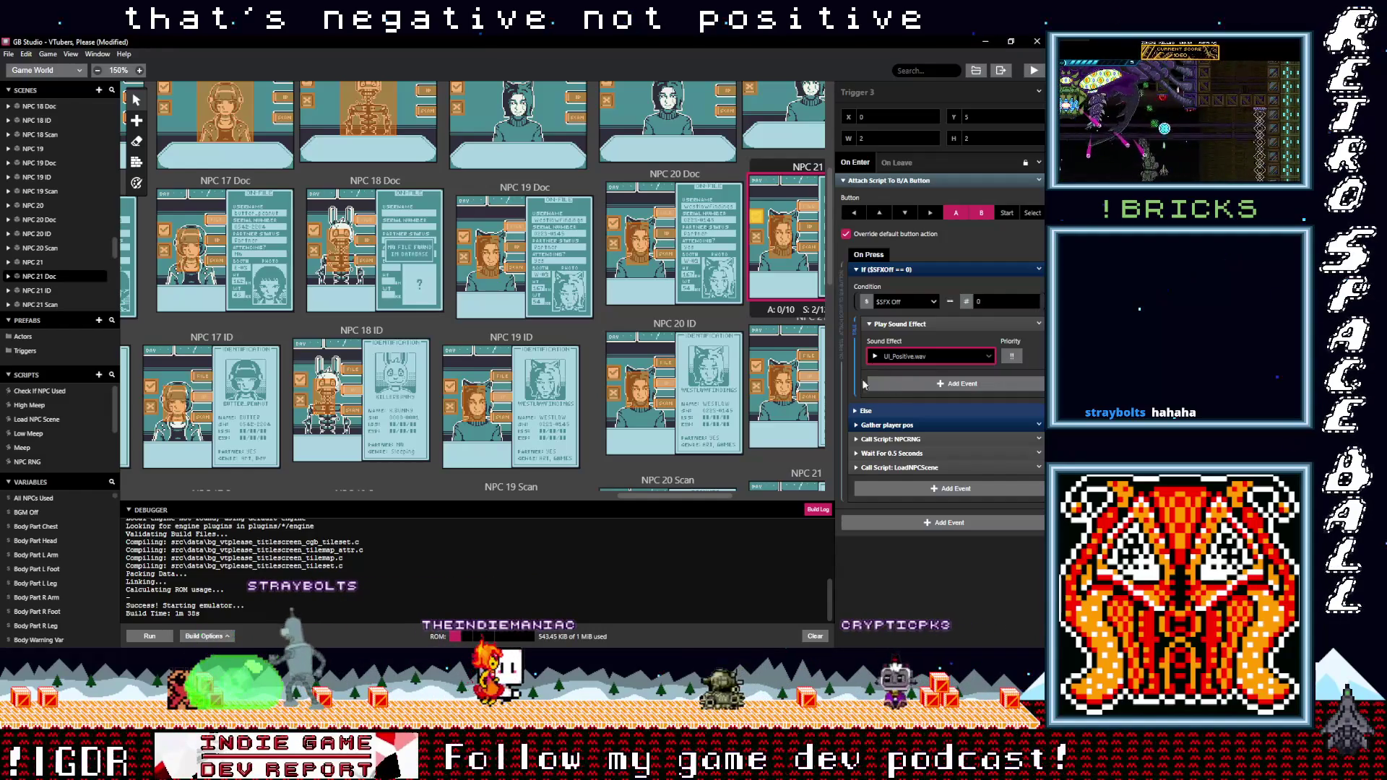
In the NPC 21 scene, set Trigger 2 to UI_Negative.wav and Trigger 1 to UI_Positive.wav
{"action": "scroll", "coordinate": [752, 208], "scroll_direction": "up", "scroll_amount": 2}
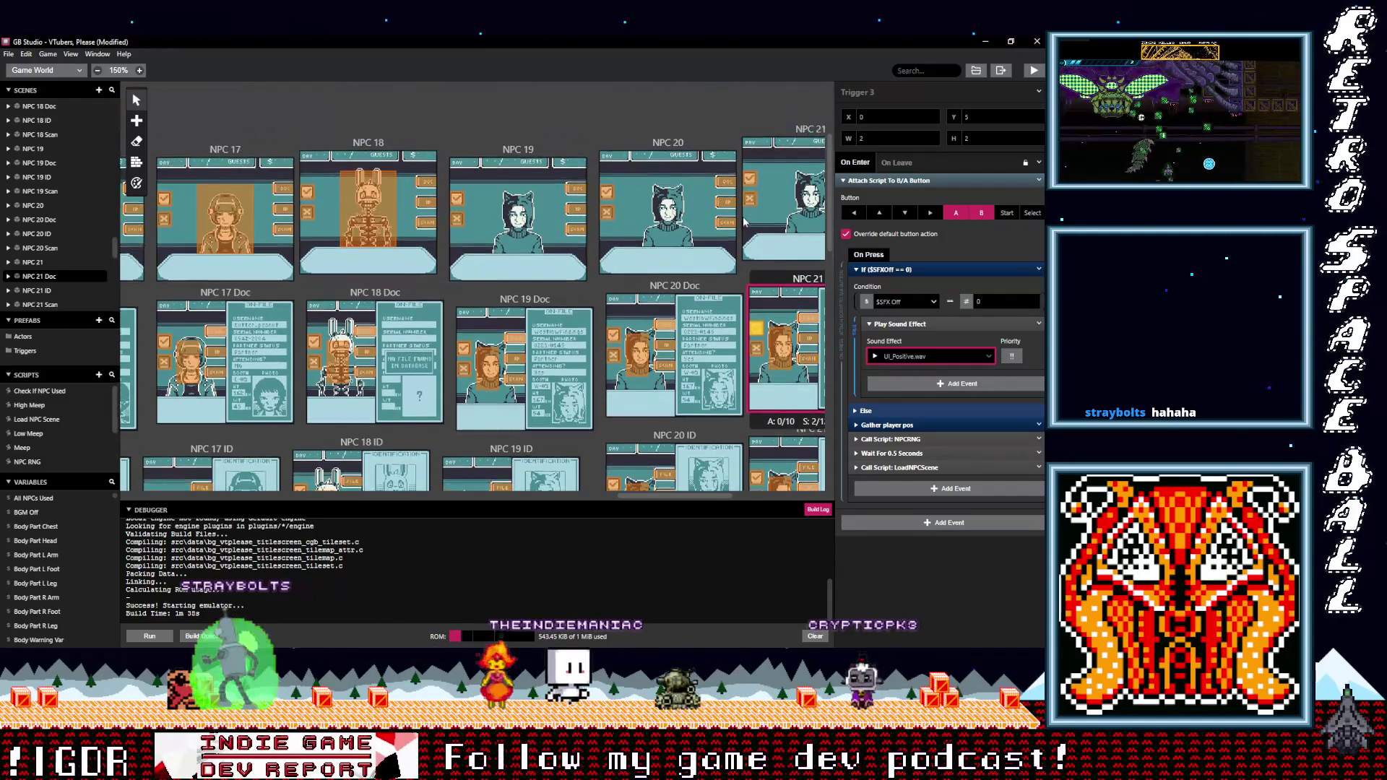
{"action": "left_click", "coordinate": [750, 206]}
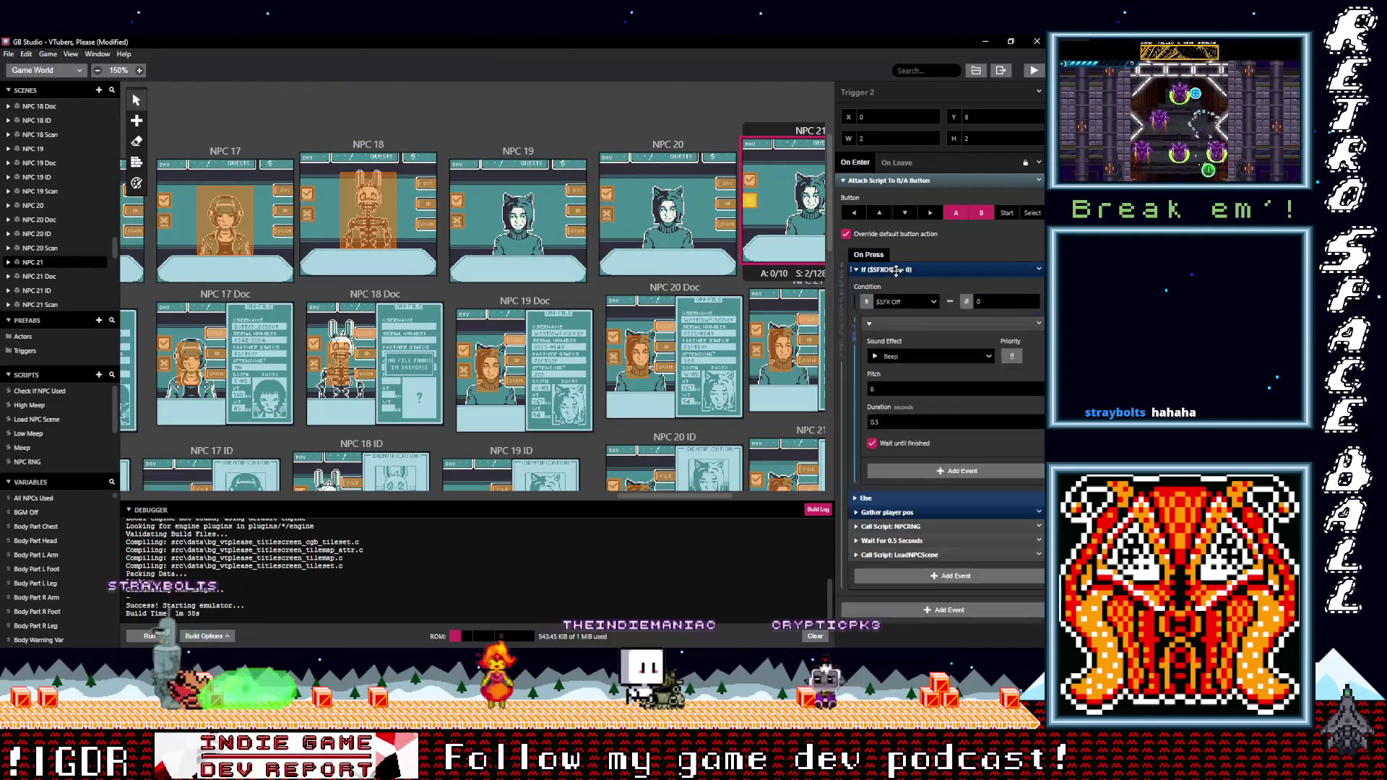
{"action": "left_click", "coordinate": [898, 357]}
{"action": "type", "text": "neg"}
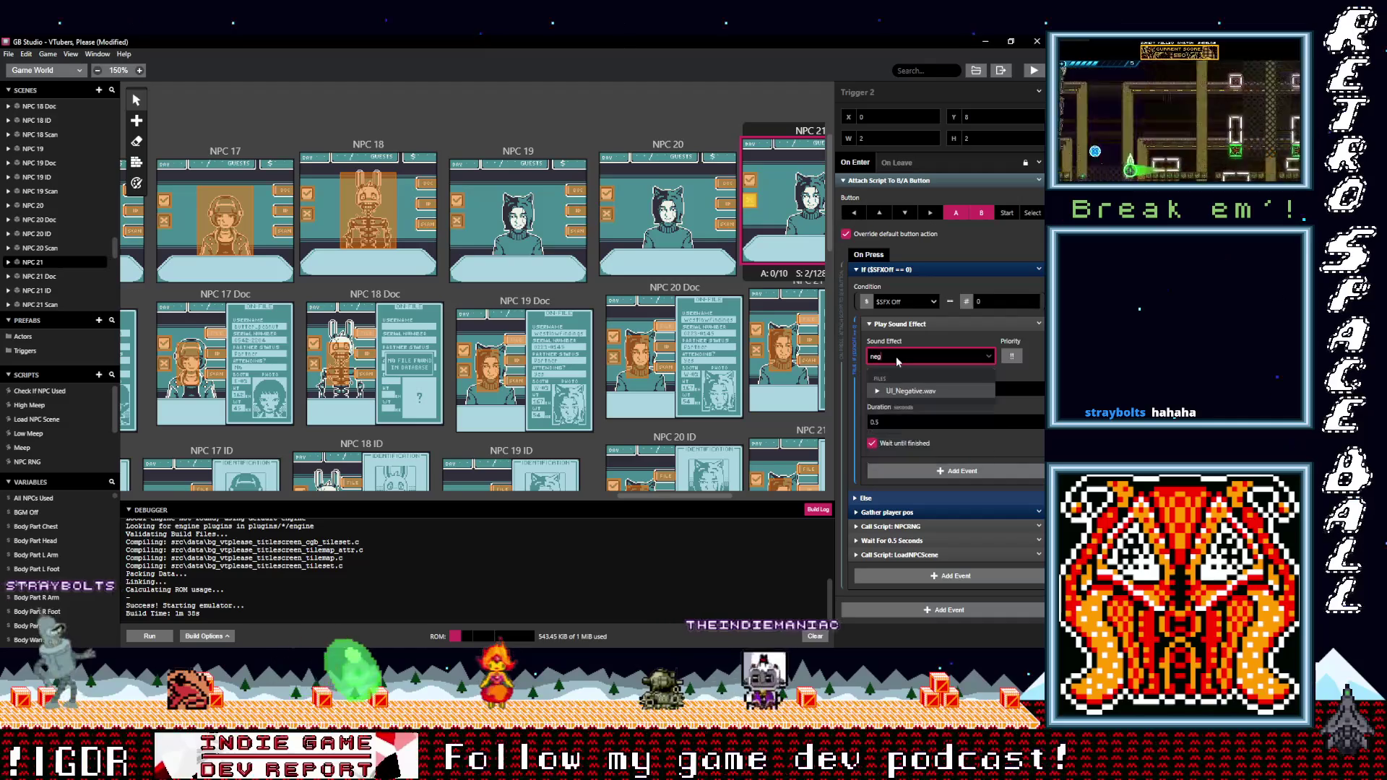
{"action": "left_click", "coordinate": [912, 391]}
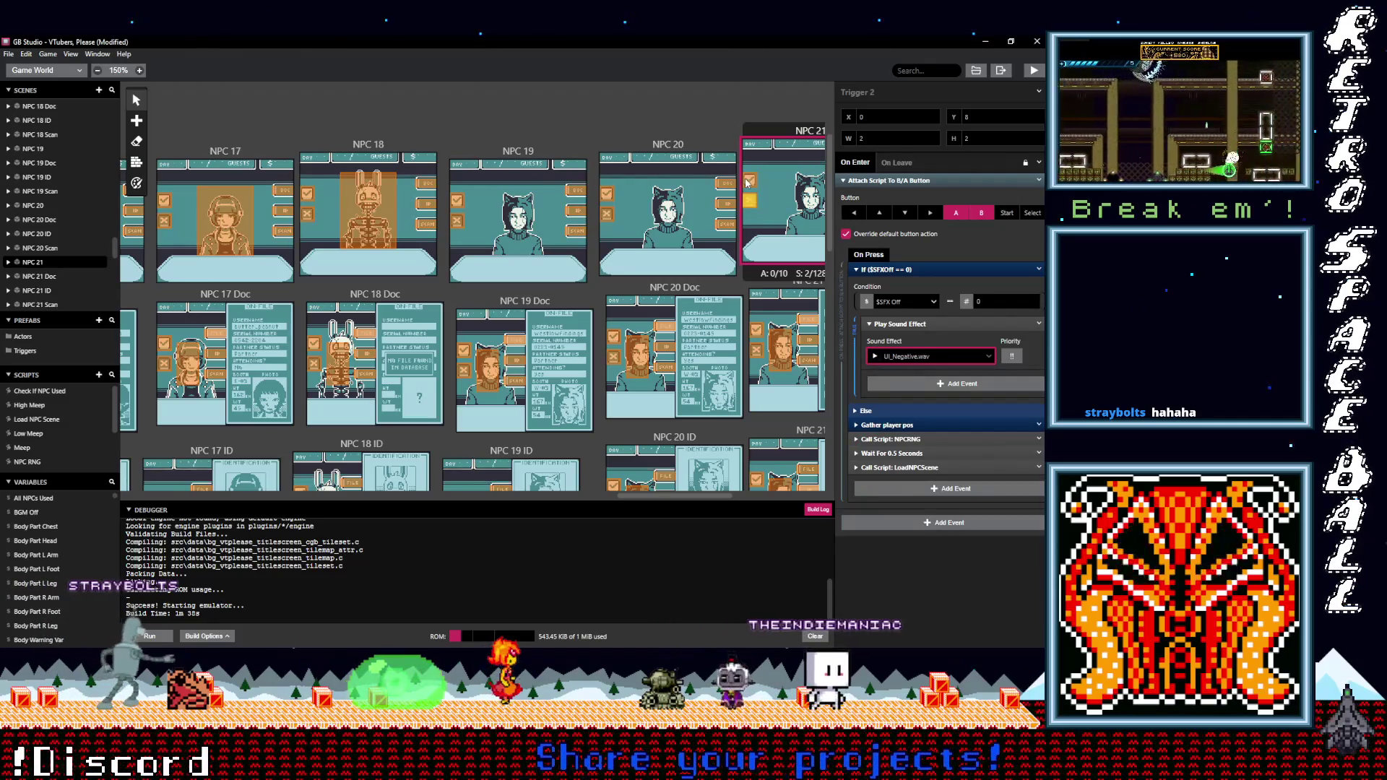
{"action": "left_click", "coordinate": [750, 180]}
{"action": "left_click", "coordinate": [887, 283]}
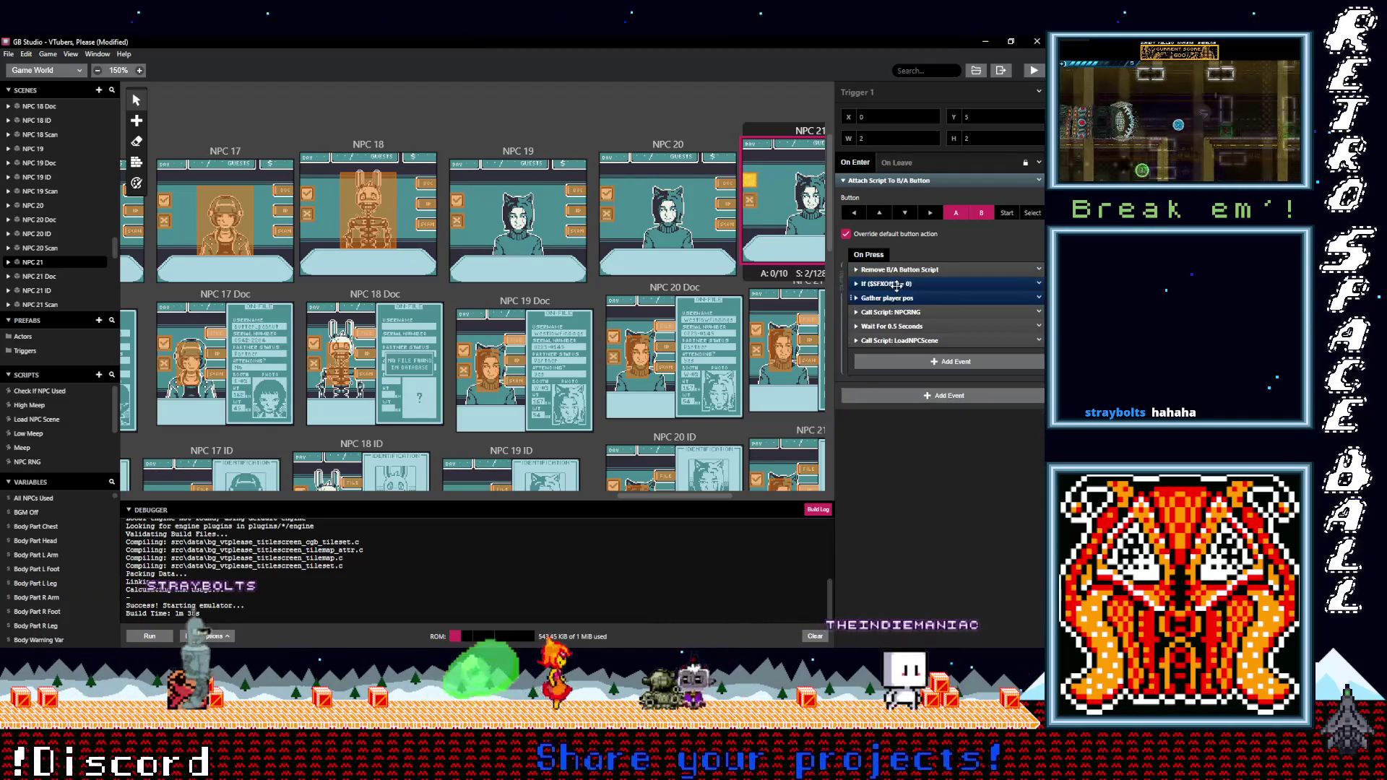
{"action": "left_click", "coordinate": [914, 370]}
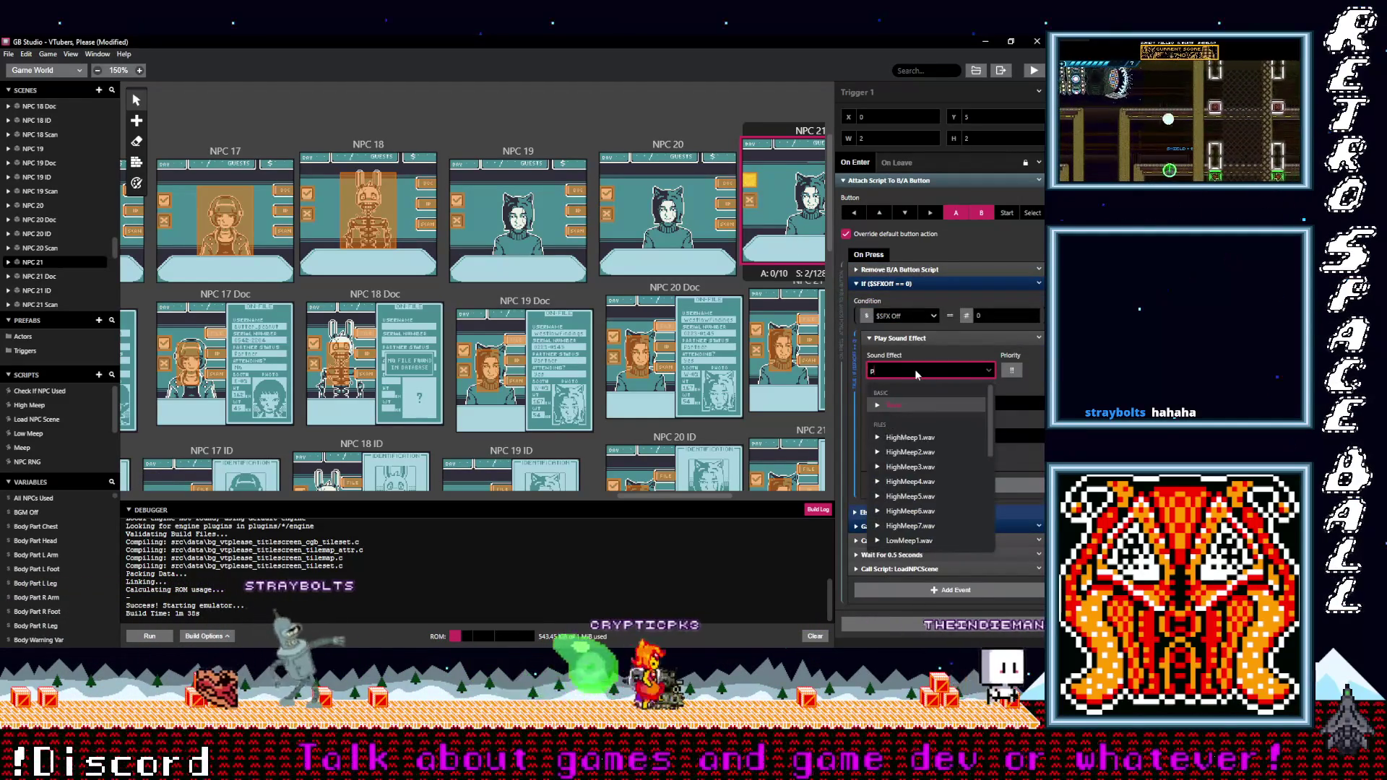
{"action": "type", "text": "pos"}
{"action": "left_click", "coordinate": [924, 407]}
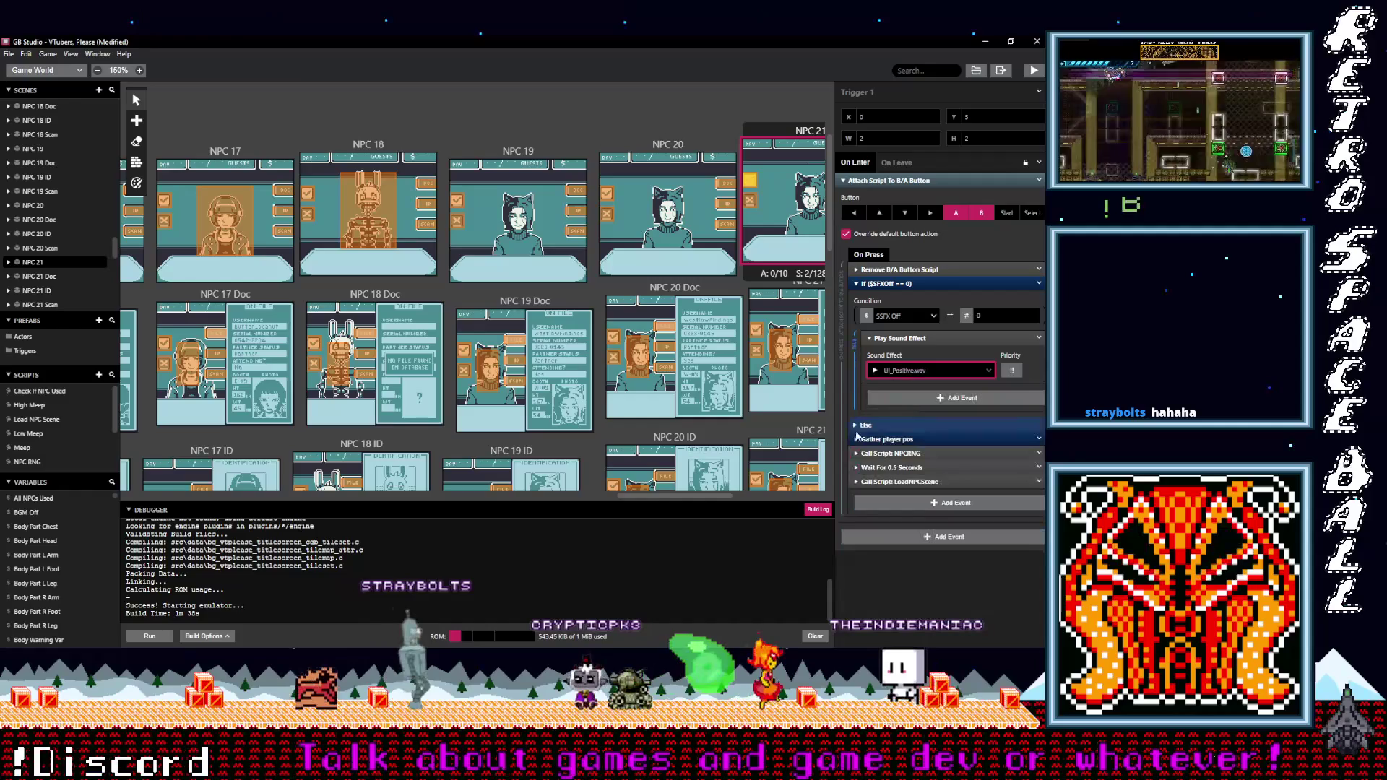
{"action": "left_click_drag", "start_coordinate": [679, 498], "coordinate": [750, 496]}
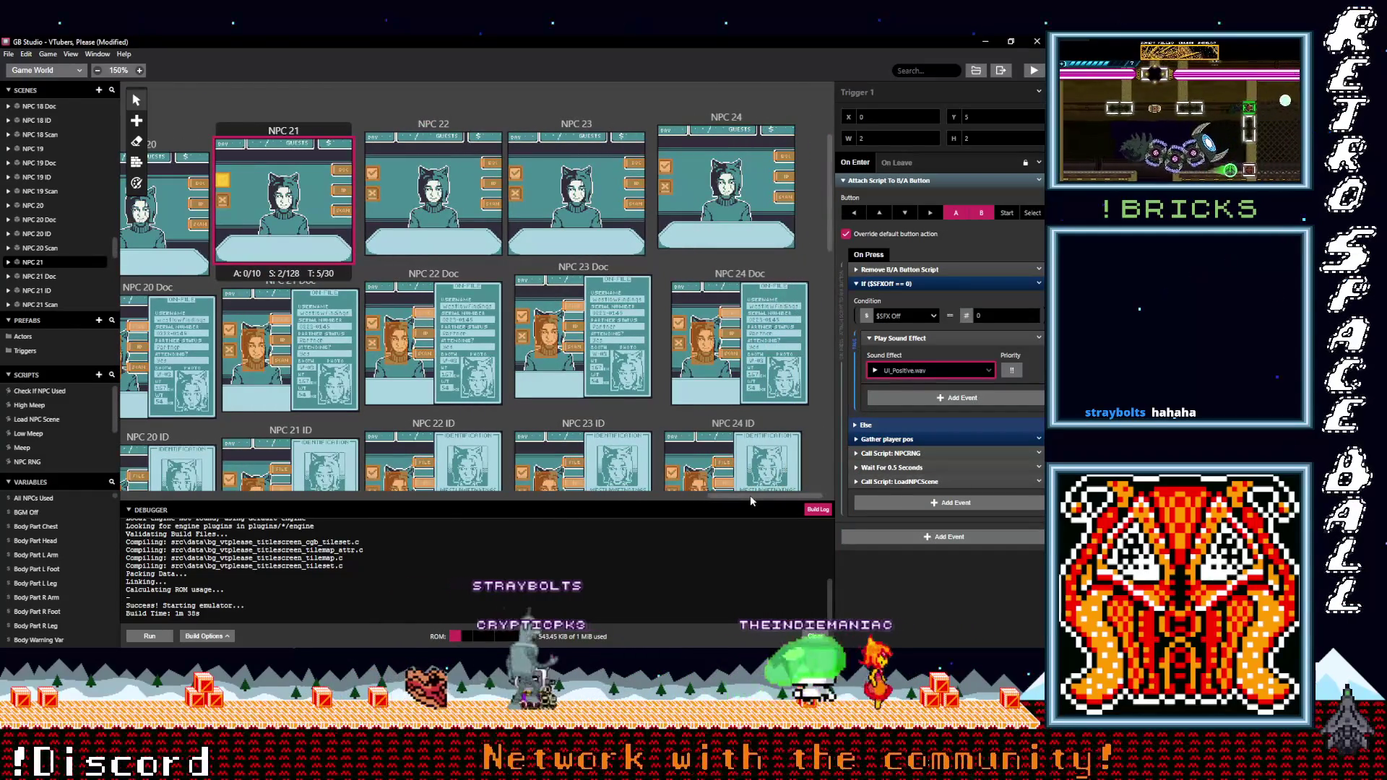
Make the NPC 22 scene's Trigger 1 play UI_Positive.wav and Trigger 2 play UI_Negative.wav
{"action": "left_click", "coordinate": [380, 177]}
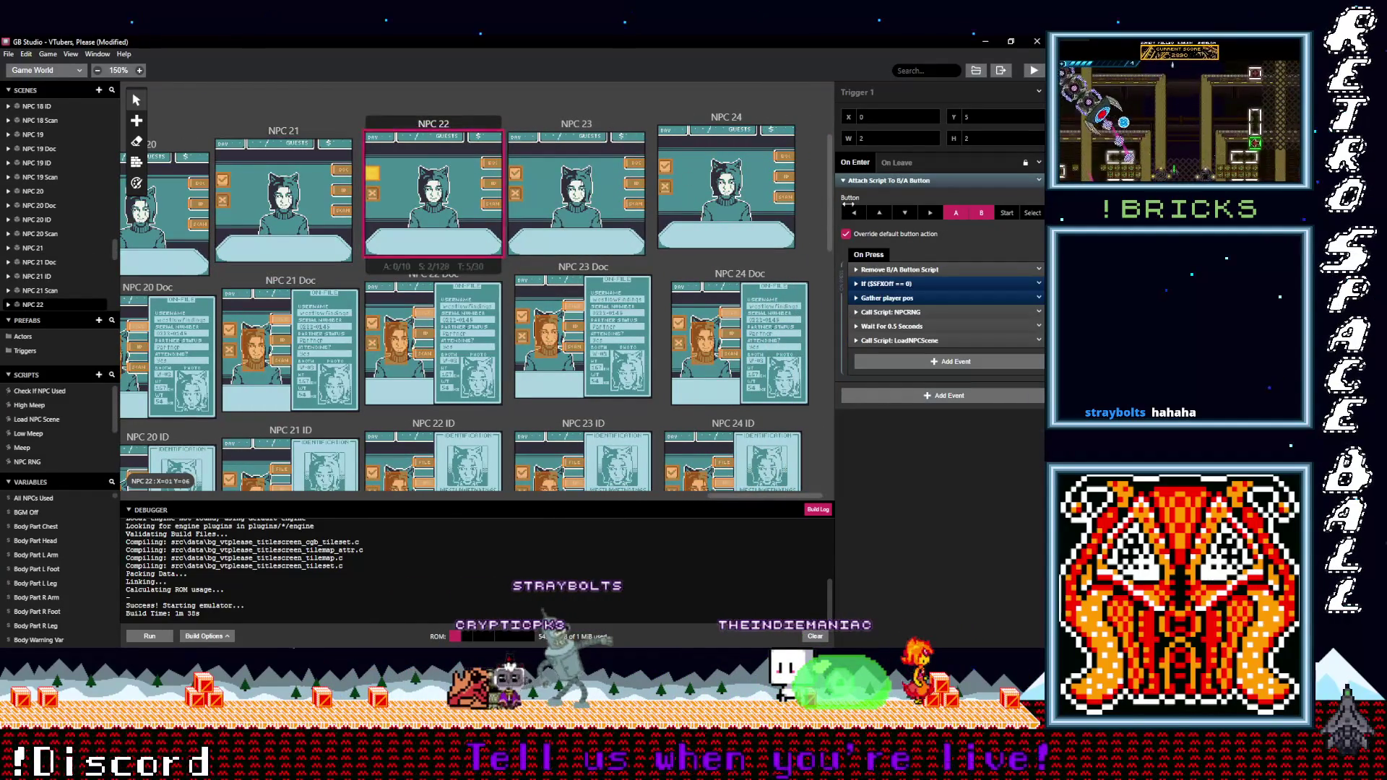
{"action": "left_click", "coordinate": [897, 285]}
{"action": "left_click", "coordinate": [906, 371]}
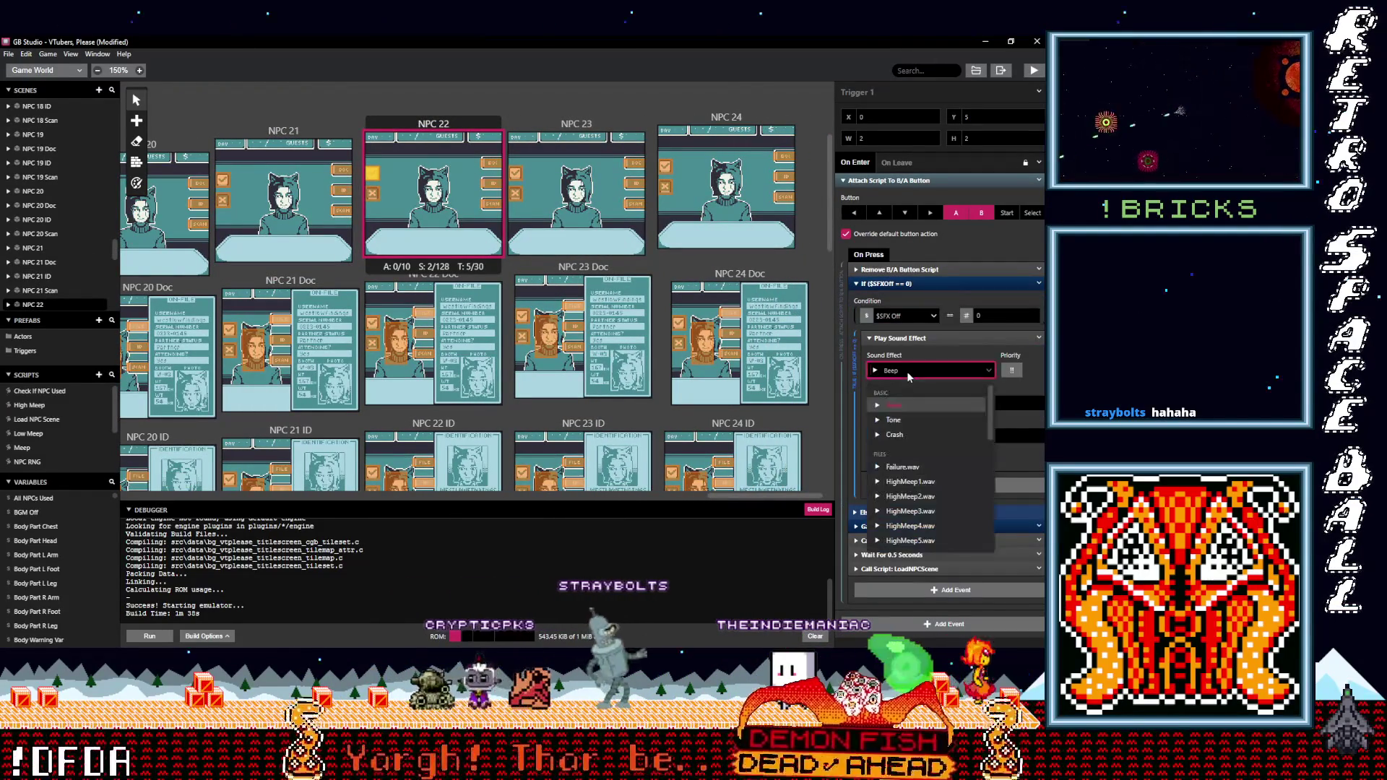
{"action": "type", "text": "pos"}
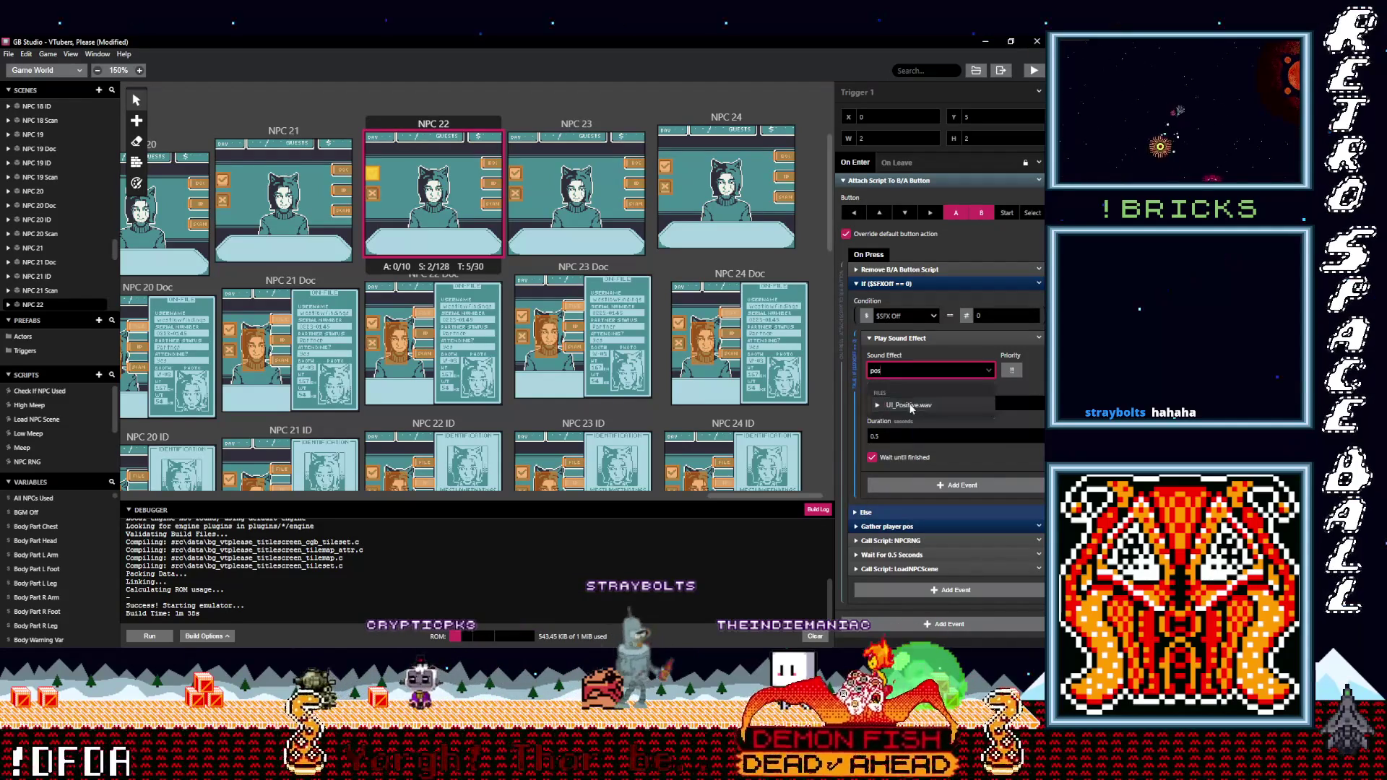
{"action": "left_click", "coordinate": [372, 194]}
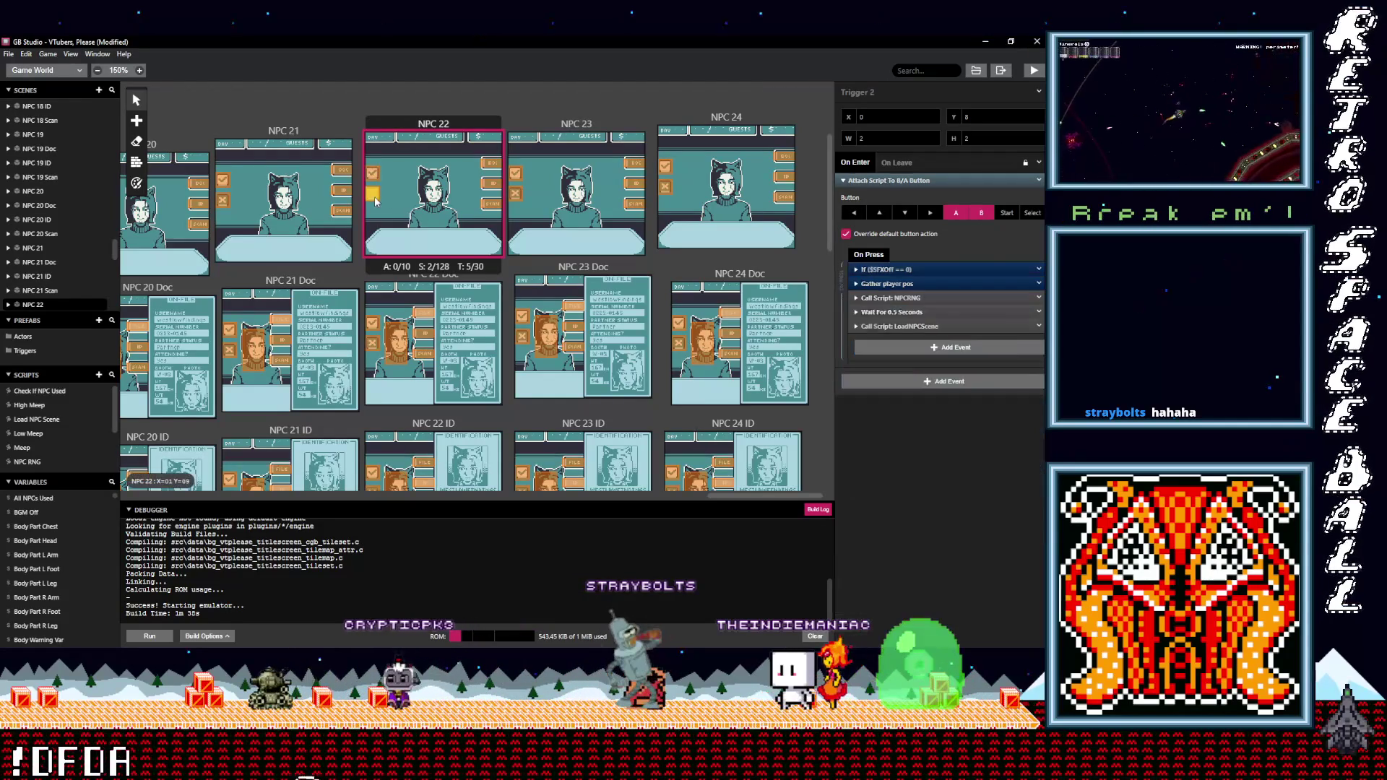
{"action": "left_click", "coordinate": [899, 271]}
{"action": "left_click", "coordinate": [924, 358]}
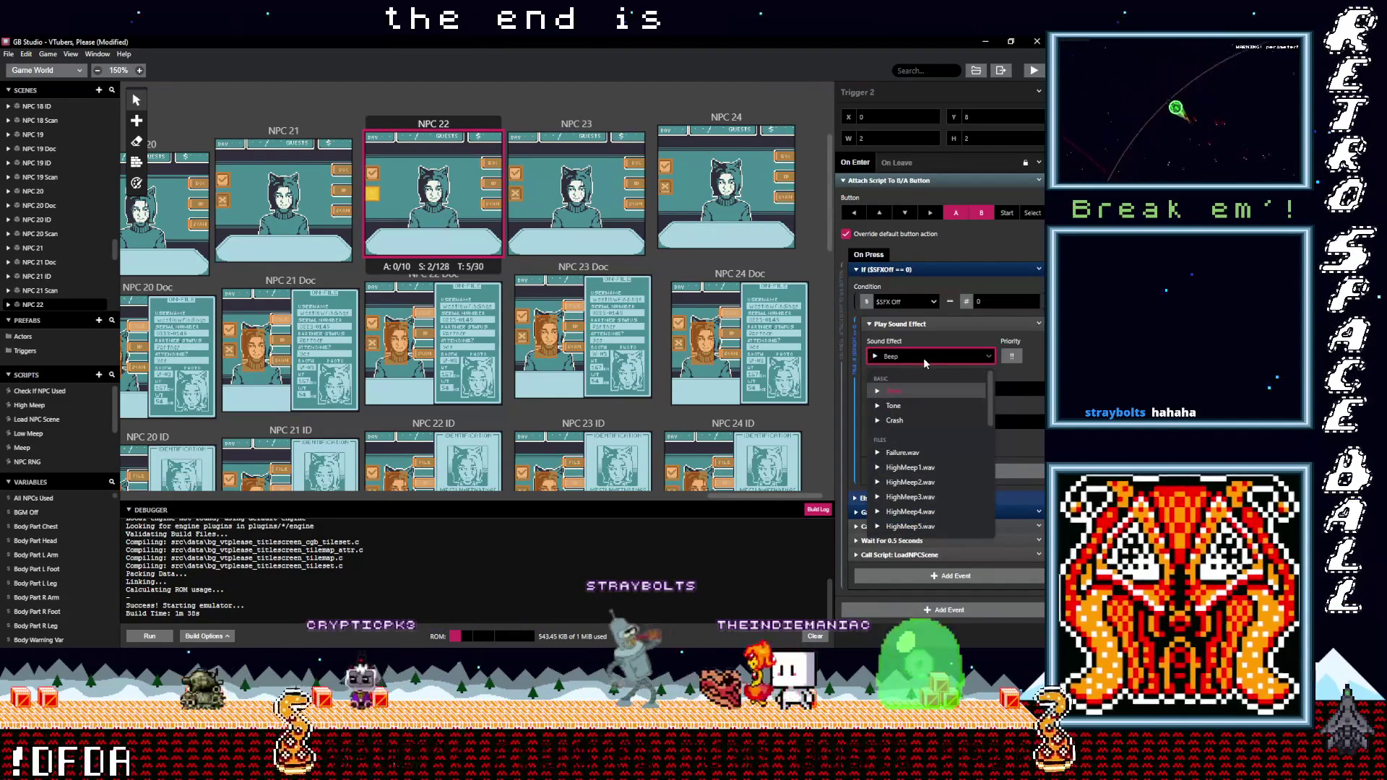
{"action": "type", "text": "neg"}
{"action": "left_click", "coordinate": [912, 391]}
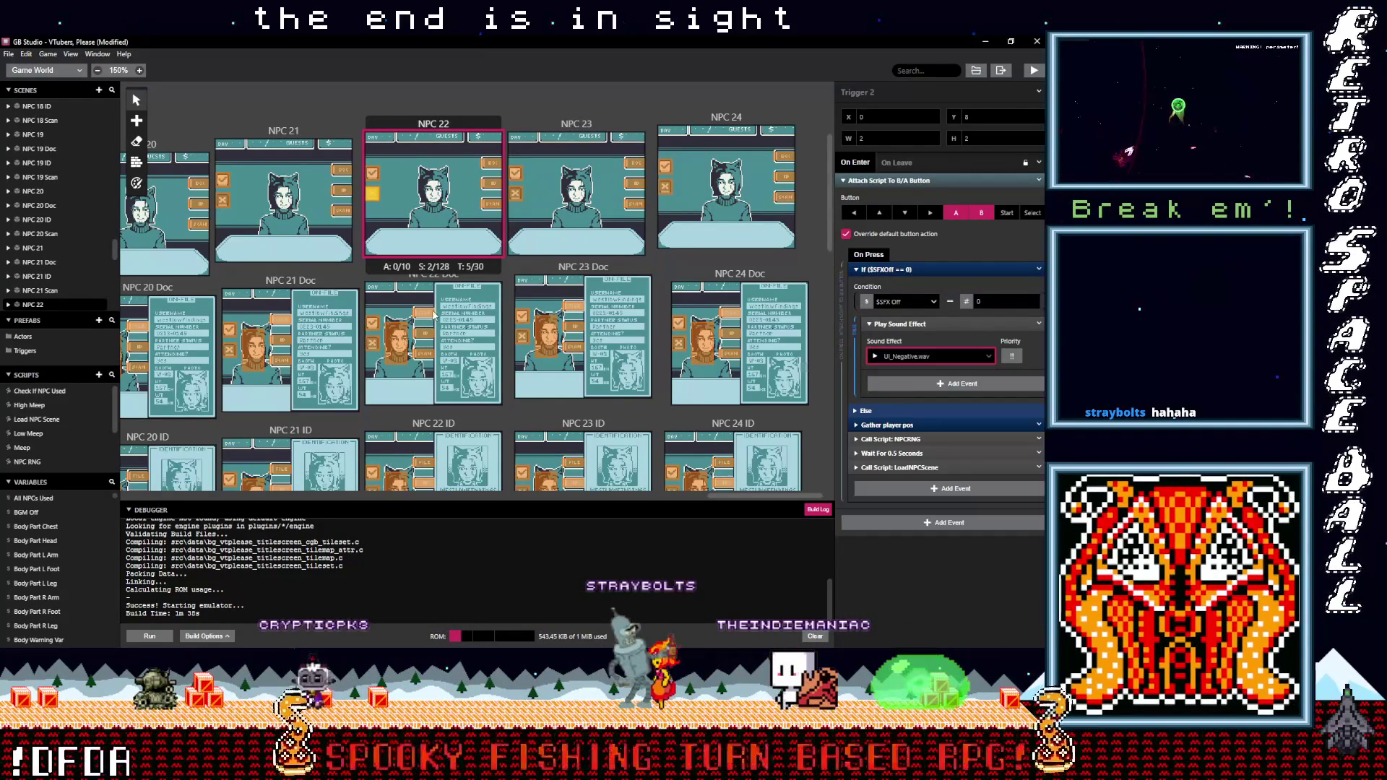
Set NPC 22 Doc's Trigger 3 to UI_Positive.wav and Trigger 4 to UI_Negative.wav
{"action": "left_click", "coordinate": [386, 328]}
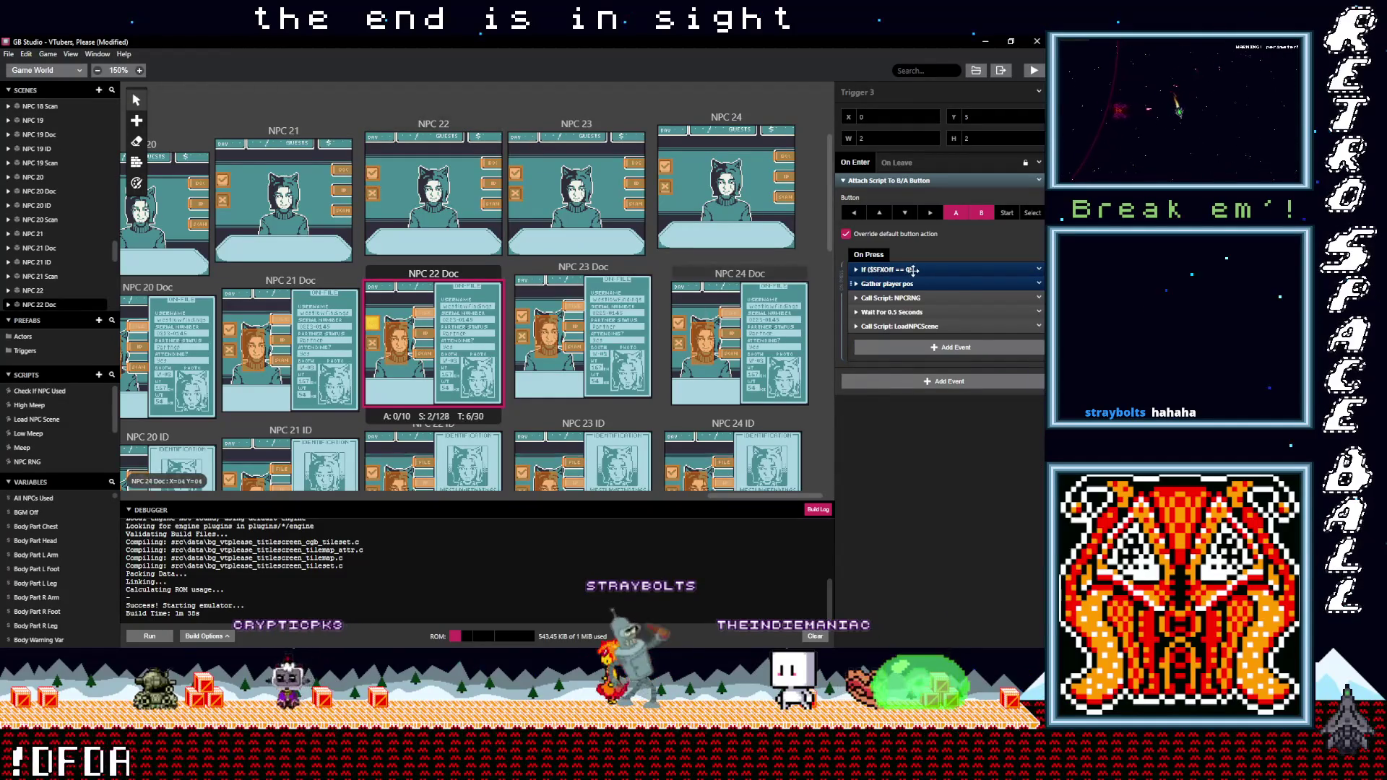
{"action": "left_click", "coordinate": [914, 270]}
{"action": "left_click", "coordinate": [912, 357]}
{"action": "type", "text": "pos"}
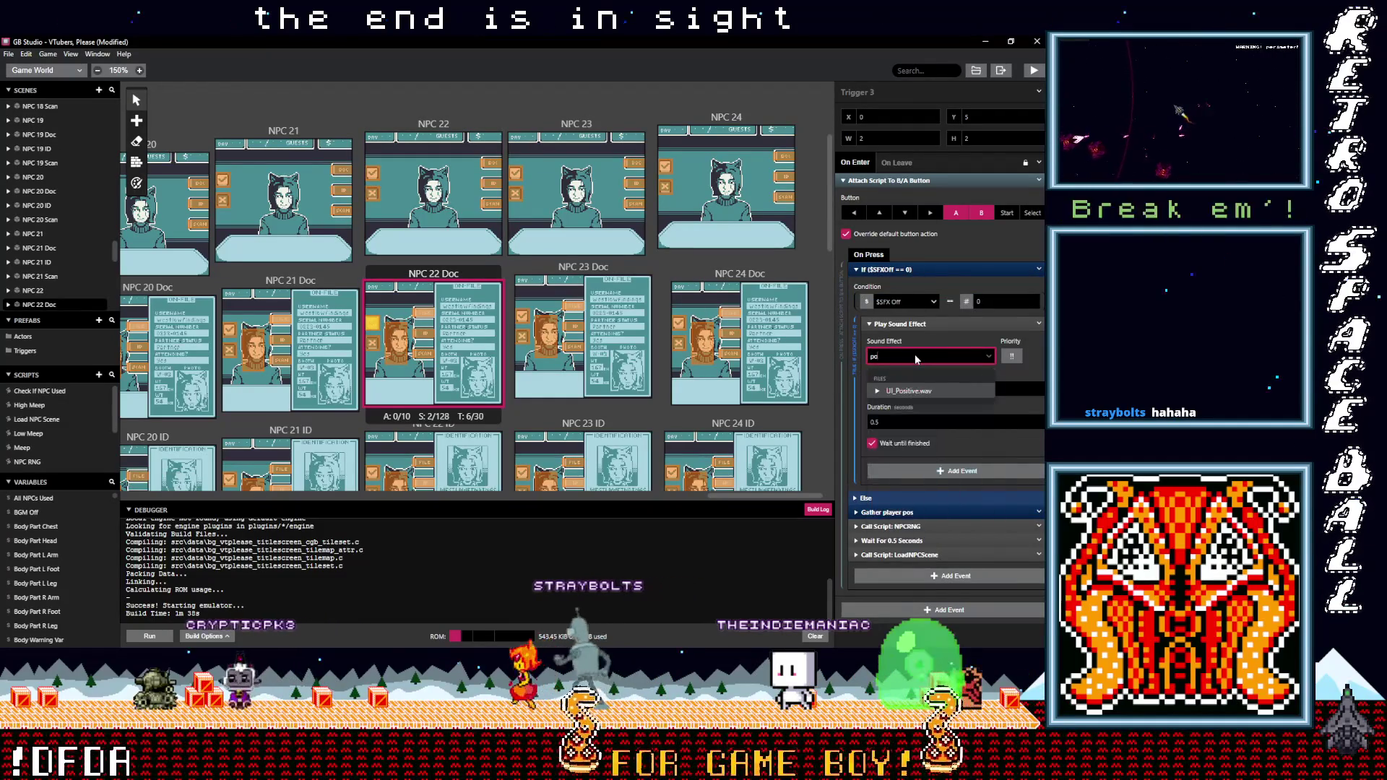
{"action": "left_click", "coordinate": [920, 389]}
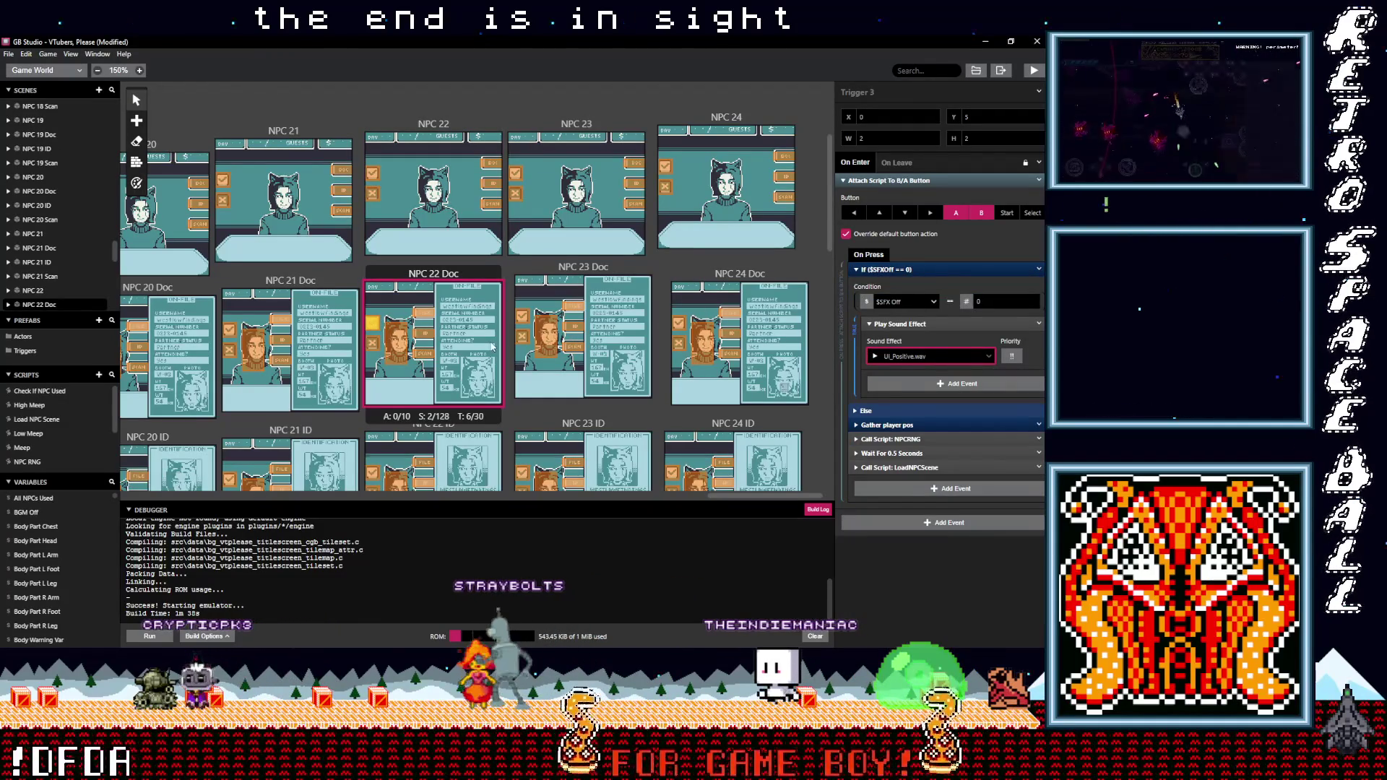
{"action": "left_click", "coordinate": [372, 343]}
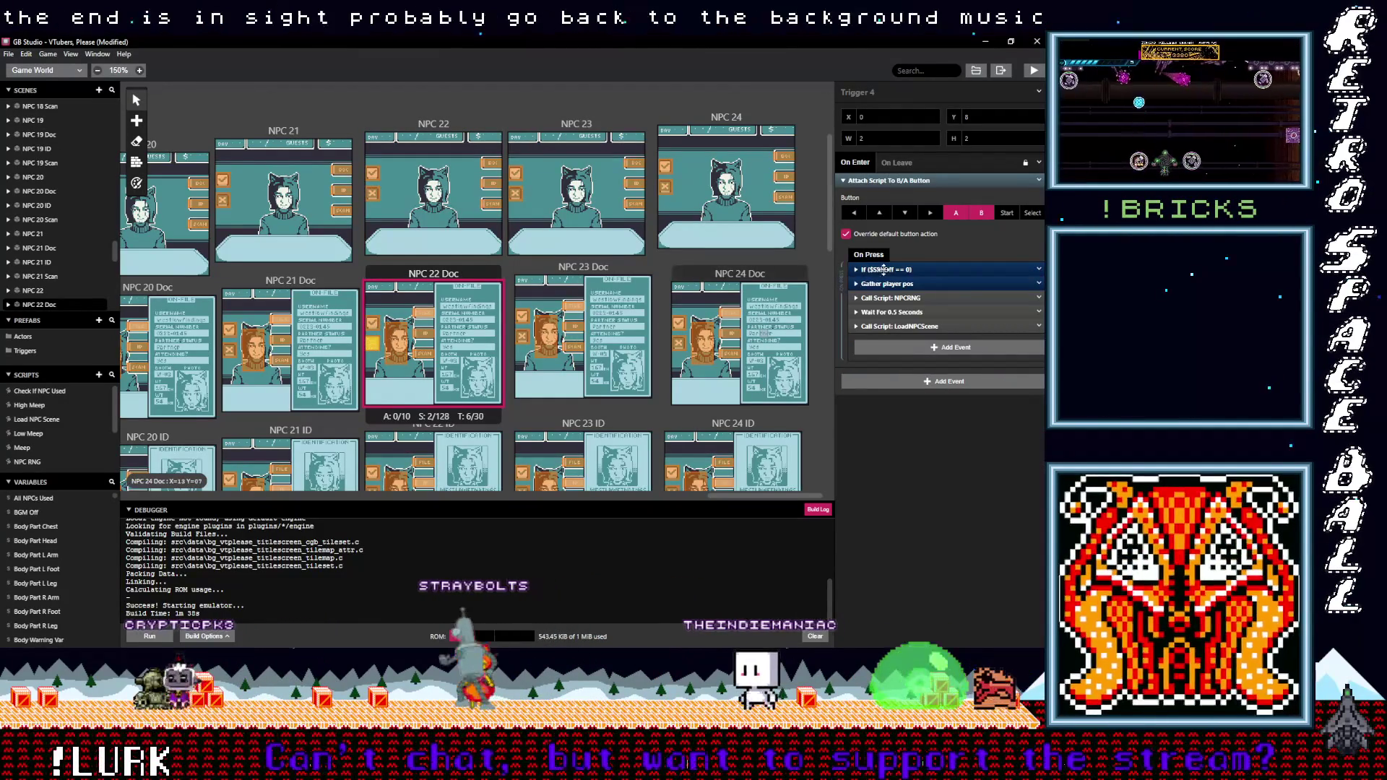
{"action": "left_click", "coordinate": [883, 270]}
{"action": "left_click", "coordinate": [901, 357]}
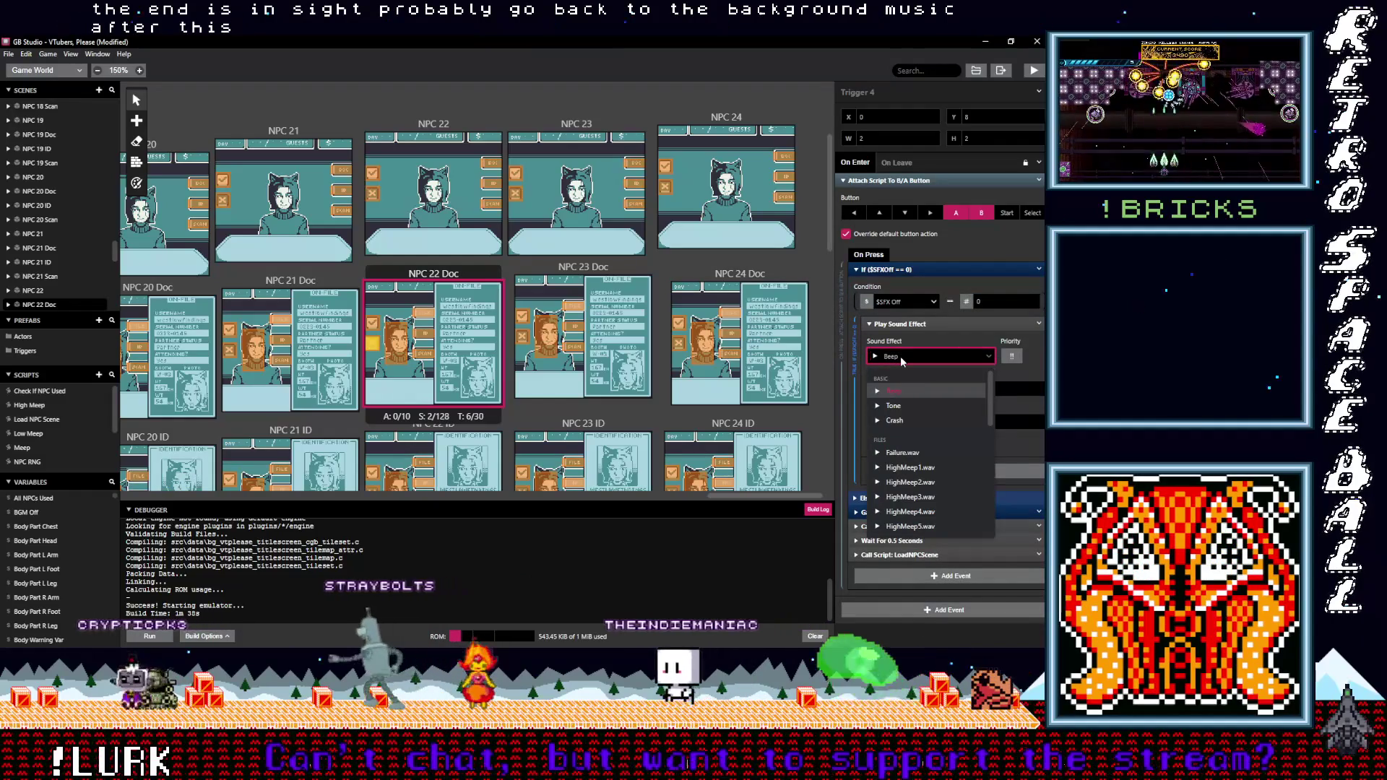
{"action": "type", "text": "neg"}
{"action": "left_click", "coordinate": [910, 391]}
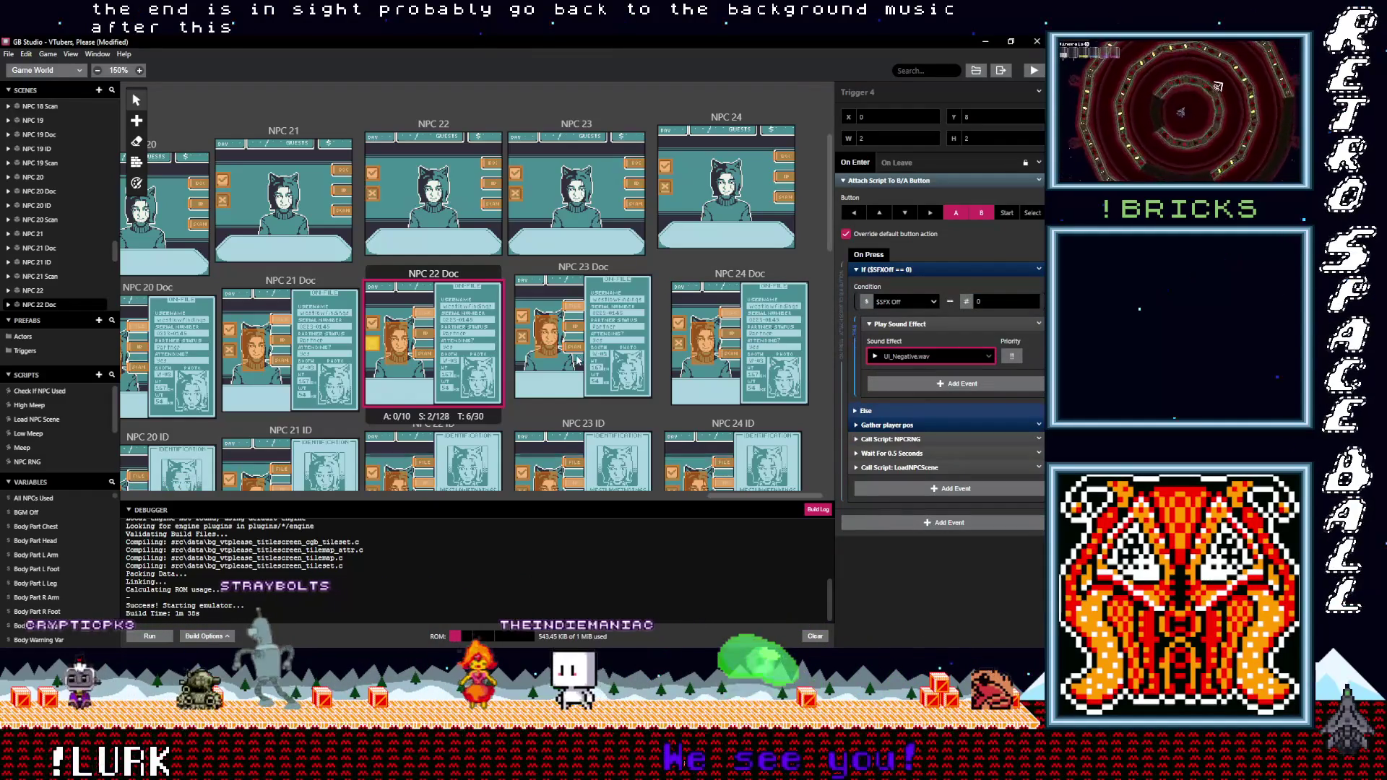
Set NPC 22 ID's Trigger 3 to UI_Positive.wav and Trigger 4 to UI_Negative.wav
{"action": "scroll", "coordinate": [576, 361], "scroll_direction": "down", "scroll_amount": 1}
{"action": "left_click", "coordinate": [372, 415]}
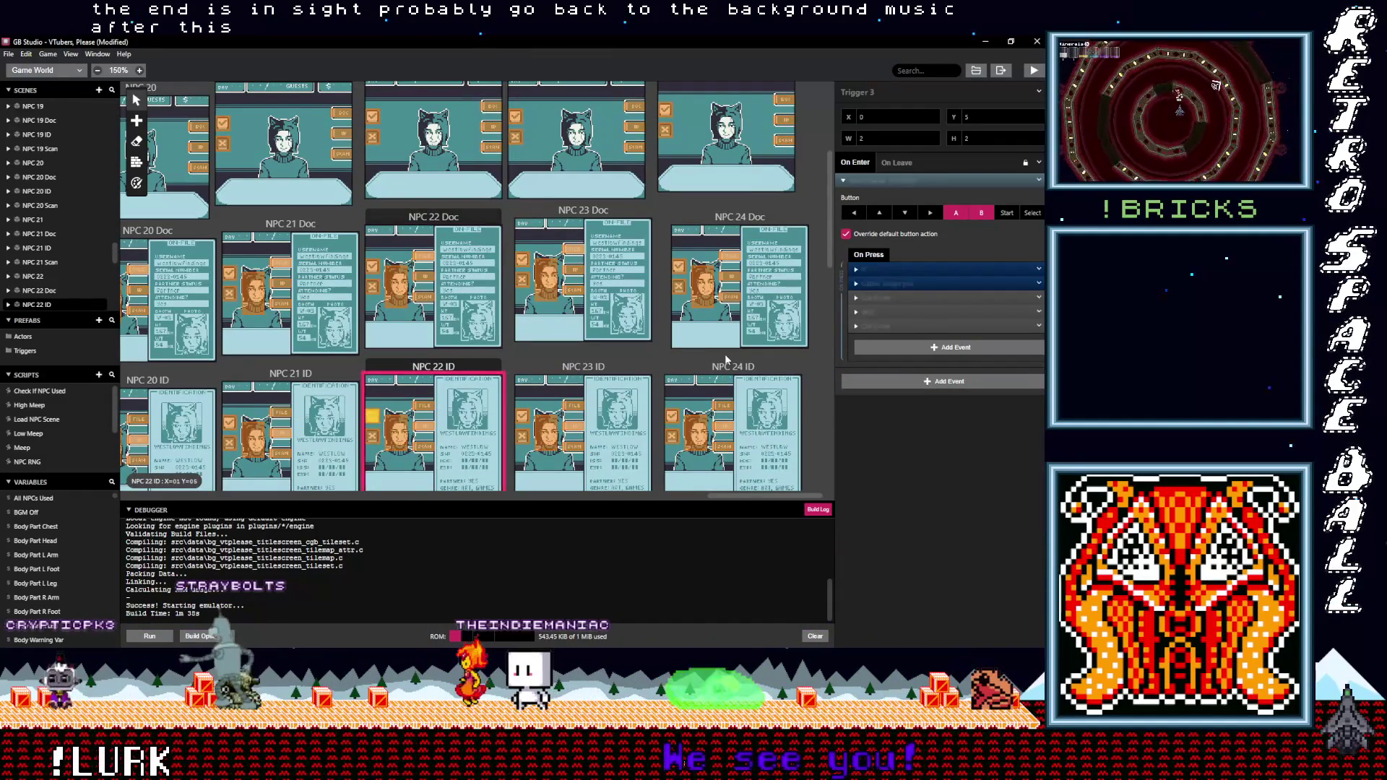
{"action": "left_click", "coordinate": [900, 269]}
{"action": "left_click", "coordinate": [913, 355]}
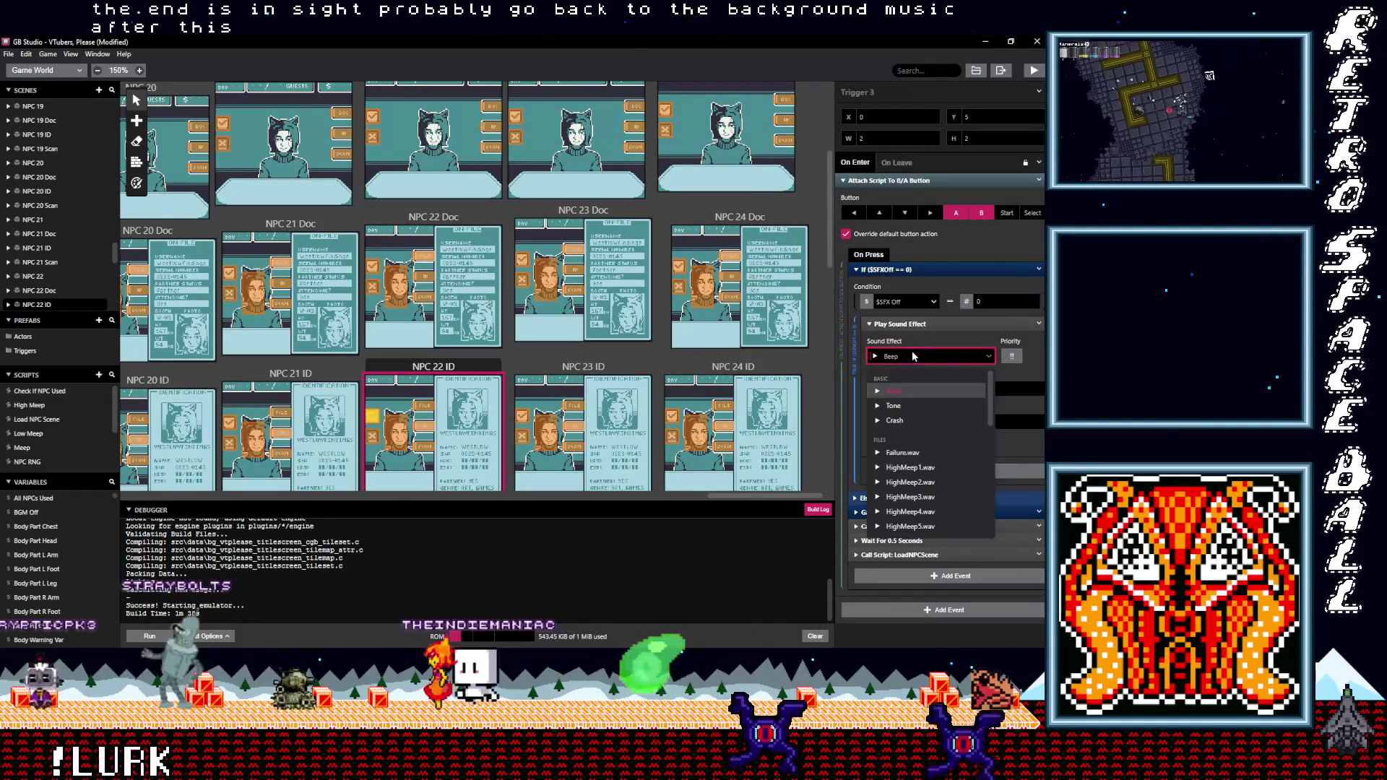
{"action": "type", "text": "eeos"}
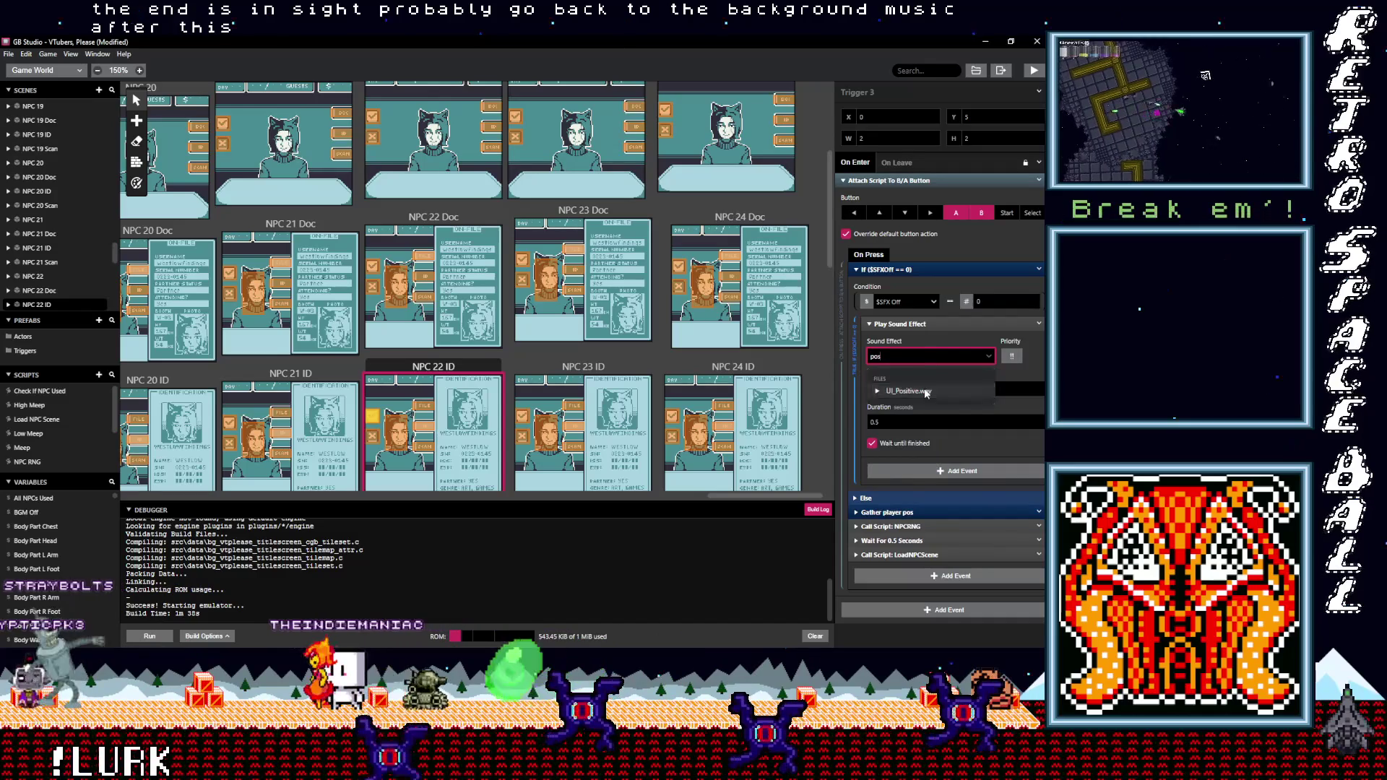
{"action": "left_click", "coordinate": [925, 391]}
{"action": "left_click", "coordinate": [375, 438]}
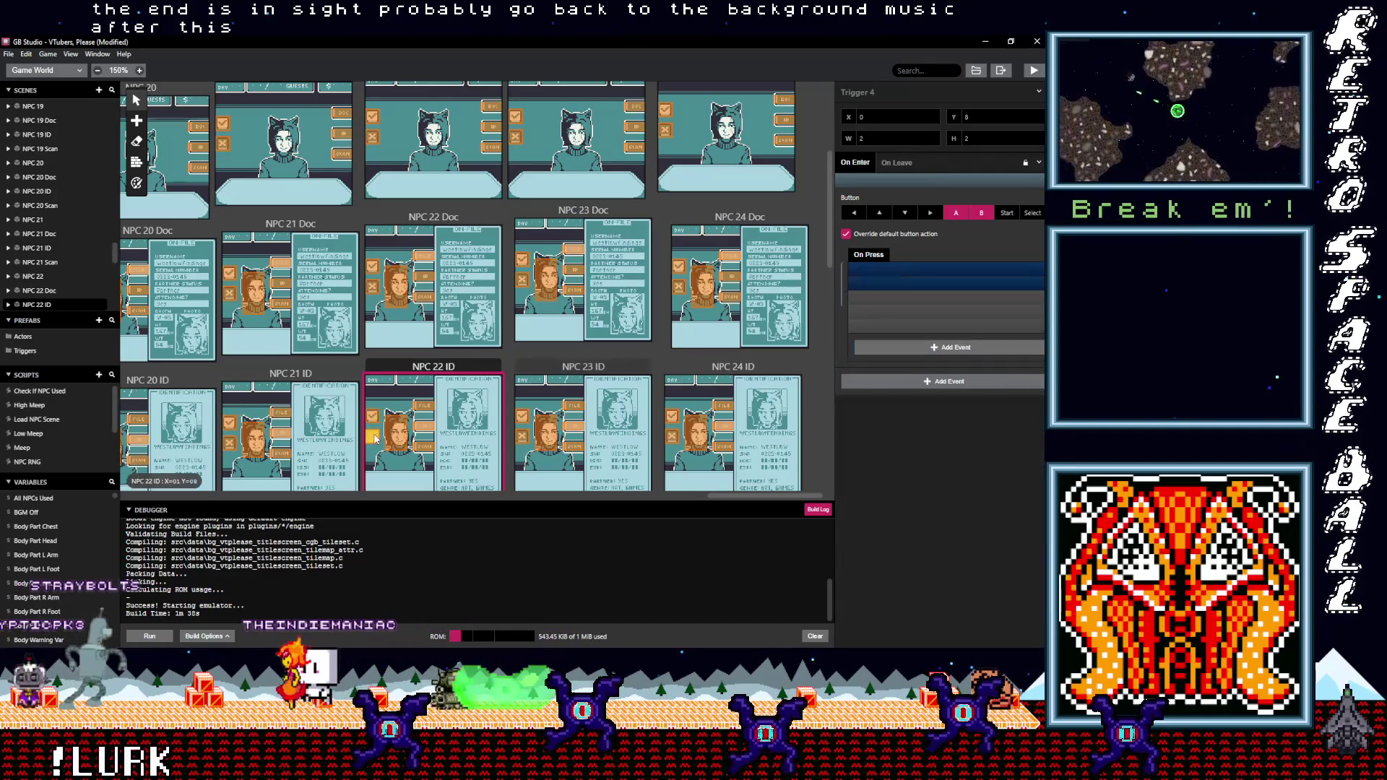
{"action": "left_click", "coordinate": [883, 267]}
{"action": "left_click", "coordinate": [900, 357]}
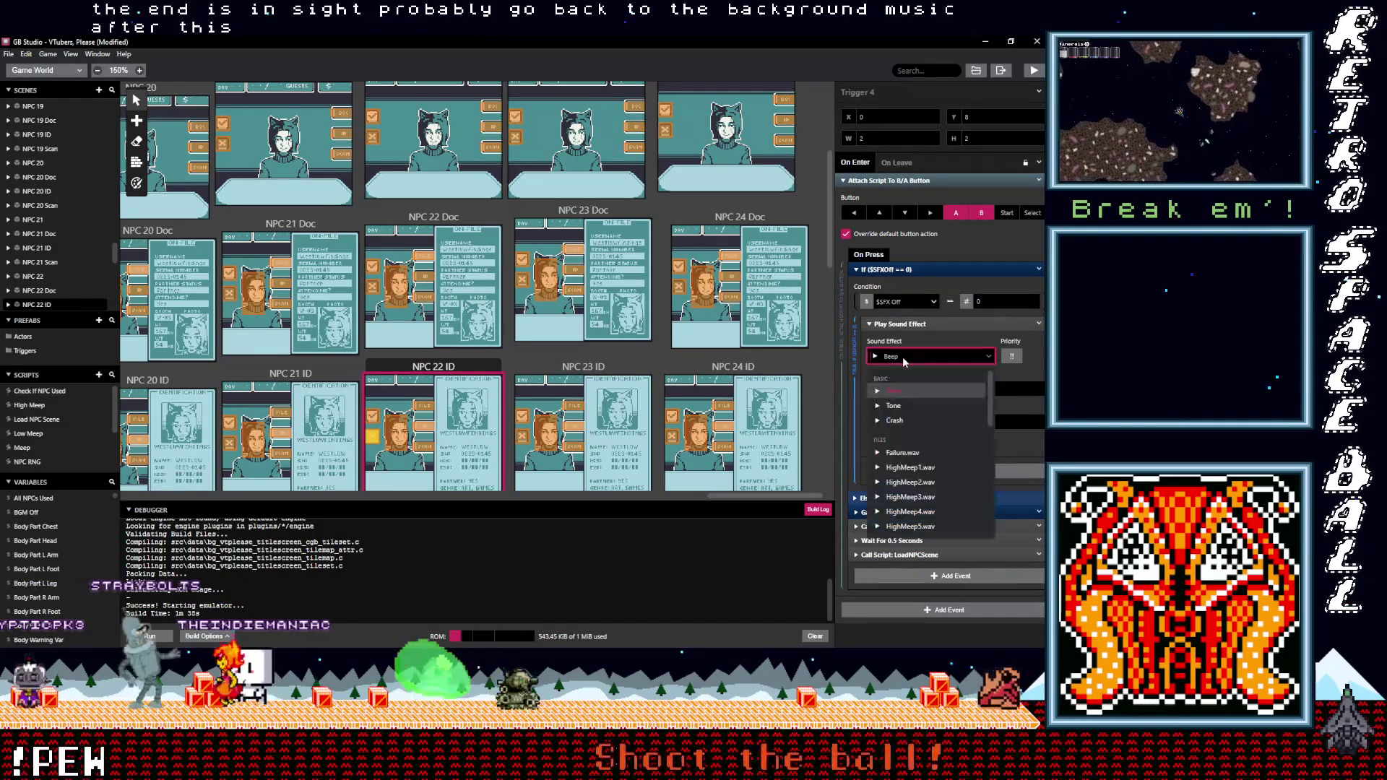
{"action": "type", "text": "neg"}
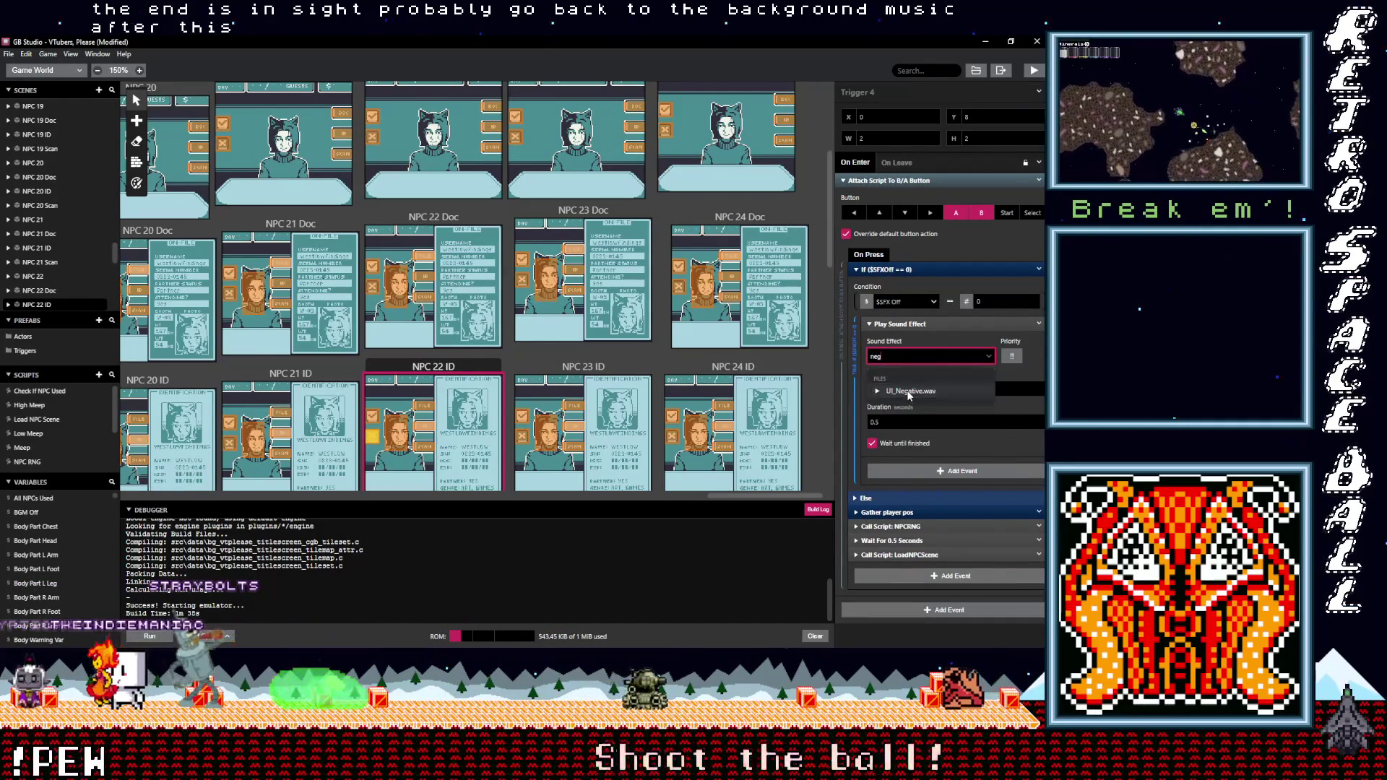
{"action": "left_click", "coordinate": [910, 391]}
Give NPC 22 Scan's first trigger UI_Positive.wav and its other trigger UI_Negative.wav
{"action": "scroll", "coordinate": [513, 347], "scroll_direction": "down", "scroll_amount": 2}
{"action": "scroll", "coordinate": [510, 346], "scroll_direction": "down", "scroll_amount": 1}
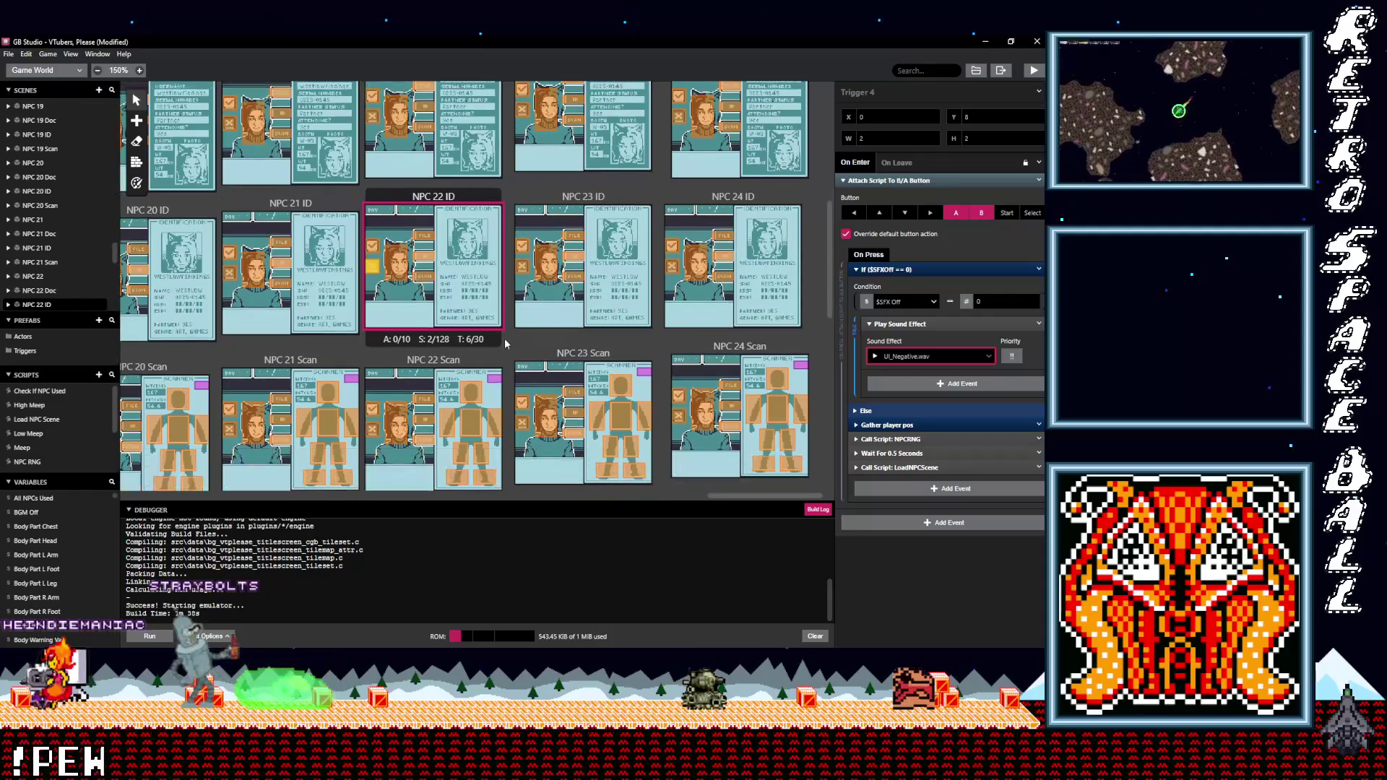
{"action": "left_click", "coordinate": [373, 412]}
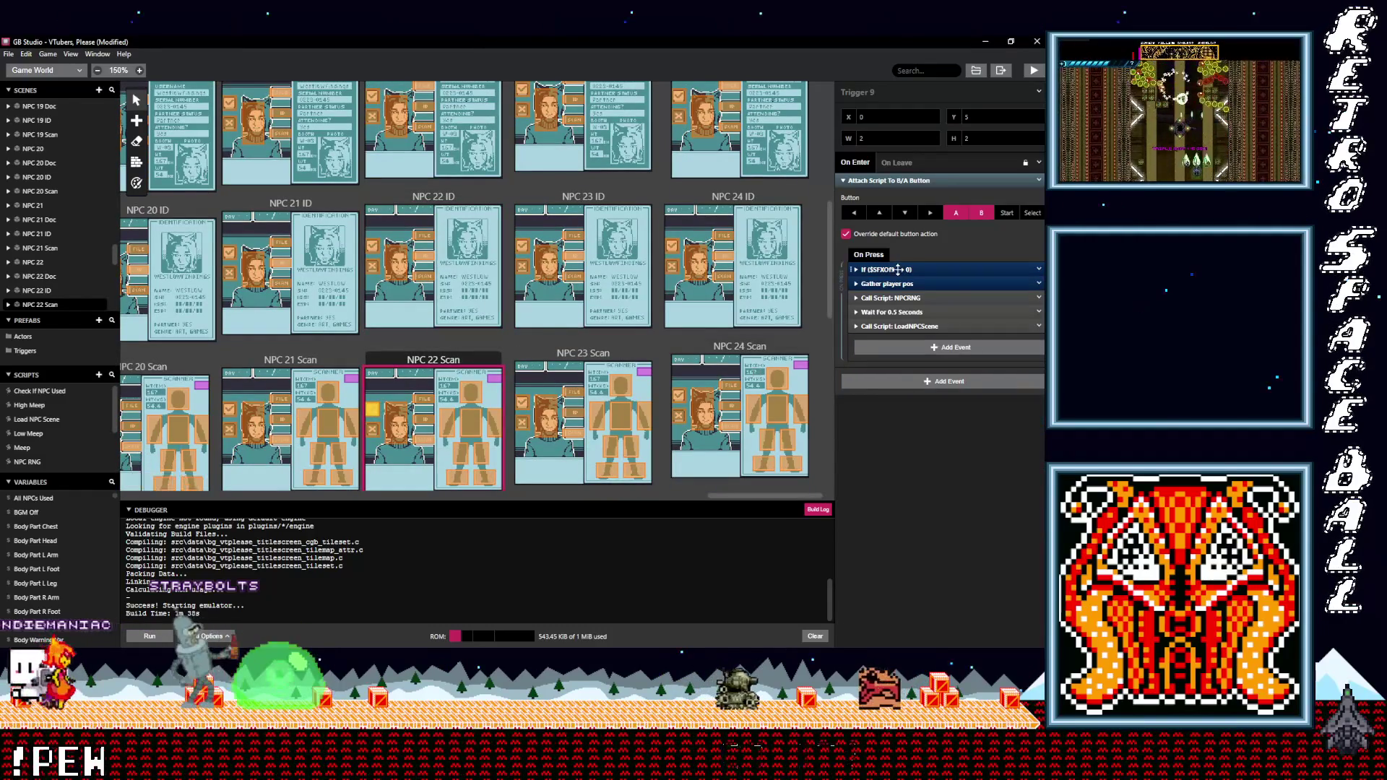
{"action": "left_click", "coordinate": [899, 270]}
{"action": "left_click", "coordinate": [901, 356]}
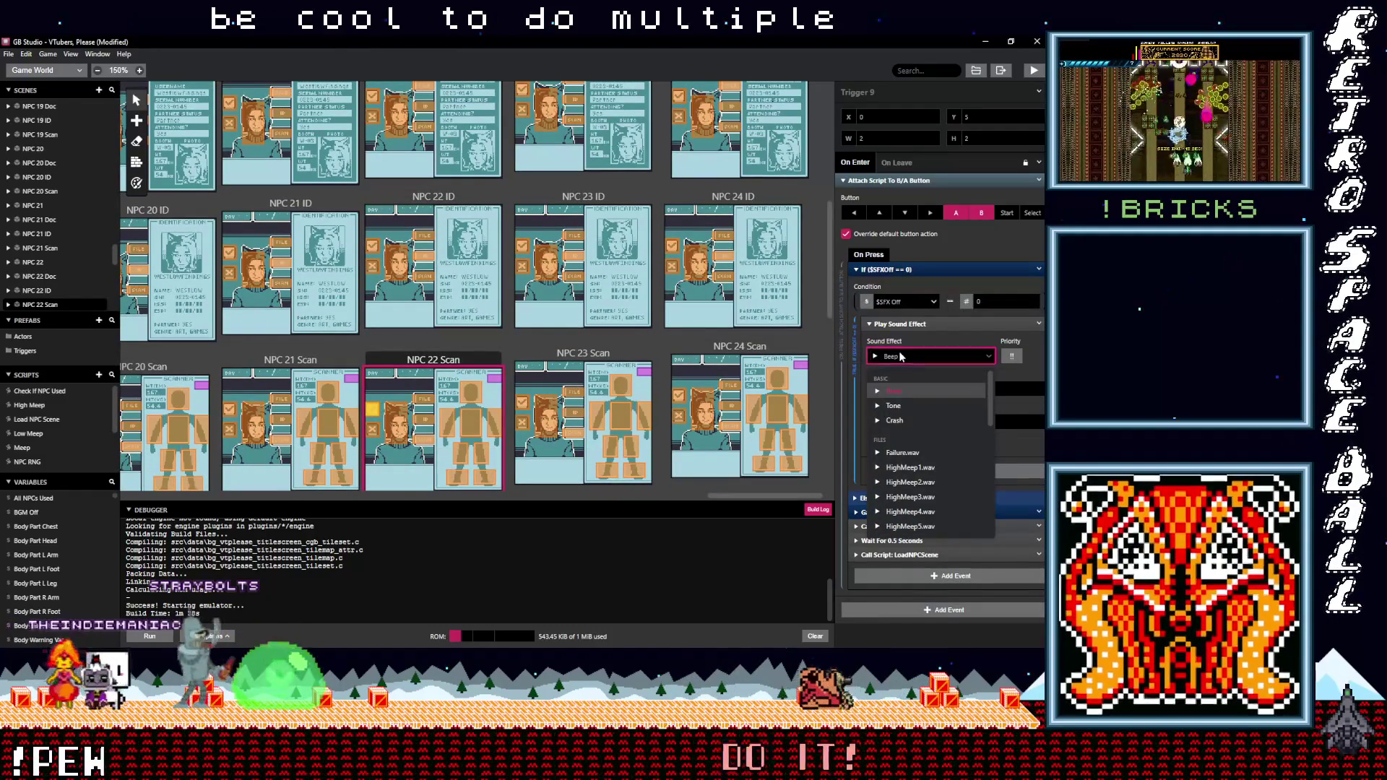
{"action": "type", "text": "pos"}
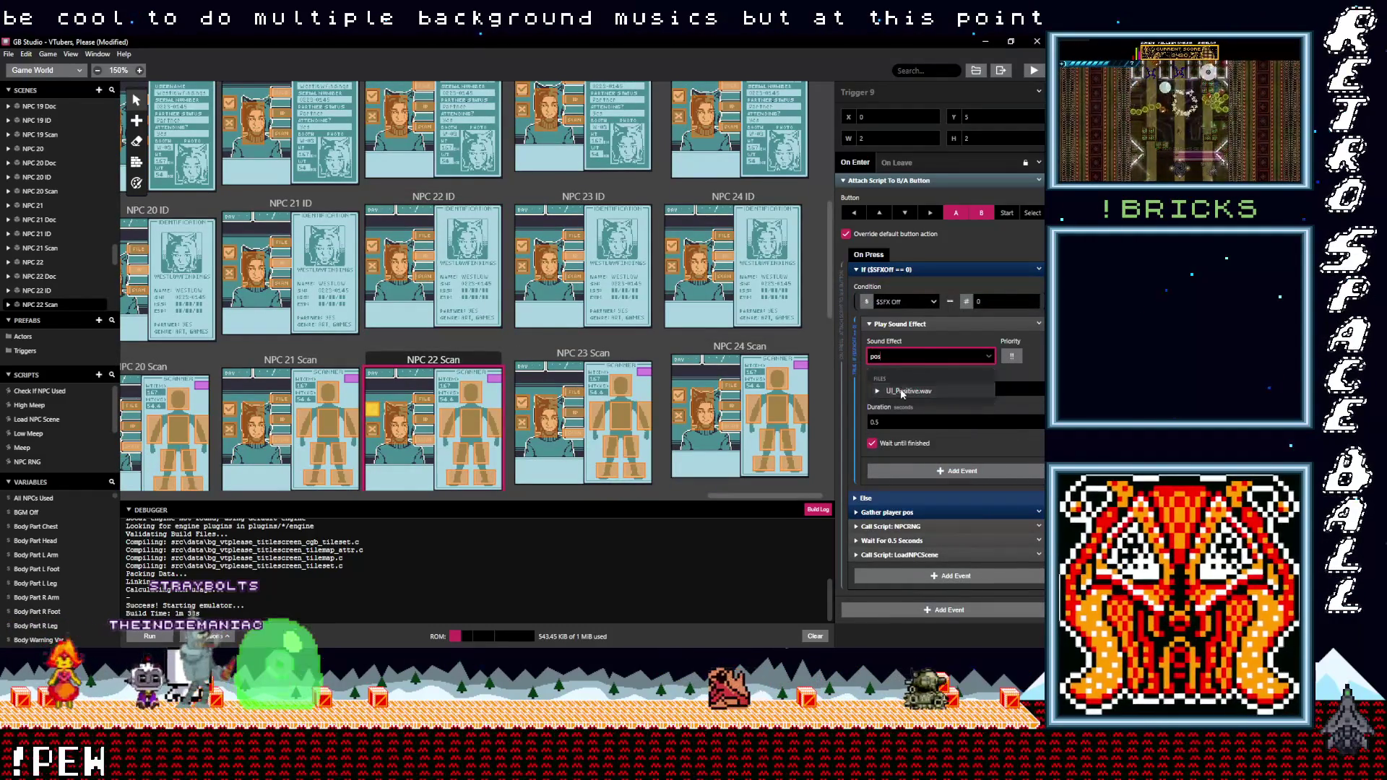
{"action": "left_click", "coordinate": [902, 391]}
{"action": "left_click", "coordinate": [372, 432]}
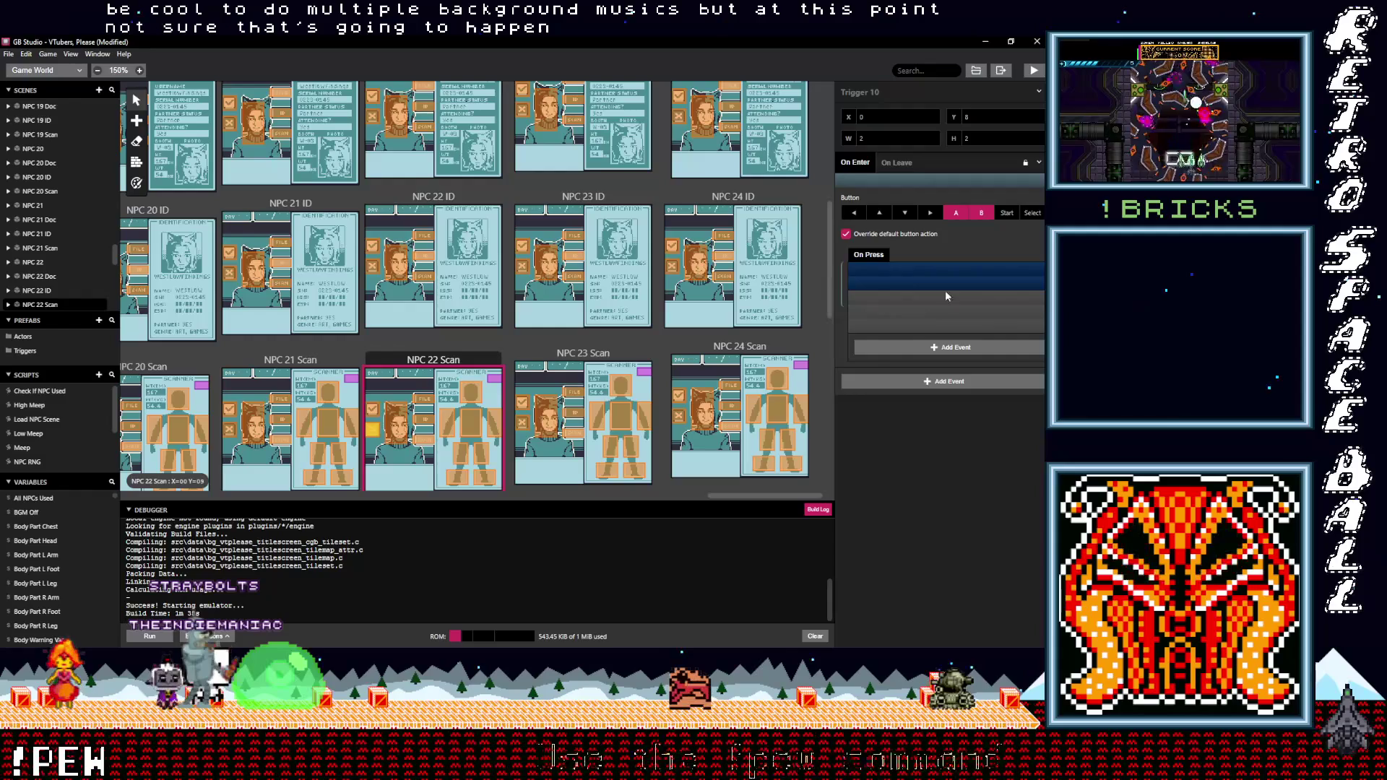
{"action": "left_click", "coordinate": [902, 356]}
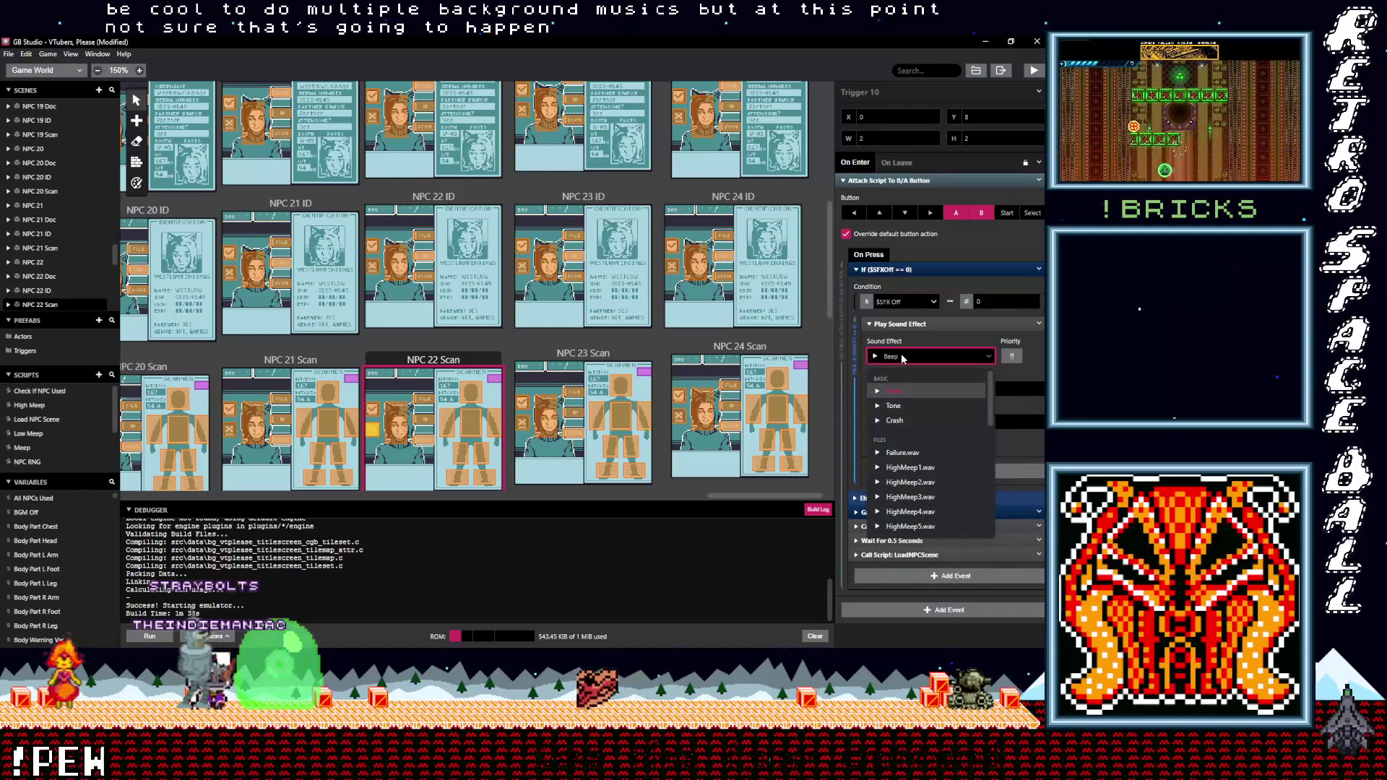
{"action": "type", "text": "neg"}
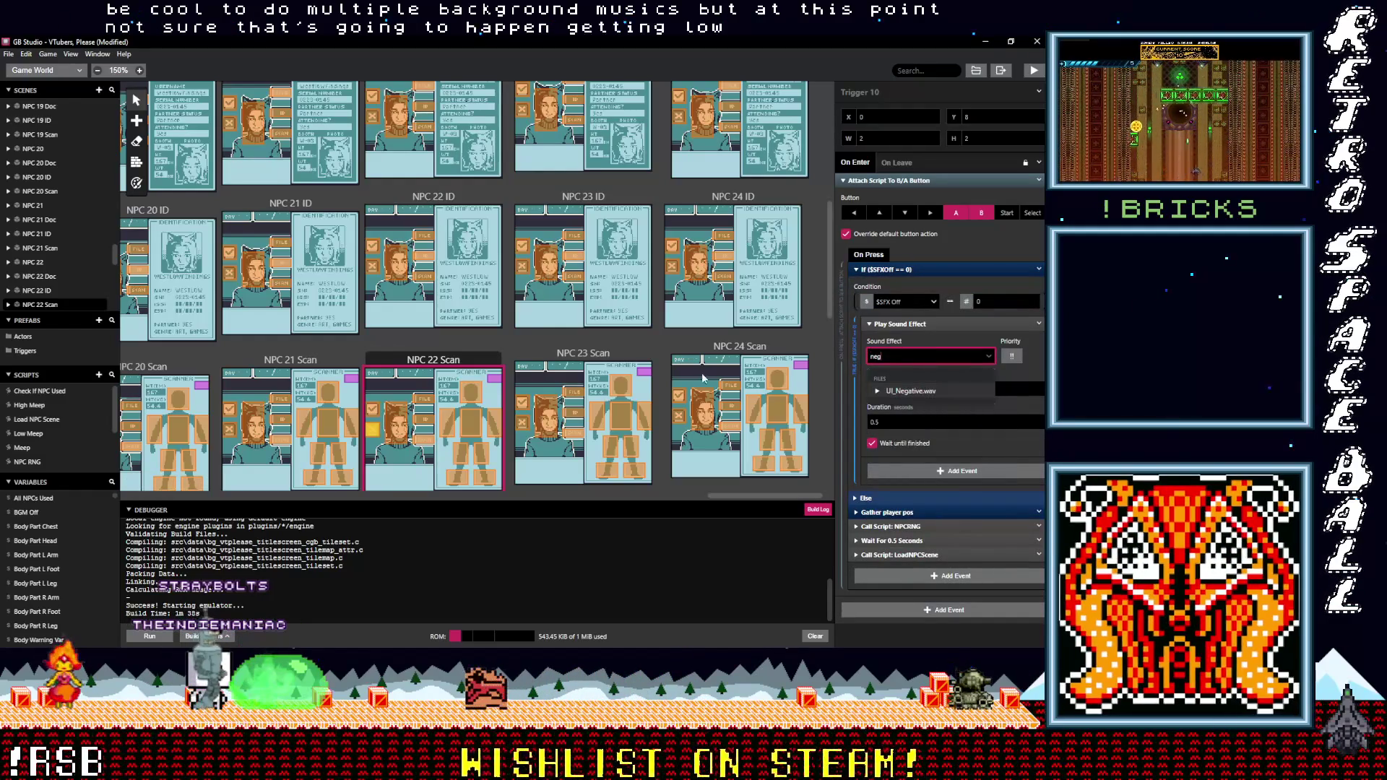
{"action": "key", "text": "Return"}
{"action": "scroll", "coordinate": [562, 355], "scroll_direction": "down", "scroll_amount": 1}
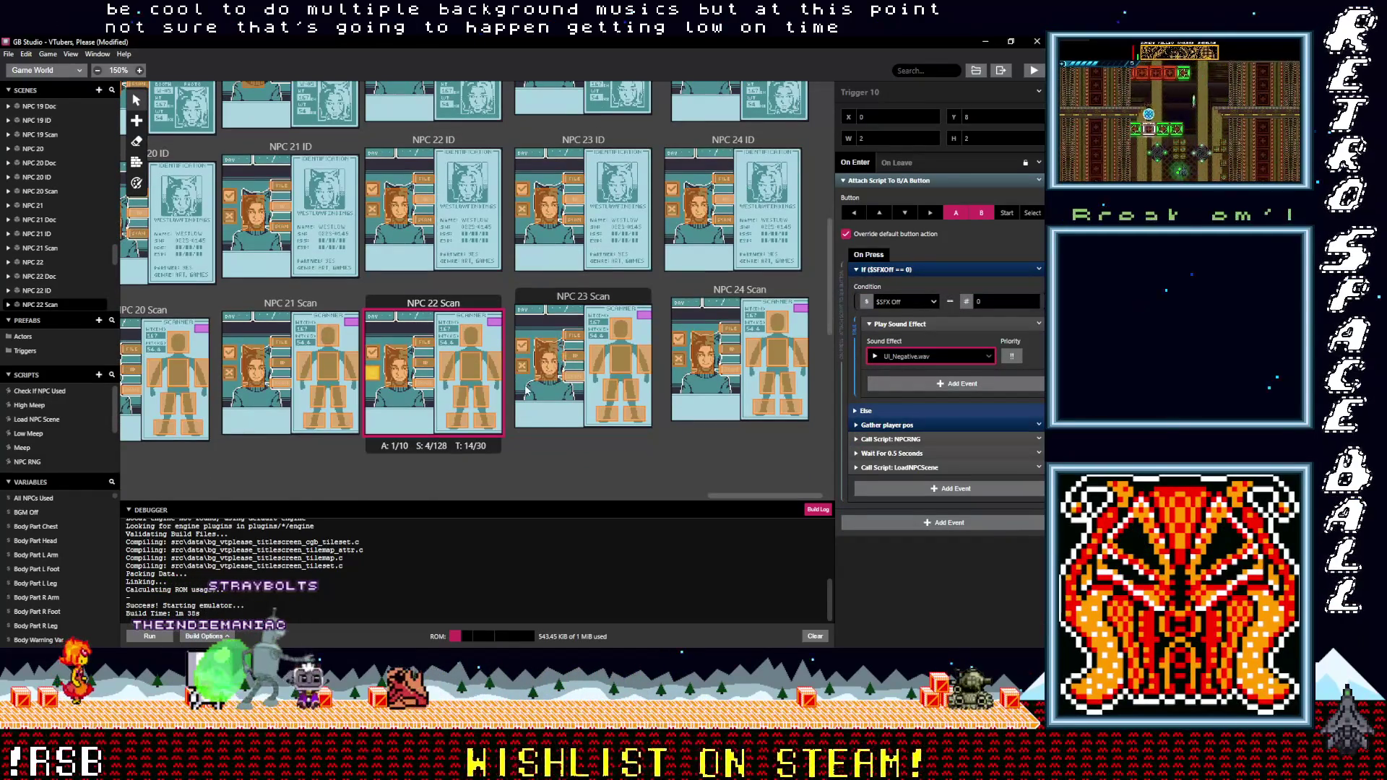
{"action": "left_click", "coordinate": [525, 368]}
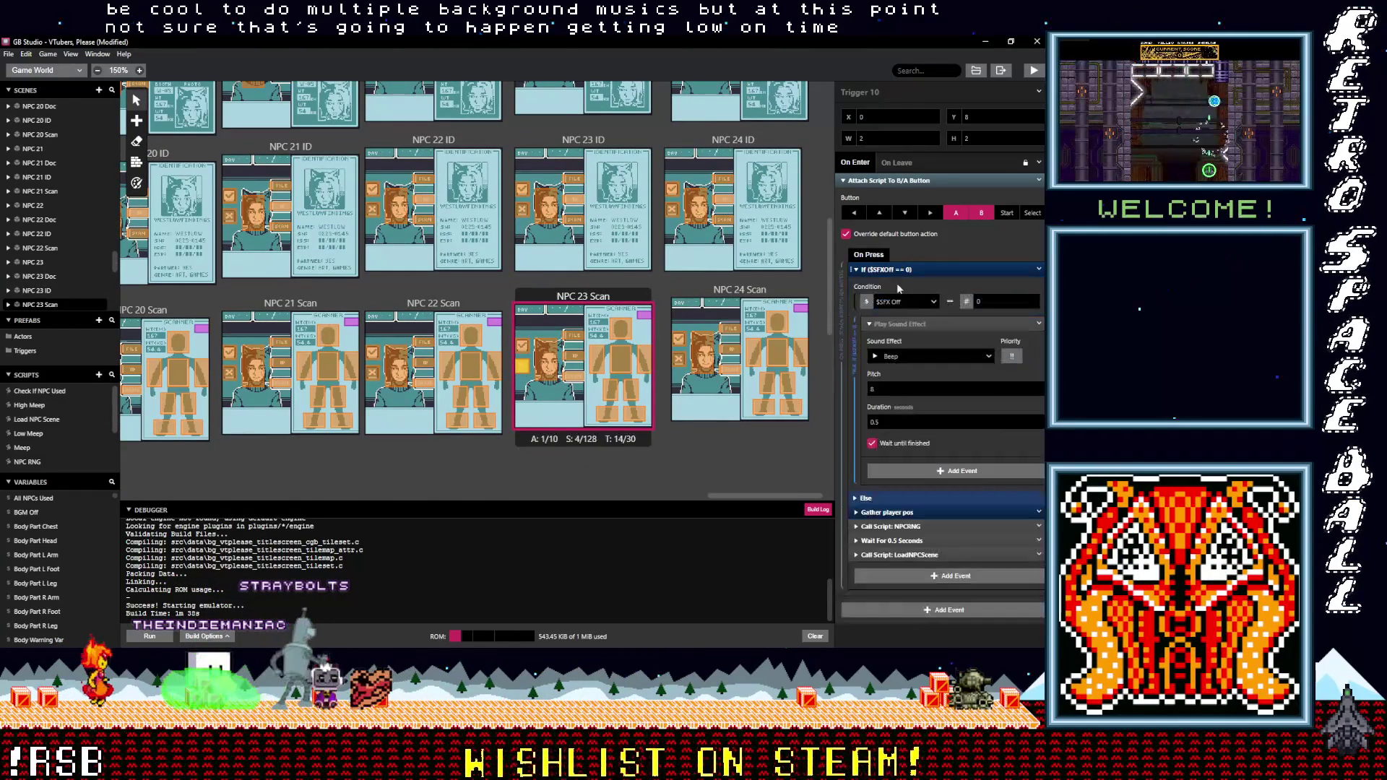
Set one NPC 23 Scan trigger to UI_Negative.wav and the other to UI_Positive.wav
{"action": "left_click", "coordinate": [901, 358]}
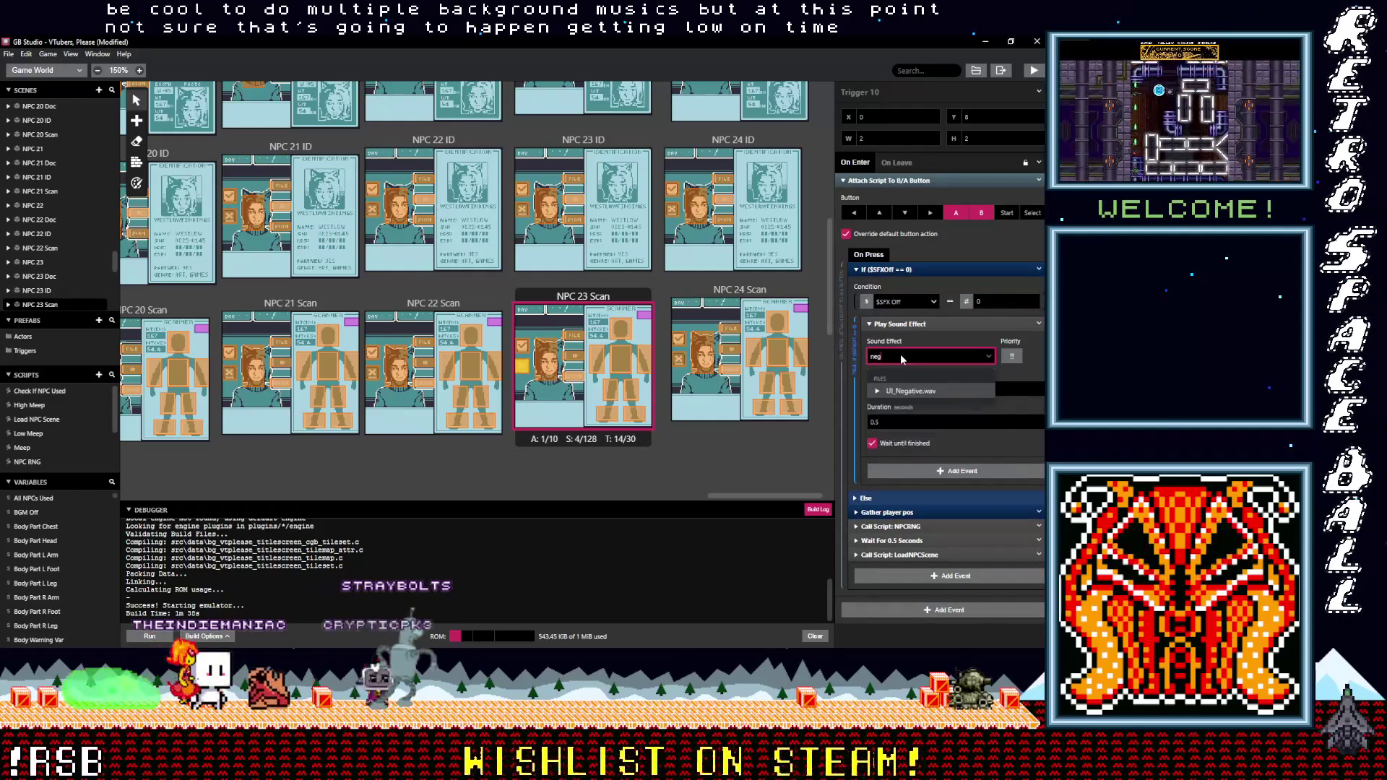
{"action": "left_click", "coordinate": [910, 392]}
{"action": "left_click", "coordinate": [526, 347]}
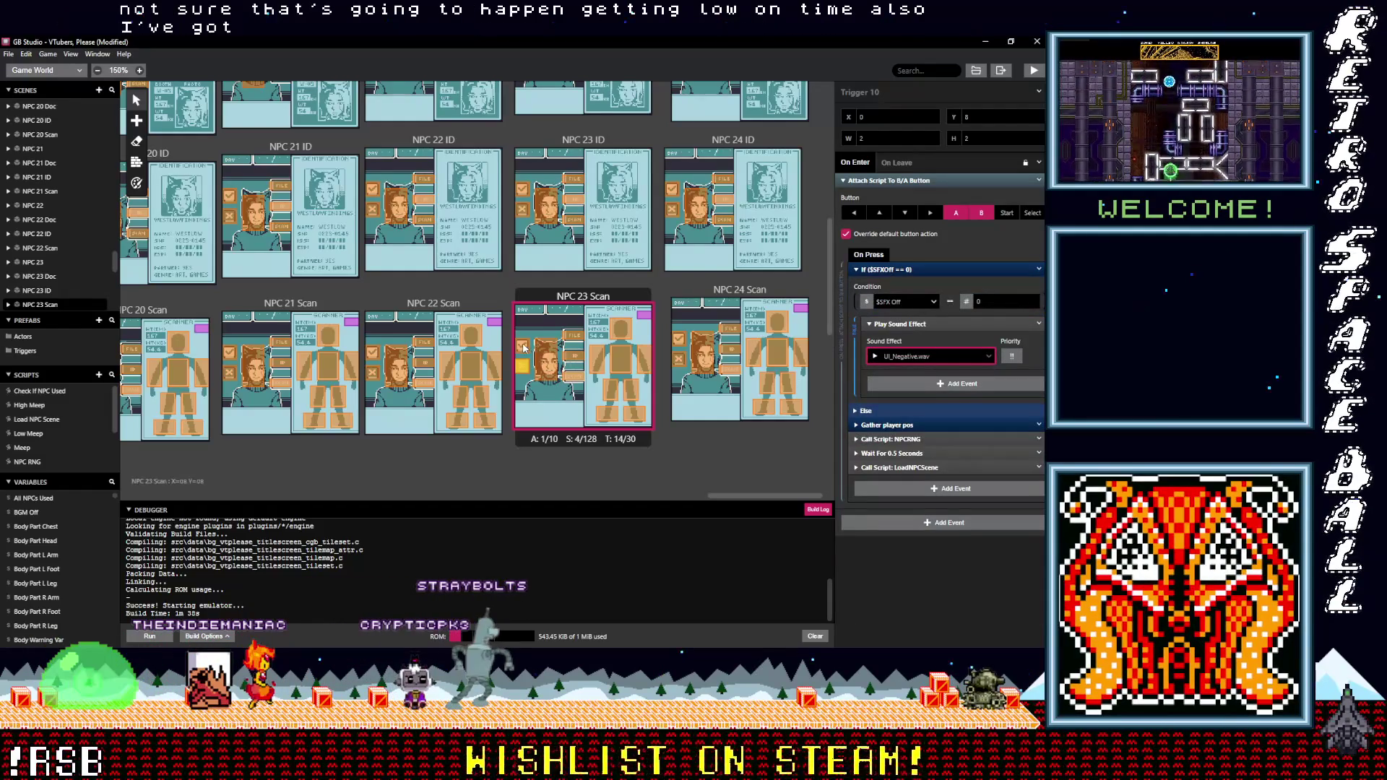
{"action": "left_click", "coordinate": [875, 269]}
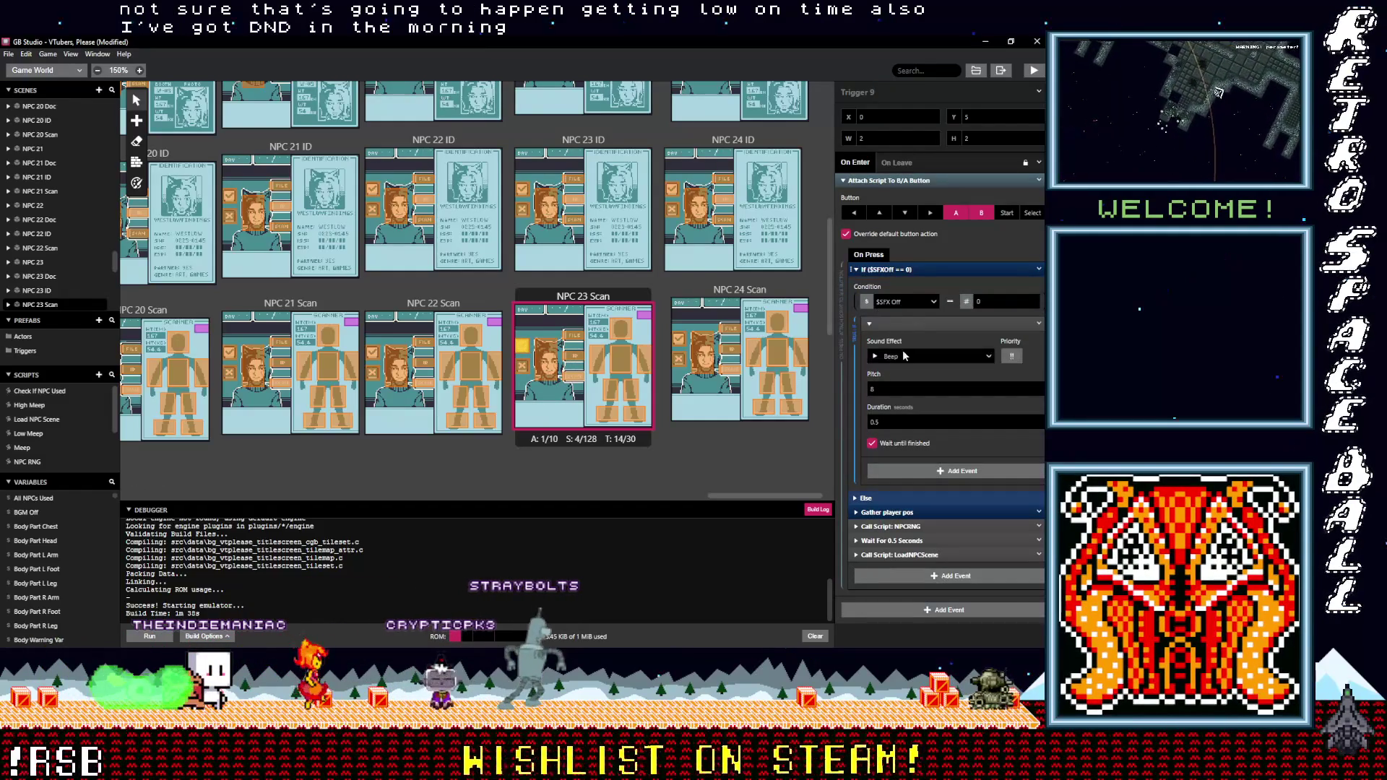
{"action": "left_click", "coordinate": [908, 358]}
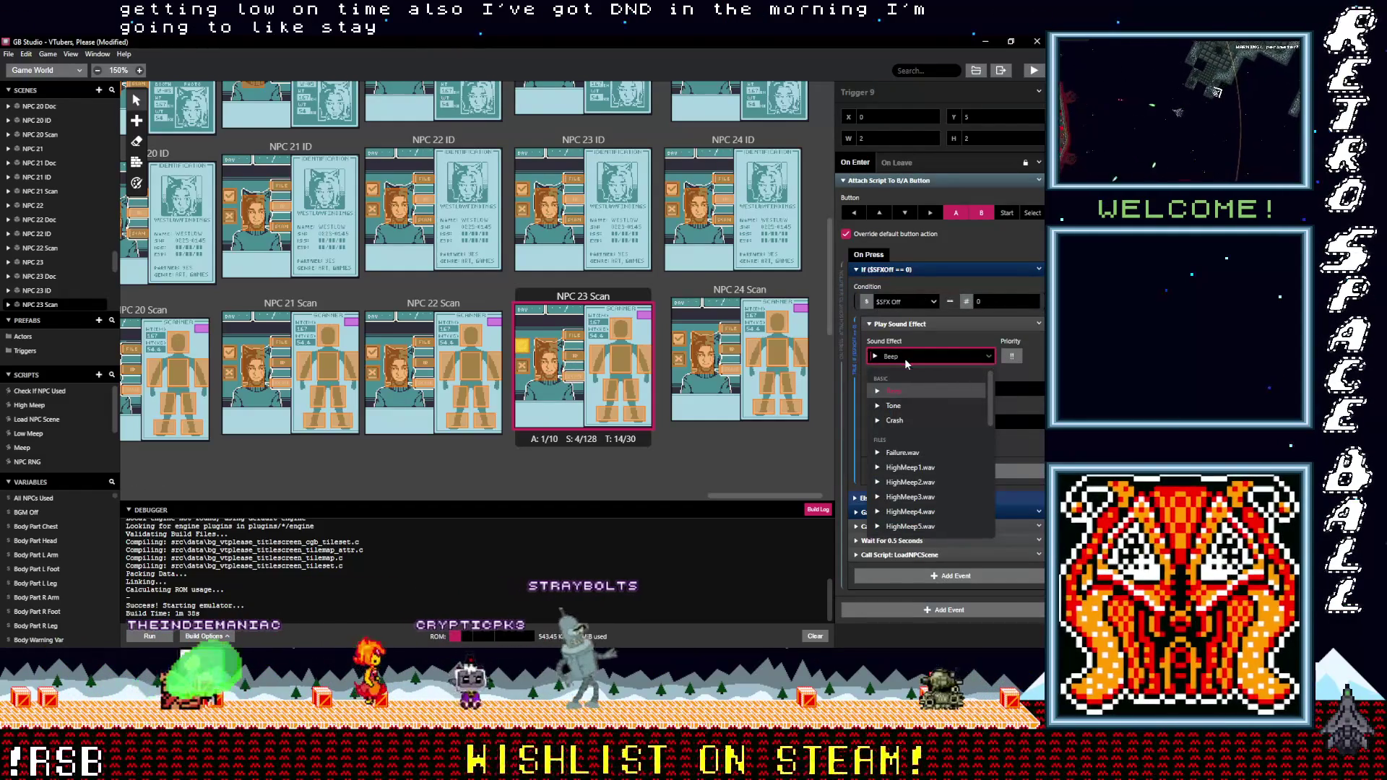
{"action": "type", "text": "positive"}
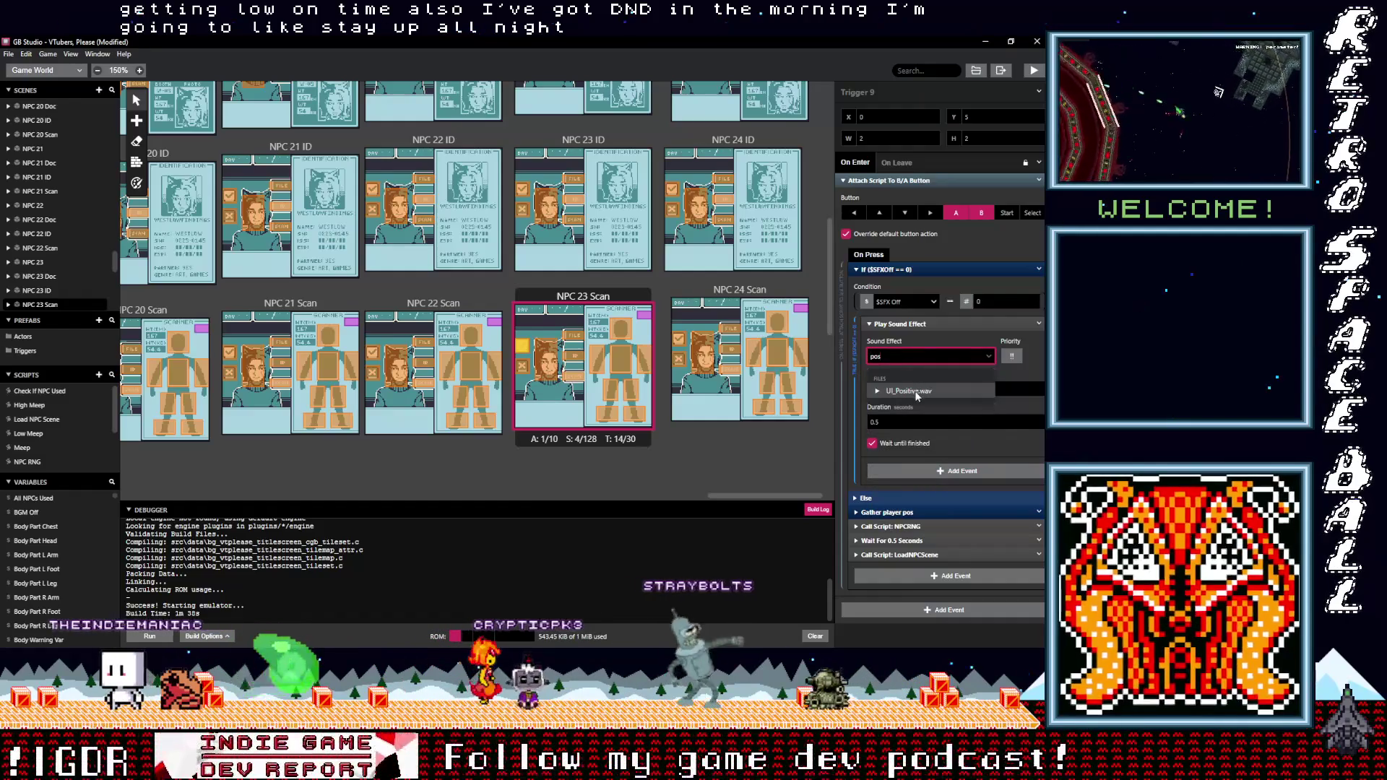
{"action": "left_click", "coordinate": [909, 391]}
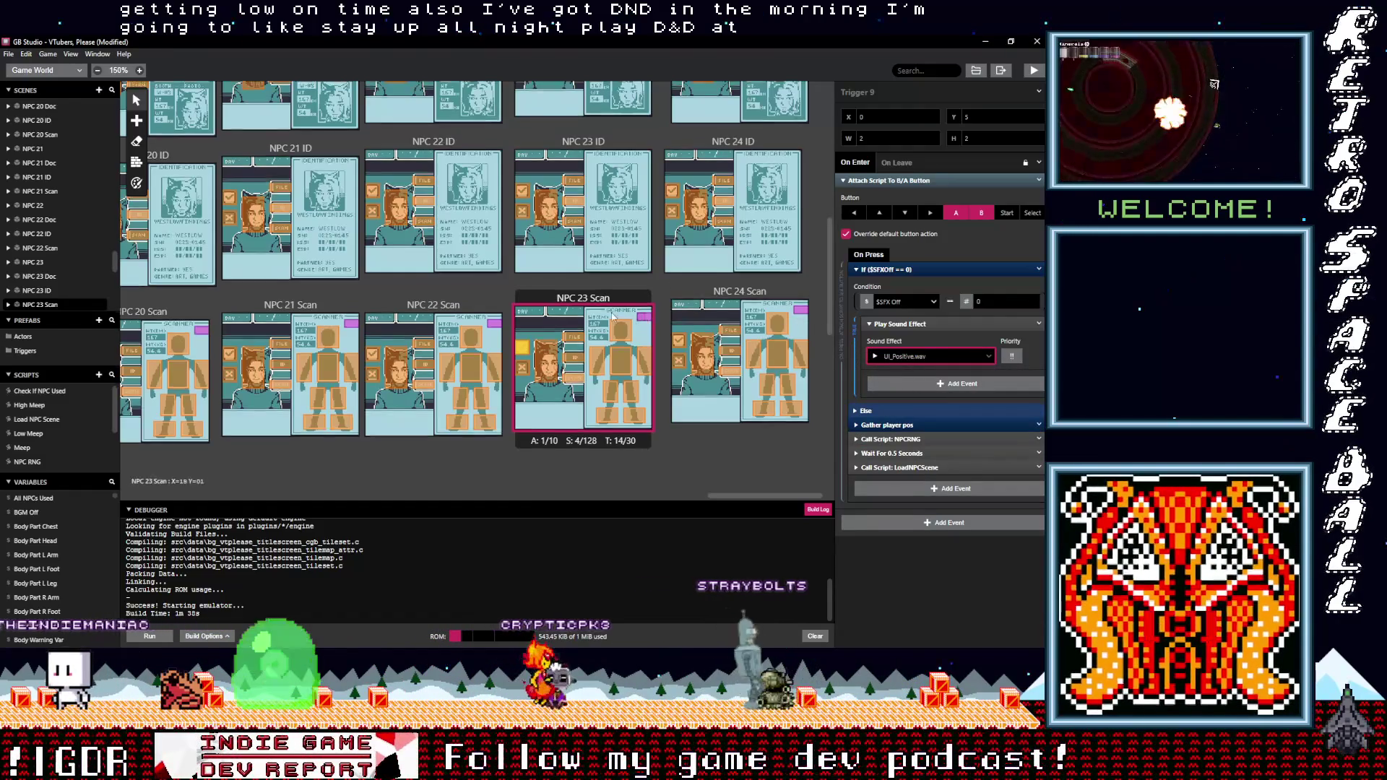
Set NPC 23 ID's first trigger to UI_Negative.wav and the other to UI_Positive.wav
{"action": "scroll", "coordinate": [578, 303], "scroll_direction": "up", "scroll_amount": 1}
{"action": "left_click", "coordinate": [523, 268]}
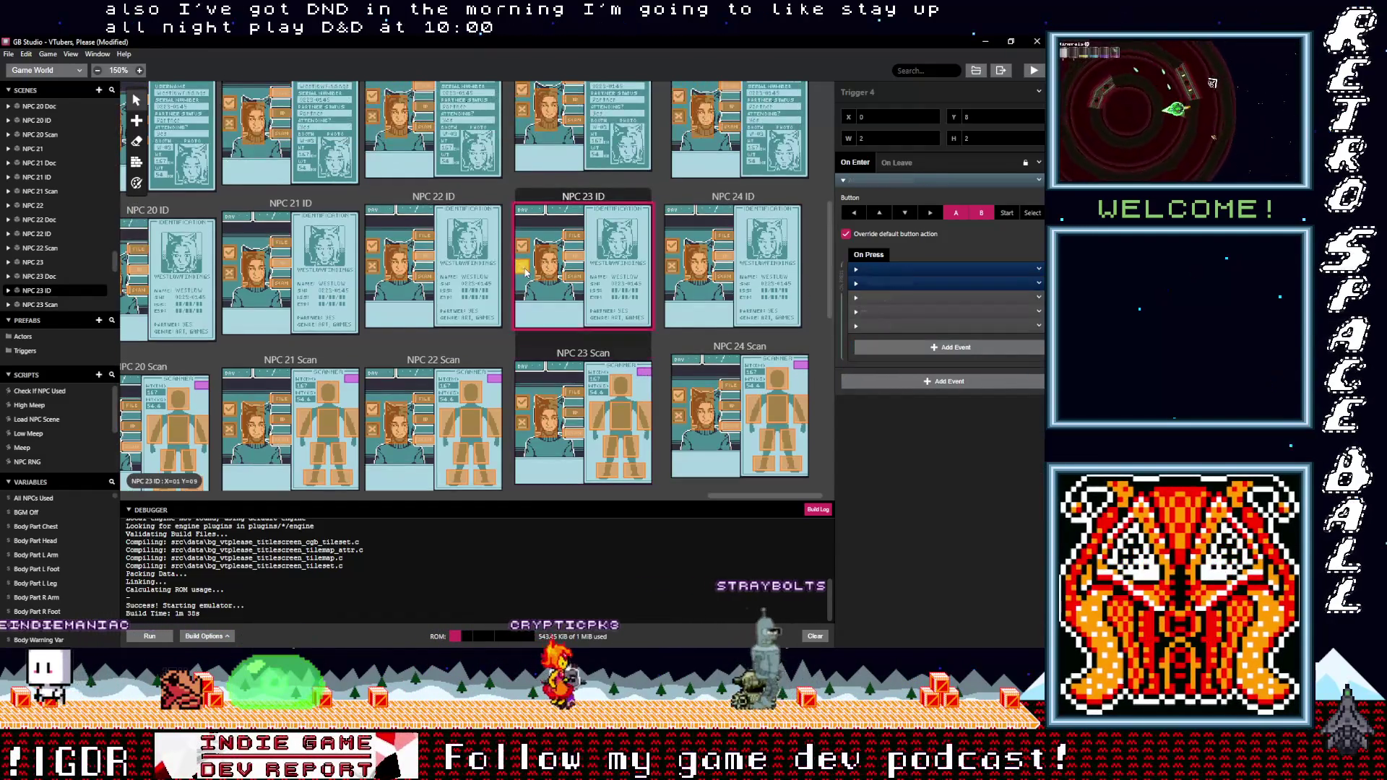
{"action": "left_click", "coordinate": [889, 270]}
{"action": "left_click", "coordinate": [900, 357]}
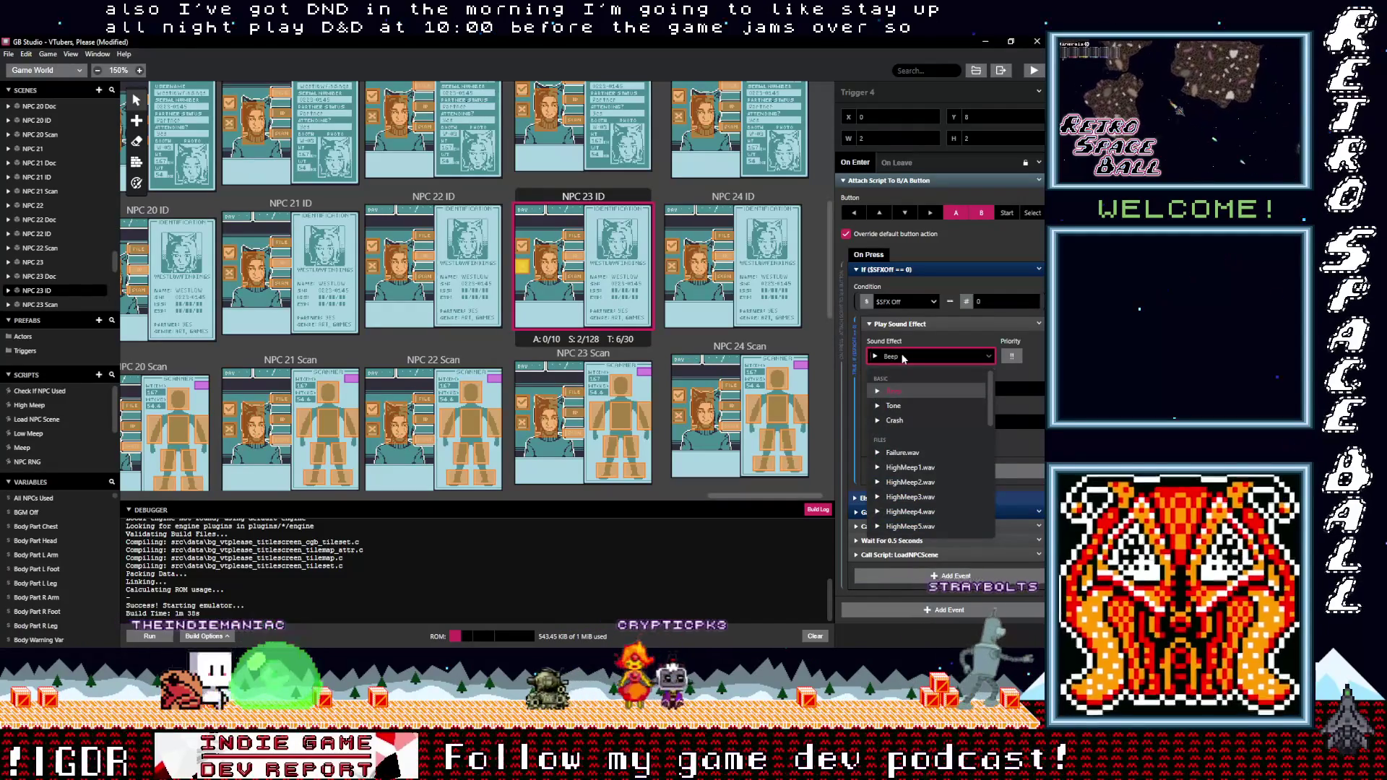
{"action": "type", "text": "neg"}
{"action": "left_click", "coordinate": [922, 393]}
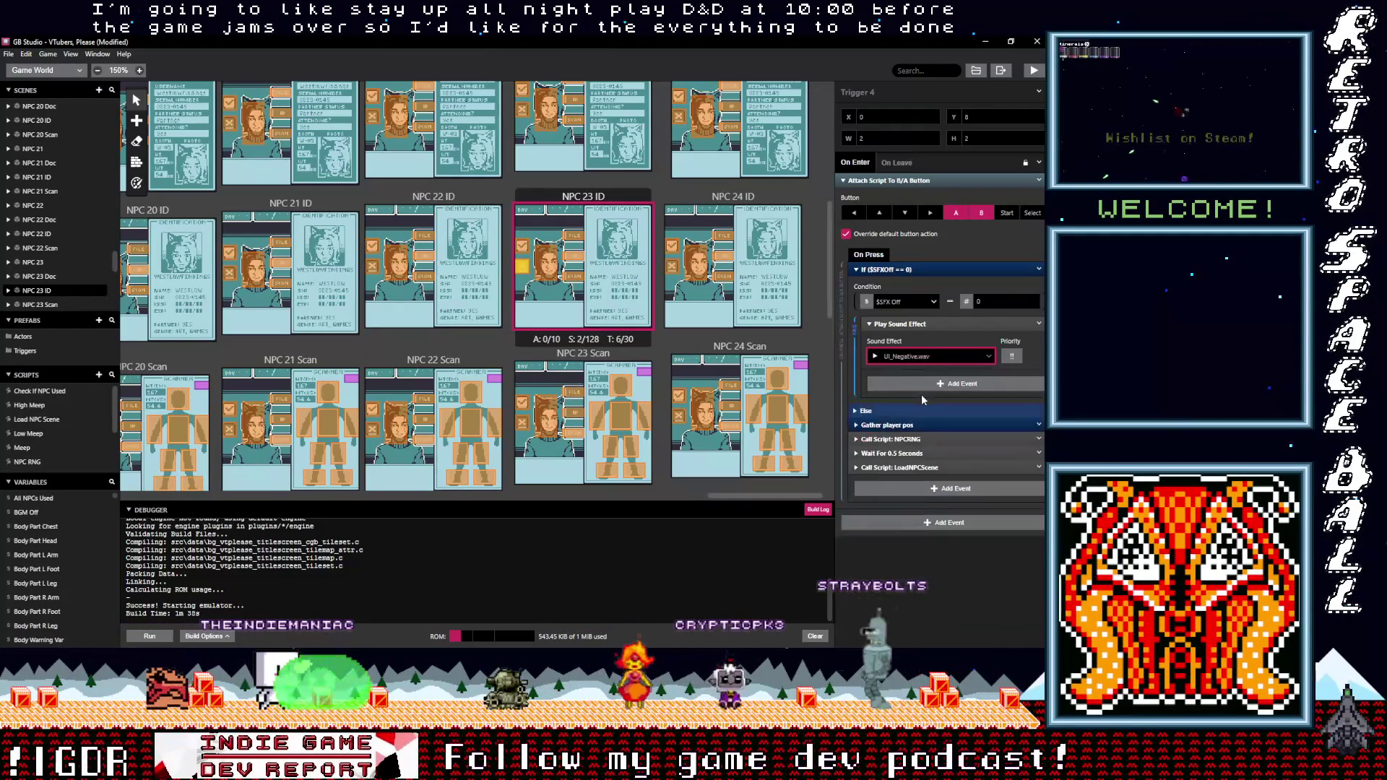
{"action": "left_click", "coordinate": [520, 261]}
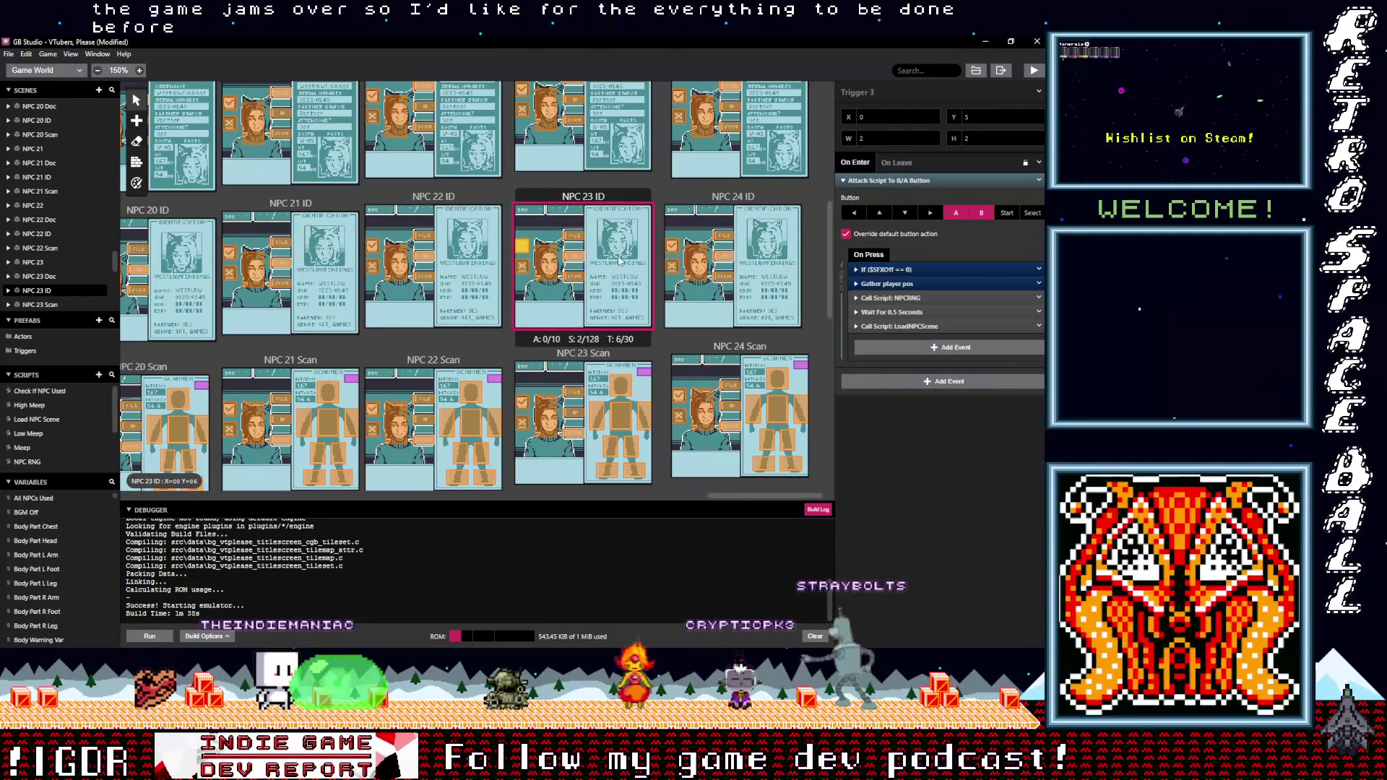
{"action": "left_click", "coordinate": [891, 271]}
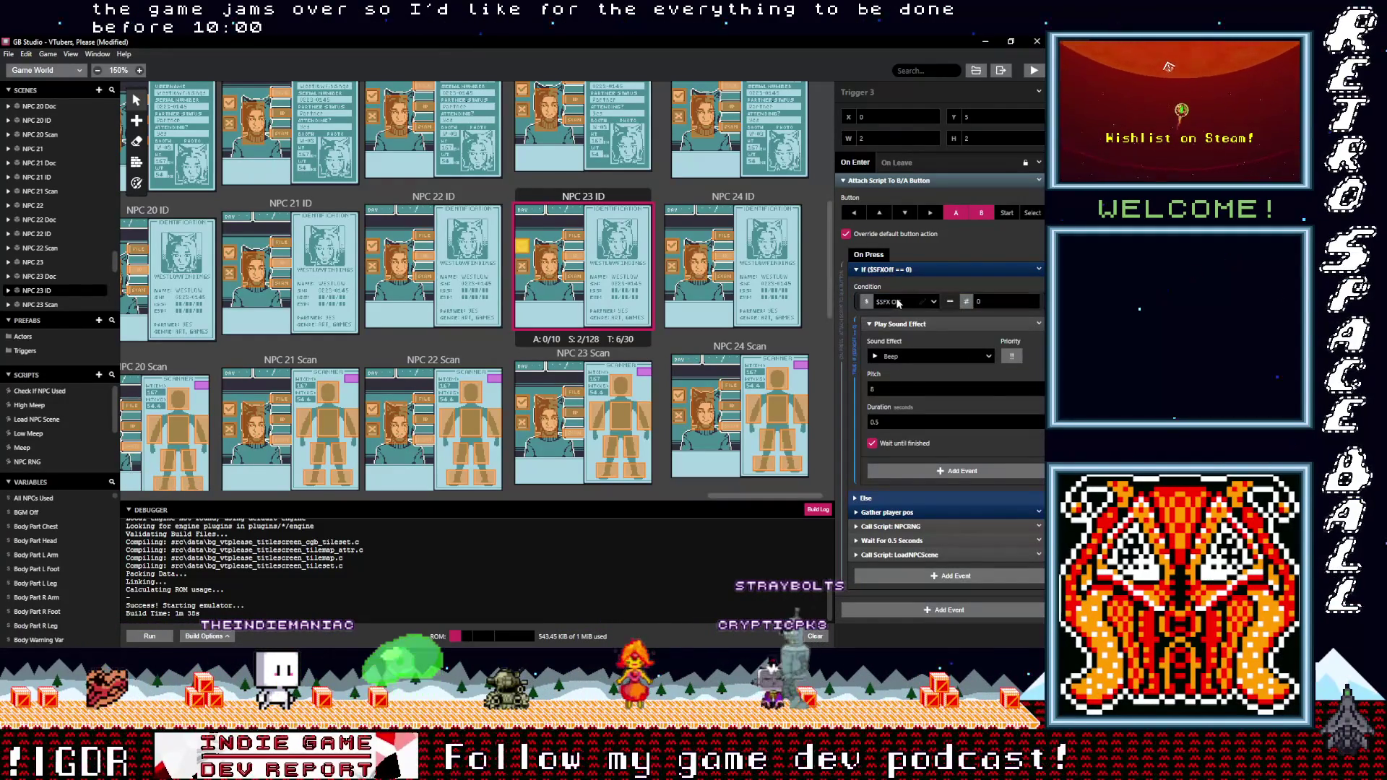
{"action": "left_click", "coordinate": [904, 357]}
{"action": "type", "text": "po"}
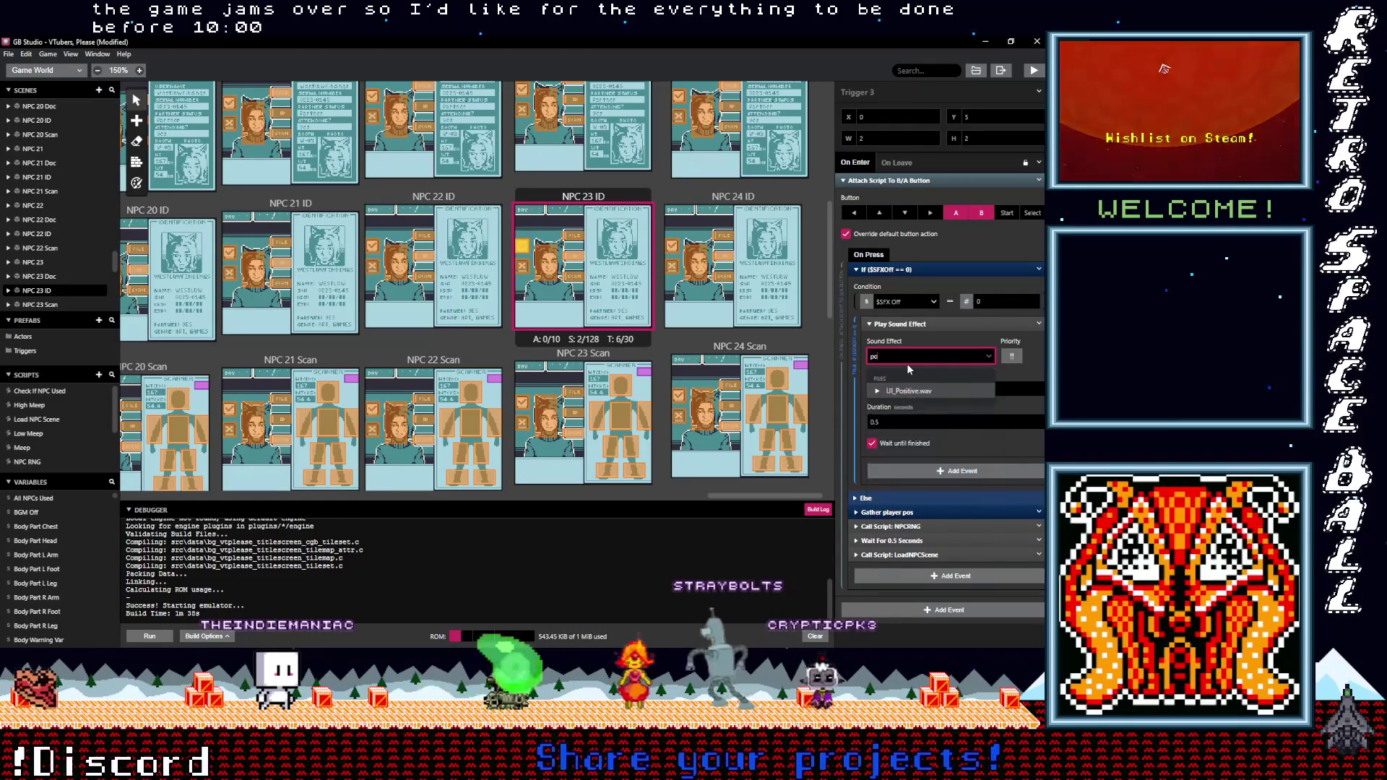
{"action": "key", "text": "Return"}
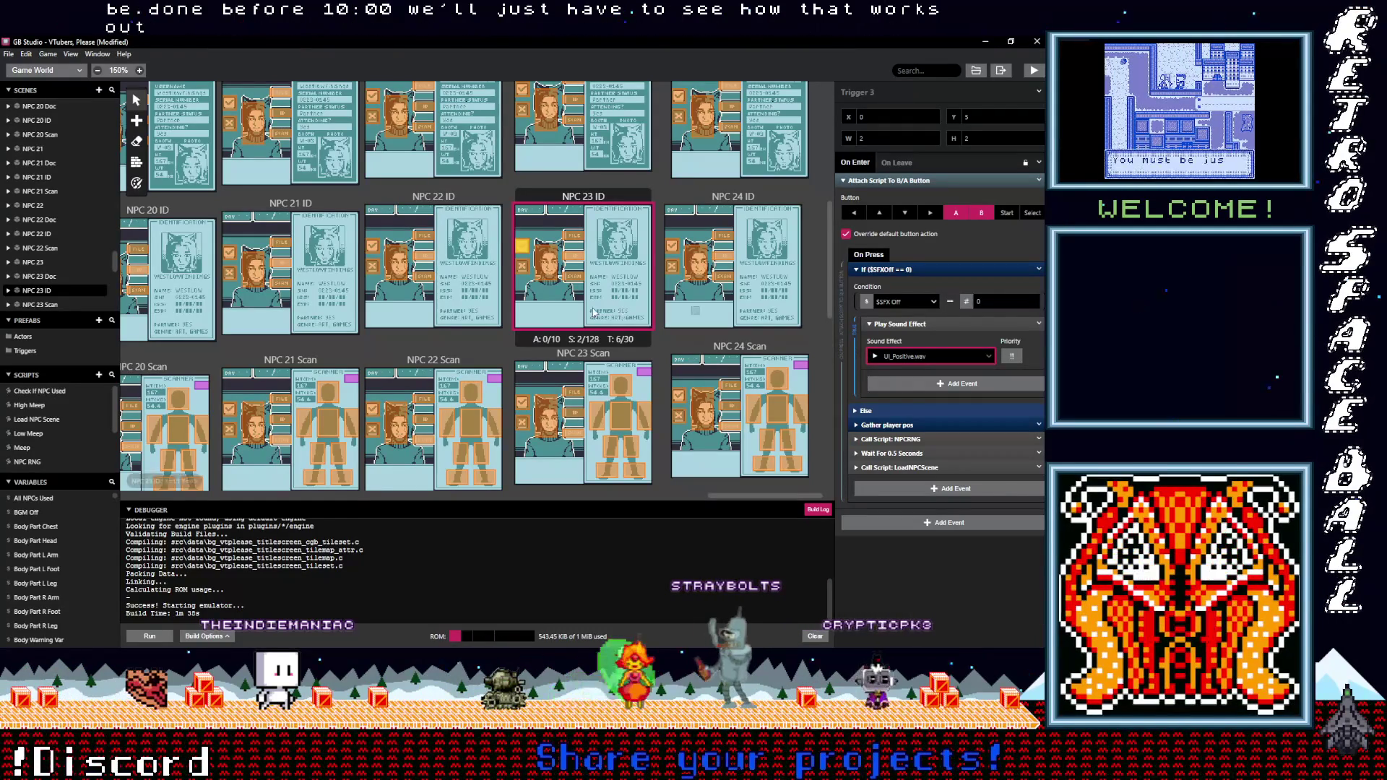
Set NPC 23 Doc's first trigger to UI_Negative.wav and the other to UI_Positive.wav
{"action": "scroll", "coordinate": [544, 250], "scroll_direction": "down", "scroll_amount": 1}
{"action": "left_click", "coordinate": [521, 221]}
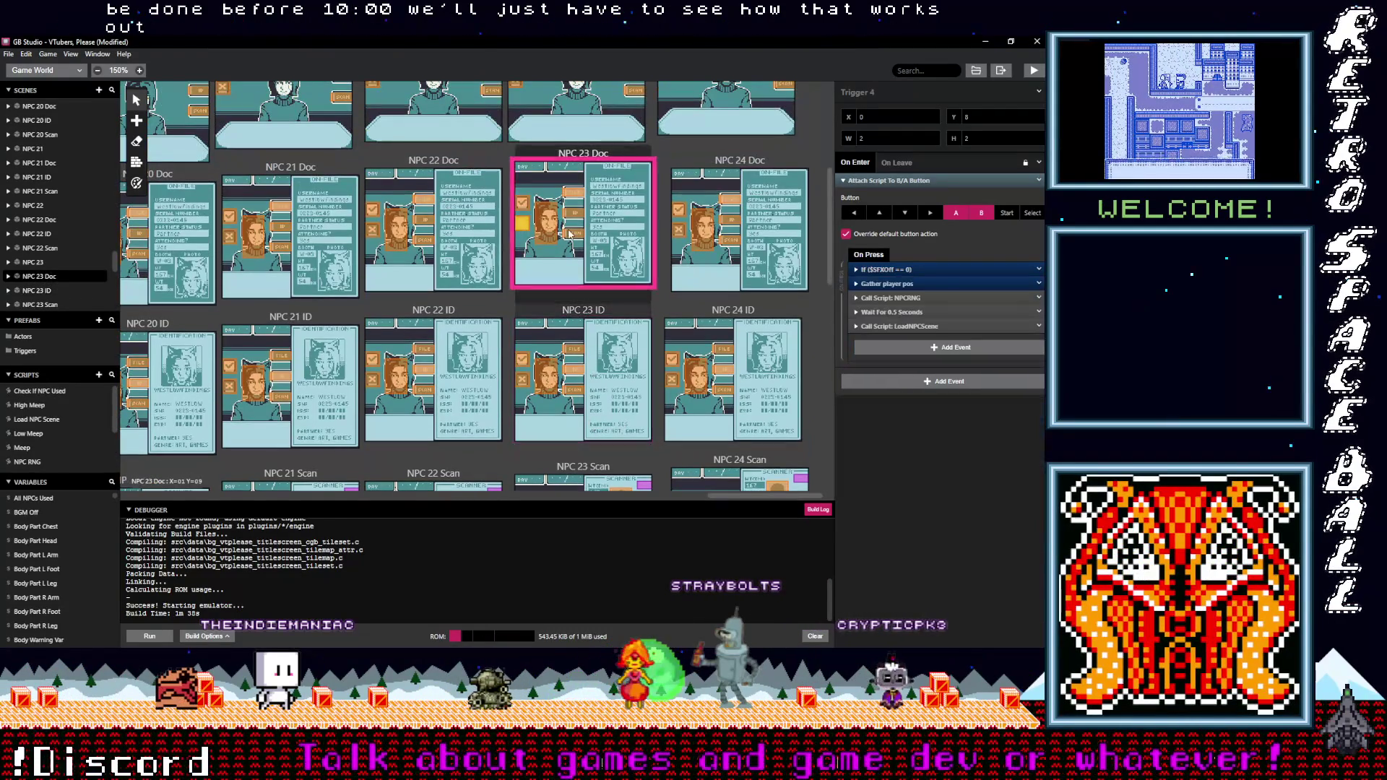
{"action": "left_click", "coordinate": [895, 270]}
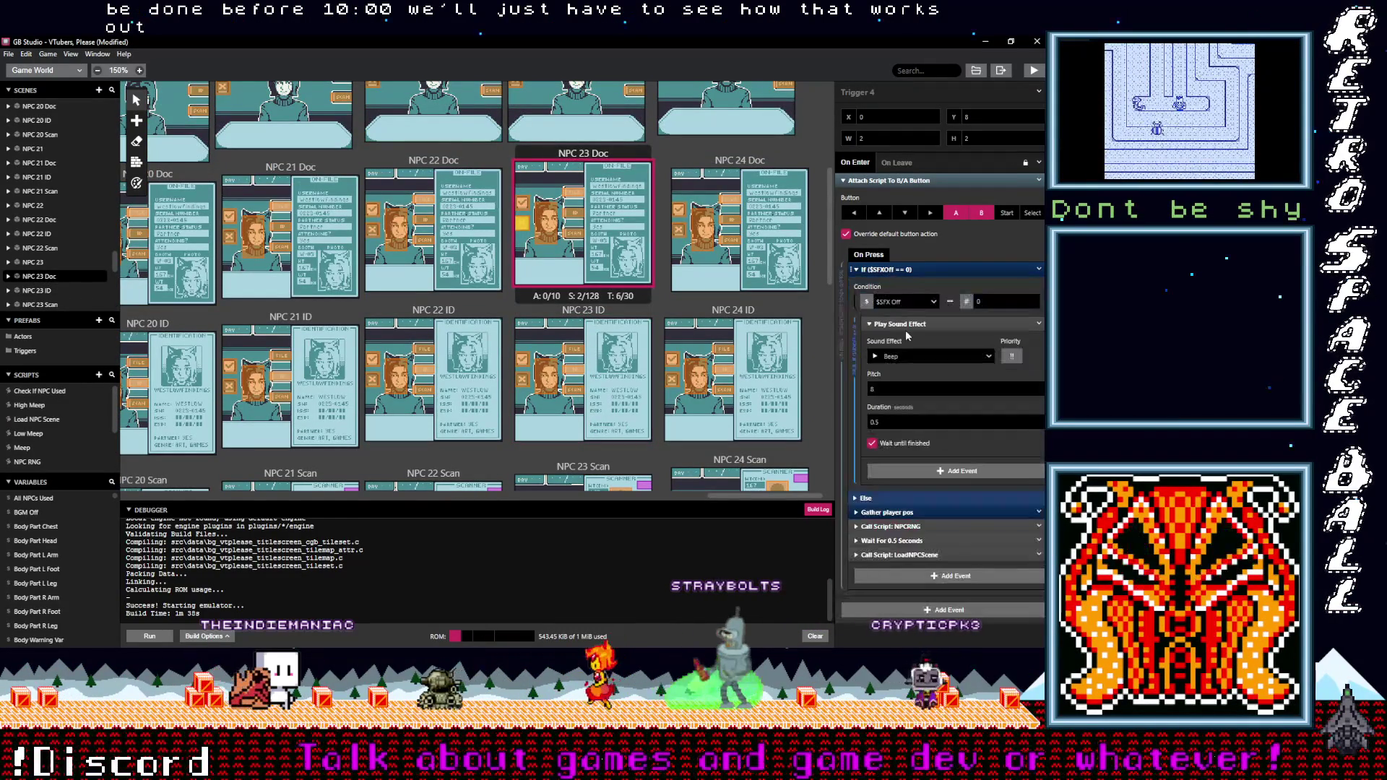
{"action": "left_click", "coordinate": [905, 354]}
{"action": "type", "text": "neg"}
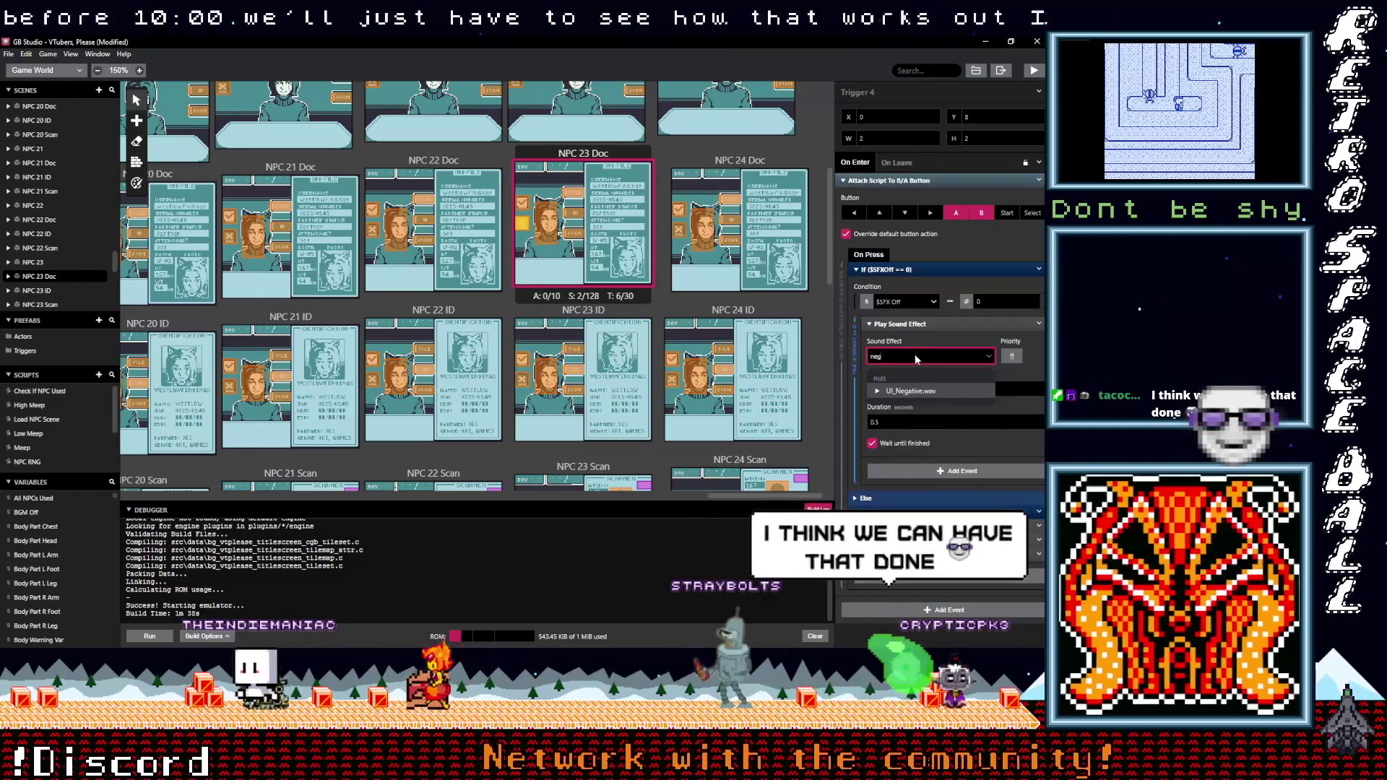
{"action": "left_click", "coordinate": [912, 391]}
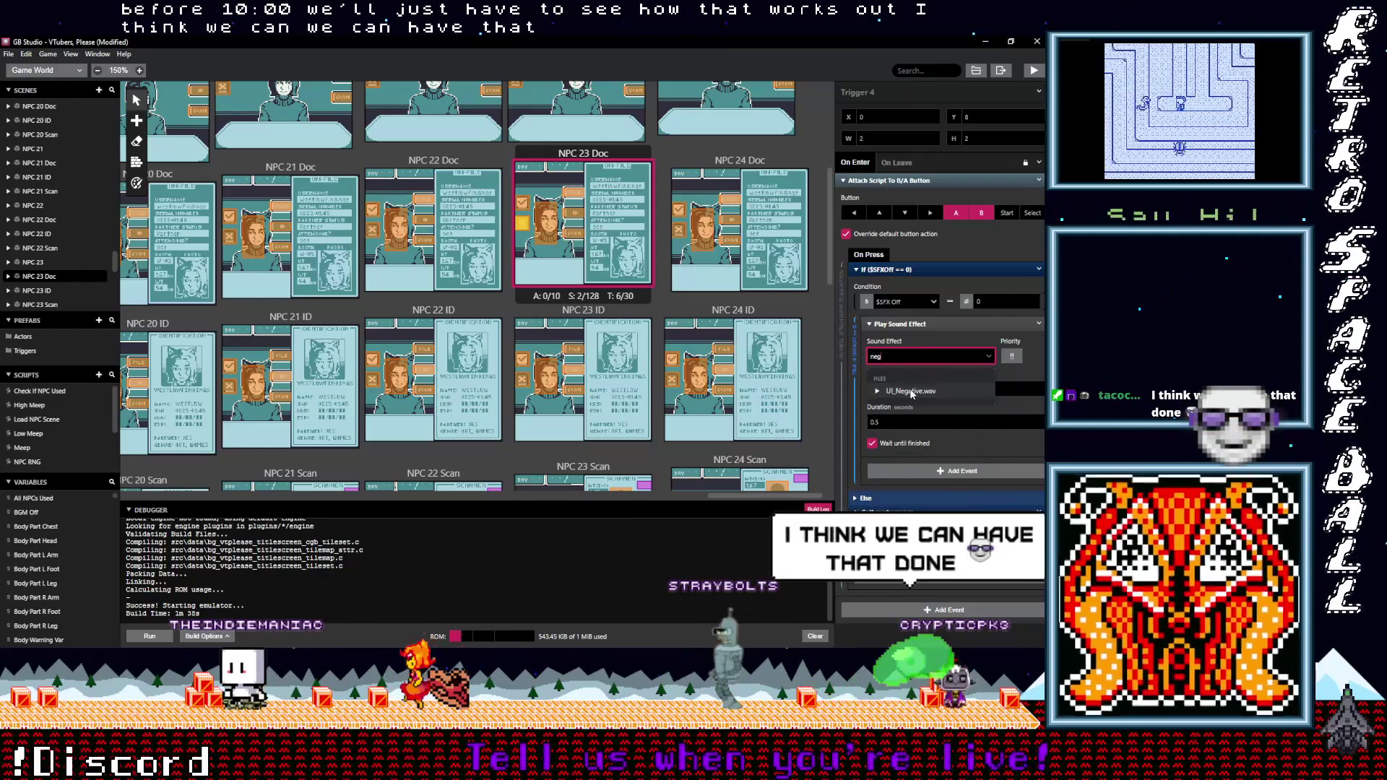
{"action": "left_click", "coordinate": [521, 216]}
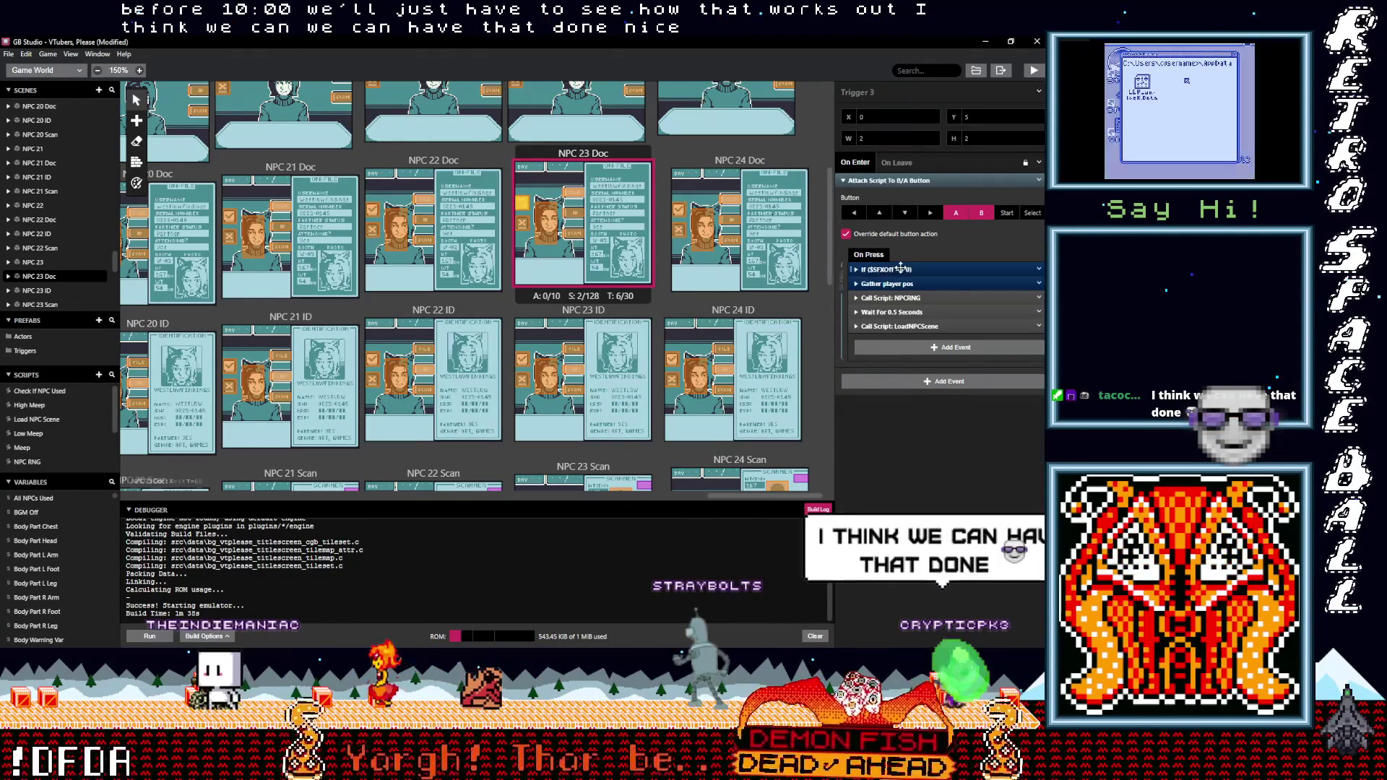
{"action": "left_click", "coordinate": [906, 357]}
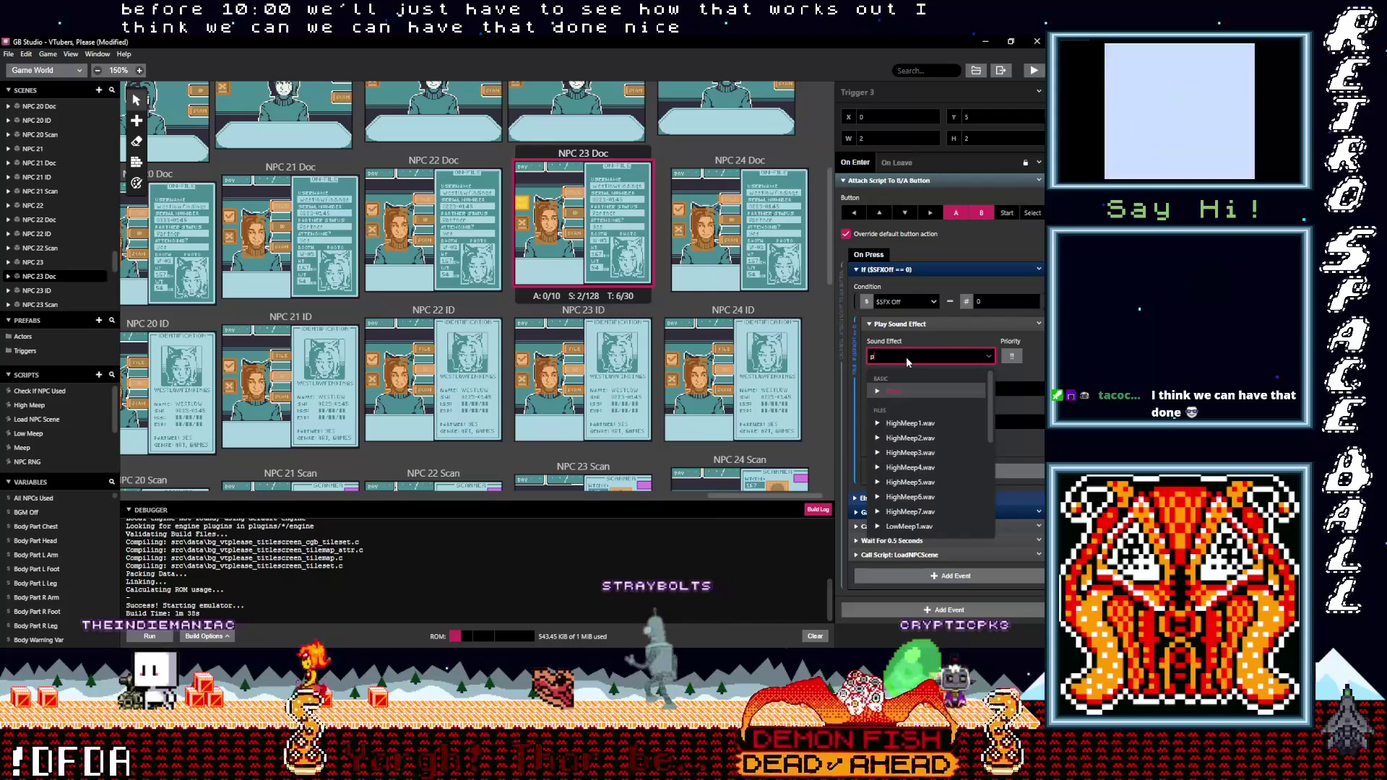
{"action": "type", "text": "pos"}
{"action": "left_click", "coordinate": [909, 391]}
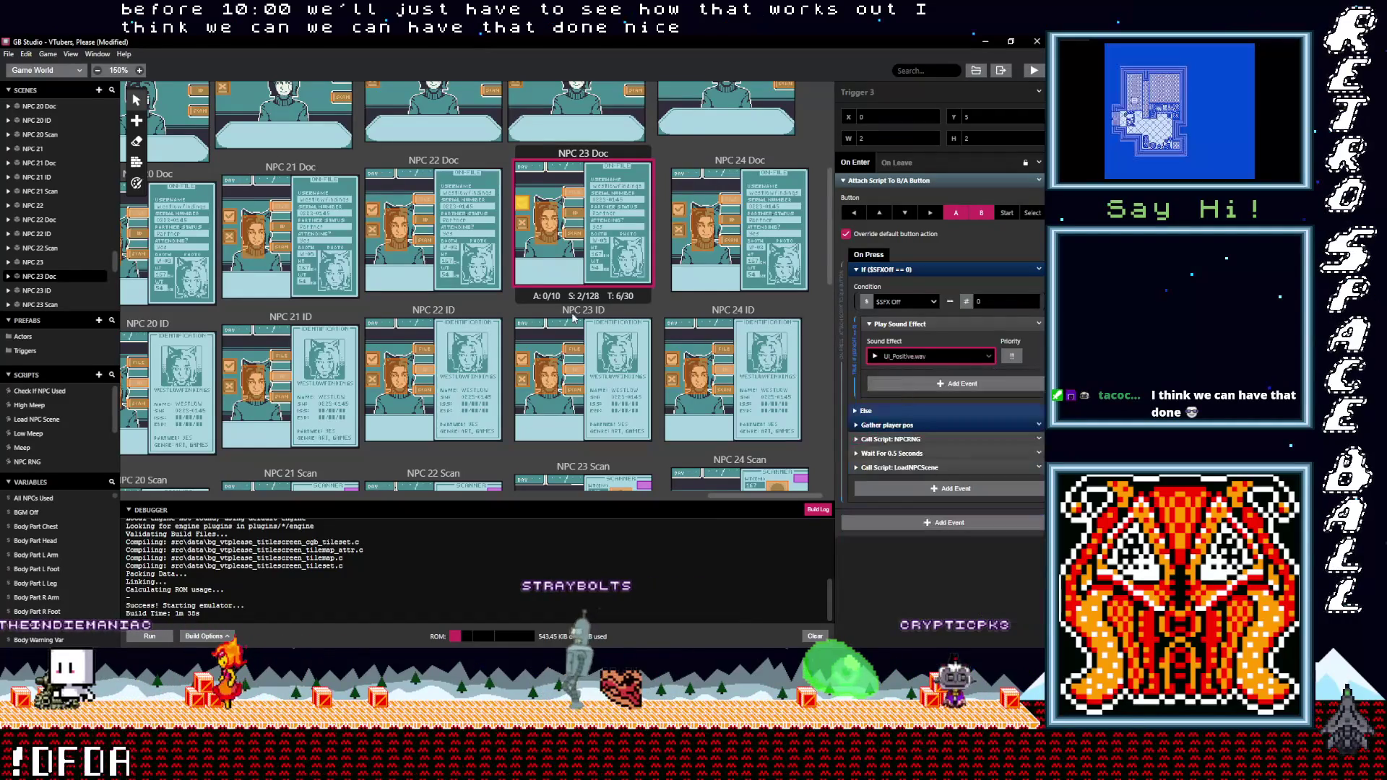
Set the NPC 23 scene's first trigger to UI_Negative.wav and the other to UI_Positive.wav
{"action": "scroll", "coordinate": [547, 303], "scroll_direction": "up", "scroll_amount": 2}
{"action": "left_click", "coordinate": [515, 196]}
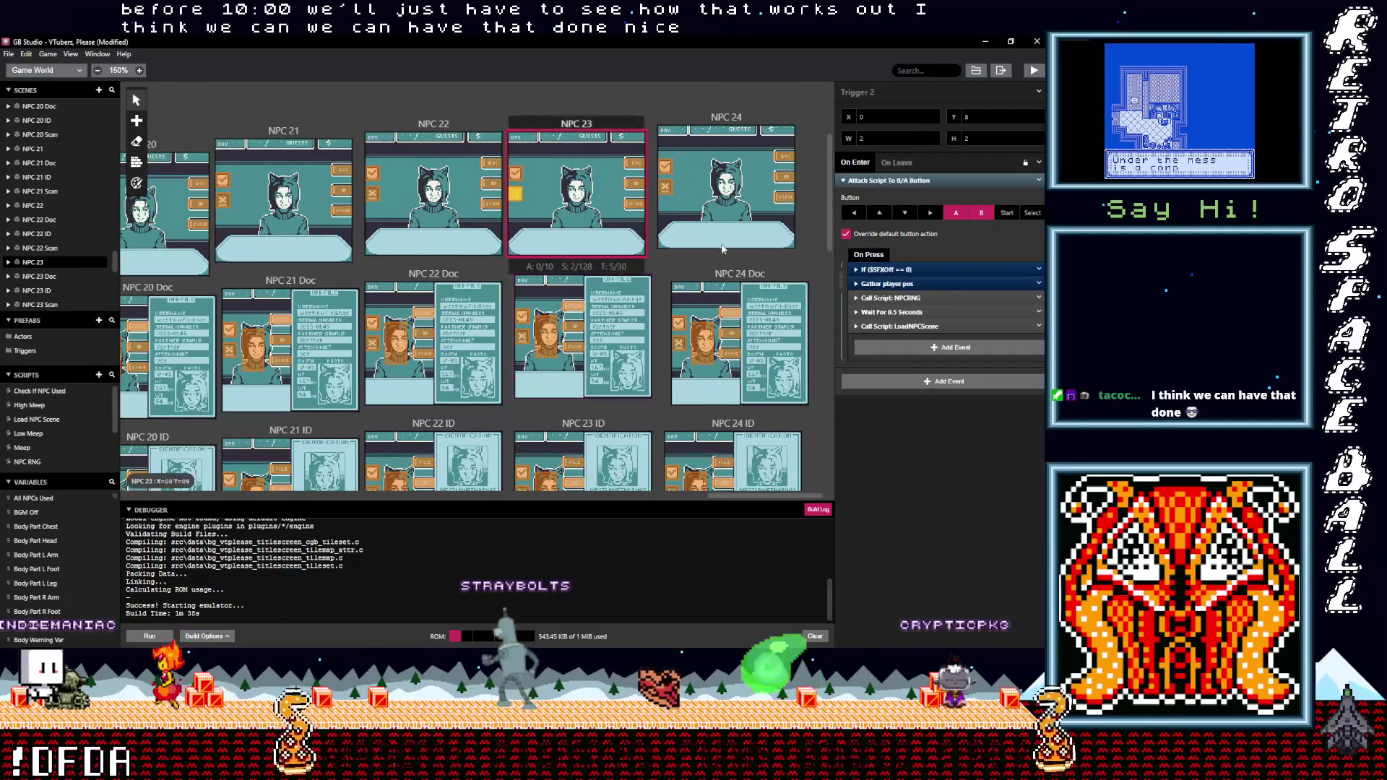
{"action": "left_click", "coordinate": [887, 268]}
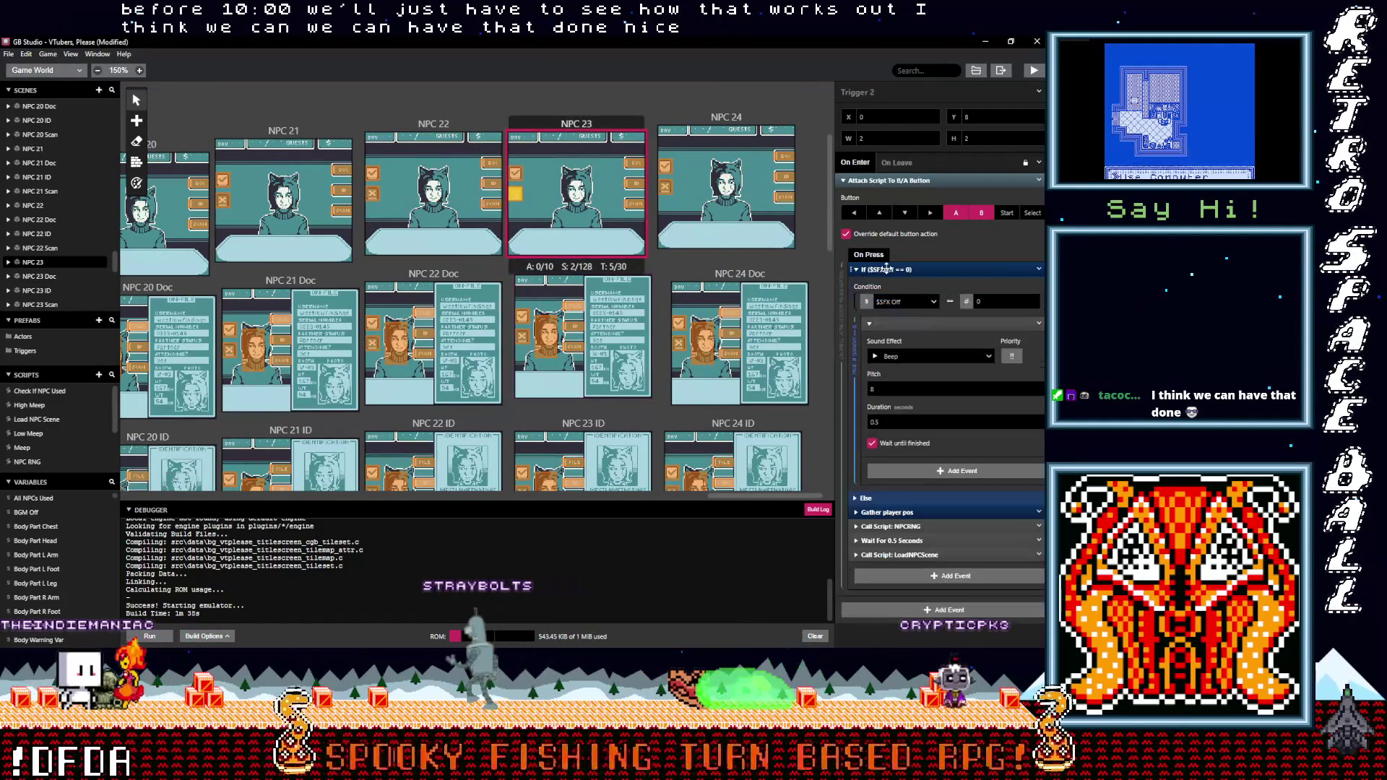
{"action": "left_click", "coordinate": [905, 357]}
{"action": "type", "text": "neg"}
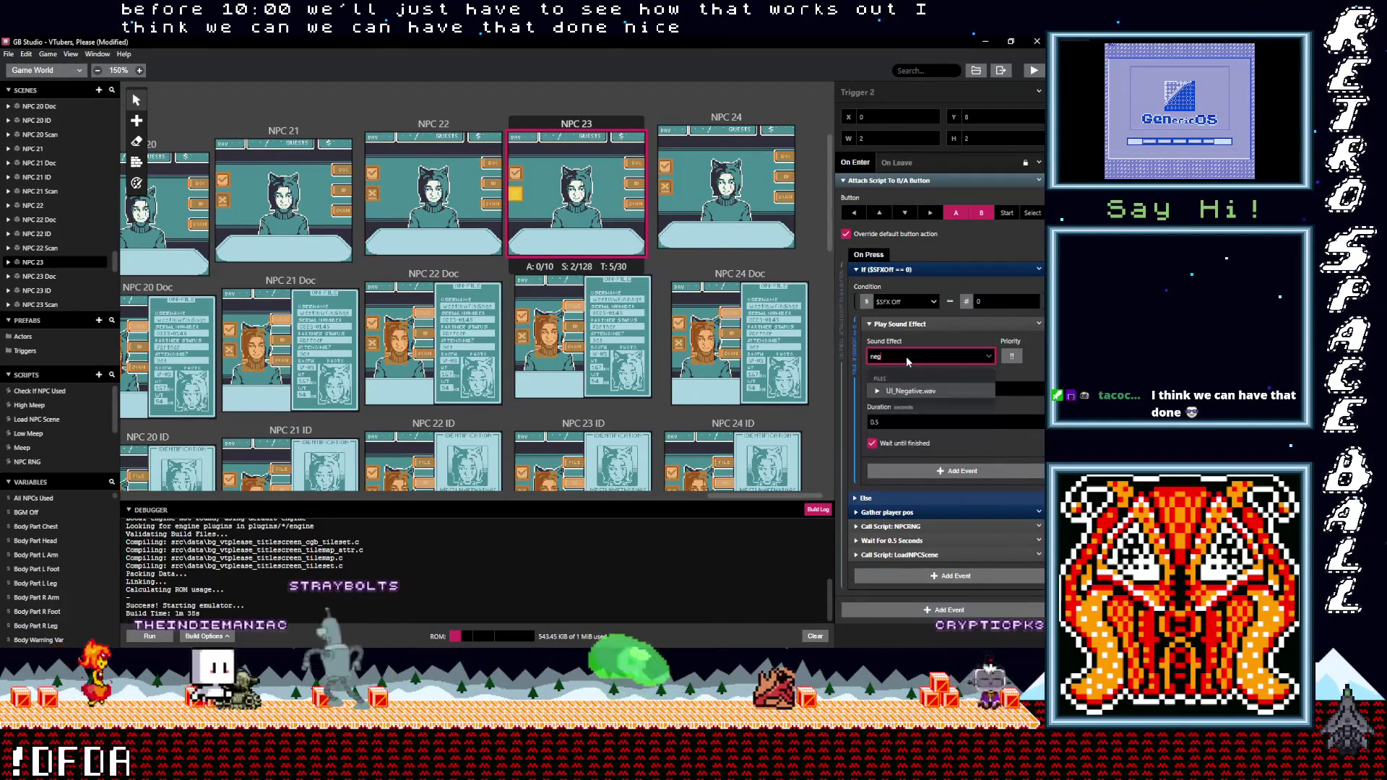
{"action": "left_click", "coordinate": [905, 388]}
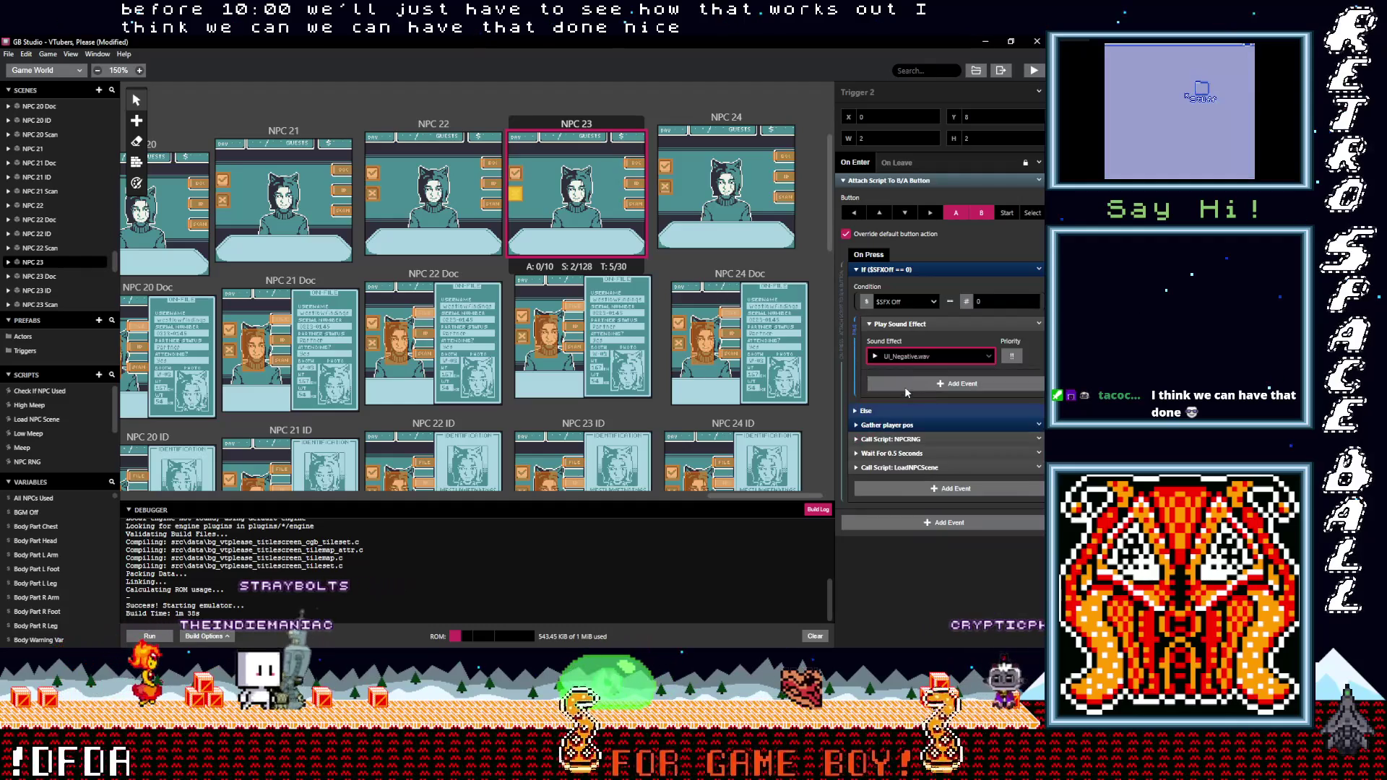
{"action": "left_click", "coordinate": [516, 175]}
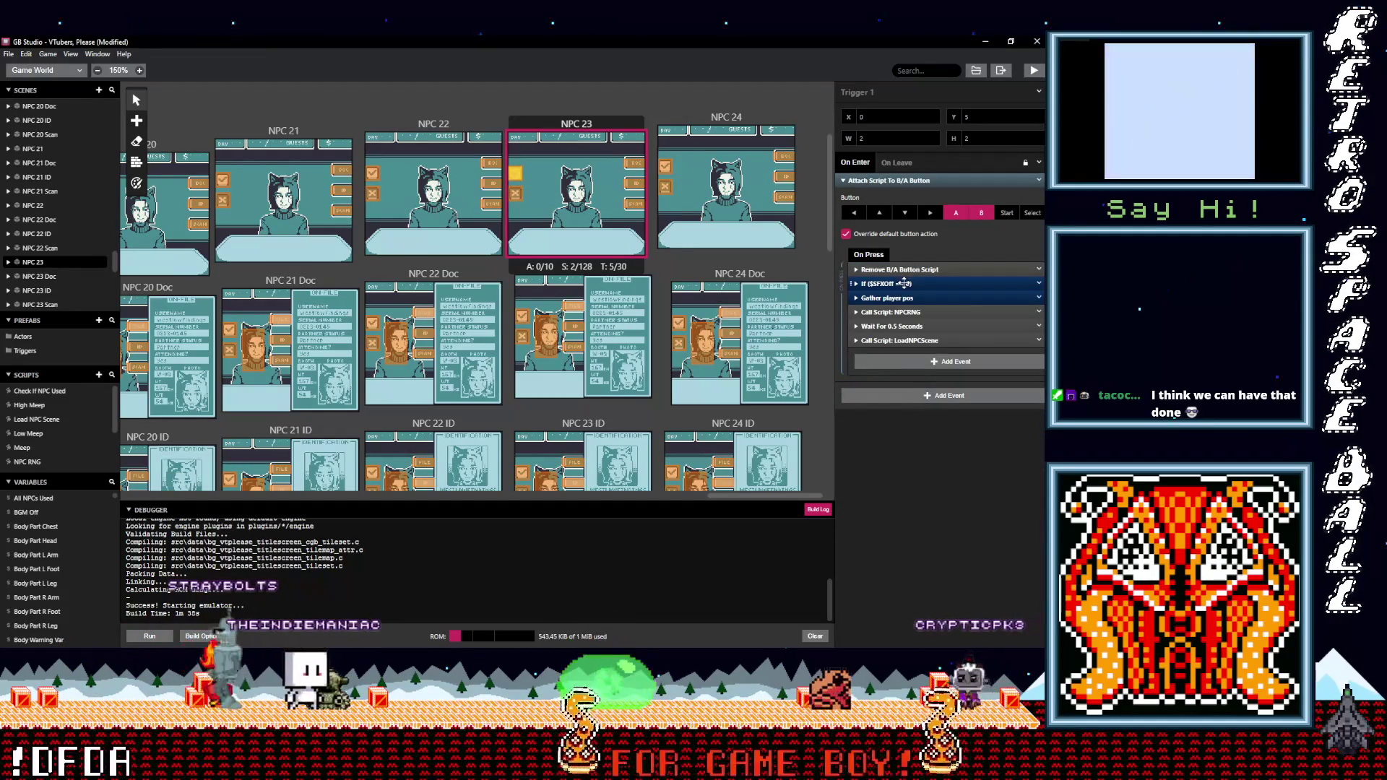
{"action": "left_click", "coordinate": [904, 284]}
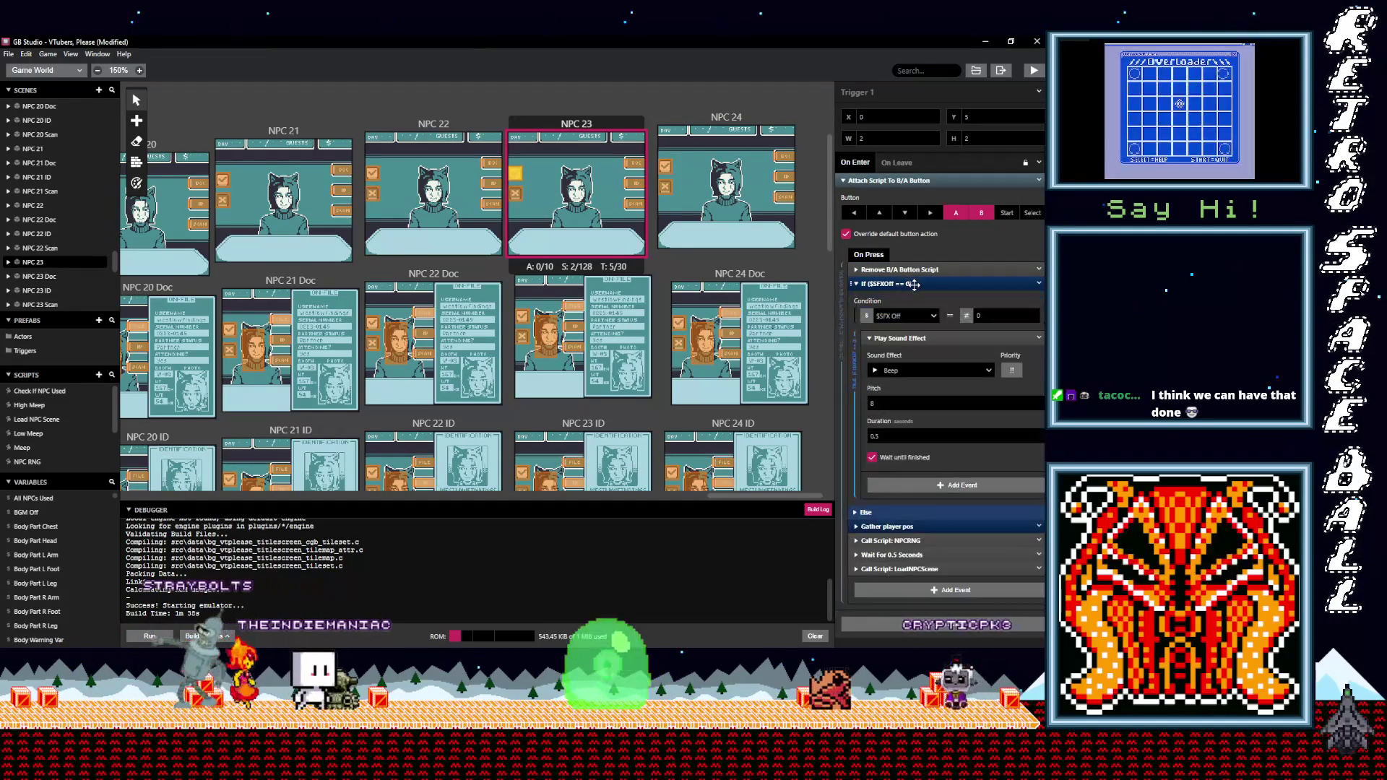
{"action": "left_click", "coordinate": [921, 375]}
{"action": "type", "text": "pos"}
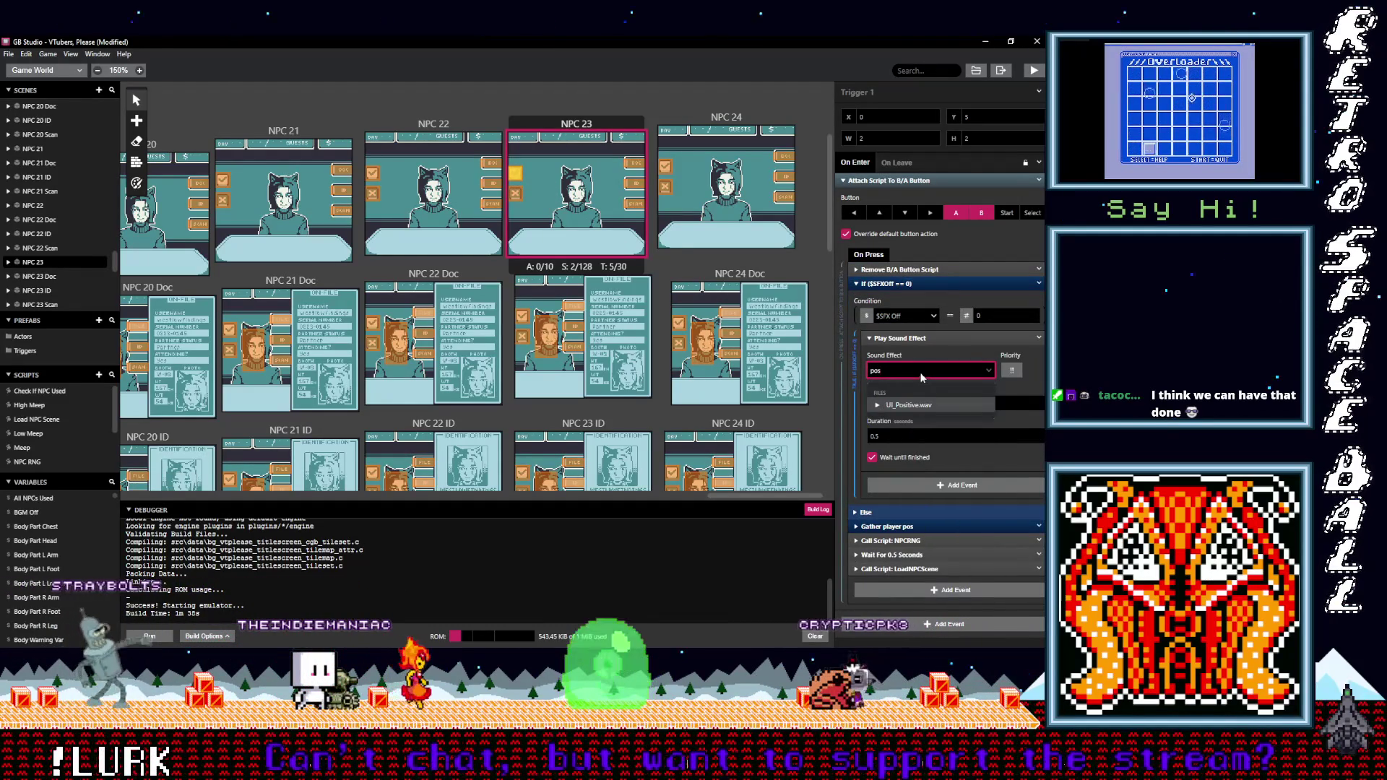
{"action": "left_click", "coordinate": [919, 406]}
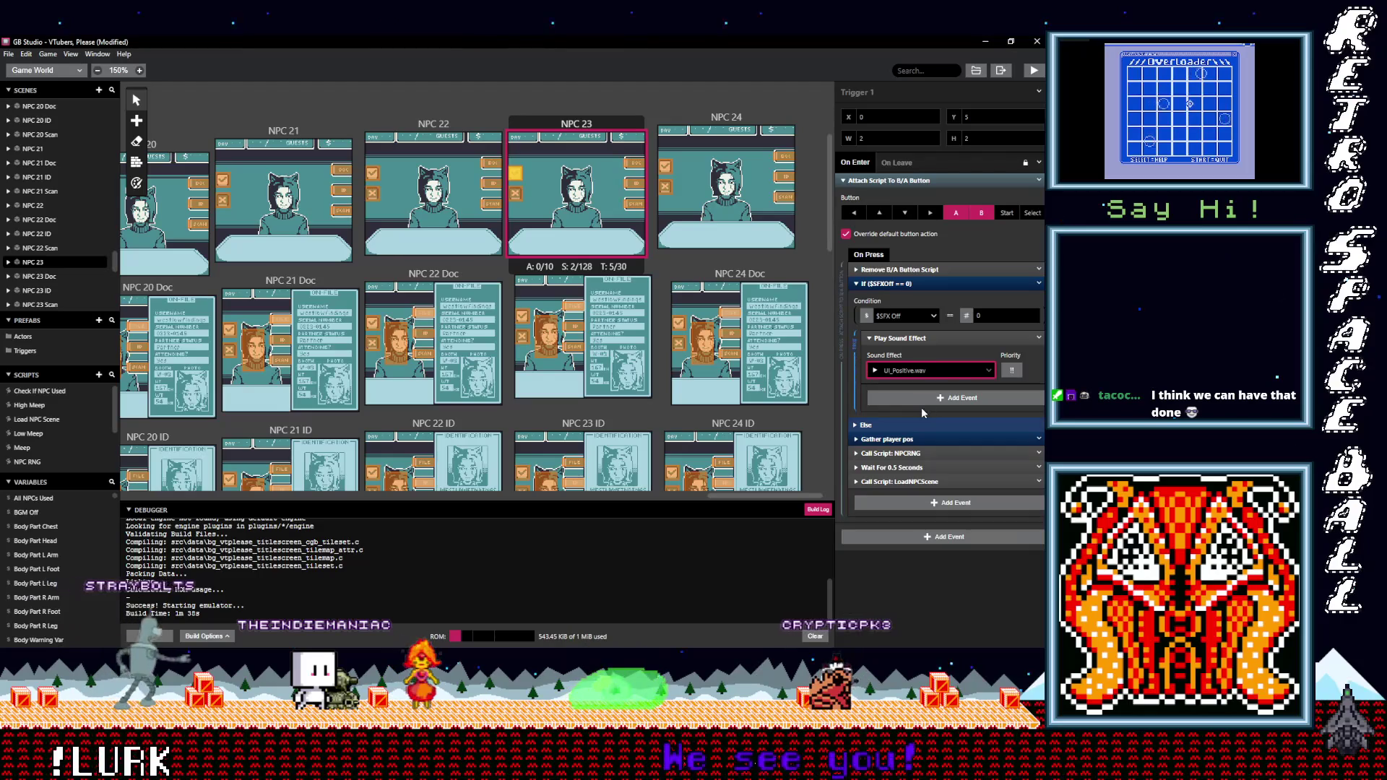
{"action": "left_click", "coordinate": [666, 189]}
{"action": "left_click", "coordinate": [885, 270]}
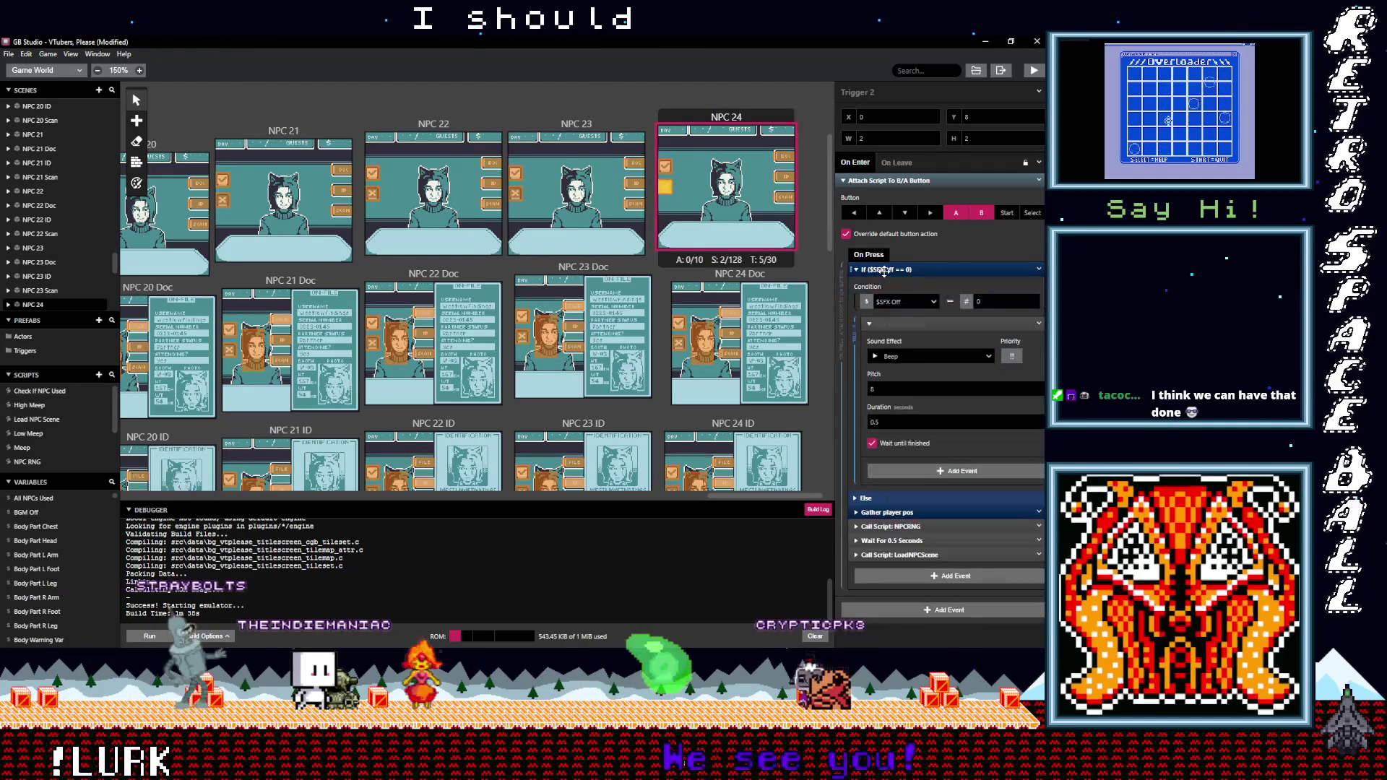
Make one NPC 24 trigger play UI_Negative.wav and the top trigger play UI_Positive.wav
{"action": "left_click", "coordinate": [913, 357]}
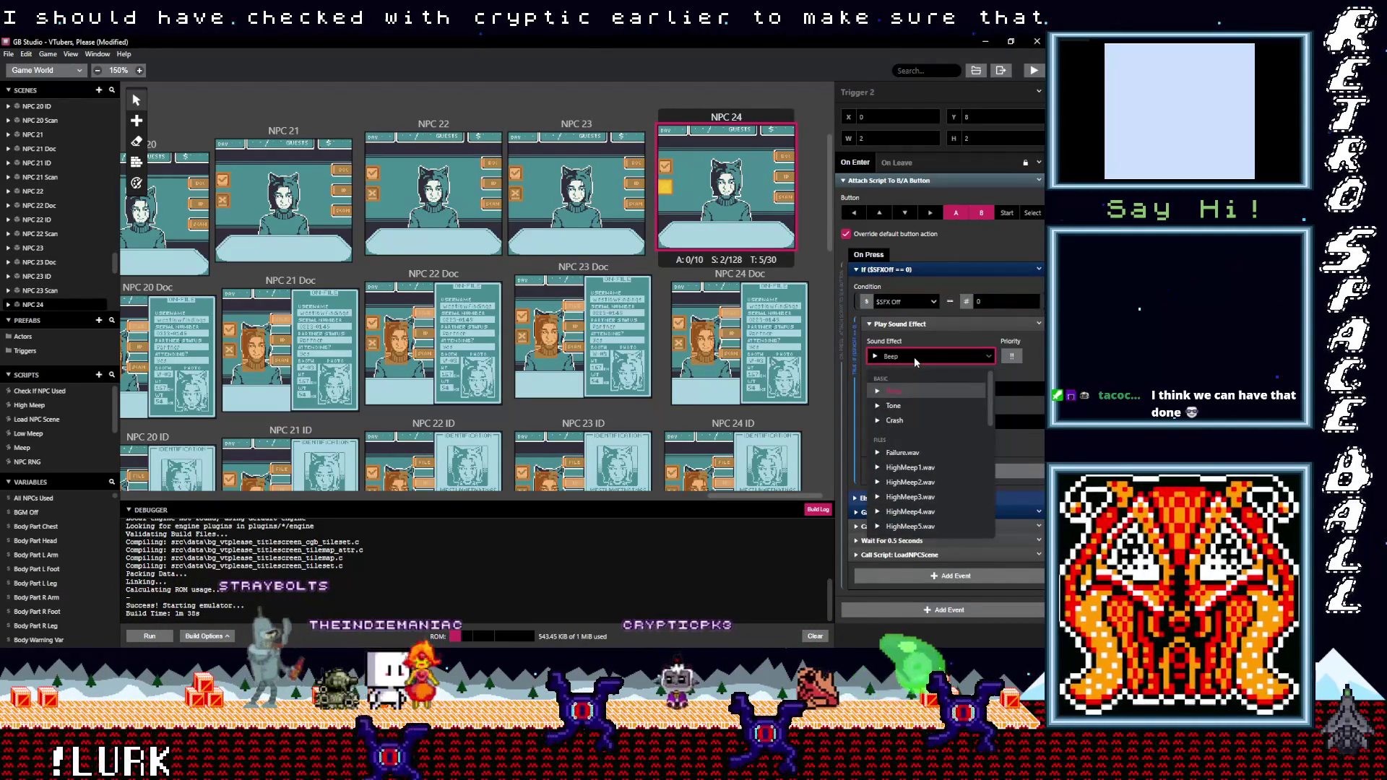
{"action": "type", "text": "neg"}
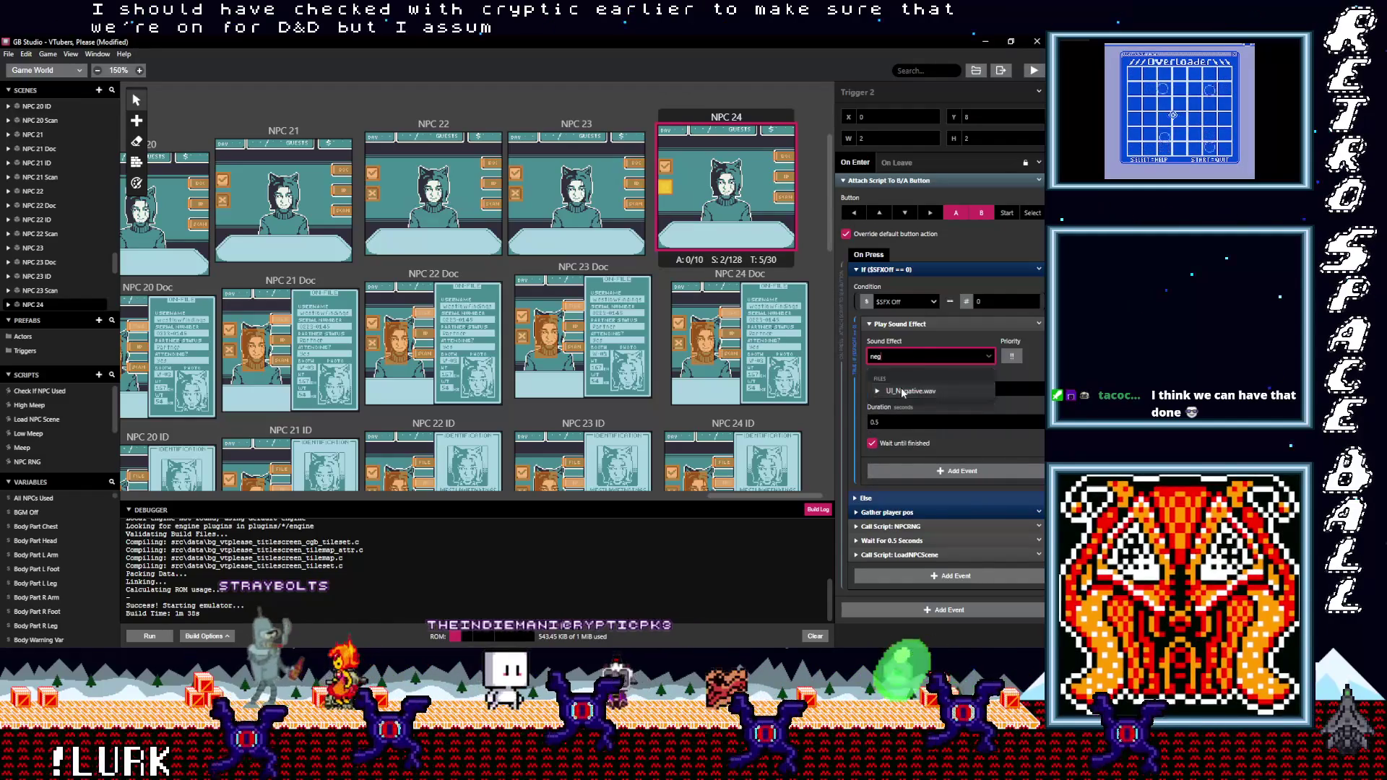
{"action": "key", "text": "Return"}
{"action": "left_click", "coordinate": [665, 170]}
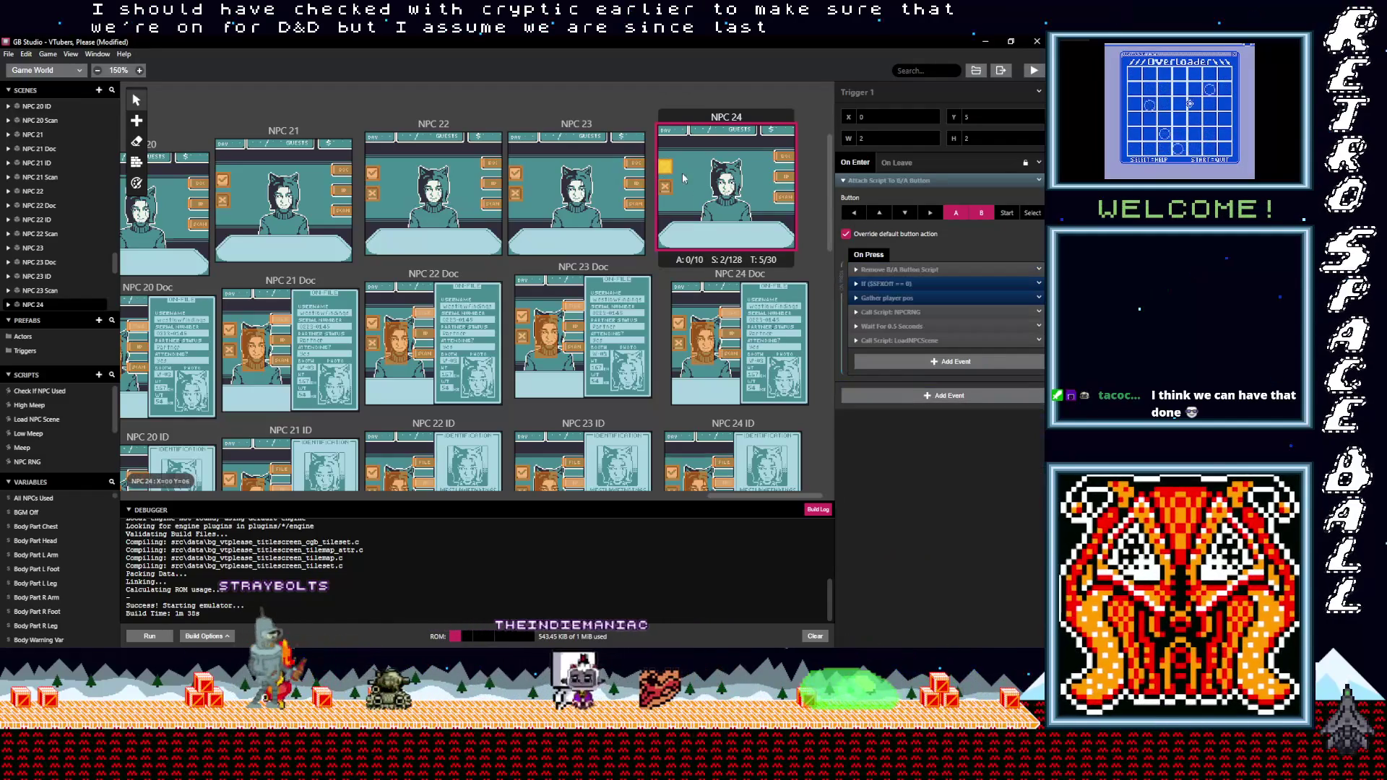
{"action": "left_click", "coordinate": [881, 283]}
{"action": "left_click", "coordinate": [909, 371]}
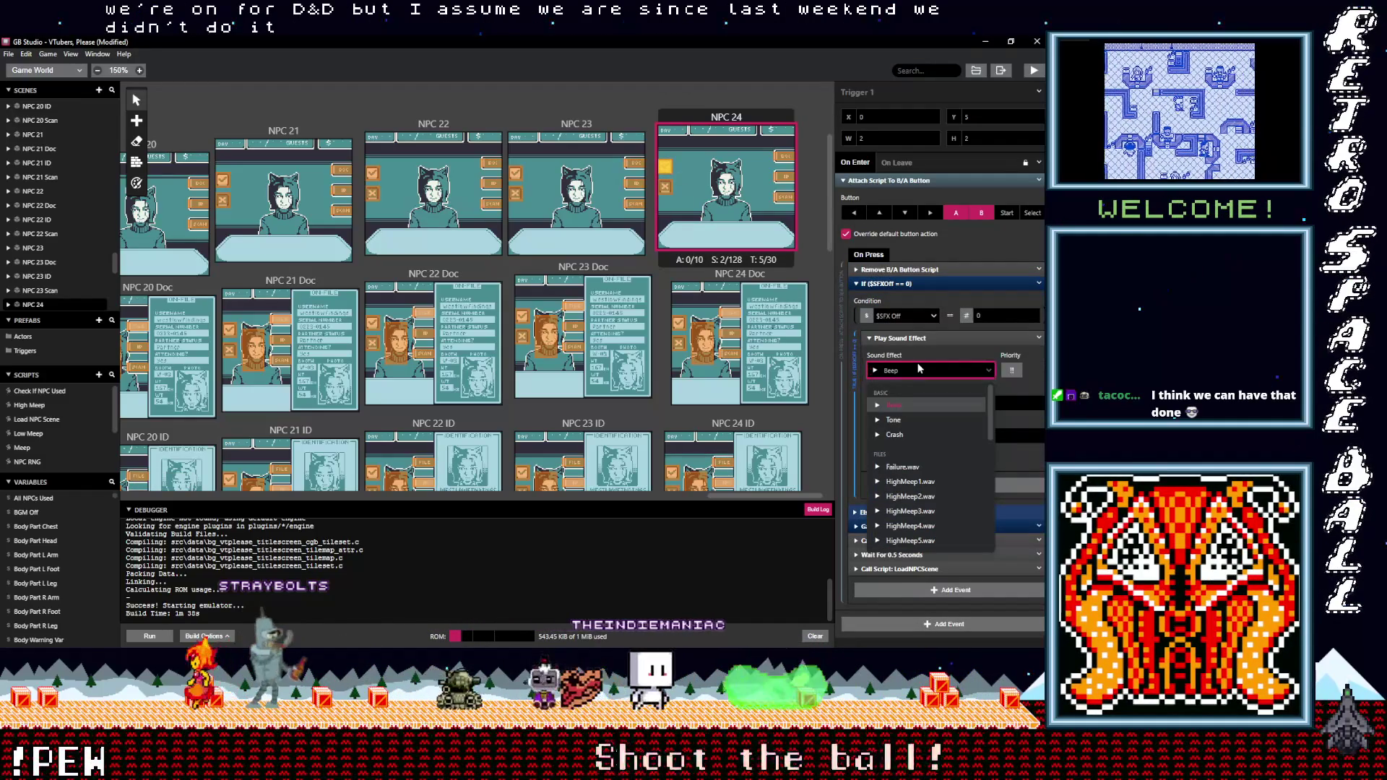
{"action": "type", "text": "pos"}
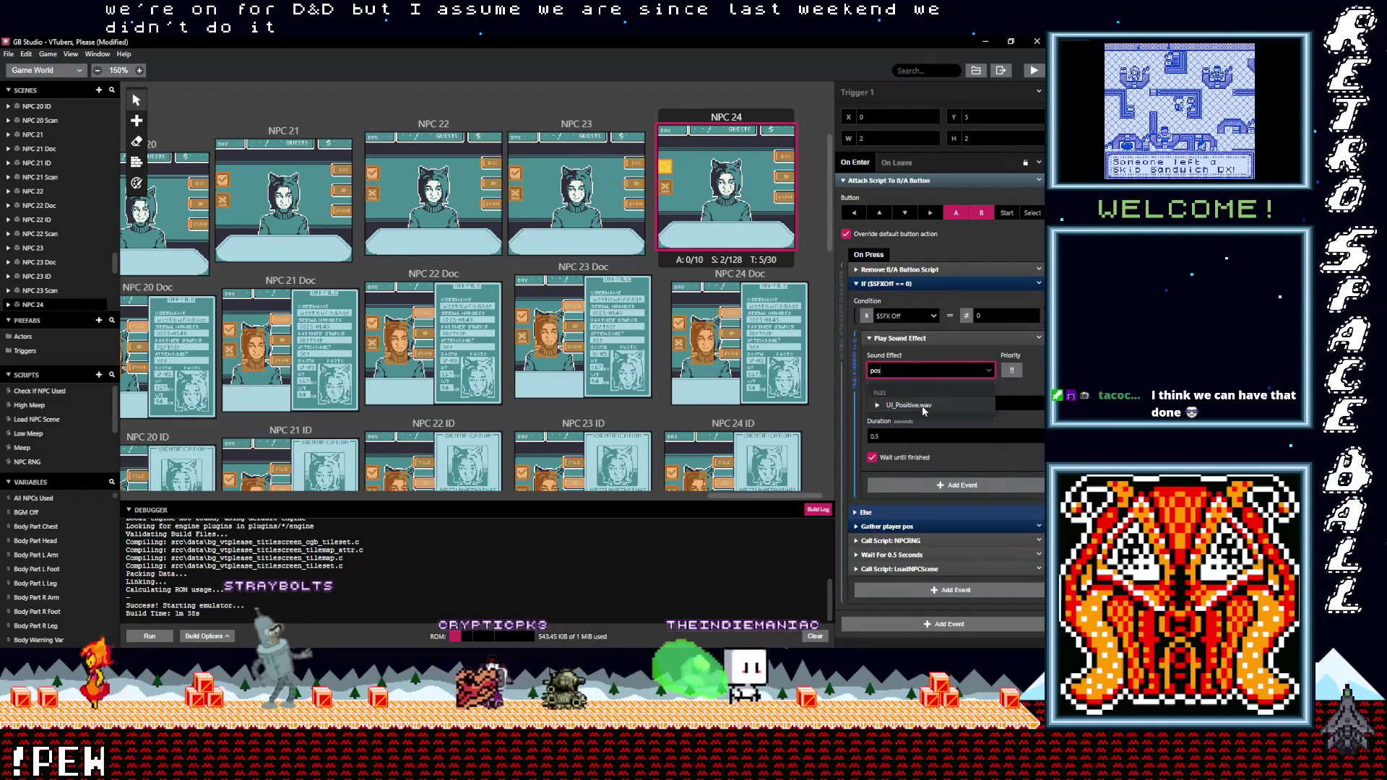
{"action": "left_click", "coordinate": [909, 406]}
Set NPC 24 Doc's Trigger 4 to UI_Negative.wav and Trigger 3 to UI_Positive.wav
{"action": "left_click", "coordinate": [682, 348]}
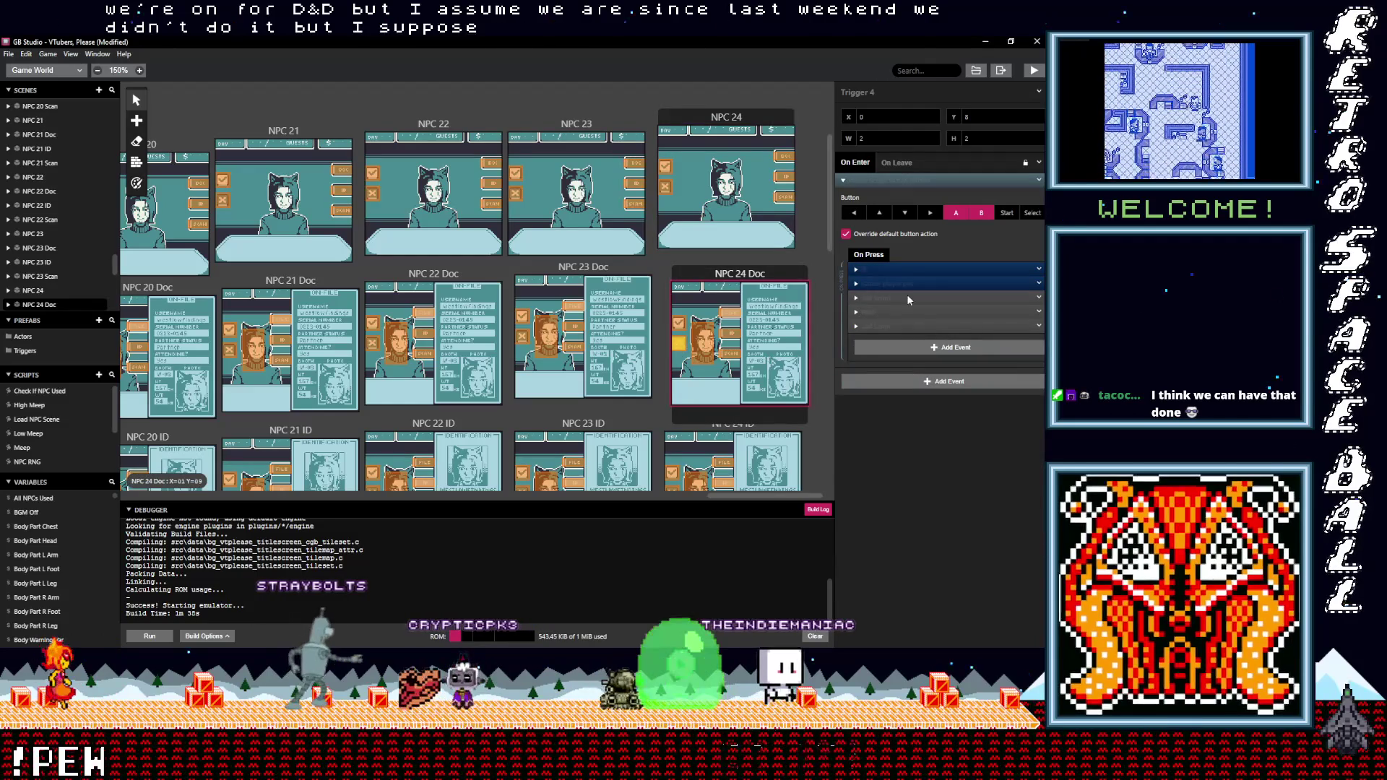
{"action": "left_click", "coordinate": [896, 359]}
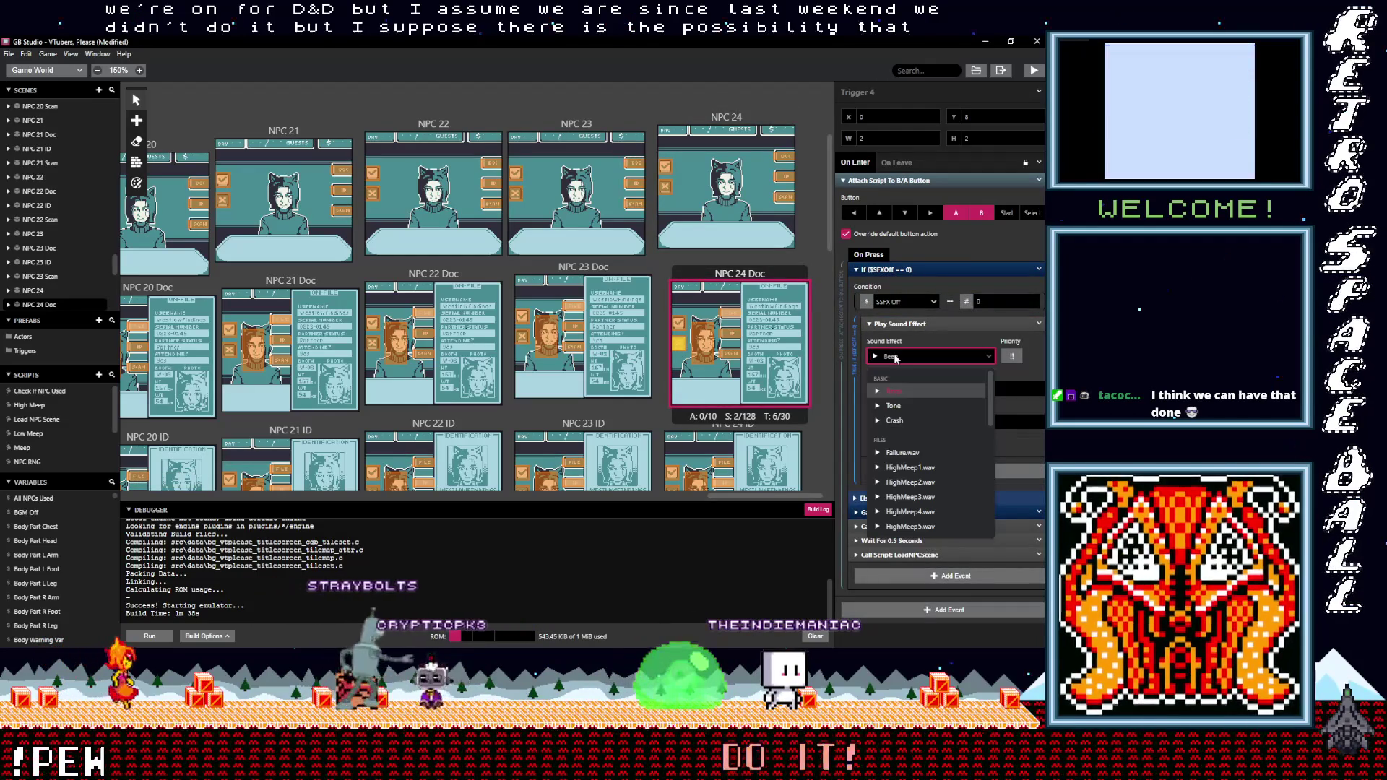
{"action": "type", "text": "neg"}
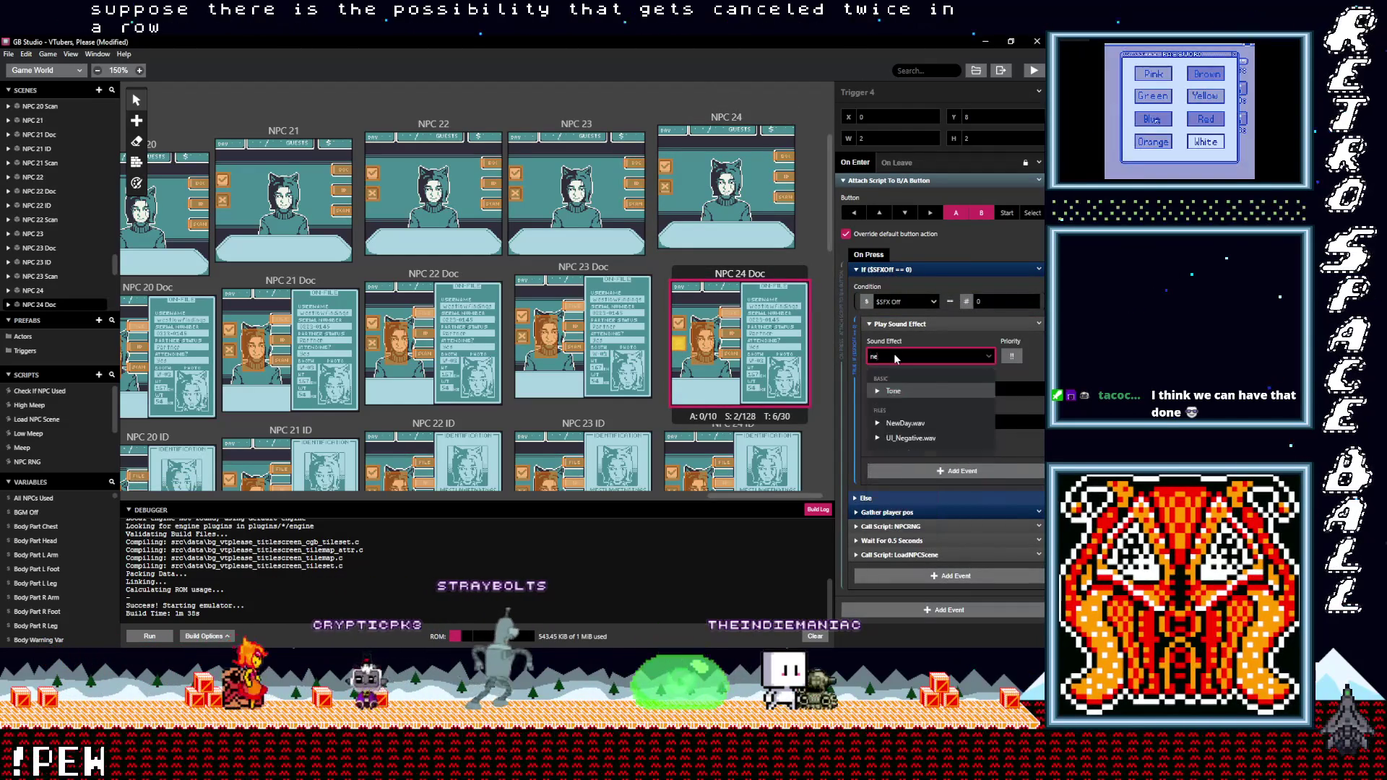
{"action": "key", "text": "Return"}
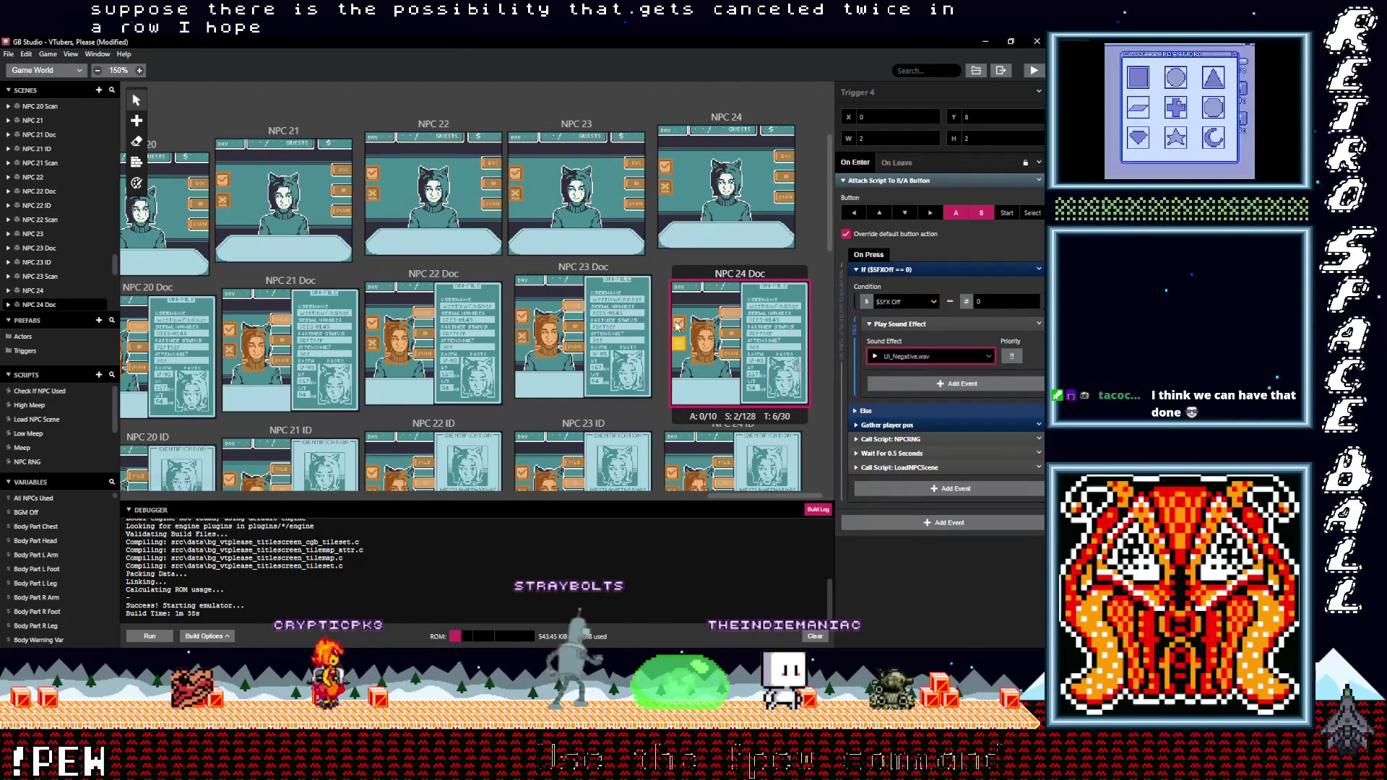
{"action": "left_click", "coordinate": [679, 323]}
{"action": "left_click", "coordinate": [894, 271]}
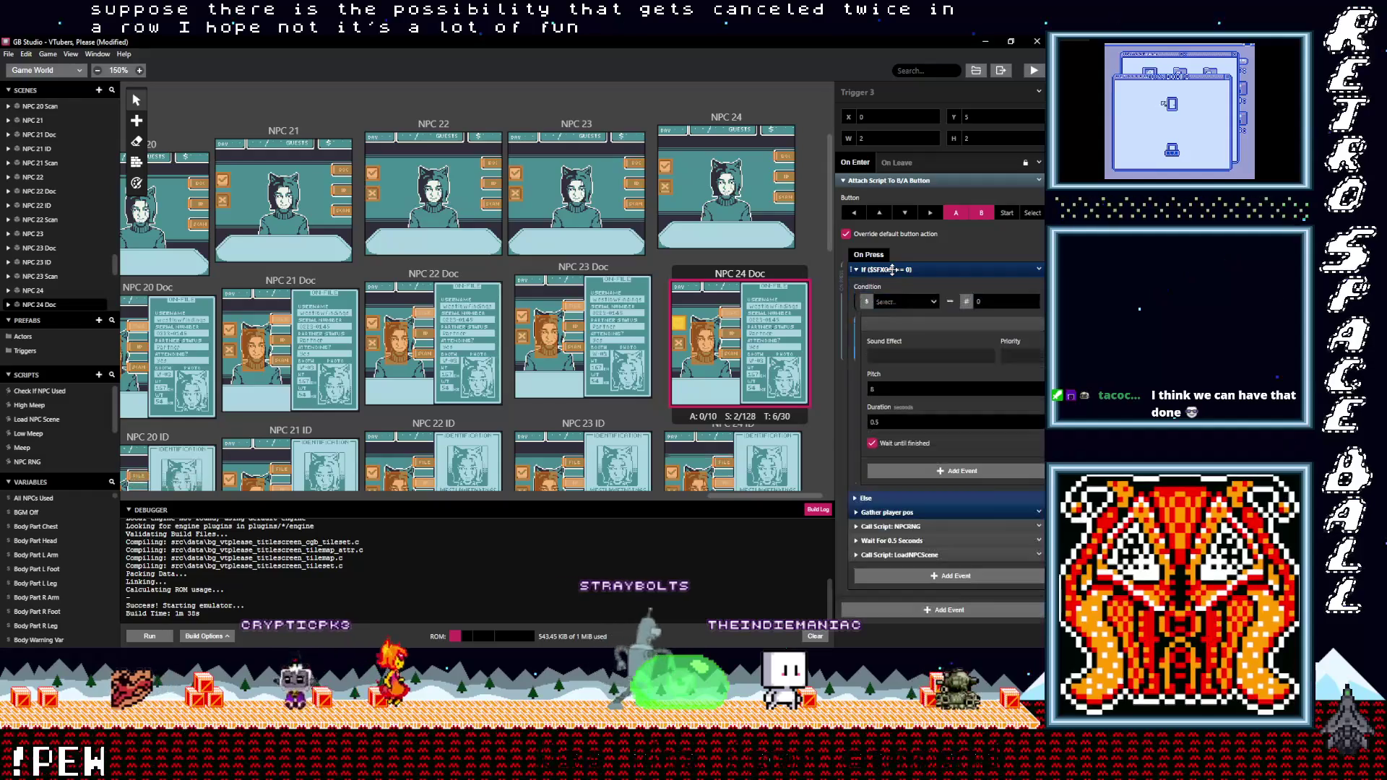
{"action": "left_click", "coordinate": [891, 357]}
{"action": "type", "text": "posi"}
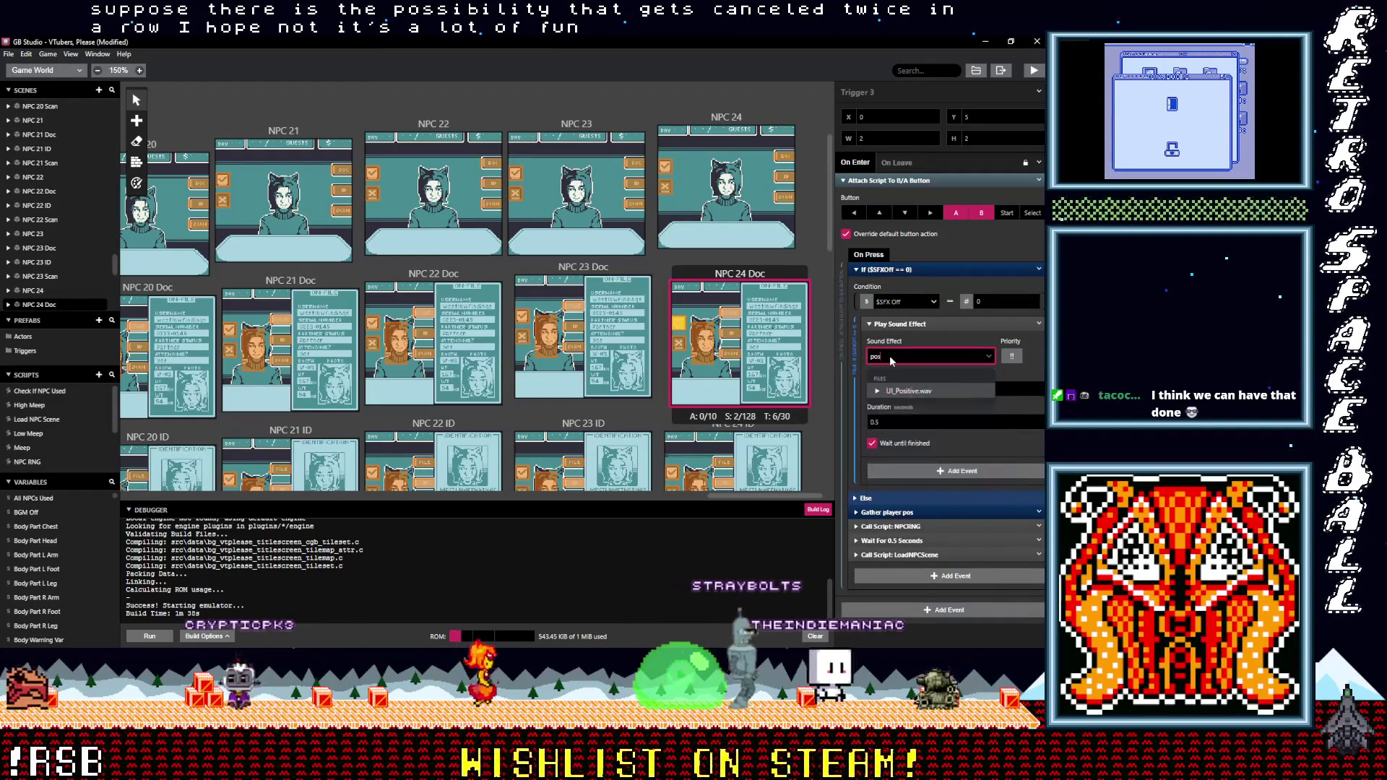
{"action": "key", "text": "Return"}
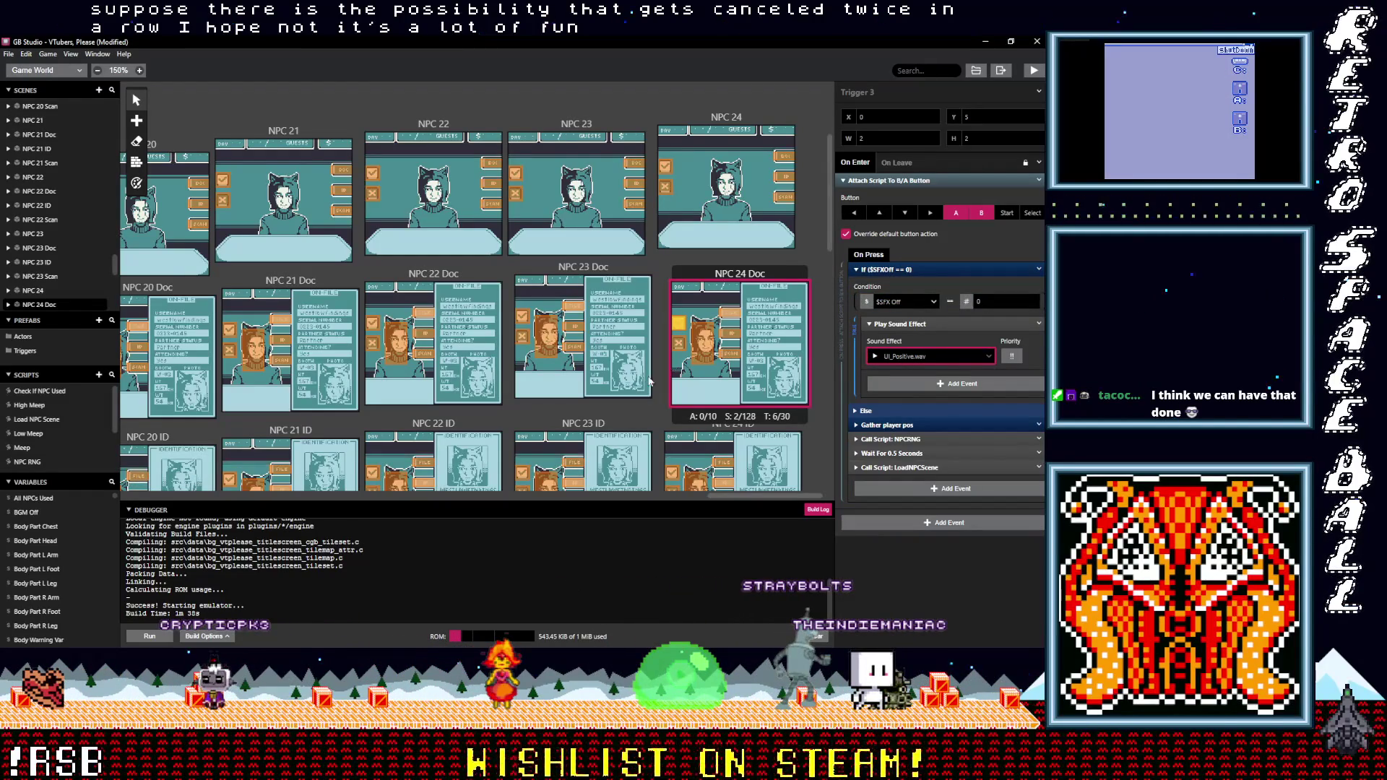
{"action": "scroll", "coordinate": [648, 381], "scroll_direction": "down", "scroll_amount": 3}
{"action": "left_click", "coordinate": [672, 303]}
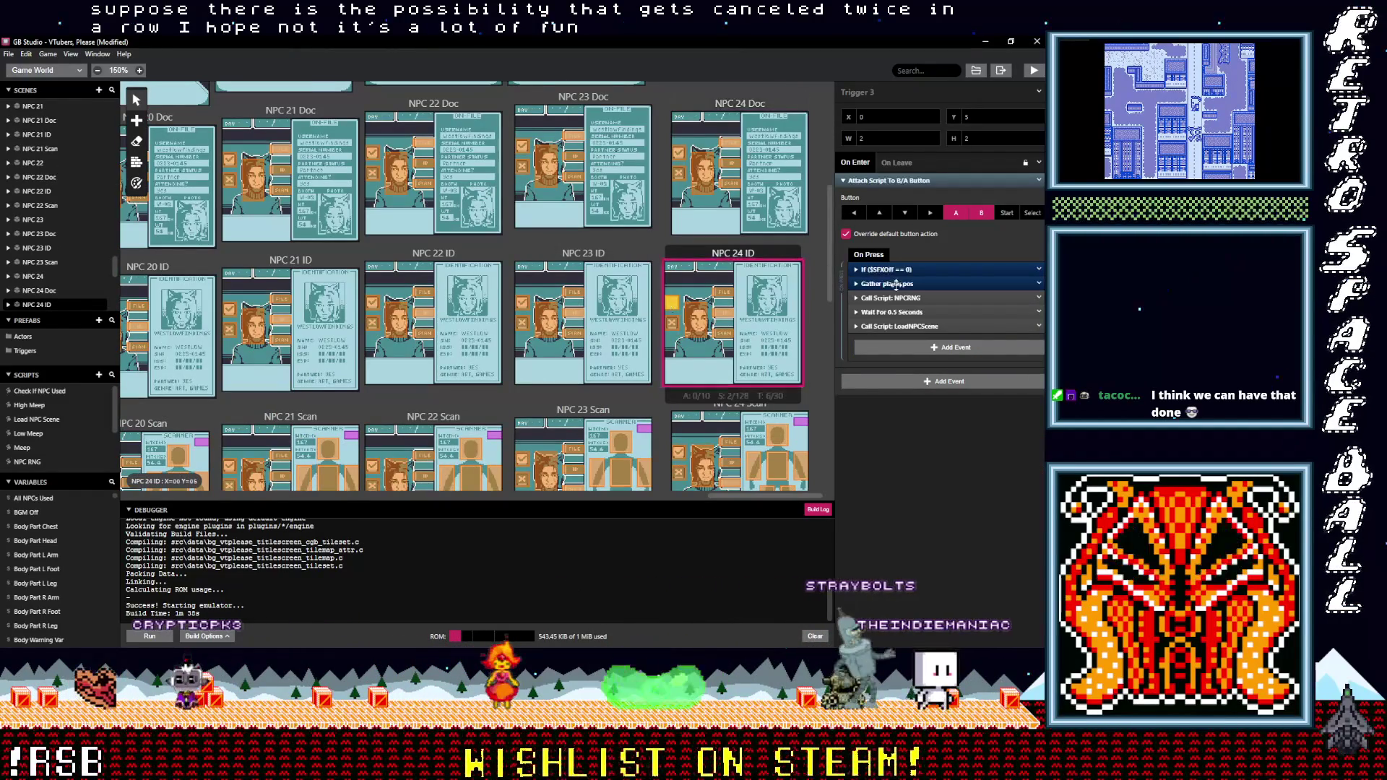
Set NPC 24 ID's first trigger to UI_Positive.wav and the other to UI_Negative.wav
{"action": "left_click", "coordinate": [895, 271]}
{"action": "left_click", "coordinate": [906, 357]}
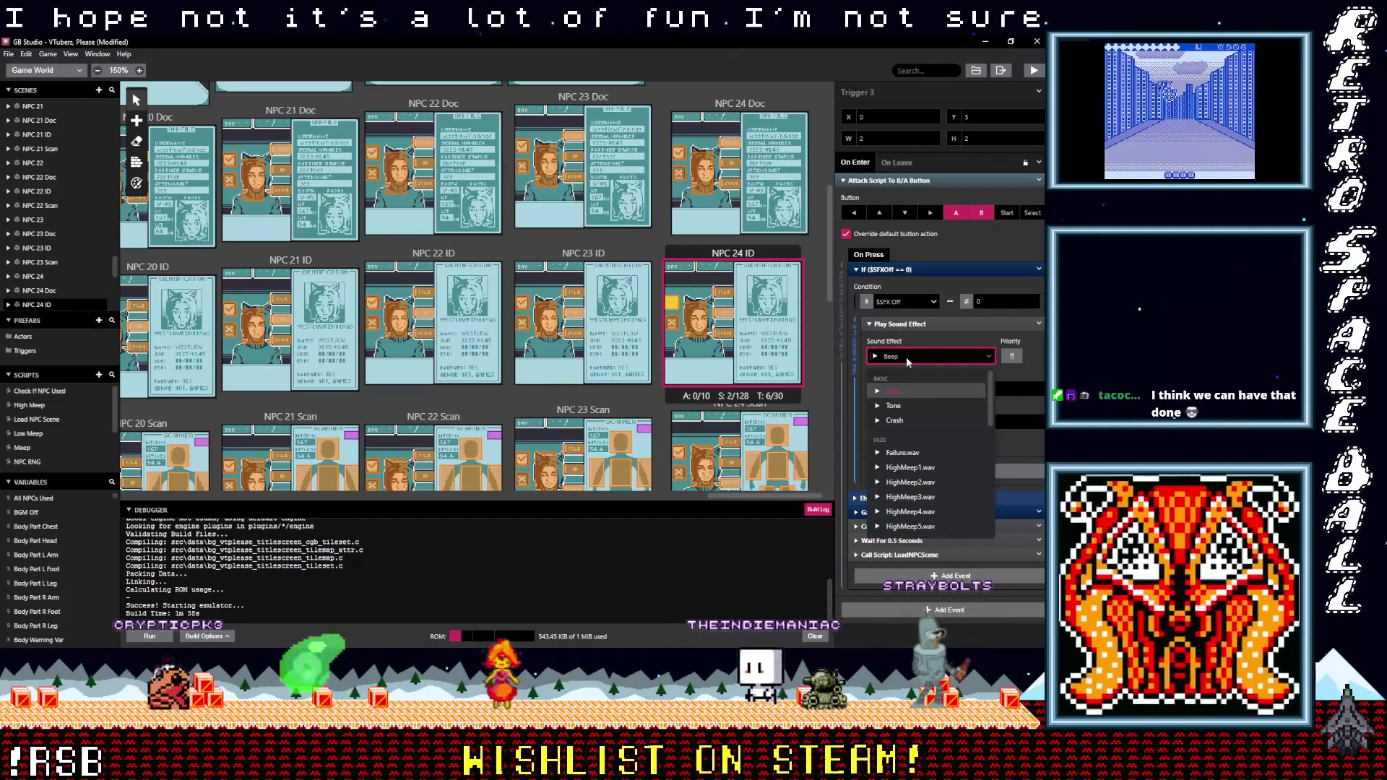
{"action": "type", "text": "po"}
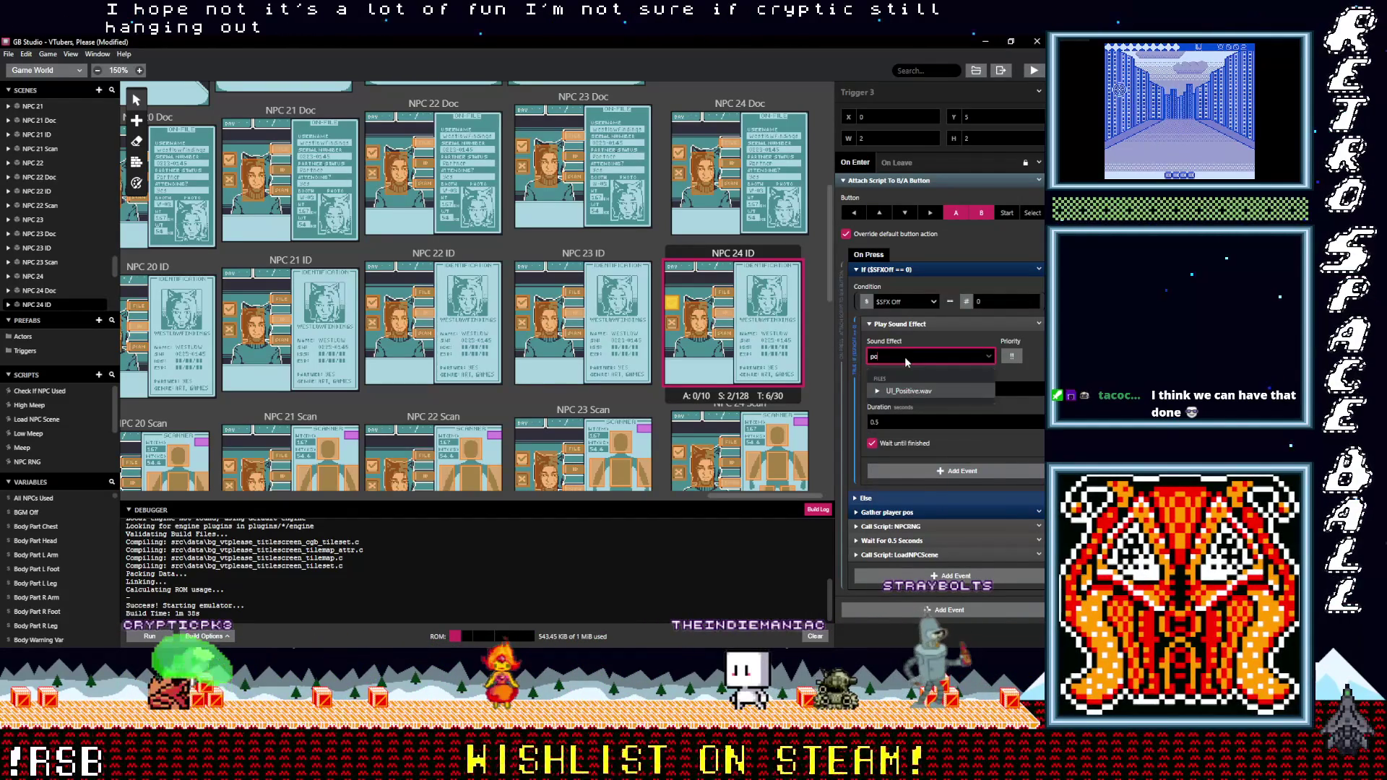
{"action": "left_click", "coordinate": [673, 339]}
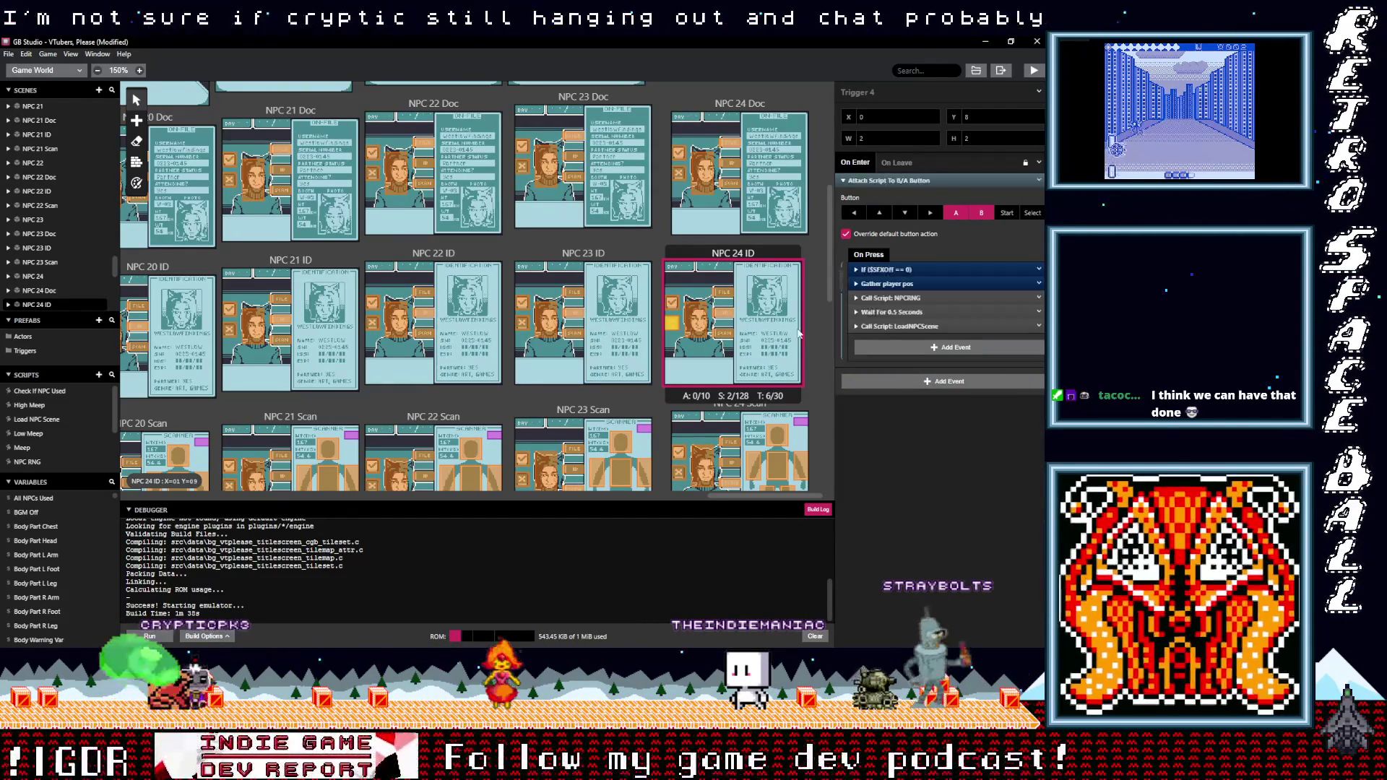
{"action": "left_click", "coordinate": [904, 358]}
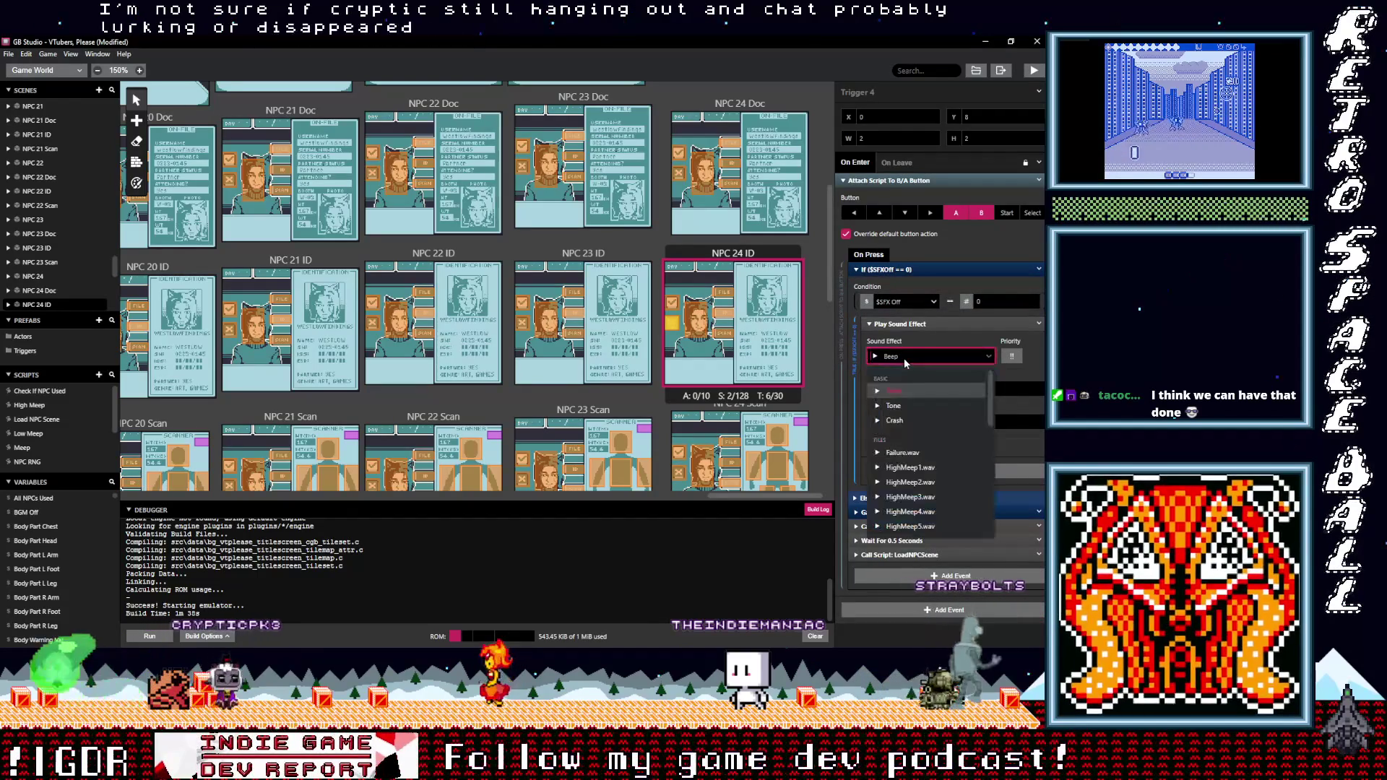
{"action": "type", "text": "neg"}
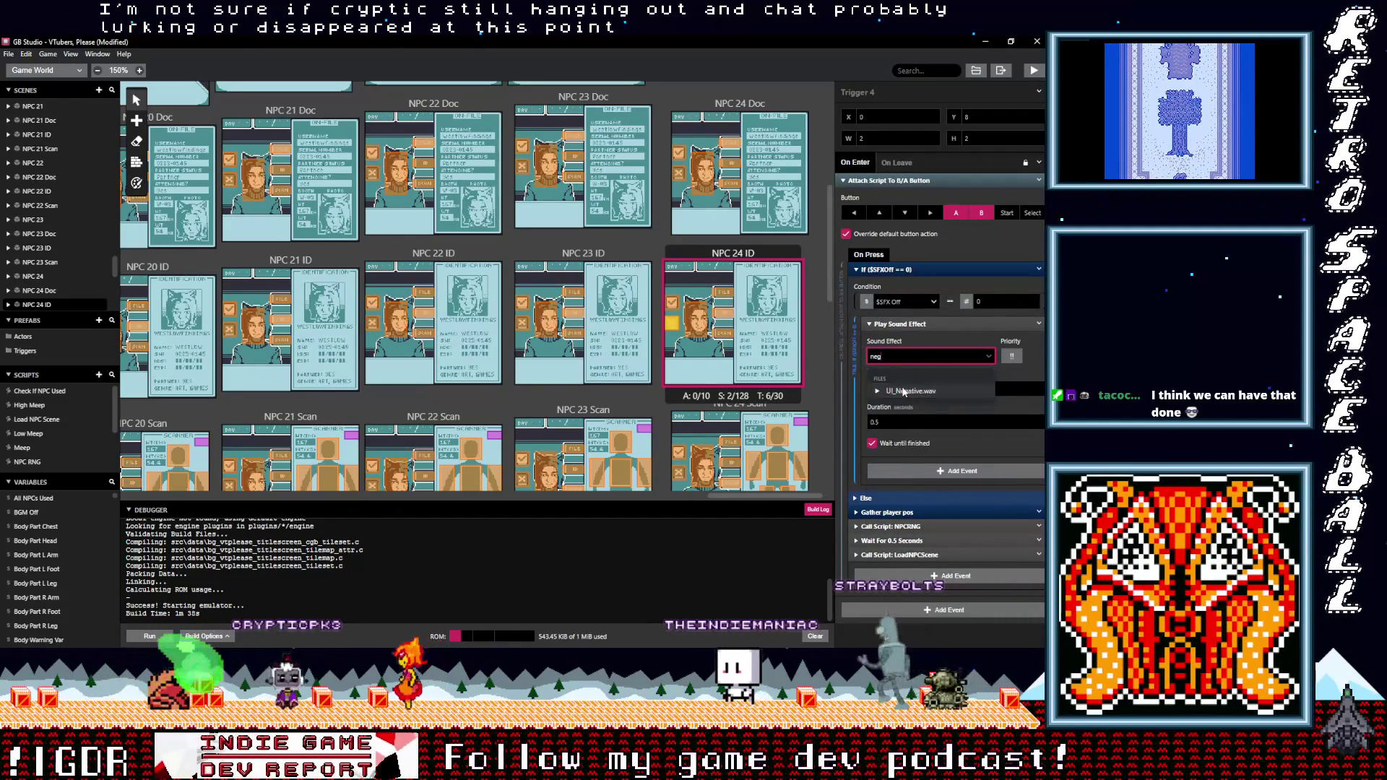
{"action": "left_click", "coordinate": [909, 391]}
Set one NPC 24 Scan trigger to UI_Positive.wav and Trigger 10 to UI_Negative.wav
{"action": "scroll", "coordinate": [657, 390], "scroll_direction": "down", "scroll_amount": 3}
{"action": "left_click", "coordinate": [678, 339]}
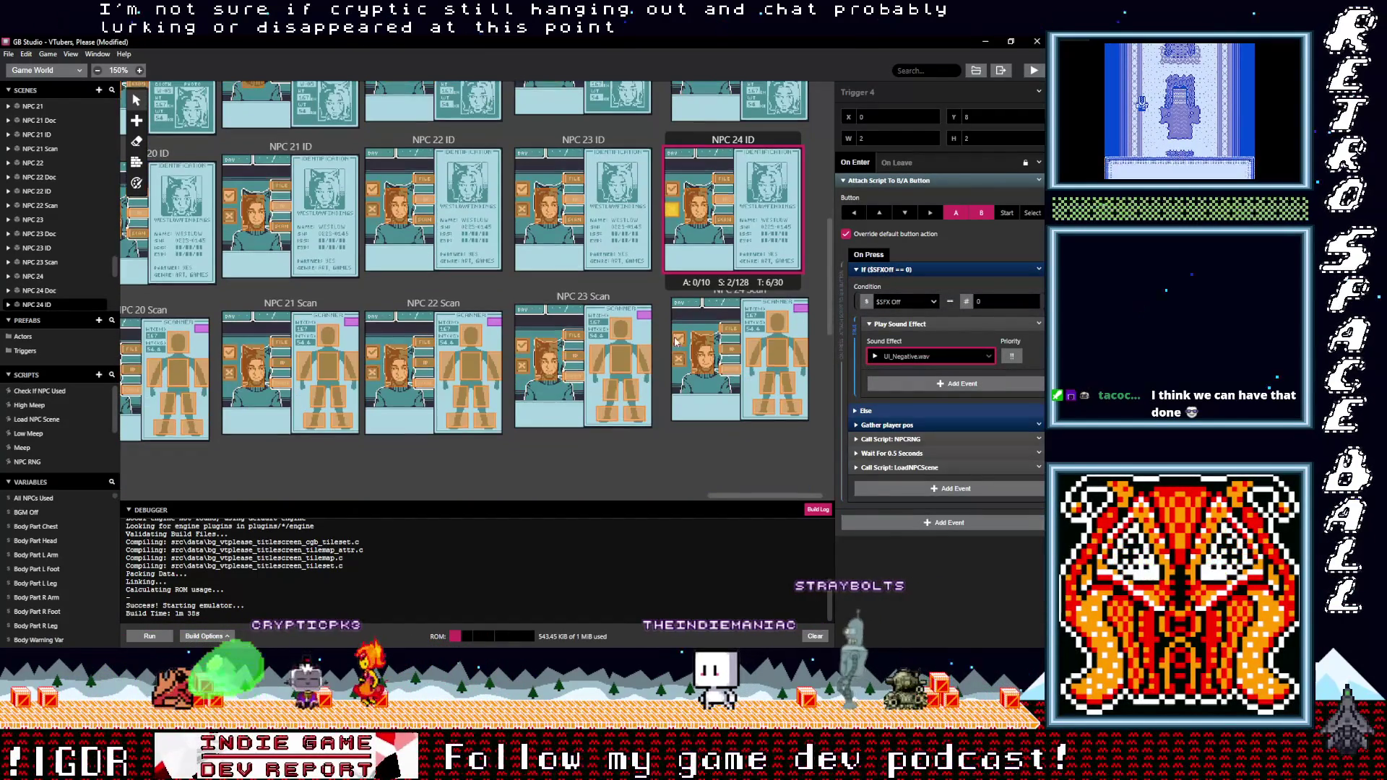
{"action": "left_click", "coordinate": [898, 357]}
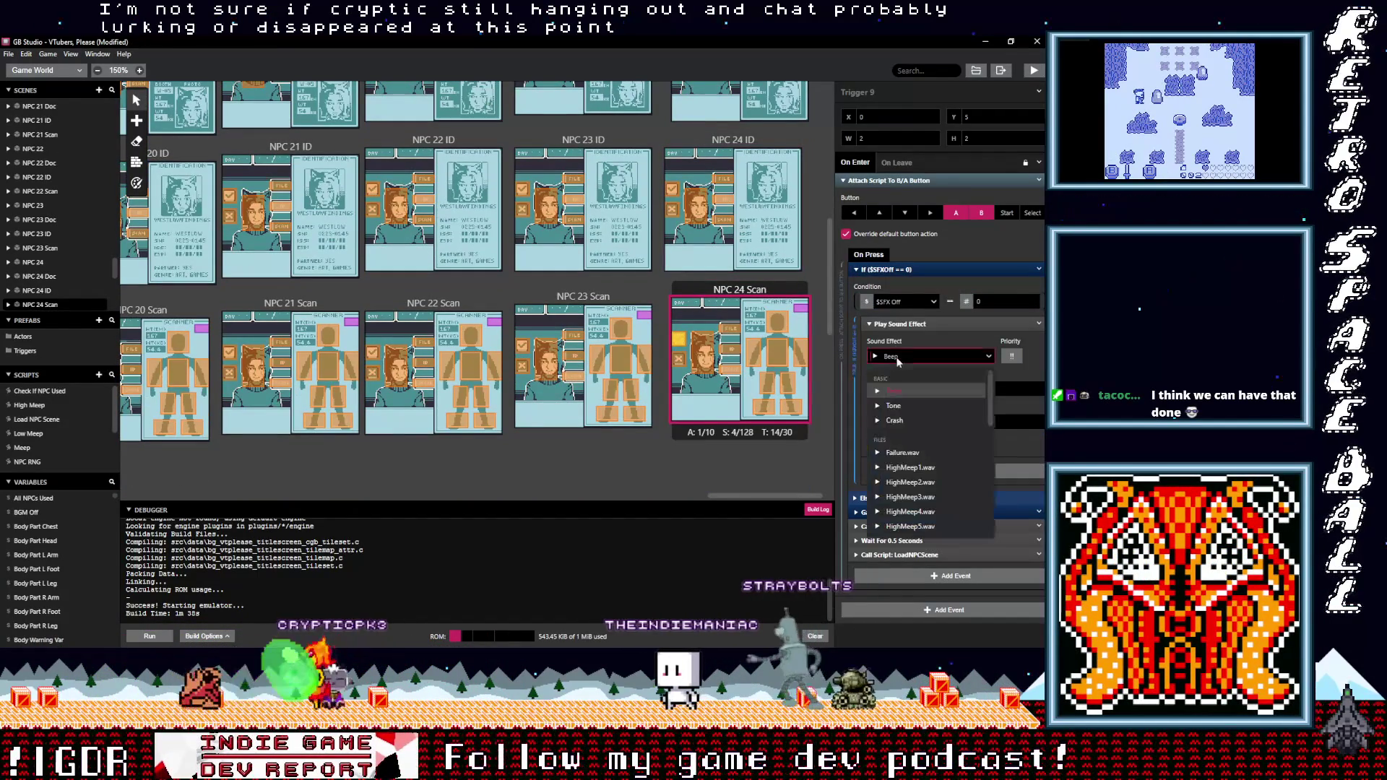
{"action": "type", "text": "po"}
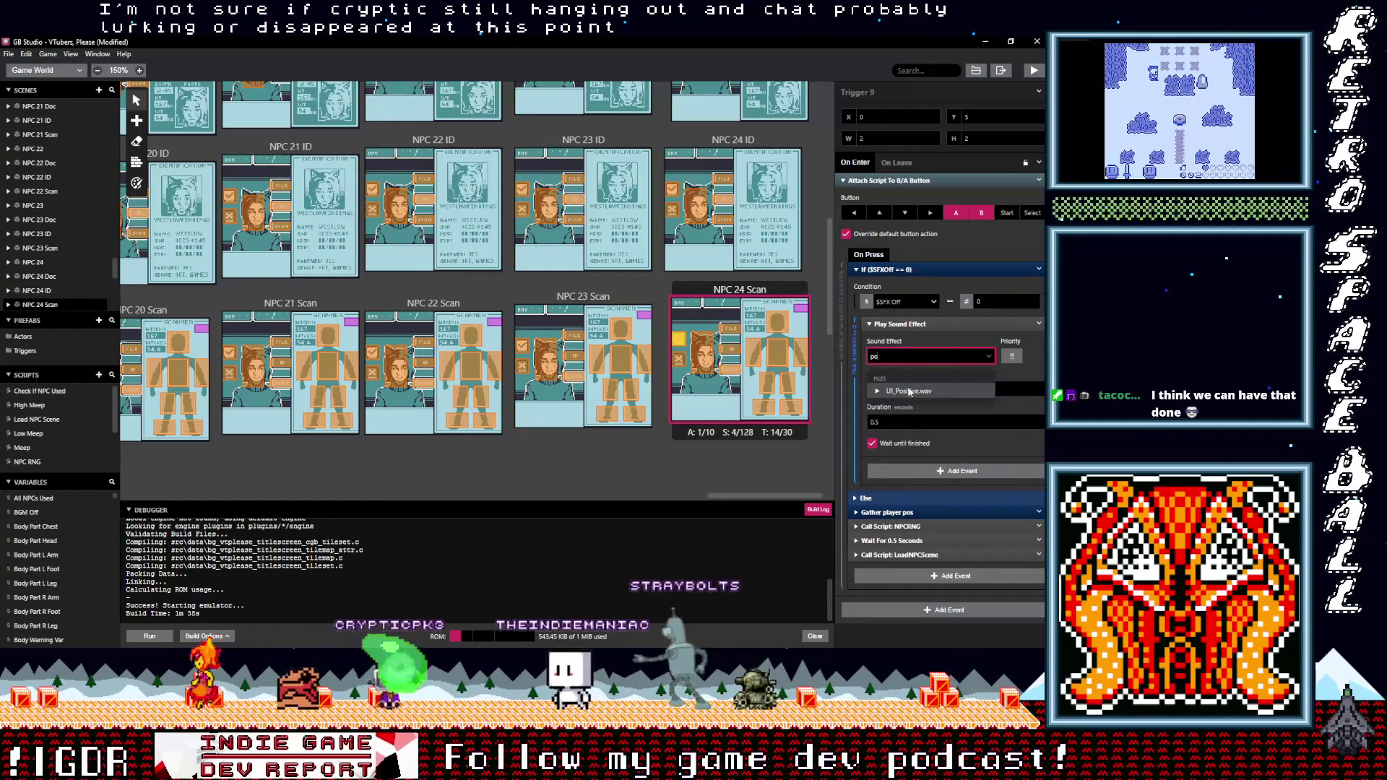
{"action": "left_click", "coordinate": [871, 390]}
{"action": "left_click", "coordinate": [683, 362]}
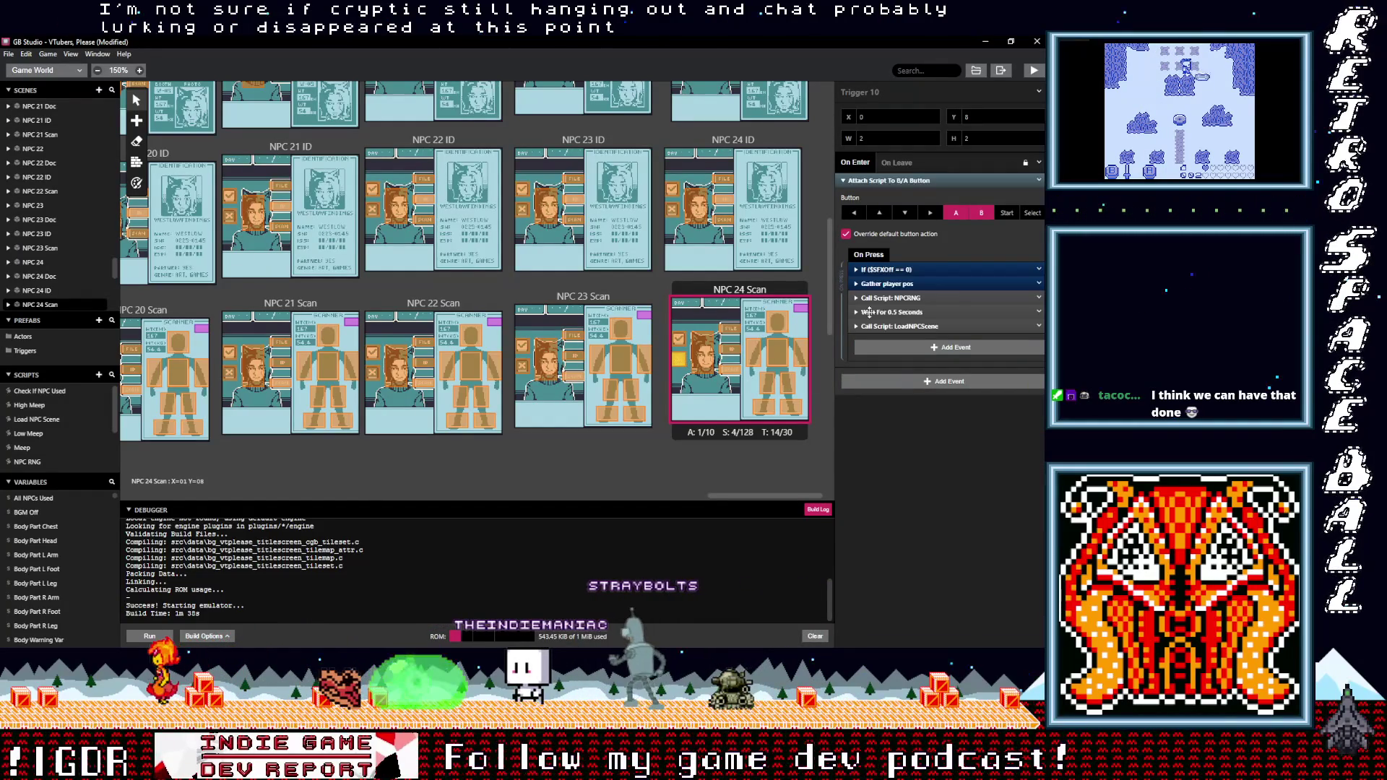
{"action": "left_click", "coordinate": [900, 270]}
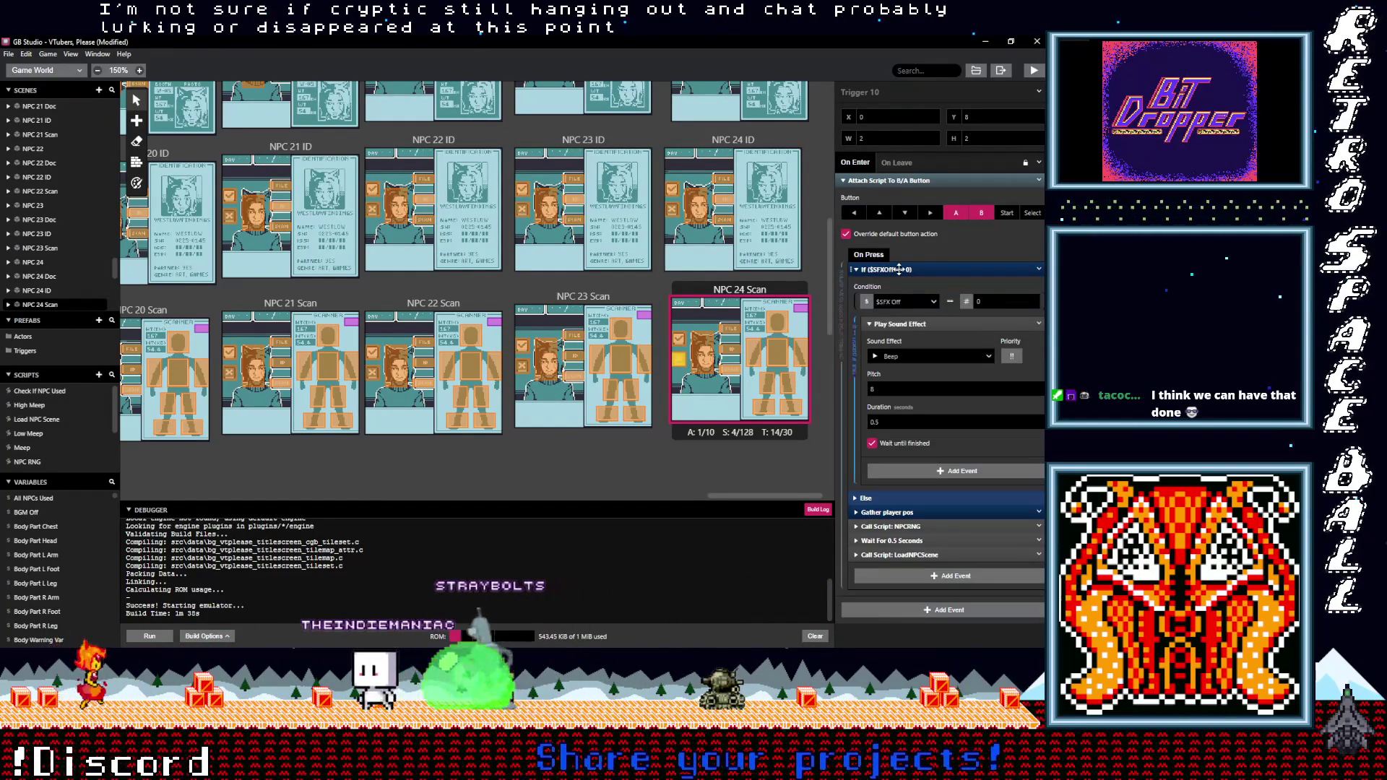
{"action": "left_click", "coordinate": [916, 359]}
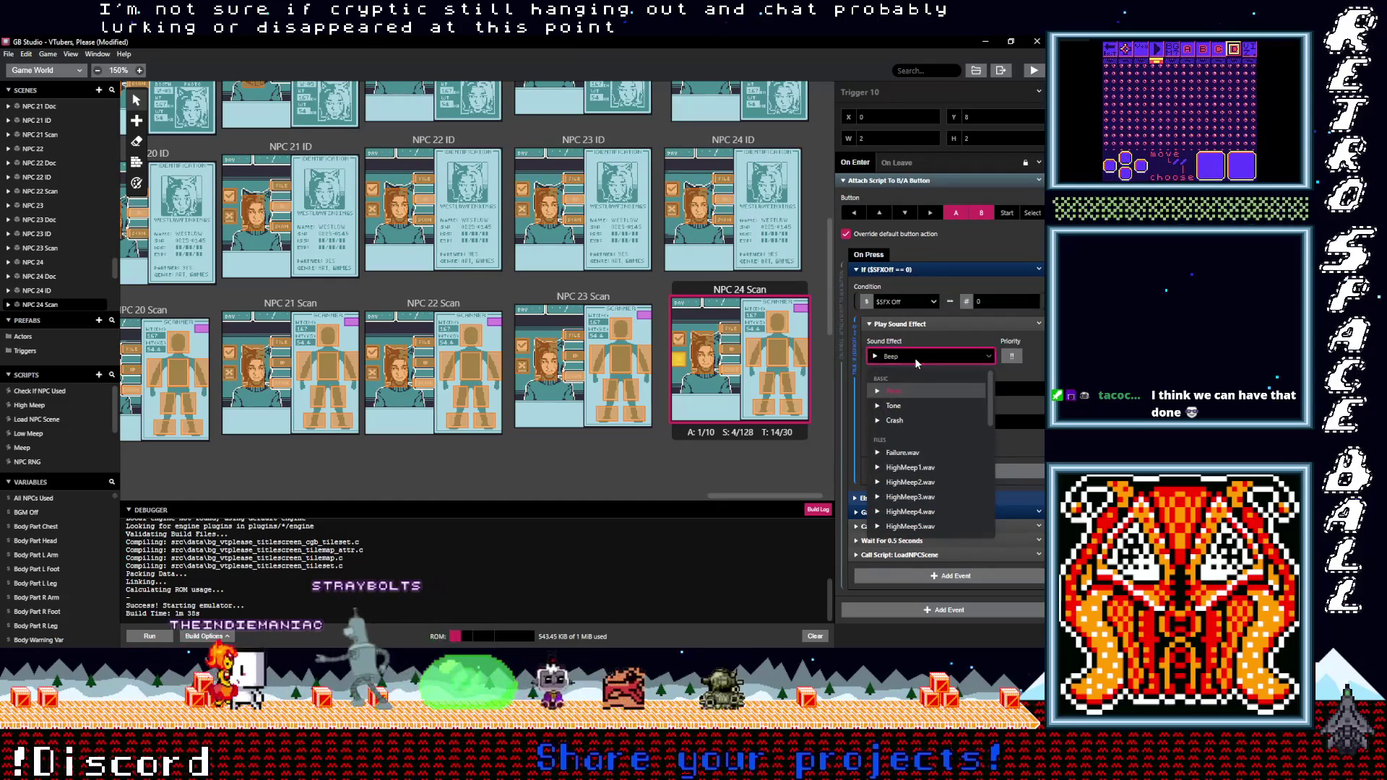
{"action": "type", "text": "neg"}
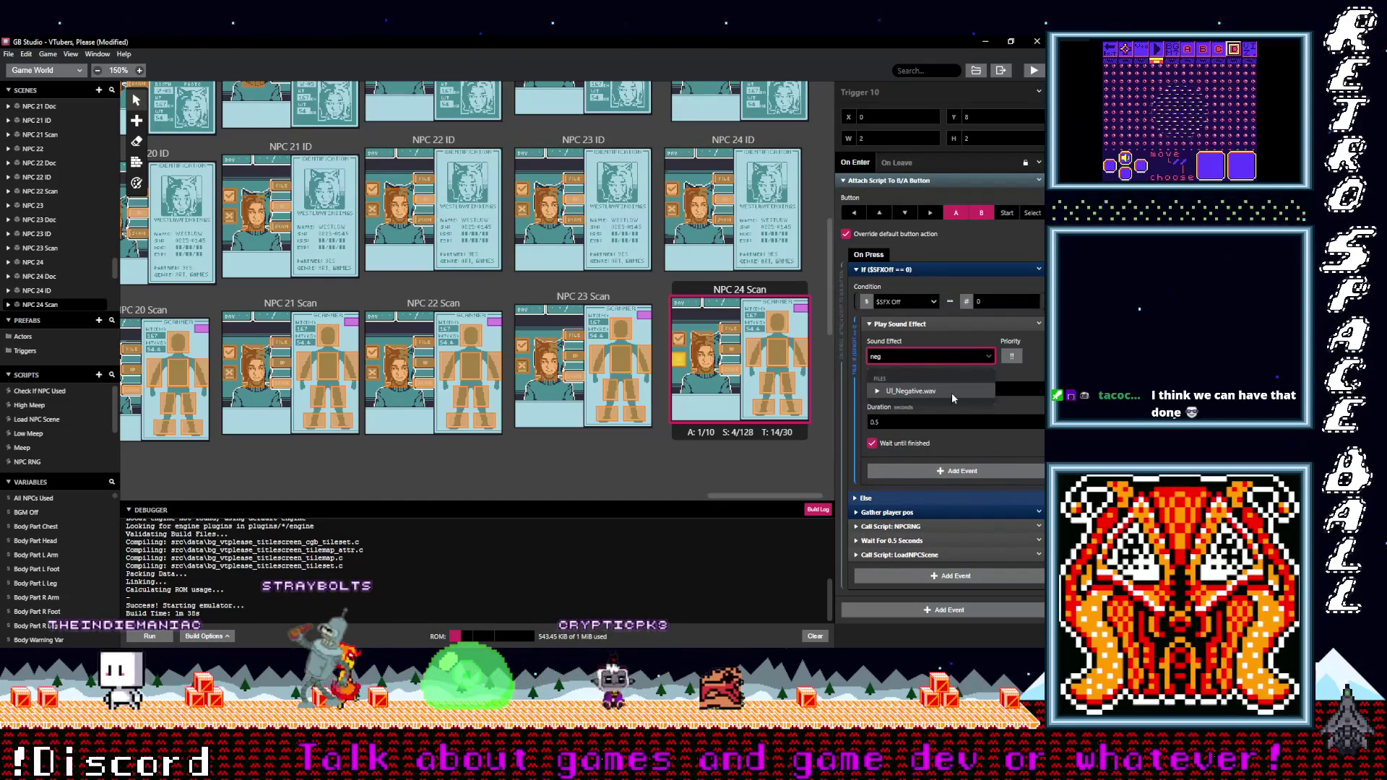
{"action": "left_click", "coordinate": [929, 388]}
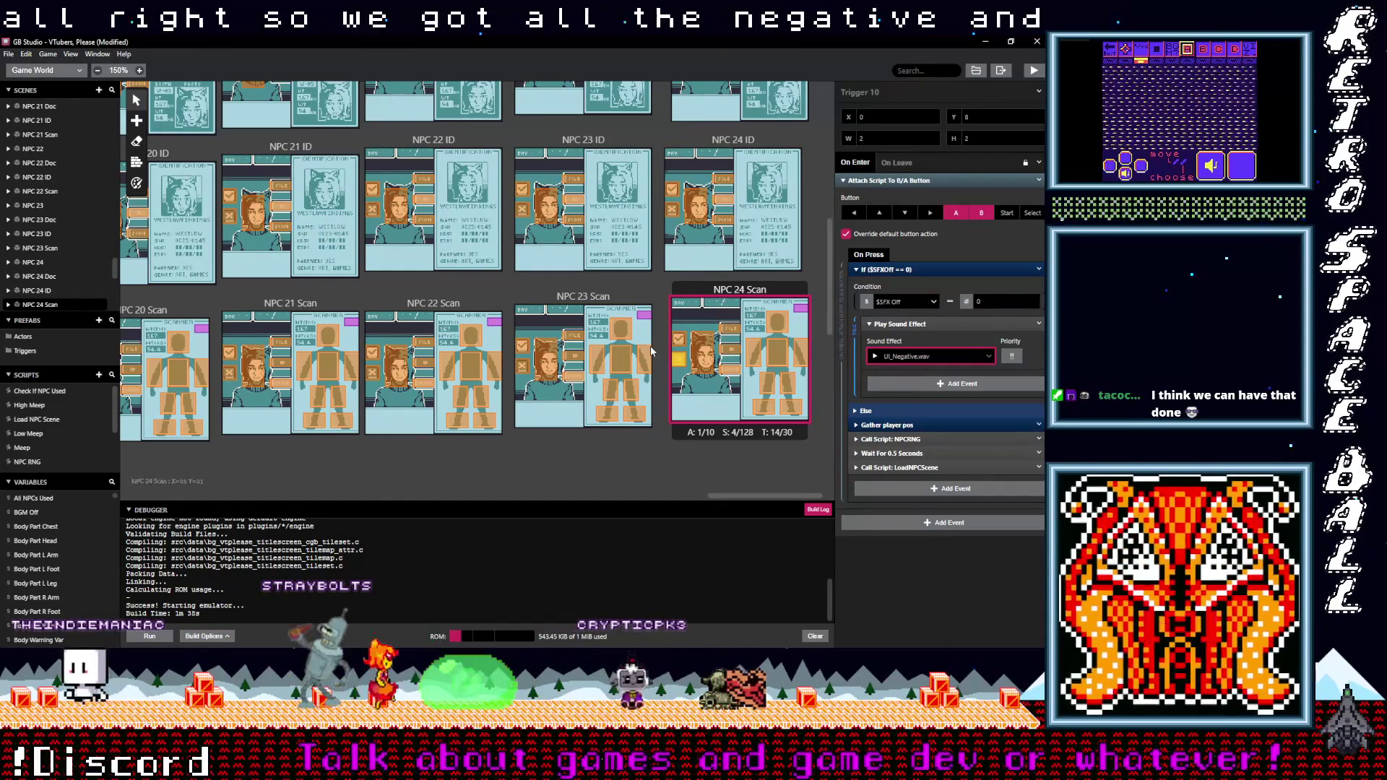
{"action": "scroll", "coordinate": [652, 352], "scroll_direction": "up", "scroll_amount": 5}
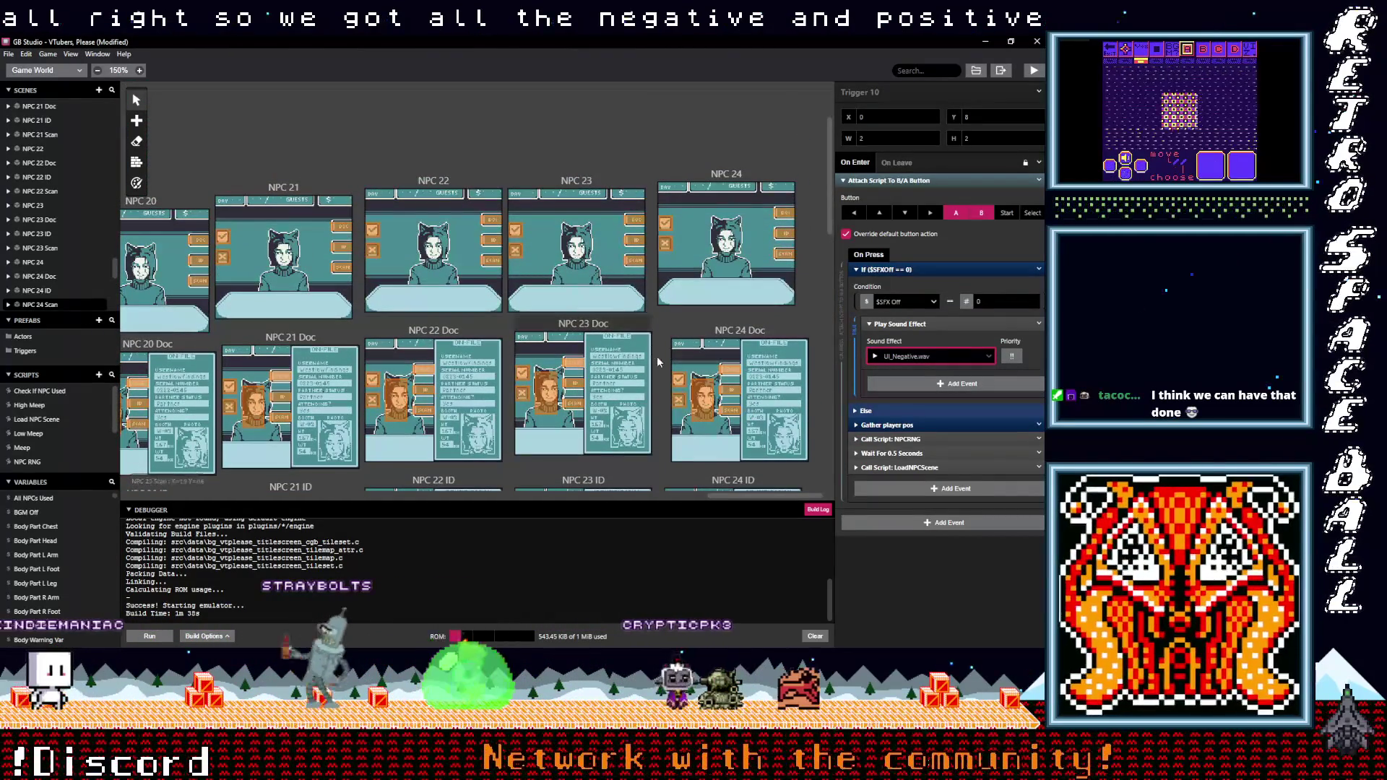
{"action": "scroll", "coordinate": [727, 492], "scroll_direction": "left", "scroll_amount": 1}
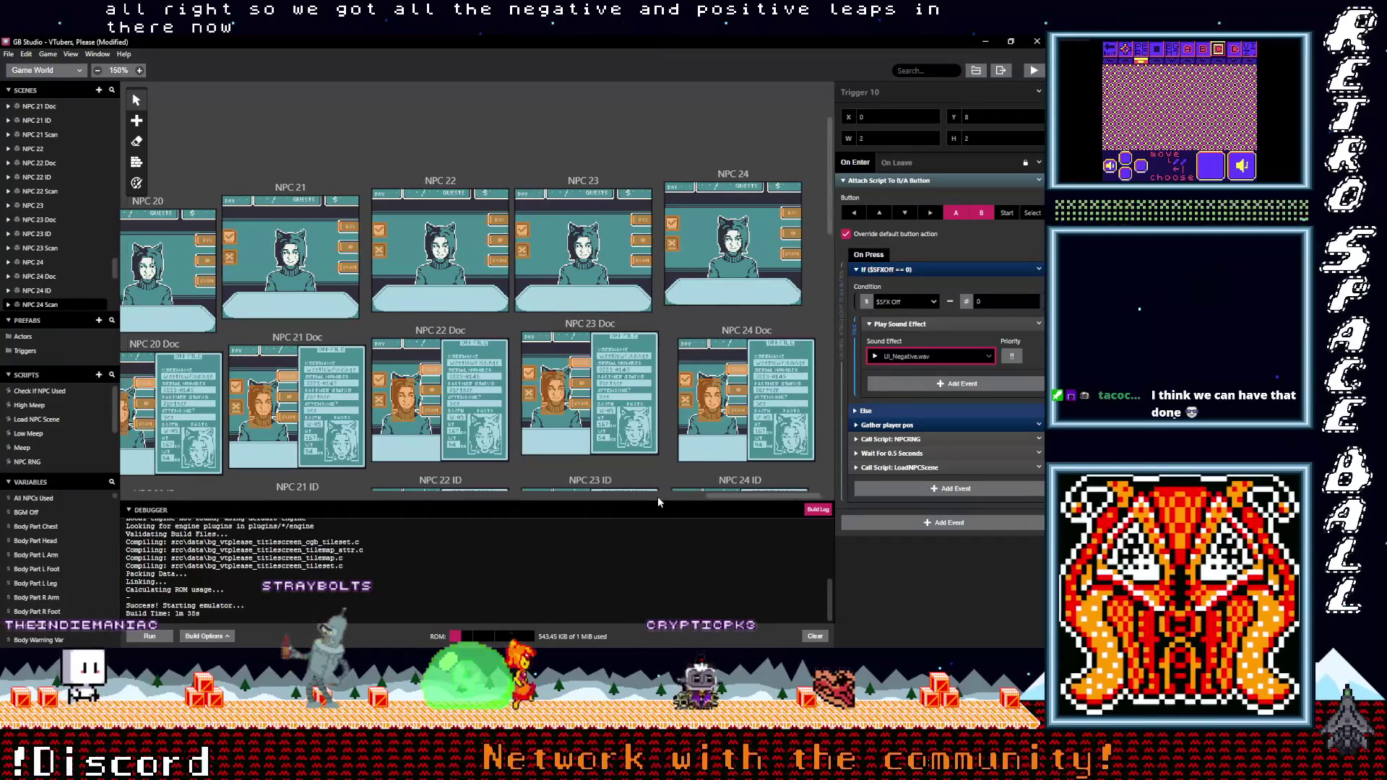
Copy the Low Meep Group event from the NPC 1 trigger's button script
{"action": "scroll", "coordinate": [658, 497], "scroll_direction": "left", "scroll_amount": 10}
{"action": "left_click_drag", "start_coordinate": [526, 496], "coordinate": [481, 497]}
{"action": "left_click", "coordinate": [457, 298]}
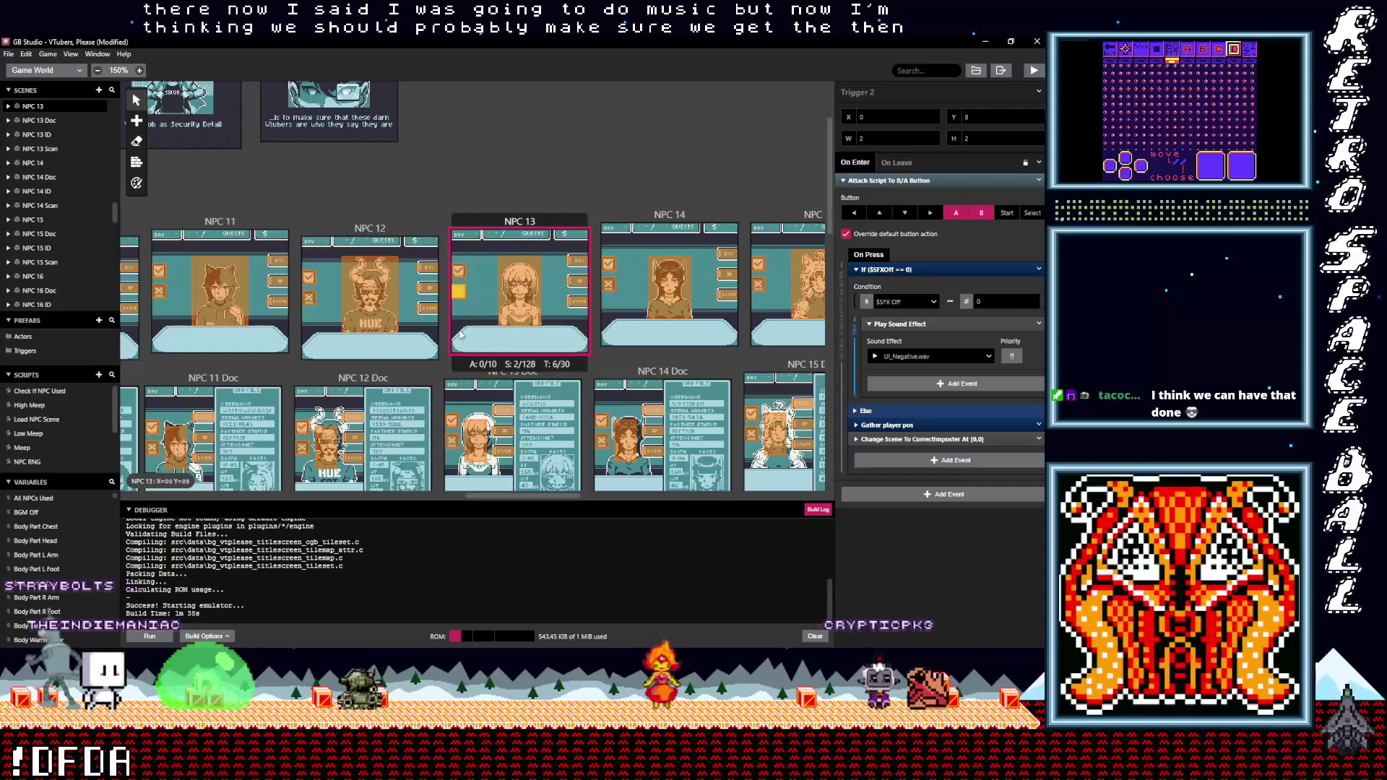
{"action": "mouse_move", "coordinate": [536, 496]}
{"action": "left_mouse_down"}
{"action": "mouse_move", "coordinate": [273, 518]}
{"action": "mouse_move", "coordinate": [212, 506]}
{"action": "mouse_move", "coordinate": [250, 509]}
{"action": "left_mouse_up"}
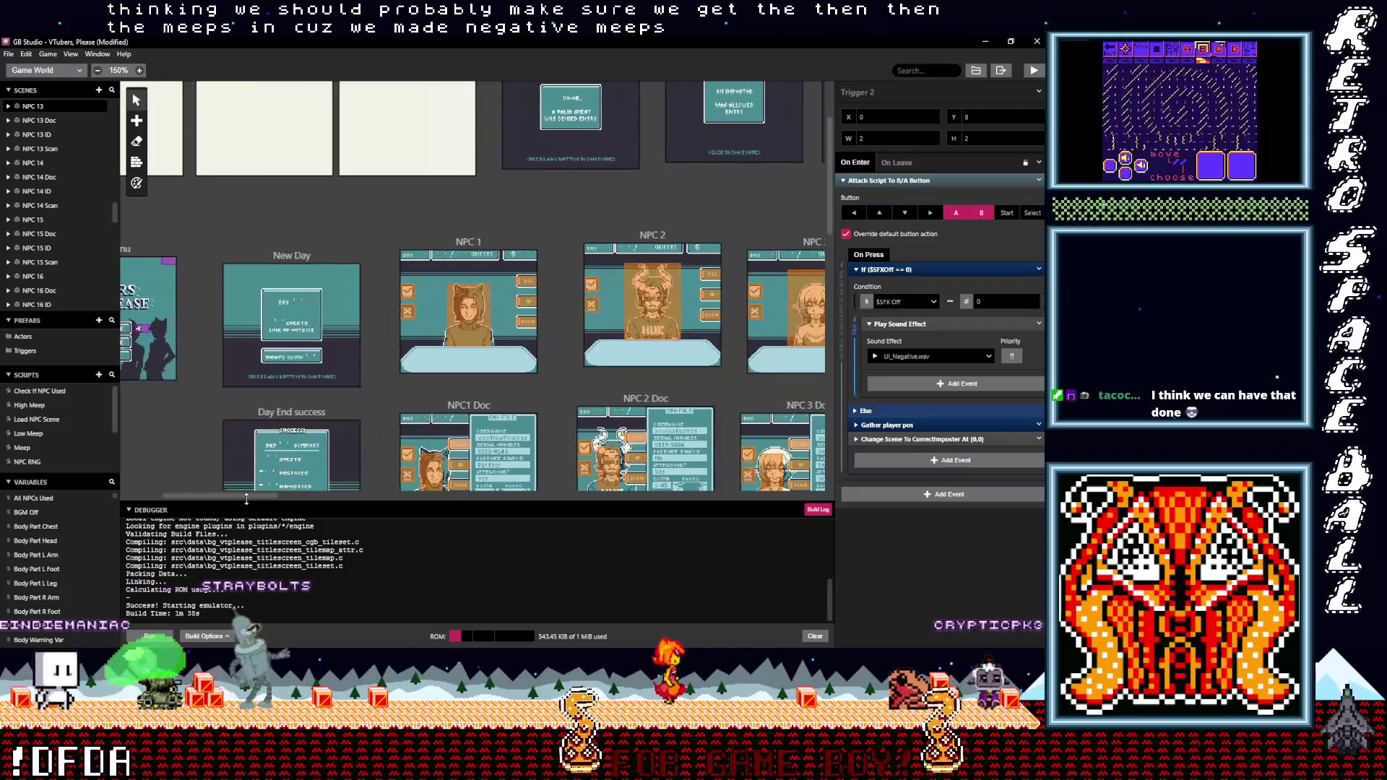
{"action": "left_click", "coordinate": [408, 315]}
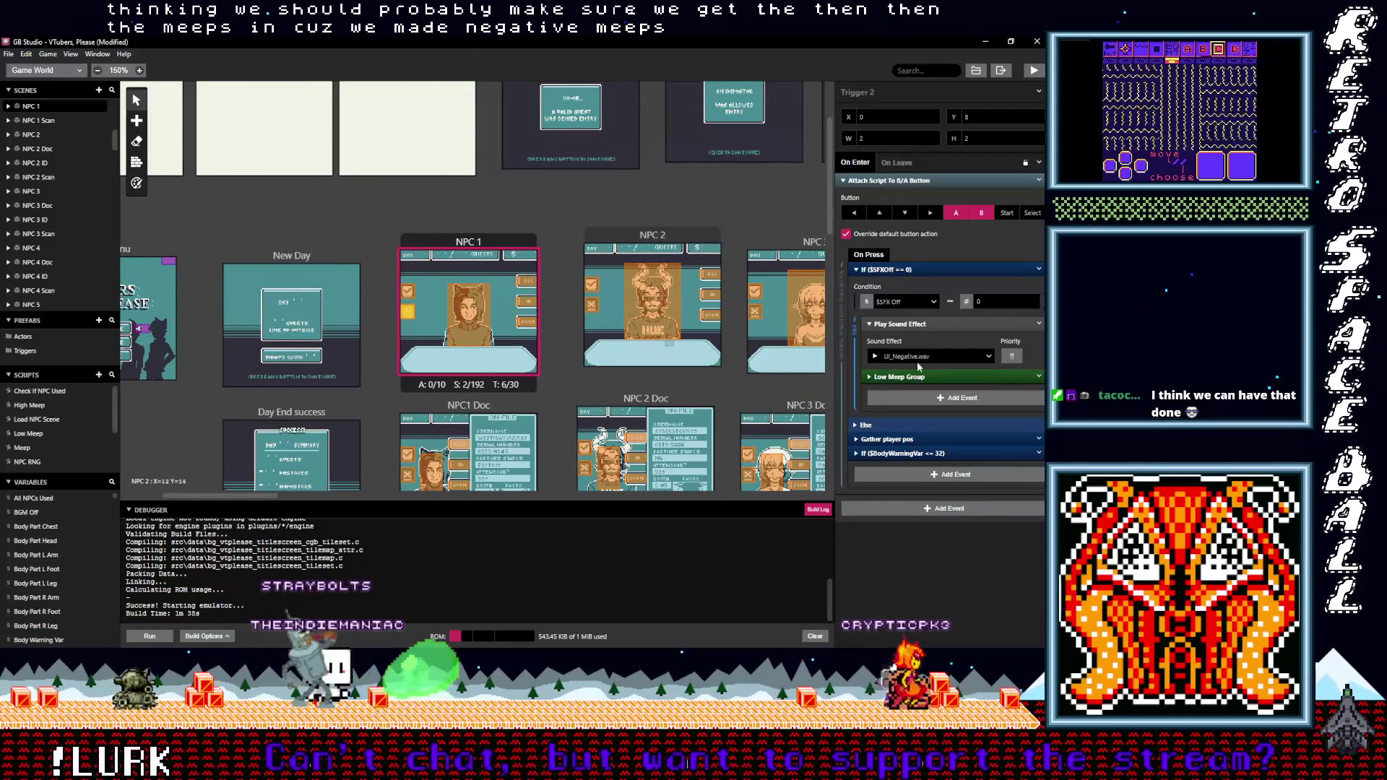
{"action": "left_click", "coordinate": [1039, 377]}
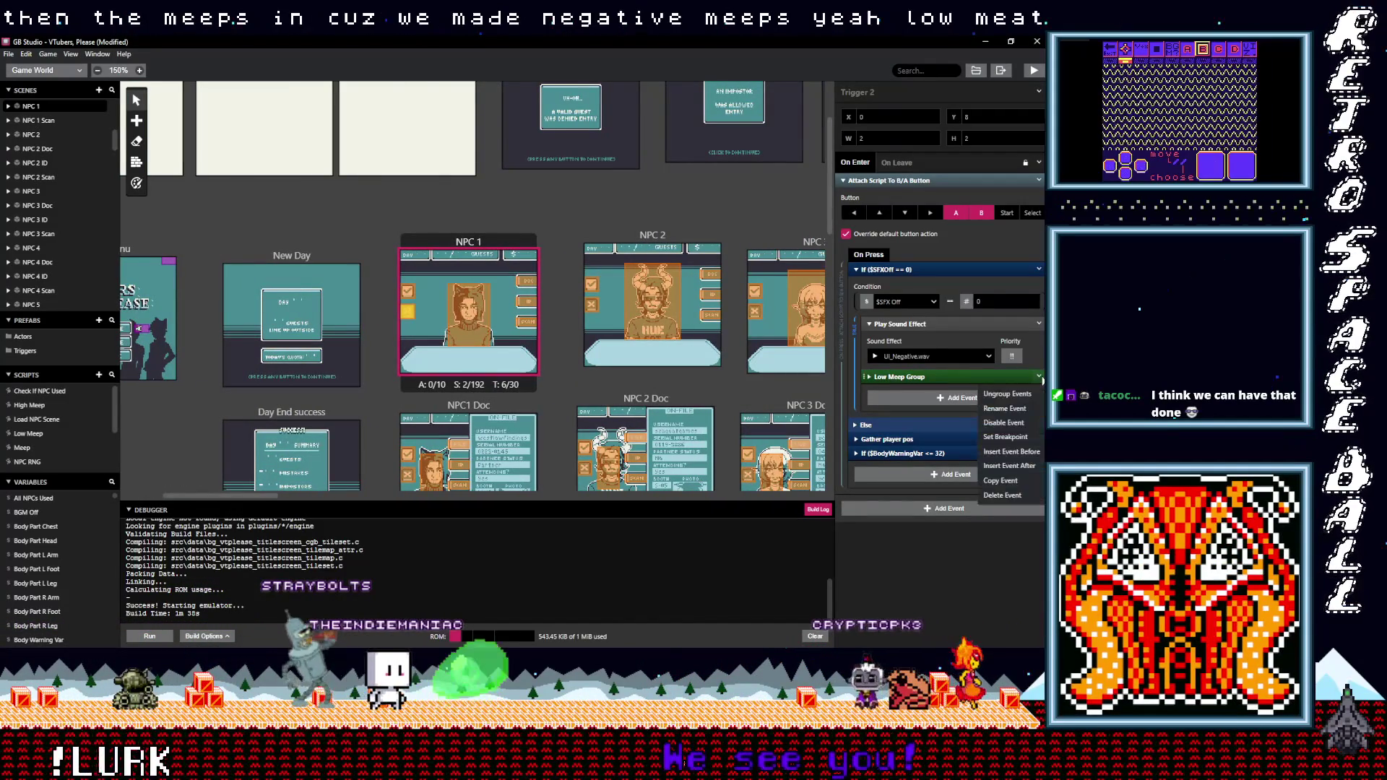
{"action": "left_click", "coordinate": [1002, 481]}
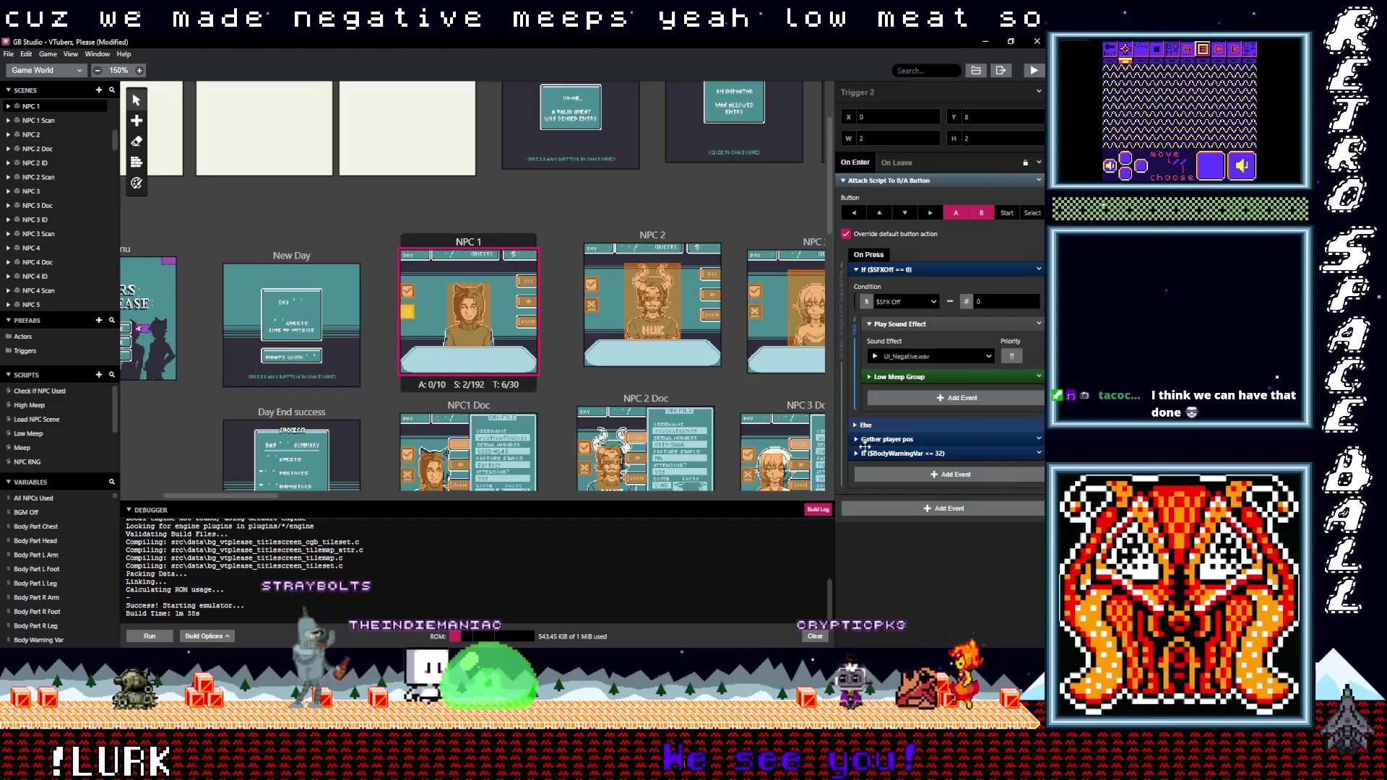
Check NPC 2's trigger script, then select the NPC1 Doc scene trigger
{"action": "left_click", "coordinate": [593, 309]}
{"action": "scroll", "coordinate": [571, 365], "scroll_direction": "down", "scroll_amount": 3}
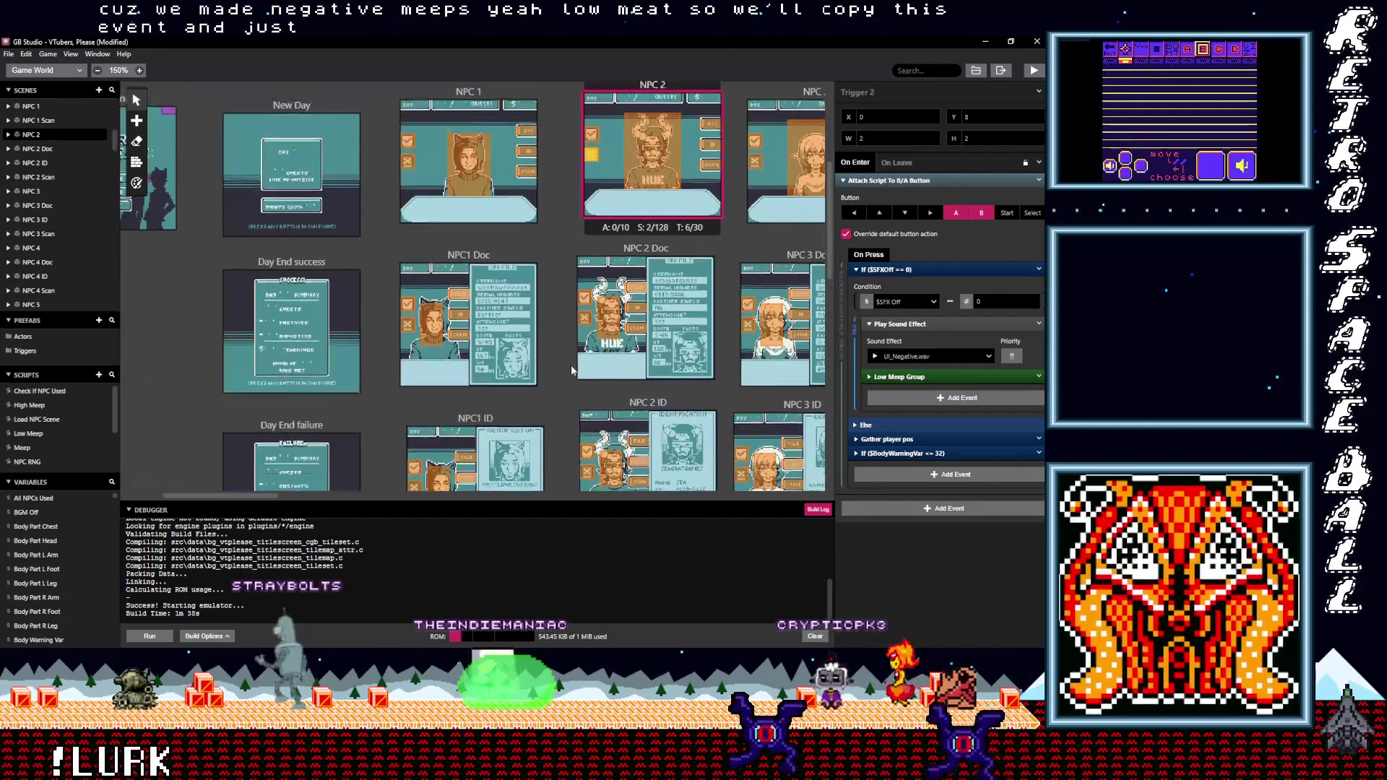
{"action": "left_click", "coordinate": [434, 311]}
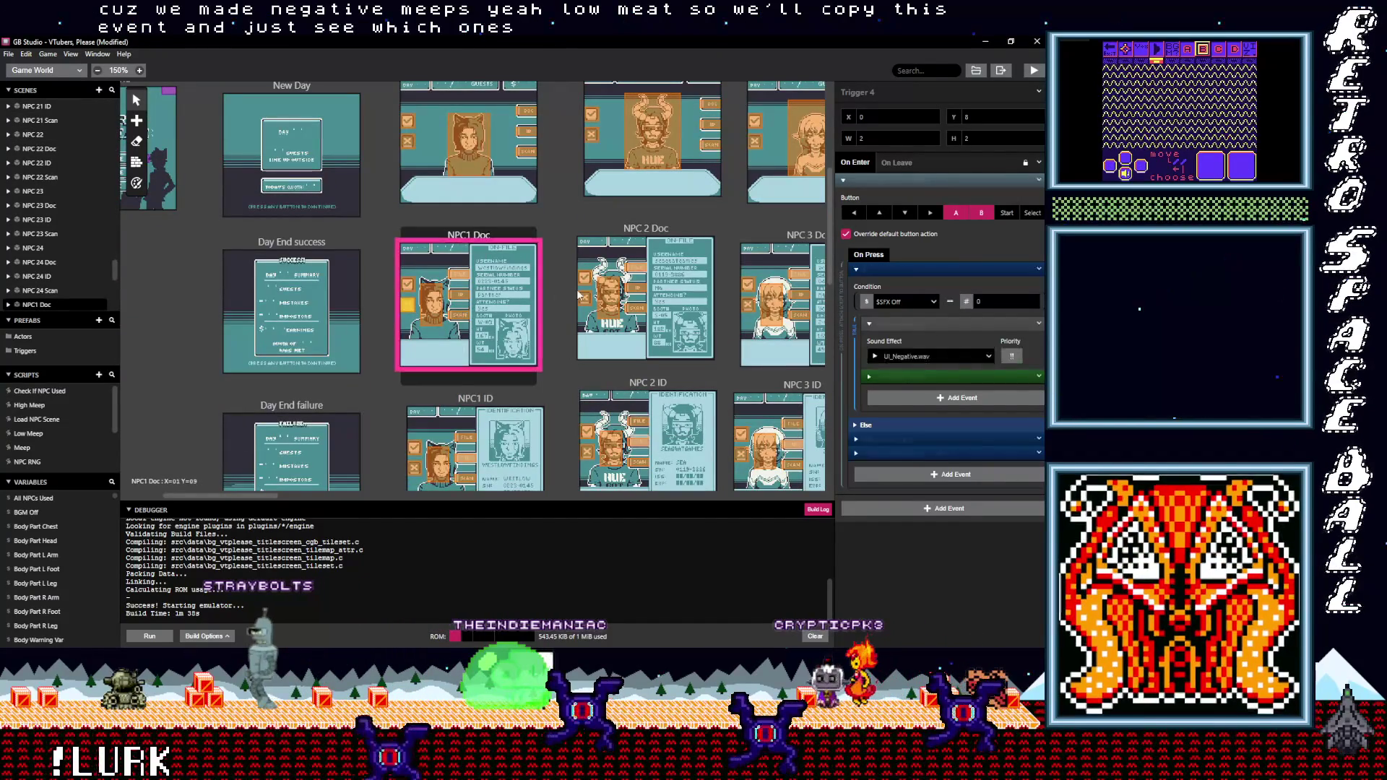
Review the NPC 1, 3 and 4 trigger scripts to see which already have the Low Meep Group
{"action": "left_click", "coordinate": [587, 299]}
{"action": "left_click", "coordinate": [743, 453]}
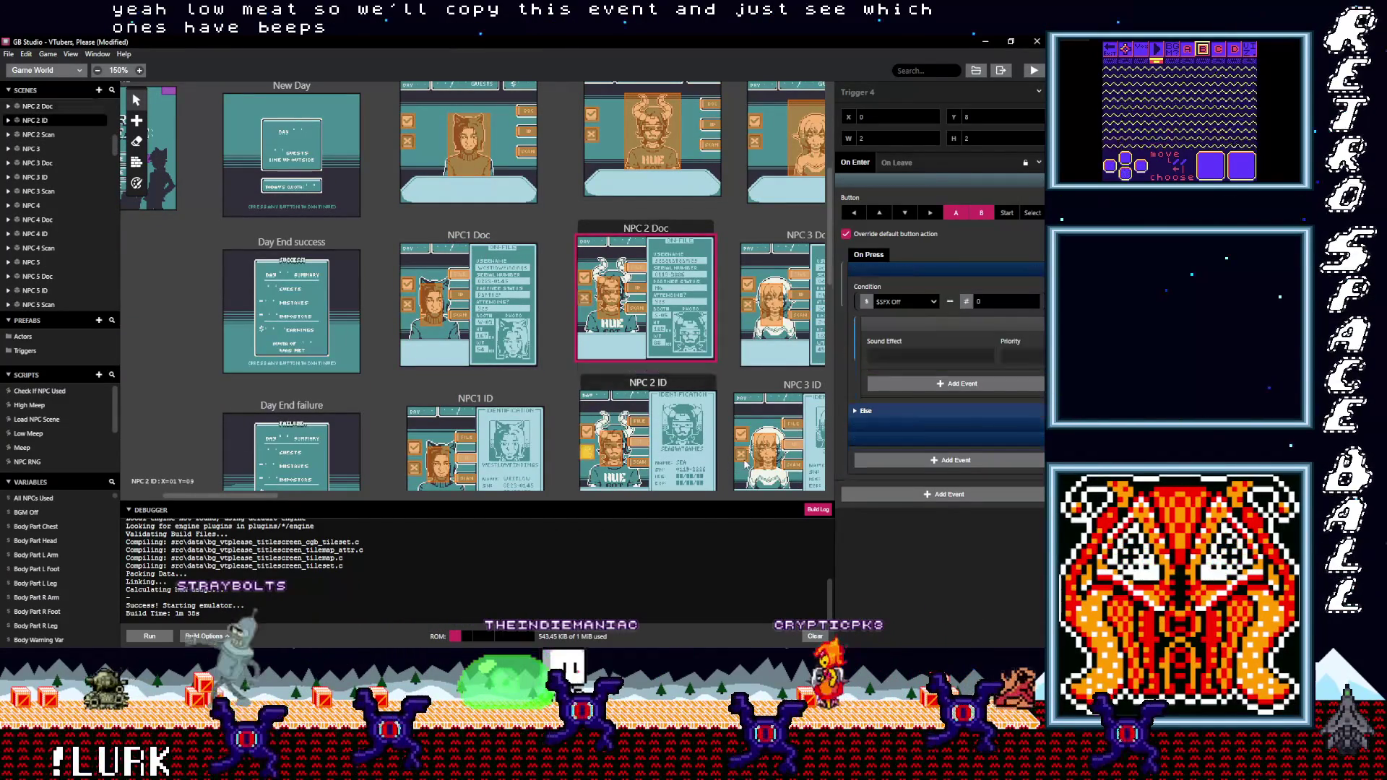
{"action": "left_click", "coordinate": [750, 304]}
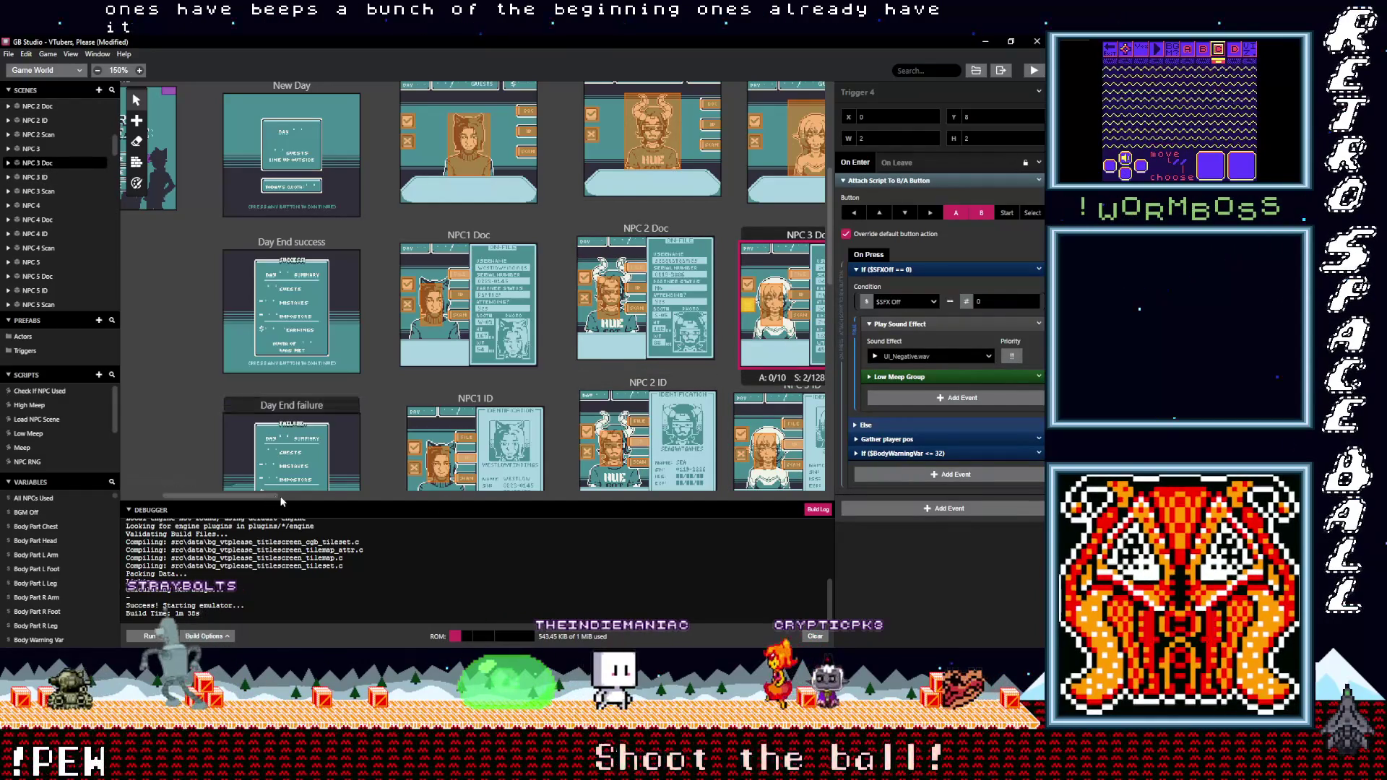
{"action": "left_click_drag", "start_coordinate": [295, 497], "coordinate": [357, 499]}
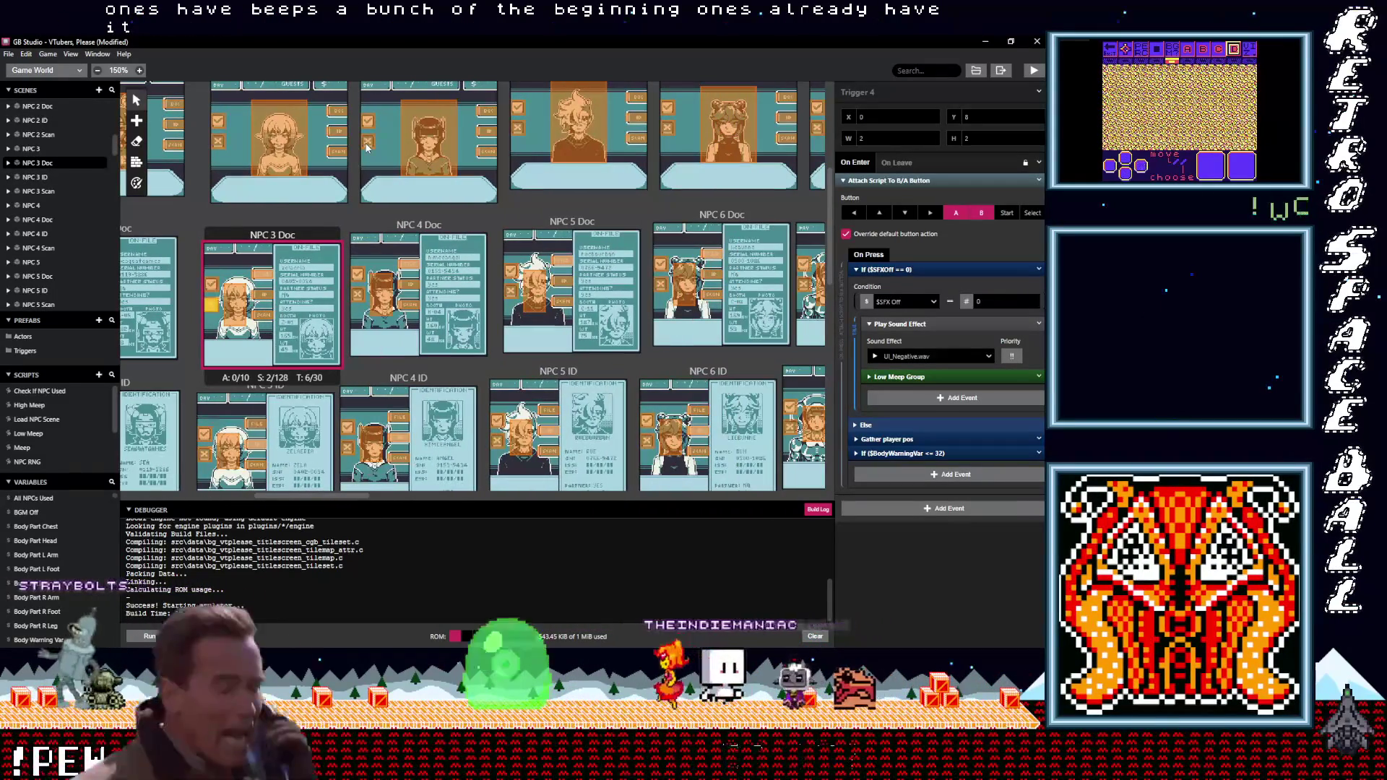
{"action": "left_click", "coordinate": [366, 145]}
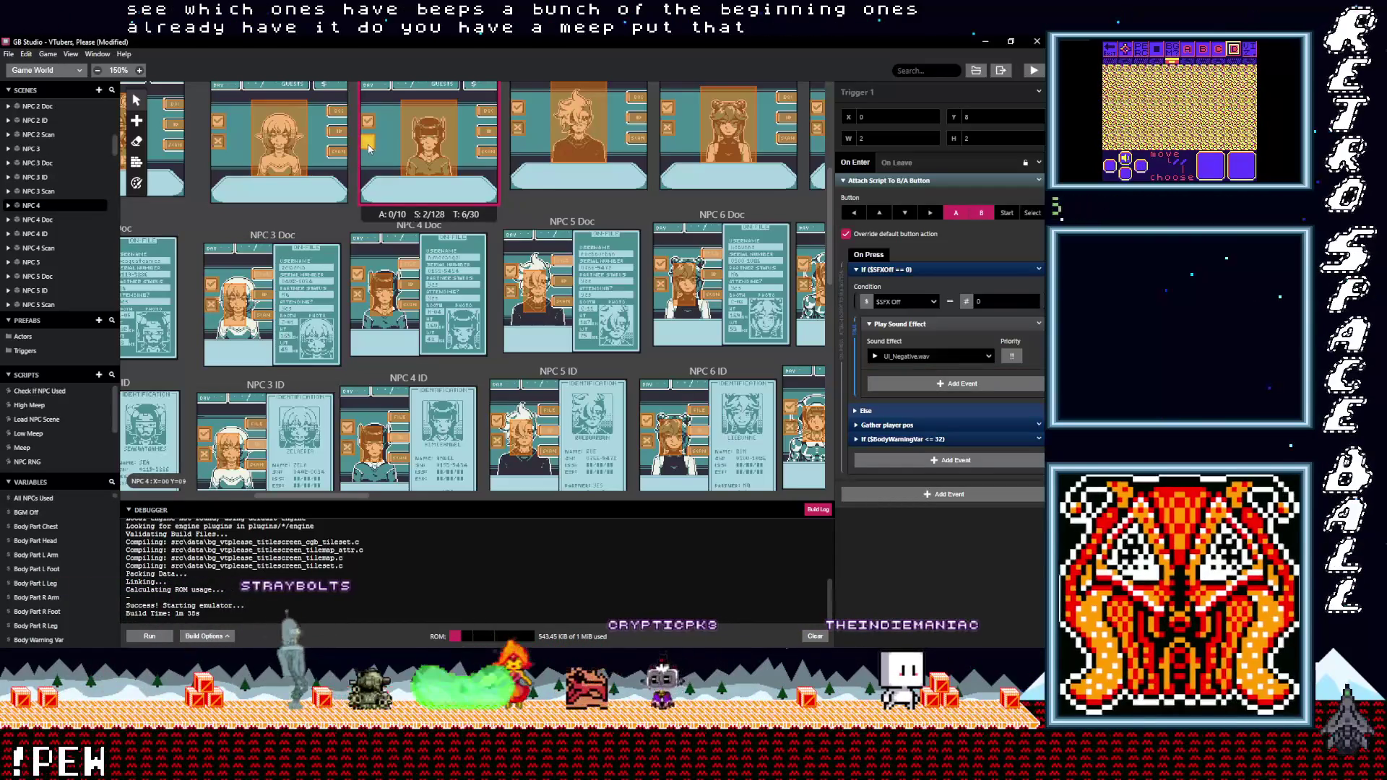
{"action": "left_click", "coordinate": [217, 142]}
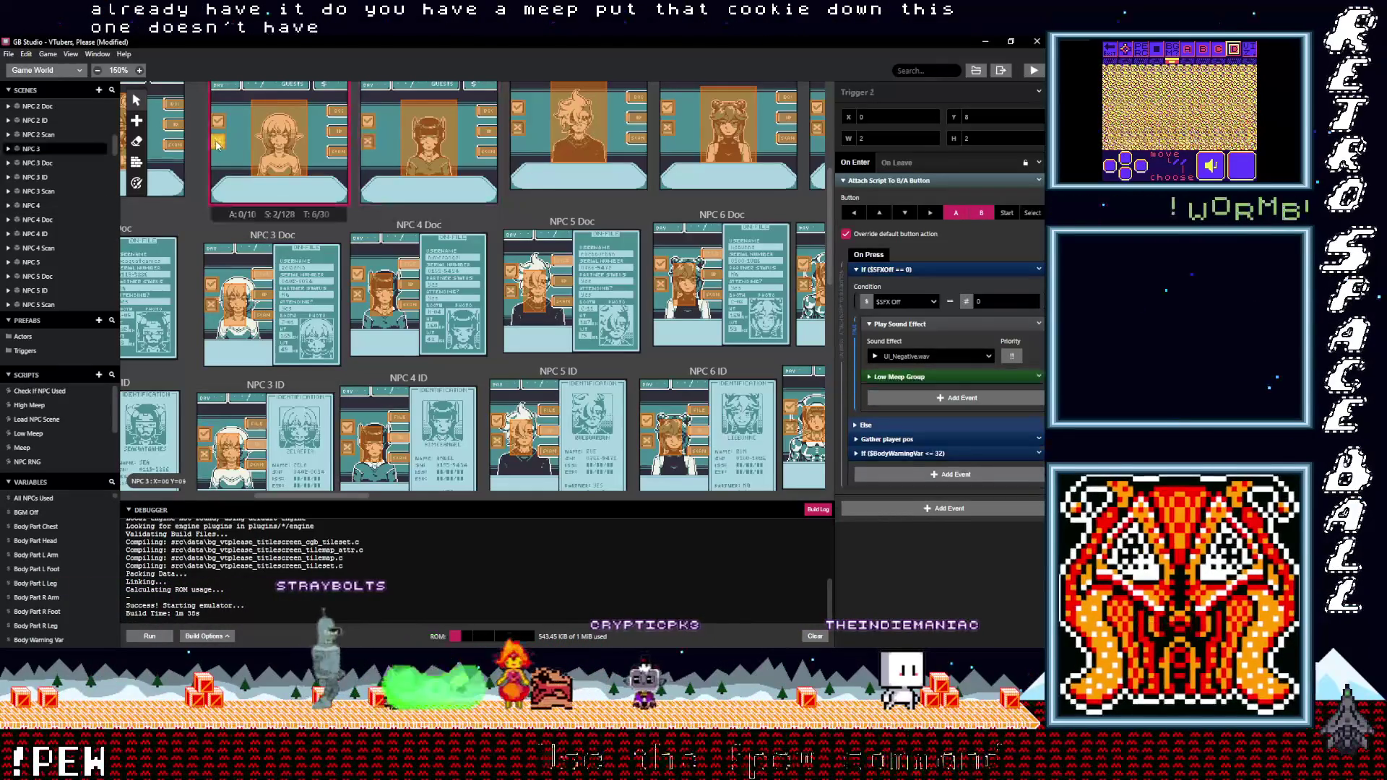
{"action": "left_click", "coordinate": [367, 143]}
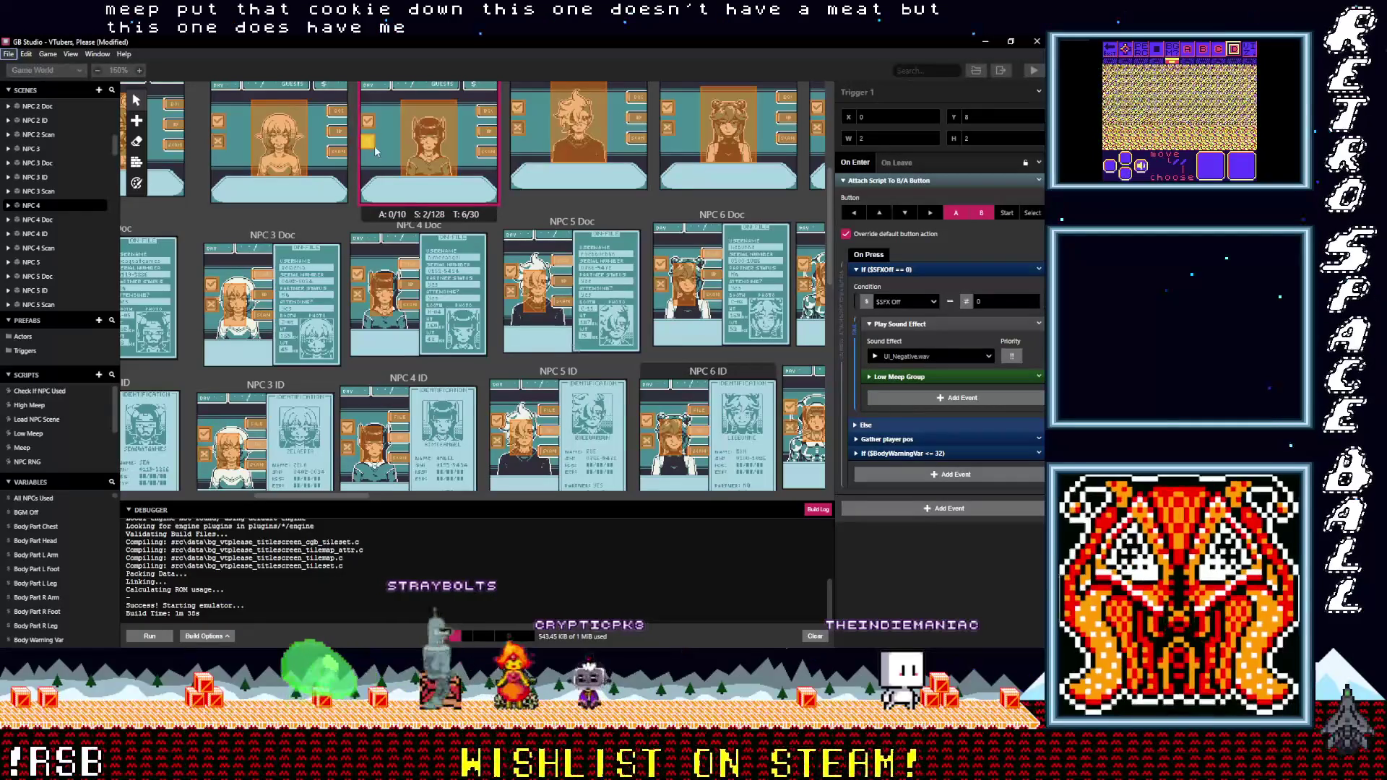
{"action": "left_click", "coordinate": [357, 294]}
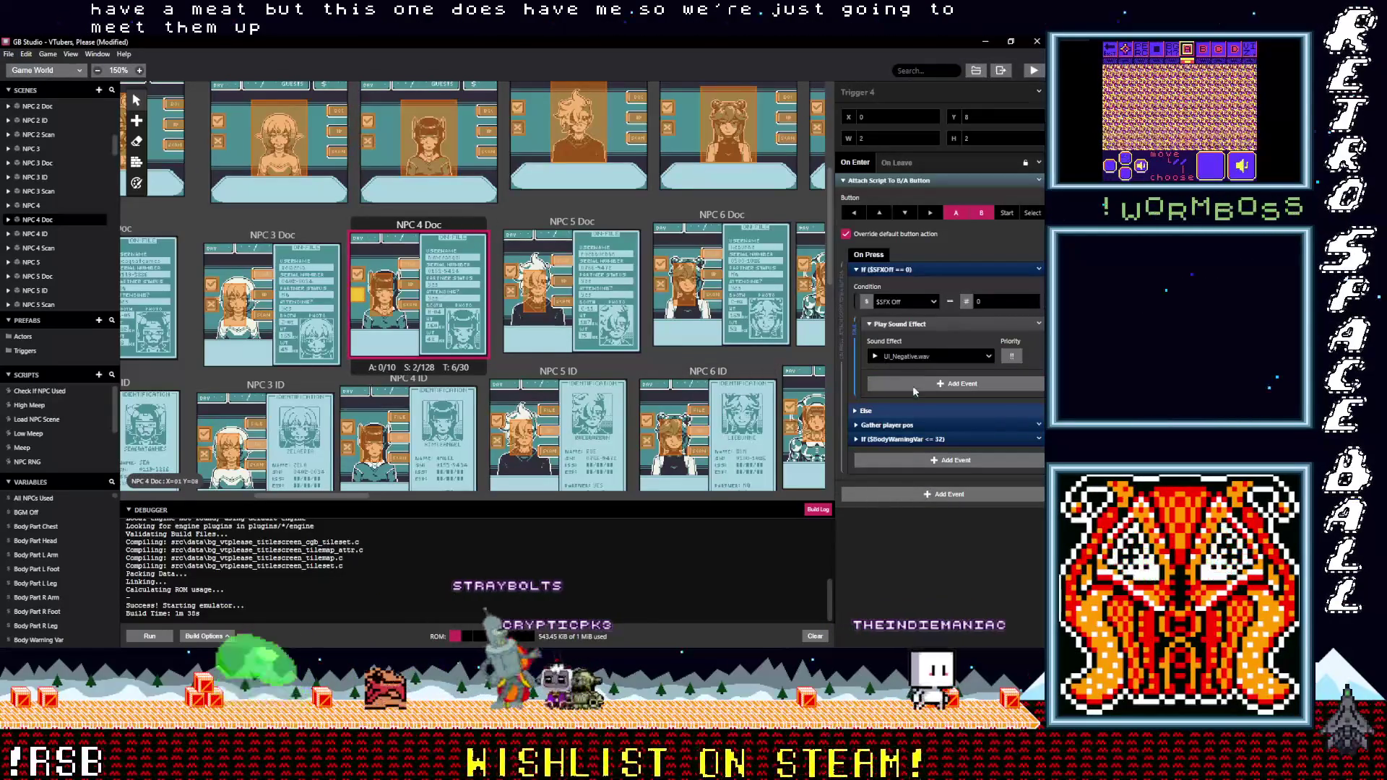
{"action": "left_click", "coordinate": [347, 450]}
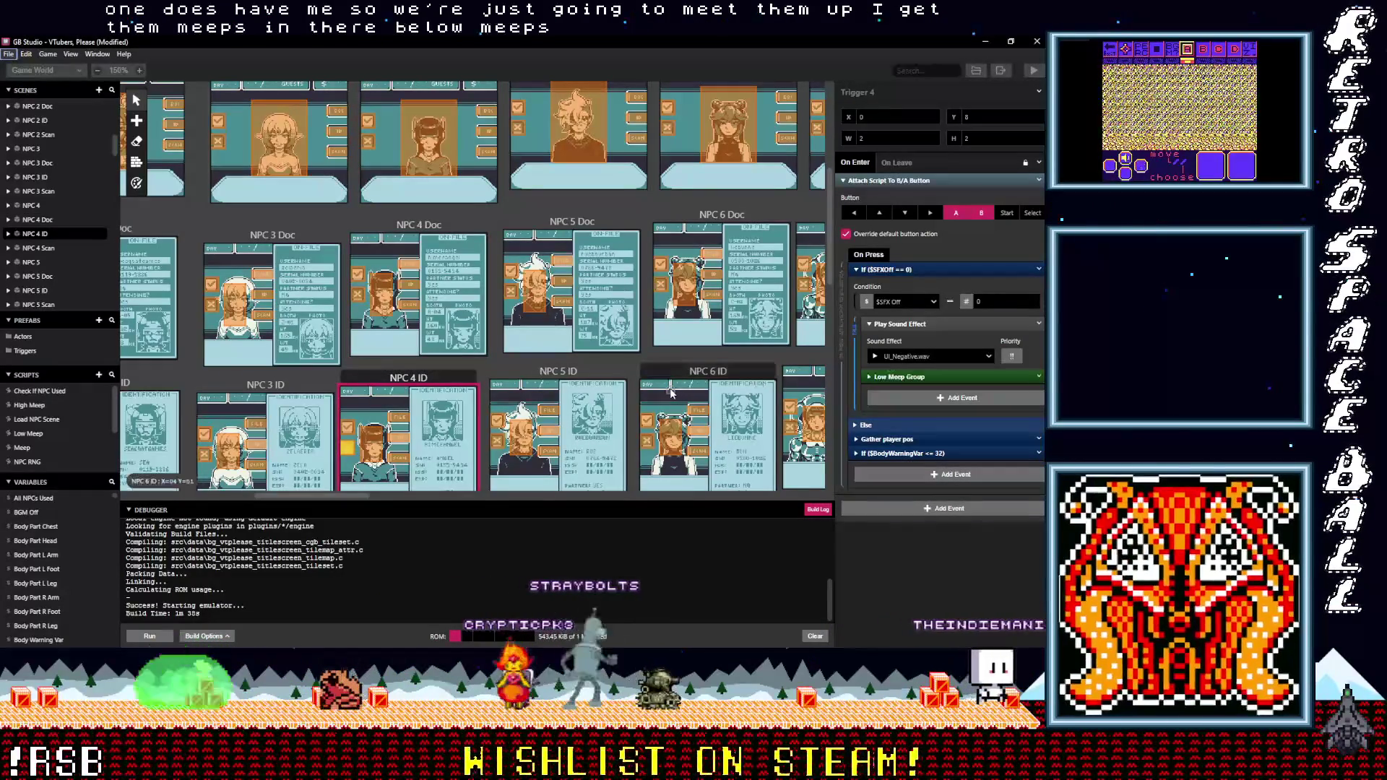
{"action": "scroll", "coordinate": [670, 393], "scroll_direction": "down", "scroll_amount": 3}
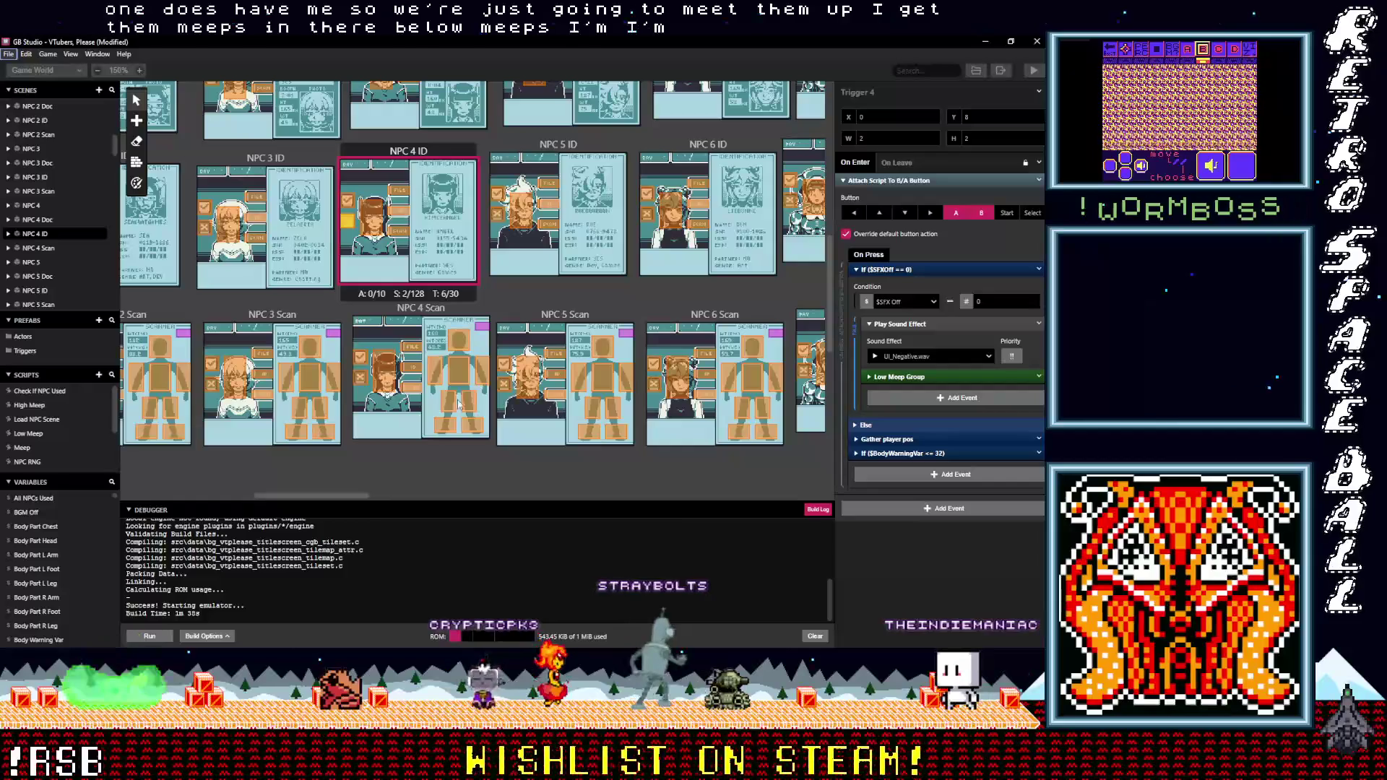
{"action": "left_click", "coordinate": [358, 383]}
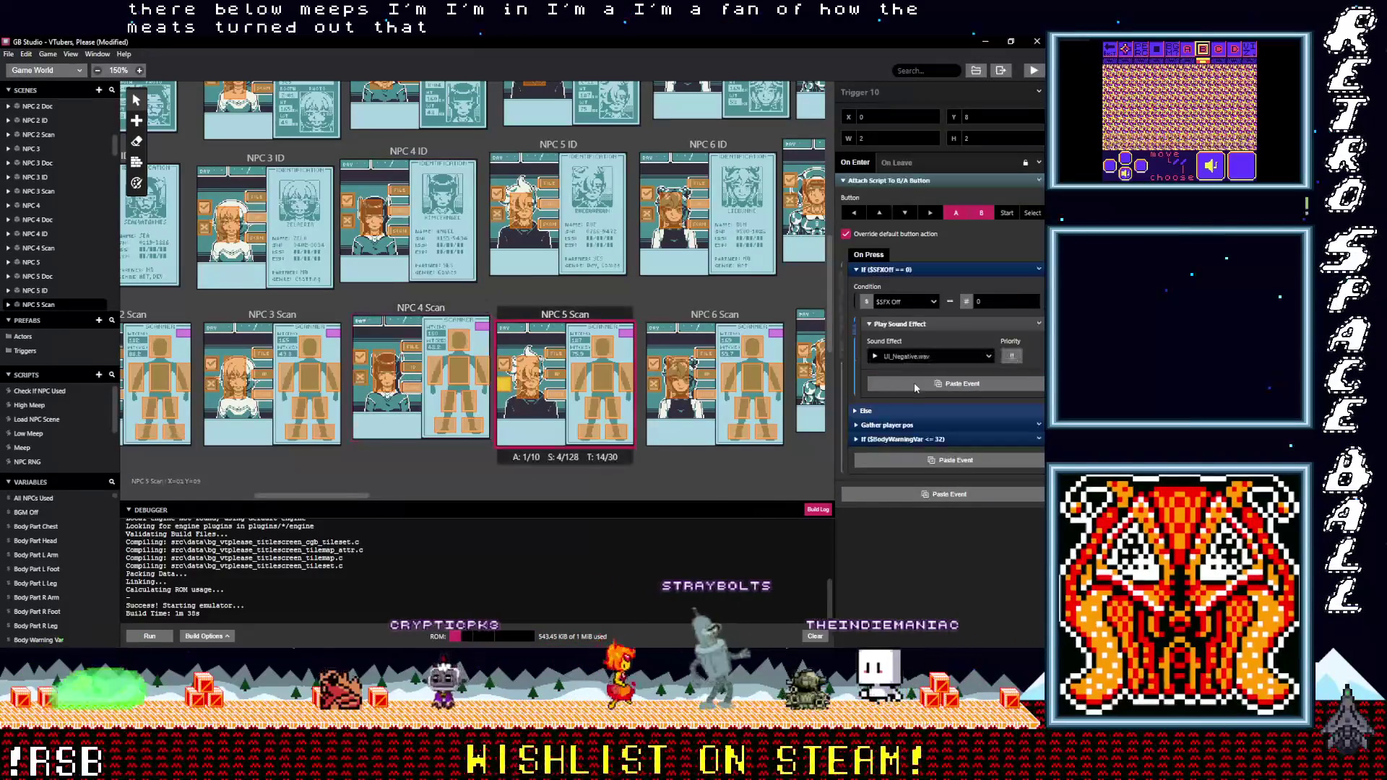
{"action": "scroll", "coordinate": [616, 392], "scroll_direction": "up", "scroll_amount": 2}
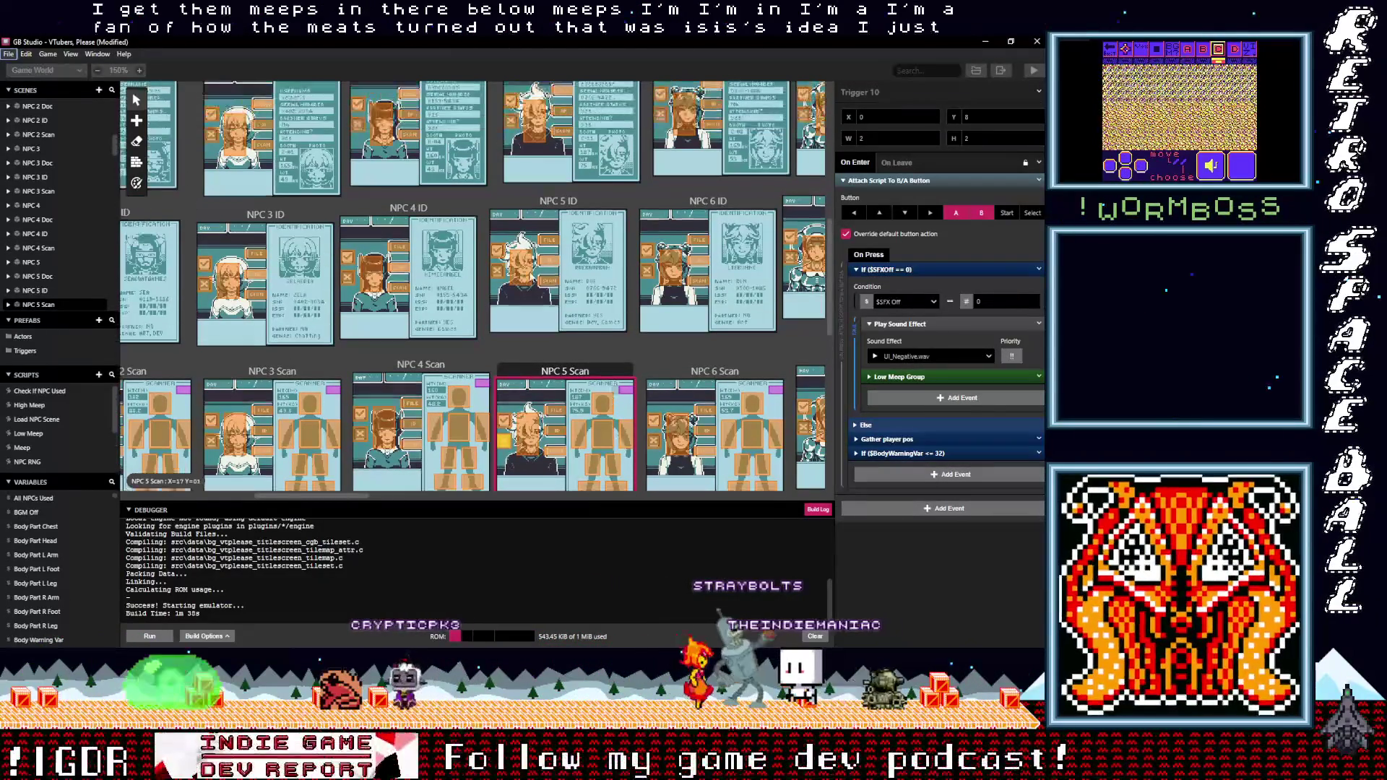
Paste the Low Meep Group event into the NPC 5 ID, NPC 5 Doc and NPC 5 triggers
{"action": "left_click", "coordinate": [558, 201]}
{"action": "left_click", "coordinate": [918, 383]}
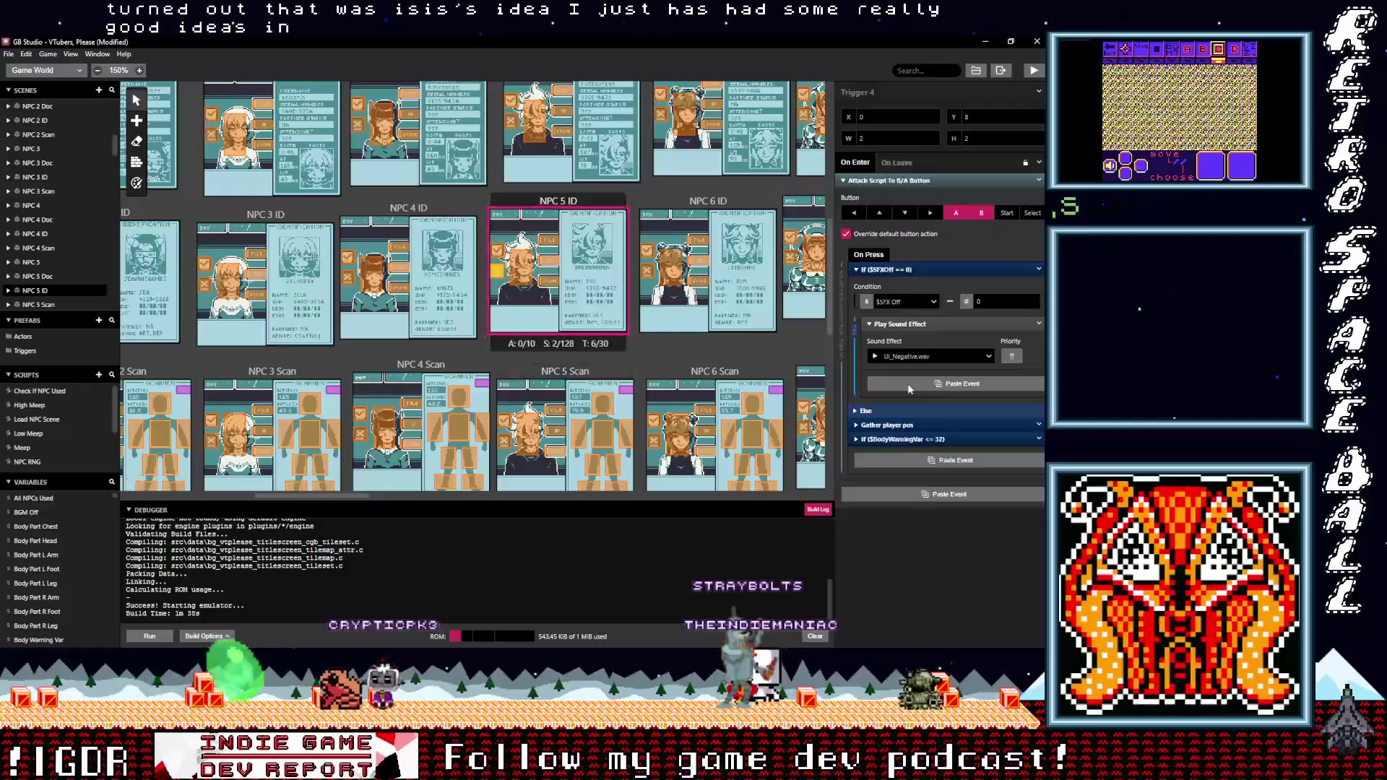
{"action": "scroll", "coordinate": [623, 347], "scroll_direction": "up", "scroll_amount": 2}
{"action": "scroll", "coordinate": [626, 352], "scroll_direction": "up", "scroll_amount": 1}
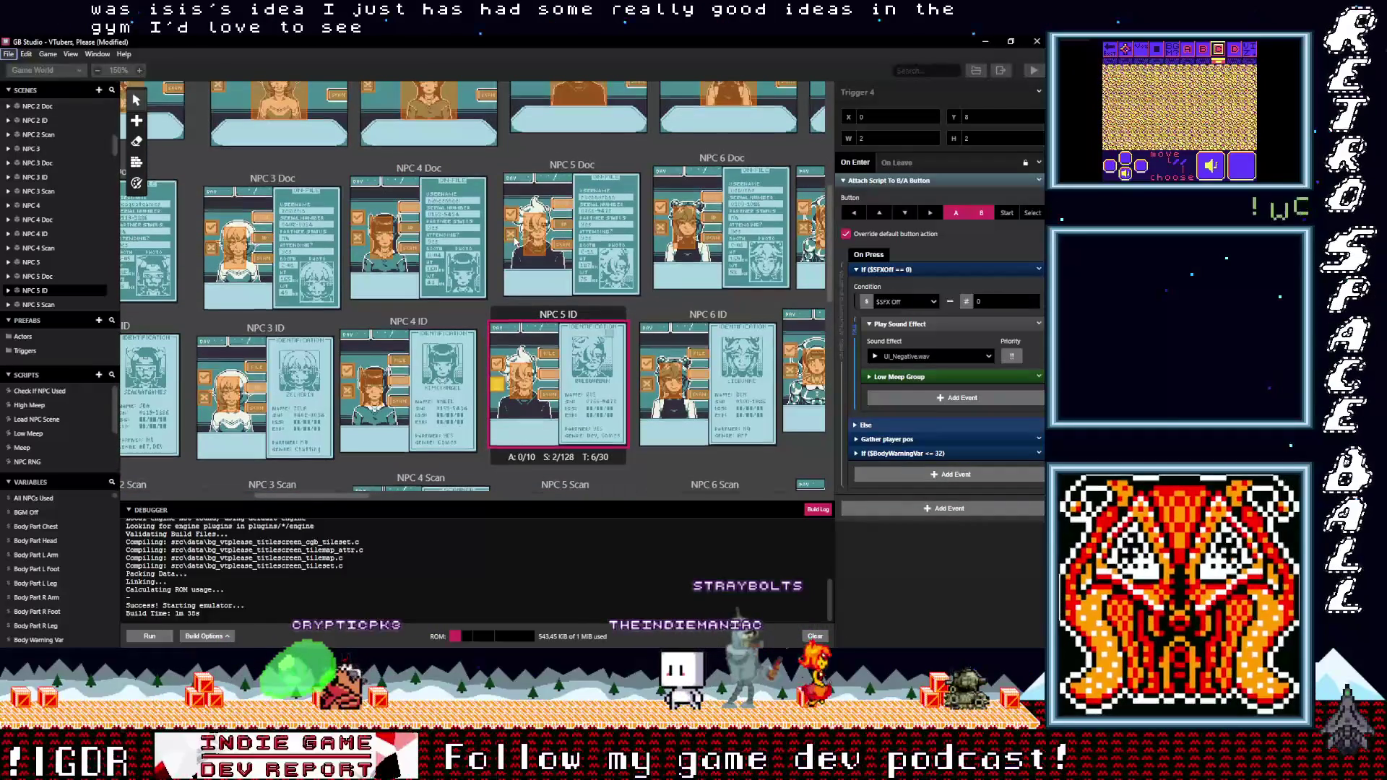
{"action": "left_click", "coordinate": [511, 234]}
{"action": "left_click", "coordinate": [910, 386]}
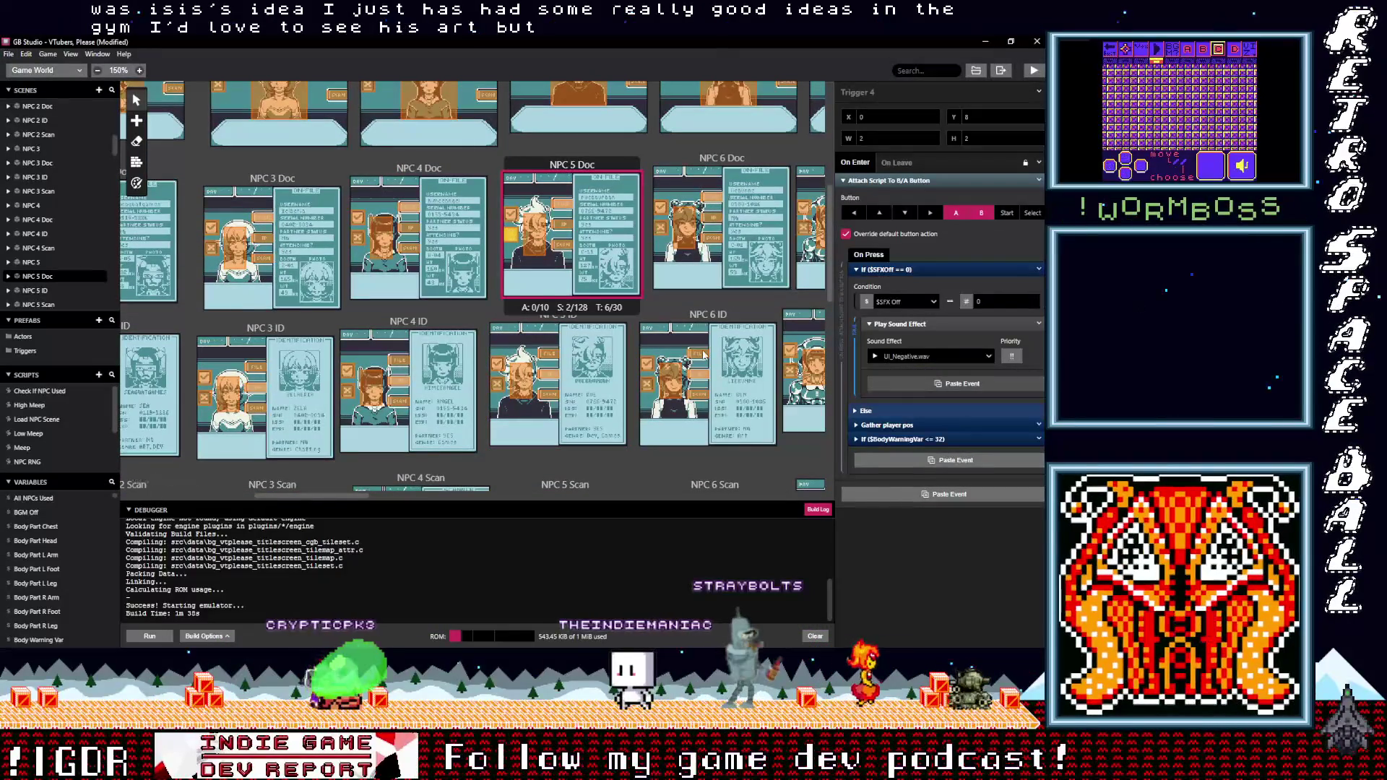
{"action": "scroll", "coordinate": [701, 349], "scroll_direction": "up", "scroll_amount": 3}
{"action": "left_click", "coordinate": [517, 185]}
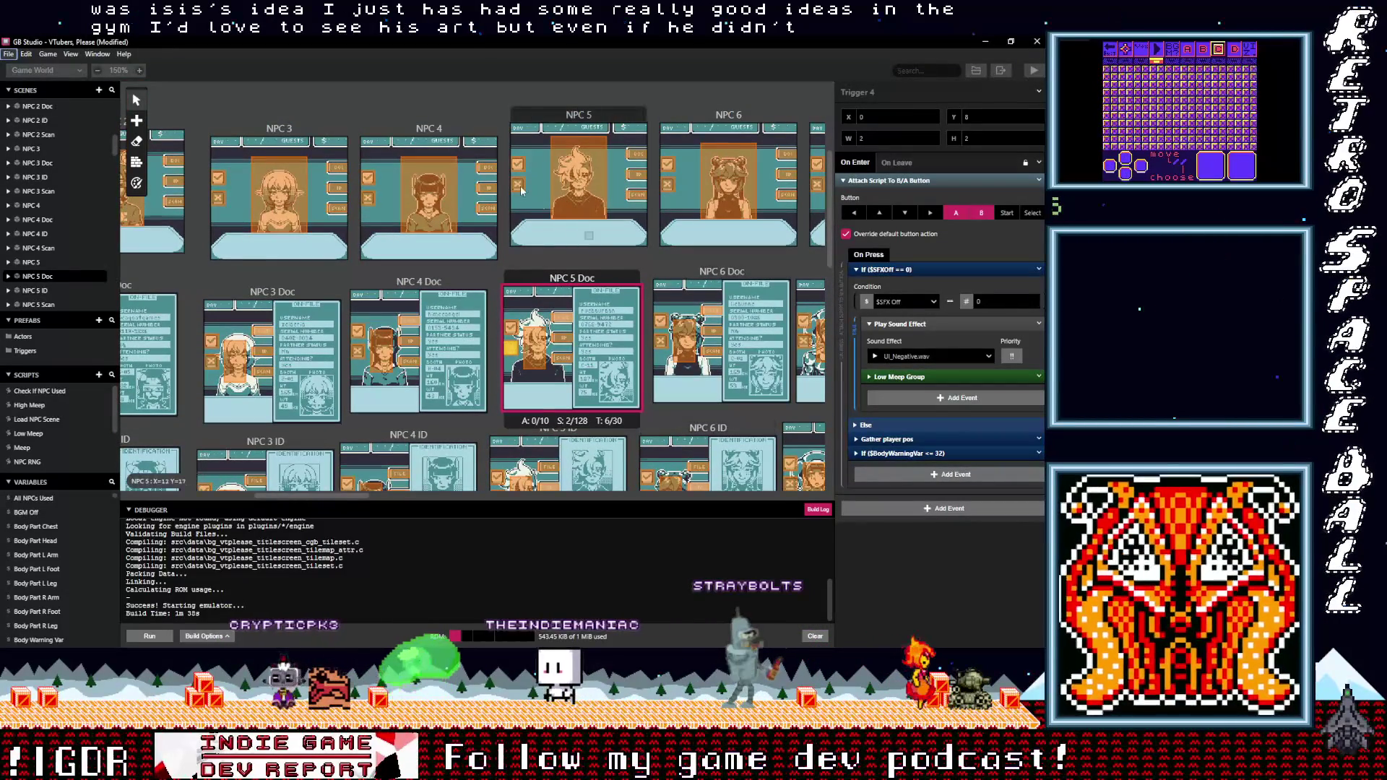
{"action": "left_click", "coordinate": [903, 390]}
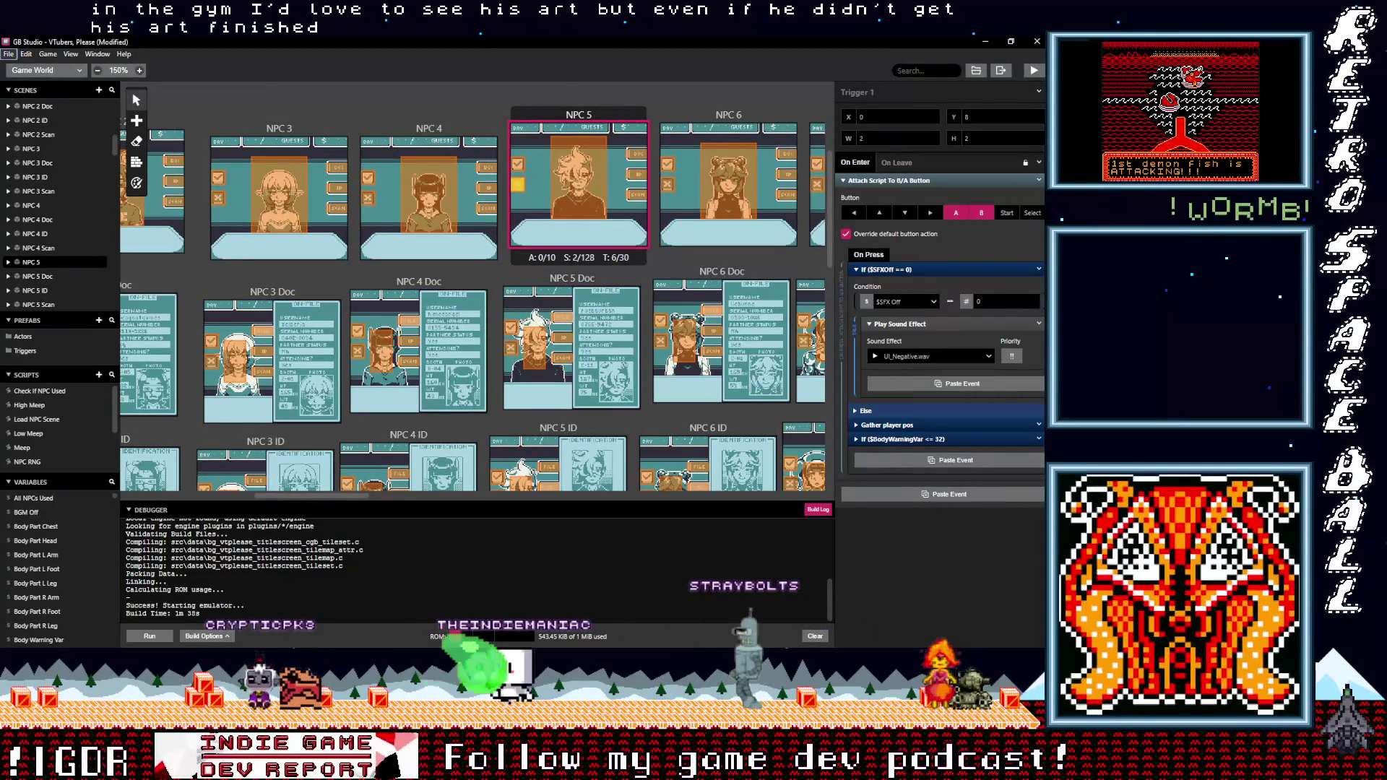
{"action": "scroll", "coordinate": [703, 362], "scroll_direction": "up", "scroll_amount": 3}
Add the Low Meep Group event to the NPC 6 ID and NPC 6 Scan trigger scripts
{"action": "left_click", "coordinate": [669, 300]}
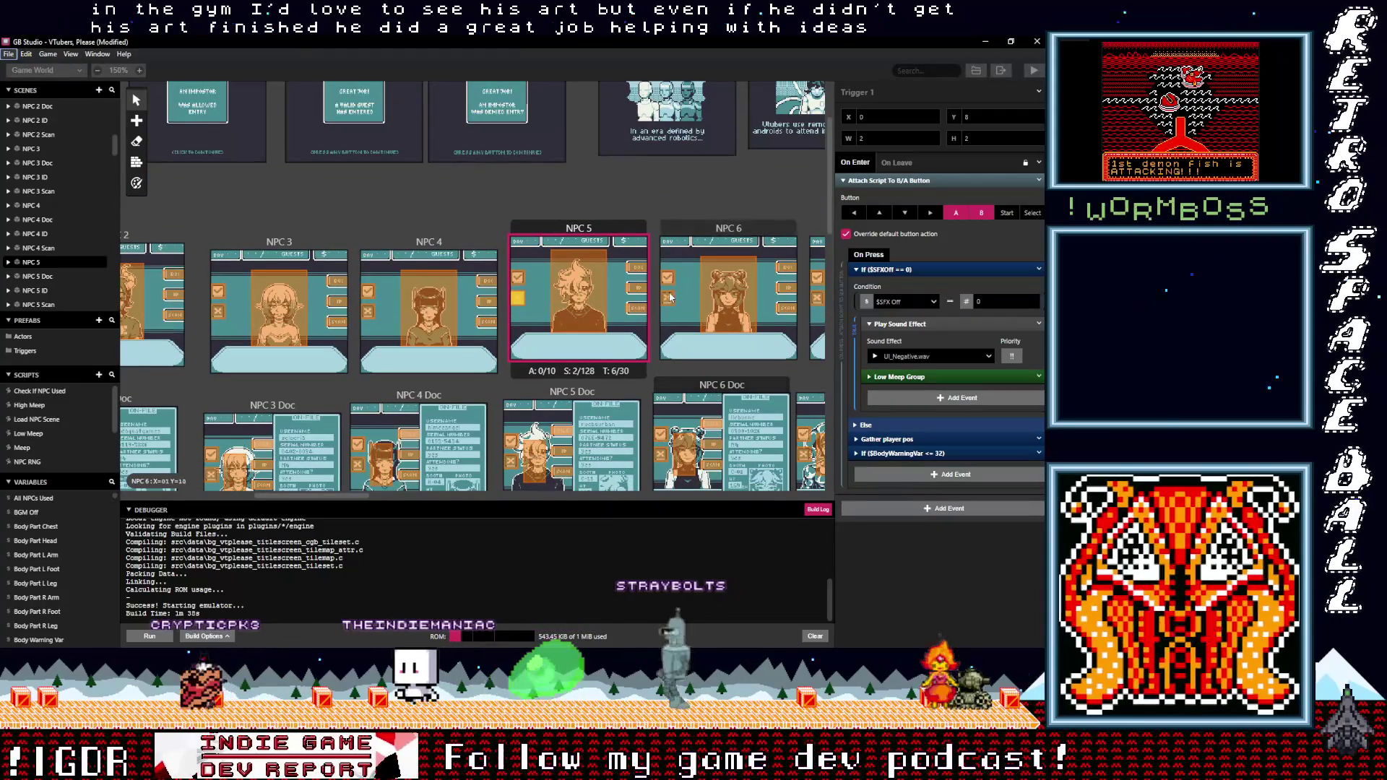
{"action": "key", "text": "alt"}
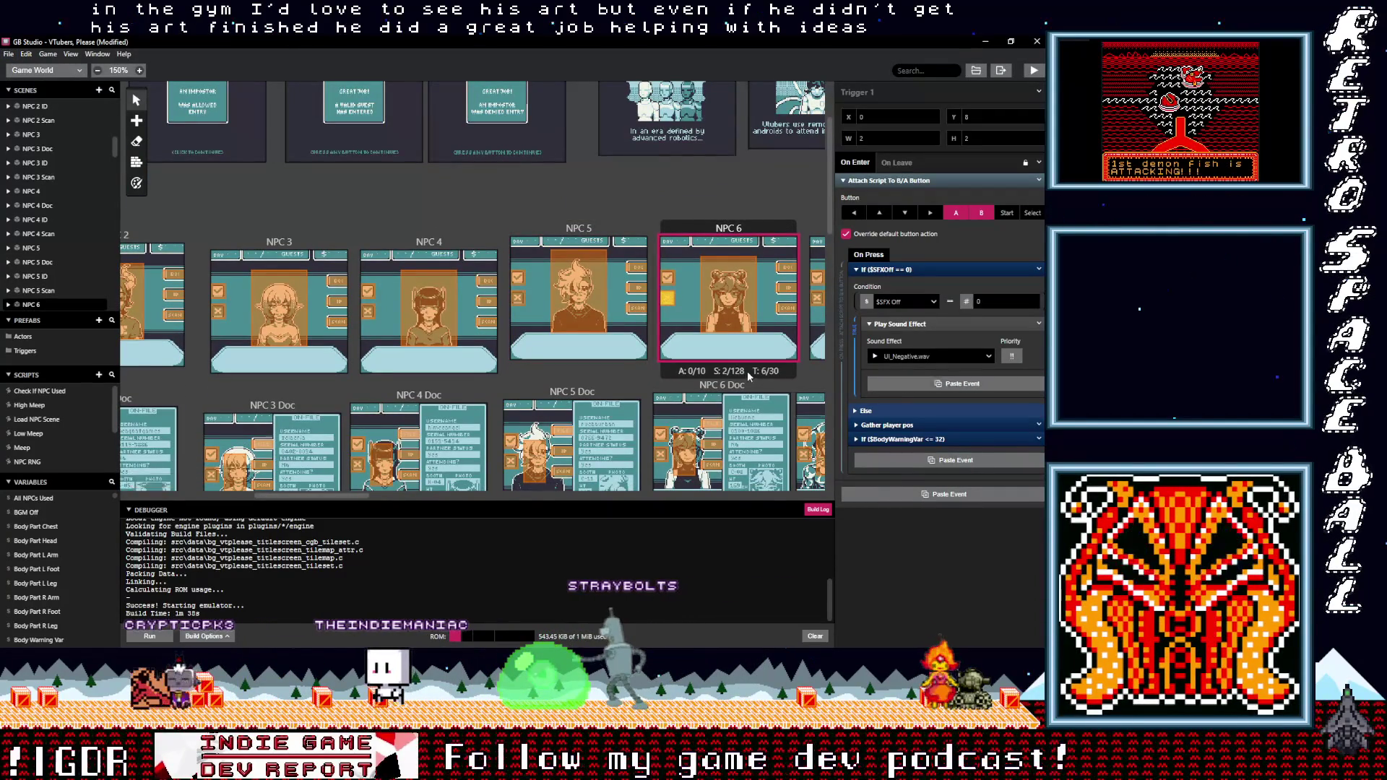
{"action": "scroll", "coordinate": [749, 376], "scroll_direction": "down", "scroll_amount": 3}
{"action": "left_click", "coordinate": [660, 341]}
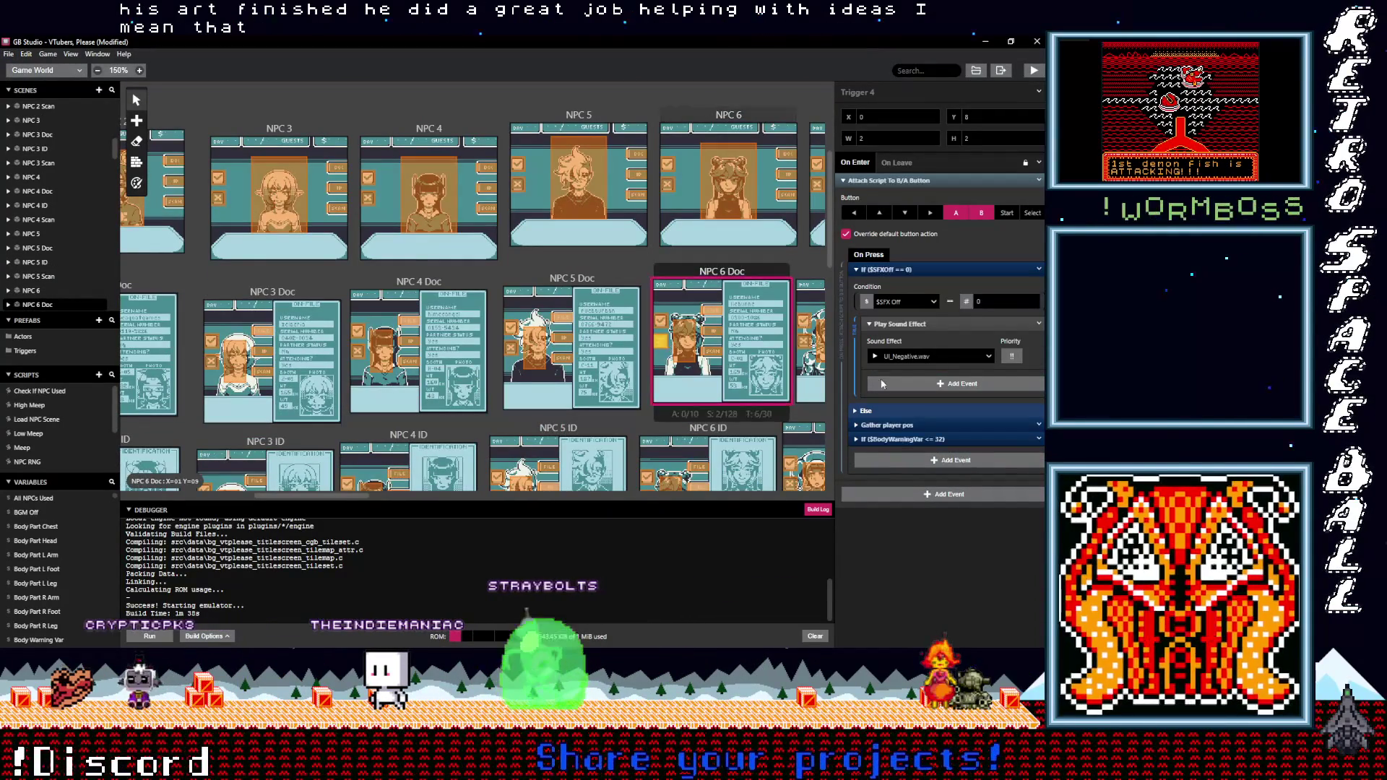
{"action": "key", "text": "alt"}
{"action": "scroll", "coordinate": [727, 374], "scroll_direction": "down", "scroll_amount": 3}
{"action": "left_click", "coordinate": [647, 384]}
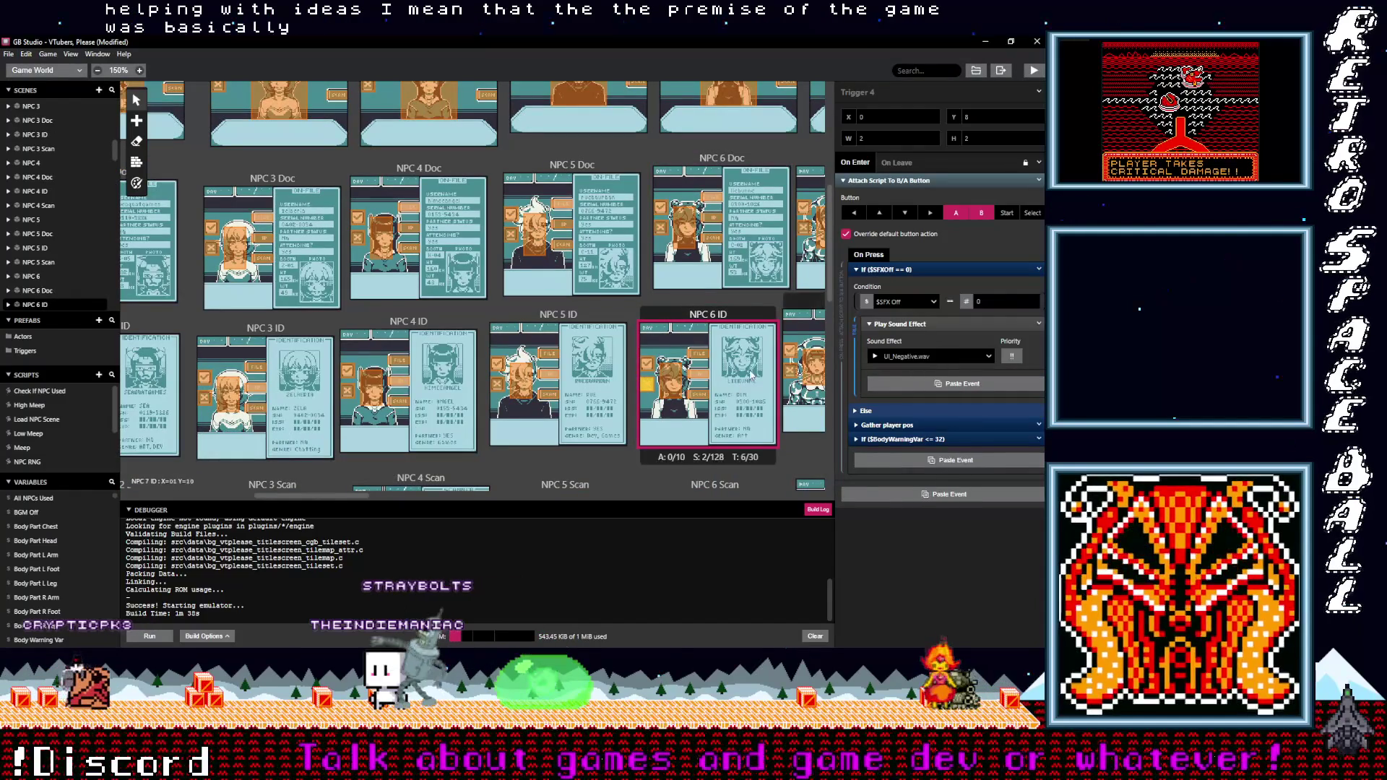
{"action": "left_click", "coordinate": [895, 384], "text": "alt"}
{"action": "scroll", "coordinate": [735, 375], "scroll_direction": "down", "scroll_amount": 5}
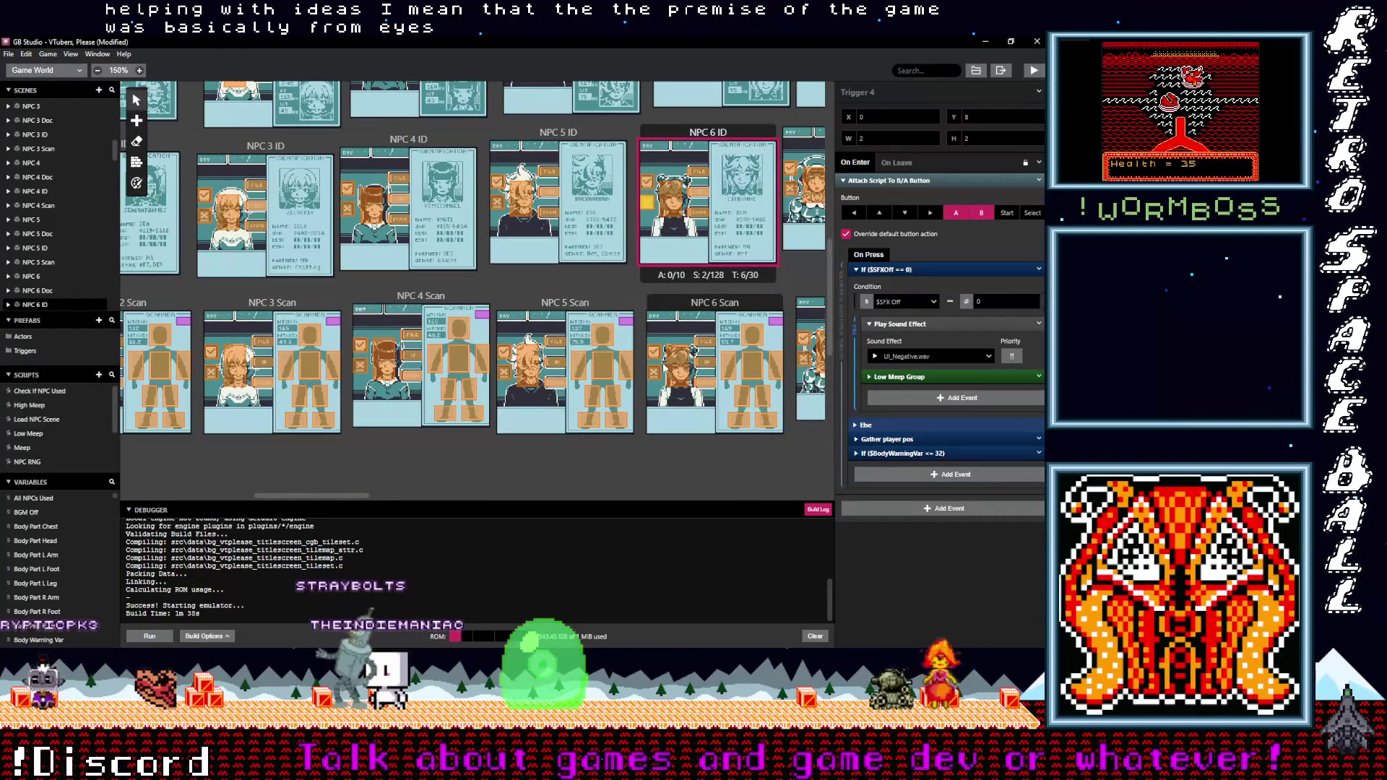
{"action": "scroll", "coordinate": [722, 325], "scroll_direction": "down", "scroll_amount": 1}
{"action": "left_click", "coordinate": [654, 327]}
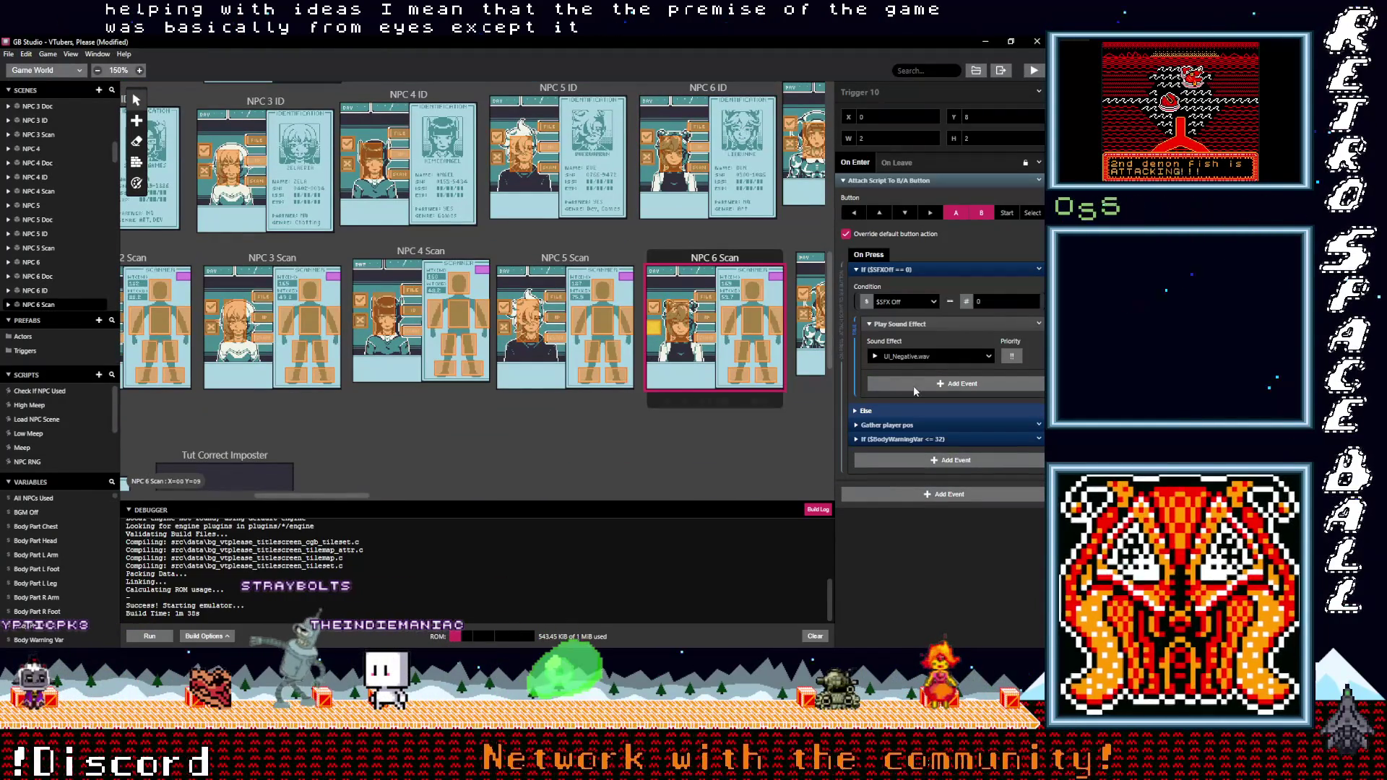
{"action": "left_click", "coordinate": [872, 384], "text": "alt"}
{"action": "left_click_drag", "start_coordinate": [341, 494], "coordinate": [399, 492]}
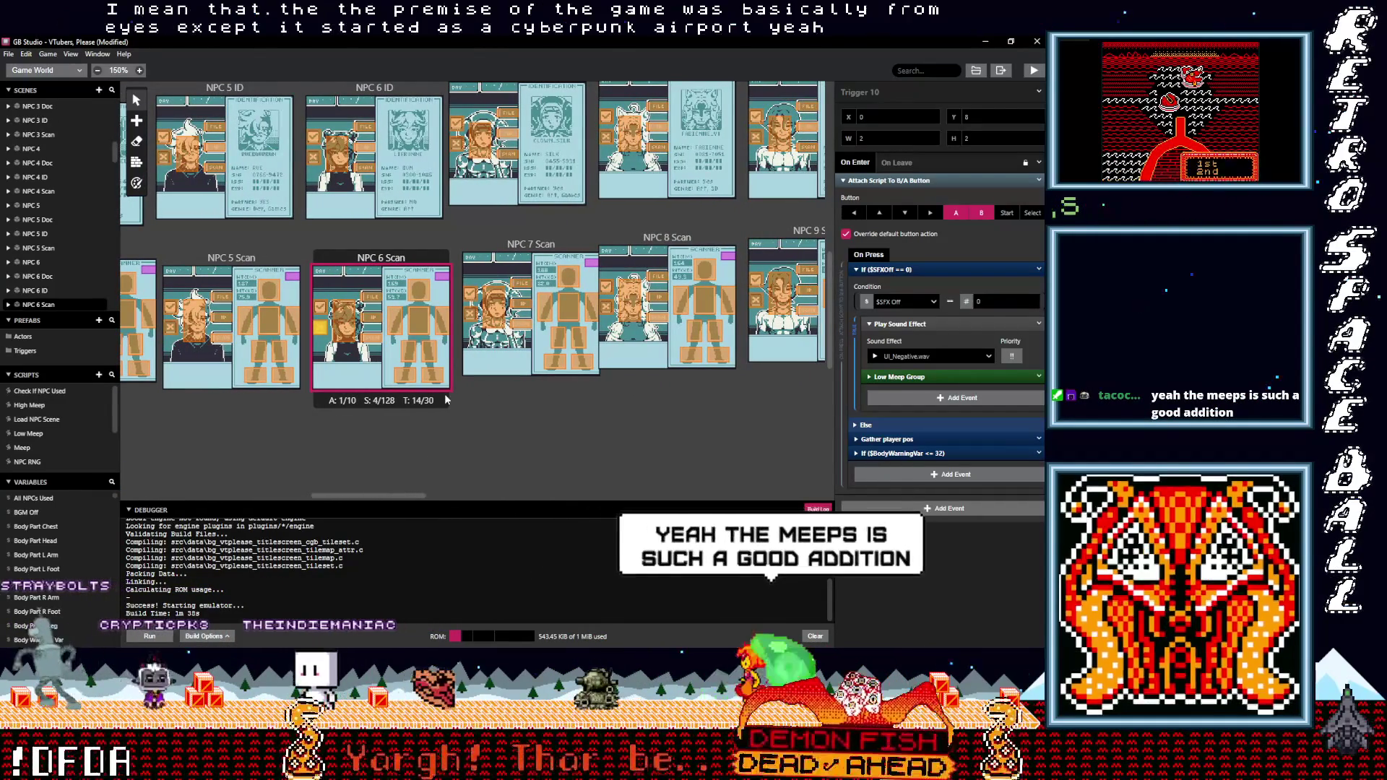
Paste the Low Meep Group event into the NPC 7 ID and NPC 7 Doc triggers
{"action": "left_click", "coordinate": [472, 315]}
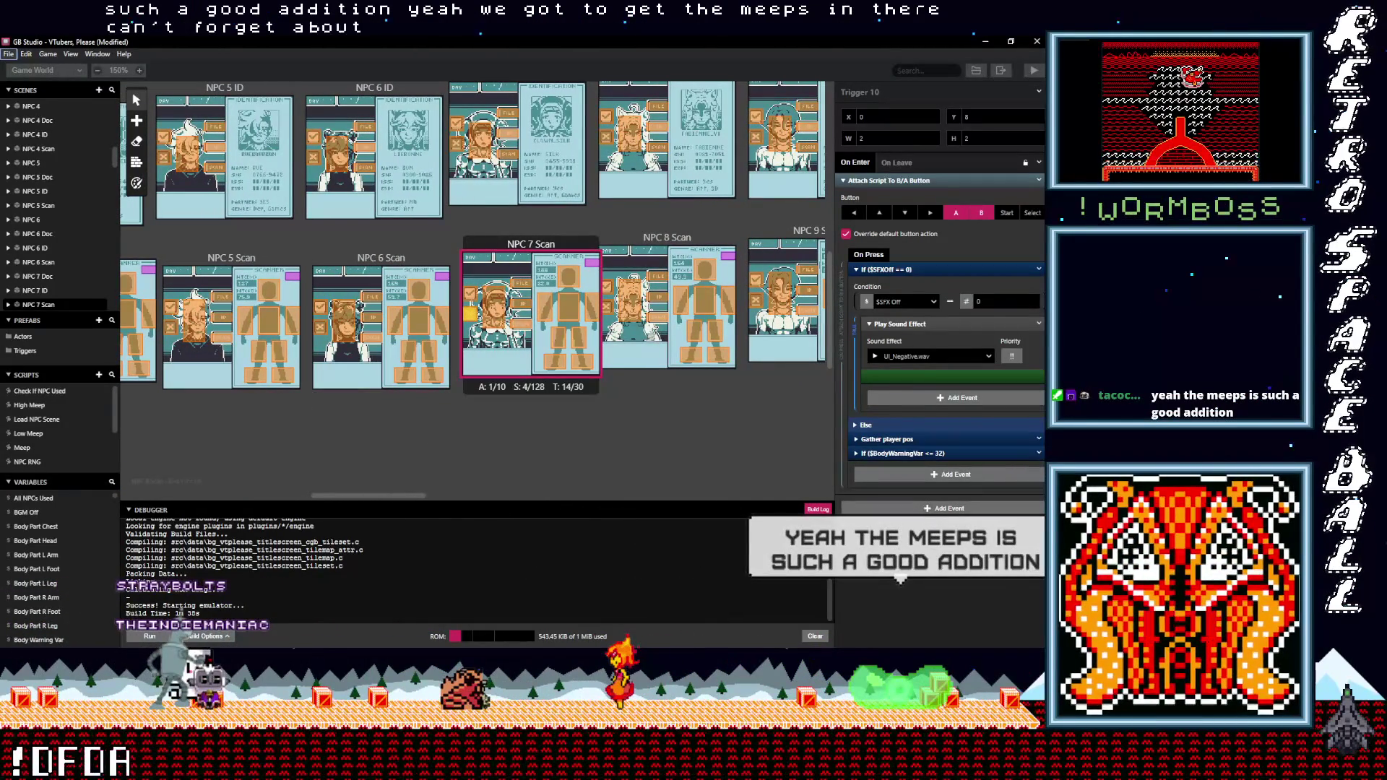
{"action": "left_click", "coordinate": [457, 144]}
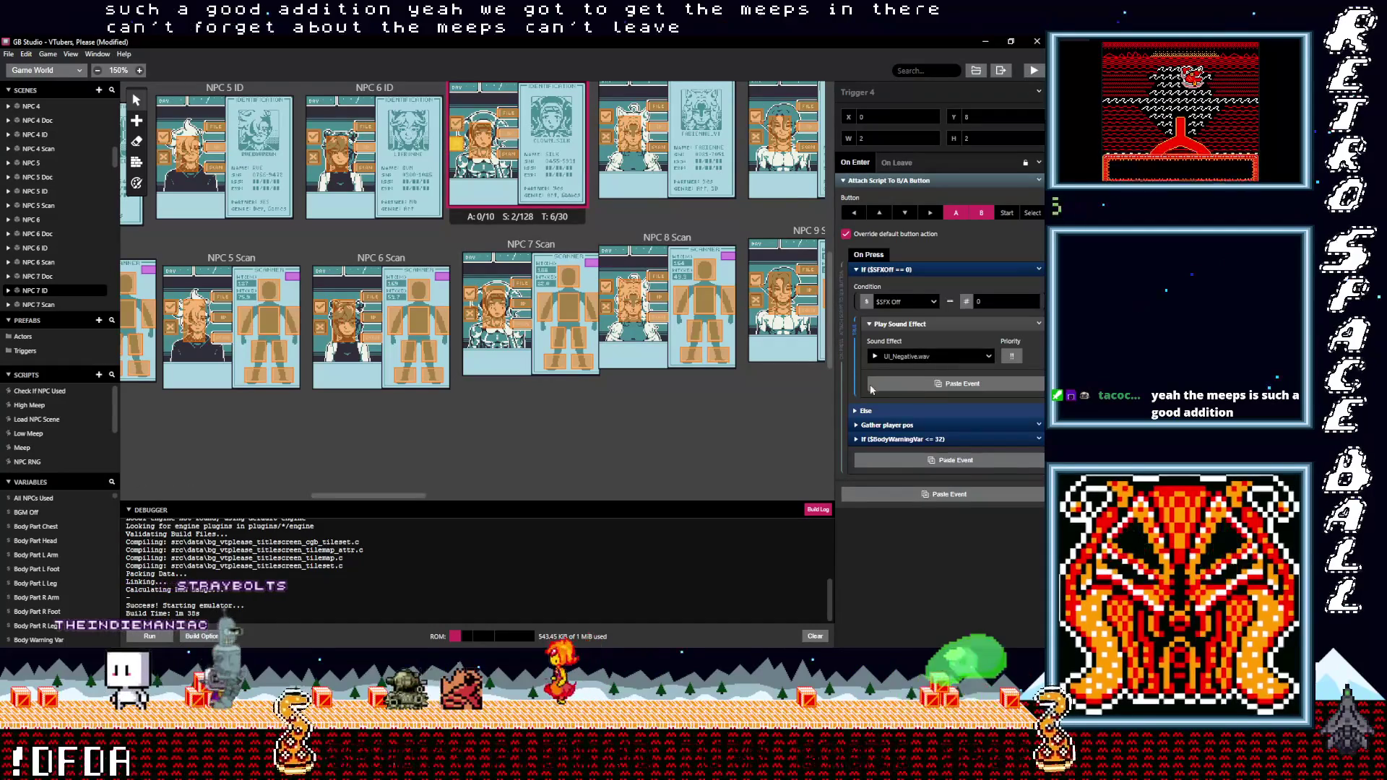
{"action": "left_click", "coordinate": [912, 384], "text": "alt"}
{"action": "scroll", "coordinate": [665, 373], "scroll_direction": "up", "scroll_amount": 2}
{"action": "scroll", "coordinate": [625, 356], "scroll_direction": "up", "scroll_amount": 1}
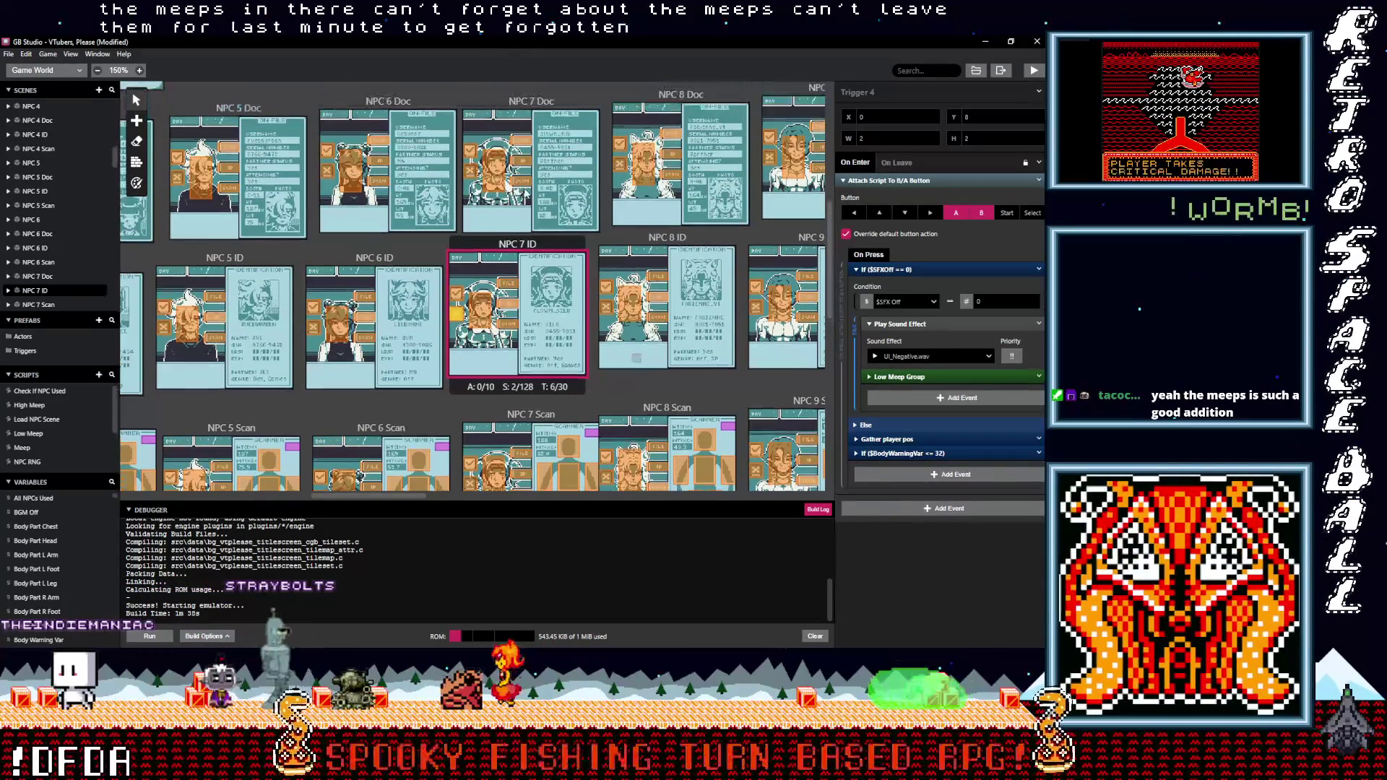
{"action": "left_click", "coordinate": [471, 174]}
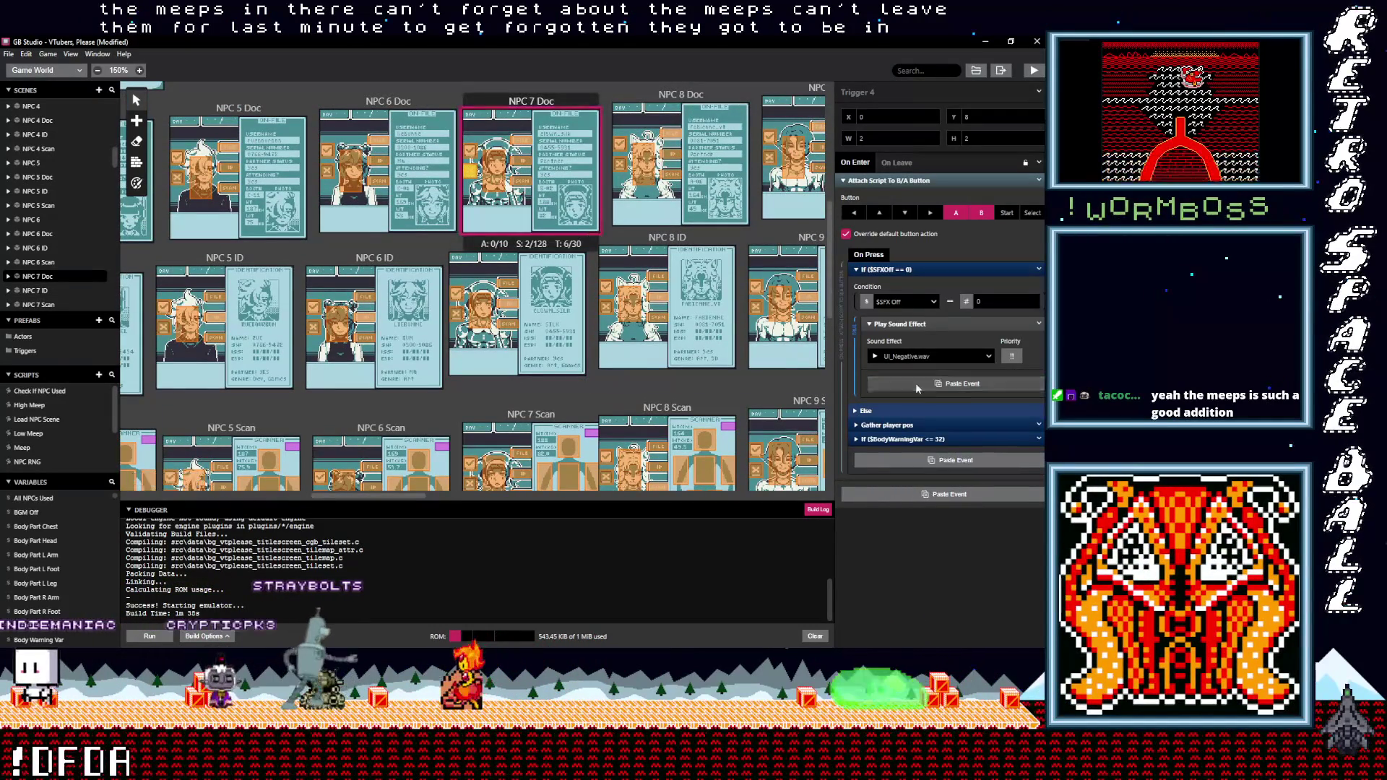
{"action": "left_click", "coordinate": [916, 385], "text": "alt"}
Add the Low Meep Group event to the NPC 8 ID and NPC 8 triggers, checking NPC 8 Scan and NPC 7
{"action": "left_click", "coordinate": [619, 166]}
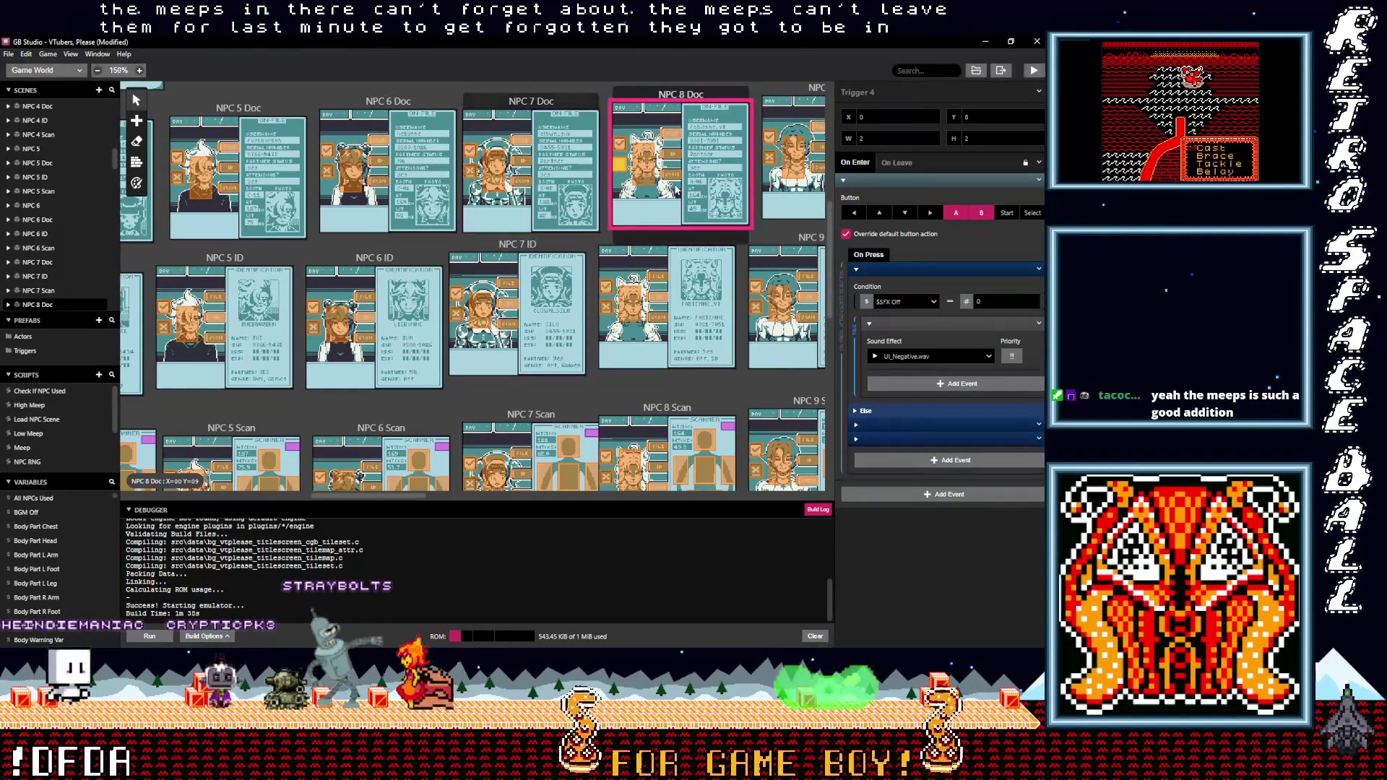
{"action": "left_click", "coordinate": [615, 314]}
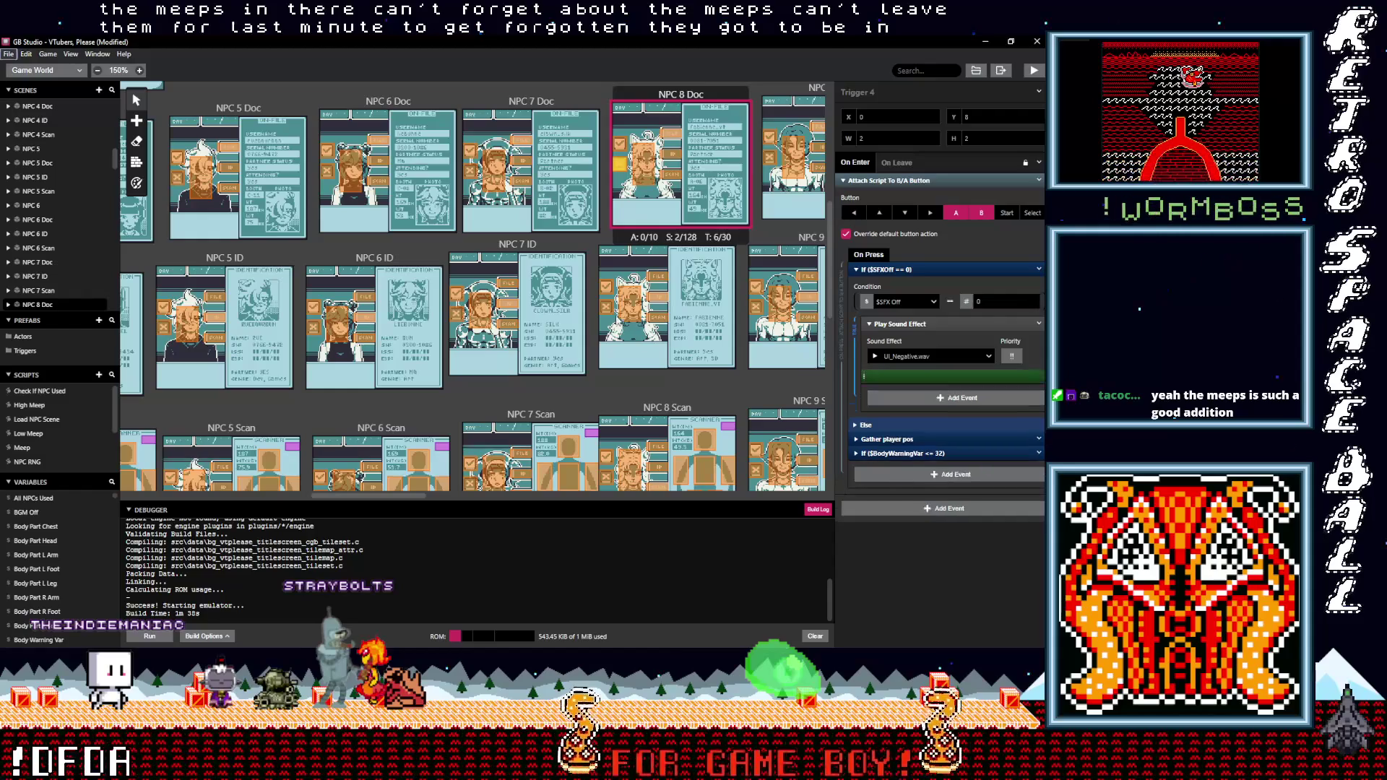
{"action": "left_click", "coordinate": [887, 383], "text": "alt"}
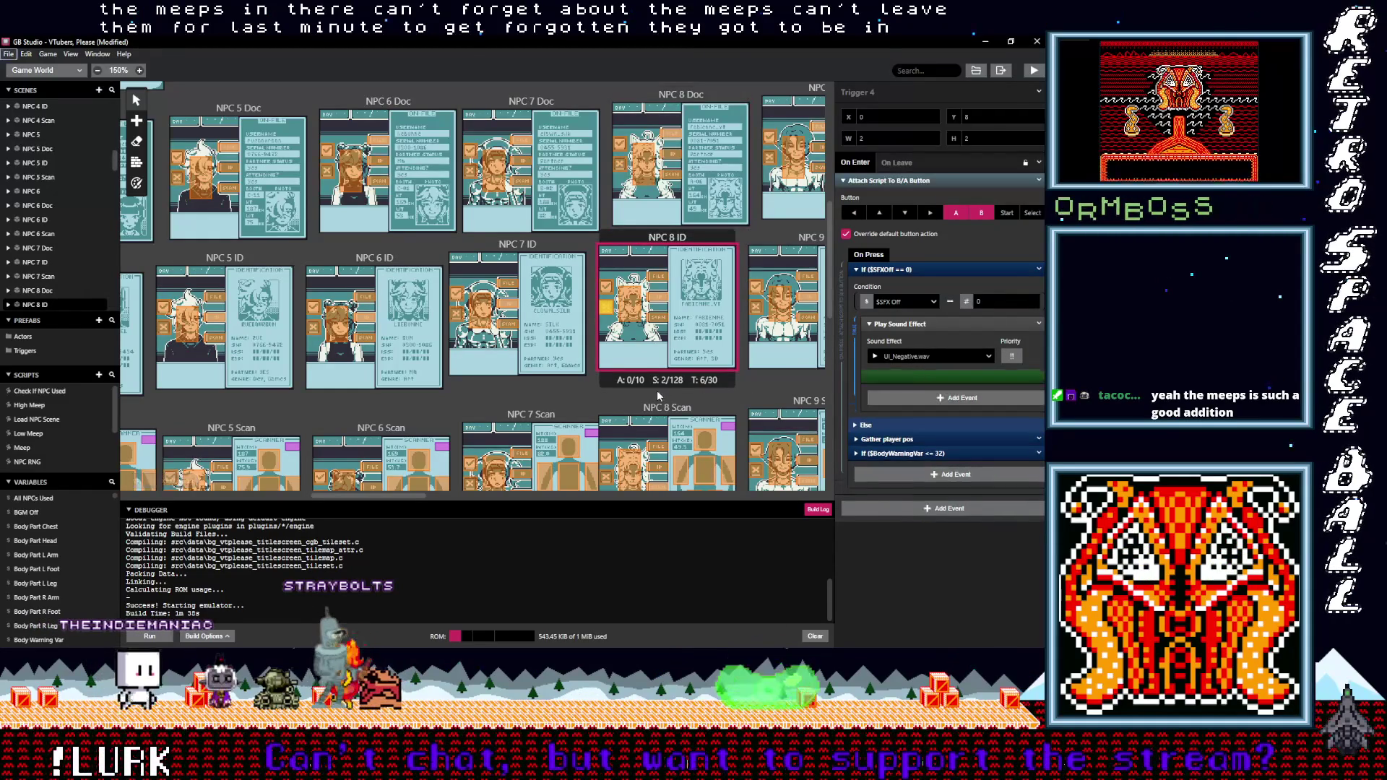
{"action": "scroll", "coordinate": [657, 390], "scroll_direction": "down", "scroll_amount": 3}
{"action": "scroll", "coordinate": [623, 373], "scroll_direction": "down", "scroll_amount": 1}
{"action": "left_click", "coordinate": [623, 365]}
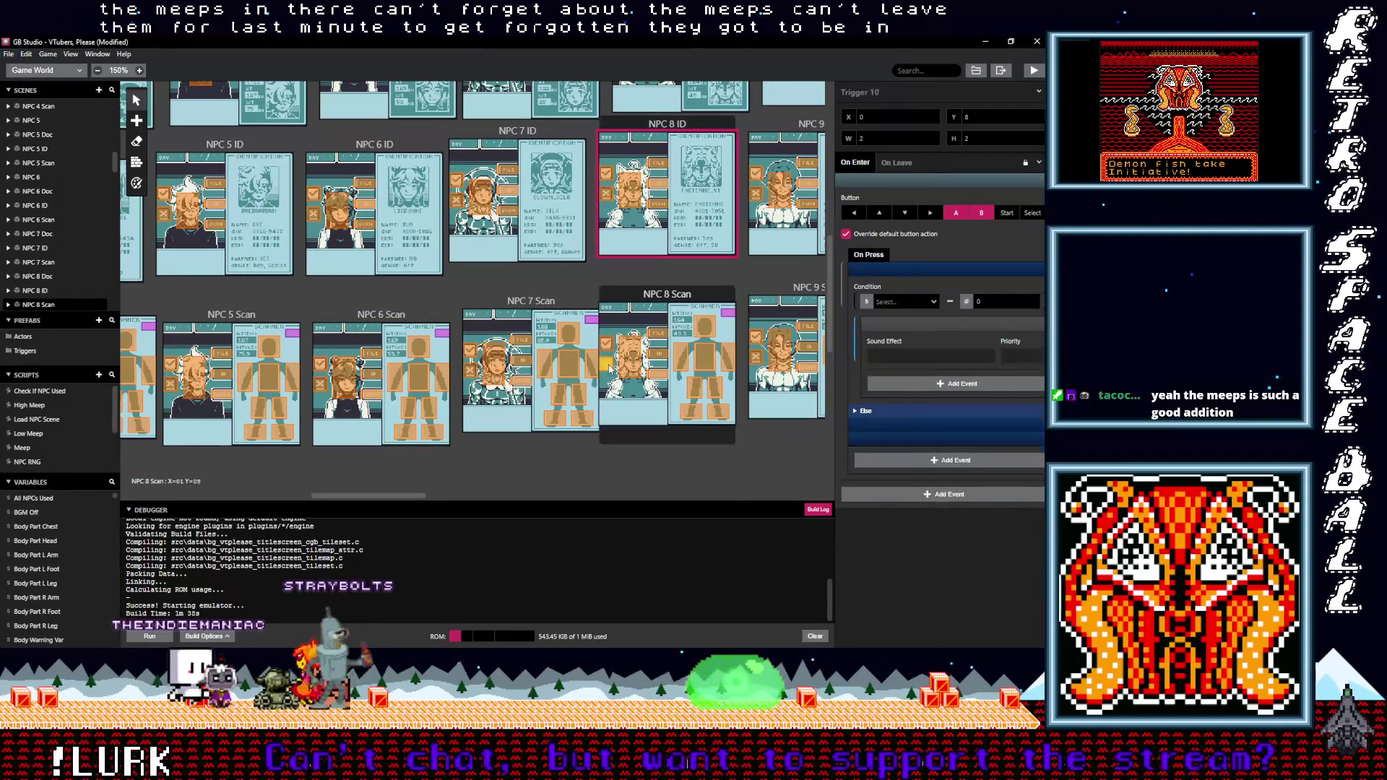
{"action": "scroll", "coordinate": [721, 385], "scroll_direction": "up", "scroll_amount": 7}
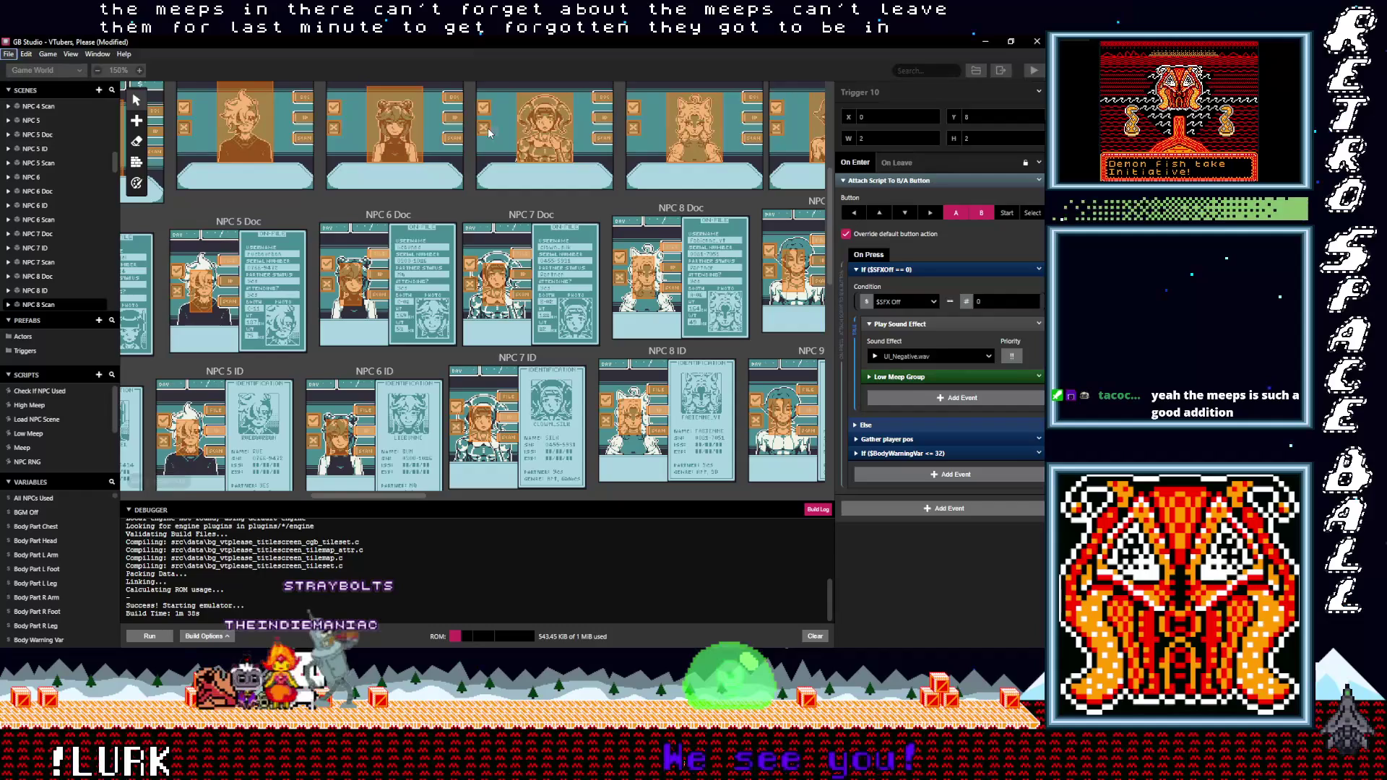
{"action": "left_click", "coordinate": [488, 131]}
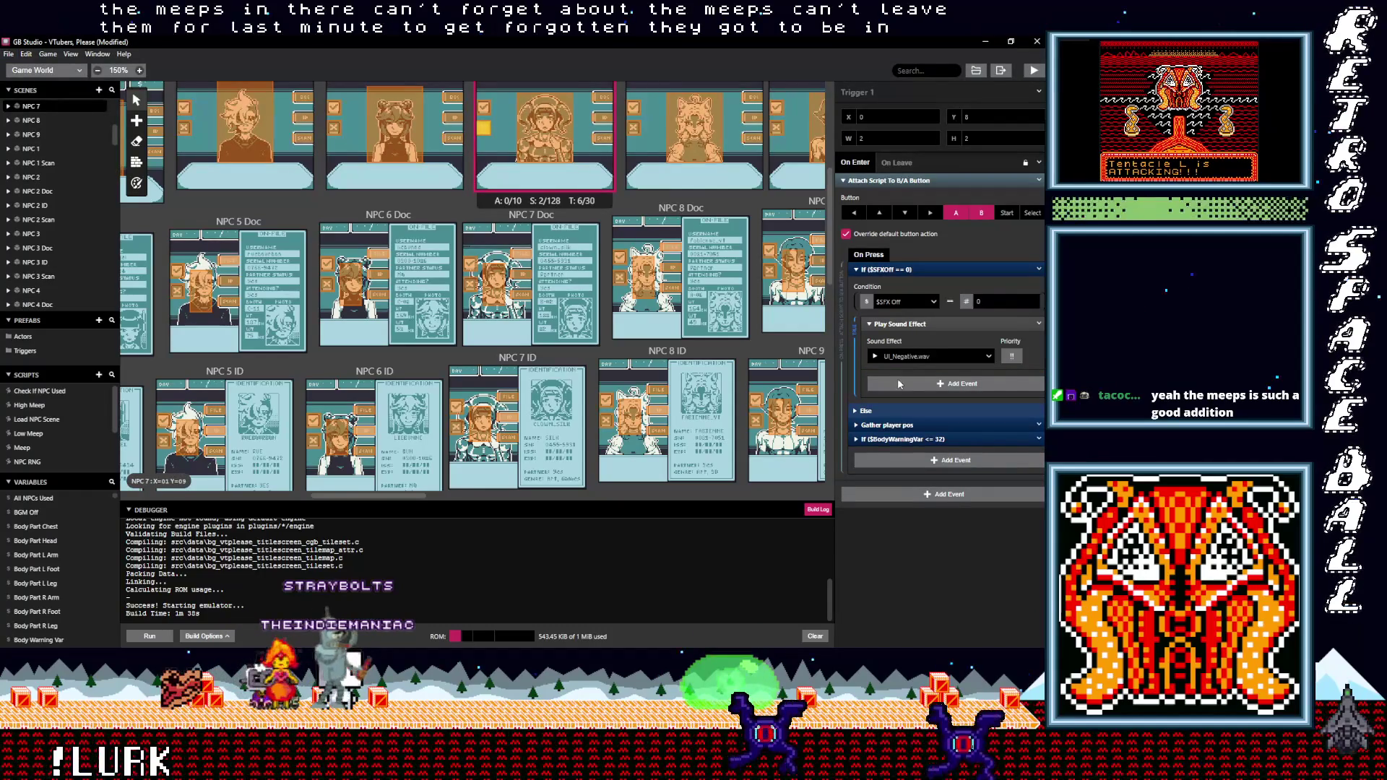
{"action": "left_click", "coordinate": [633, 129]}
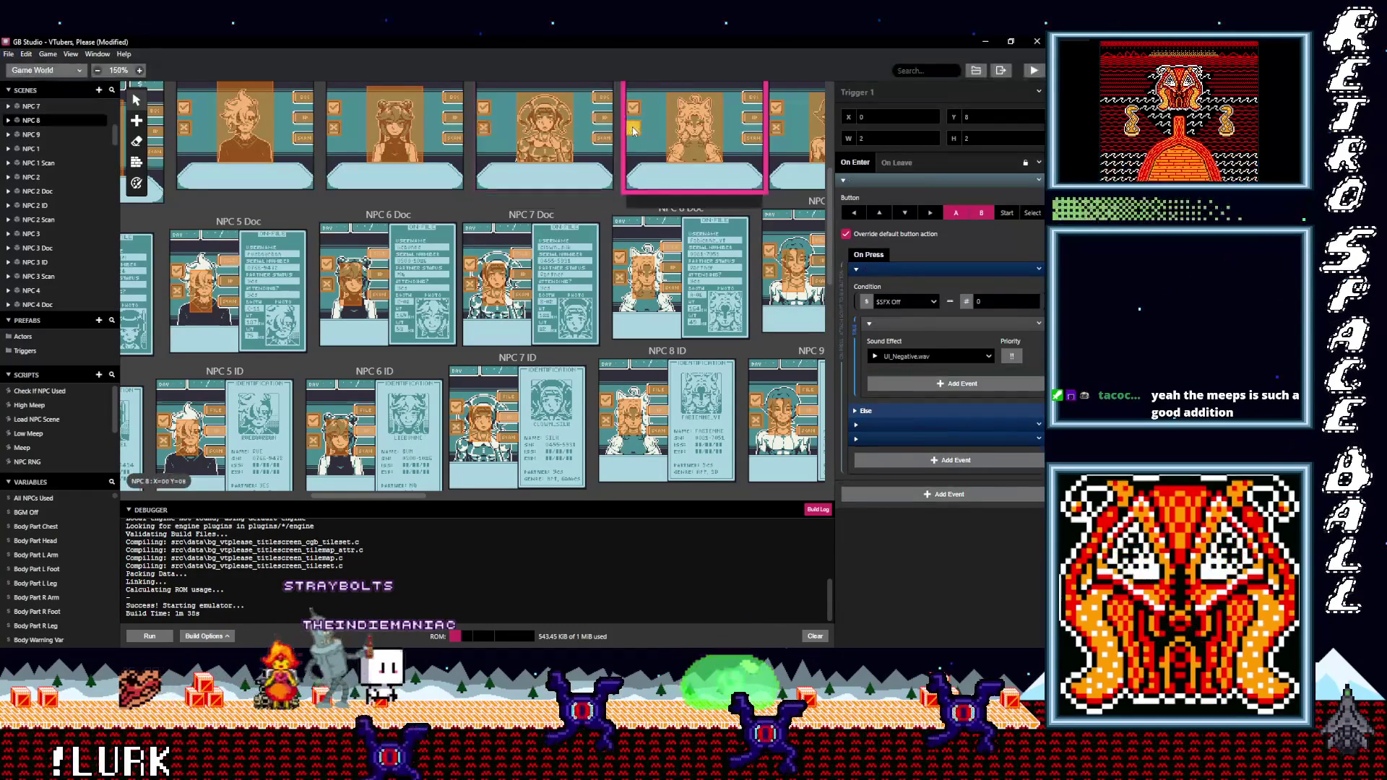
{"action": "key", "text": "alt"}
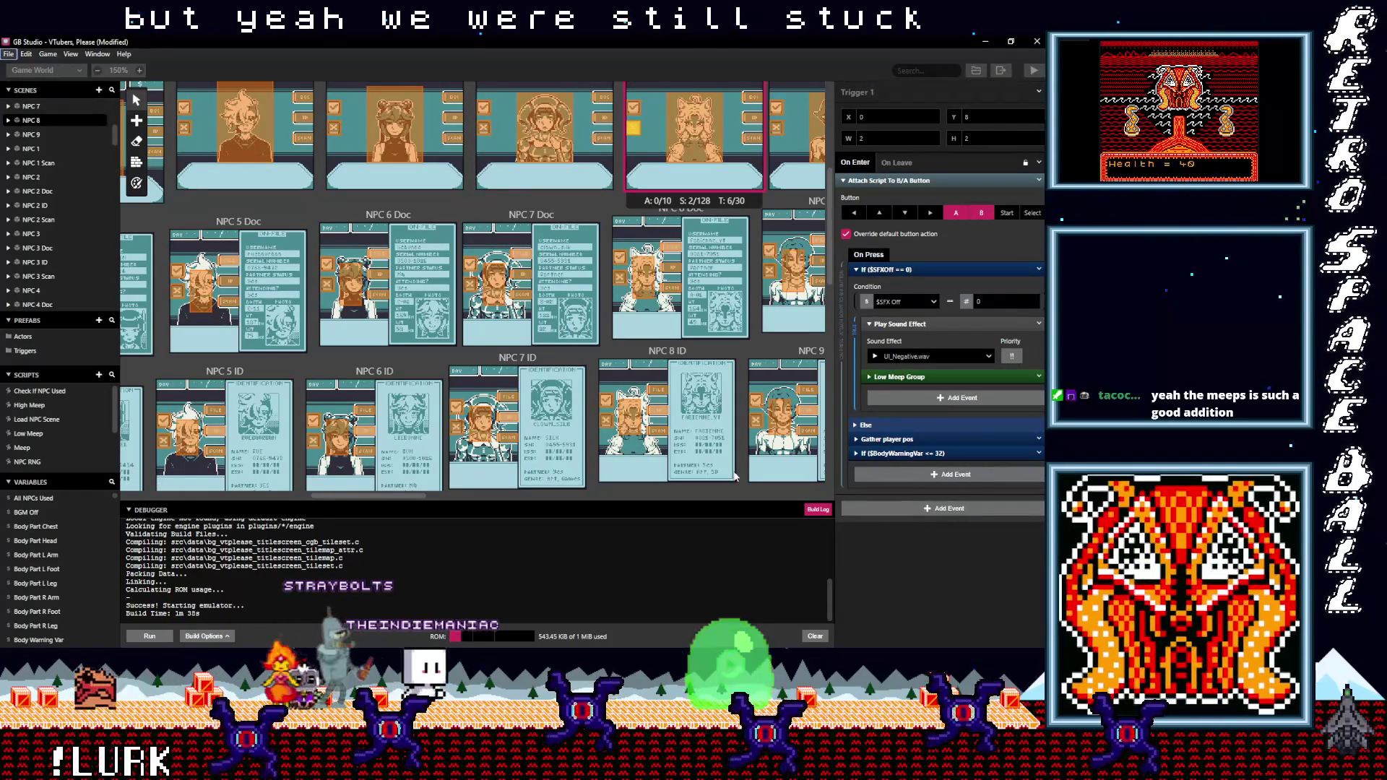
{"action": "left_click_drag", "start_coordinate": [409, 494], "coordinate": [444, 496]}
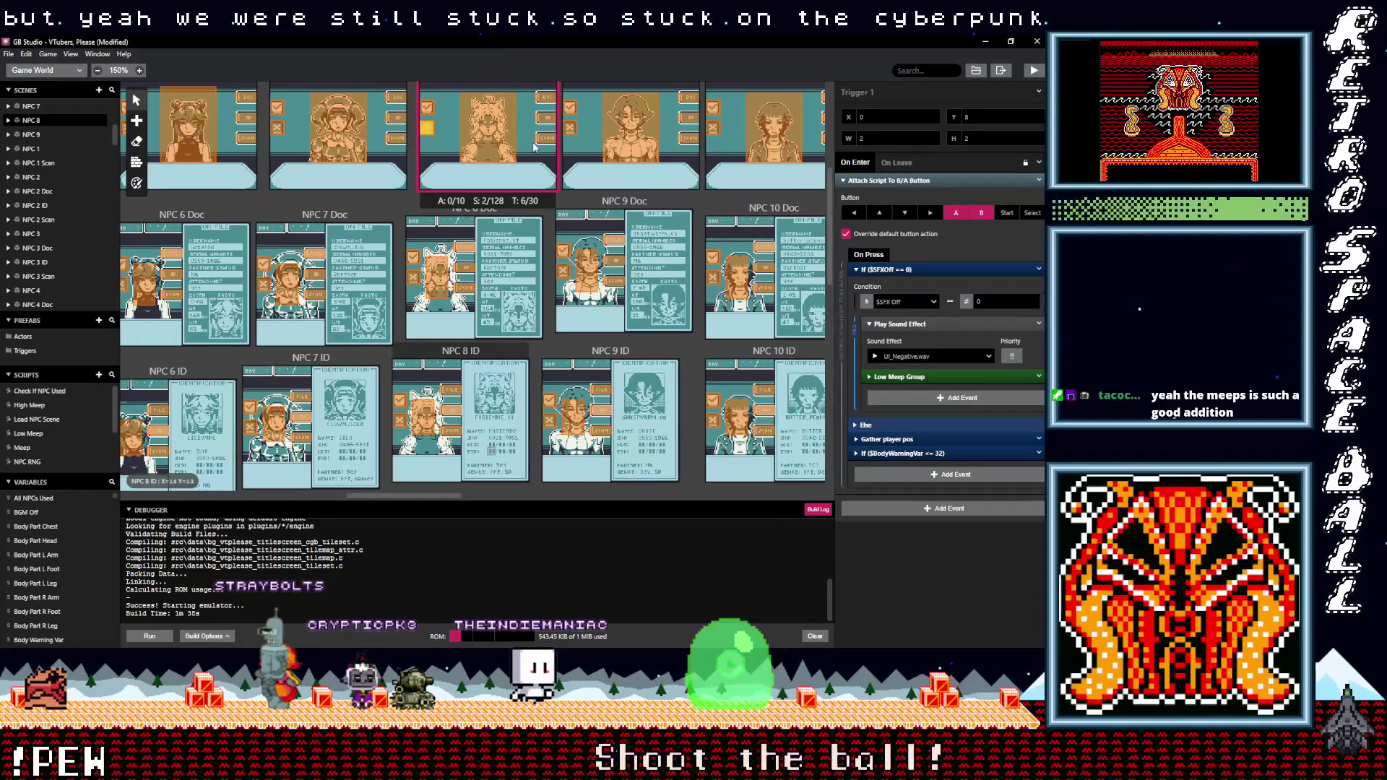
Paste the Low Meep Group event into the NPC 9 and NPC 9 Doc triggers
{"action": "left_click", "coordinate": [604, 158]}
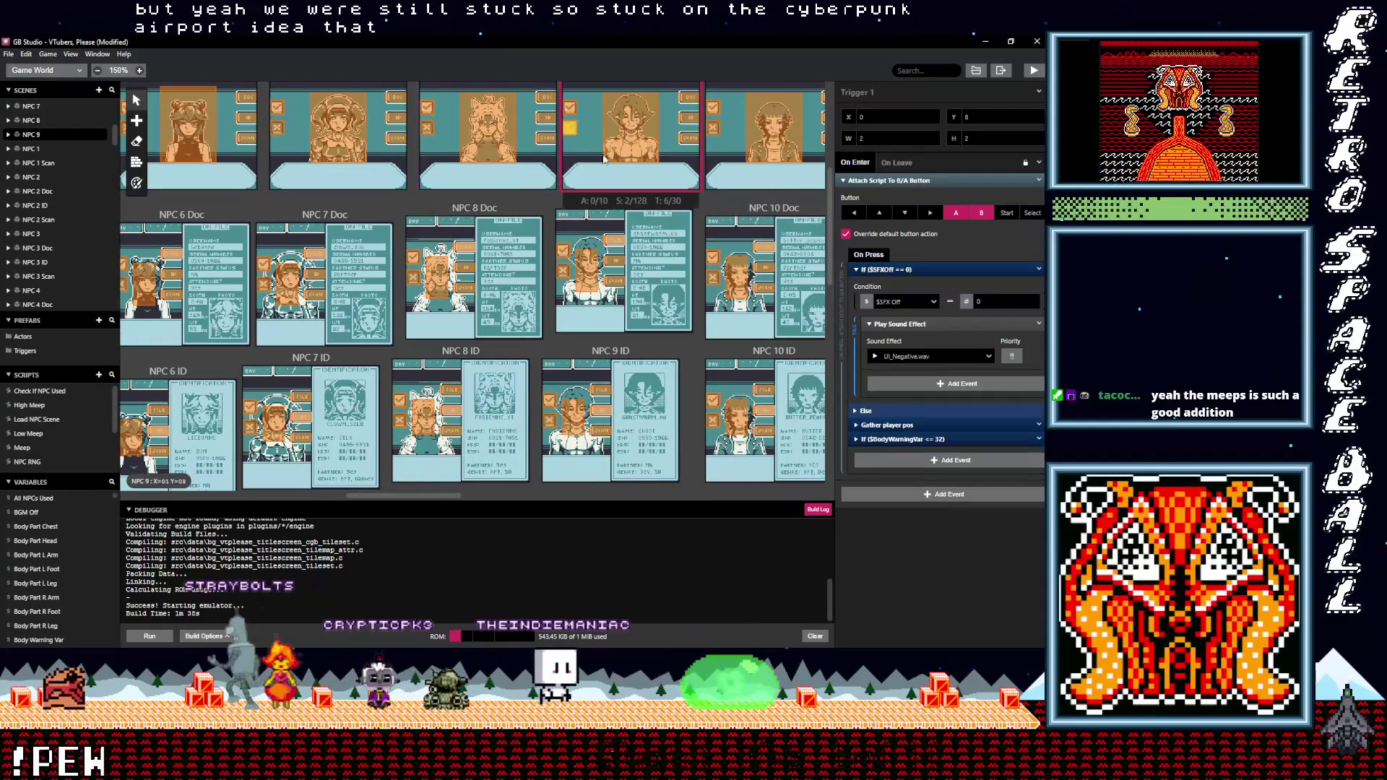
{"action": "left_click", "coordinate": [917, 382], "text": "alt"}
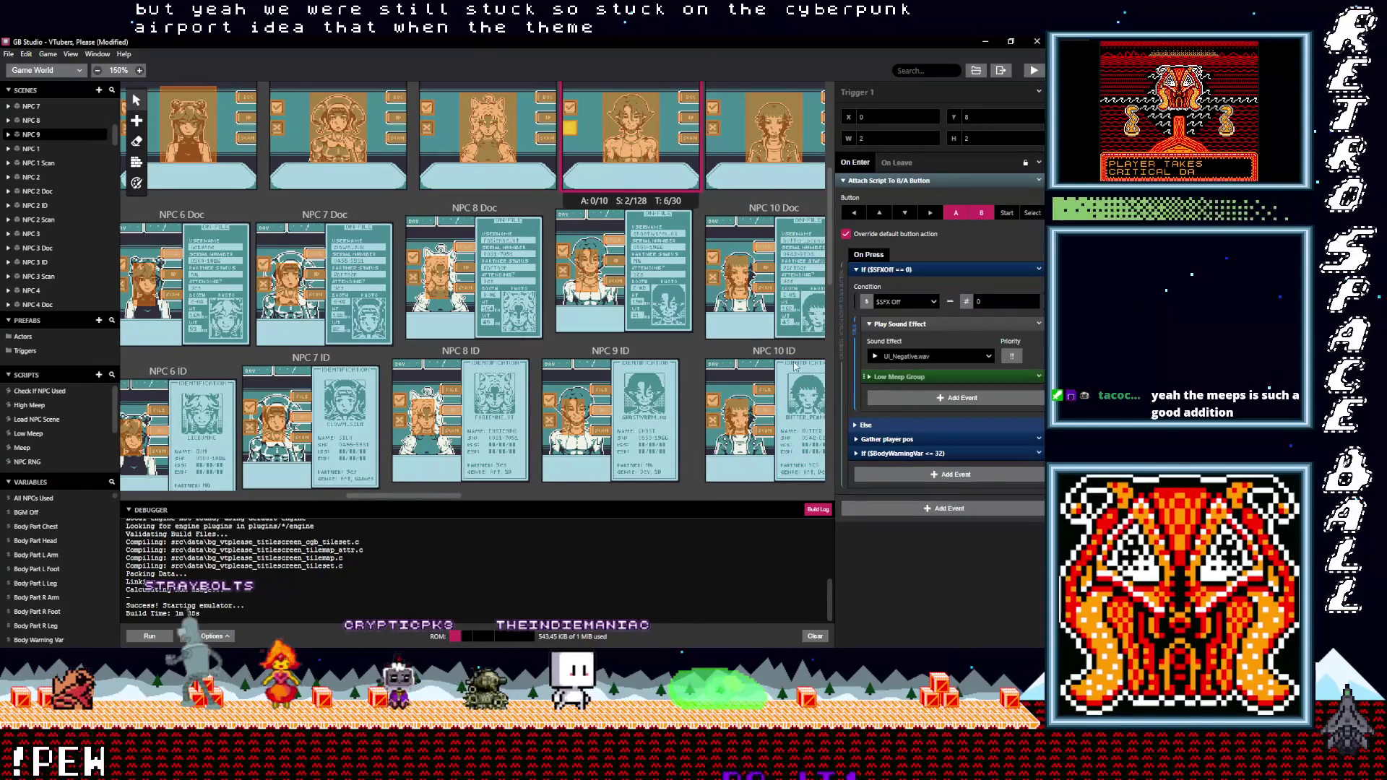
{"action": "left_click", "coordinate": [431, 133]}
{"action": "left_click", "coordinate": [565, 273]}
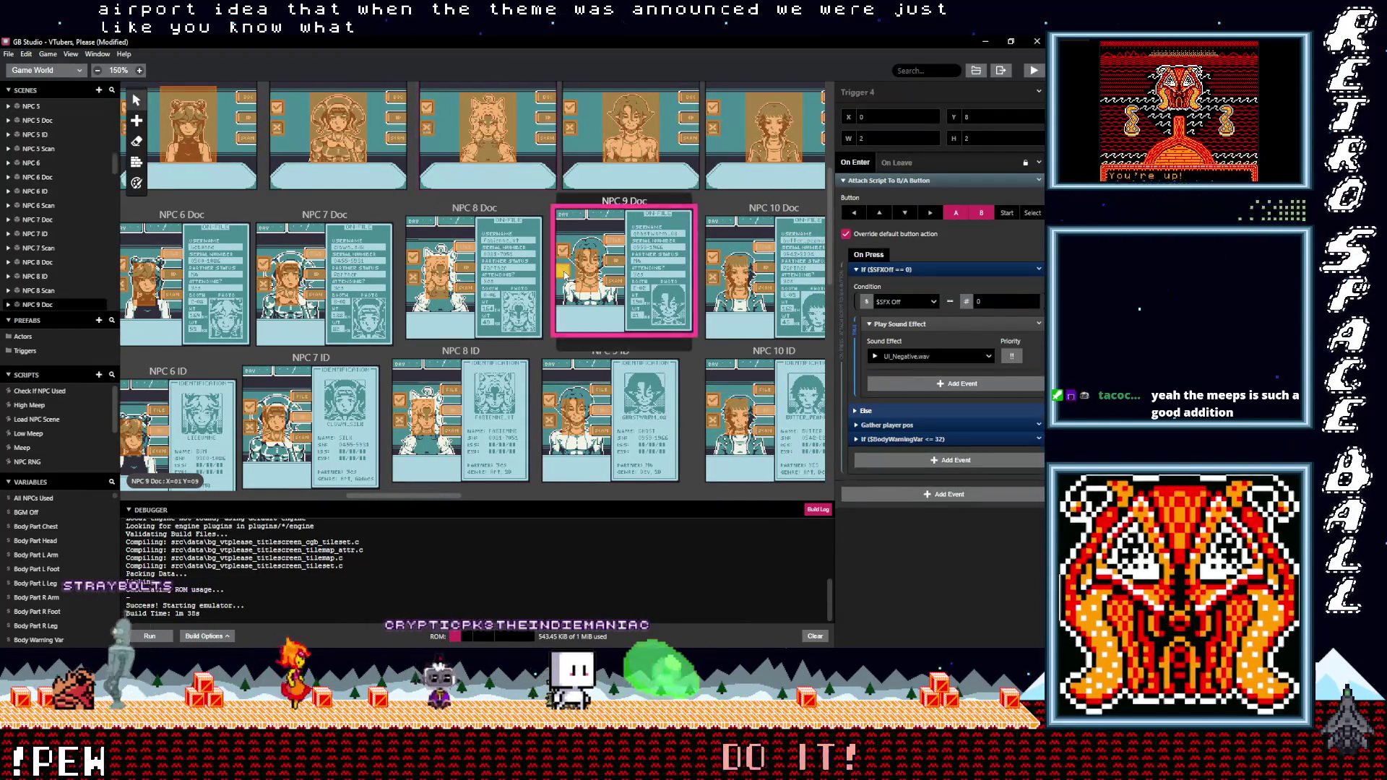
{"action": "left_click", "coordinate": [888, 384], "text": "alt"}
{"action": "scroll", "coordinate": [470, 289], "scroll_direction": "down", "scroll_amount": 1}
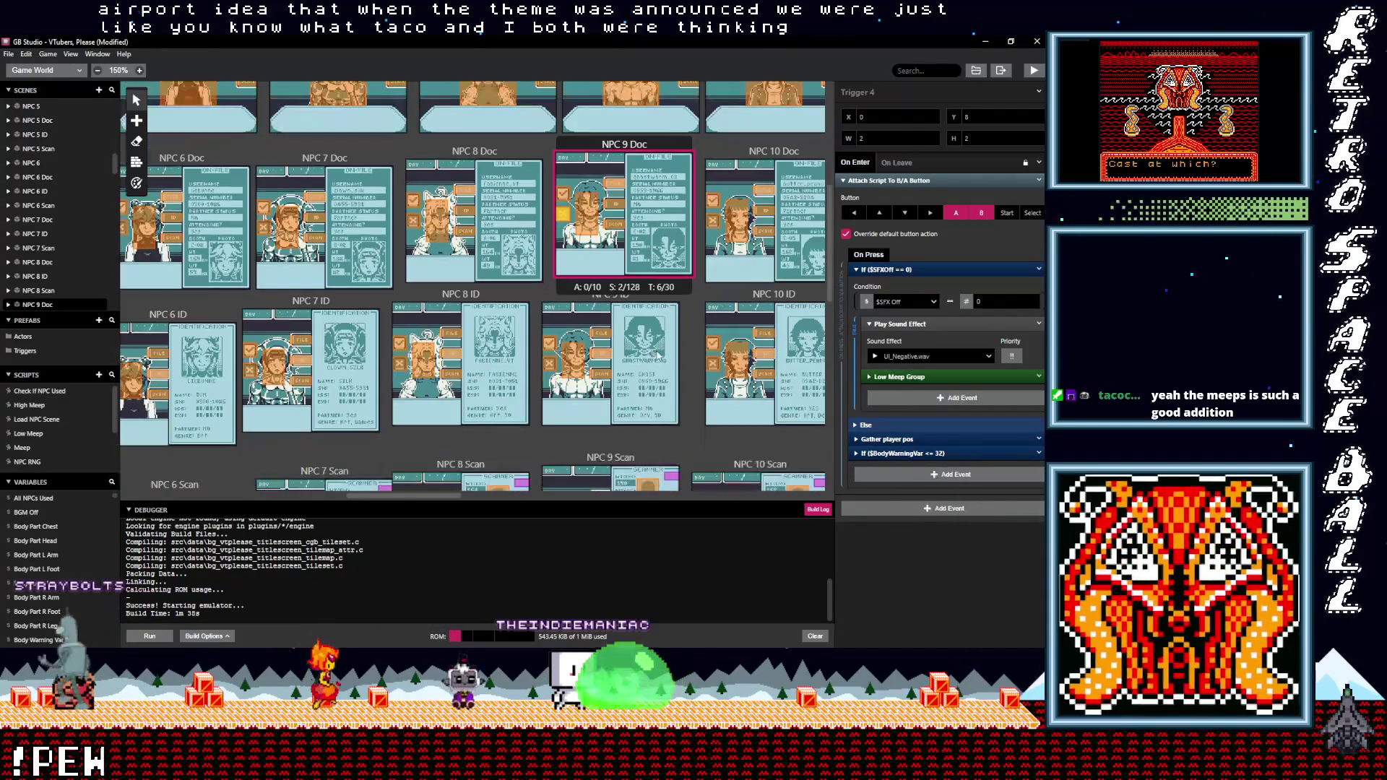
{"action": "key", "text": "ctrl+z"}
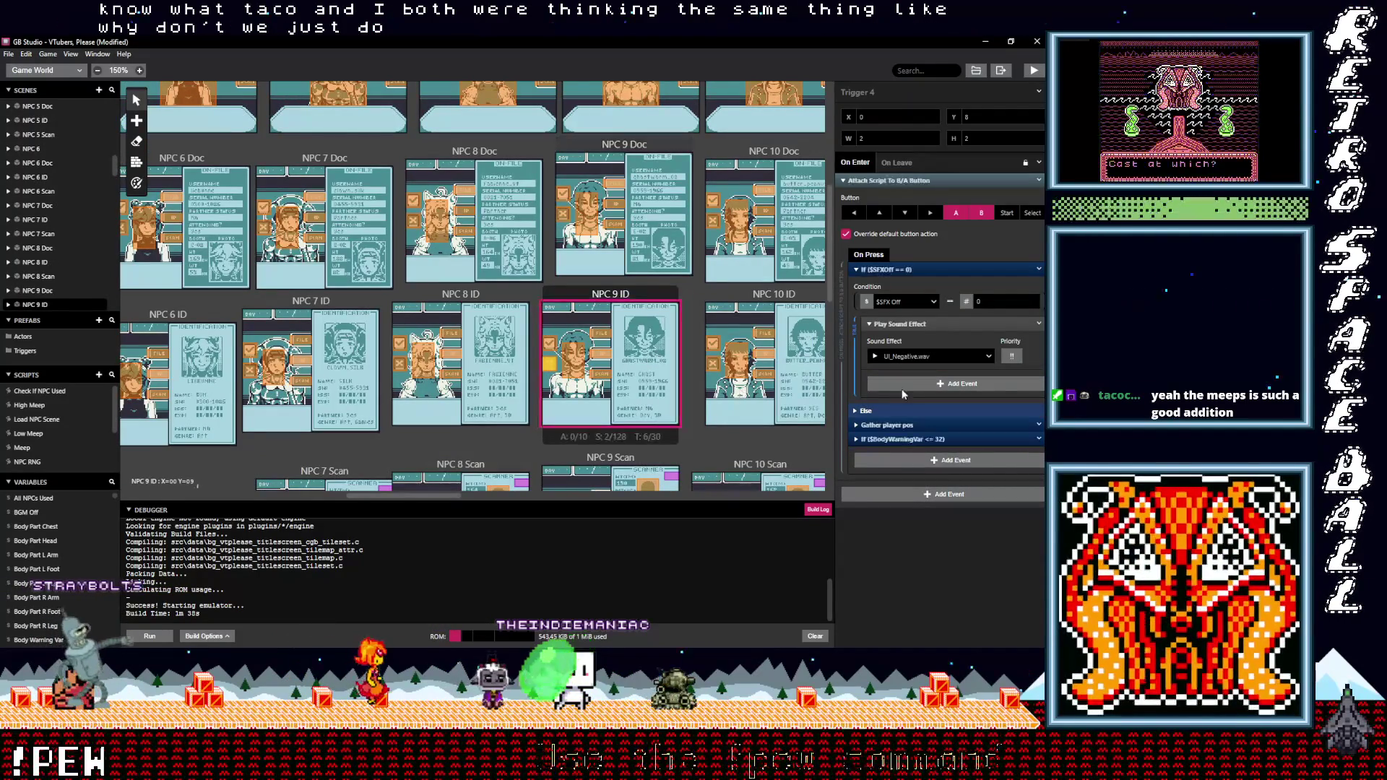
Paste the Low Meep Group event into the NPC 9 ID and NPC 9 Scan triggers
{"action": "left_click", "coordinate": [863, 387], "text": "alt"}
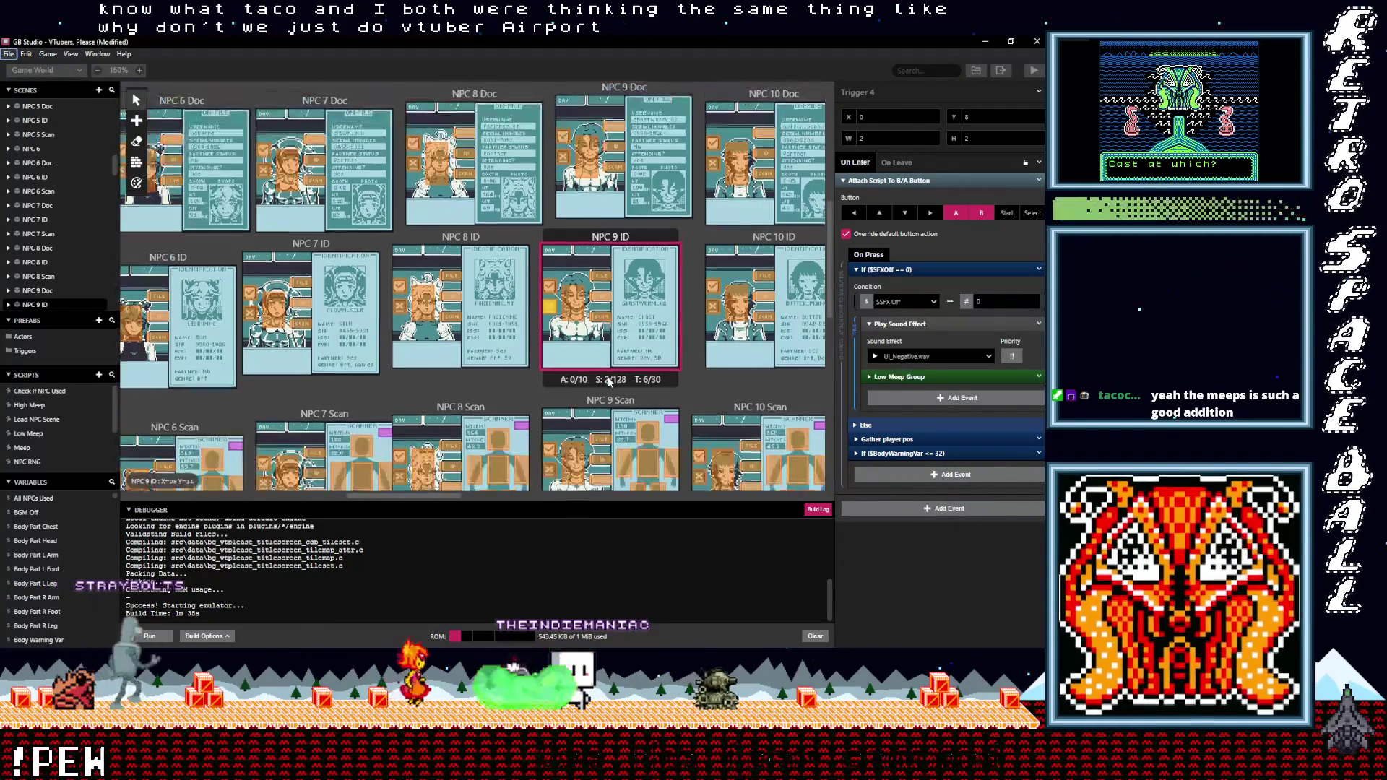
{"action": "scroll", "coordinate": [469, 289], "scroll_direction": "down", "scroll_amount": 2}
{"action": "left_click", "coordinate": [549, 413]}
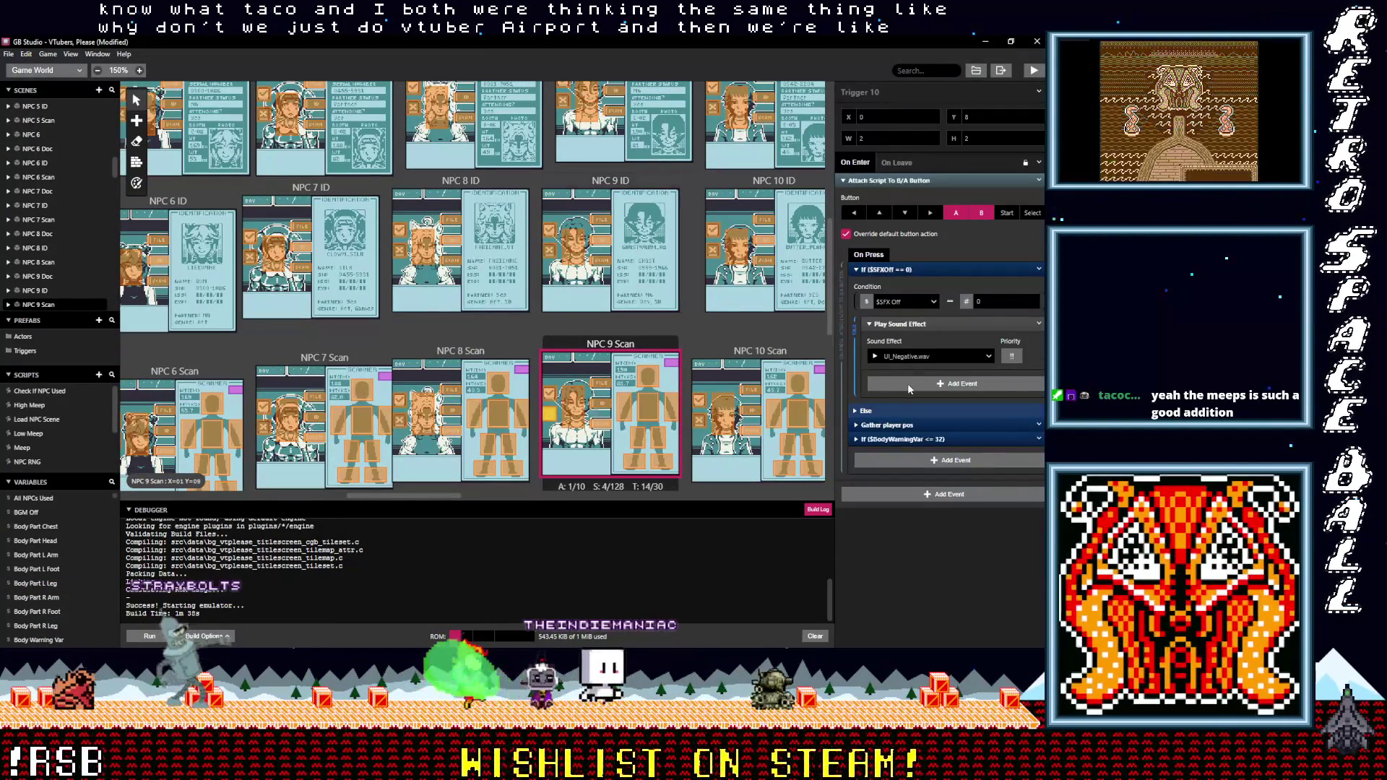
{"action": "left_click", "coordinate": [955, 383], "text": "alt"}
{"action": "scroll", "coordinate": [687, 372], "scroll_direction": "down", "scroll_amount": 1}
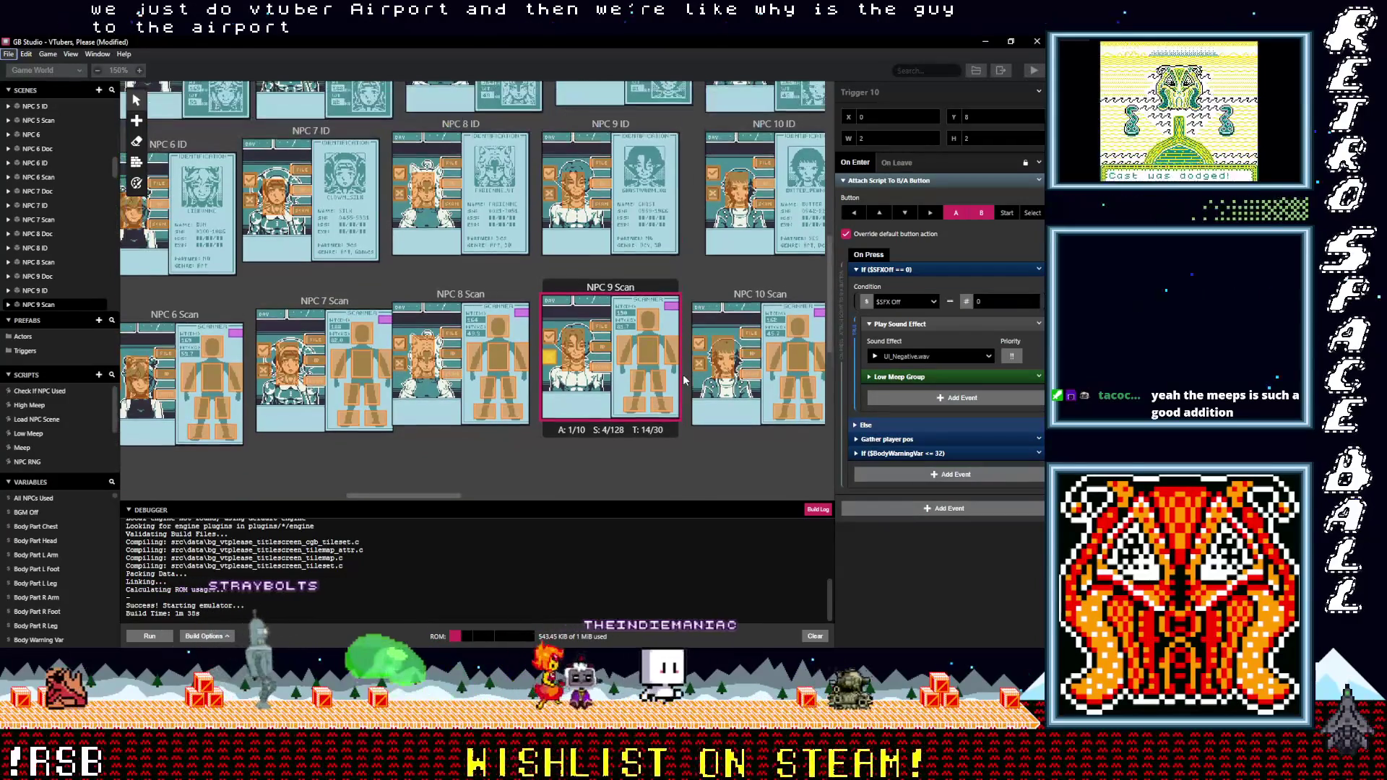
{"action": "scroll", "coordinate": [442, 495], "scroll_direction": "right", "scroll_amount": 5}
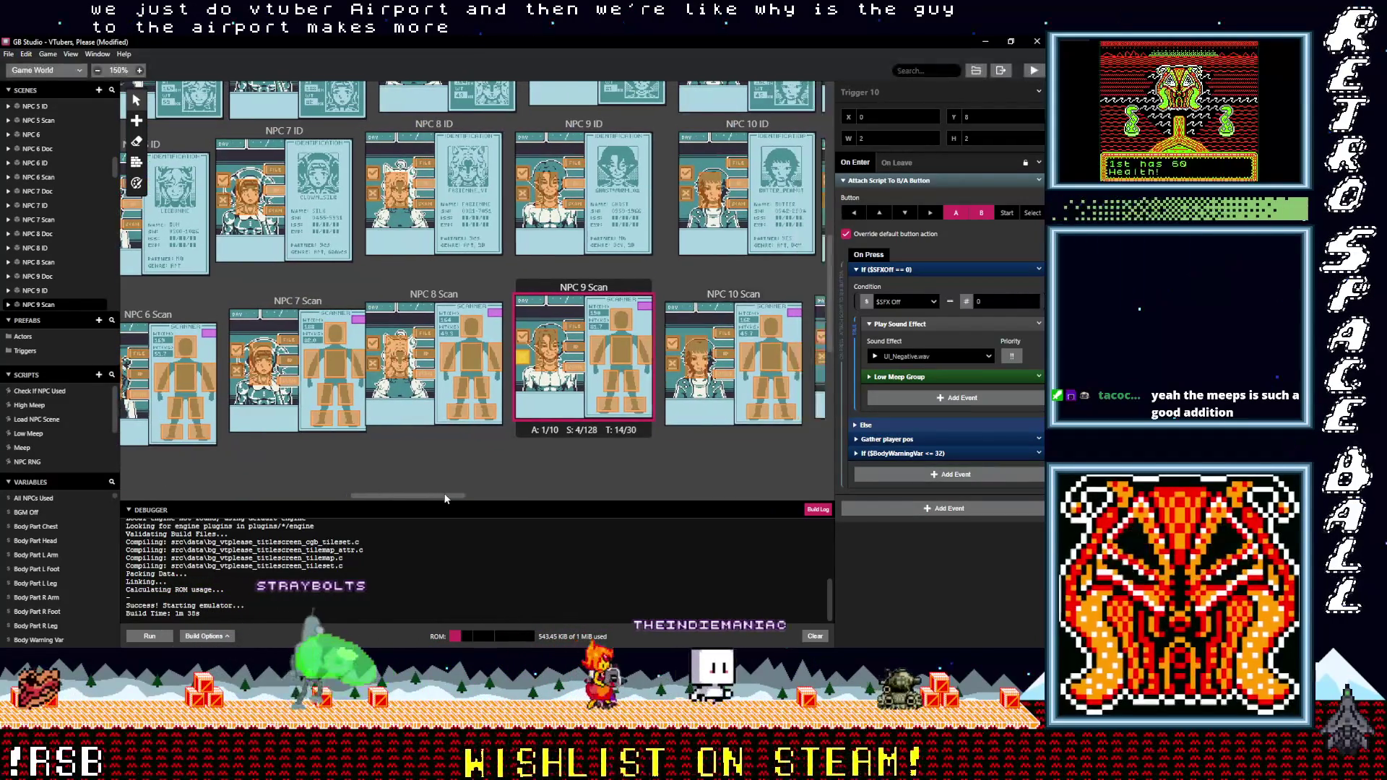
{"action": "left_click", "coordinate": [530, 356]}
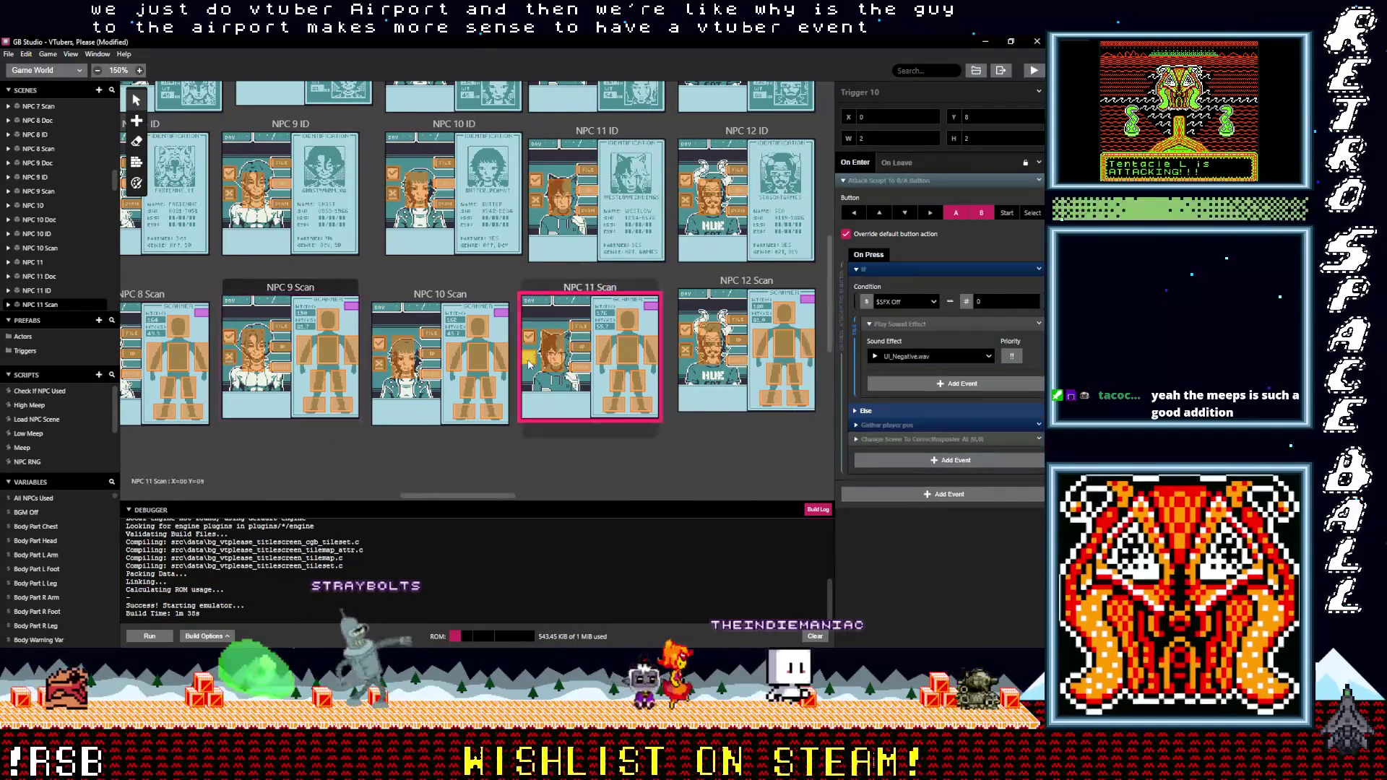
Paste the Low Meep Group event into the NPC 11 Scan, ID, Doc and NPC 11 triggers
{"action": "left_click", "coordinate": [909, 388], "text": "alt"}
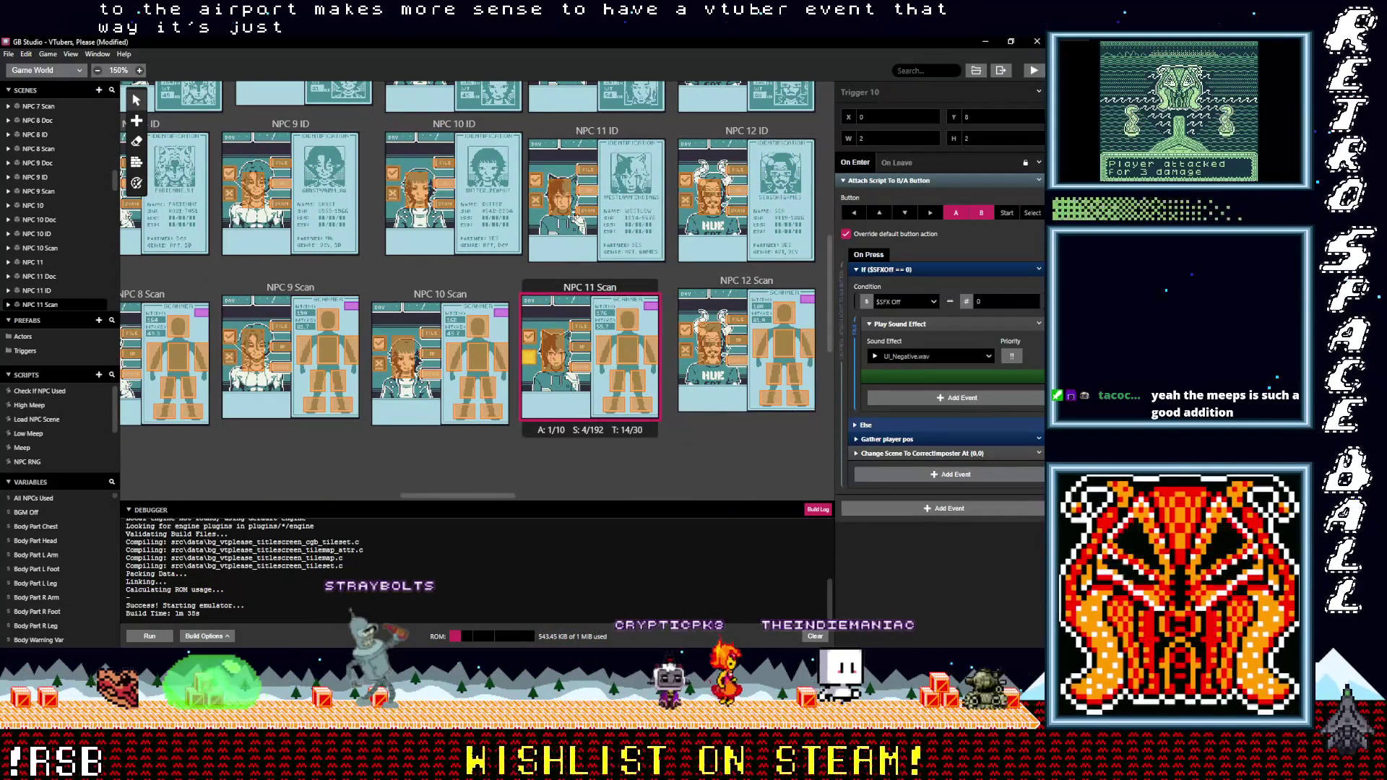
{"action": "left_click", "coordinate": [536, 200]}
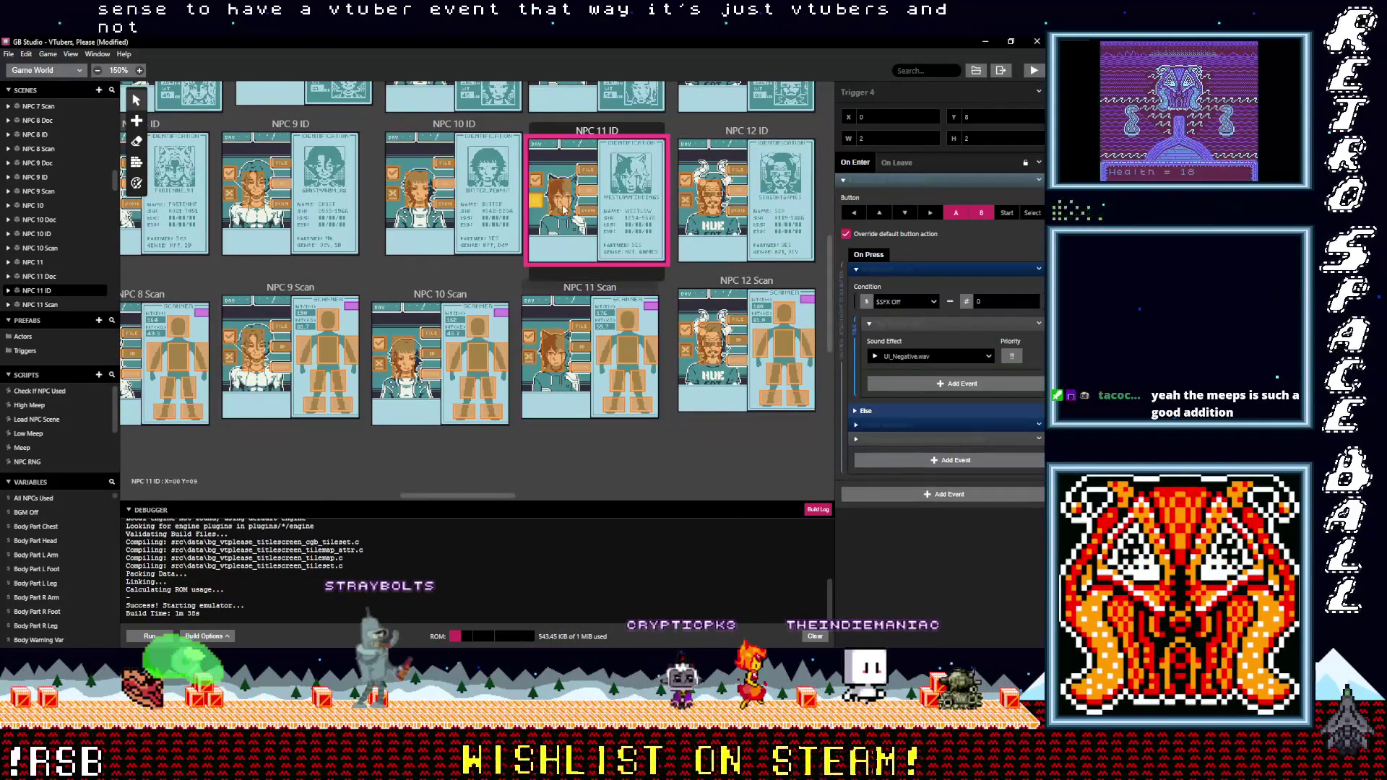
{"action": "left_click", "coordinate": [901, 383], "text": "alt"}
{"action": "scroll", "coordinate": [699, 366], "scroll_direction": "up", "scroll_amount": 2}
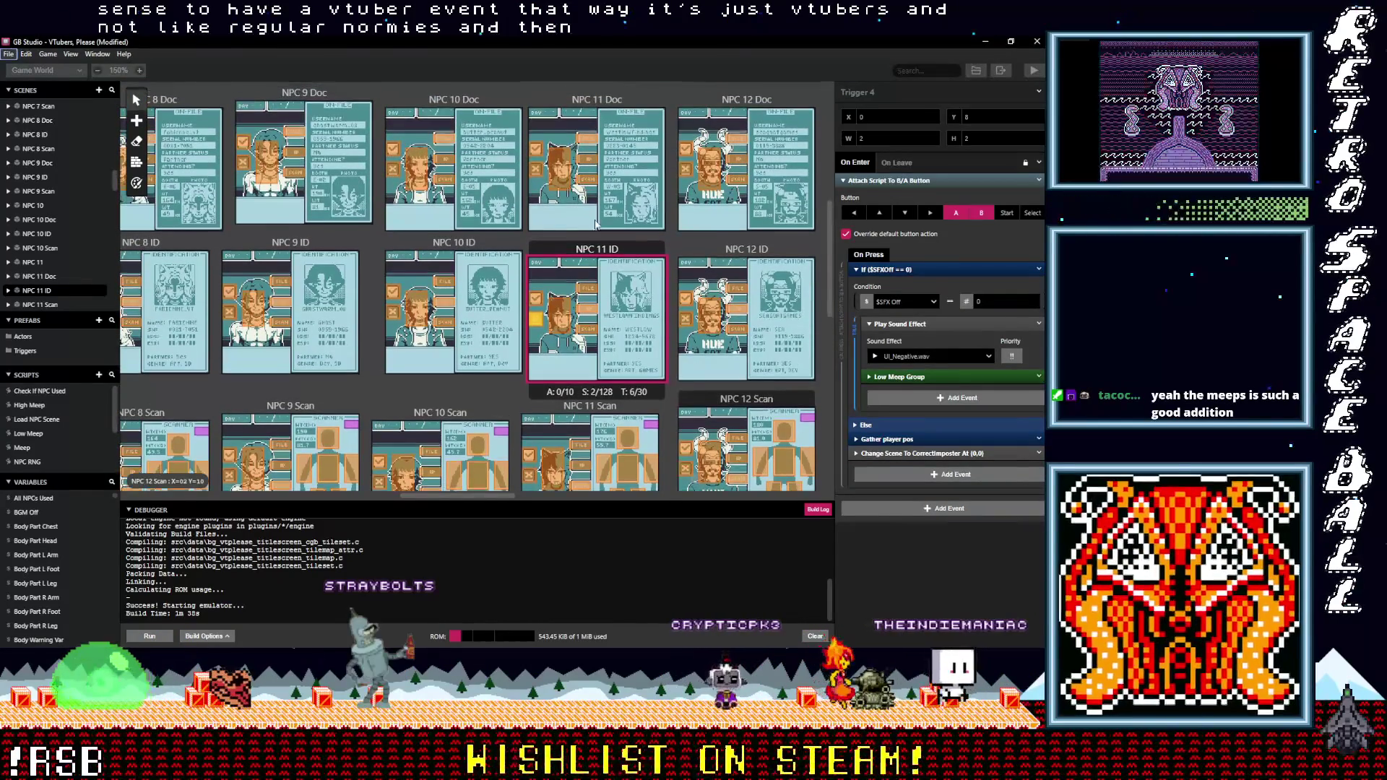
{"action": "scroll", "coordinate": [578, 289], "scroll_direction": "up", "scroll_amount": 1}
{"action": "left_click", "coordinate": [535, 221]}
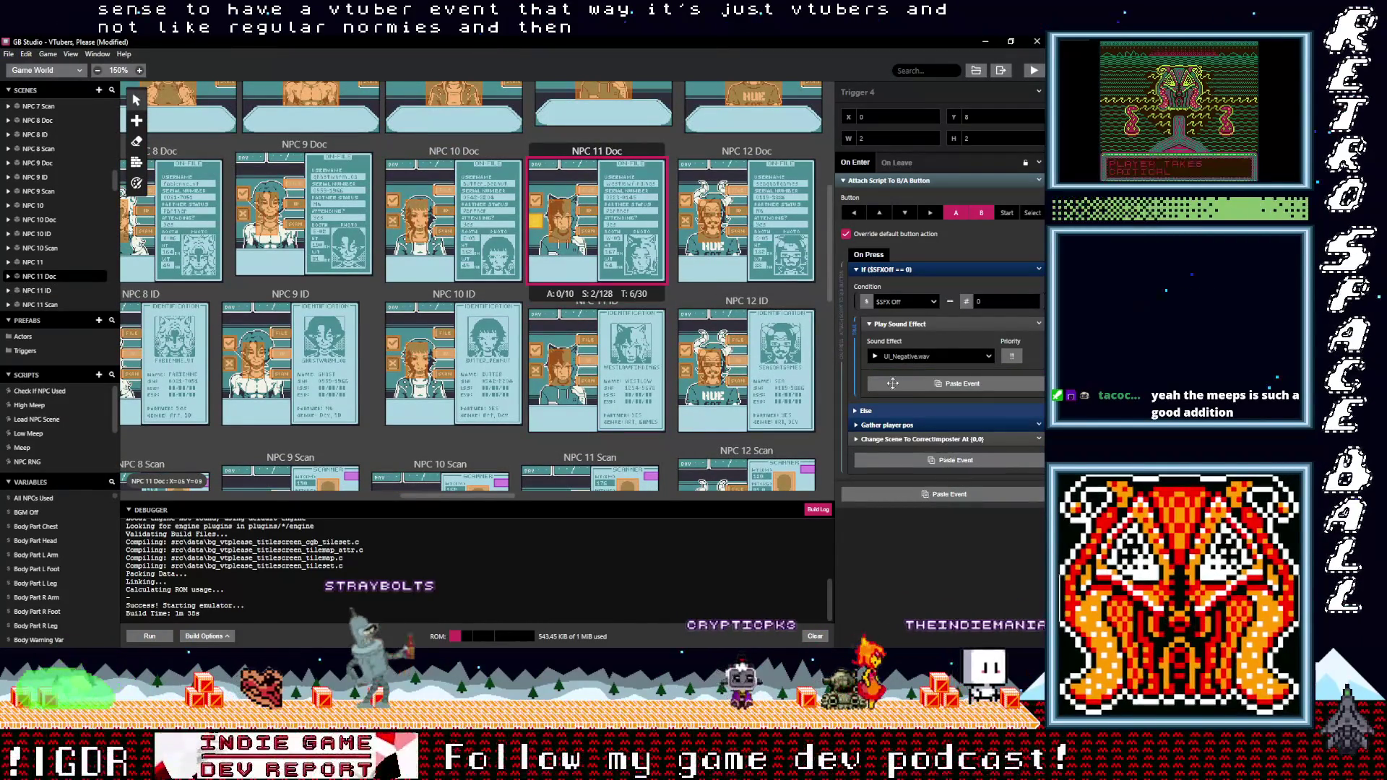
{"action": "left_click", "coordinate": [893, 383], "text": "alt"}
{"action": "scroll", "coordinate": [541, 179], "scroll_direction": "up", "scroll_amount": 2}
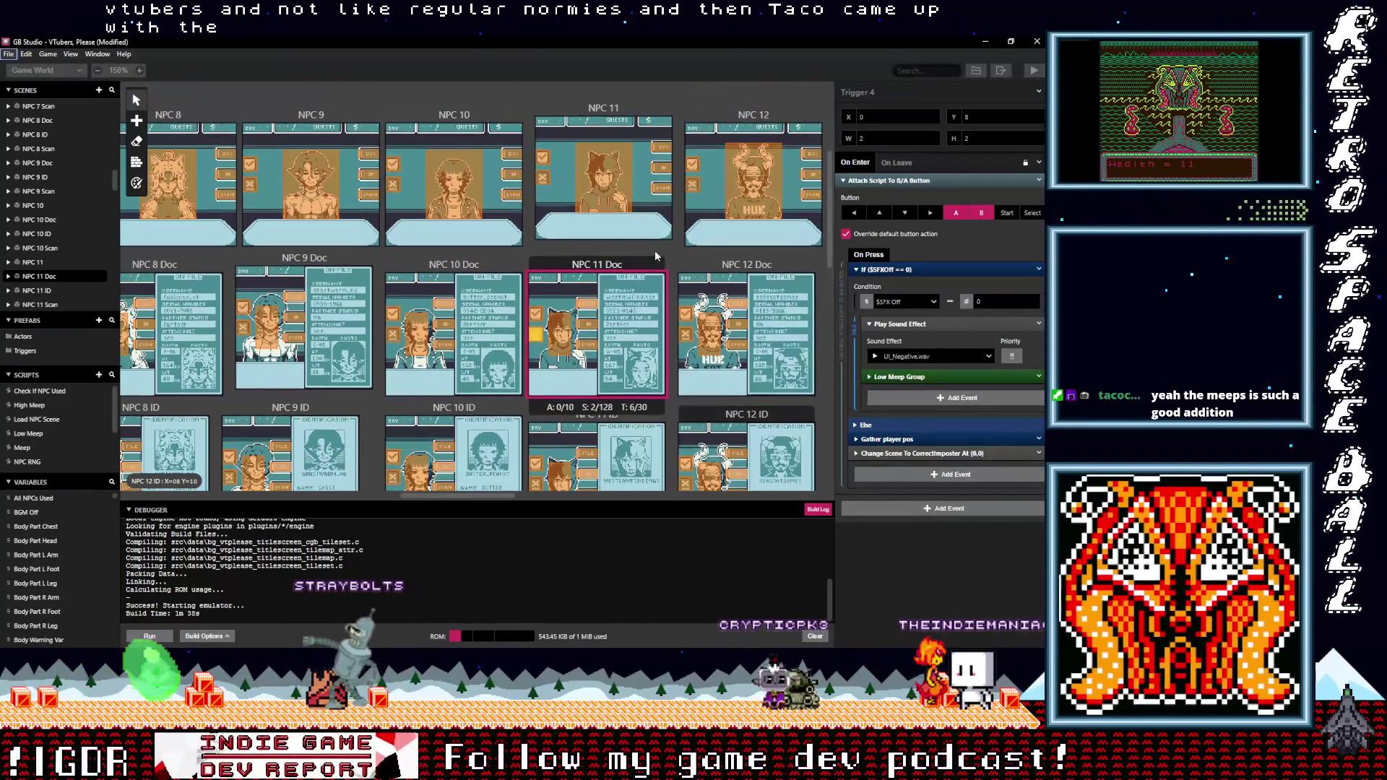
{"action": "left_click", "coordinate": [541, 178]}
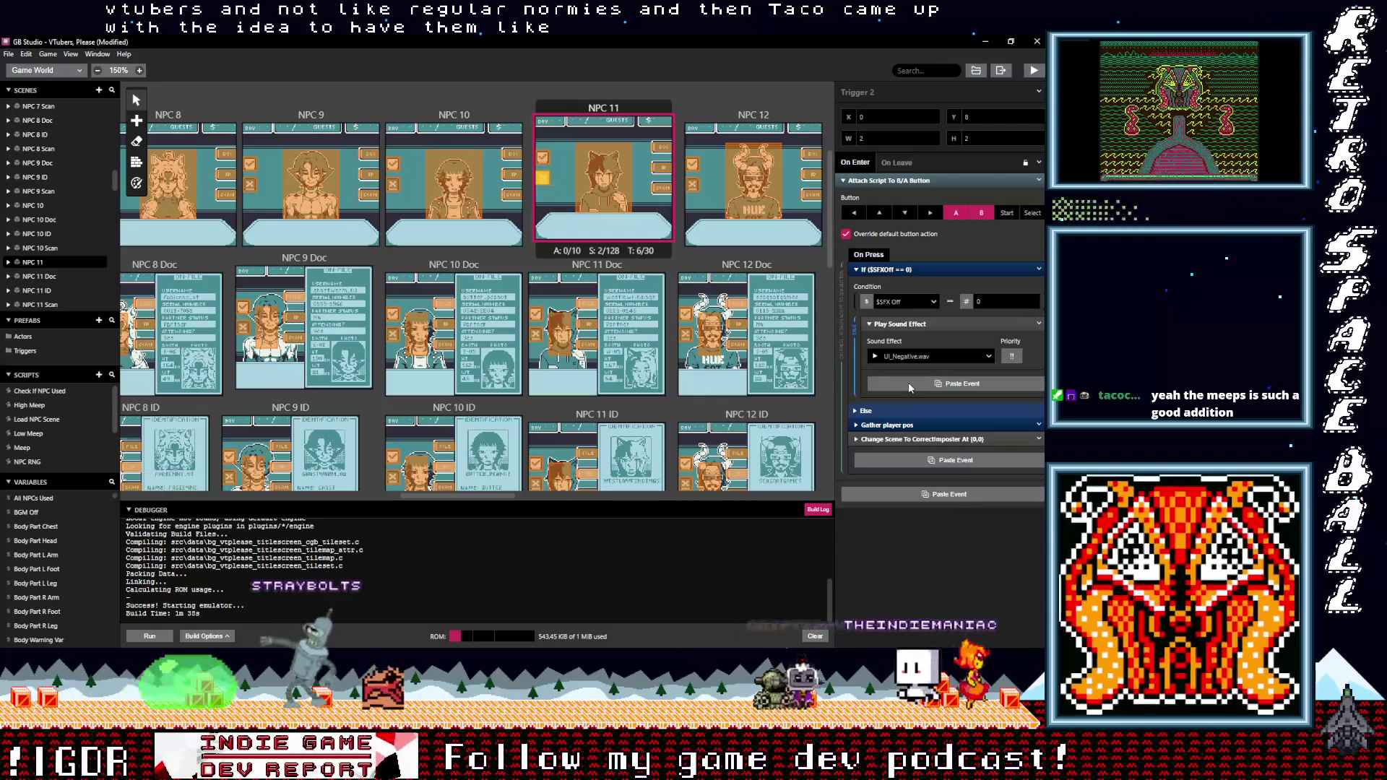
{"action": "left_click", "coordinate": [908, 383], "text": "alt"}
Add the Low Meep Group to the NPC 12 Doc, ID and Scan triggers, using Ctrl+V for ID and Scan
{"action": "left_click", "coordinate": [692, 184]}
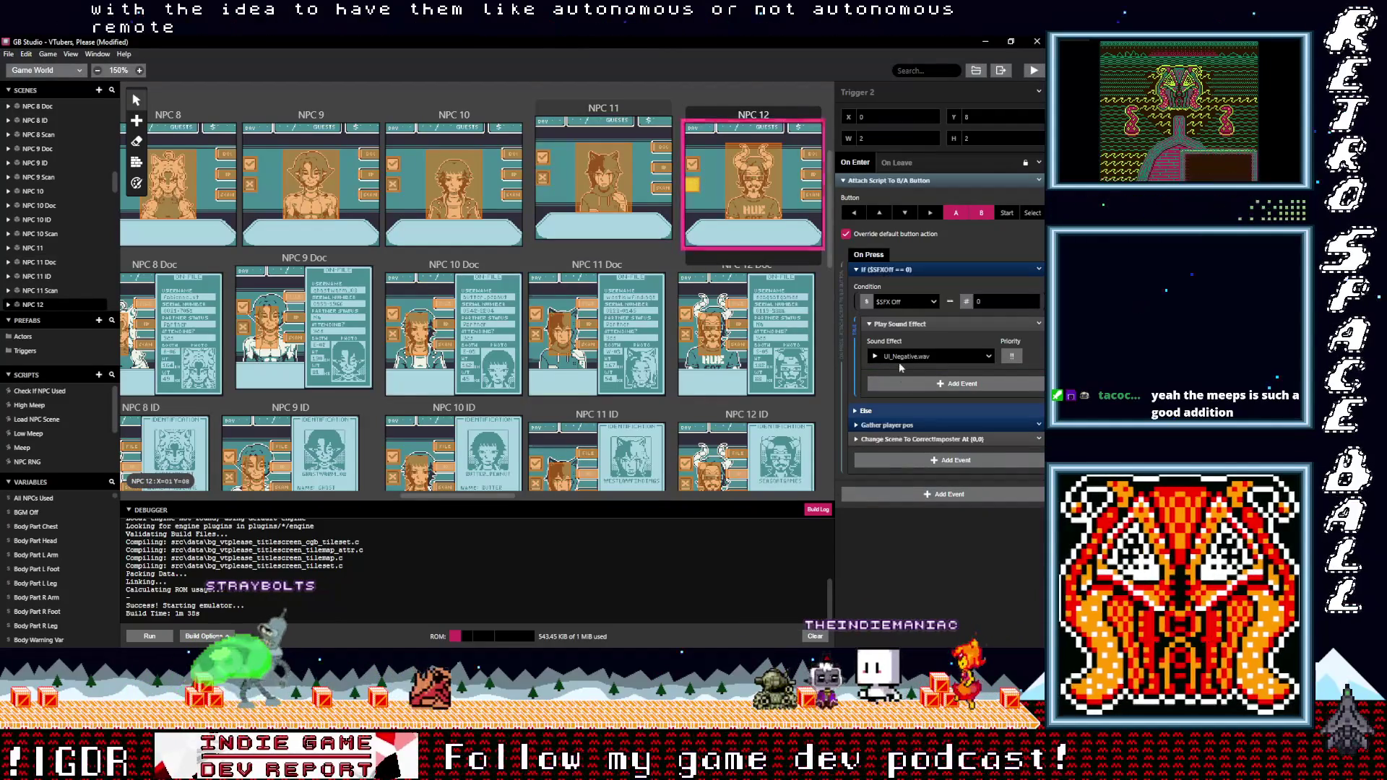
{"action": "left_click", "coordinate": [685, 334]}
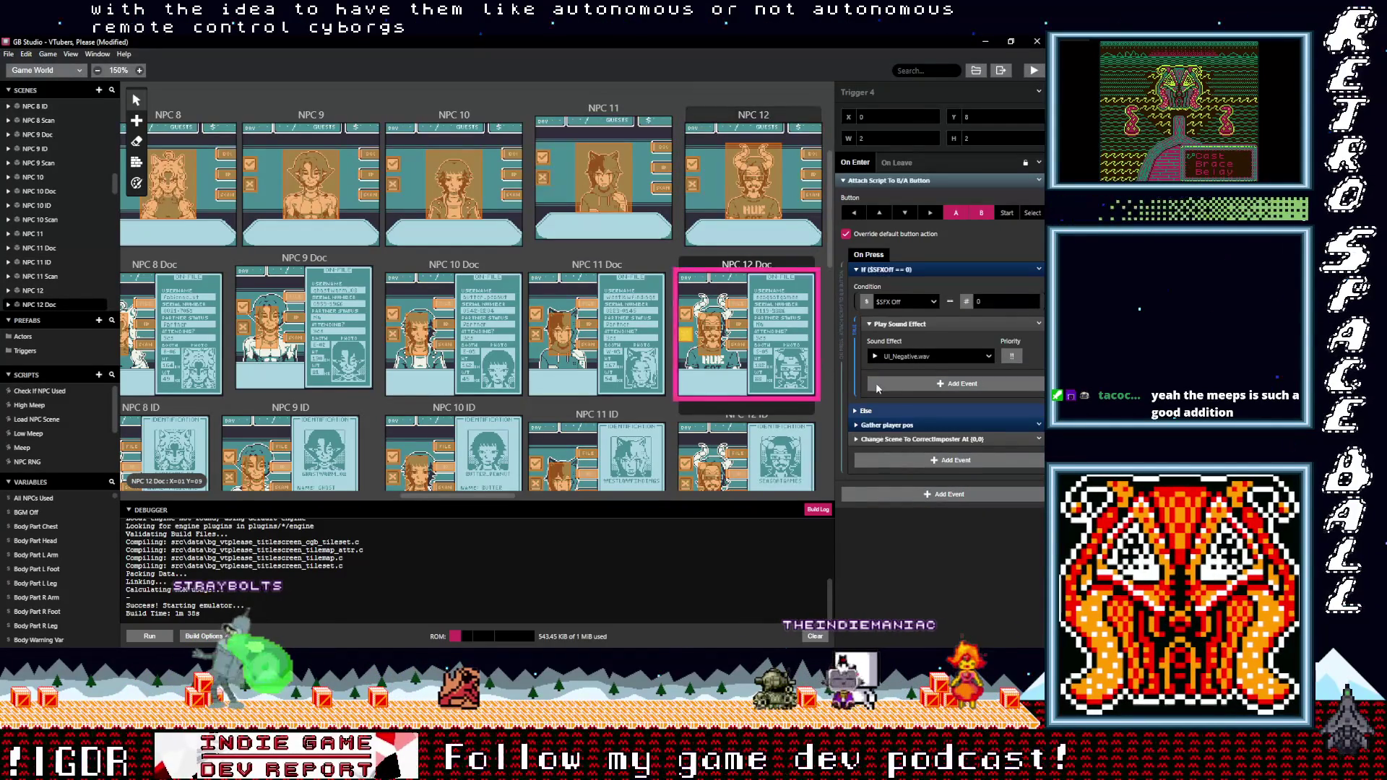
{"action": "left_click", "coordinate": [909, 377], "text": "alt"}
{"action": "scroll", "coordinate": [755, 368], "scroll_direction": "down", "scroll_amount": 2}
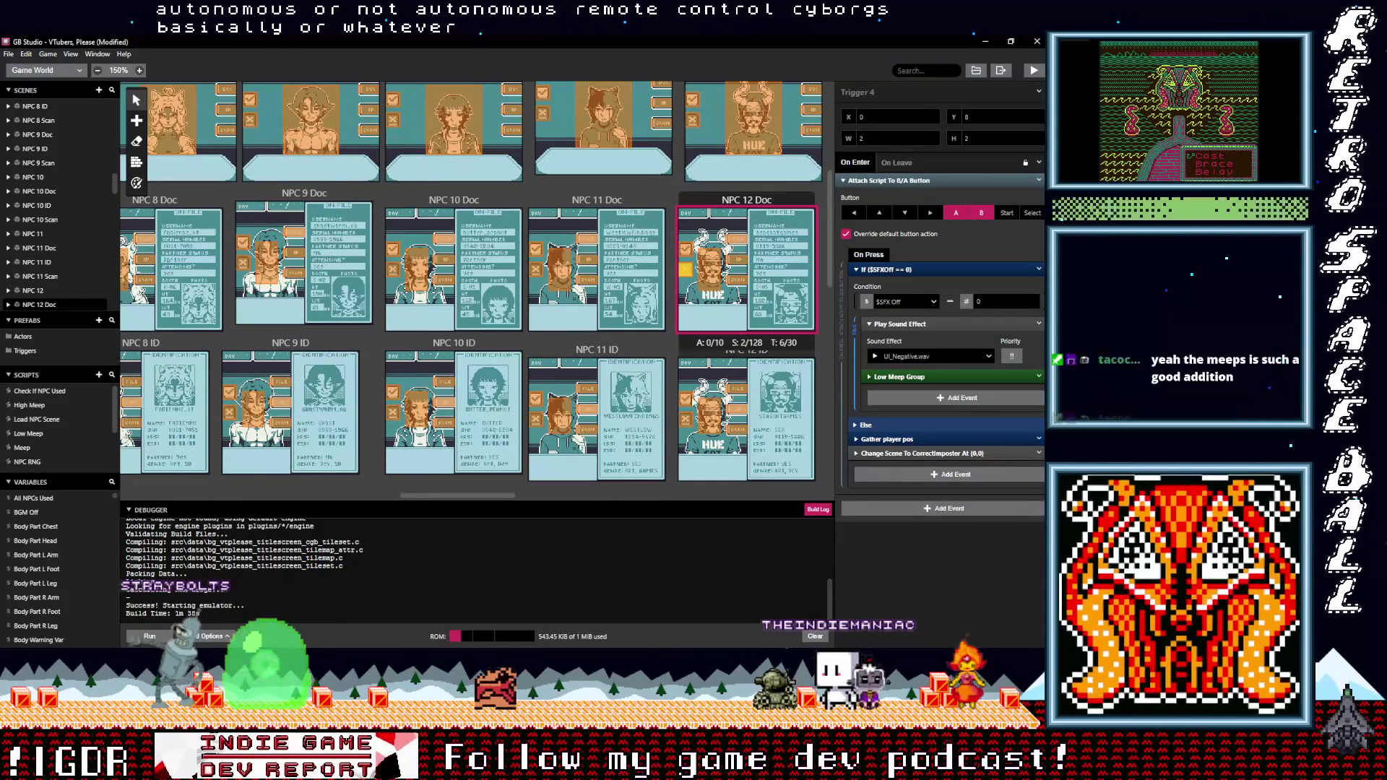
{"action": "scroll", "coordinate": [690, 375], "scroll_direction": "down", "scroll_amount": 1}
{"action": "left_click", "coordinate": [686, 371]}
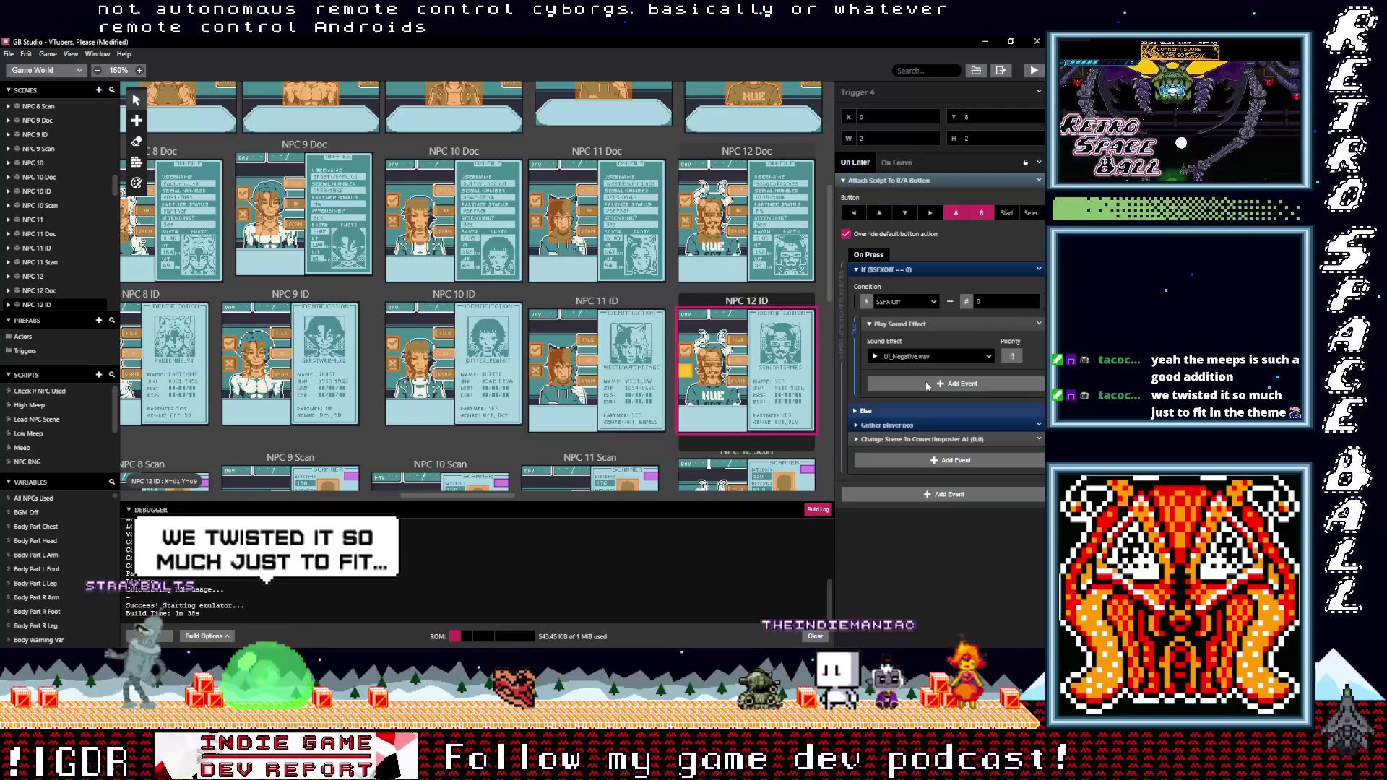
{"action": "key", "text": "ctrl+v"}
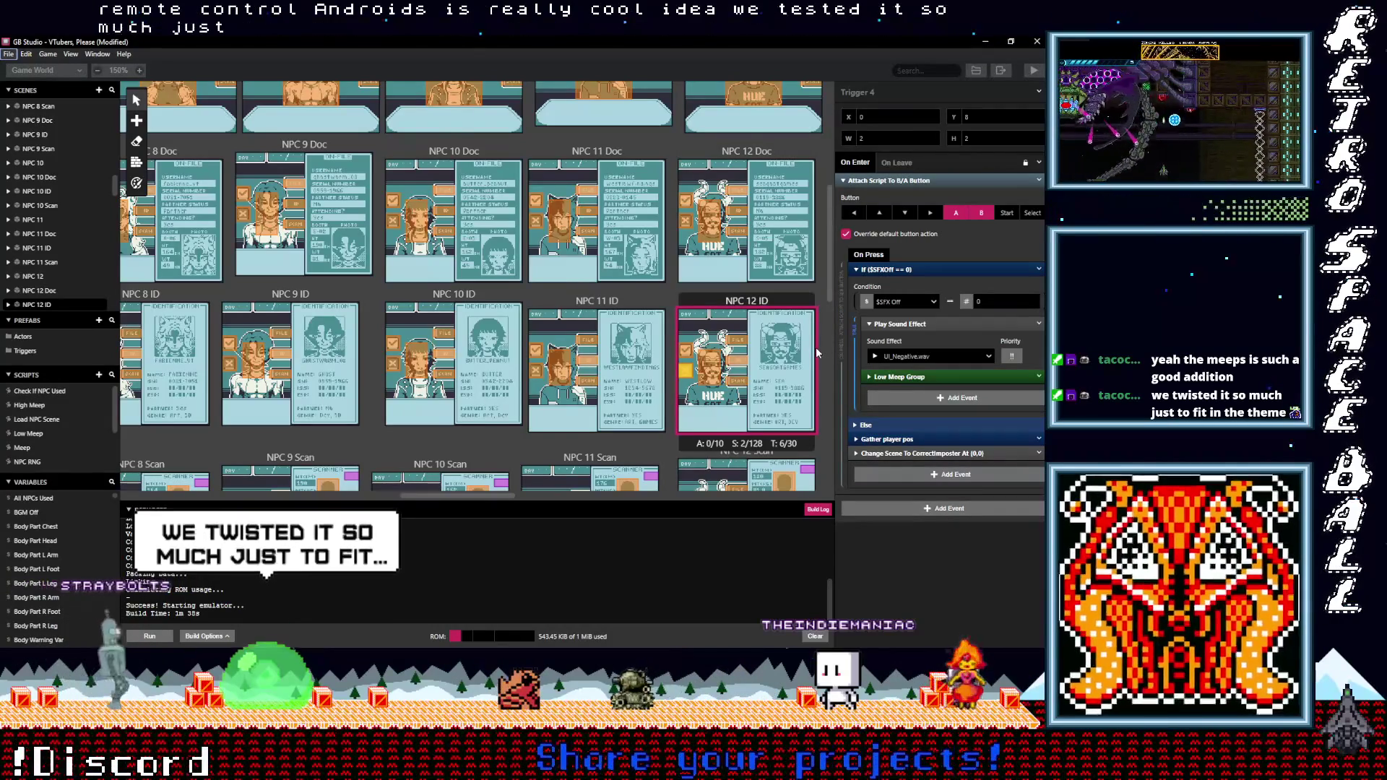
{"action": "scroll", "coordinate": [814, 347], "scroll_direction": "down", "scroll_amount": 2}
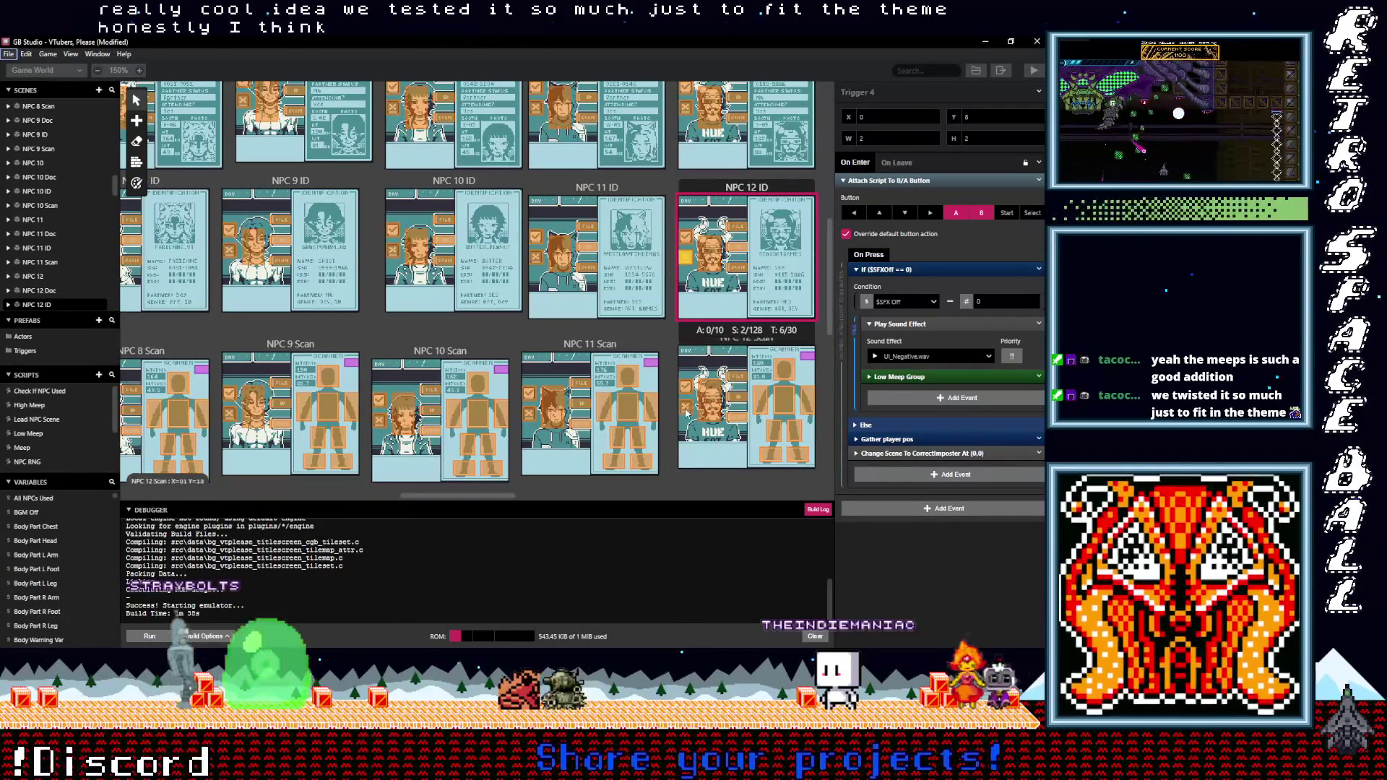
{"action": "left_click", "coordinate": [686, 410]}
{"action": "key", "text": "ctrl+v"}
{"action": "scroll", "coordinate": [753, 374], "scroll_direction": "down", "scroll_amount": 1}
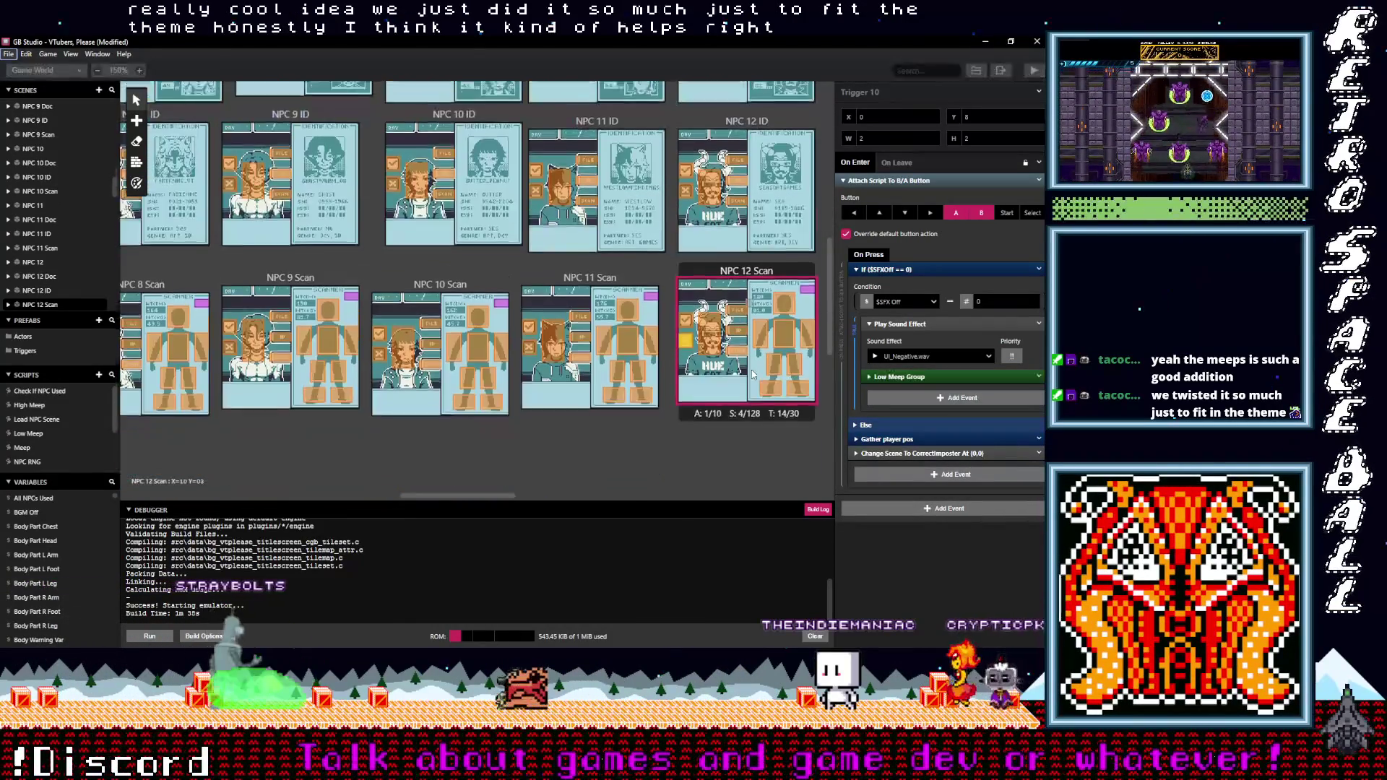
{"action": "scroll", "coordinate": [753, 373], "scroll_direction": "down", "scroll_amount": 1}
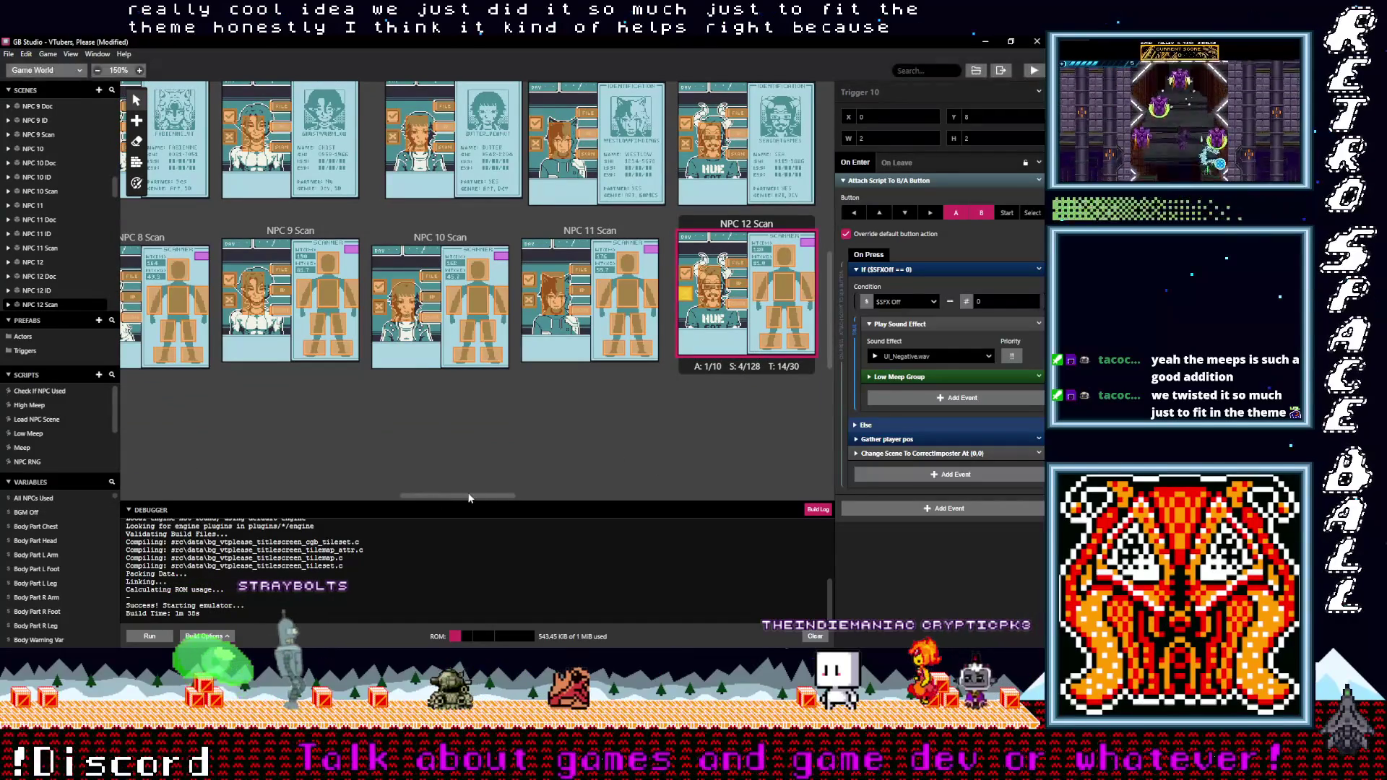
{"action": "scroll", "coordinate": [469, 497], "scroll_direction": "right", "scroll_amount": 8}
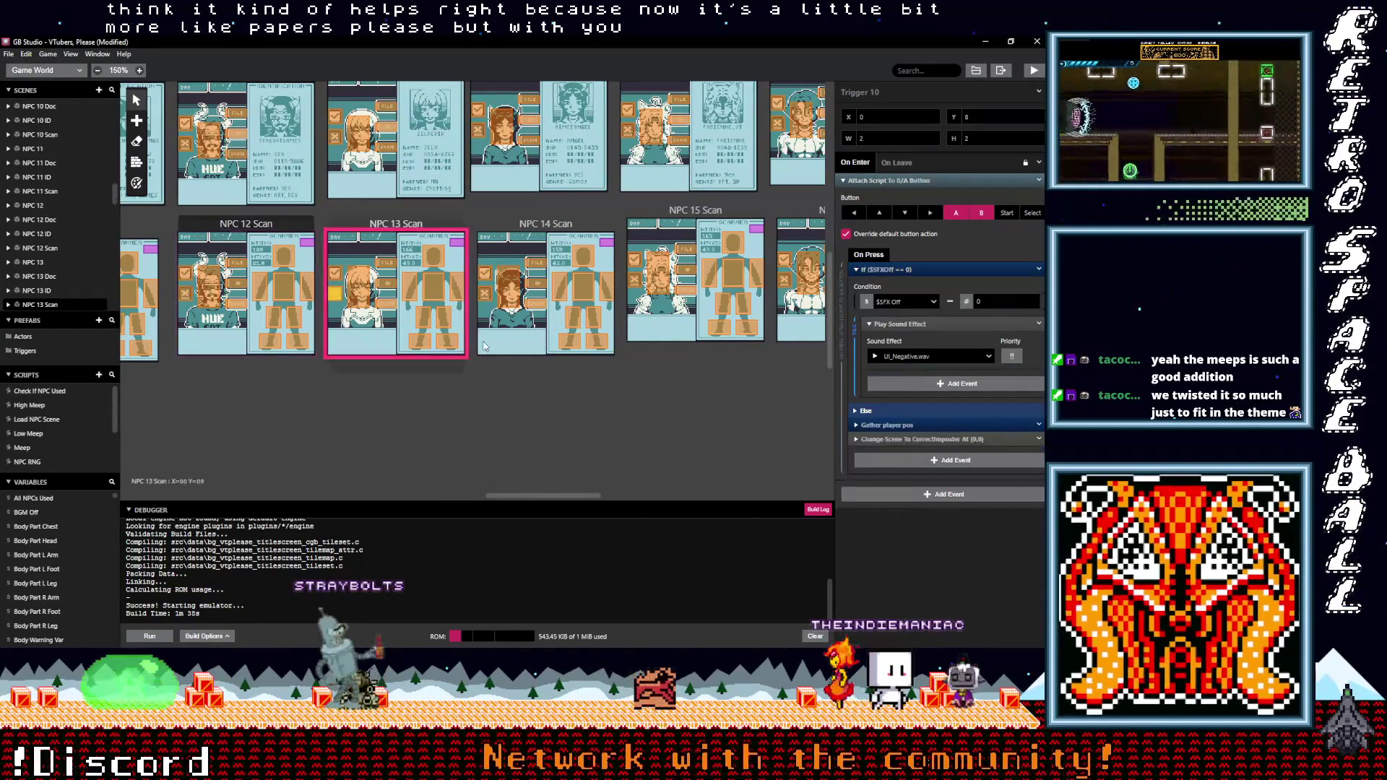
Paste the Low Meep Group event into the NPC 13 Scan, ID, Doc and NPC 13 triggers
{"action": "left_click", "coordinate": [341, 299]}
{"action": "key", "text": "alt"}
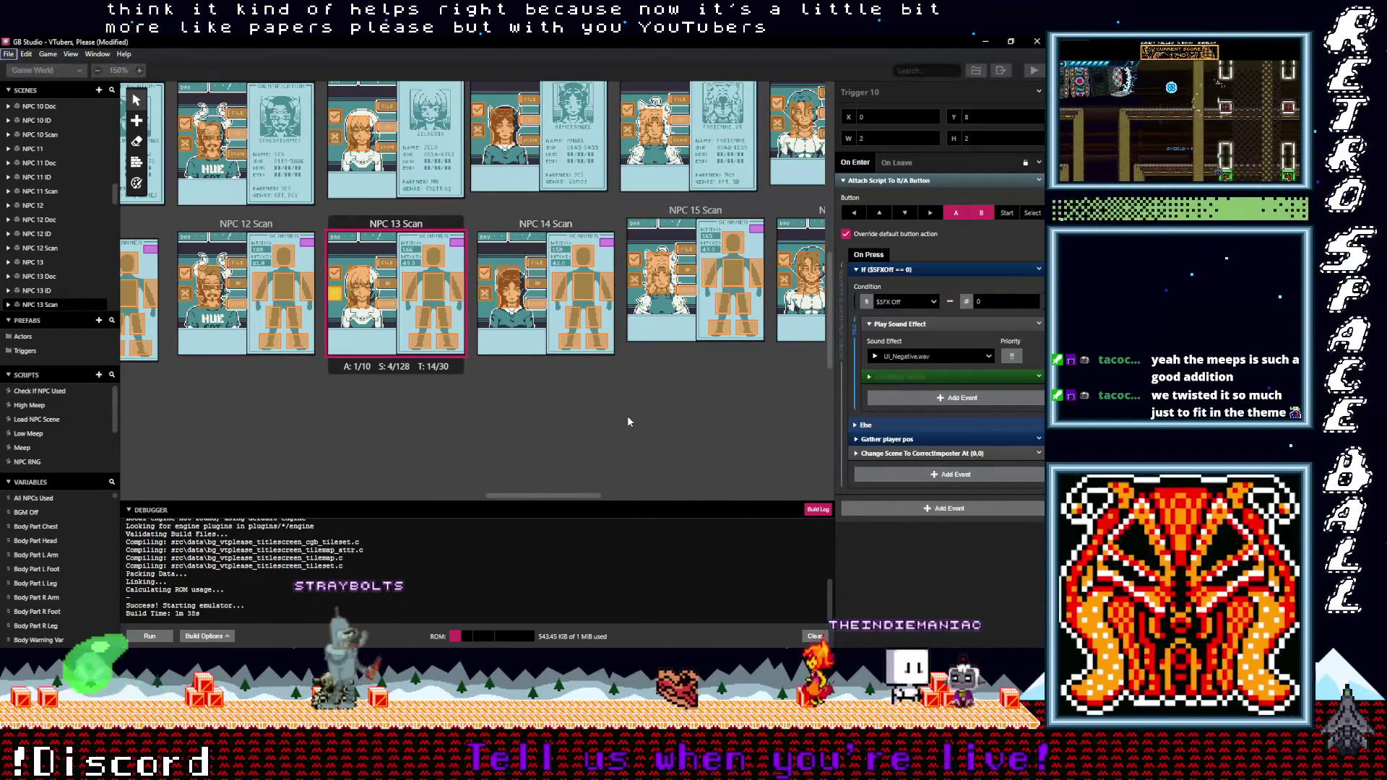
{"action": "scroll", "coordinate": [627, 415], "scroll_direction": "up", "scroll_amount": 1}
{"action": "left_click", "coordinate": [336, 194]}
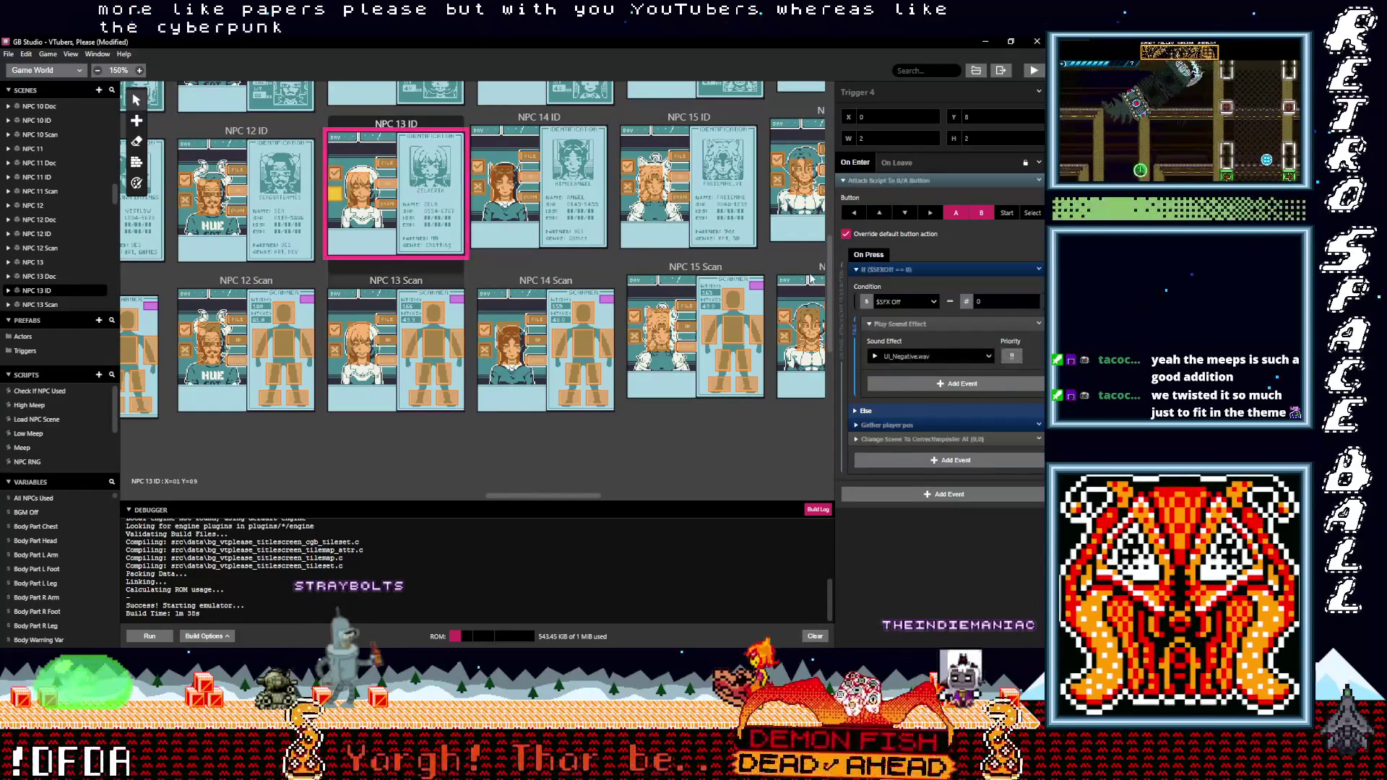
{"action": "left_click", "coordinate": [878, 383], "text": "alt"}
{"action": "scroll", "coordinate": [618, 366], "scroll_direction": "up", "scroll_amount": 2}
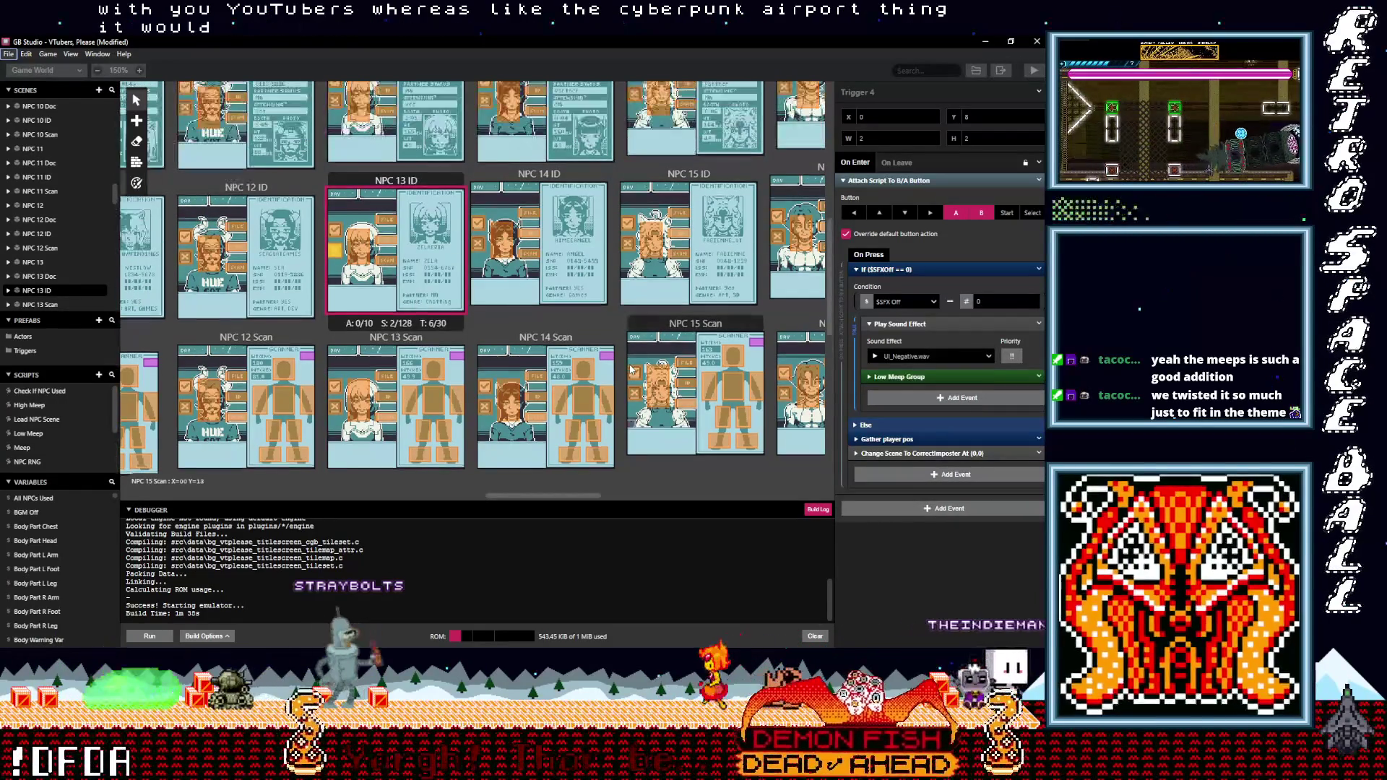
{"action": "left_click", "coordinate": [392, 192]}
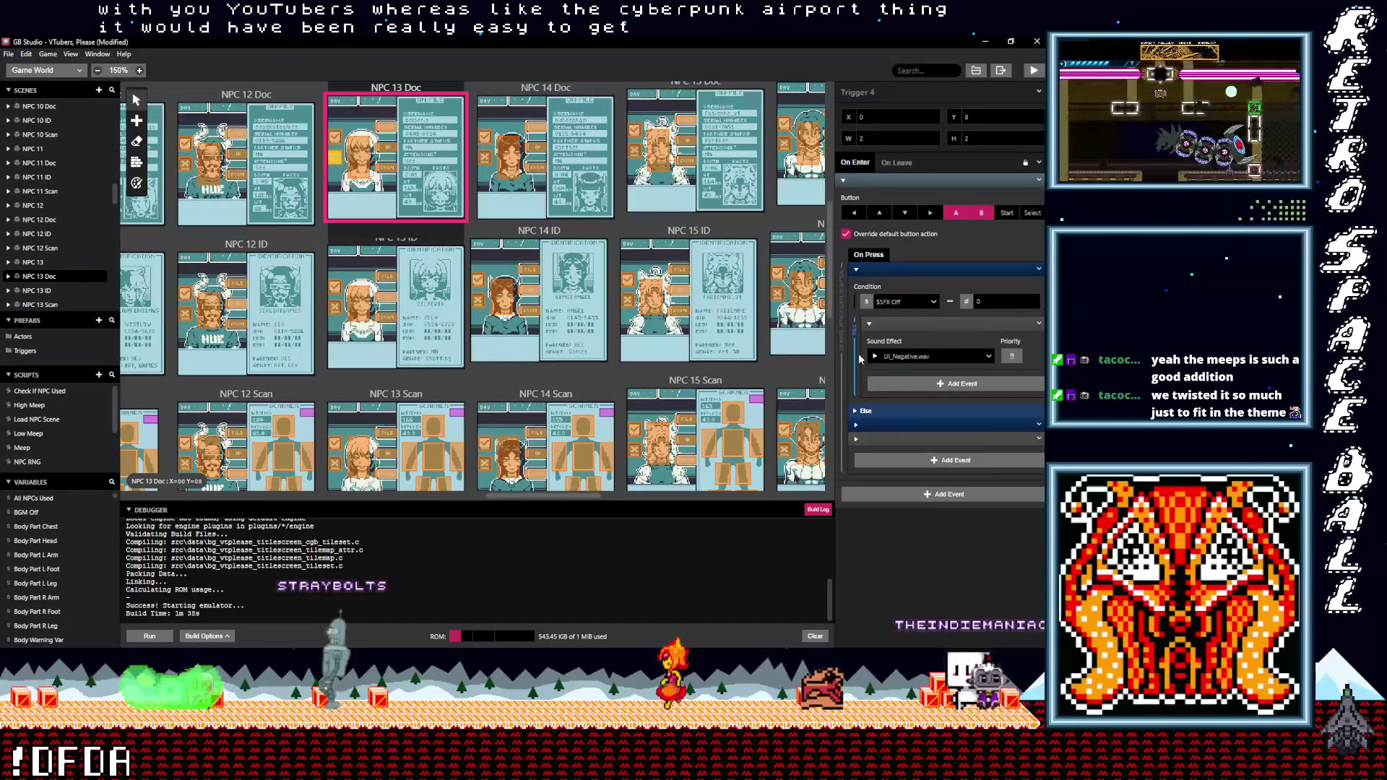
{"action": "left_click", "coordinate": [896, 385], "text": "alt"}
{"action": "scroll", "coordinate": [554, 328], "scroll_direction": "up", "scroll_amount": 2}
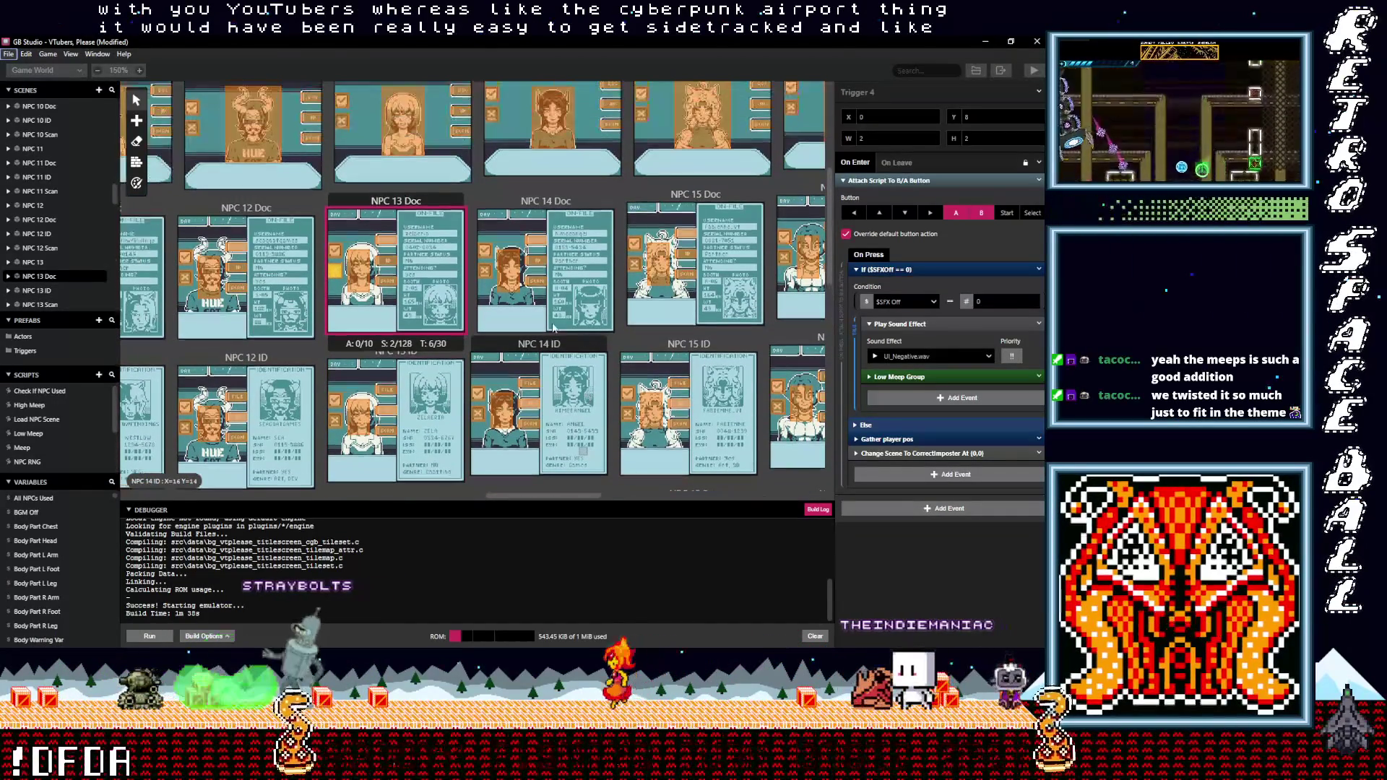
{"action": "left_click", "coordinate": [342, 120]}
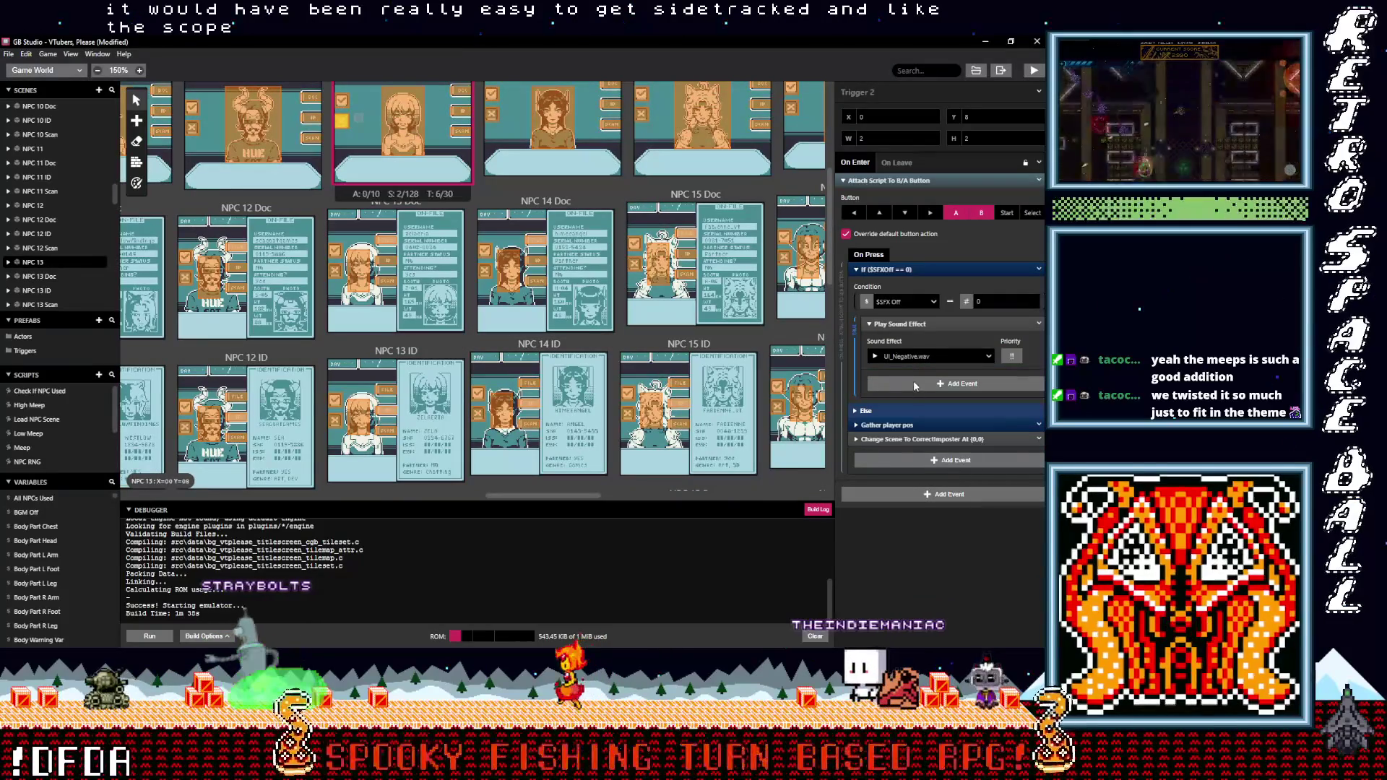
{"action": "left_click", "coordinate": [913, 385], "text": "alt"}
{"action": "scroll", "coordinate": [653, 332], "scroll_direction": "up", "scroll_amount": 1}
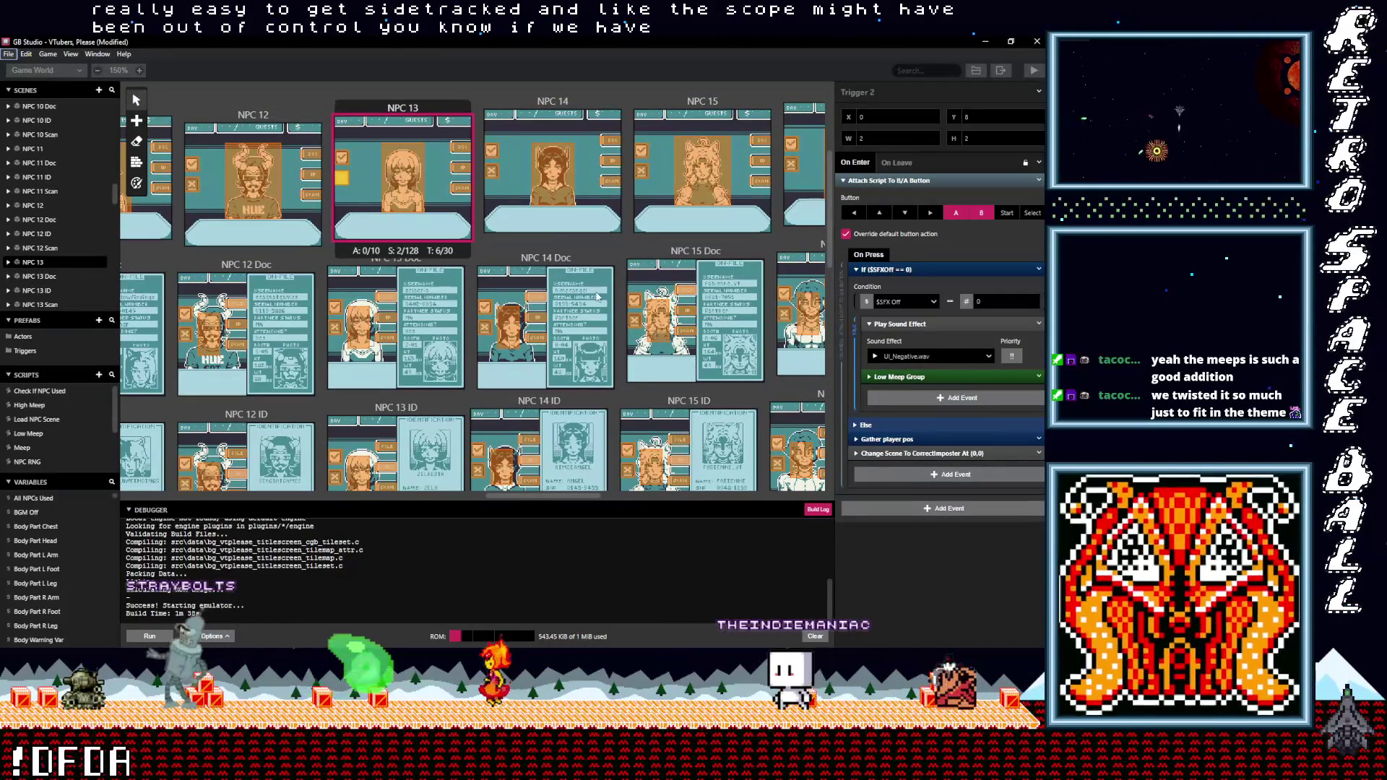
Add the Low Meep Group to the NPC 14 and NPC 14 Doc triggers, then check NPC 14 ID and Scan
{"action": "left_click", "coordinate": [492, 172]}
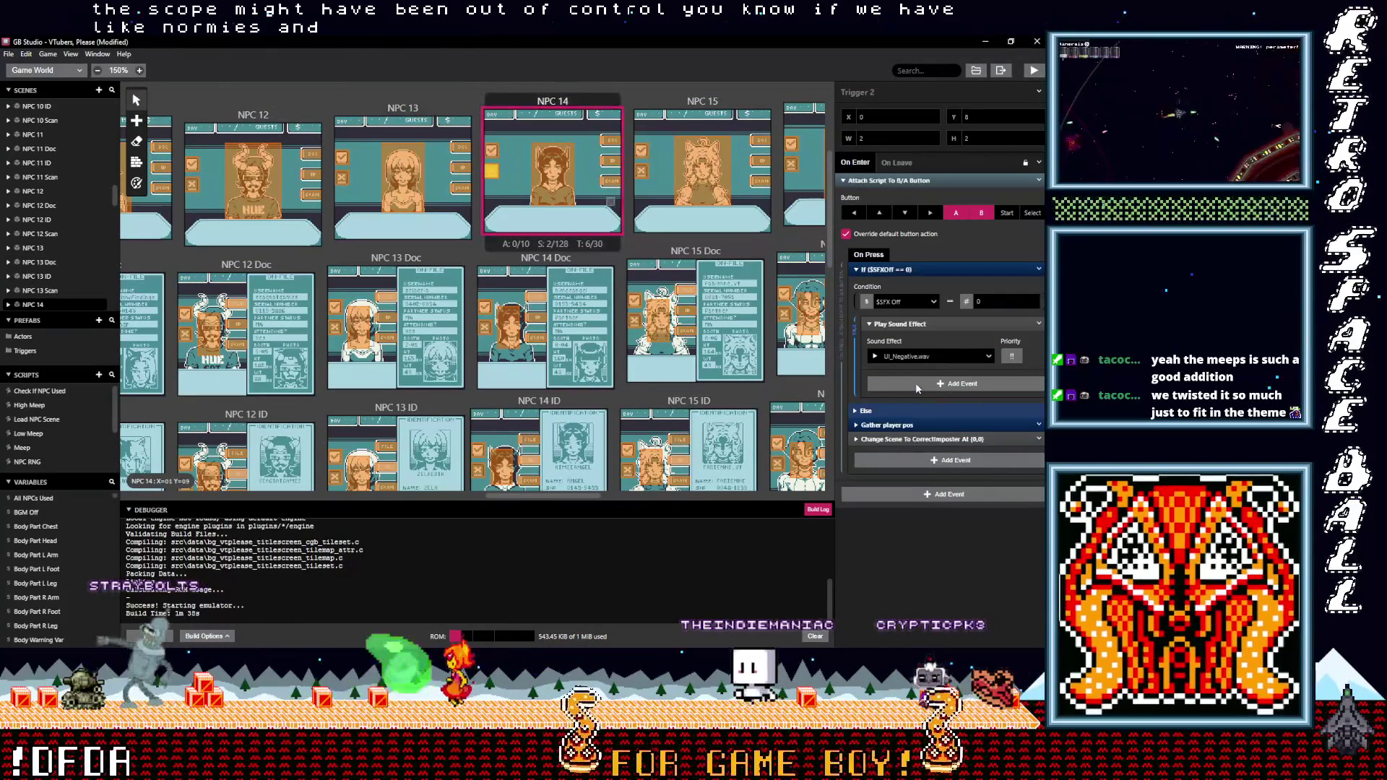
{"action": "left_click", "coordinate": [913, 384], "text": "alt"}
{"action": "left_click", "coordinate": [484, 327]}
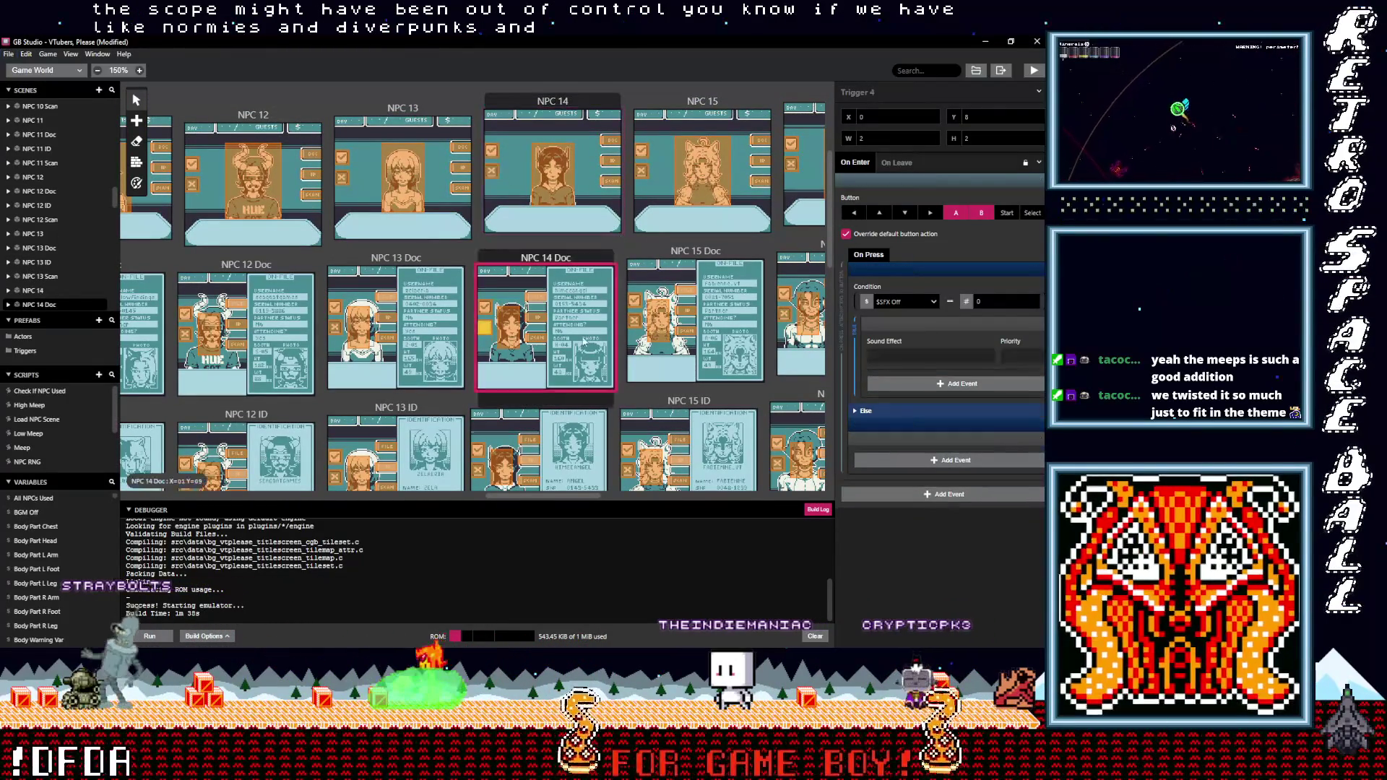
{"action": "left_click", "coordinate": [955, 383], "text": "alt"}
{"action": "scroll", "coordinate": [481, 368], "scroll_direction": "down", "scroll_amount": 2}
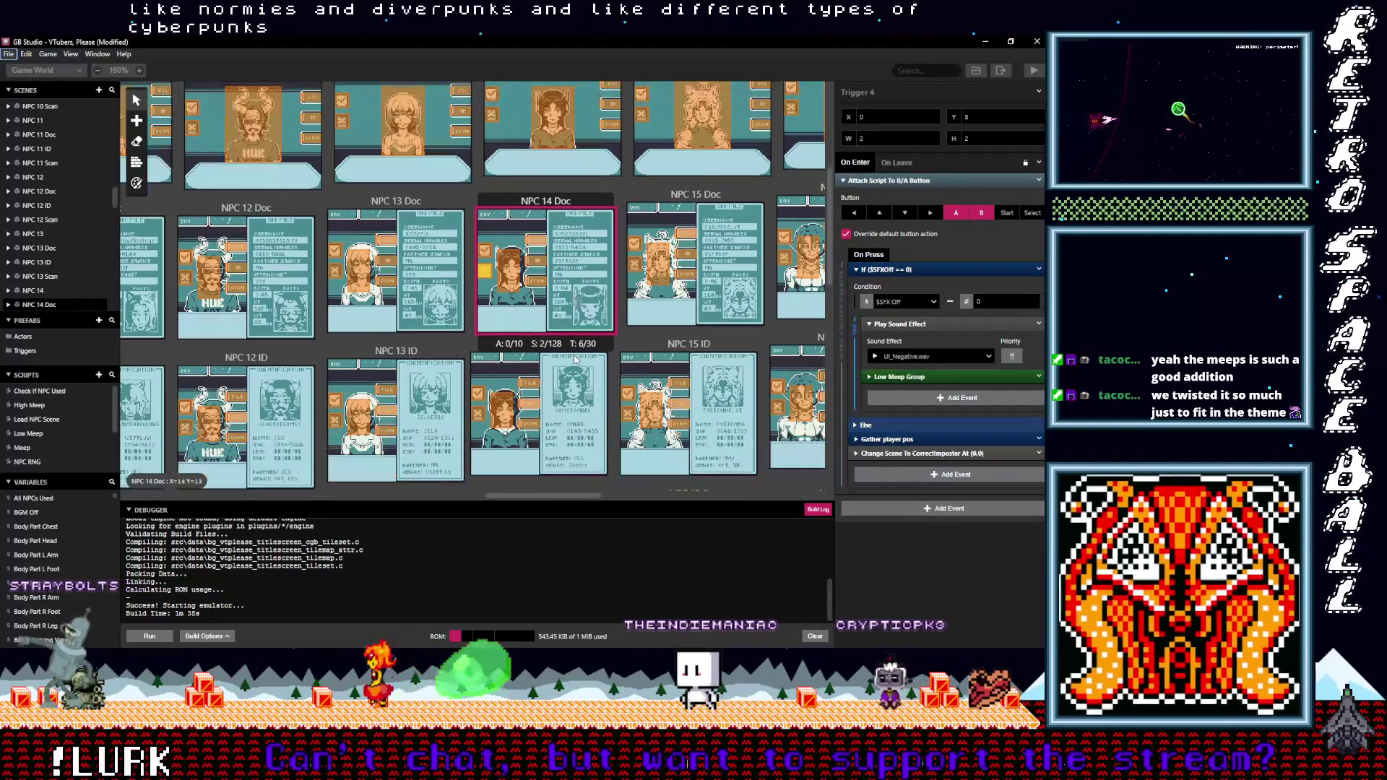
{"action": "left_click", "coordinate": [478, 359]}
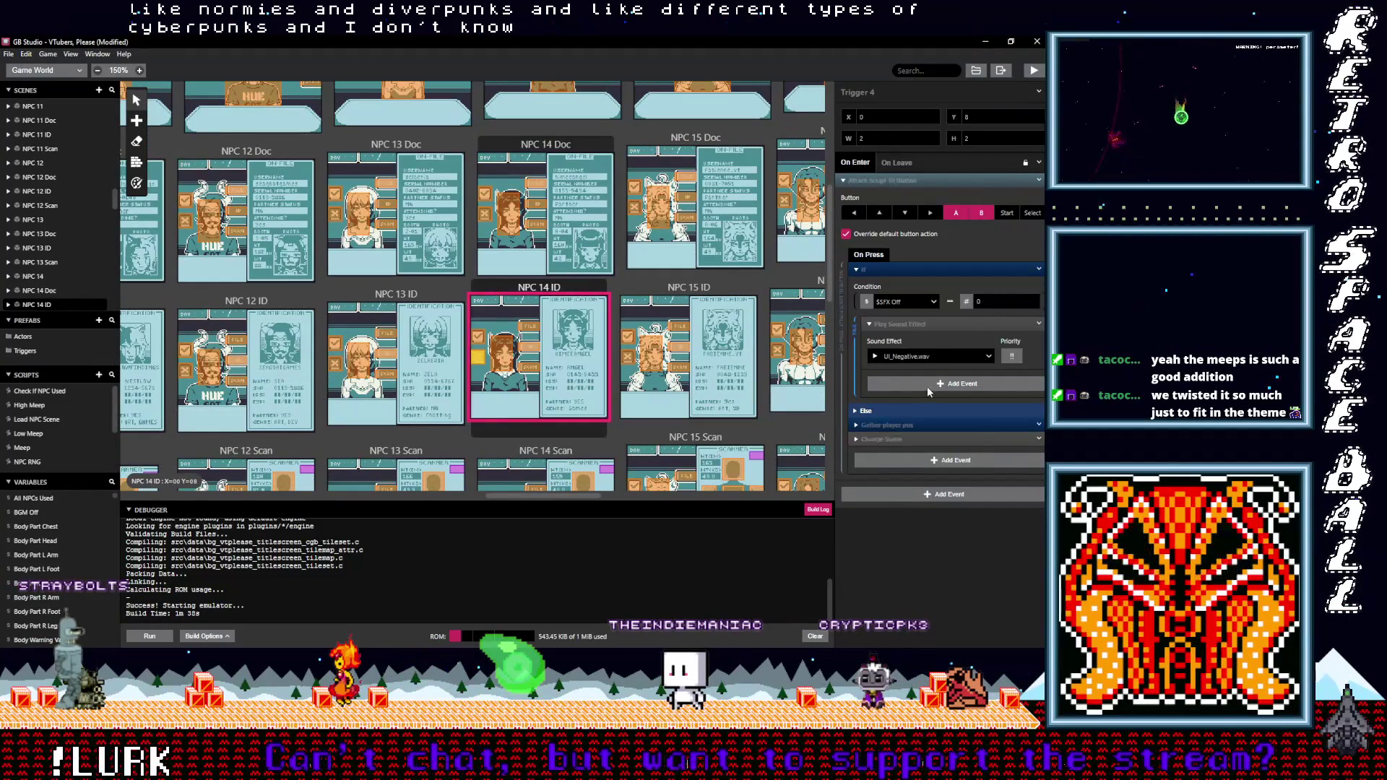
{"action": "scroll", "coordinate": [508, 376], "scroll_direction": "down", "scroll_amount": 3}
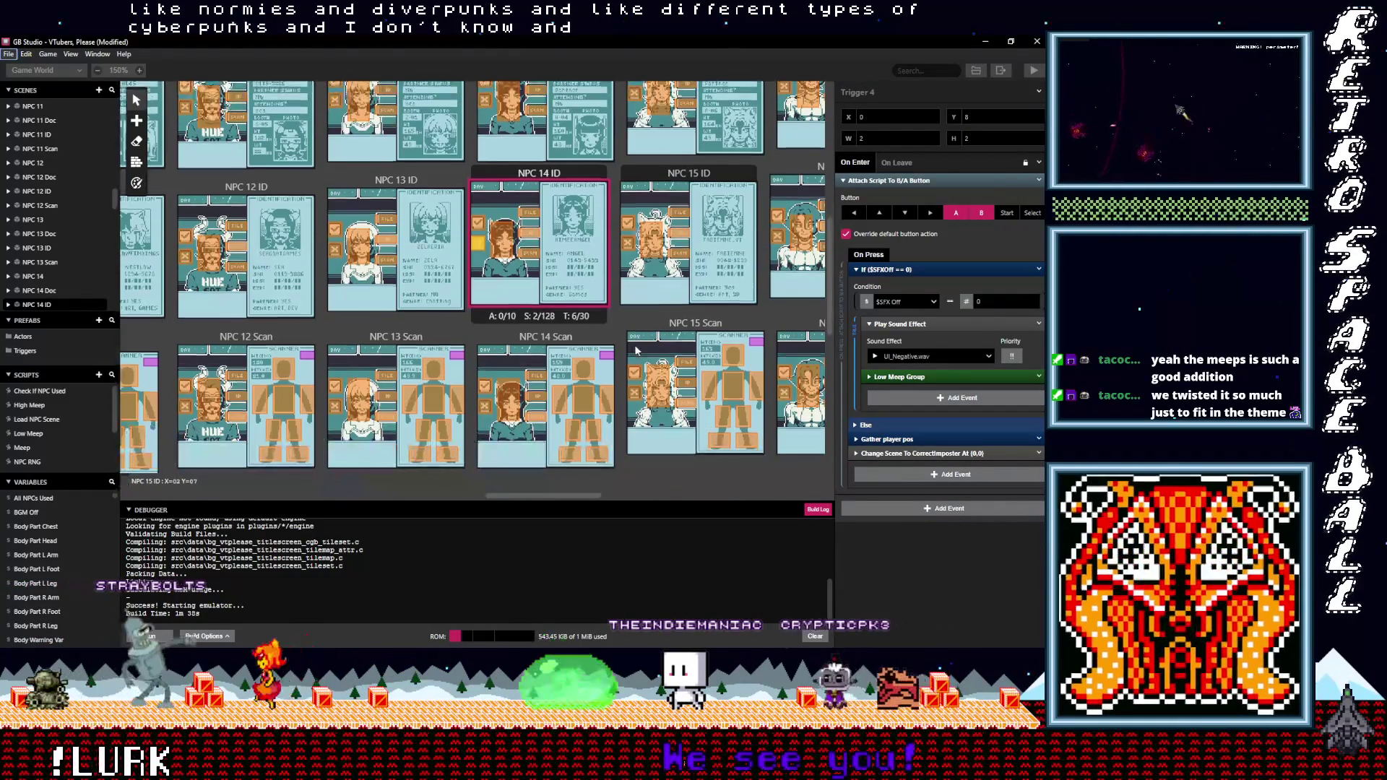
{"action": "left_click", "coordinate": [485, 352]}
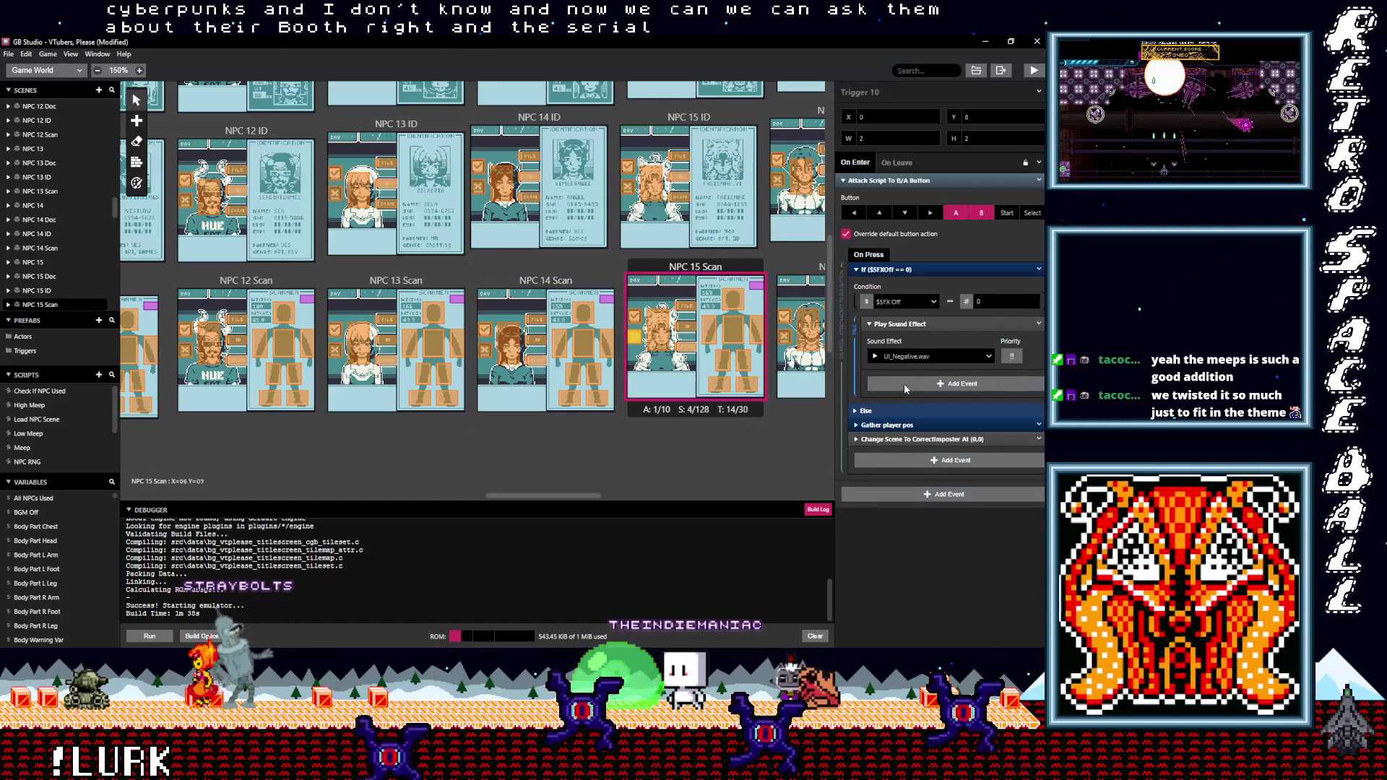
{"action": "scroll", "coordinate": [703, 369], "scroll_direction": "up", "scroll_amount": 1}
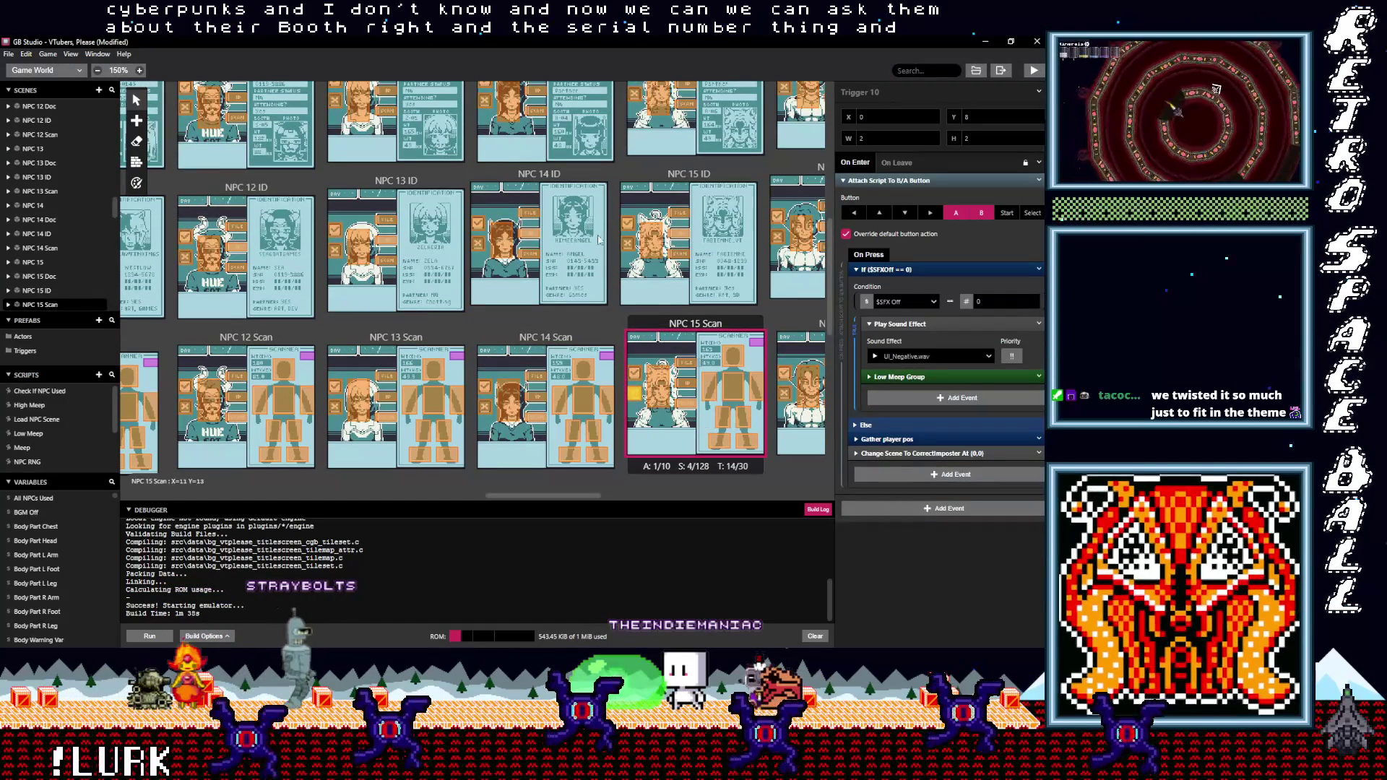
Paste the Low Meep Group event into the NPC 15 ID, NPC 15 Doc and NPC 16 triggers
{"action": "left_click", "coordinate": [633, 247]}
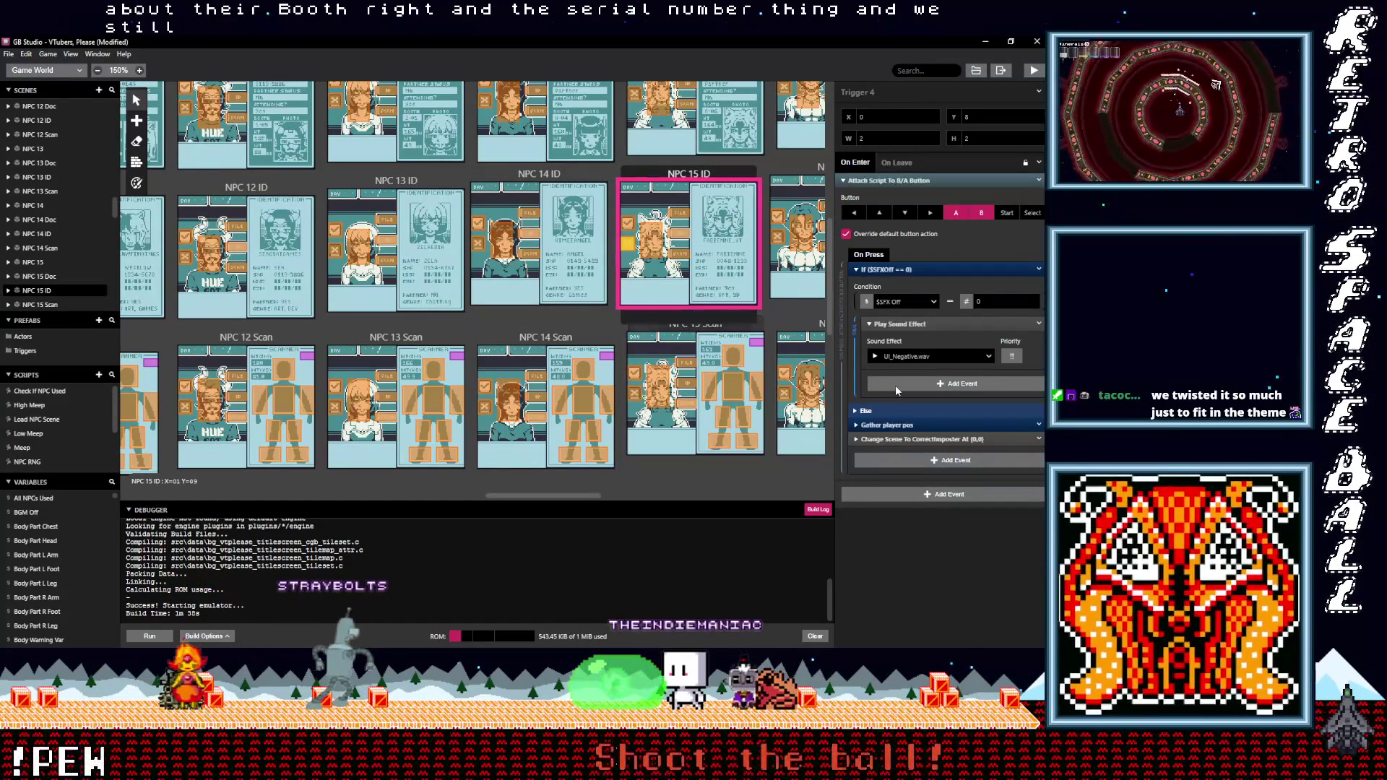
{"action": "left_click", "coordinate": [896, 388]}
{"action": "scroll", "coordinate": [709, 358], "scroll_direction": "up", "scroll_amount": 2}
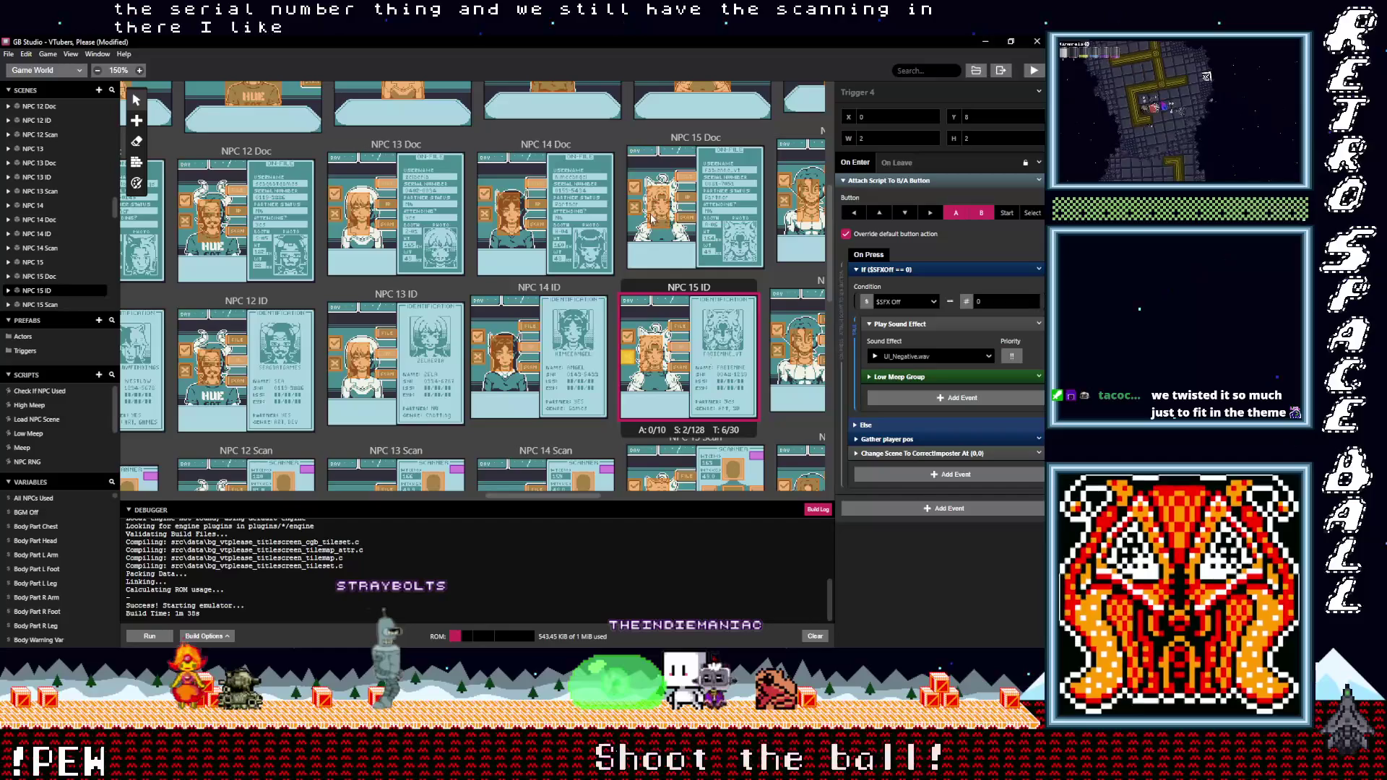
{"action": "left_click", "coordinate": [636, 211]}
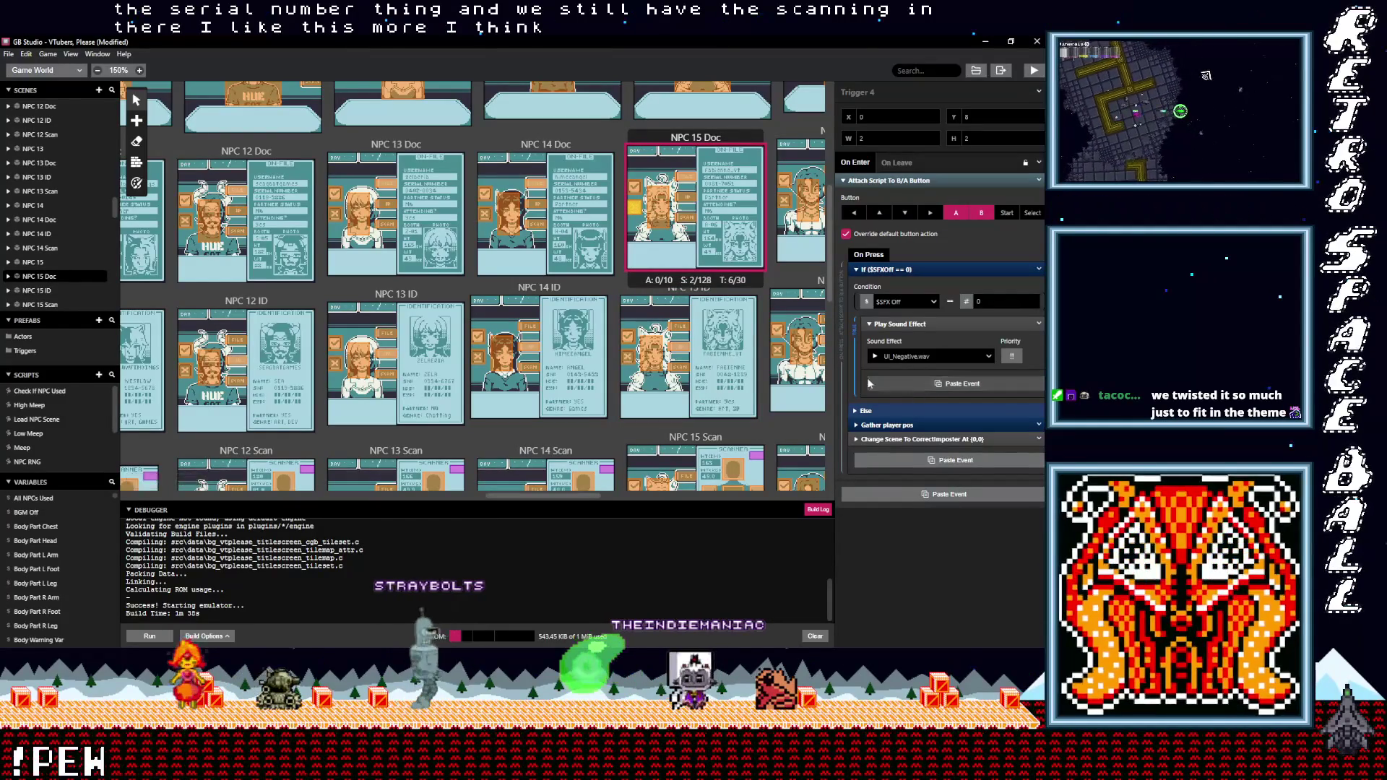
{"action": "left_click", "coordinate": [869, 383], "text": "alt"}
{"action": "scroll", "coordinate": [681, 201], "scroll_direction": "up", "scroll_amount": 2}
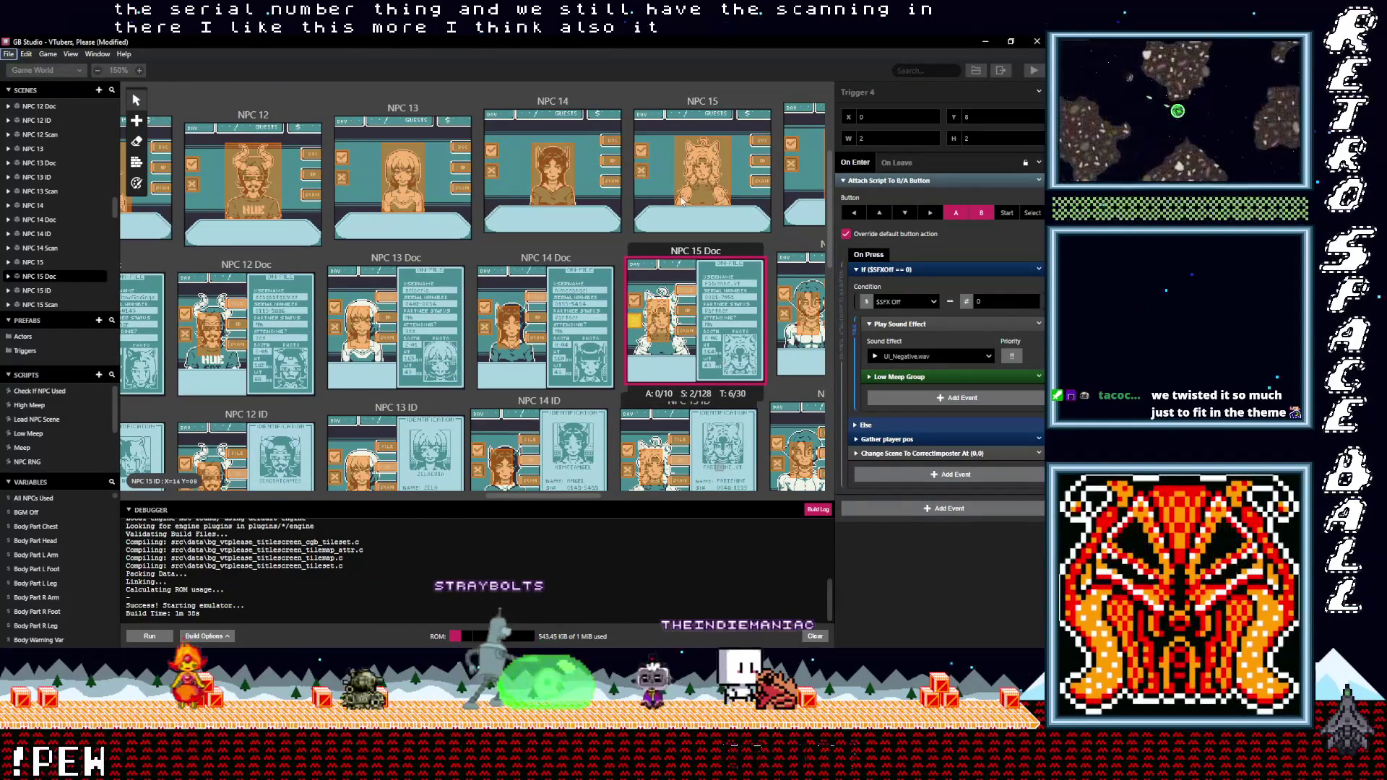
{"action": "left_click", "coordinate": [642, 171]}
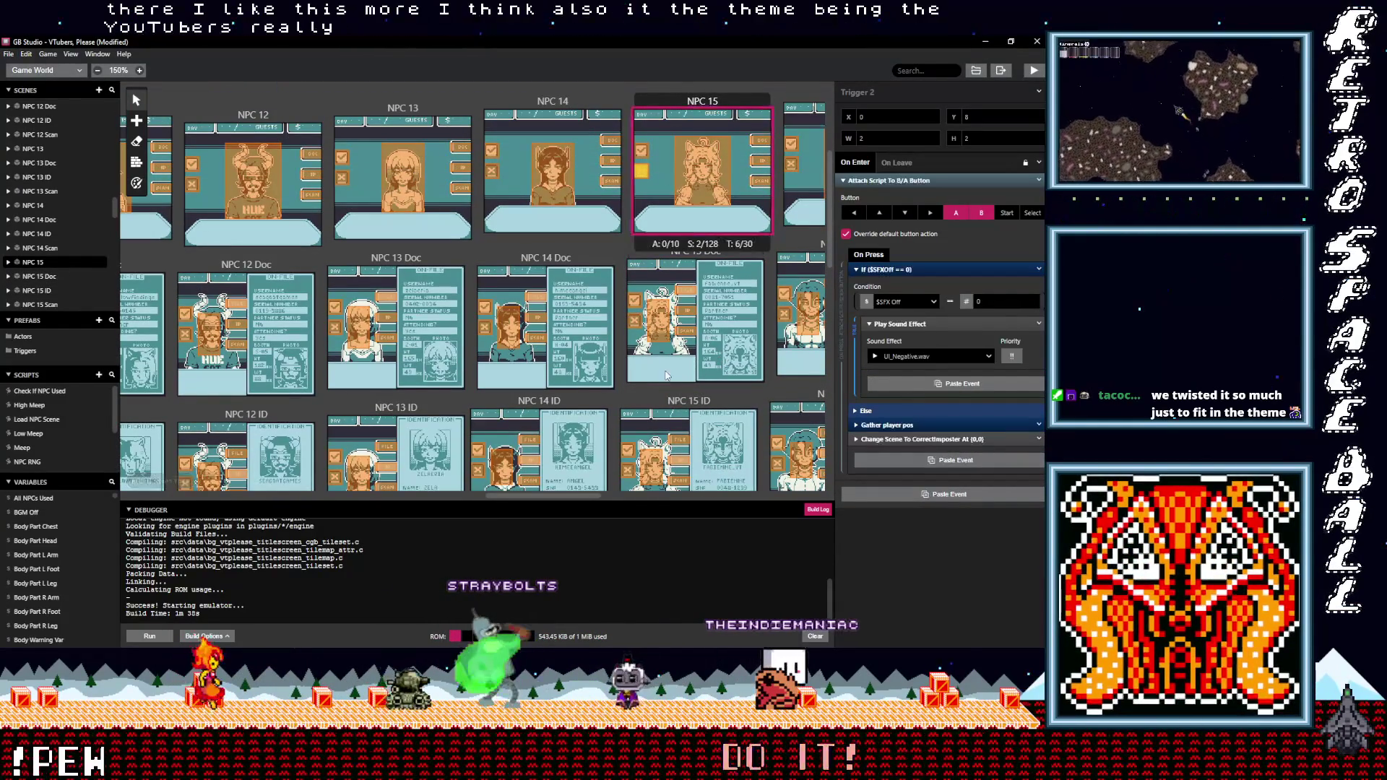
{"action": "left_click_drag", "start_coordinate": [552, 496], "coordinate": [590, 497]}
{"action": "left_click", "coordinate": [536, 170]}
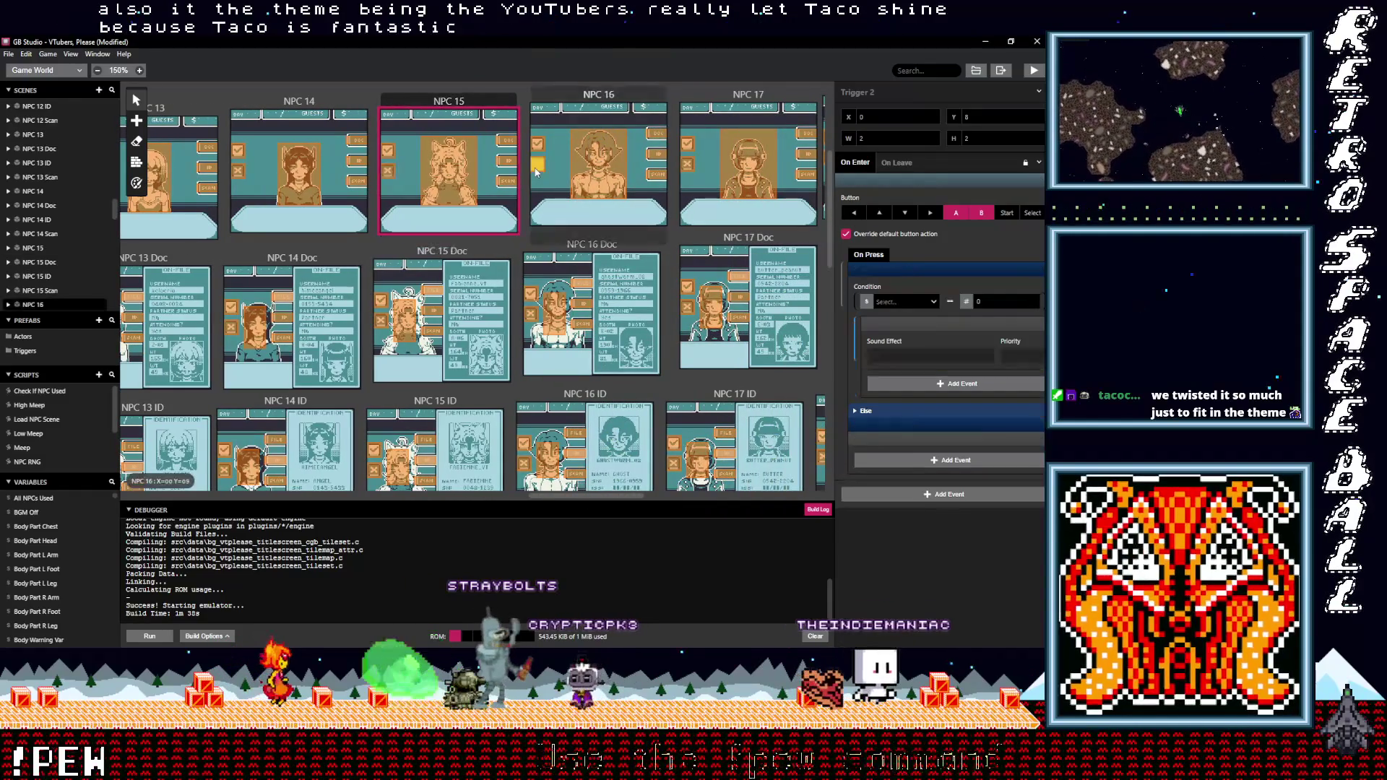
{"action": "key", "text": "alt"}
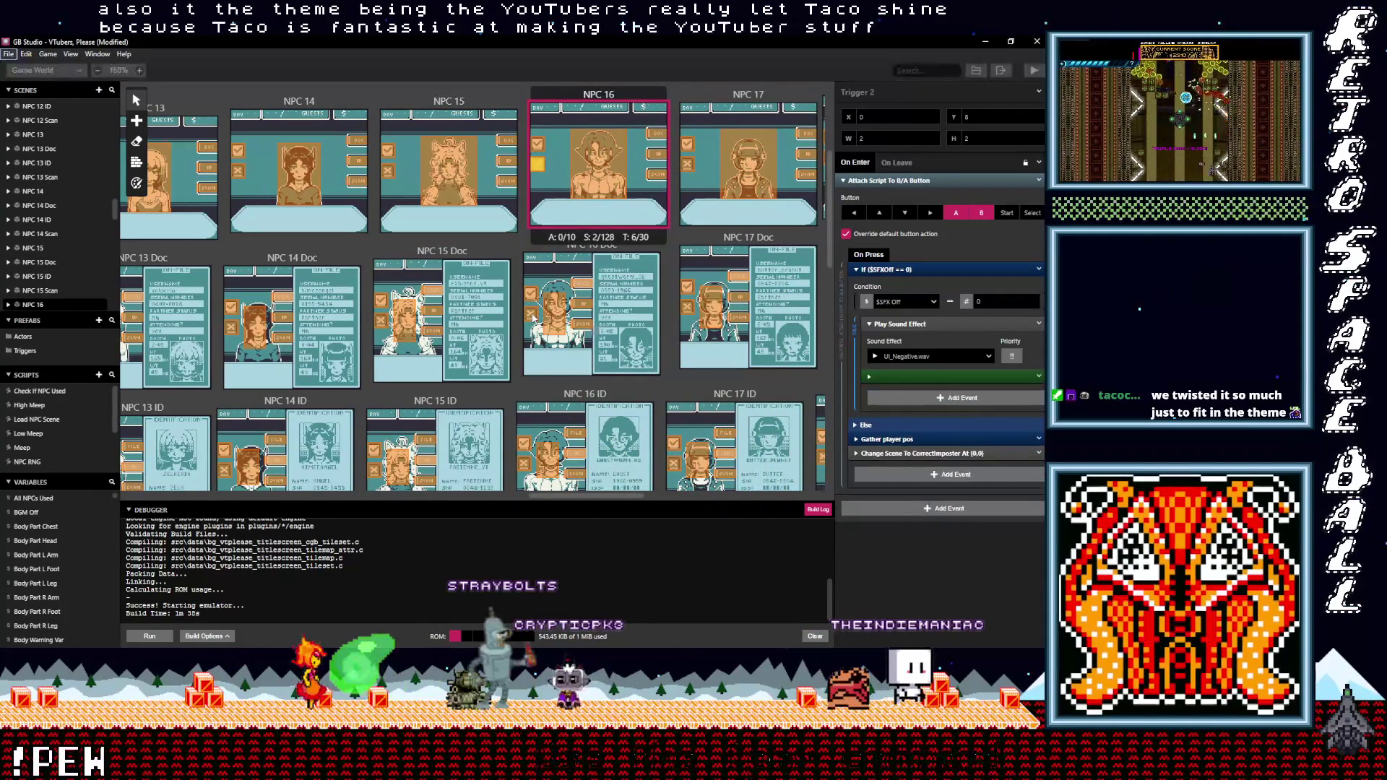
{"action": "left_click", "coordinate": [532, 314]}
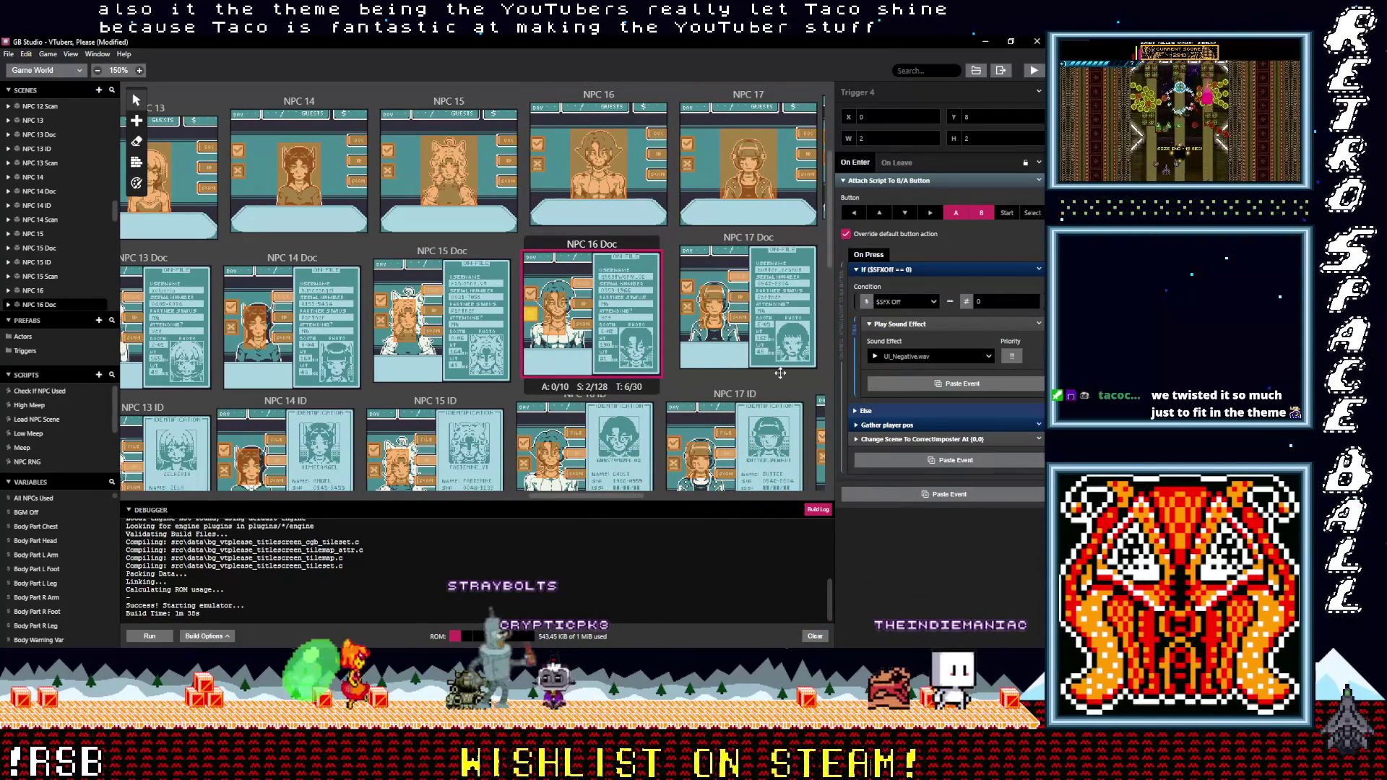